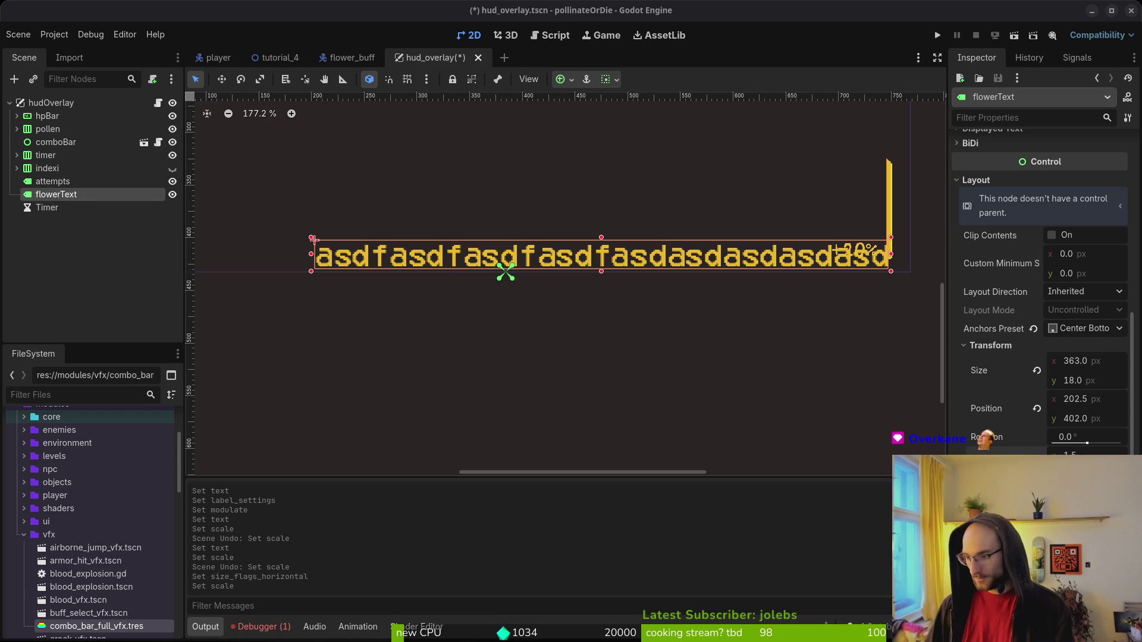
Switch to a terminal and run vim to list the pollinate-or-die project folder.
{"action": "key", "text": "super+1"}
{"action": "type", "text": "vim"}
{"action": "key", "text": "Return"}
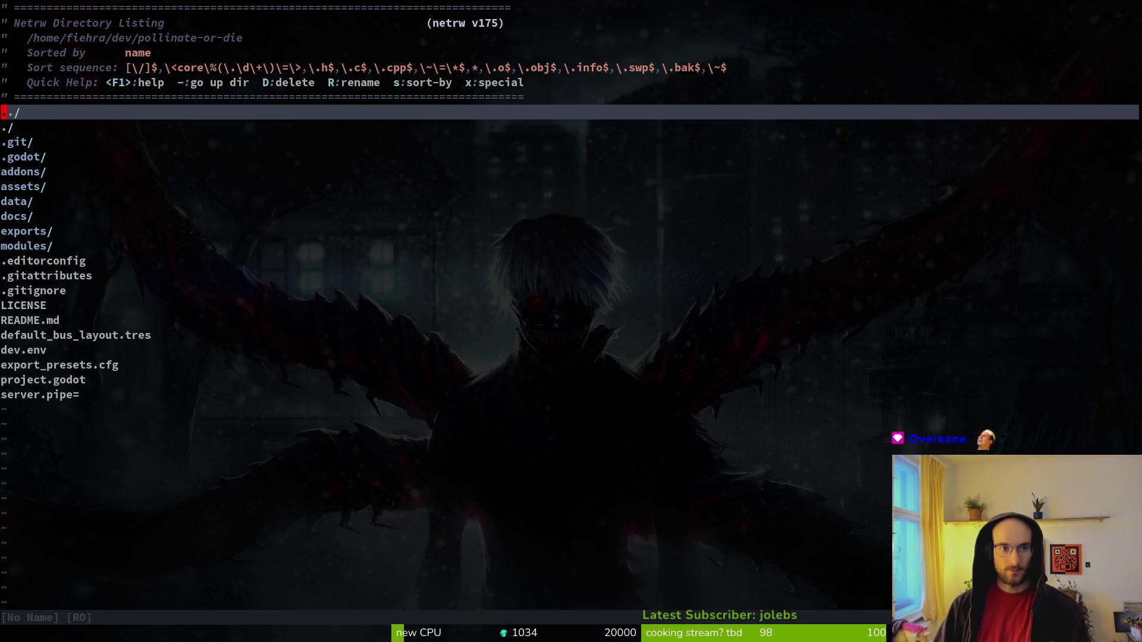
Open flower_buff.gd with the file finder and go to the tooltip text line in _show_toolip.
{"action": "key", "text": "space"}
{"action": "key", "text": "f"}
{"action": "key", "text": "f"}
{"action": "type", "text": "flower_b"}
{"action": "key", "text": "Return"}
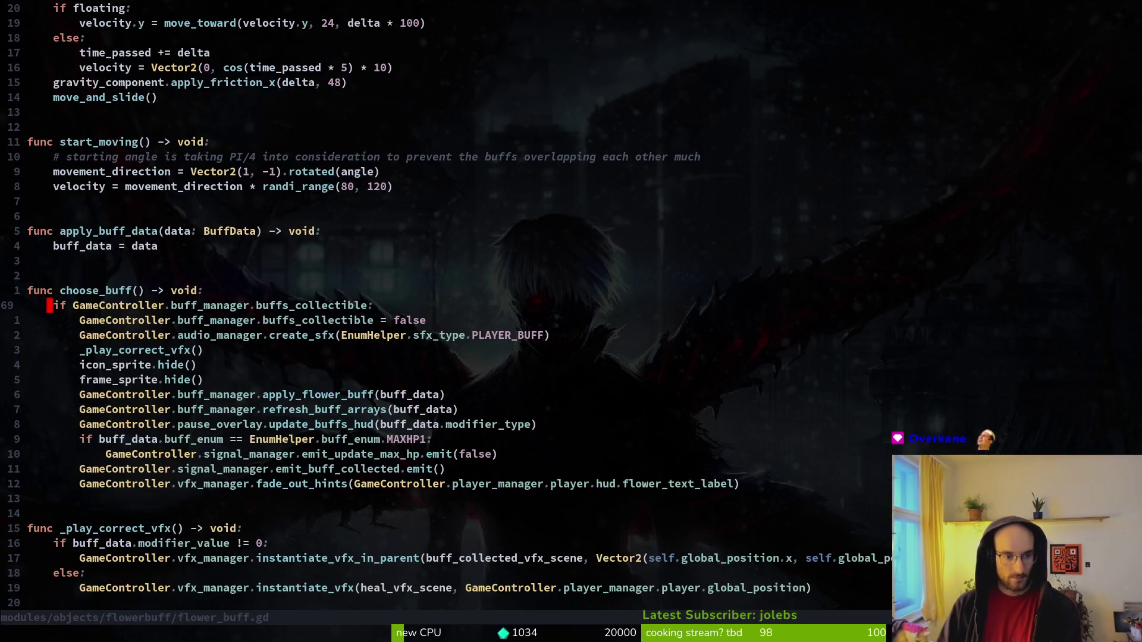
{"action": "key", "text": "G"}
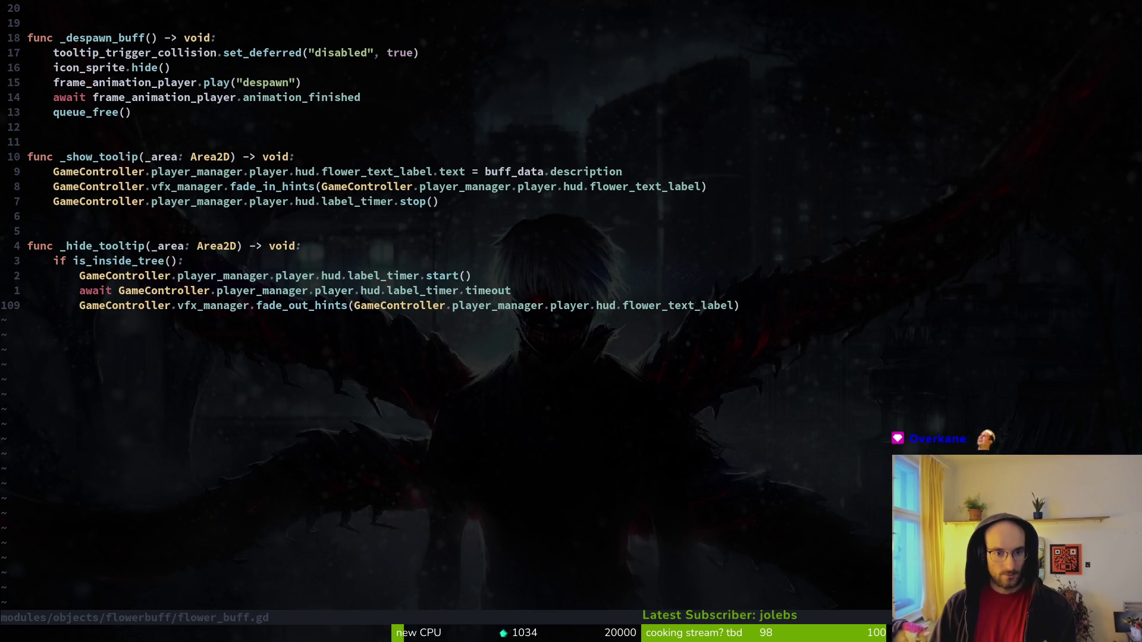
{"action": "key", "text": "k"}
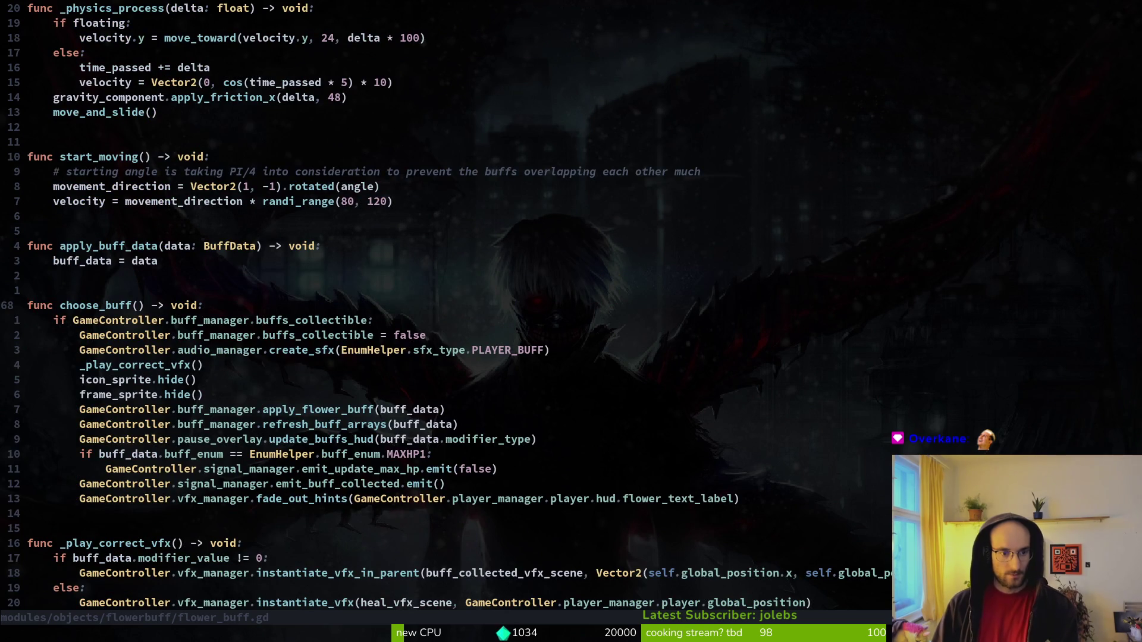
{"action": "key", "text": "k"}
{"action": "key", "text": "k"}
{"action": "key", "text": "k"}
{"action": "key", "text": "ctrl+d"}
{"action": "key", "text": "ctrl+d"}
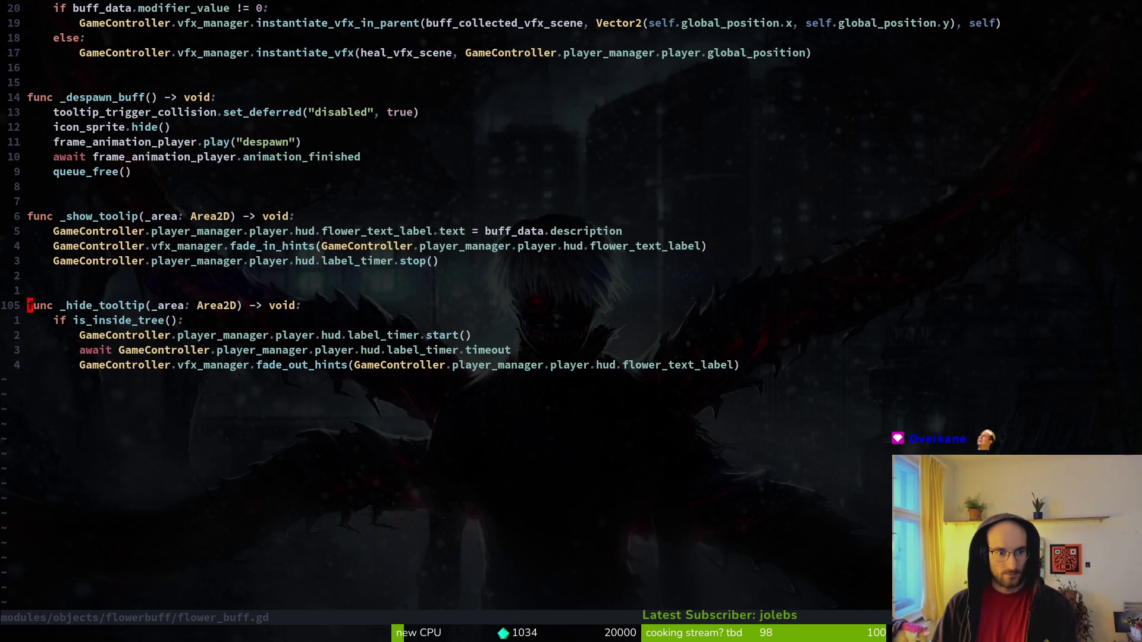
{"action": "key", "text": "k"}
{"action": "key", "text": "k"}
{"action": "key", "text": "k"}
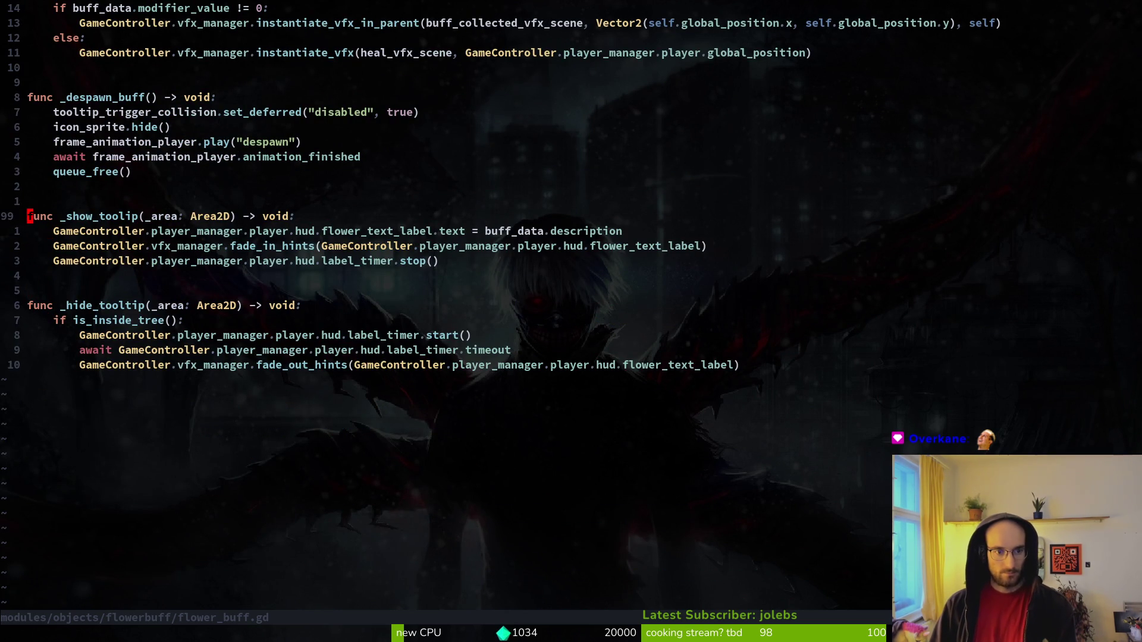
Add a GameController.player_manager.player.hud.flower_text_label.pivot_offset line below it, then open a blank line above.
{"action": "type", "text": "joGameController."}
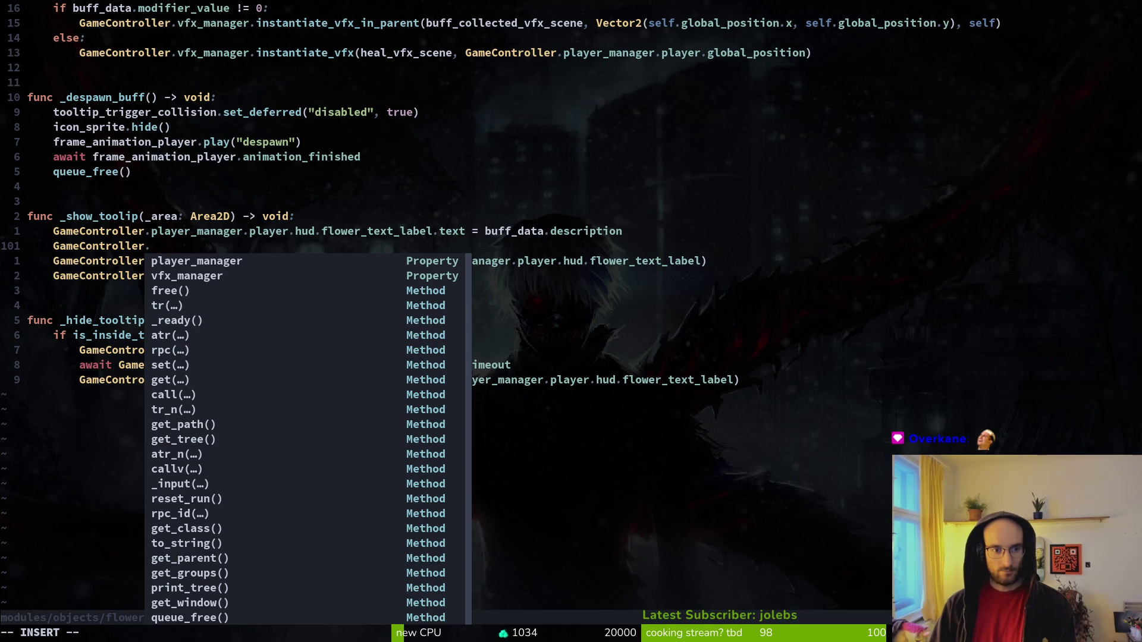
{"action": "type", "text": "player_manager.p"}
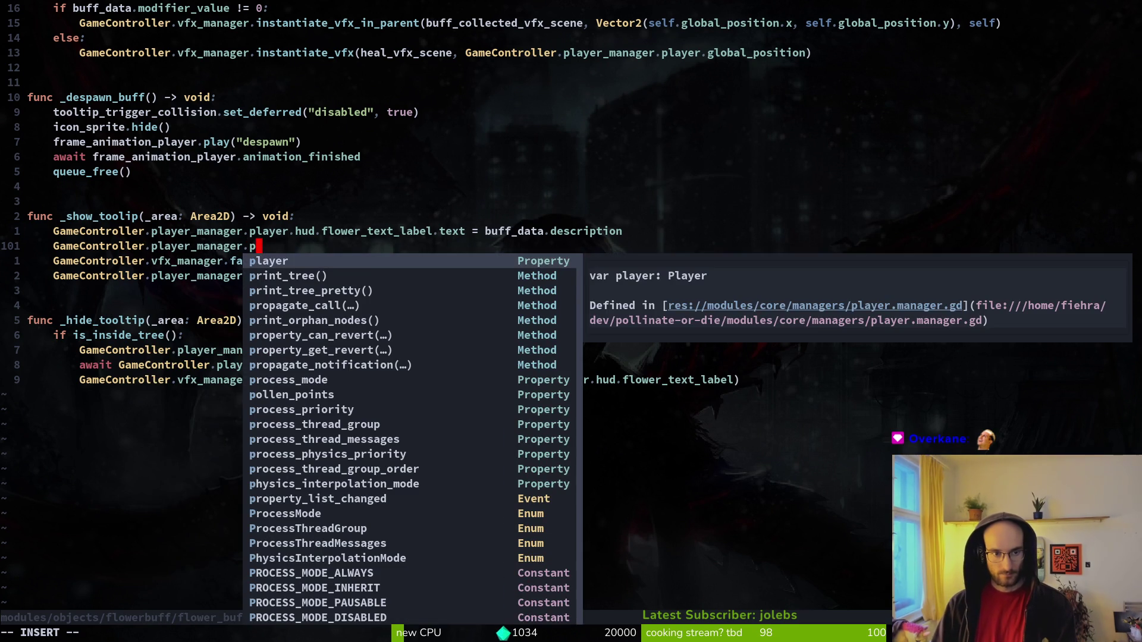
{"action": "type", "text": "layer.hud.fl"}
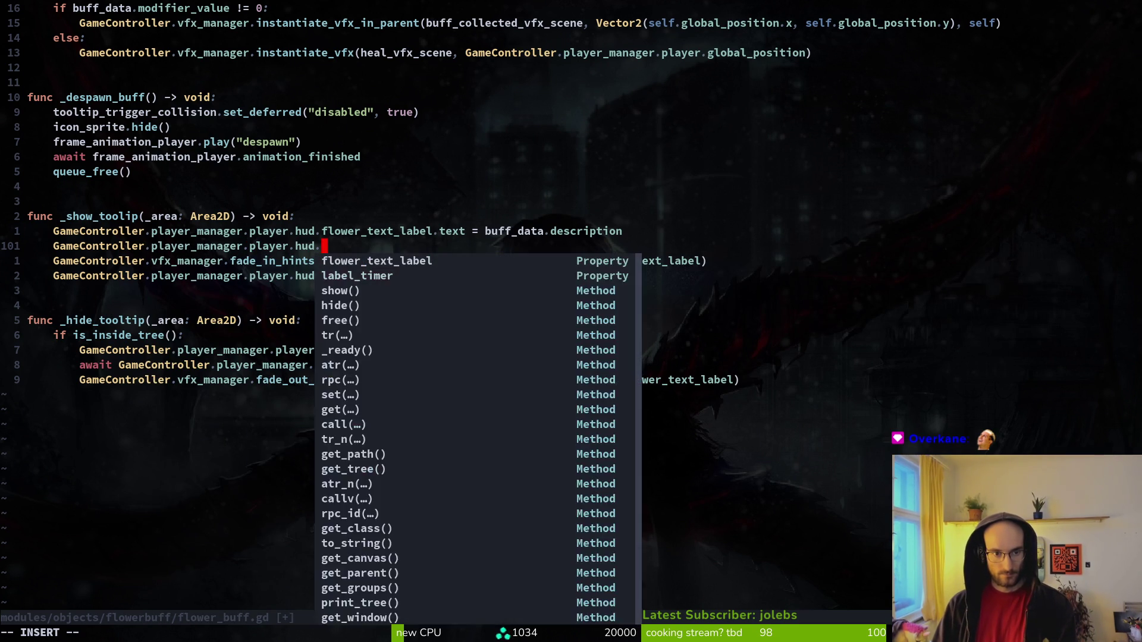
{"action": "key", "text": "Return"}
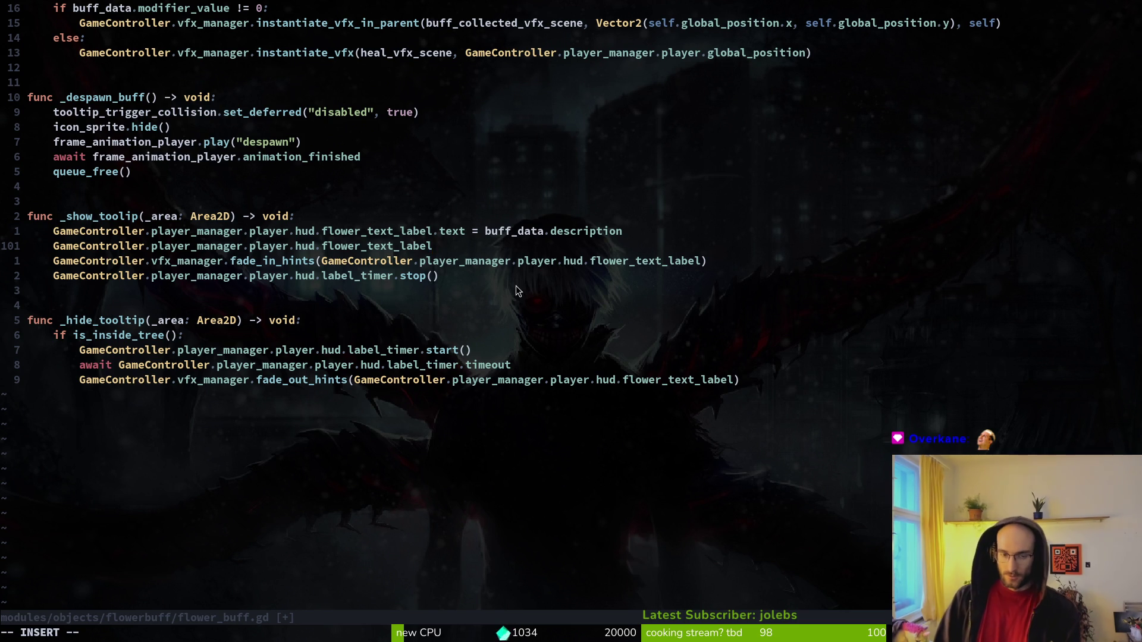
{"action": "type", "text": "."}
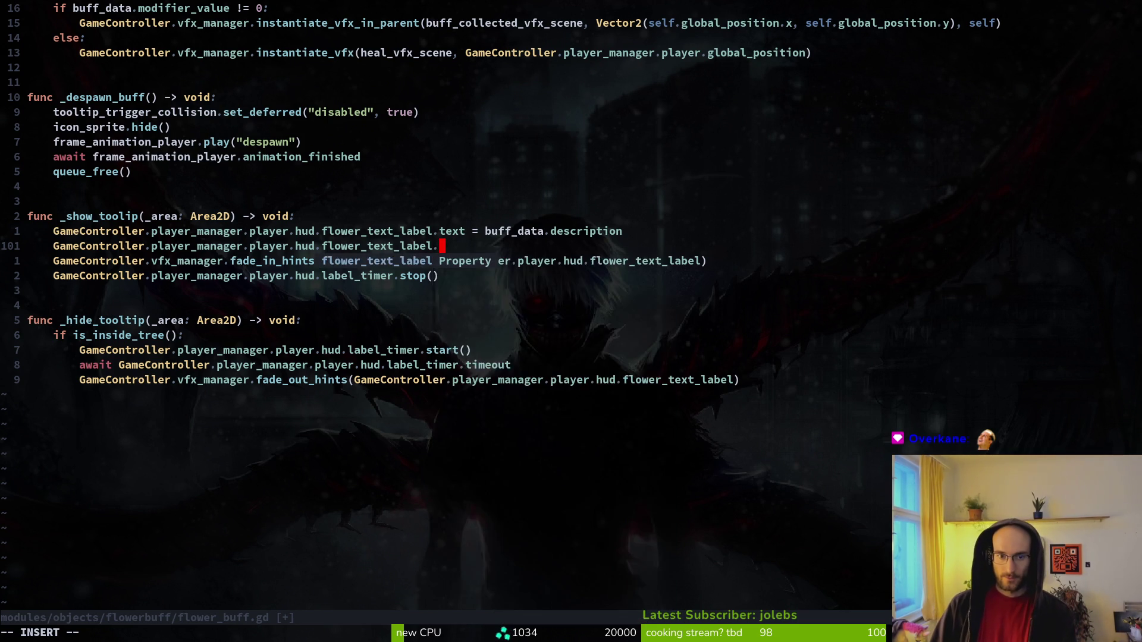
{"action": "type", "text": "pi"}
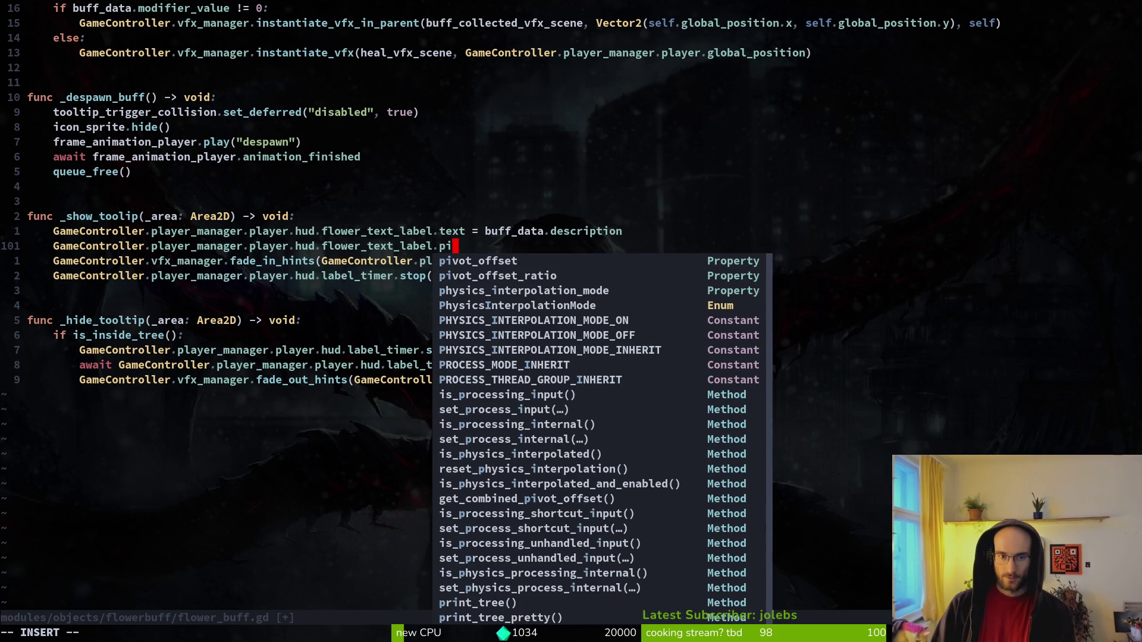
{"action": "key", "text": "Tab"}
{"action": "type", "text": "="}
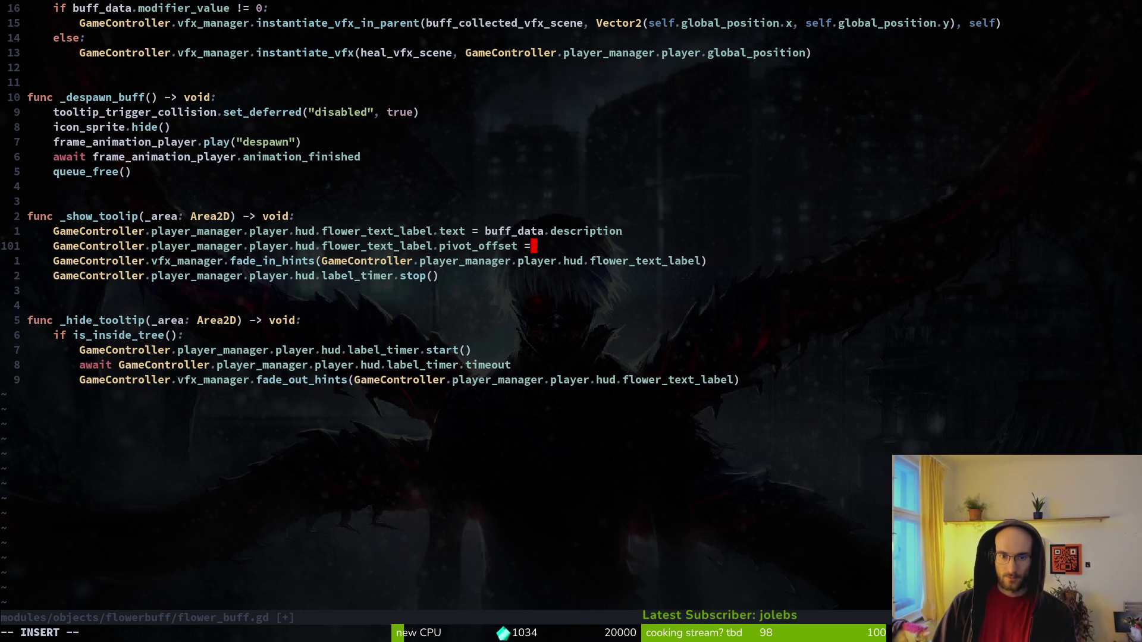
{"action": "key", "text": "BackSpace"}
{"action": "key", "text": "BackSpace"}
{"action": "type", "text": "."}
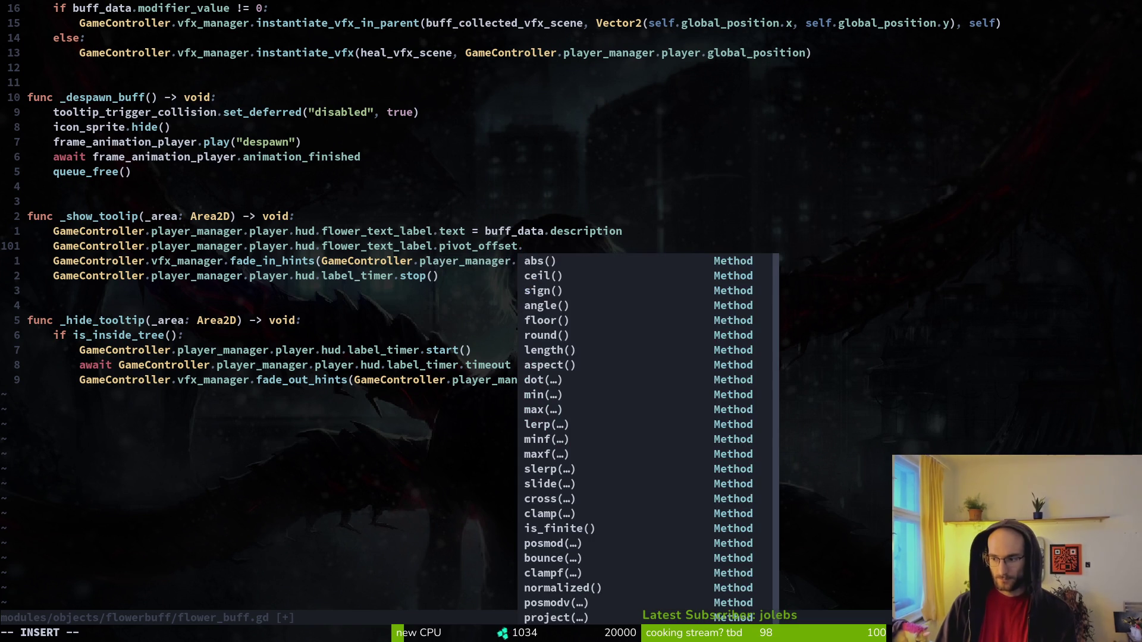
{"action": "type", "text": "= label"}
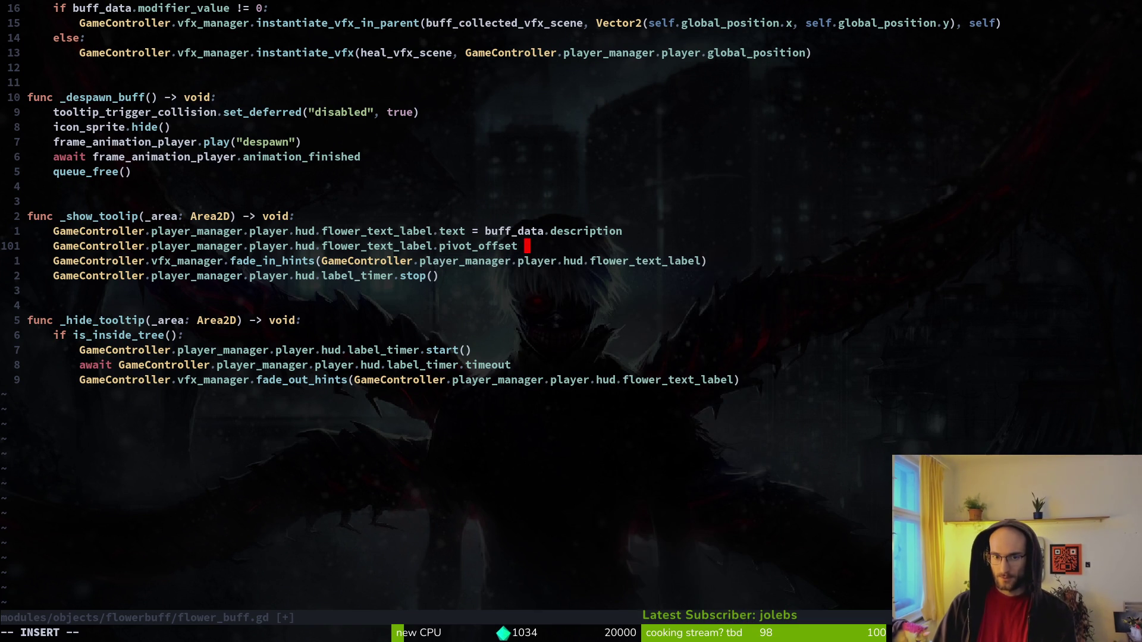
{"action": "key", "text": "BackSpace"}
{"action": "key", "text": "BackSpace"}
{"action": "key", "text": "BackSpace"}
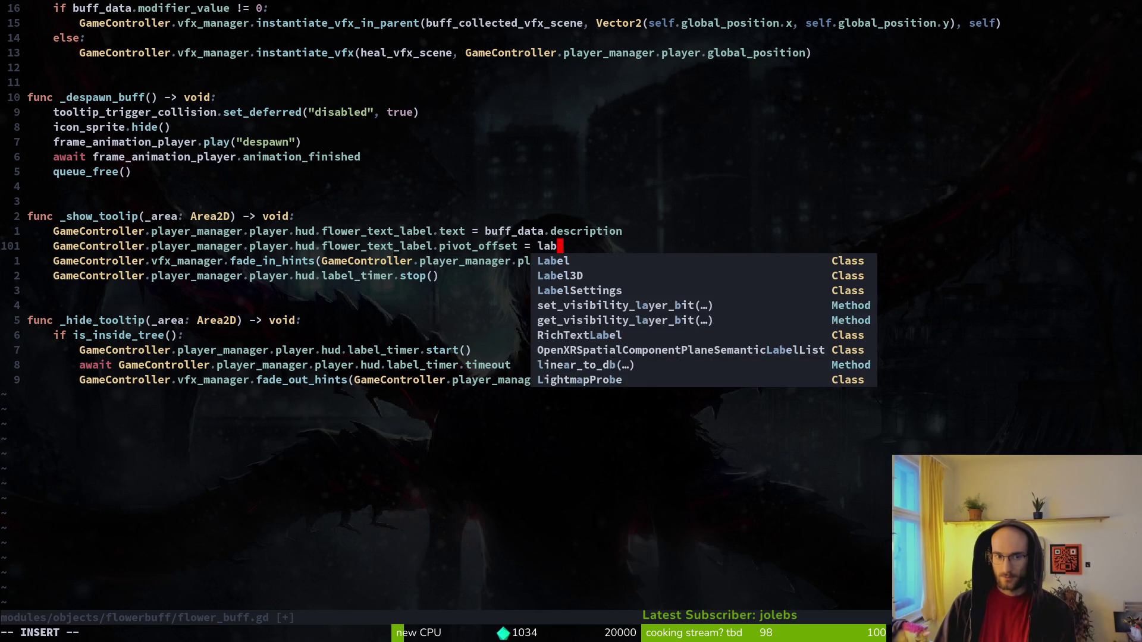
{"action": "key", "text": "Escape"}
{"action": "key", "text": "shift+o"}
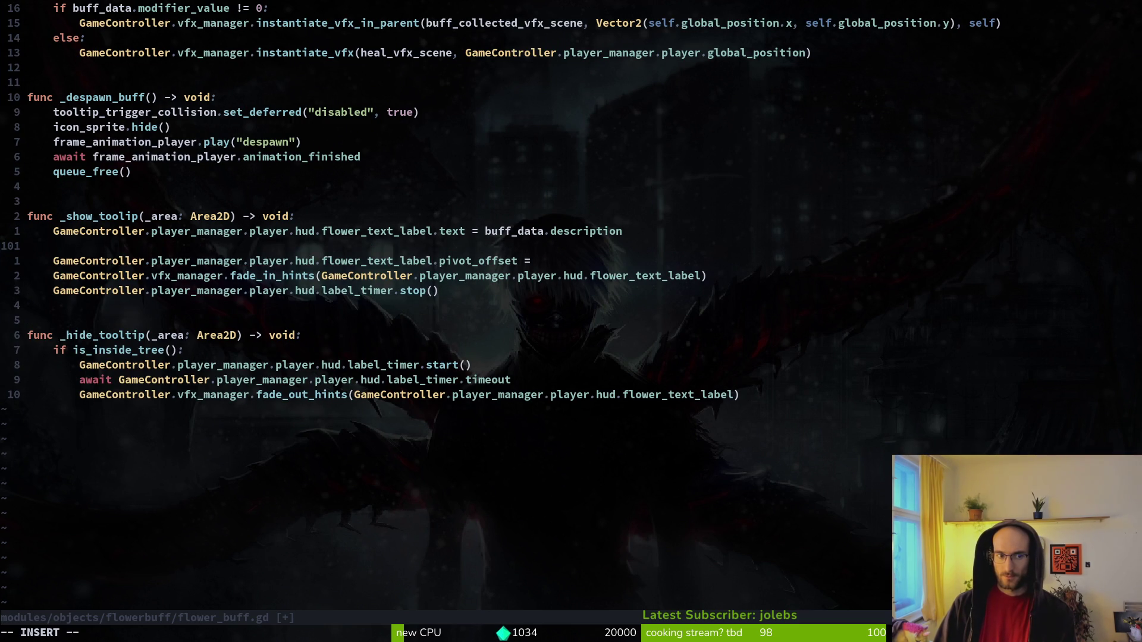
Start a 'var label =' line and join the flower_text_label text assignment onto it.
{"action": "key", "text": "Escape"}
{"action": "key", "text": "k"}
{"action": "key", "text": "shift+o"}
{"action": "type", "text": "var label ="}
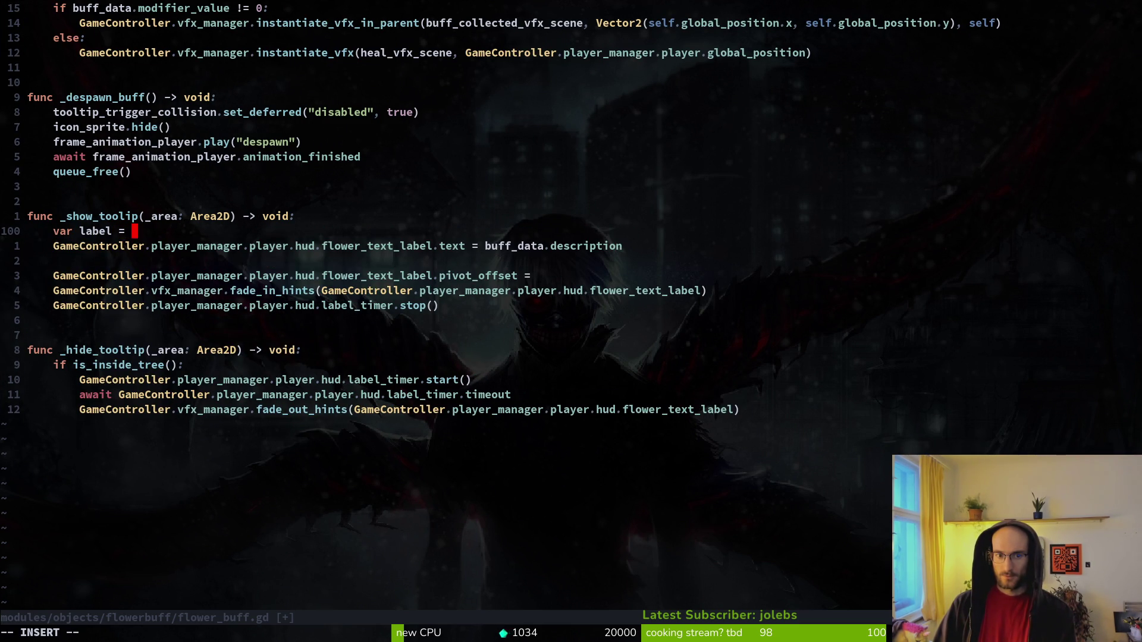
{"action": "key", "text": "Delete"}
{"action": "key", "text": "Delete"}
{"action": "key", "text": "Delete"}
{"action": "key", "text": "Delete"}
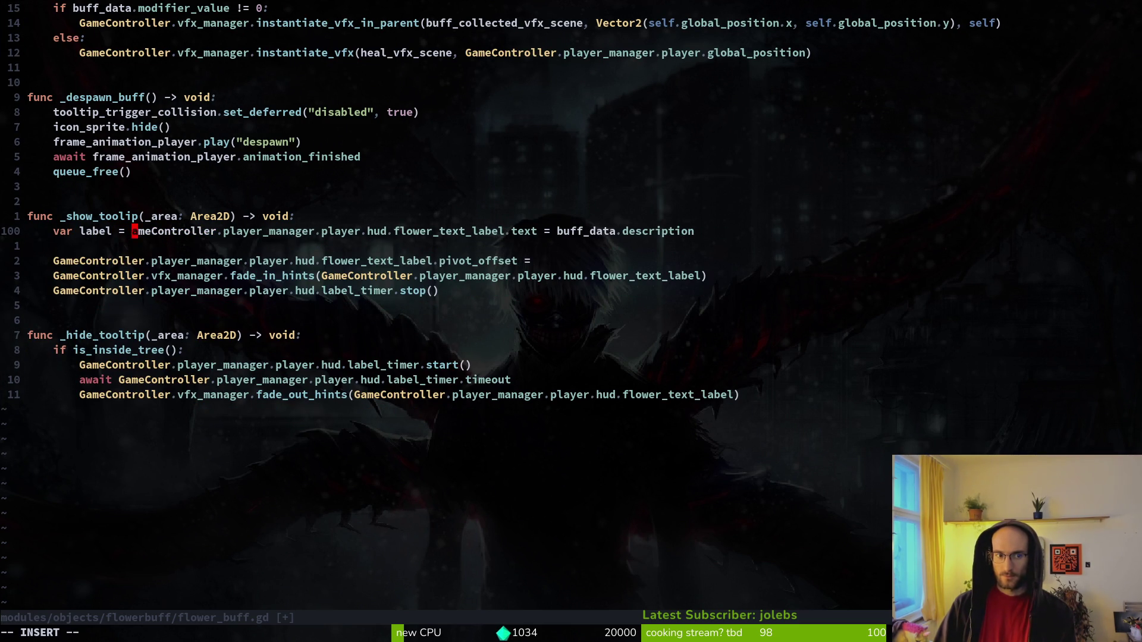
{"action": "key", "text": "Escape"}
Duplicate line 100, strip '.text = buff_data.description' from it, and save.
{"action": "key", "text": "w"}
{"action": "key", "text": "w"}
{"action": "key", "text": "w"}
{"action": "key", "text": "w"}
{"action": "key", "text": "w"}
{"action": "key", "text": "w"}
{"action": "key", "text": "0"}
{"action": "key", "text": "y"}
{"action": "key", "text": "y"}
{"action": "key", "text": "p"}
{"action": "key", "text": "k"}
{"action": "key", "text": "$"}
{"action": "key", "text": "a"}
{"action": "key", "text": "BackSpace"}
{"action": "key", "text": "BackSpace"}
{"action": "key", "text": "BackSpace"}
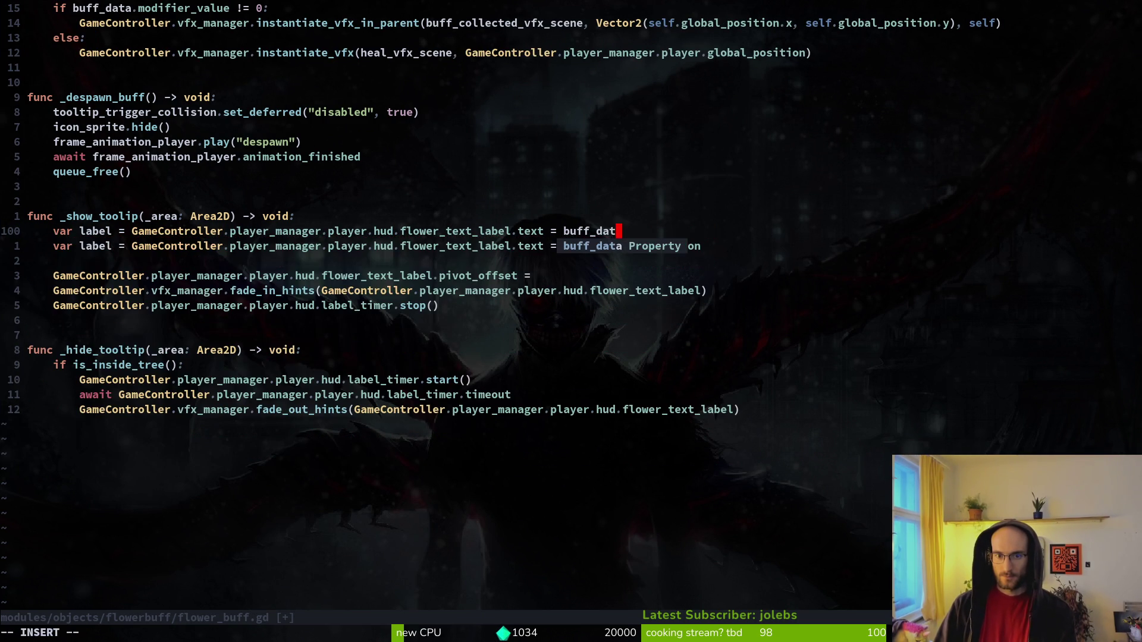
{"action": "key", "text": "Escape"}
{"action": "type", "text": ":w"}
{"action": "key", "text": "Return"}
Remove 'var label =' from line 101, delete the following blank line, and save.
{"action": "key", "text": "j"}
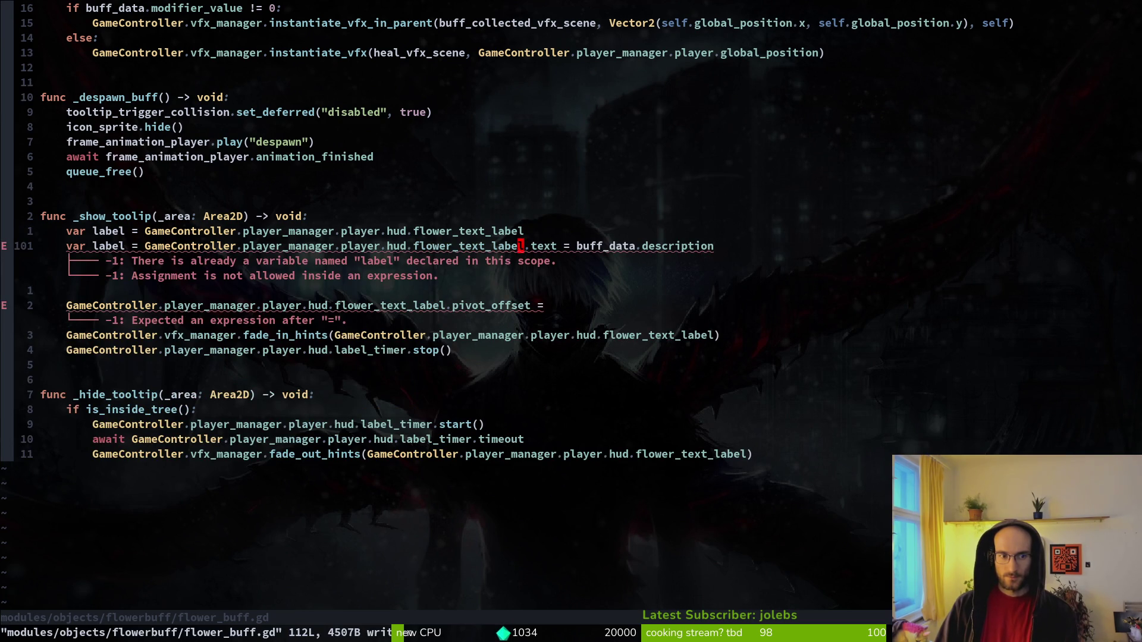
{"action": "key", "text": "b"}
{"action": "key", "text": "b"}
{"action": "key", "text": "b"}
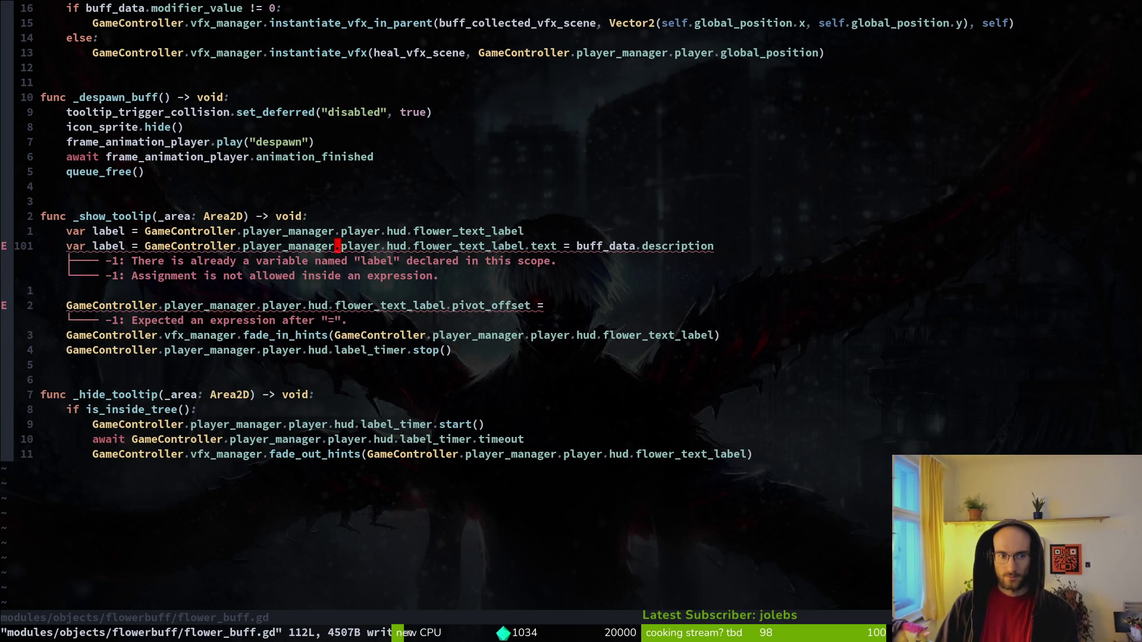
{"action": "key", "text": "i"}
{"action": "key", "text": "ctrl+w"}
{"action": "key", "text": "ctrl+w"}
{"action": "key", "text": "ctrl+w"}
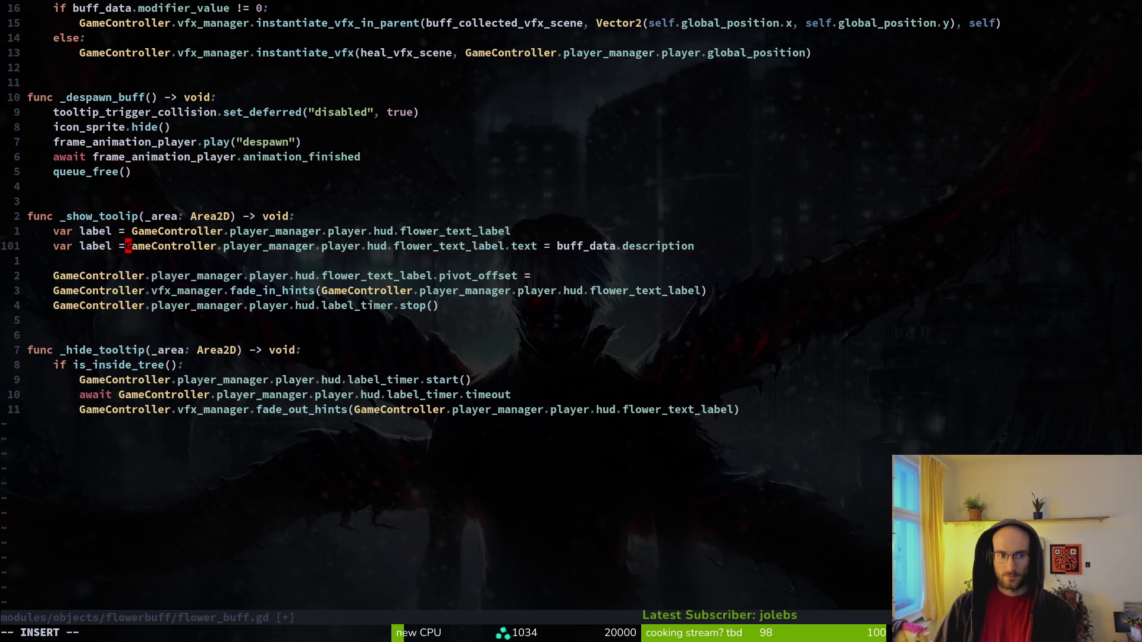
{"action": "key", "text": "Escape"}
{"action": "key", "text": "j"}
{"action": "key", "text": "shift+v"}
{"action": "type", "text": "d:w"}
{"action": "key", "text": "Return"}
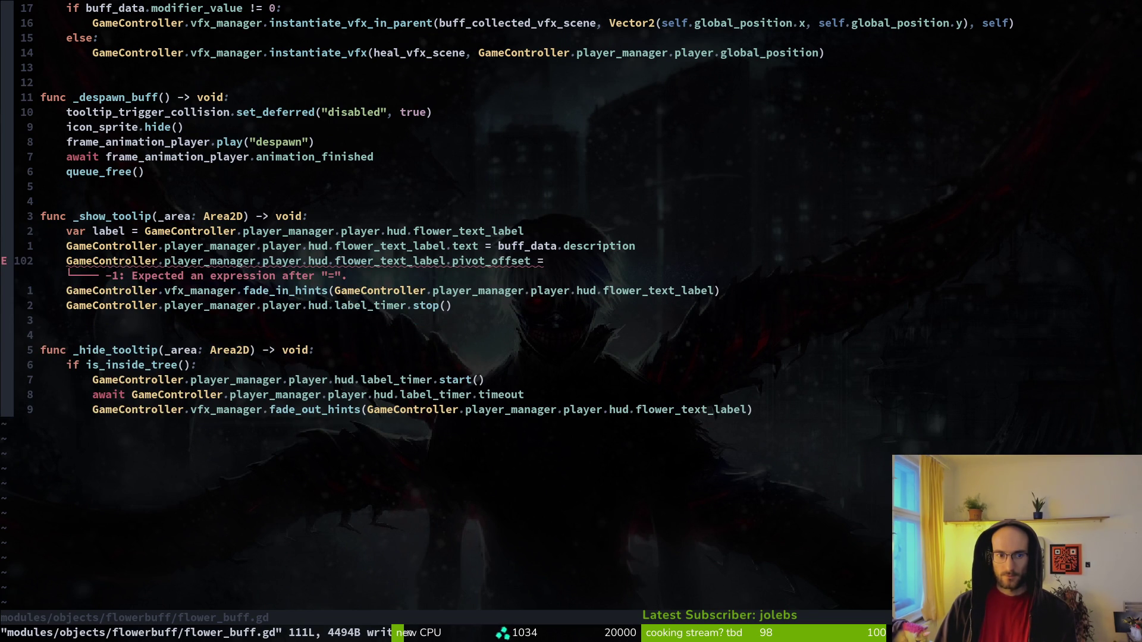
Finish the pivot_offset line as 'label.size.x / 2' and save flower_buff.gd.
{"action": "type", "text": "A lbe"}
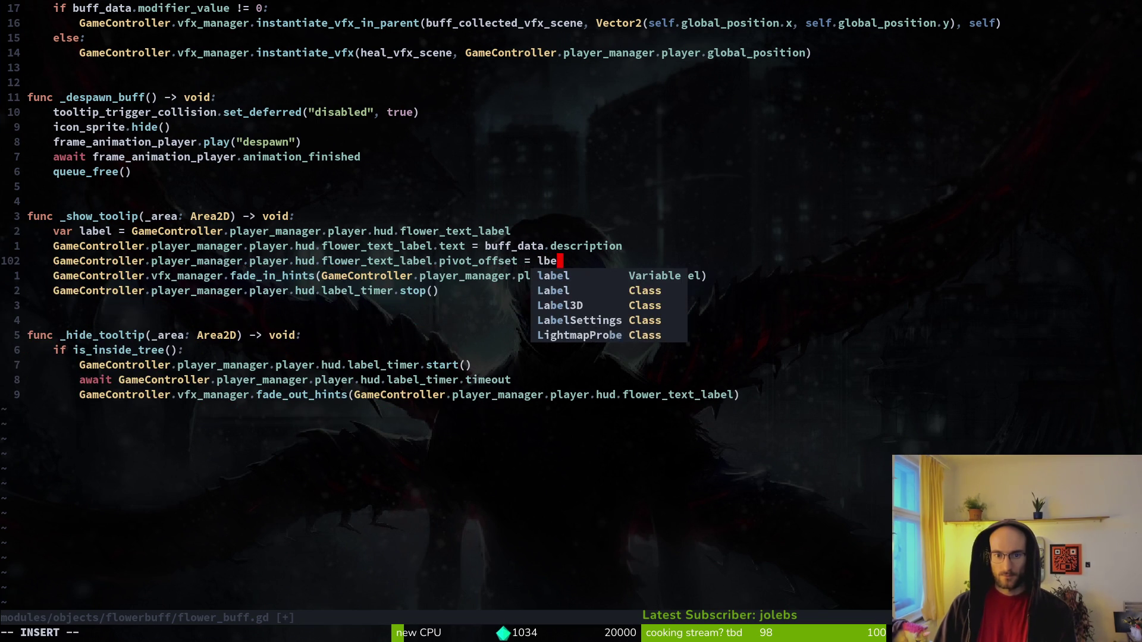
{"action": "key", "text": "BackSpace"}
{"action": "key", "text": "BackSpace"}
{"action": "key", "text": "BackSpace"}
{"action": "type", "text": "label.si"}
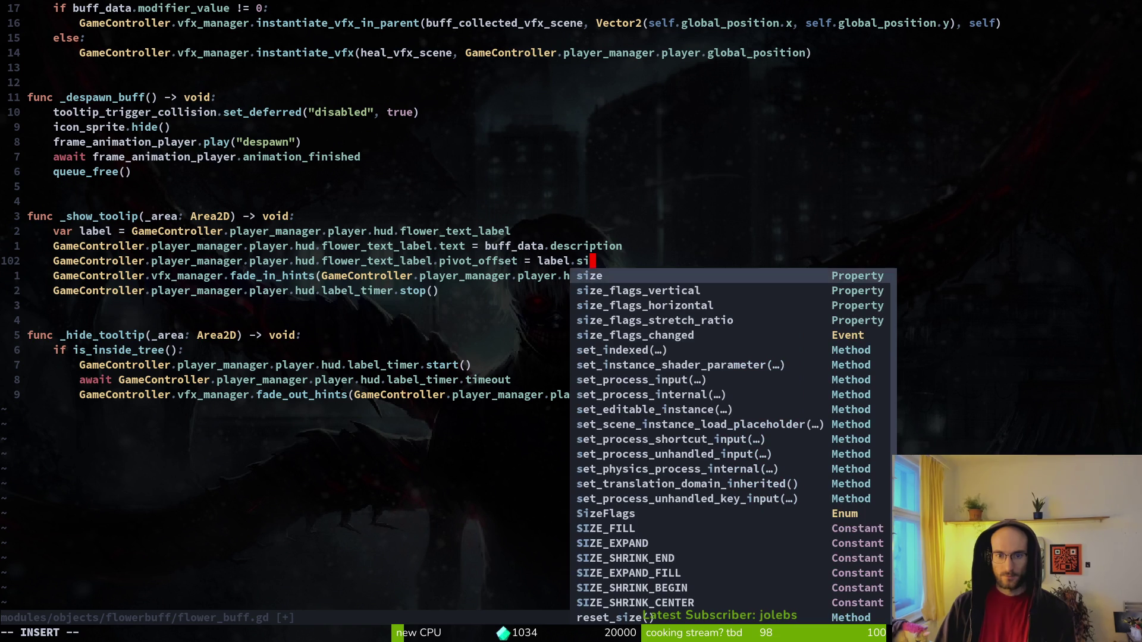
{"action": "key", "text": "Return"}
{"action": "type", "text": ".x / 2"}
{"action": "key", "text": "Escape"}
{"action": "type", "text": ":w"}
{"action": "key", "text": "Return"}
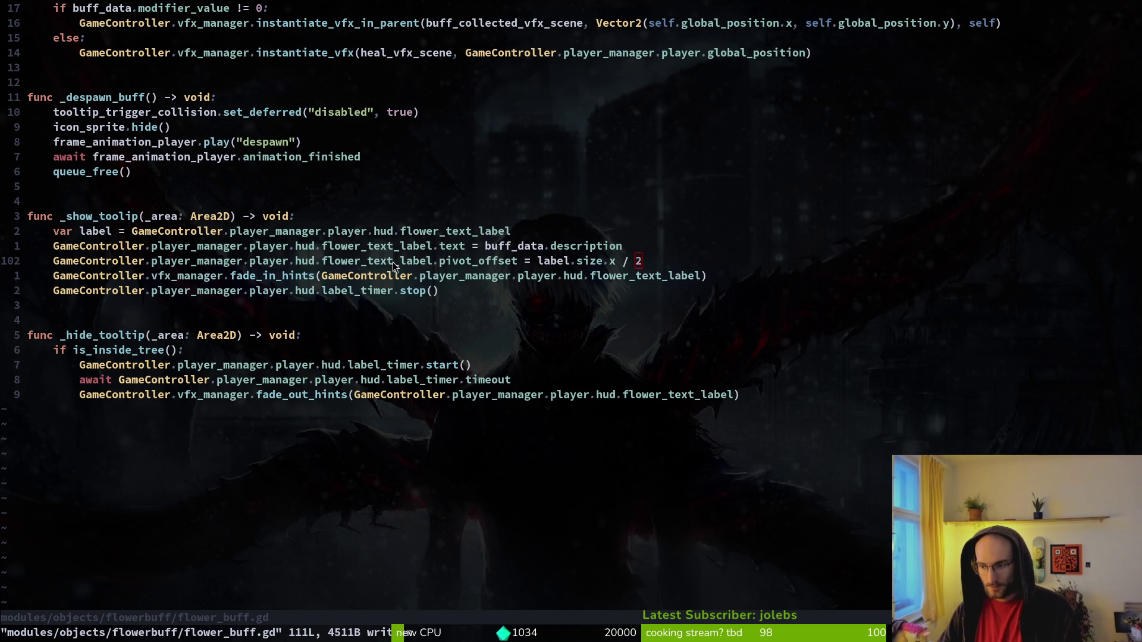
Open vfx_manager.gd and page down to the hint fade functions.
{"action": "key", "text": "space"}
{"action": "key", "text": "space"}
{"action": "type", "text": "vfxmanager"}
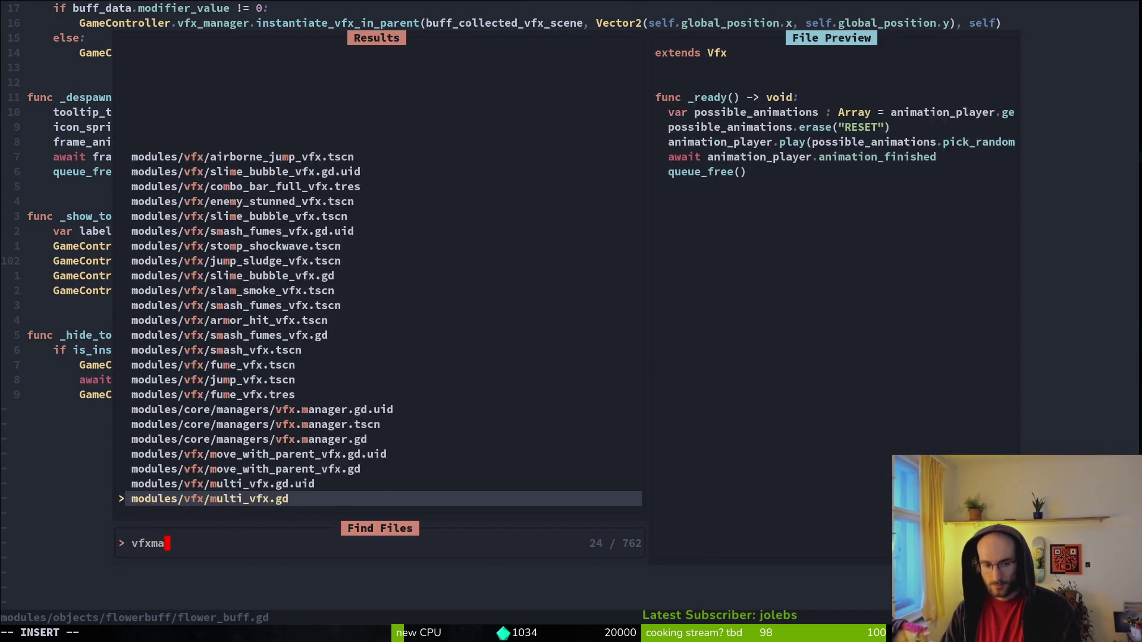
{"action": "key", "text": "Return"}
{"action": "left_click", "coordinate": [536, 322]}
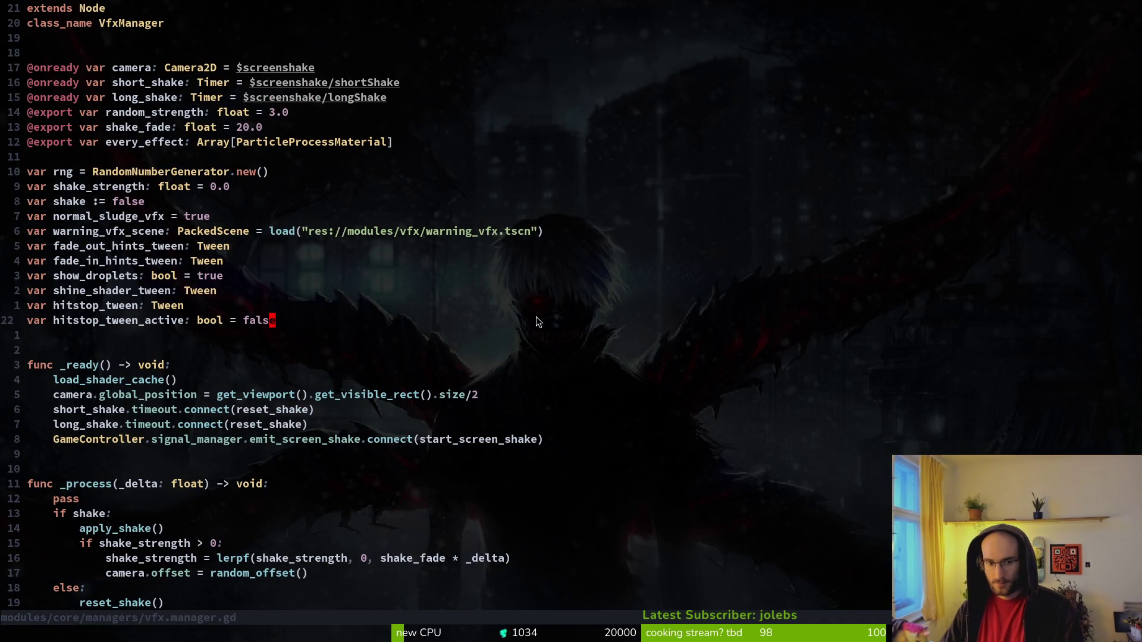
{"action": "key", "text": "ctrl+d"}
{"action": "key", "text": "ctrl+d"}
{"action": "key", "text": "ctrl+d"}
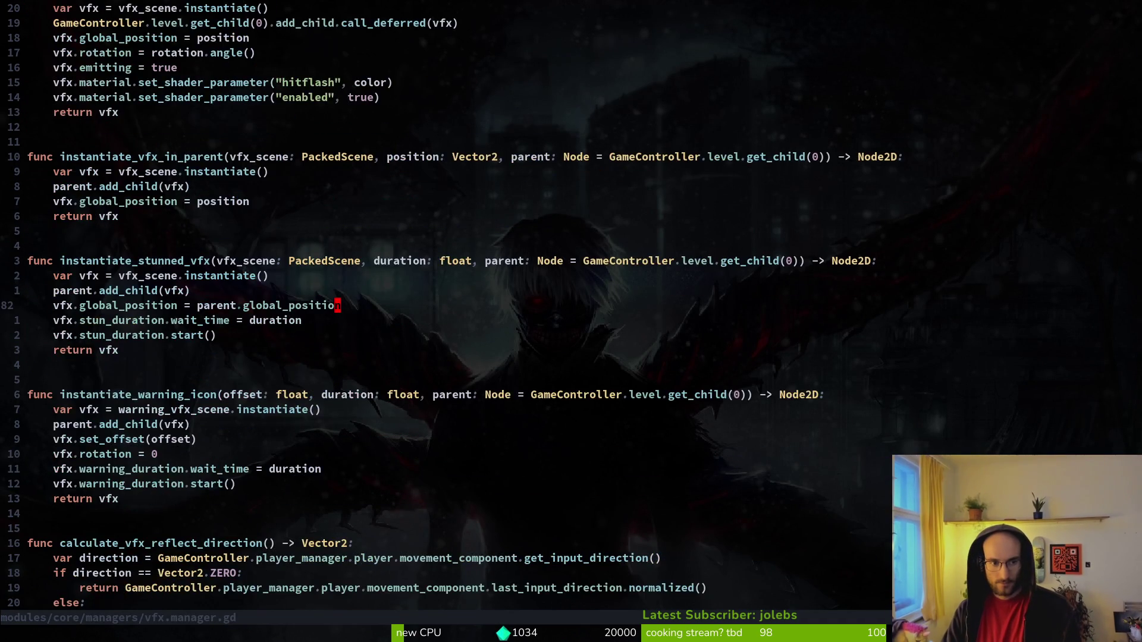
{"action": "key", "text": "ctrl+d"}
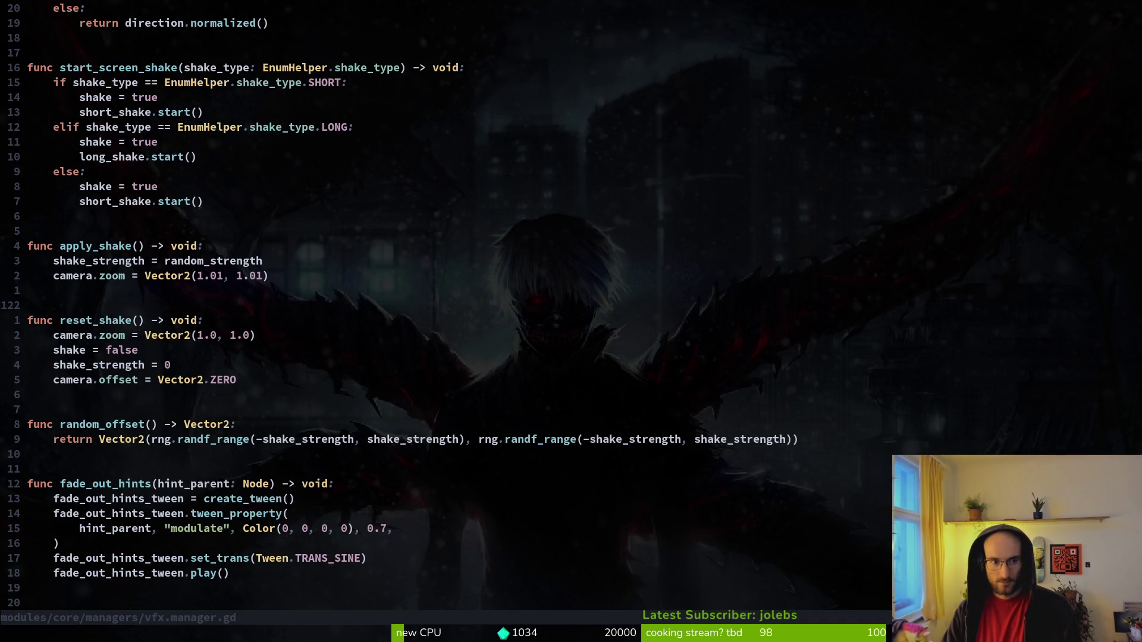
{"action": "key", "text": "ctrl+d"}
{"action": "key", "text": "ctrl+d"}
{"action": "key", "text": "ctrl+u"}
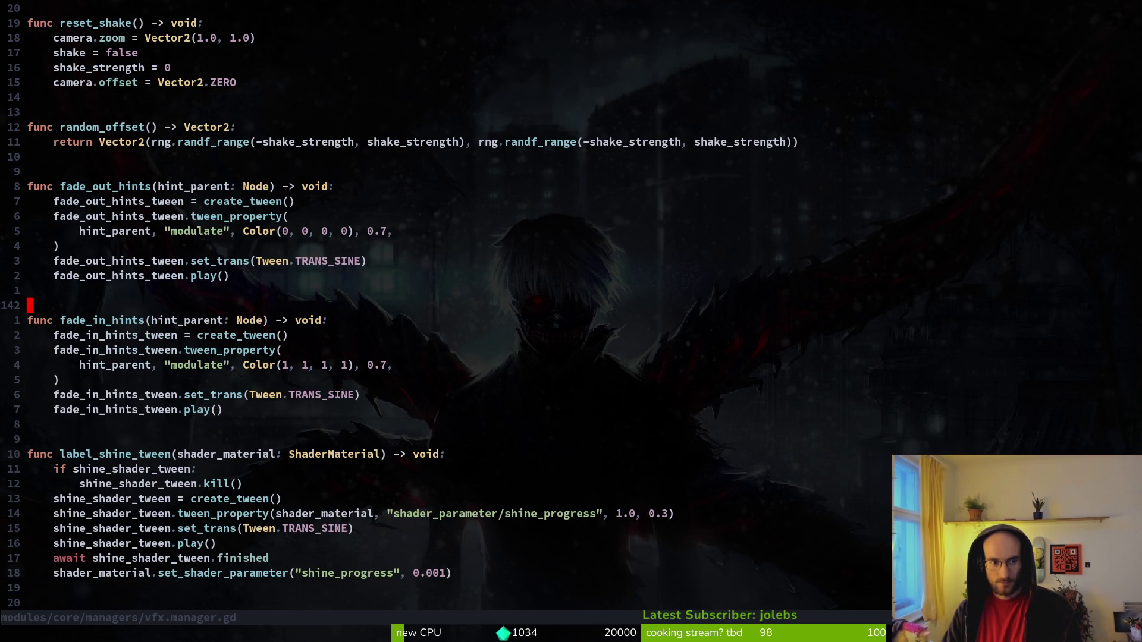
Run a project-wide grep for scale_tween.
{"action": "key", "text": "space"}
{"action": "type", "text": "gscale_twee"}
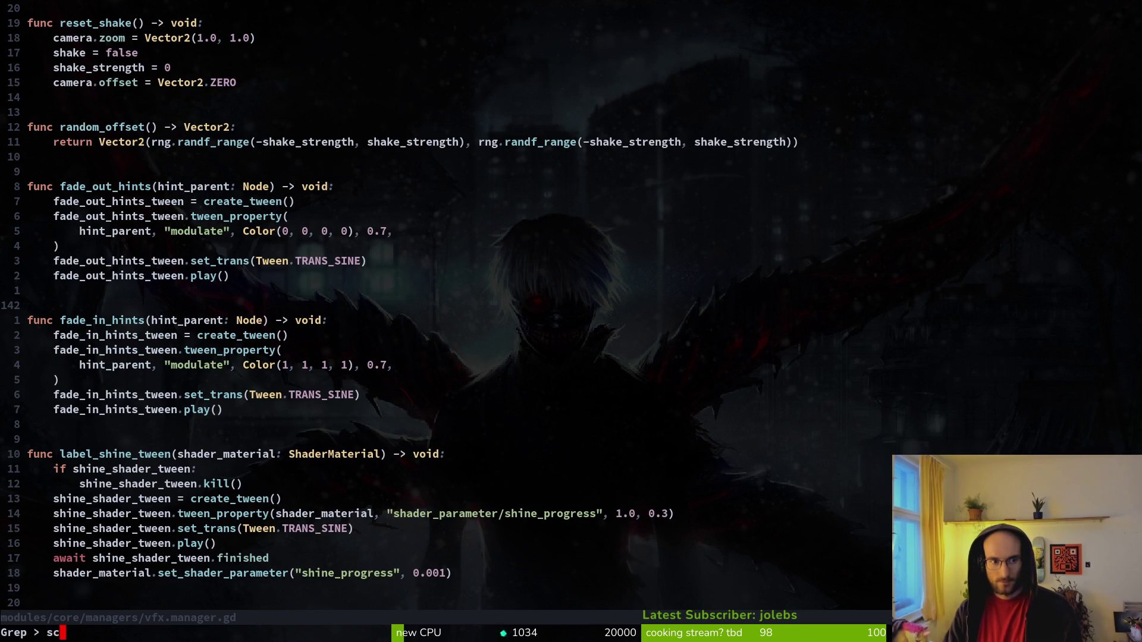
{"action": "type", "text": "n"}
{"action": "key", "text": "Return"}
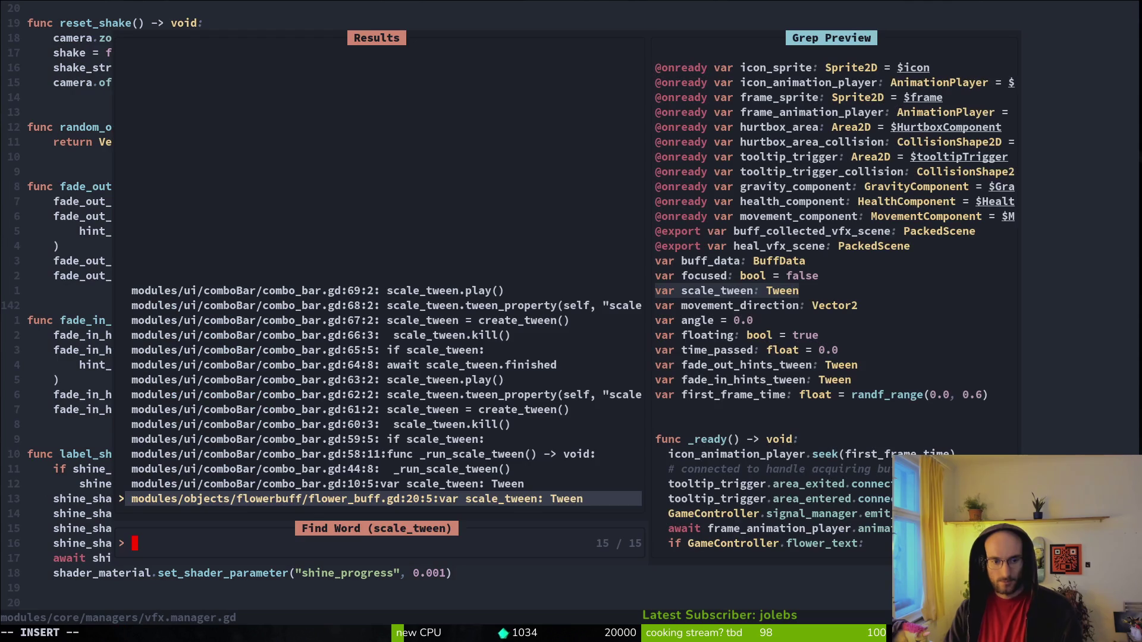
Open combo_bar.gd at the scale_tween declaration and copy the 14-line _run_scale_tween function.
{"action": "key", "text": "Up"}
{"action": "key", "text": "Return"}
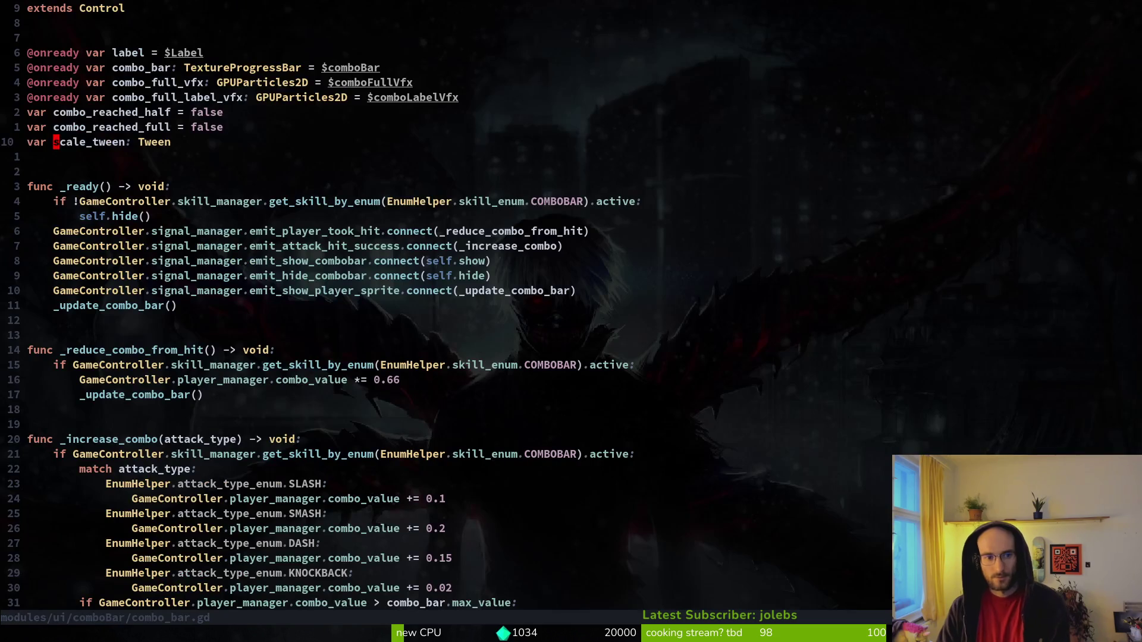
{"action": "key", "text": "ctrl+d"}
{"action": "key", "text": "ctrl+d"}
{"action": "key", "text": "ctrl+d"}
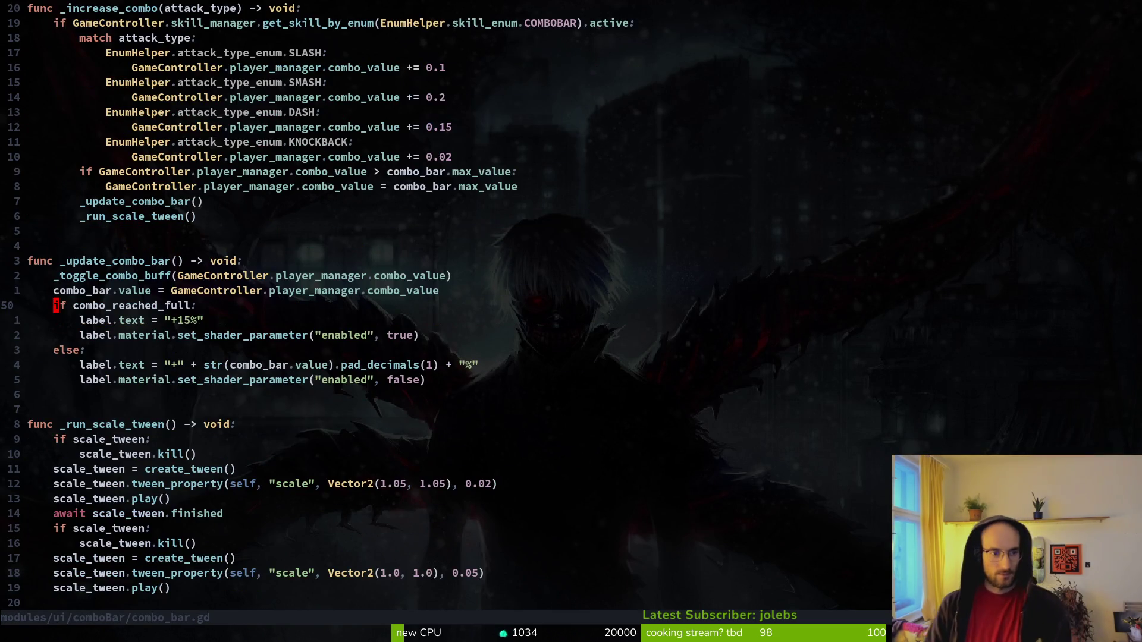
{"action": "key", "text": "k"}
{"action": "key", "text": "k"}
{"action": "key", "text": "k"}
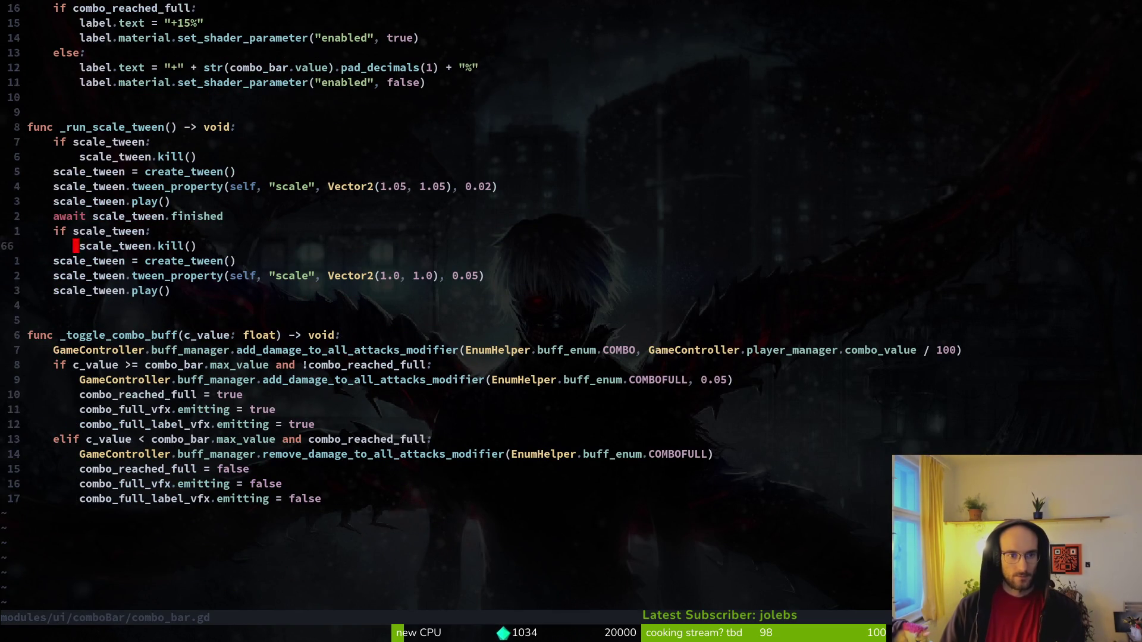
{"action": "key", "text": "V"}
{"action": "key", "text": "j"}
{"action": "key", "text": "j"}
{"action": "key", "text": "j"}
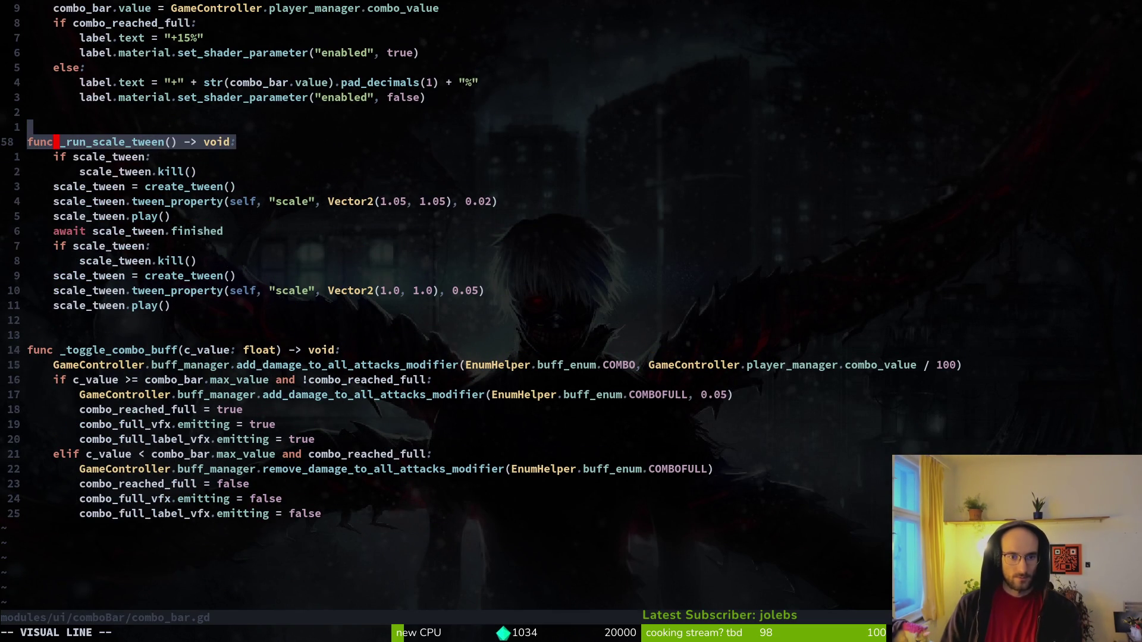
{"action": "type", "text": "y:w"}
{"action": "key", "text": "Return"}
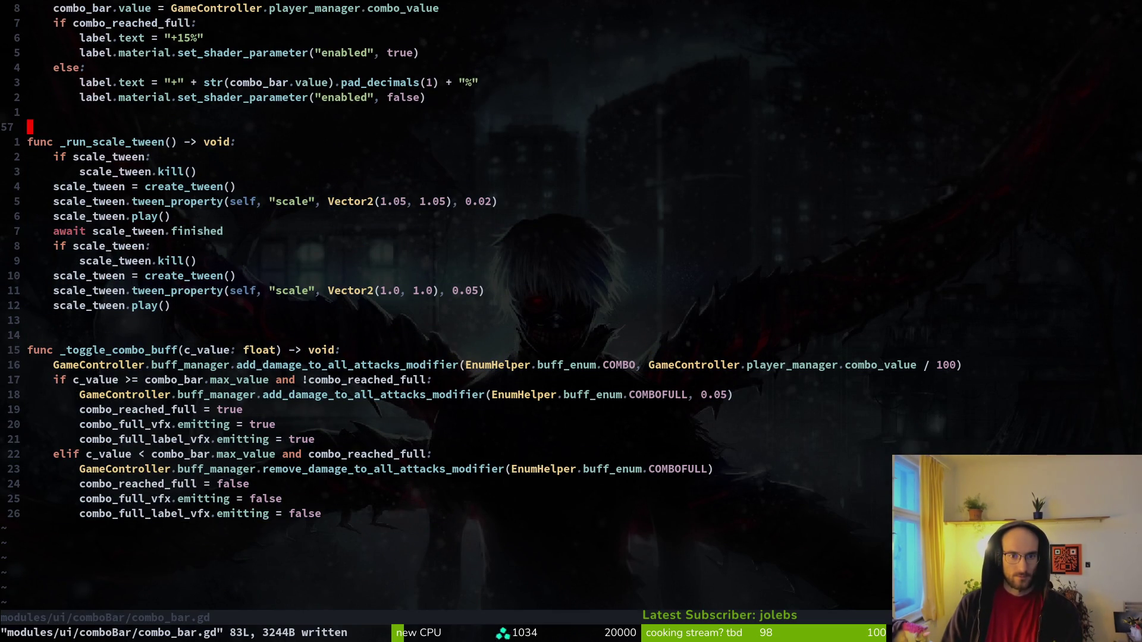
{"action": "key", "text": "V"}
{"action": "key", "text": "j"}
{"action": "key", "text": "j"}
{"action": "key", "text": "j"}
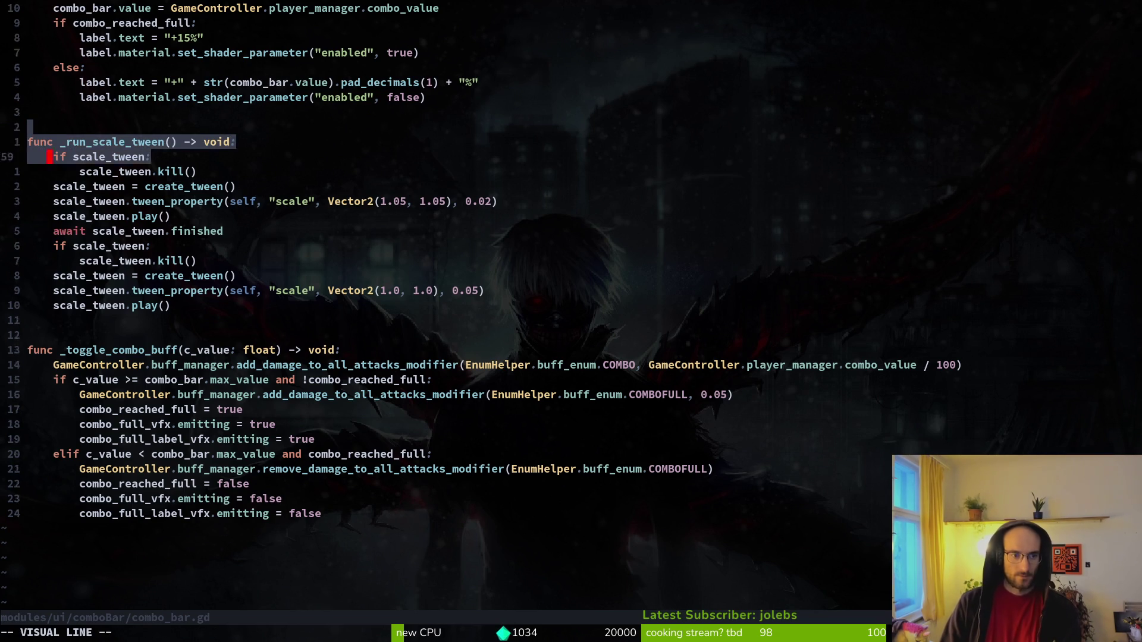
{"action": "key", "text": "y"}
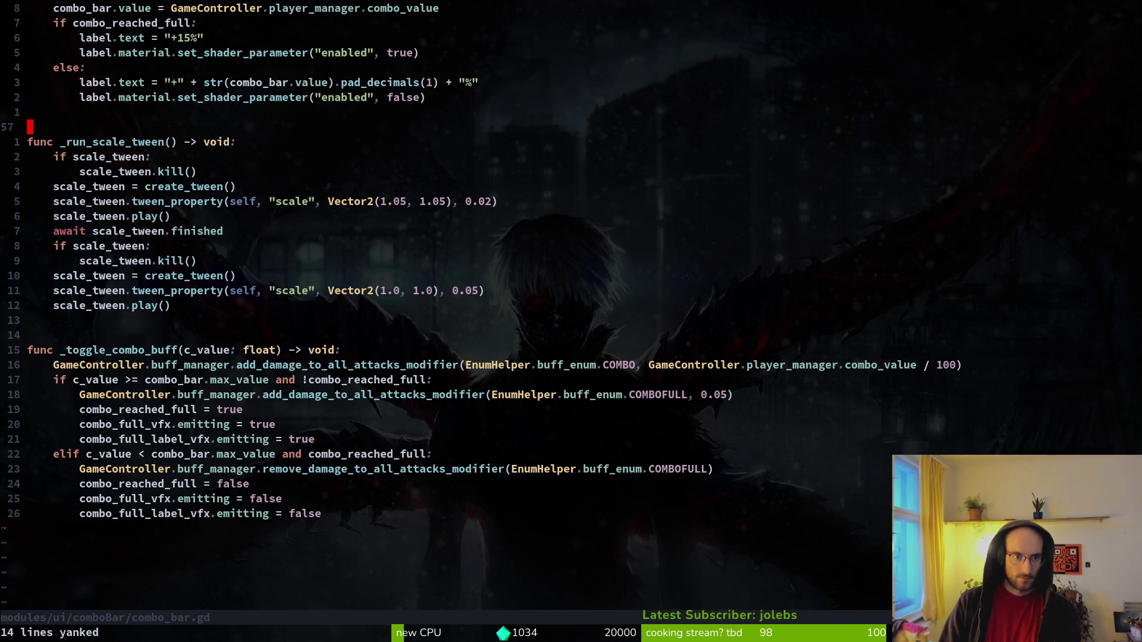
Open vfx.manager.gd with the file finder.
{"action": "key", "text": "space"}
{"action": "key", "text": "f"}
{"action": "key", "text": "f"}
{"action": "type", "text": "vfxman"}
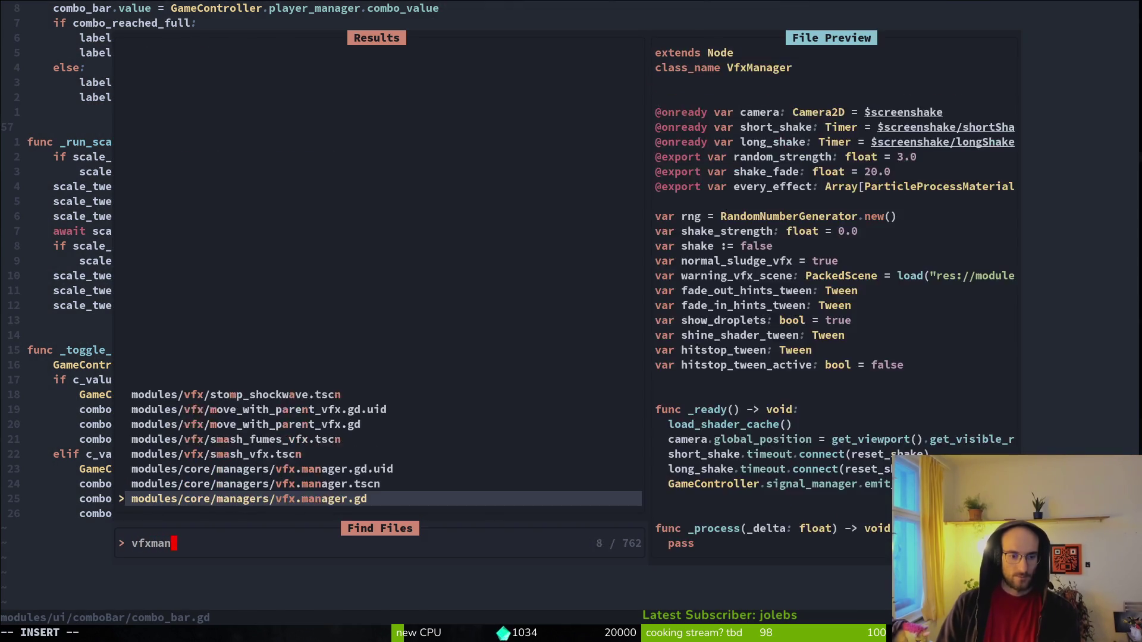
{"action": "key", "text": "Return"}
Paste the function below fade_out_hints, rename it to scale_tween, and save.
{"action": "key", "text": "p"}
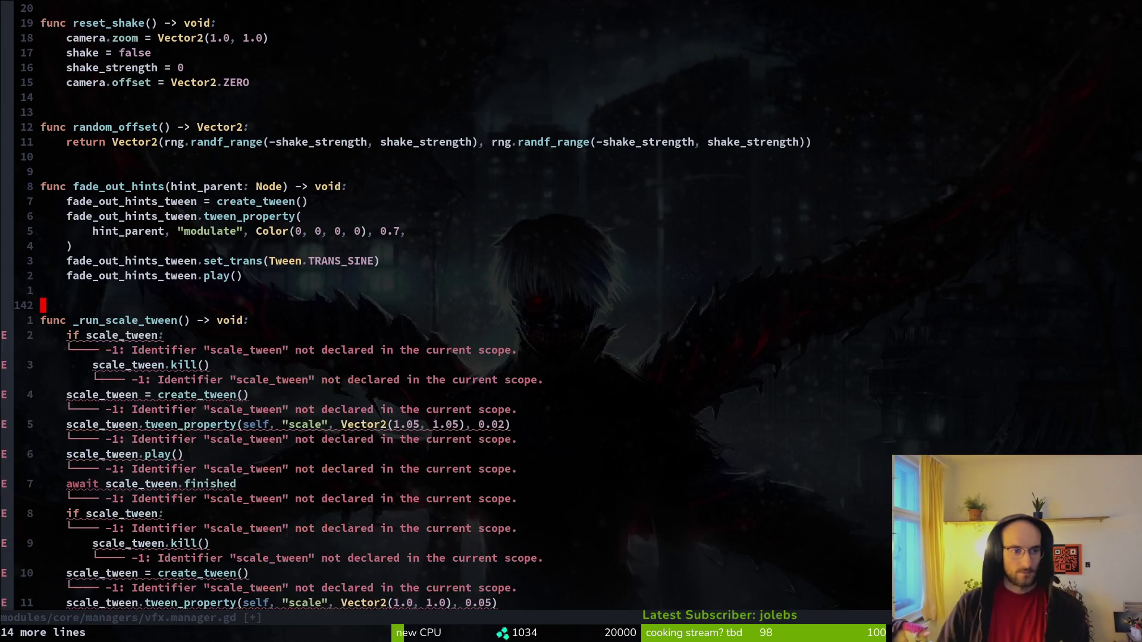
{"action": "key", "text": "j"}
{"action": "key", "text": "w"}
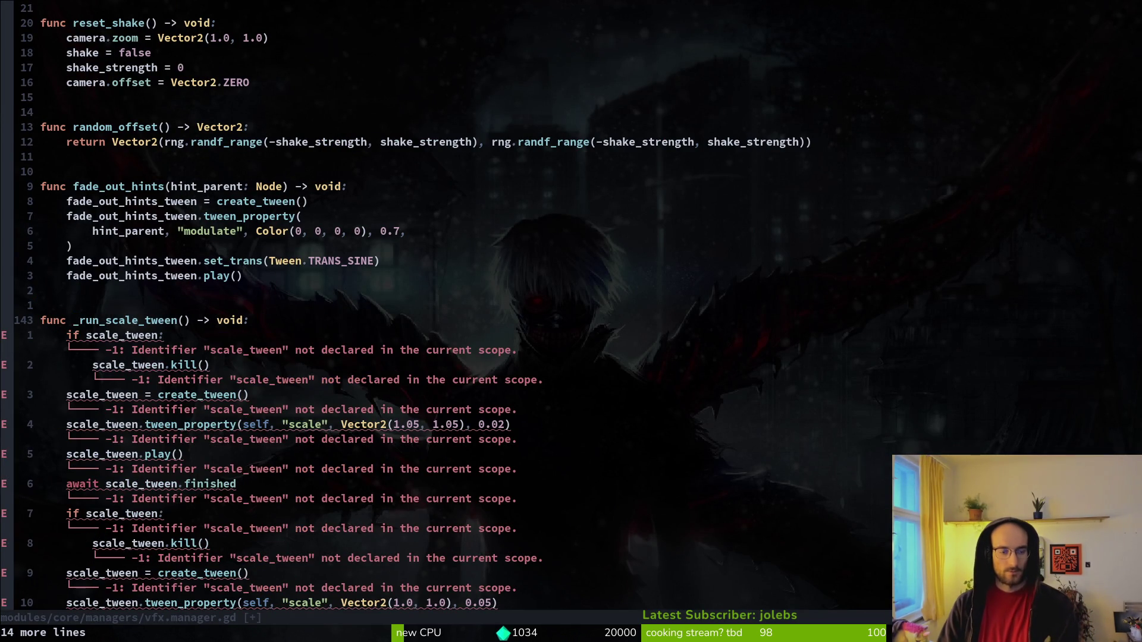
{"action": "type", "text": "cw"}
{"action": "type", "text": "scale_twe"}
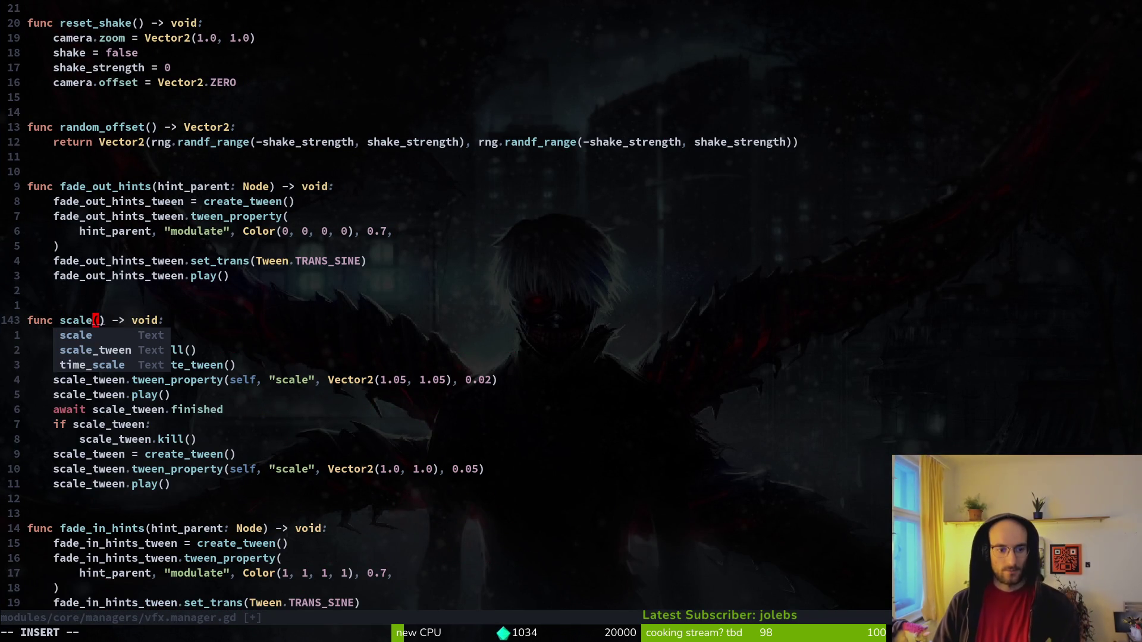
{"action": "type", "text": "en"}
{"action": "key", "text": "Escape"}
{"action": "type", "text": ":write"}
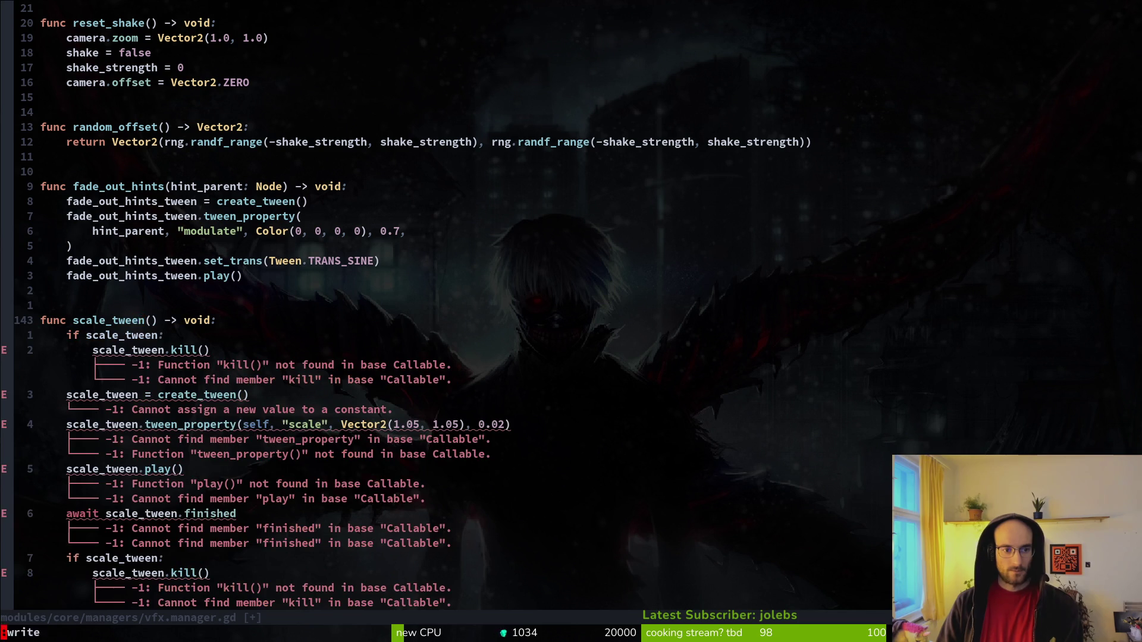
{"action": "key", "text": "Return"}
{"action": "key", "text": "j"}
{"action": "key", "text": "j"}
Begin selecting the 'if scale_tween:' guard lines of the pasted function.
{"action": "key", "text": "k"}
{"action": "key", "text": "k"}
{"action": "key", "text": "k"}
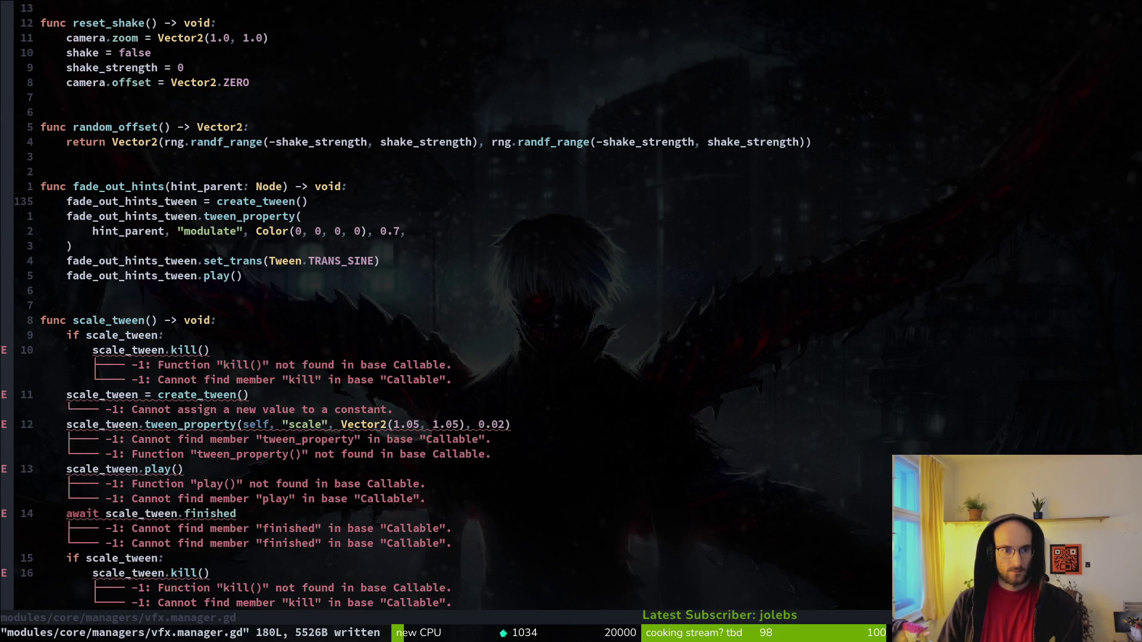
{"action": "key", "text": "j"}
{"action": "key", "text": "j"}
{"action": "key", "text": "j"}
{"action": "key", "text": "shift+v"}
Paste the kill guard into fade_out_hints, retarget both lines to fade_out_hints_tween, and save.
{"action": "key", "text": "j"}
{"action": "key", "text": "y"}
{"action": "key", "text": "k"}
{"action": "key", "text": "k"}
{"action": "key", "text": "k"}
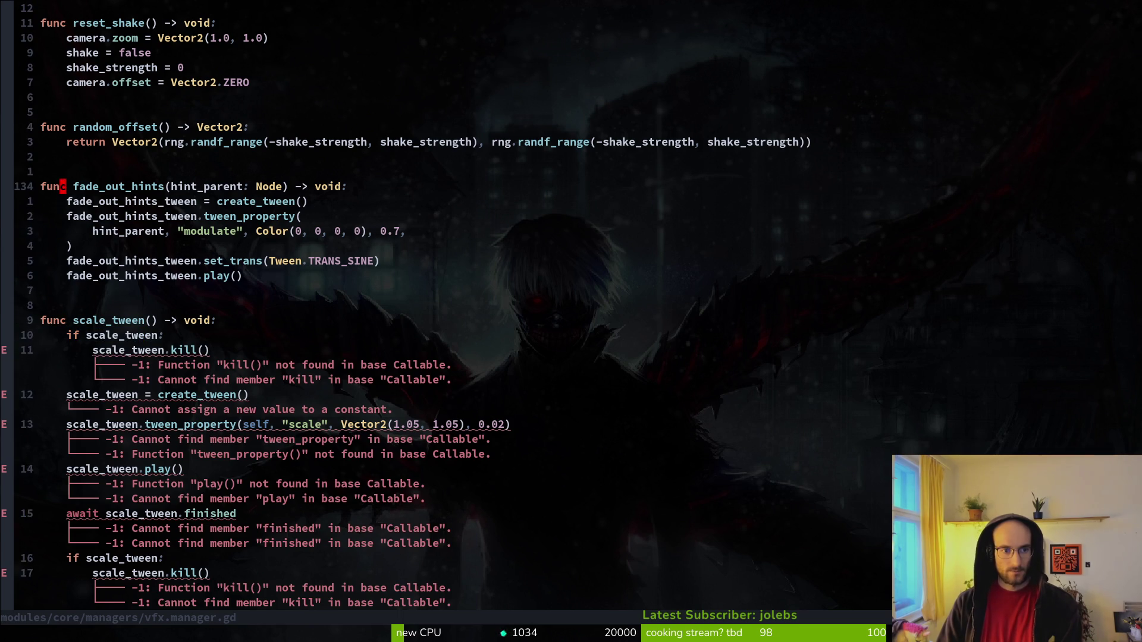
{"action": "key", "text": "p"}
{"action": "key", "text": "l"}
{"action": "key", "text": "l"}
{"action": "key", "text": "l"}
{"action": "type", "text": "cwfado"}
{"action": "key", "text": "Tab"}
{"action": "key", "text": "Escape"}
{"action": "key", "text": "h"}
{"action": "key", "text": "h"}
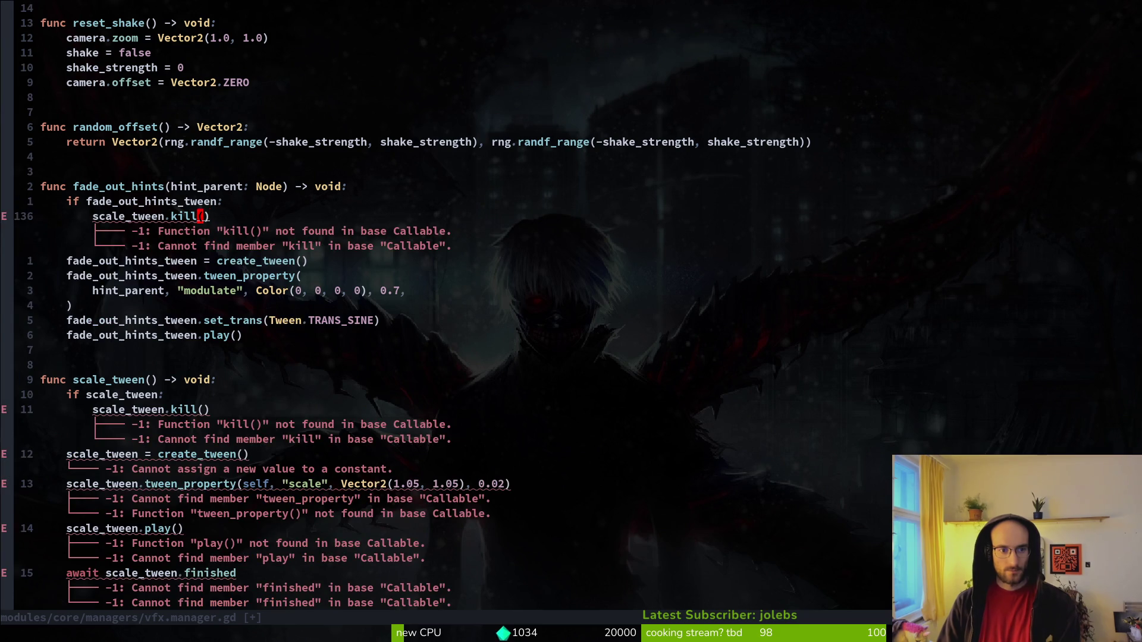
{"action": "key", "text": "y"}
{"action": "key", "text": "i"}
{"action": "key", "text": "w"}
{"action": "type", "text": "jve"}
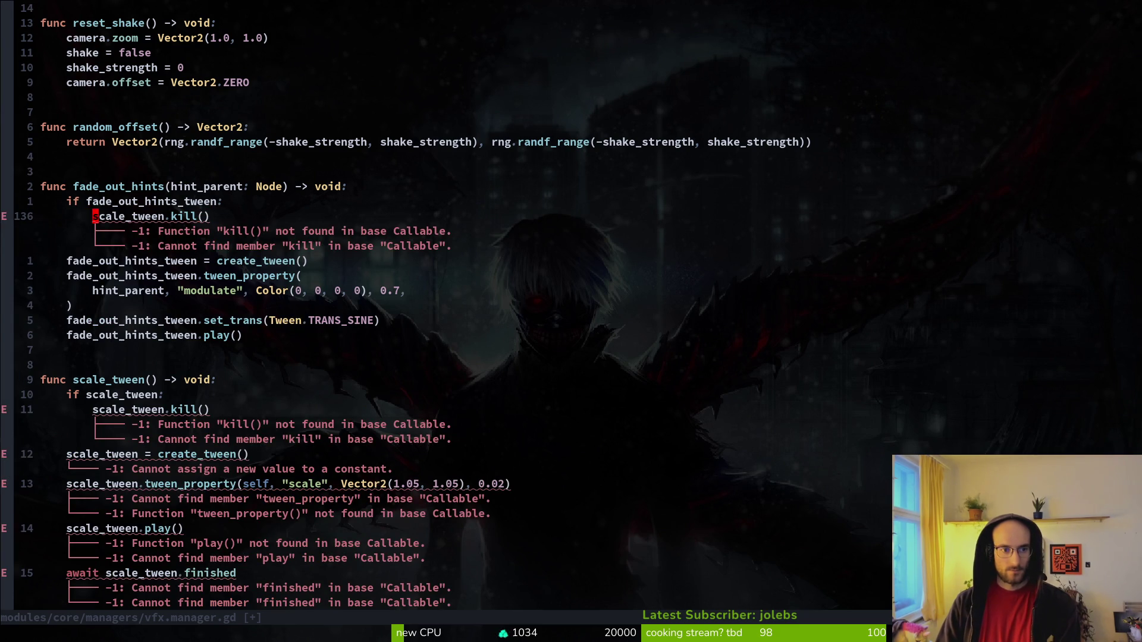
{"action": "type", "text": "p:w"}
{"action": "key", "text": "Return"}
Copy that guard into fade_in_hints and move it above the create_tween call.
{"action": "key", "text": "k"}
{"action": "key", "text": "shift+v"}
{"action": "key", "text": "j"}
{"action": "key", "text": "y"}
{"action": "key", "text": "ctrl+d"}
{"action": "key", "text": "ctrl+d"}
{"action": "key", "text": "k"}
{"action": "key", "text": "k"}
{"action": "key", "text": "1"}
{"action": "key", "text": "3"}
{"action": "key", "text": "k"}
{"action": "key", "text": "p"}
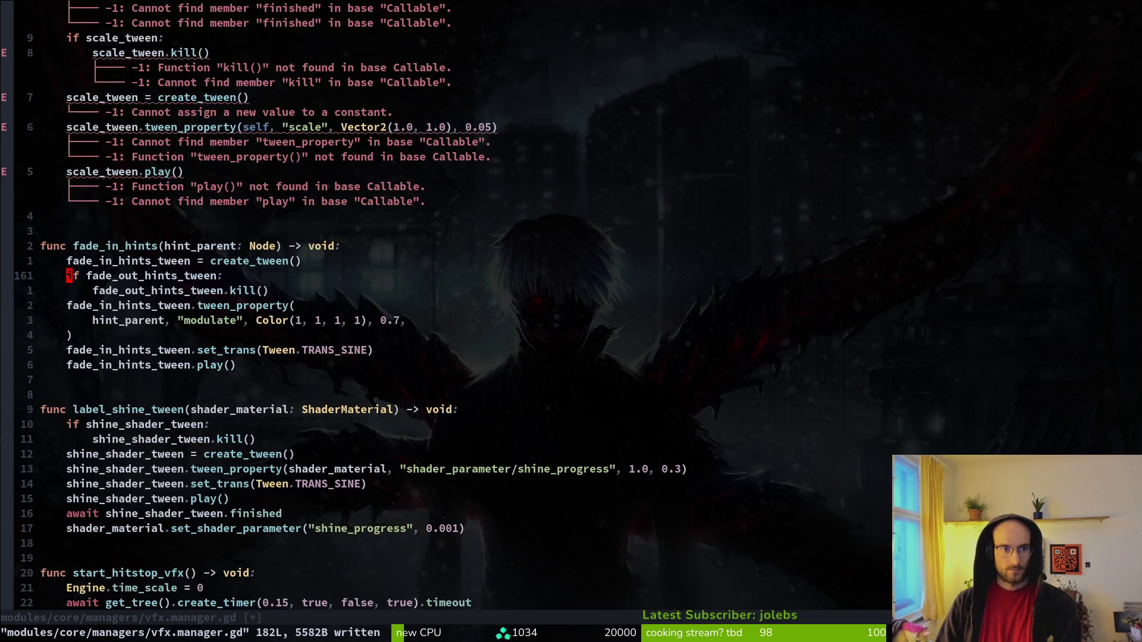
{"action": "key", "text": "shift+v"}
{"action": "key", "text": "j"}
{"action": "key", "text": "shift+k"}
{"action": "key", "text": "Escape"}
Rename the fade_in_hints guard's variable to fade_in_hints_tween on both lines and save.
{"action": "key", "text": "ctrl+s"}
{"action": "type", "text": "kcwfain"}
{"action": "key", "text": "Tab"}
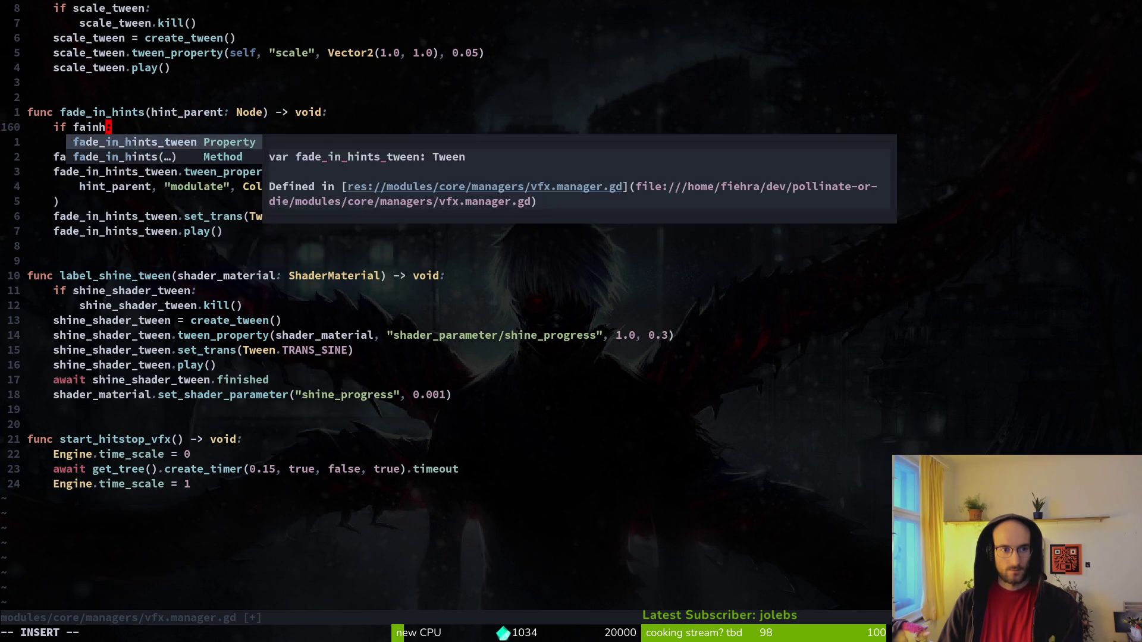
{"action": "key", "text": "Return"}
{"action": "key", "text": "Escape"}
{"action": "key", "text": "j"}
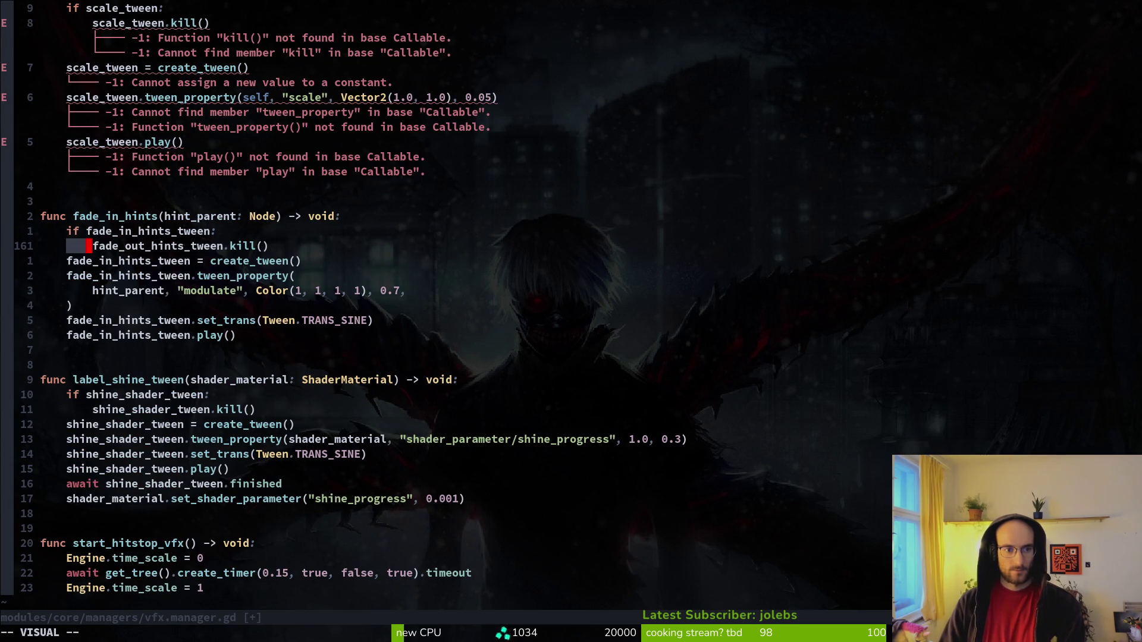
{"action": "key", "text": "w"}
{"action": "key", "text": "v"}
{"action": "key", "text": "e"}
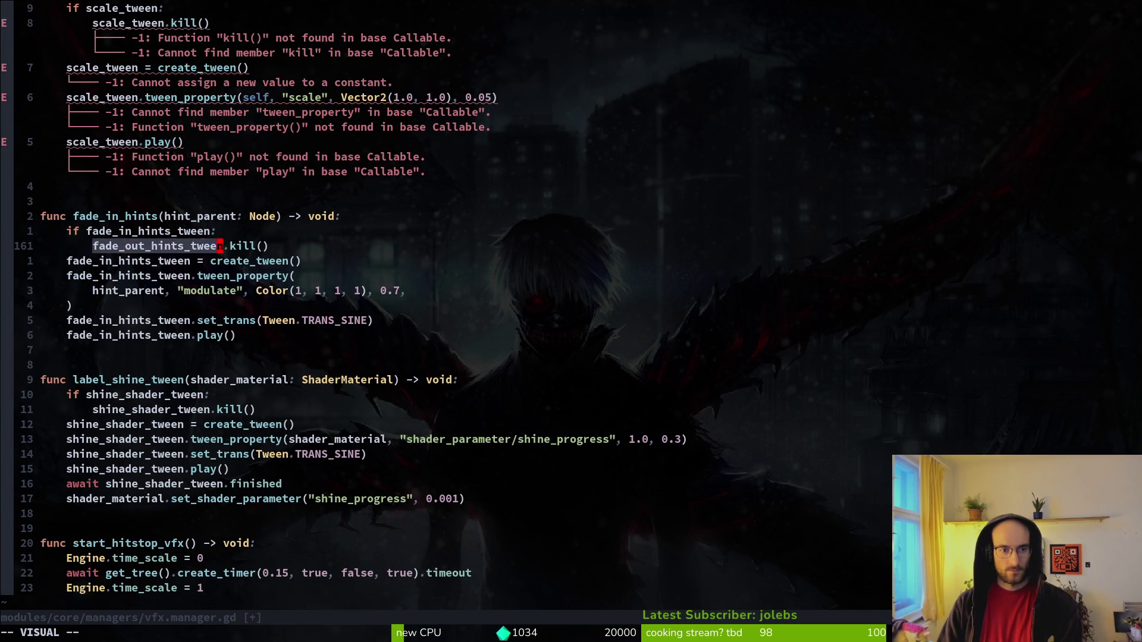
{"action": "key", "text": "p"}
{"action": "key", "text": "ctrl+s"}
{"action": "key", "text": "ctrl+o"}
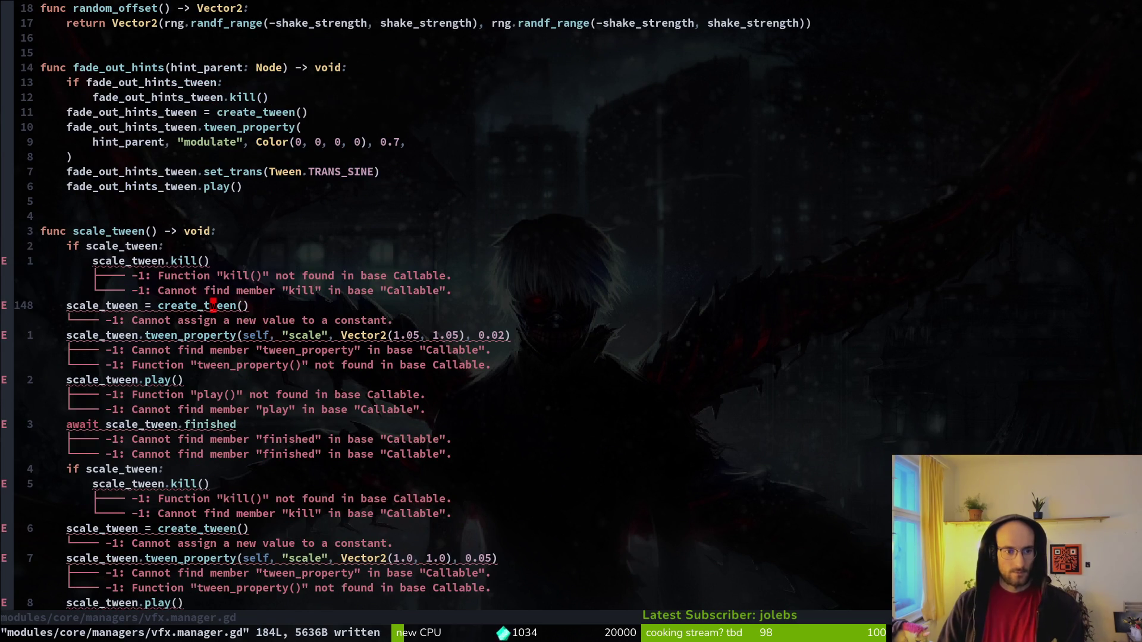
Move the scale_tween function below label_shine_tween in vfx.manager.gd and save.
{"action": "key", "text": "k"}
{"action": "key", "text": "k"}
{"action": "key", "text": "k"}
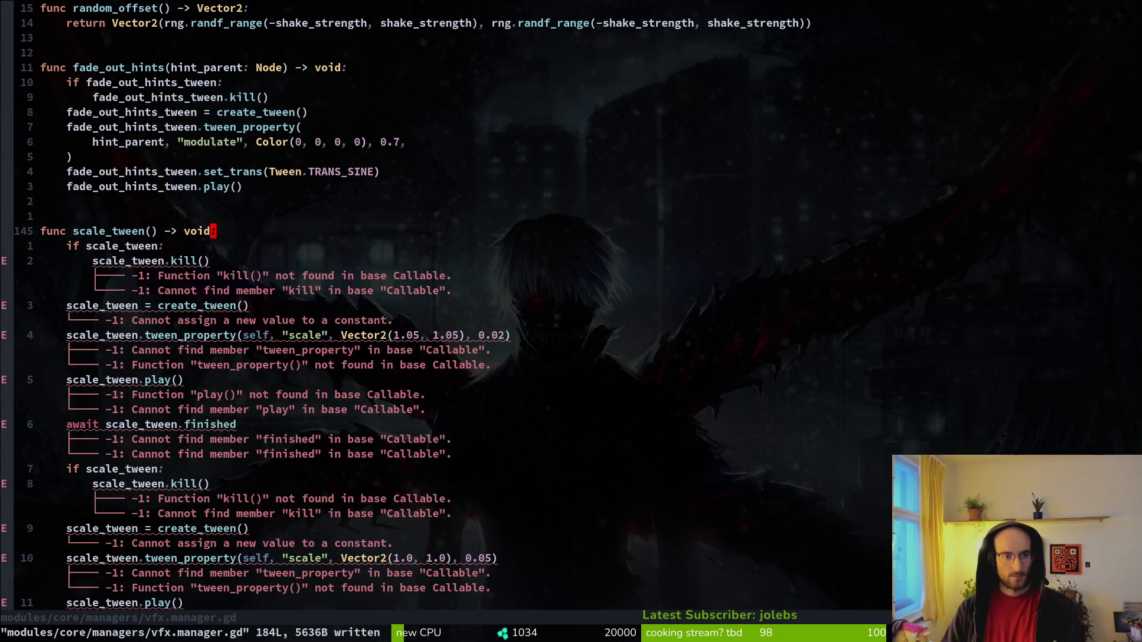
{"action": "key", "text": "shift+v"}
{"action": "key", "text": "j"}
{"action": "key", "text": "j"}
{"action": "key", "text": "j"}
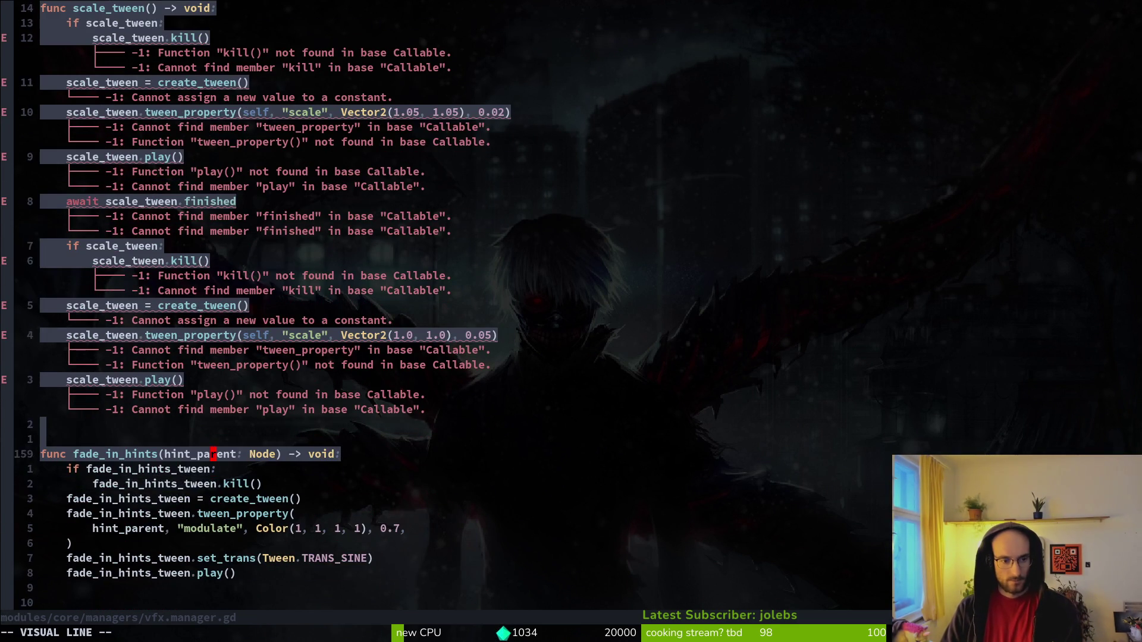
{"action": "key", "text": "d"}
{"action": "key", "text": "j"}
{"action": "key", "text": "j"}
{"action": "key", "text": "j"}
{"action": "key", "text": "}"}
{"action": "key", "text": "p"}
{"action": "key", "text": "O"}
{"action": "key", "text": "Escape"}
{"action": "key", "text": "1"}
{"action": "key", "text": "1"}
{"action": "type", "text": "j:w"}
{"action": "key", "text": "Return"}
Remove the extra blank lines and add one before start_hitstop_vfx, saving the file.
{"action": "key", "text": "j"}
{"action": "key", "text": "j"}
{"action": "key", "text": "d"}
{"action": "key", "text": "d"}
{"action": "key", "text": "d"}
{"action": "type", "text": ":w"}
{"action": "key", "text": "Return"}
{"action": "key", "text": "k"}
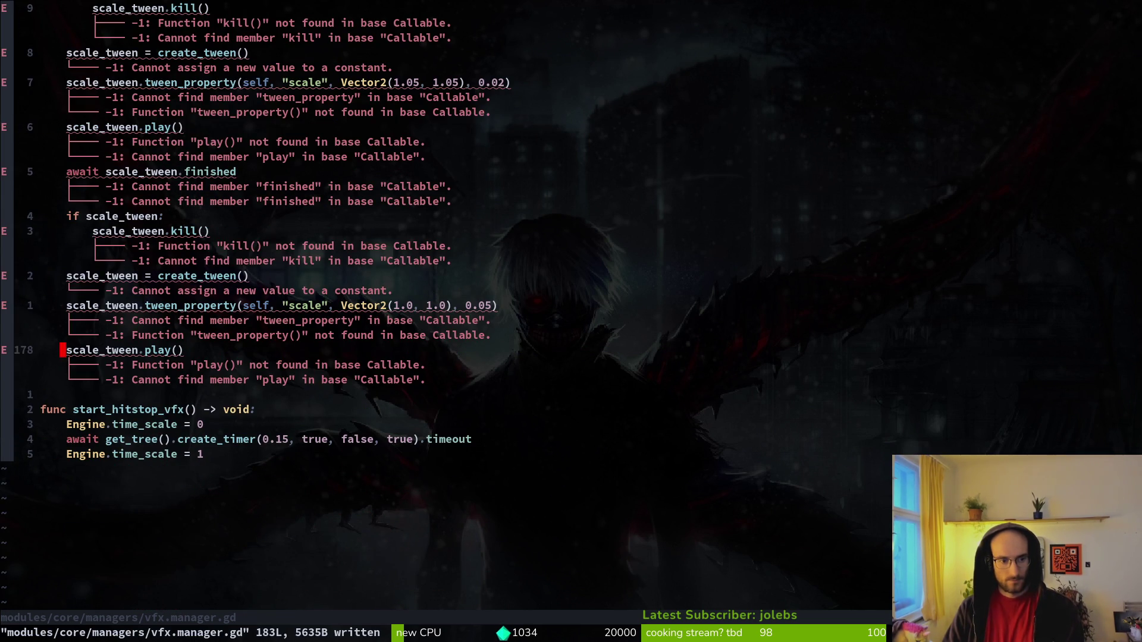
{"action": "key", "text": "j"}
{"action": "key", "text": "o"}
{"action": "key", "text": "Escape"}
{"action": "type", "text": ":w"}
{"action": "key", "text": "Return"}
{"action": "key", "text": "k"}
{"action": "key", "text": "k"}
{"action": "key", "text": "k"}
{"action": "key", "text": "k"}
{"action": "key", "text": "k"}
{"action": "key", "text": "k"}
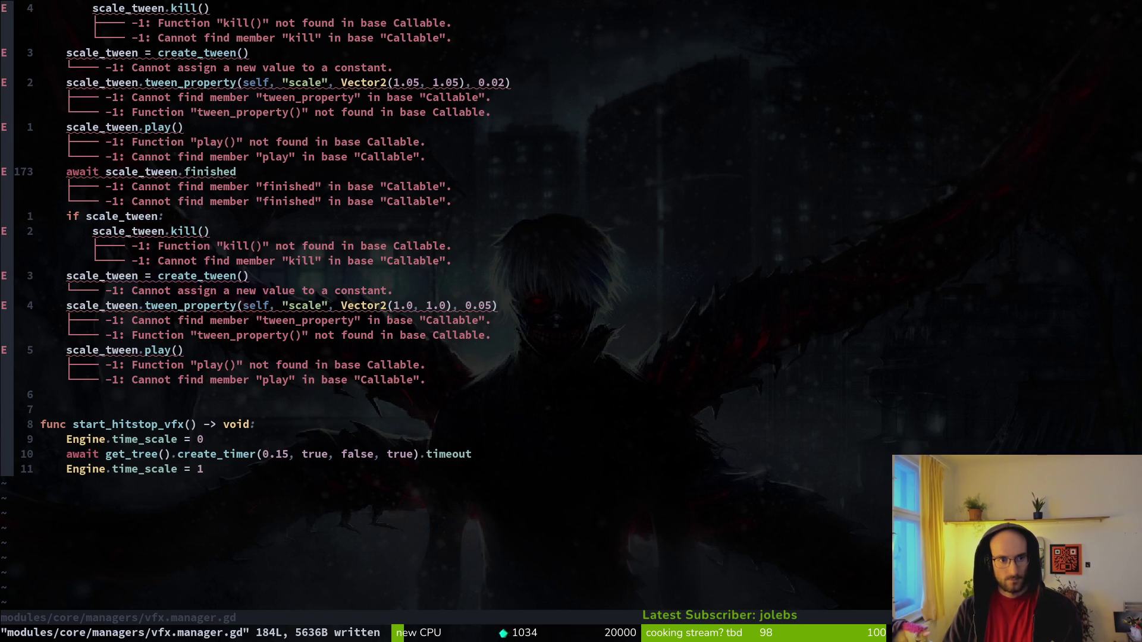
Review the scale_tween body from its top down to the scale_tween.kill() line.
{"action": "key", "text": "shift+v"}
{"action": "key", "text": "j"}
{"action": "key", "text": "j"}
{"action": "key", "text": "j"}
{"action": "key", "text": "j"}
{"action": "key", "text": "j"}
{"action": "key", "text": "j"}
{"action": "key", "text": "k"}
{"action": "key", "text": "Escape"}
{"action": "key", "text": "k"}
{"action": "key", "text": "k"}
{"action": "key", "text": "k"}
{"action": "key", "text": "k"}
{"action": "key", "text": "k"}
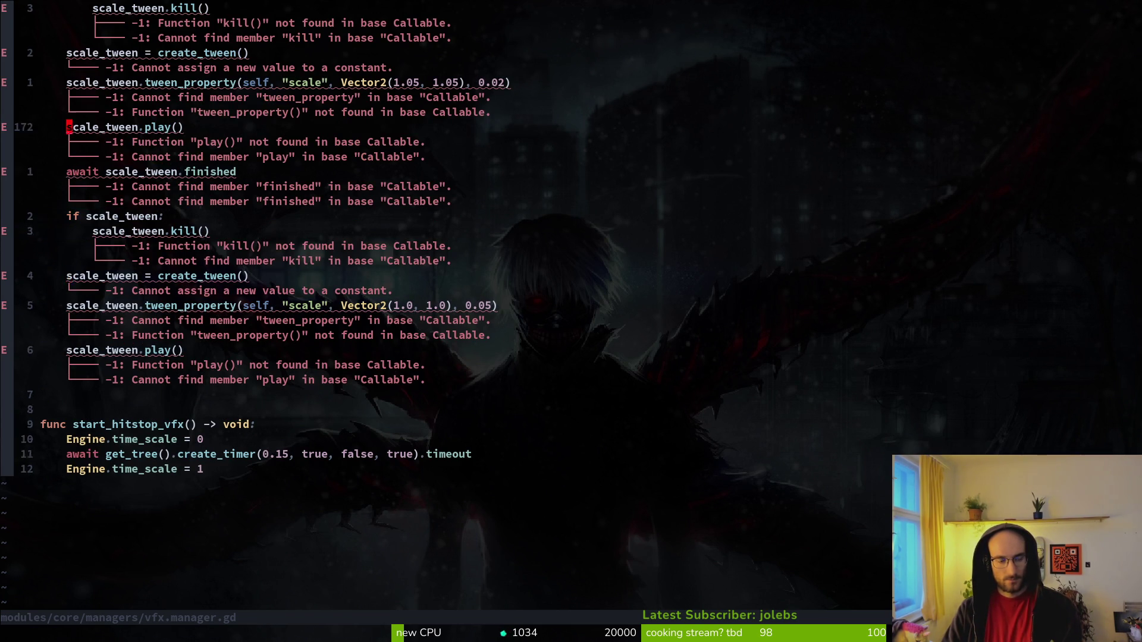
{"action": "key", "text": "braceleft"}
{"action": "key", "text": "j"}
{"action": "key", "text": "j"}
{"action": "key", "text": "j"}
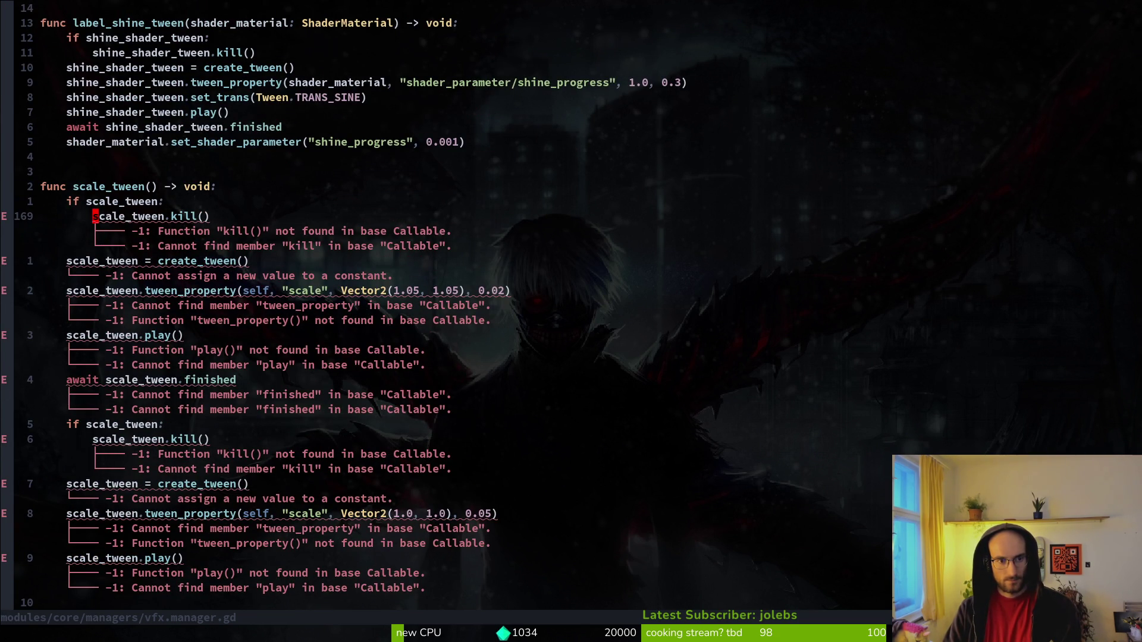
{"action": "type", "text": "kcws"}
Undo the trial edit on the if line, save, and begin retyping the function name.
{"action": "key", "text": "Escape"}
{"action": "type", "text": "u:w"}
{"action": "key", "text": "Return"}
{"action": "key", "text": "k"}
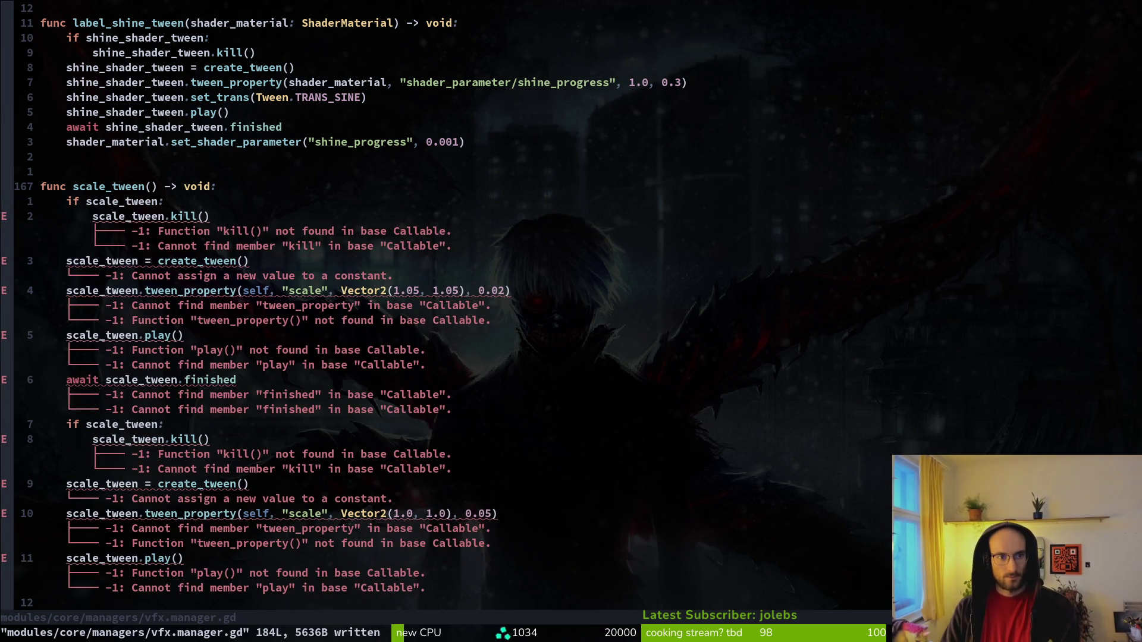
{"action": "key", "text": "f"}
{"action": "key", "text": "underscore"}
Rename the function to scale_size_tween and save vfx.manager.gd.
{"action": "type", "text": "i_size"}
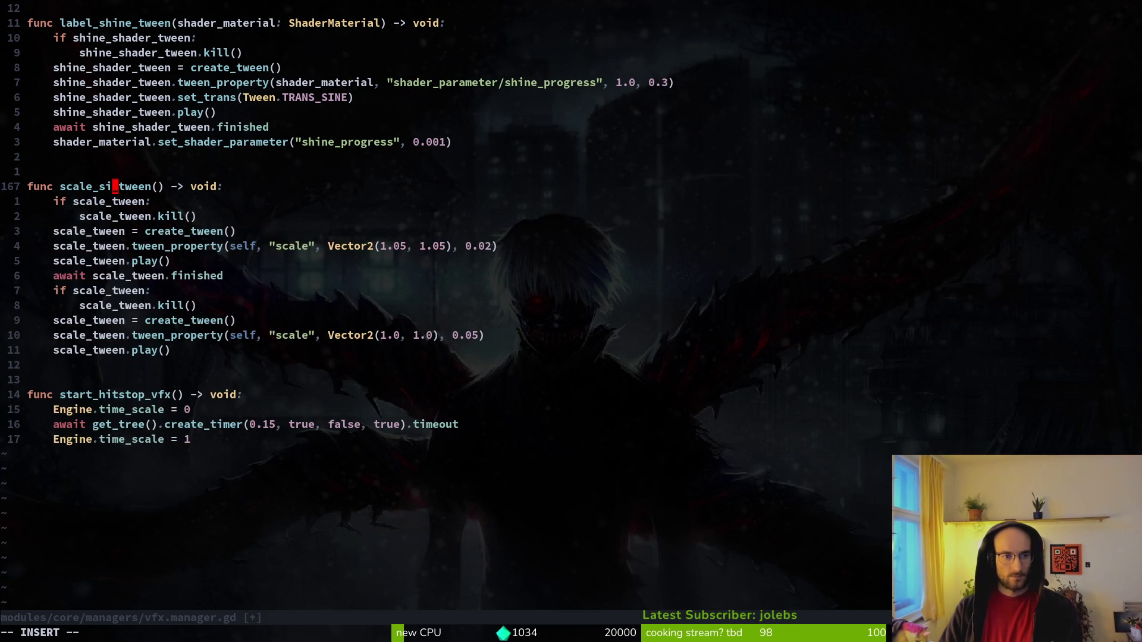
{"action": "key", "text": "Escape"}
{"action": "type", "text": ":w"}
{"action": "key", "text": "Return"}
{"action": "key", "text": "j"}
{"action": "key", "text": "b"}
Duplicate the hitstop_tween declaration as a scale_tween Tween variable and save.
{"action": "key", "text": "ctrl+u"}
{"action": "key", "text": "ctrl+u"}
{"action": "key", "text": "ctrl+u"}
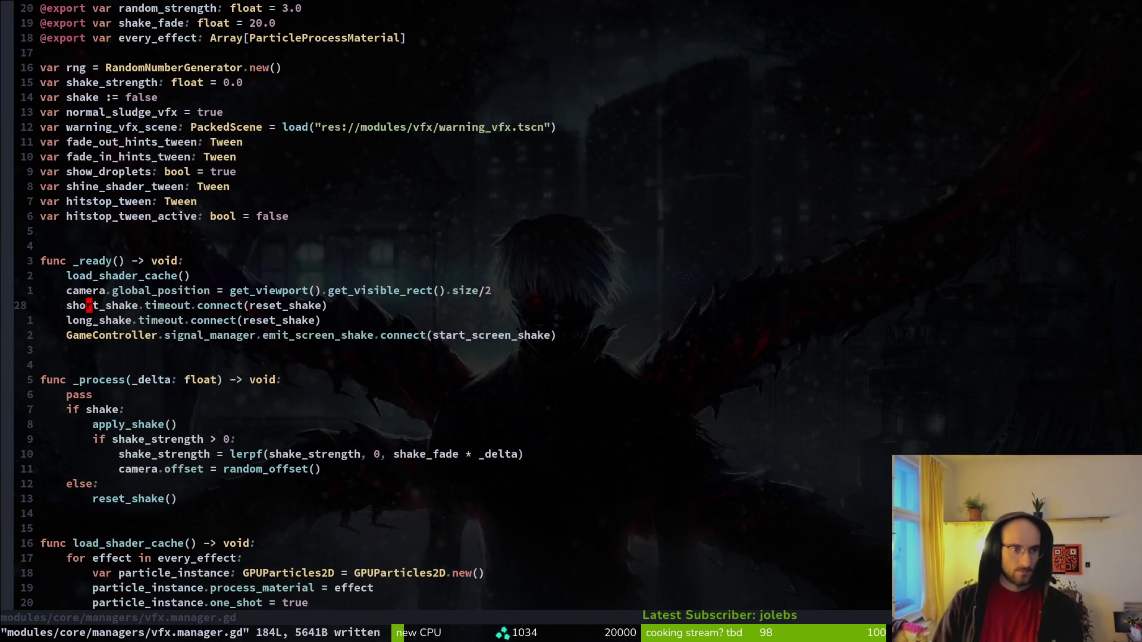
{"action": "key", "text": "k"}
{"action": "key", "text": "k"}
{"action": "key", "text": "k"}
{"action": "key", "text": "y"}
{"action": "key", "text": "y"}
{"action": "key", "text": "p"}
{"action": "key", "text": "super+v"}
{"action": "key", "text": "Down"}
{"action": "key", "text": "Return"}
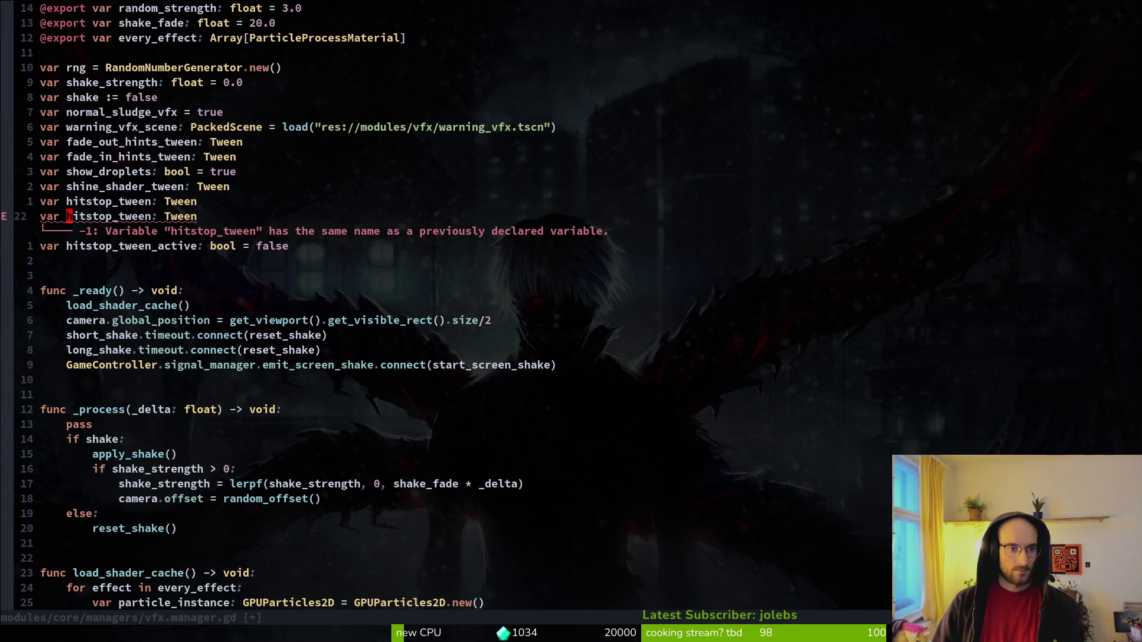
{"action": "key", "text": "w"}
{"action": "key", "text": "v"}
{"action": "key", "text": "i"}
{"action": "key", "text": "w"}
{"action": "key", "text": "p"}
{"action": "key", "text": "ctrl+s"}
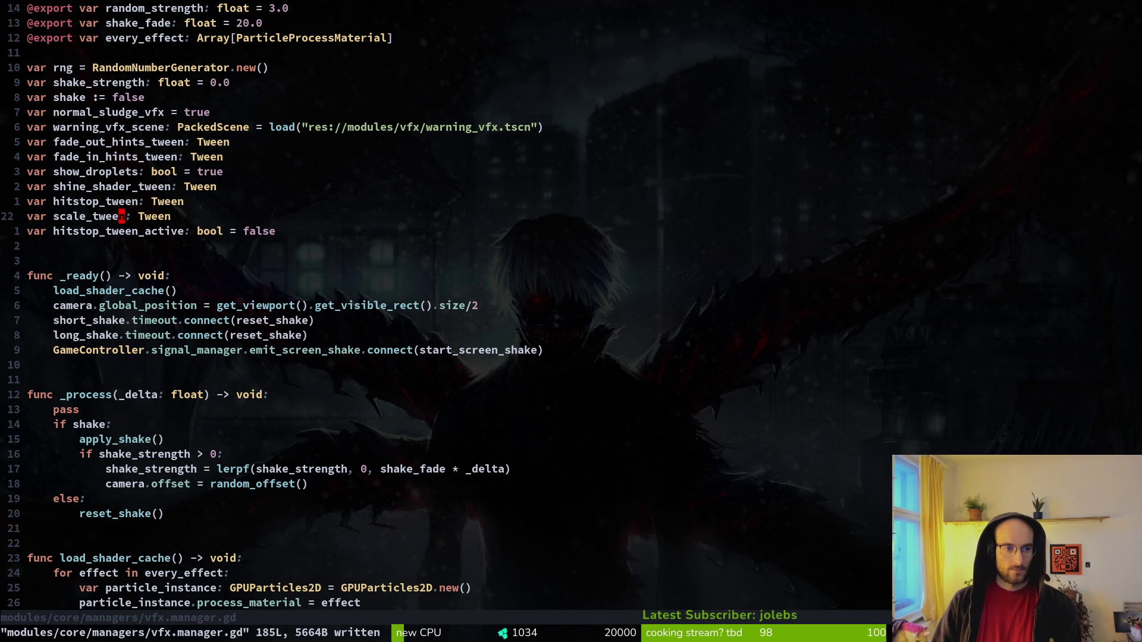
Go to line 21, delete the hitstop_tween declaration, then restore it with undo.
{"action": "key", "text": "shift+g"}
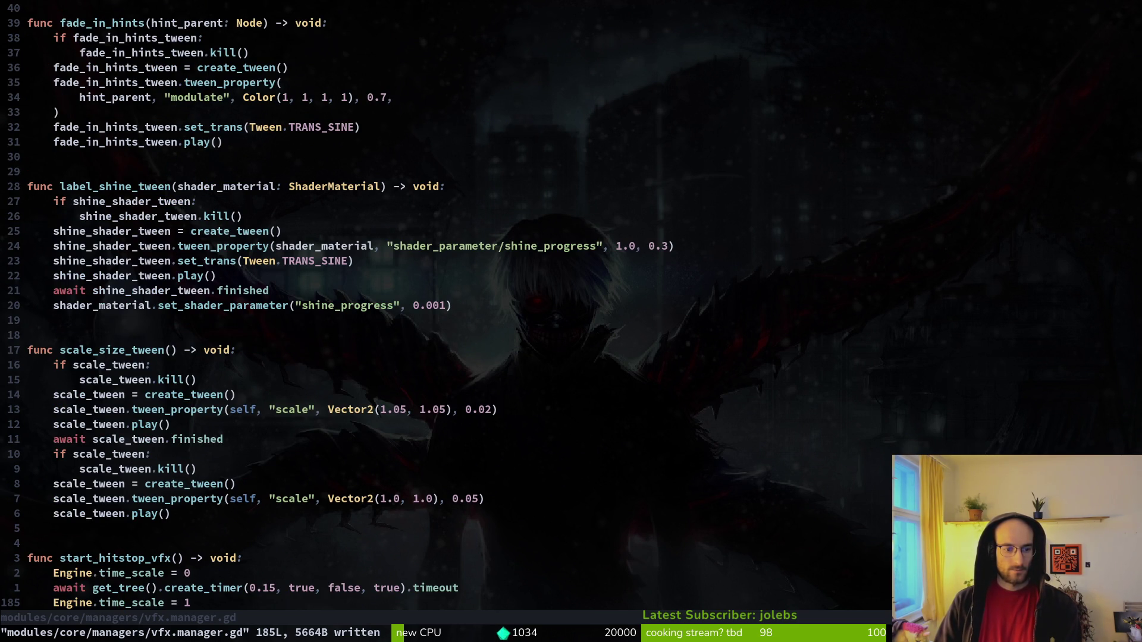
{"action": "key", "text": "g"}
{"action": "key", "text": "g"}
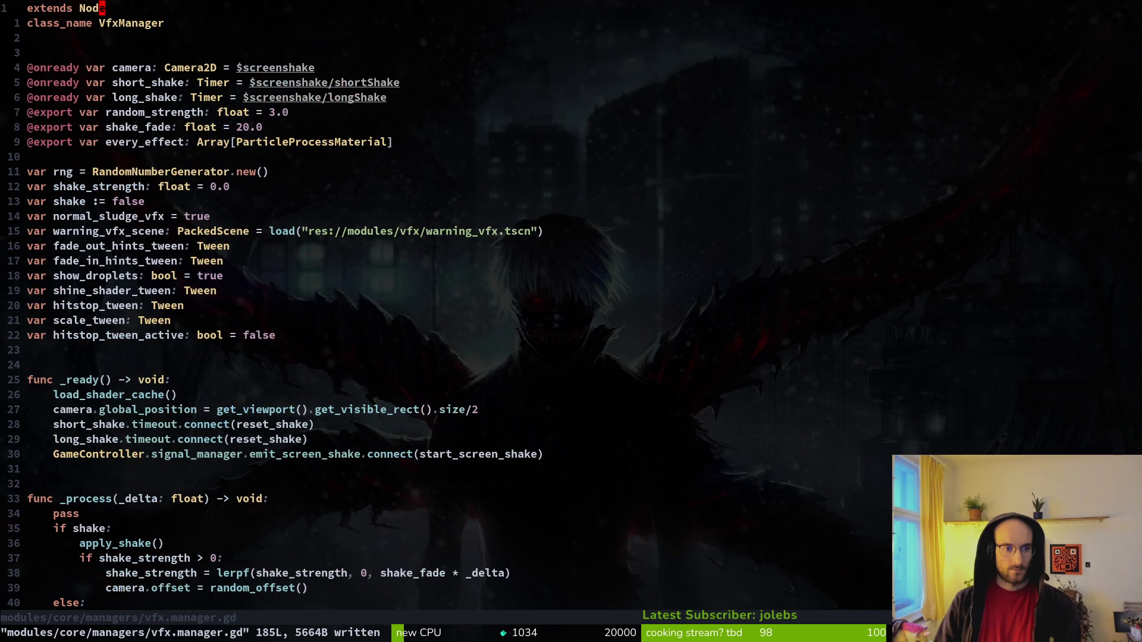
{"action": "key", "text": "2"}
{"action": "key", "text": "1"}
{"action": "key", "text": "shift+g"}
{"action": "key", "text": "d"}
{"action": "key", "text": "d"}
{"action": "key", "text": "ctrl+s"}
{"action": "key", "text": "u"}
Search the project for hitstop_tween uses, then remove the unused declaration and save.
{"action": "key", "text": "space"}
{"action": "key", "text": "f"}
{"action": "key", "text": "w"}
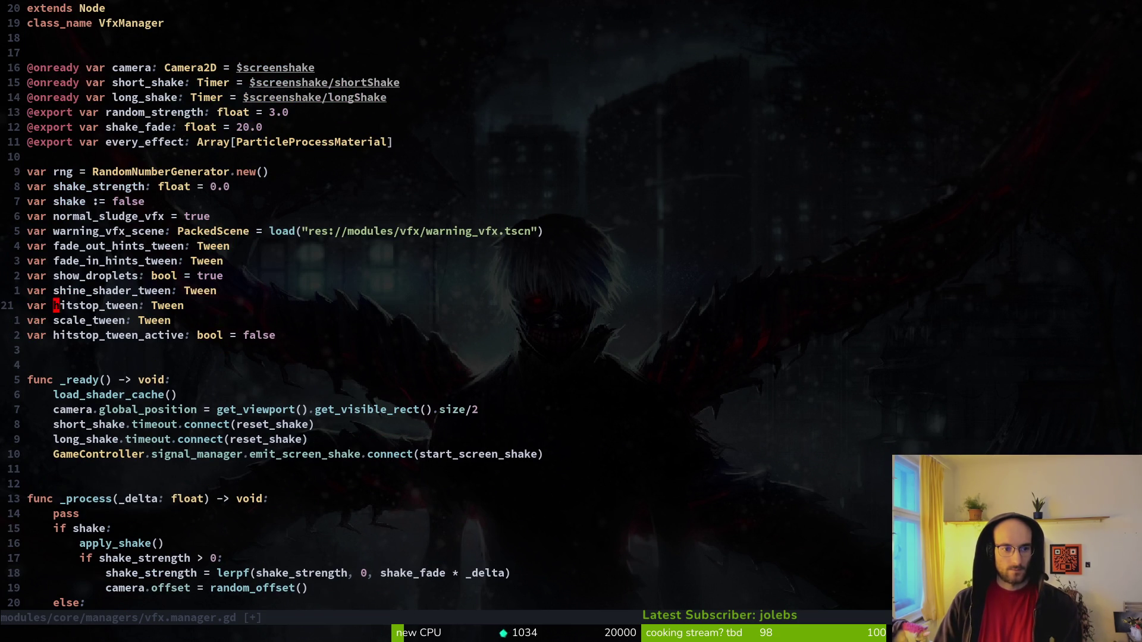
{"action": "key", "text": "Return"}
{"action": "key", "text": "ctrl+s"}
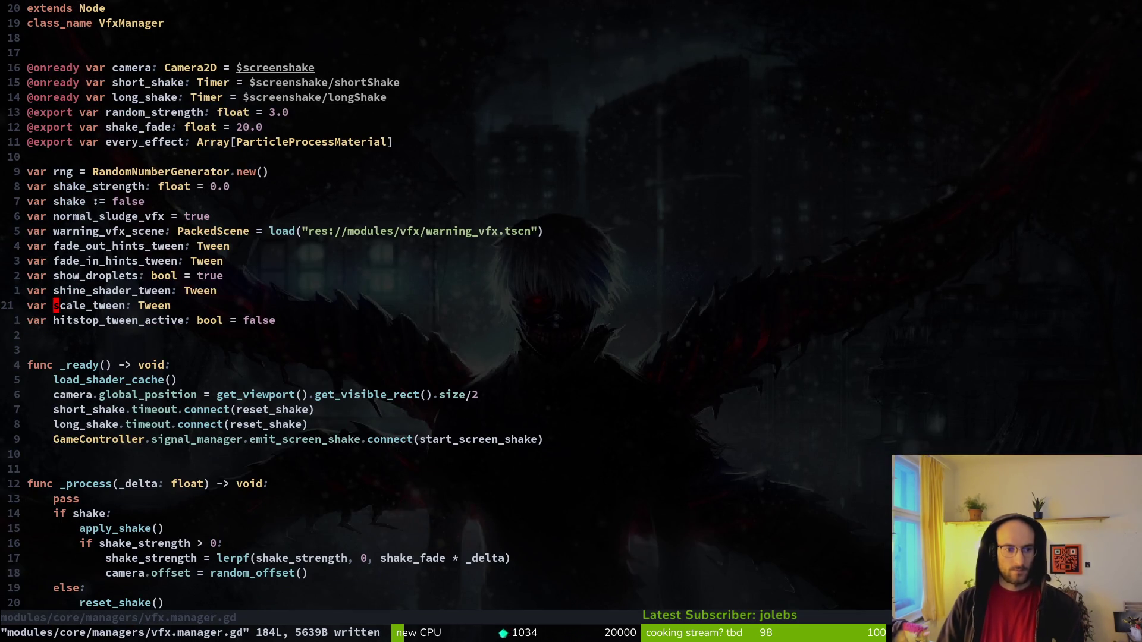
Select hitstop_tween_active and start a project-wide search for it.
{"action": "key", "text": "v"}
{"action": "key", "text": "i"}
{"action": "key", "text": "w"}
{"action": "key", "text": "Escape"}
{"action": "key", "text": "l"}
{"action": "key", "text": "space"}
Confirm hitstop_tween_active has no other uses, delete its line, and save.
{"action": "key", "text": "f"}
{"action": "key", "text": "w"}
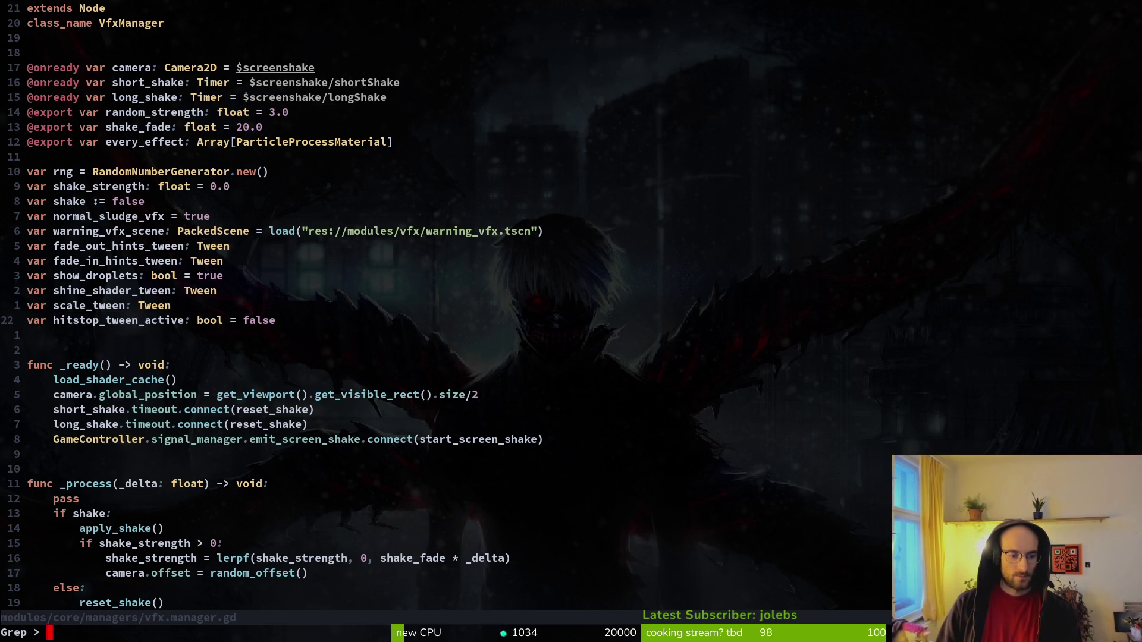
{"action": "key", "text": "Return"}
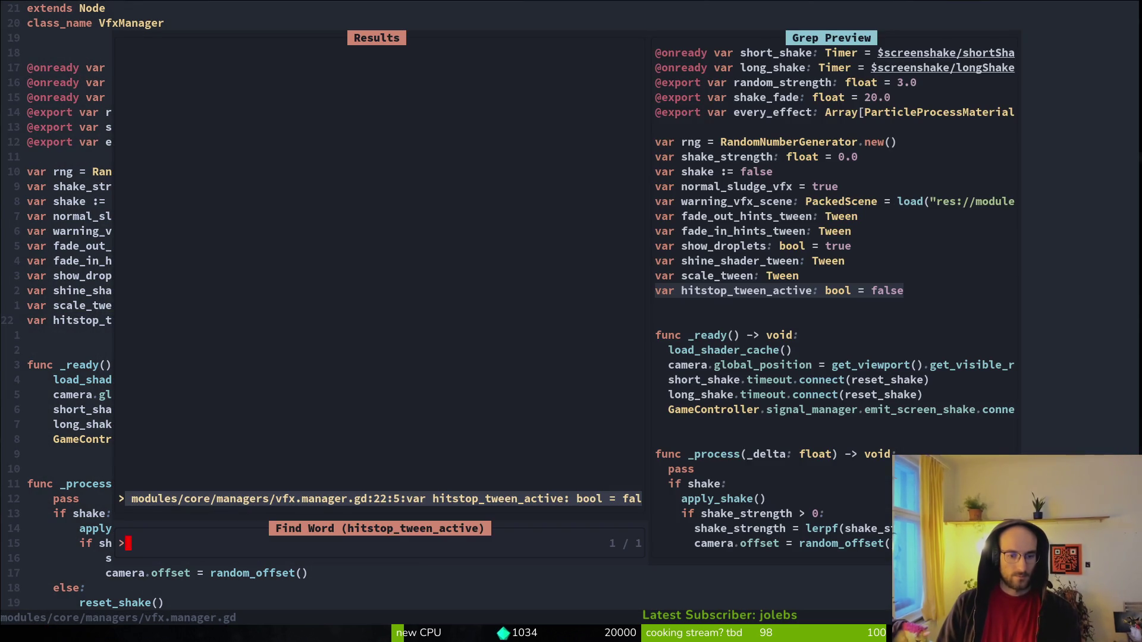
{"action": "key", "text": "d"}
{"action": "key", "text": "d"}
{"action": "key", "text": "ctrl+s"}
Give scale_size_tween a (scale_element: Node) parameter and save.
{"action": "key", "text": "G"}
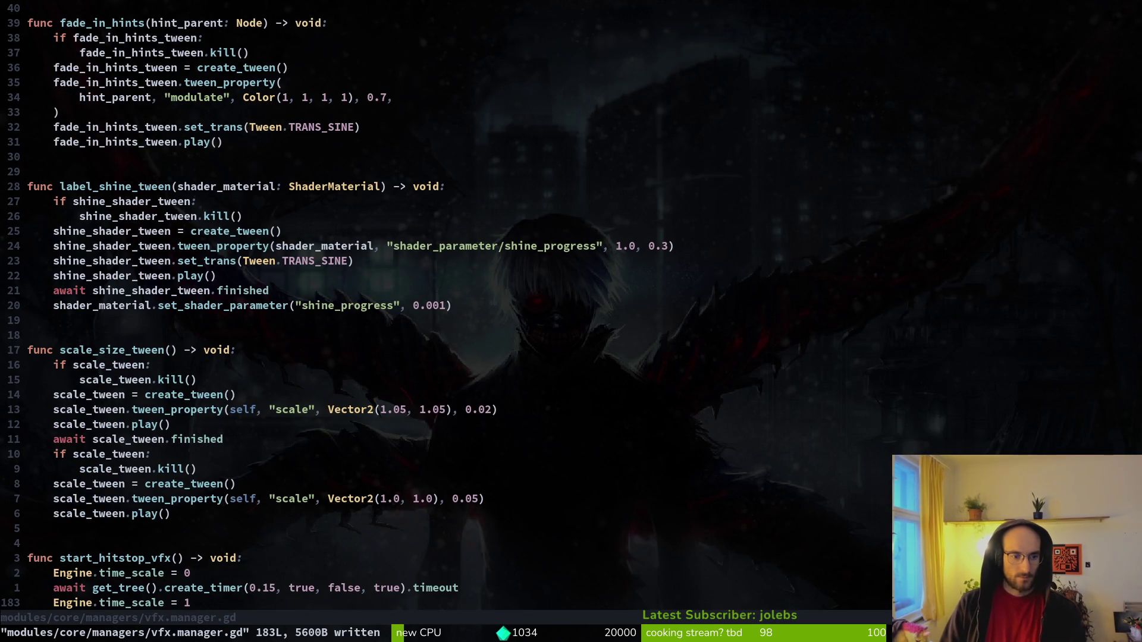
{"action": "key", "text": "k"}
{"action": "key", "text": "k"}
{"action": "key", "text": "k"}
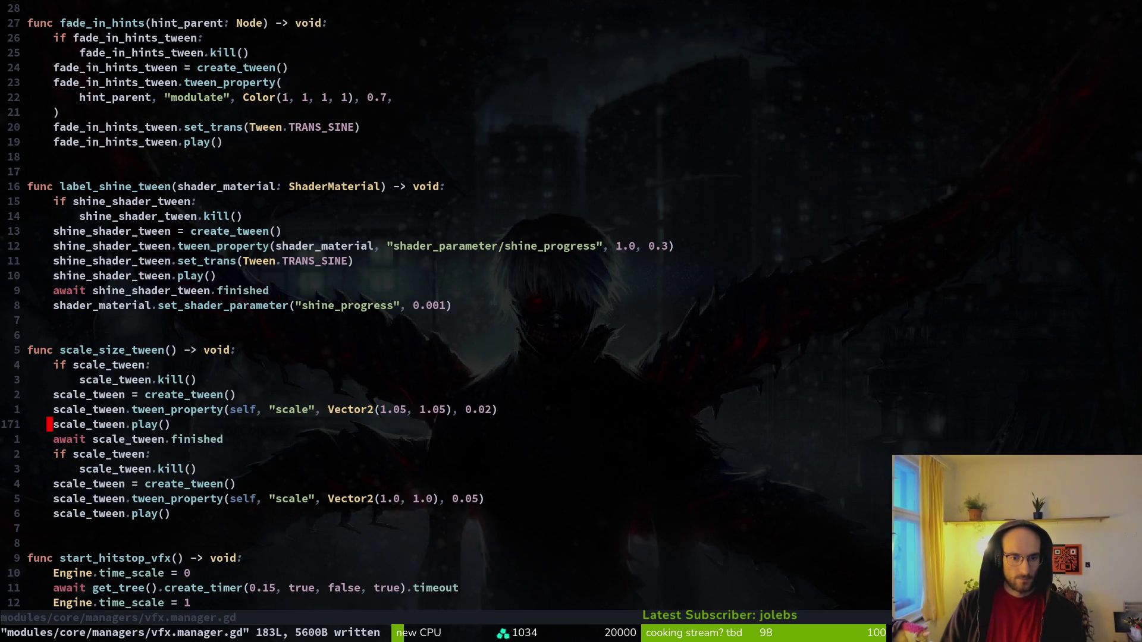
{"action": "key", "text": "k"}
{"action": "key", "text": "k"}
{"action": "key", "text": "k"}
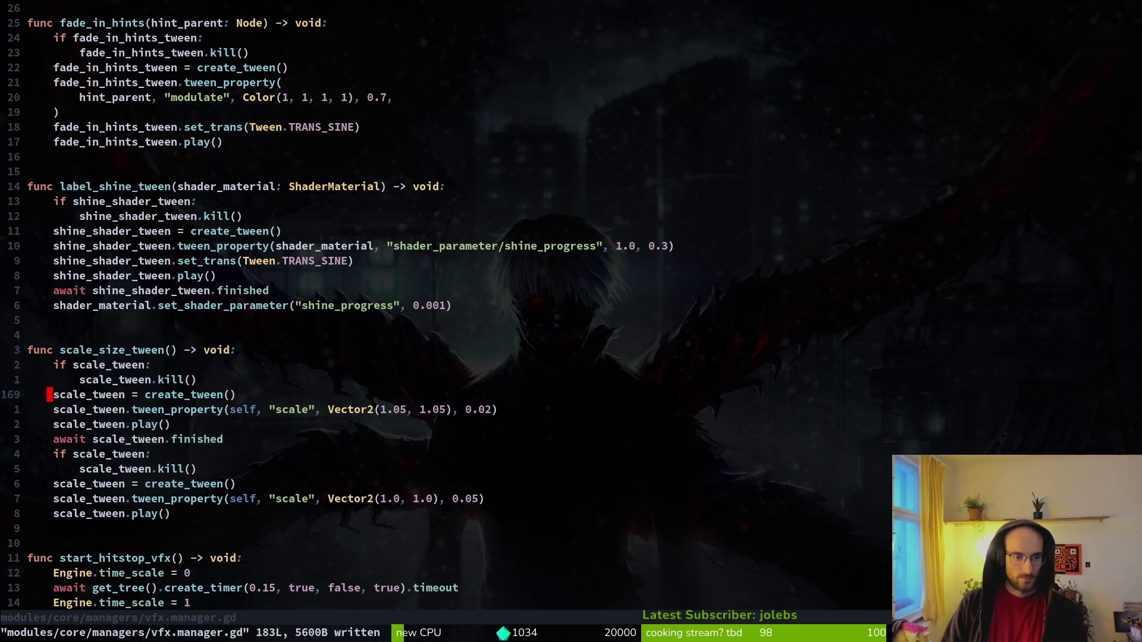
{"action": "key", "text": "w"}
{"action": "key", "text": "f"}
{"action": "key", "text": "parenright"}
{"action": "type", "text": "ize_tween("}
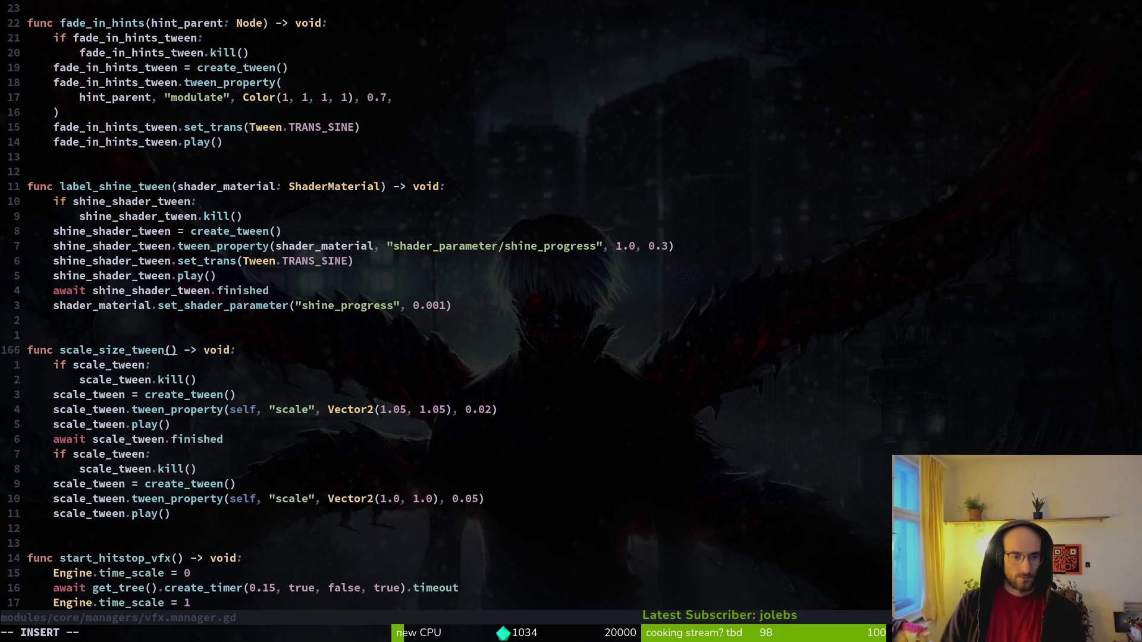
{"action": "type", "text": "scale"}
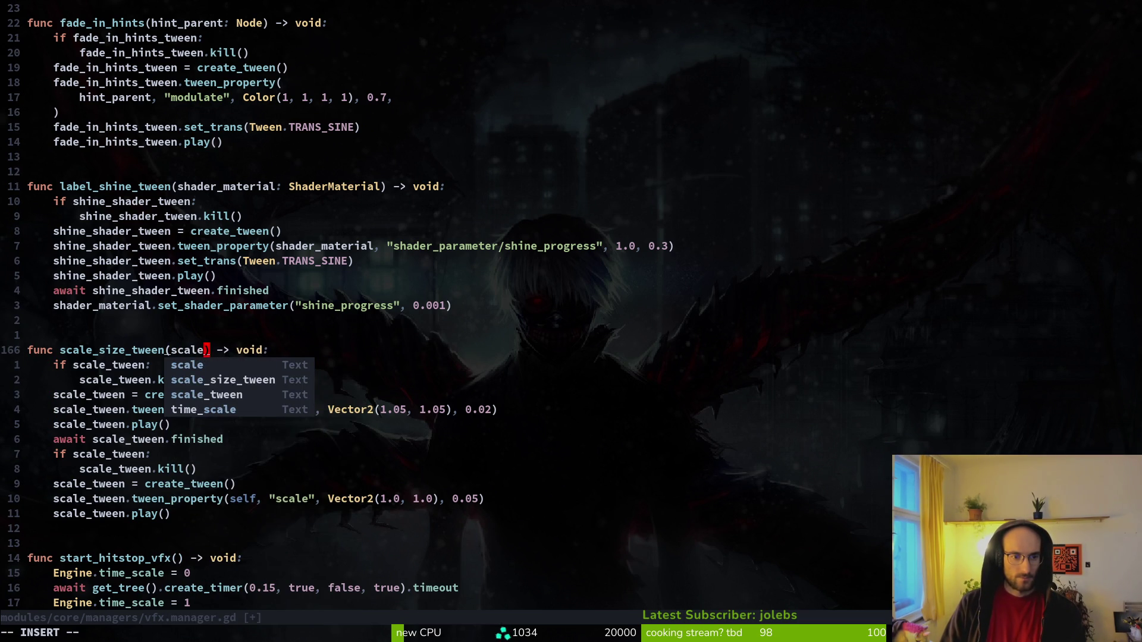
{"action": "type", "text": "_"}
{"action": "type", "text": "element: N"}
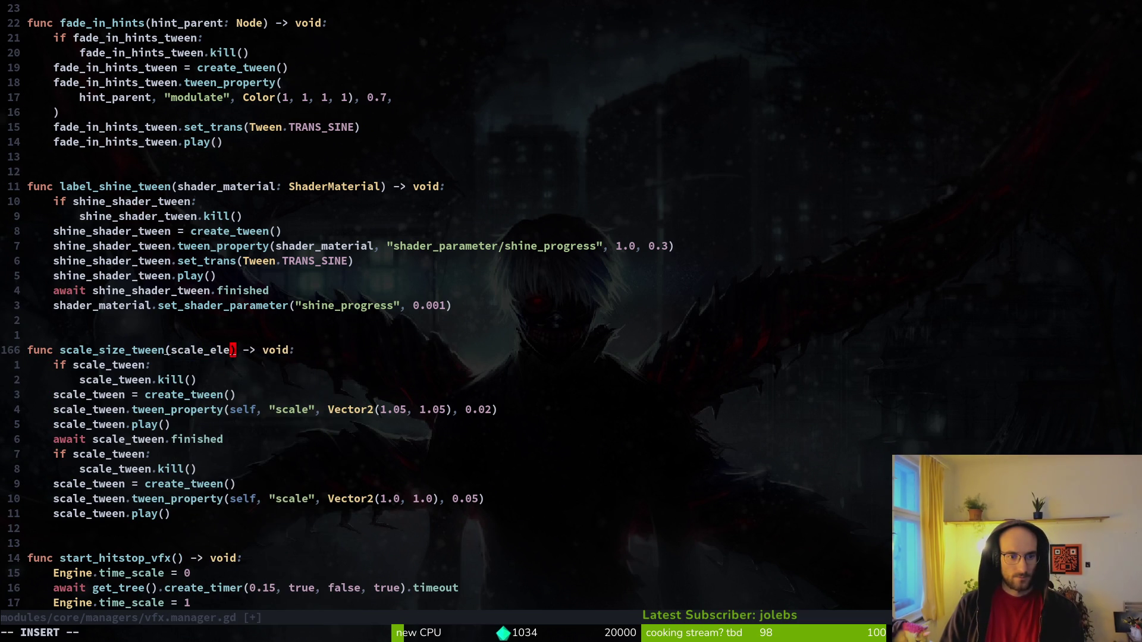
{"action": "type", "text": "ode"}
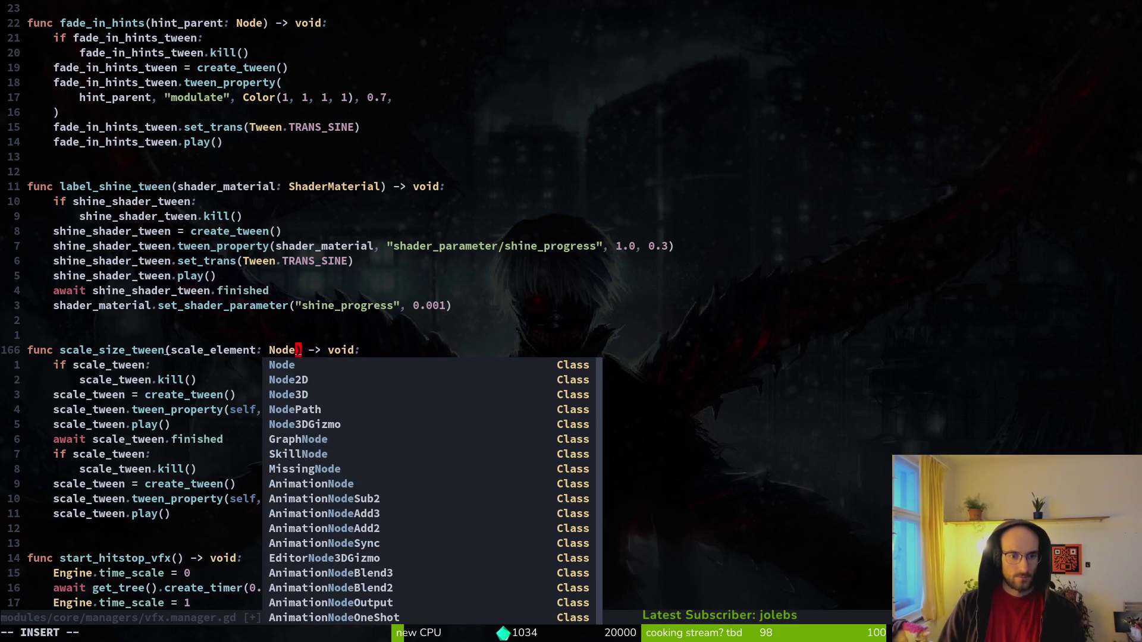
{"action": "key", "text": "Escape"}
{"action": "type", "text": ":w"}
{"action": "key", "text": "Return"}
{"action": "key", "text": "j"}
{"action": "key", "text": "j"}
{"action": "key", "text": "j"}
{"action": "type", "text": "bbbcwsca"}
Replace self with scale_element in both tween_property calls and save.
{"action": "key", "text": "Return"}
{"action": "key", "text": "Escape"}
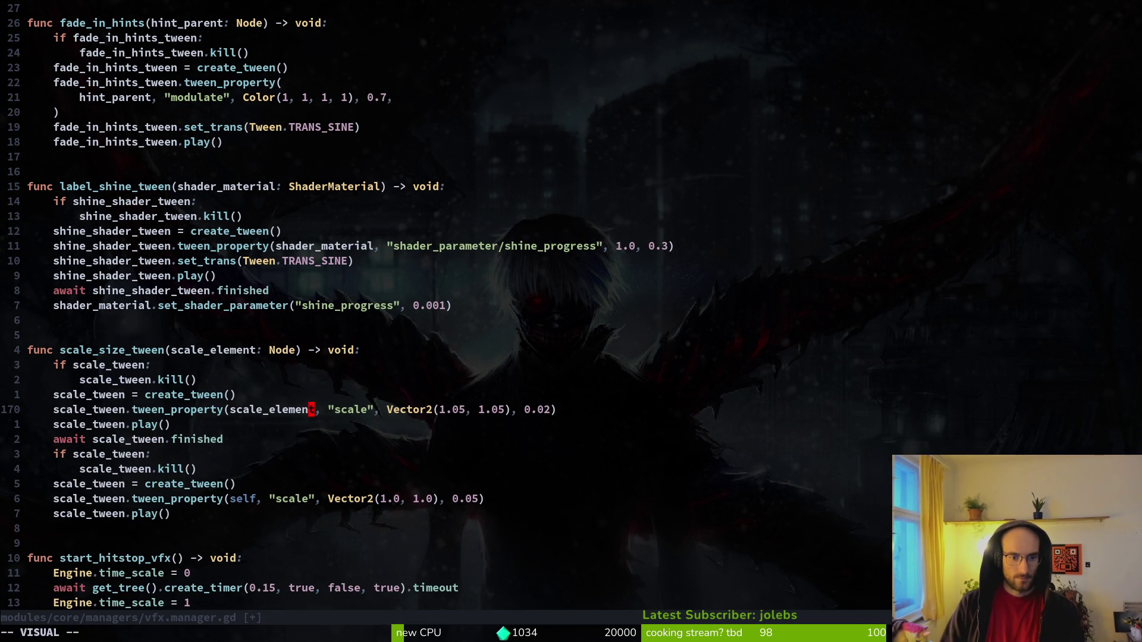
{"action": "type", "text": ":w"}
{"action": "key", "text": "Return"}
{"action": "key", "text": "j"}
{"action": "key", "text": "j"}
{"action": "key", "text": "j"}
{"action": "key", "text": "b"}
{"action": "key", "text": "b"}
{"action": "type", "text": "v"}
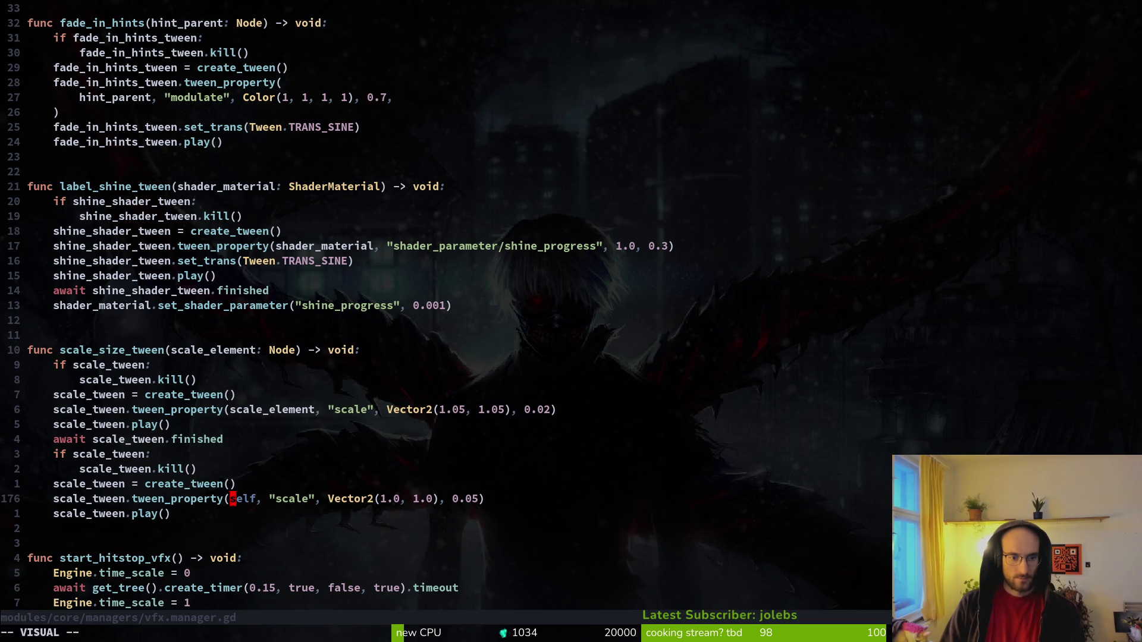
{"action": "type", "text": "ep"}
{"action": "type", "text": ":w"}
{"action": "key", "text": "Return"}
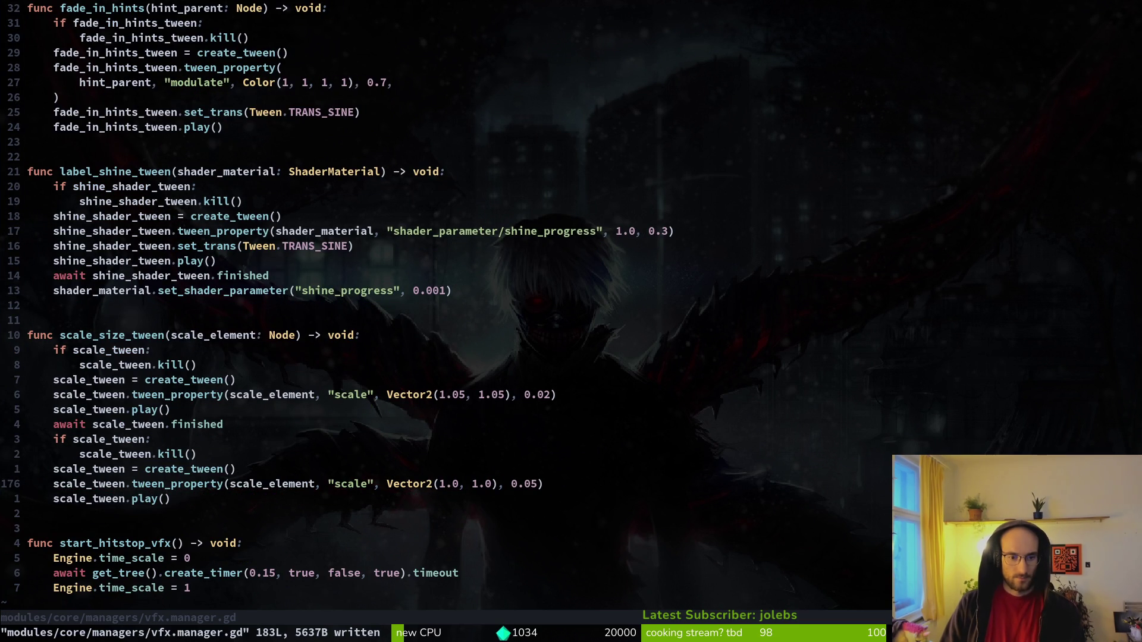
Remove a mistyped '.tra' edit, save with :write, and switch to Godot.
{"action": "type", "text": "a"}
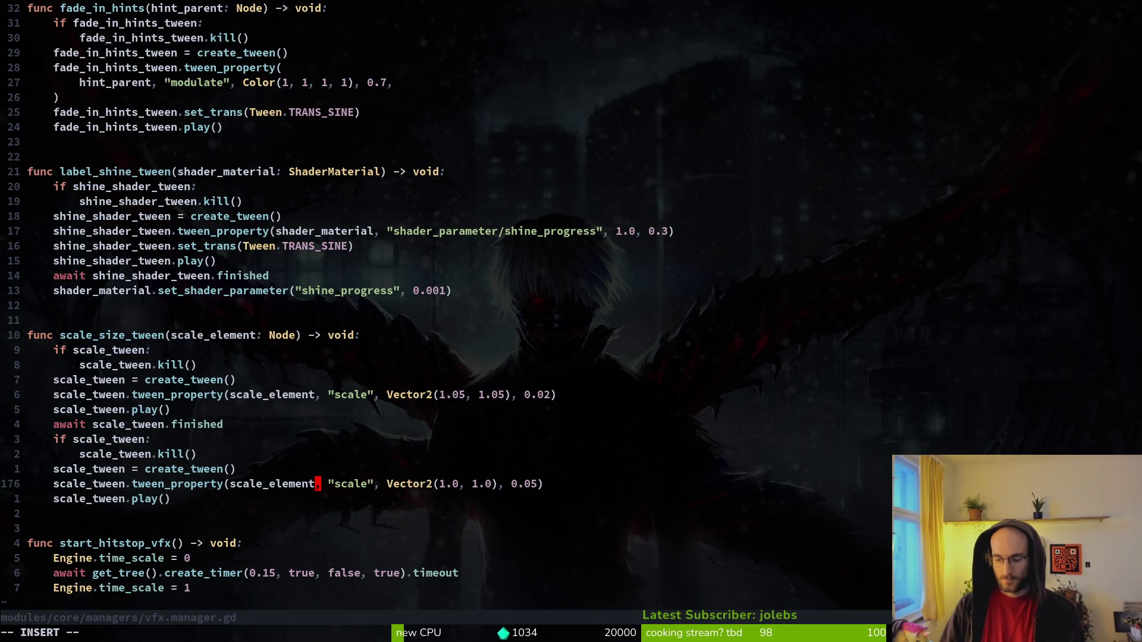
{"action": "type", "text": ".tra"}
{"action": "key", "text": "BackSpace"}
{"action": "key", "text": "BackSpace"}
{"action": "key", "text": "BackSpace"}
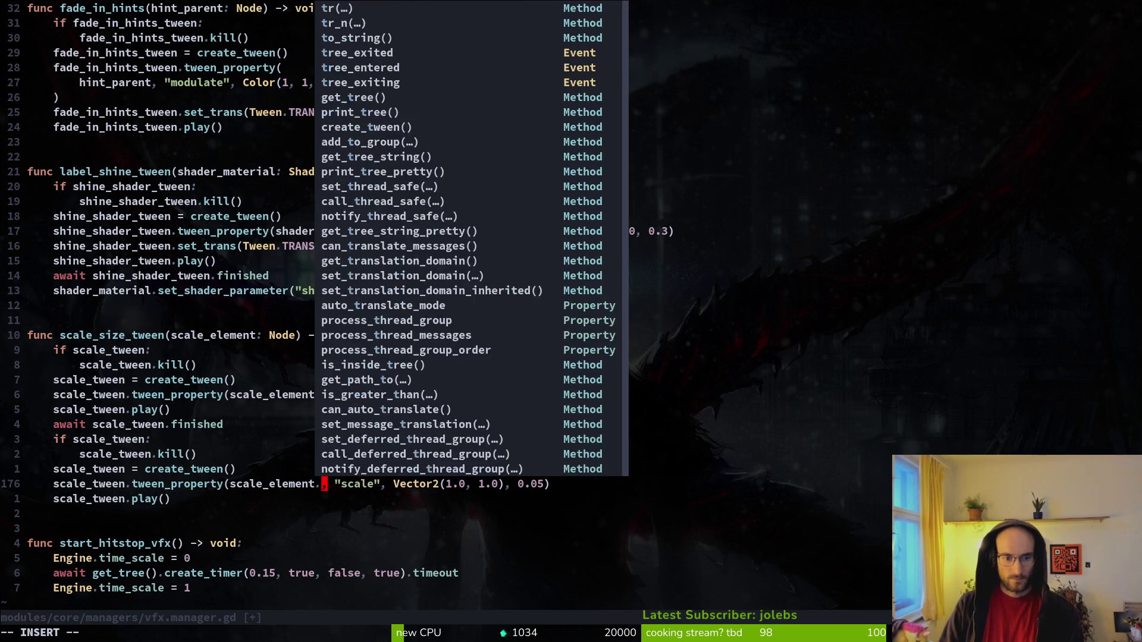
{"action": "key", "text": "BackSpace"}
{"action": "key", "text": "Escape"}
{"action": "type", "text": ":write"}
{"action": "key", "text": "Return"}
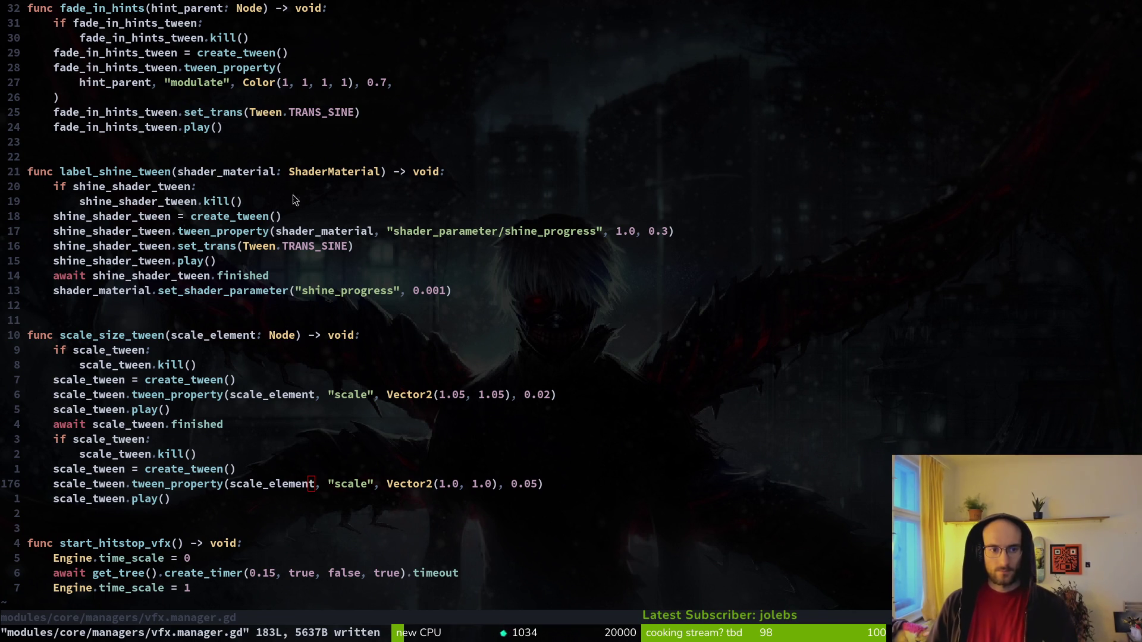
{"action": "key", "text": "alt+Tab"}
{"action": "key", "text": "alt+Tab"}
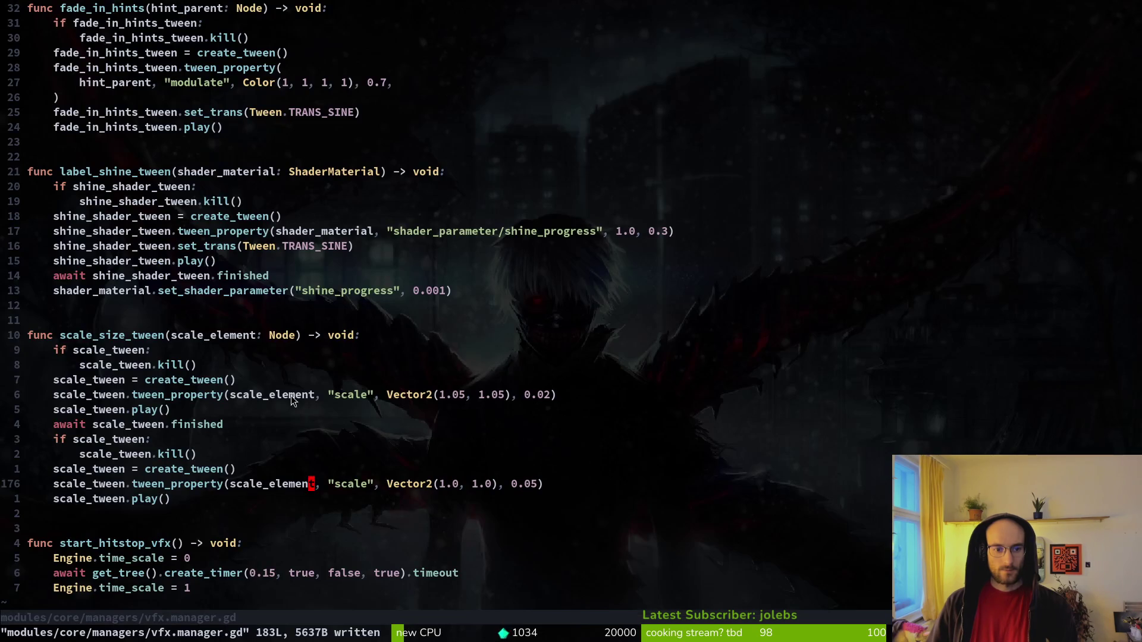
{"action": "left_click", "coordinate": [280, 335]}
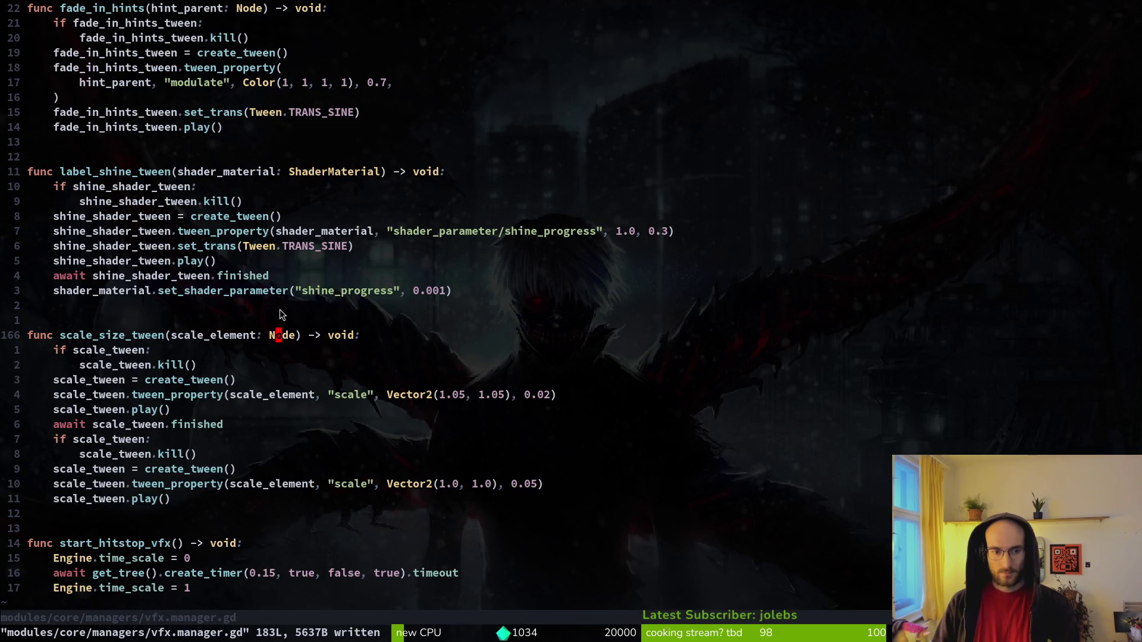
{"action": "key", "text": "alt+Tab"}
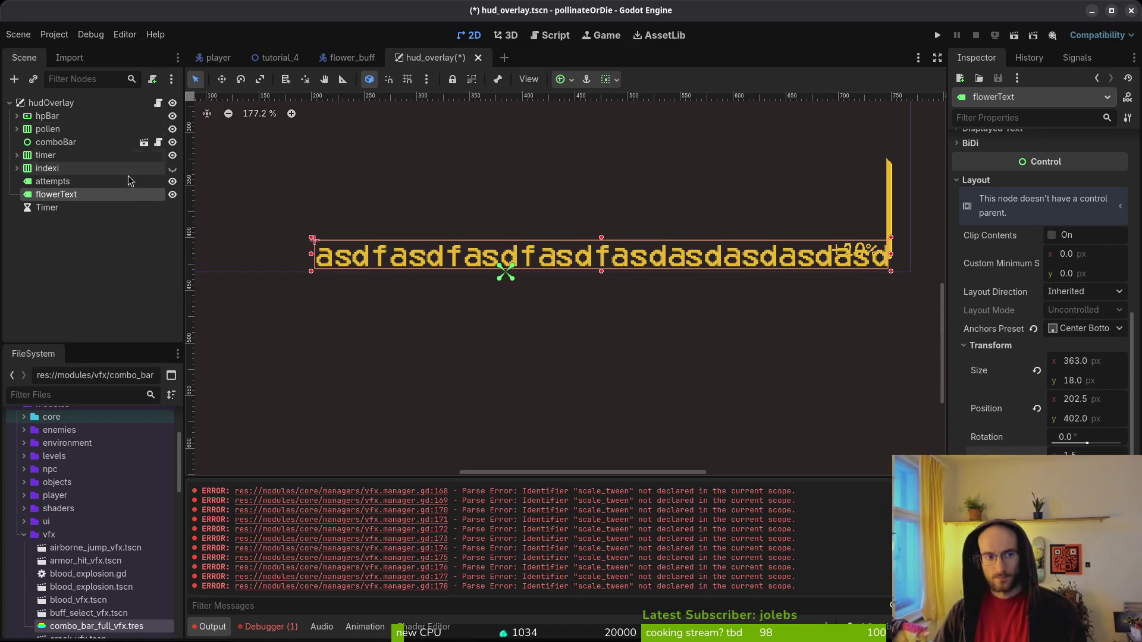
Save the hud_overlay scene and quick-open game.controller.tscn.
{"action": "left_click", "coordinate": [990, 346]}
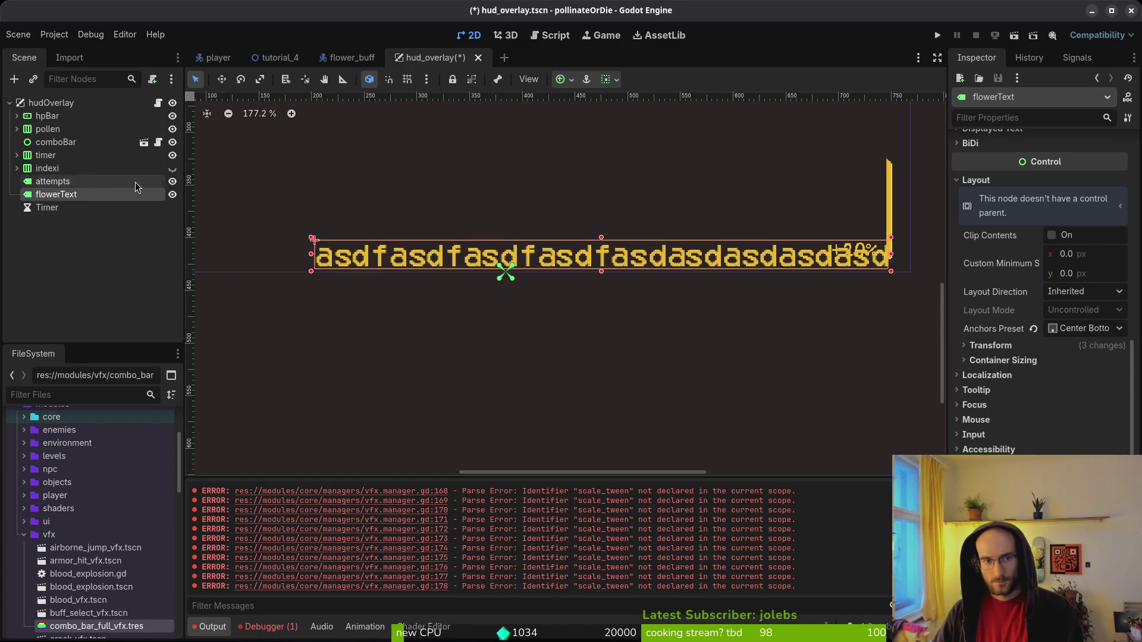
{"action": "left_click", "coordinate": [51, 103]}
{"action": "key", "text": "ctrl+s"}
{"action": "key", "text": "shift+alt+o"}
{"action": "type", "text": "gamcontr"}
{"action": "key", "text": "Down"}
{"action": "key", "text": "Return"}
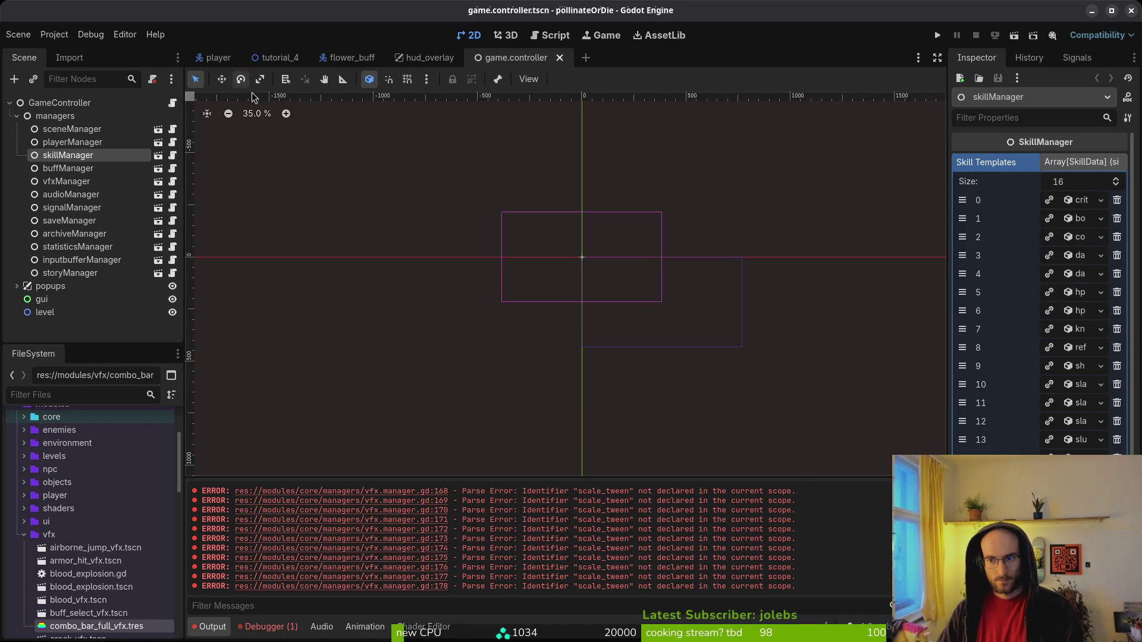
Inspect sceneManager, then the gui node, toggling its Layout properties open.
{"action": "left_click", "coordinate": [1089, 163]}
{"action": "left_click", "coordinate": [24, 129]}
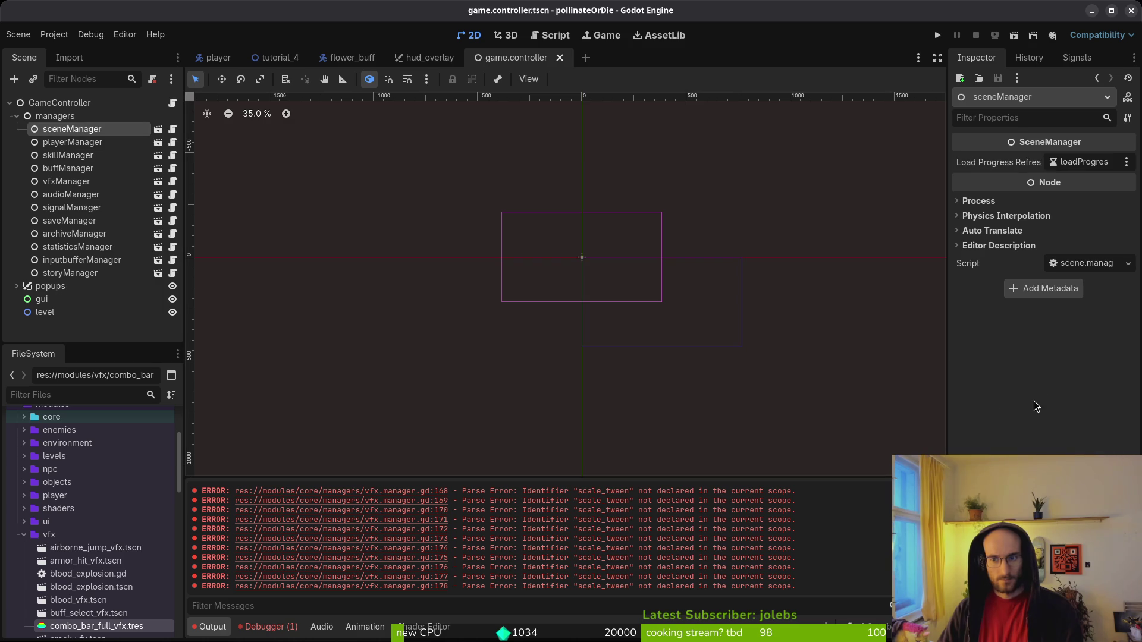
{"action": "left_click", "coordinate": [37, 300]}
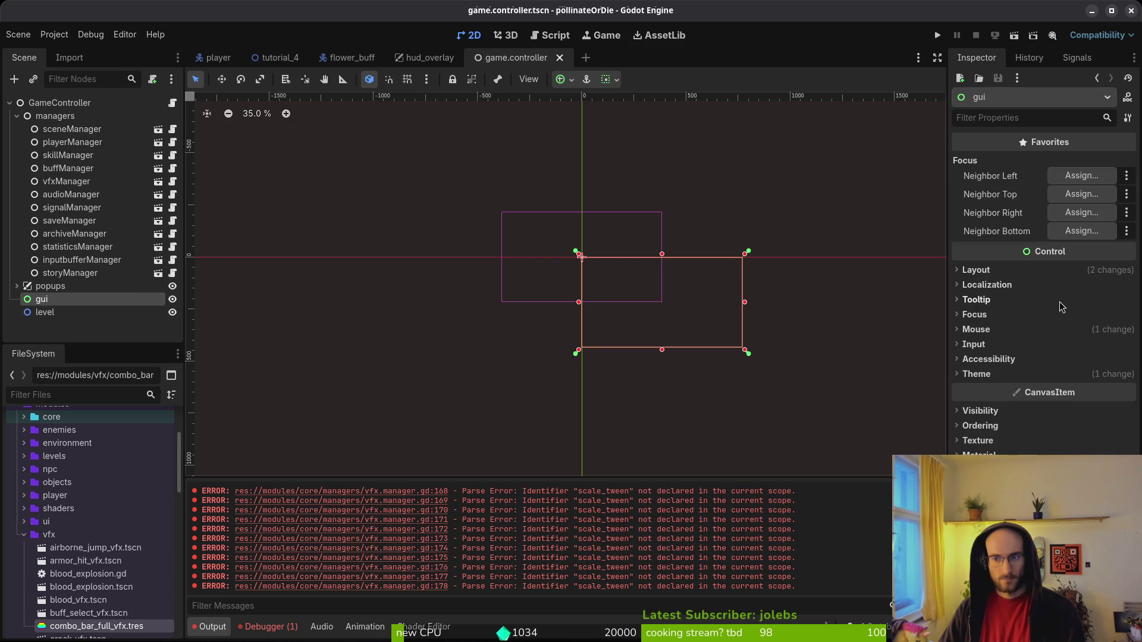
{"action": "left_click", "coordinate": [991, 270]}
{"action": "left_click", "coordinate": [991, 270]}
{"action": "left_click", "coordinate": [991, 270]}
{"action": "left_click", "coordinate": [991, 270]}
Start a new line under the scale_size_tween header reading 'if scale_element'.
{"action": "key", "text": "alt+Tab"}
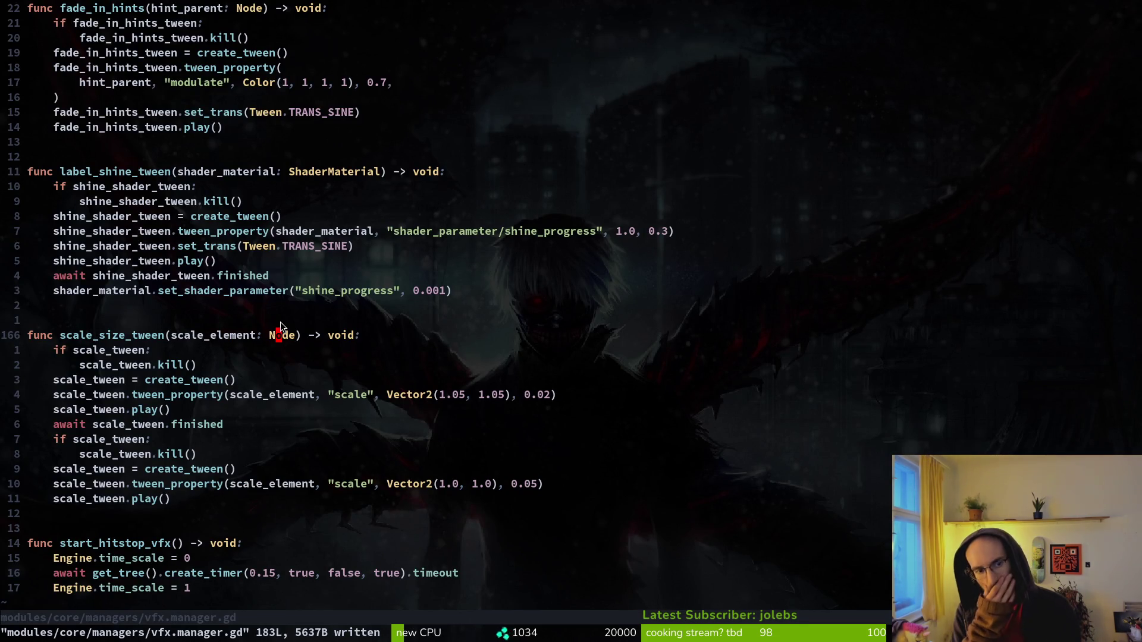
{"action": "key", "text": "ctrl+u"}
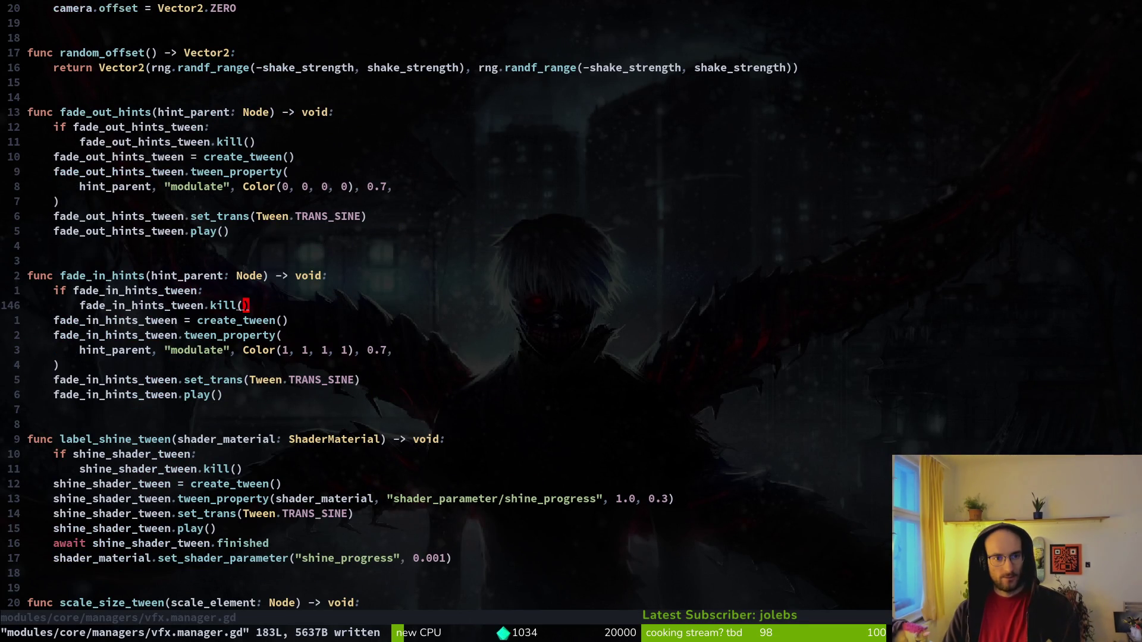
{"action": "key", "text": "ctrl+d"}
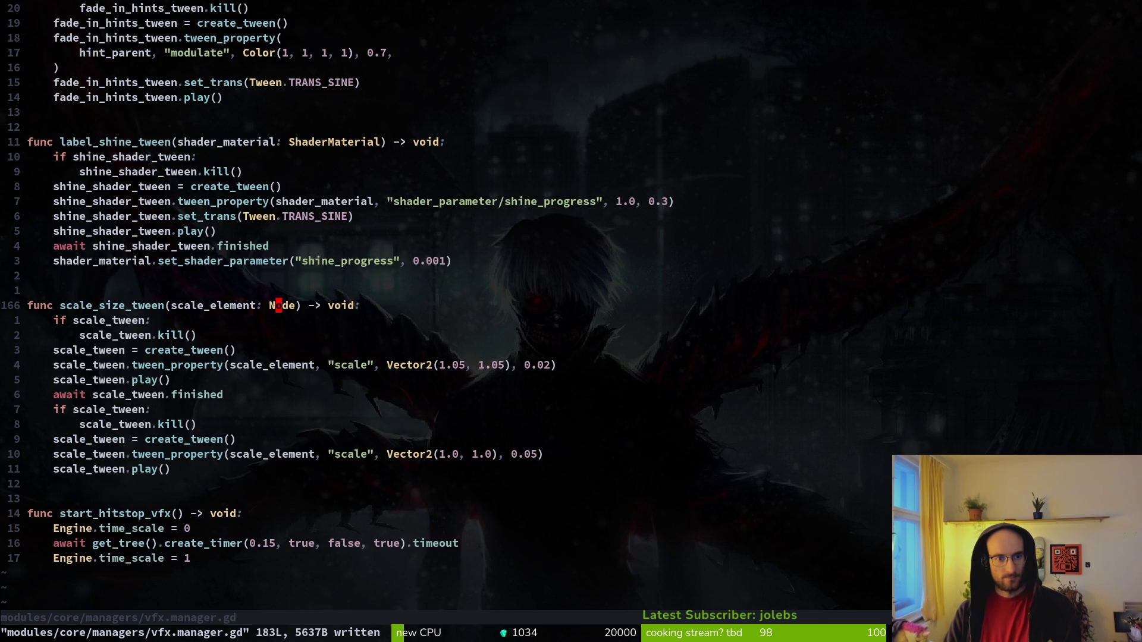
{"action": "key", "text": "j"}
{"action": "type", "text": "koif c"}
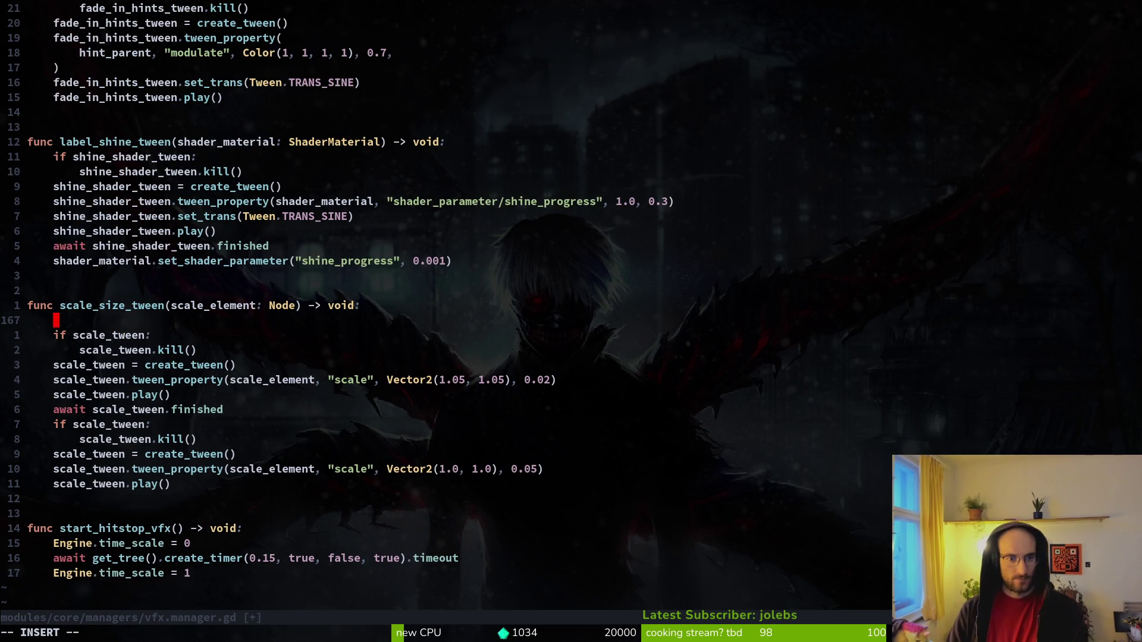
{"action": "key", "text": "BackSpace"}
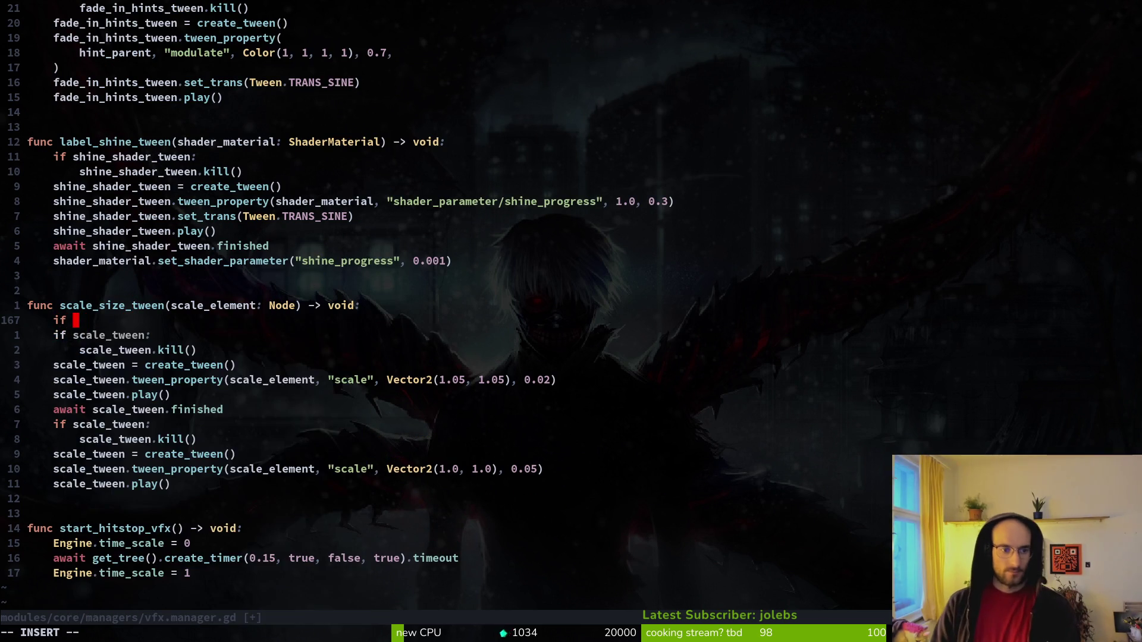
{"action": "type", "text": "sca"}
{"action": "key", "text": "Return"}
Complete the condition as 'is Node2D or scale_element is Control:'.
{"action": "type", "text": "is "}
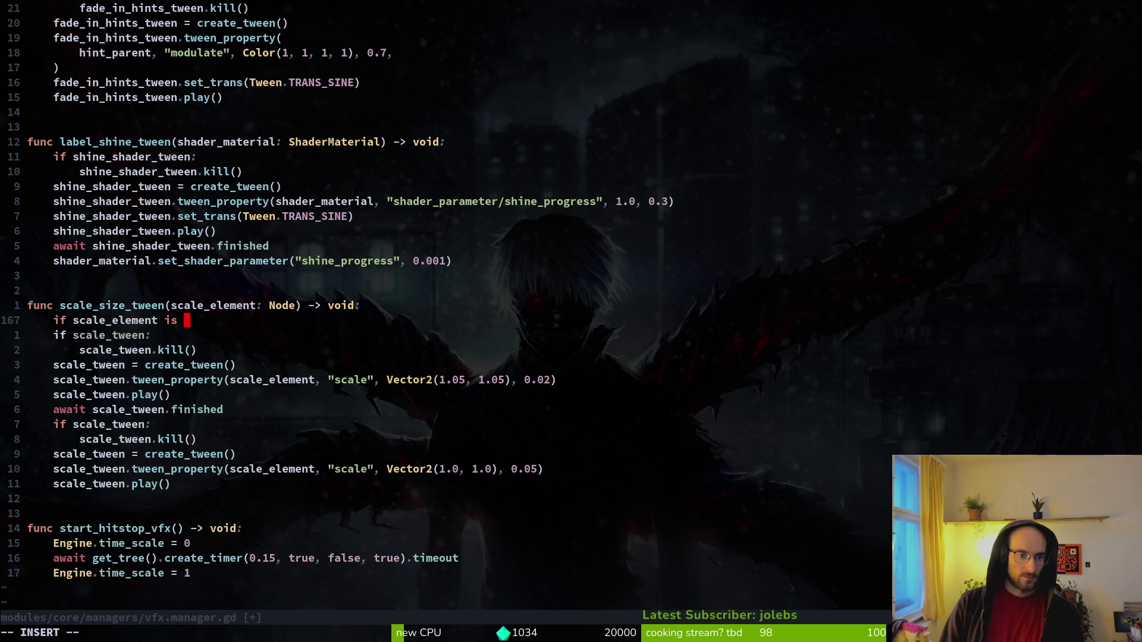
{"action": "type", "text": "Node2D:"}
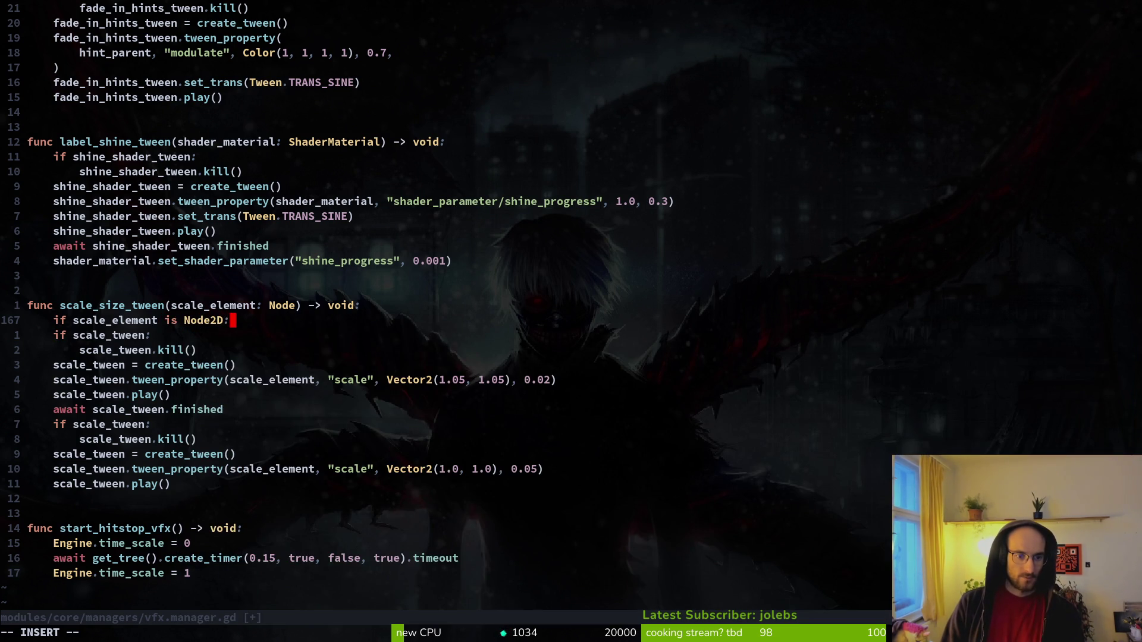
{"action": "key", "text": "BackSpace"}
{"action": "type", "text": "or sc"}
{"action": "key", "text": "Return"}
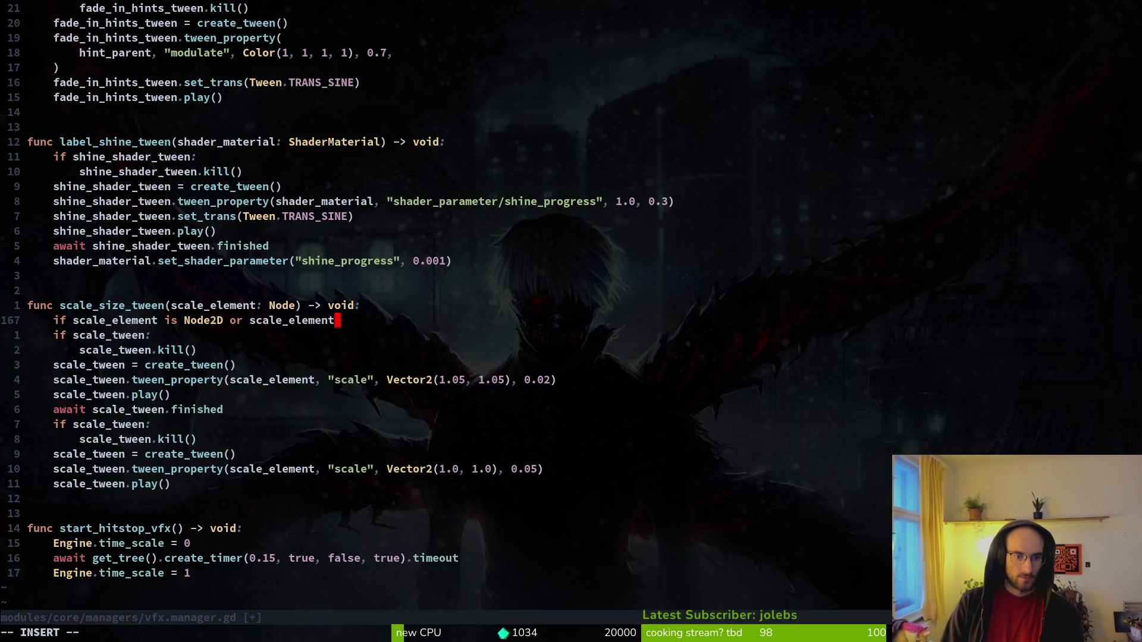
{"action": "type", "text": "is Con"}
{"action": "key", "text": "Return"}
{"action": "type", "text": ":"}
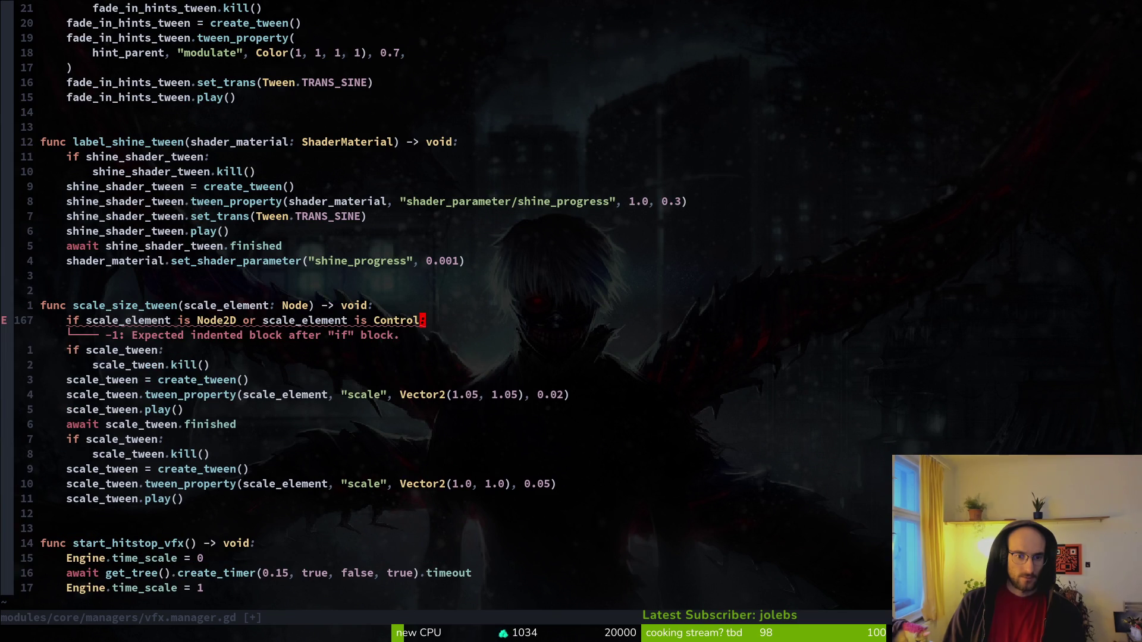
{"action": "key", "text": "Escape"}
Indent the tween code under the new if and save vfx.manager.gd.
{"action": "key", "text": "j"}
{"action": "key", "text": "shift+v"}
{"action": "key", "text": "j"}
{"action": "key", "text": "j"}
{"action": "key", "text": "j"}
{"action": "key", "text": "greater"}
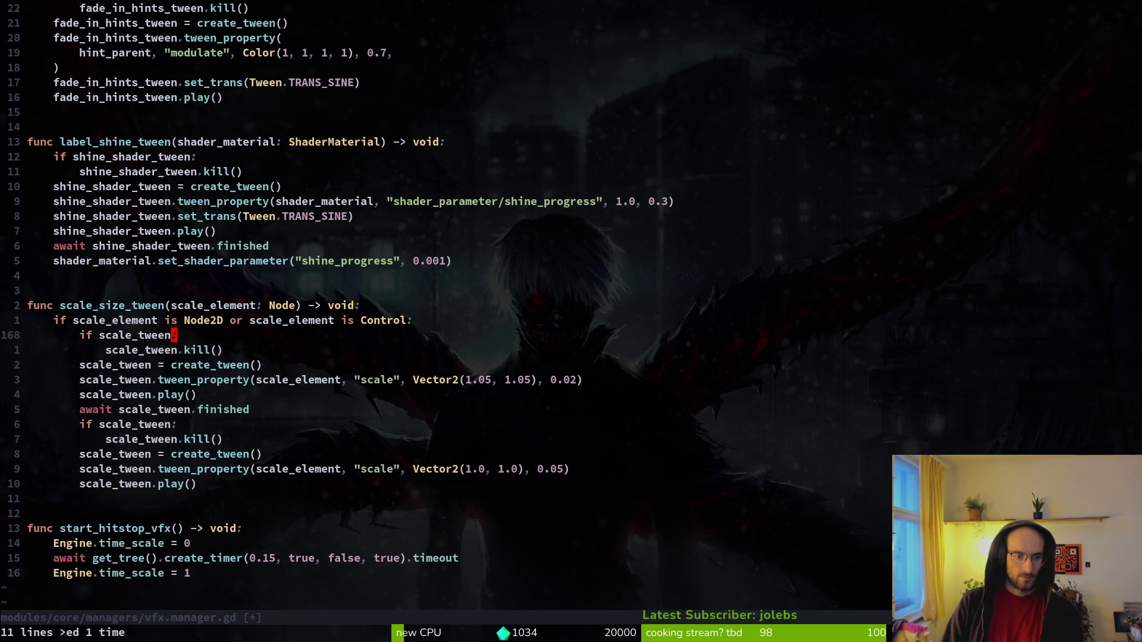
{"action": "type", "text": ":w"}
{"action": "key", "text": "Return"}
{"action": "key", "text": "k"}
Duplicate the if line, delete the copy again, and save vfx.manager.gd.
{"action": "key", "text": "shift+v"}
{"action": "key", "text": "y"}
{"action": "key", "text": "P"}
{"action": "key", "text": "w"}
{"action": "key", "text": "w"}
{"action": "key", "text": "w"}
{"action": "key", "text": "d"}
{"action": "key", "text": "d"}
{"action": "type", "text": ":w"}
{"action": "key", "text": "Return"}
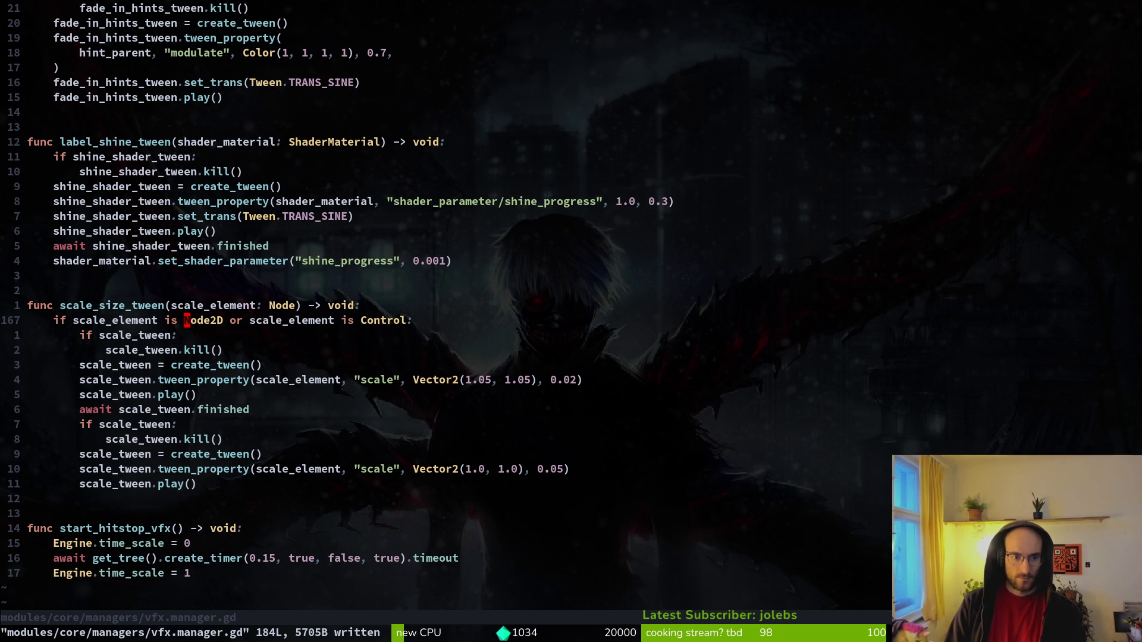
Move through the tween checks back up to the scale_size_tween name.
{"action": "key", "text": "j"}
{"action": "key", "text": "j"}
{"action": "key", "text": "j"}
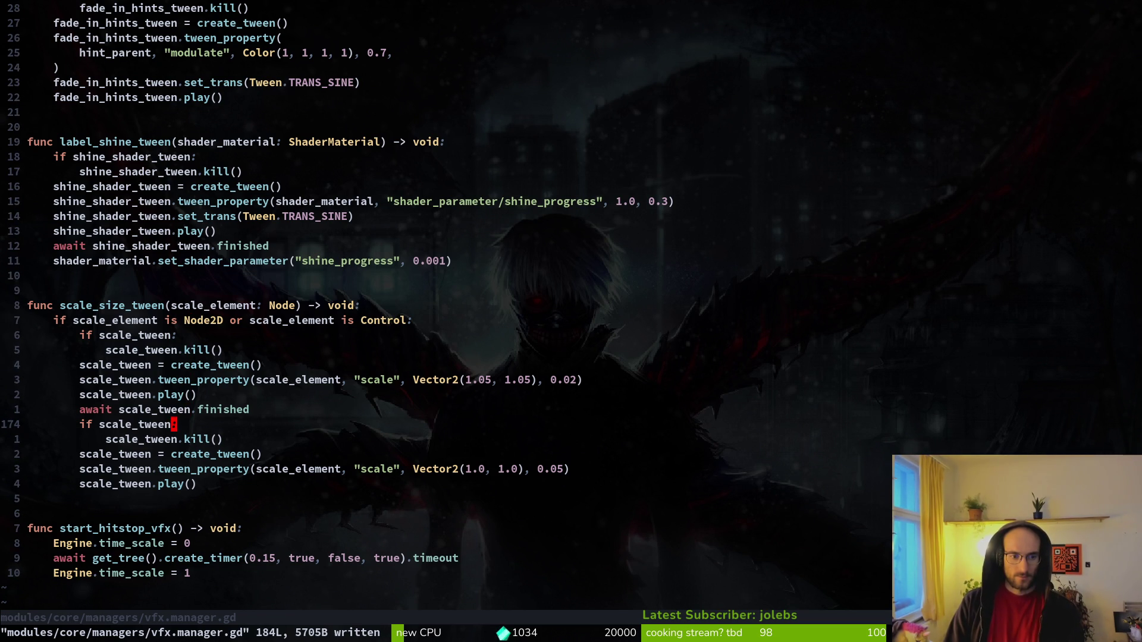
{"action": "key", "text": "k"}
{"action": "key", "text": "k"}
{"action": "key", "text": "k"}
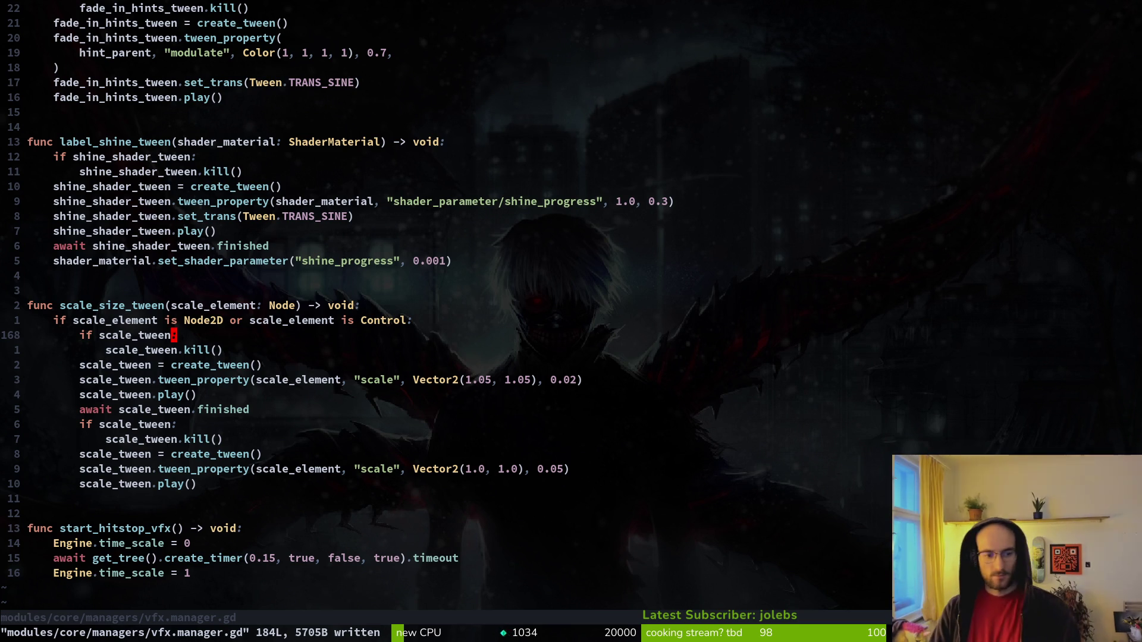
{"action": "key", "text": "k"}
{"action": "key", "text": "k"}
{"action": "key", "text": "b"}
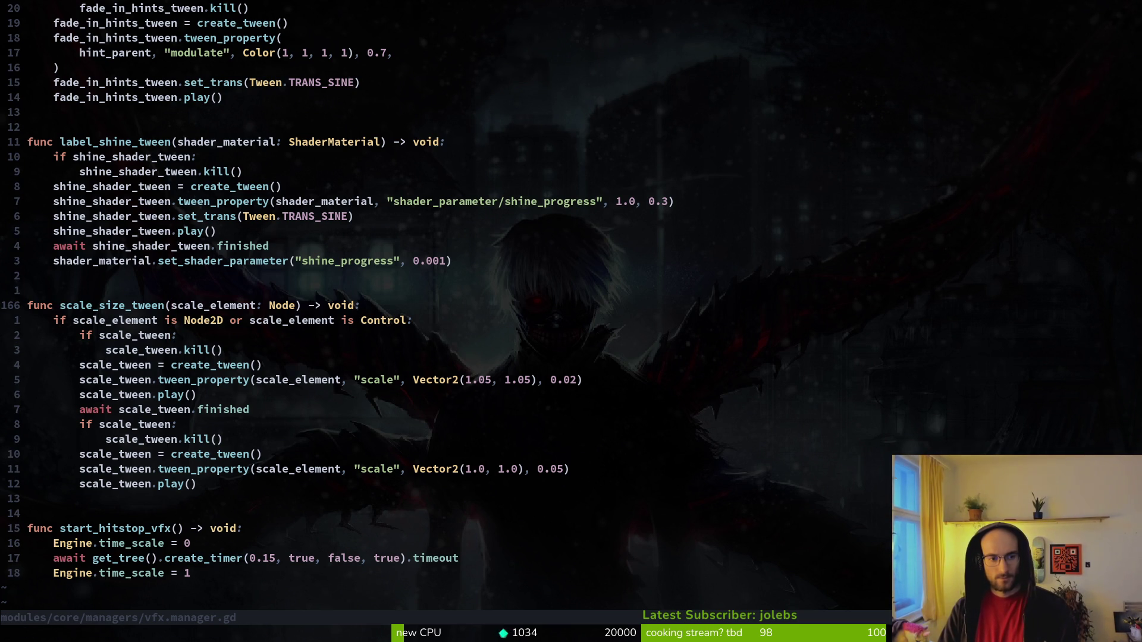
Grep the project for scale_tween.
{"action": "key", "text": "j"}
{"action": "key", "text": "w"}
{"action": "key", "text": "v"}
{"action": "key", "text": "j"}
{"action": "key", "text": "$"}
{"action": "key", "text": "Escape"}
{"action": "key", "text": "v"}
{"action": "key", "text": "i"}
{"action": "key", "text": "w"}
{"action": "key", "text": "space"}
{"action": "key", "text": "f"}
{"action": "key", "text": "w"}
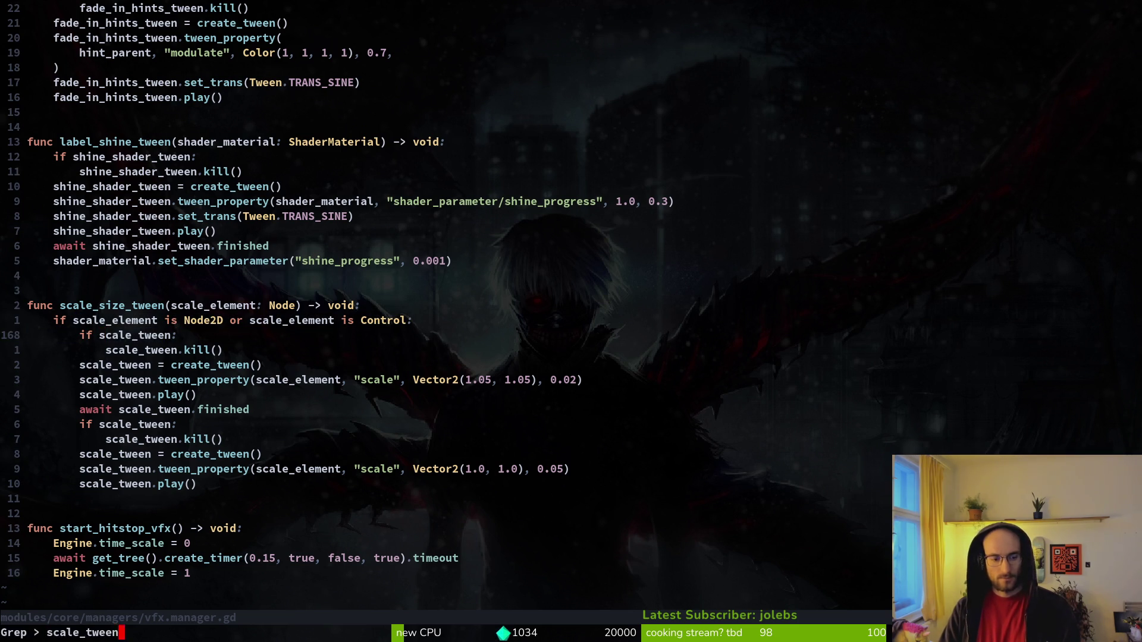
Open combo_bar.gd at the match, locate the _run_scale_tween header, and jump to the top.
{"action": "key", "text": "ctrl+p"}
{"action": "key", "text": "ctrl+p"}
{"action": "key", "text": "Return"}
{"action": "key", "text": "k"}
{"action": "key", "text": "7"}
{"action": "key", "text": "k"}
{"action": "key", "text": "k"}
{"action": "key", "text": "k"}
{"action": "key", "text": "0"}
{"action": "key", "text": "shift+v"}
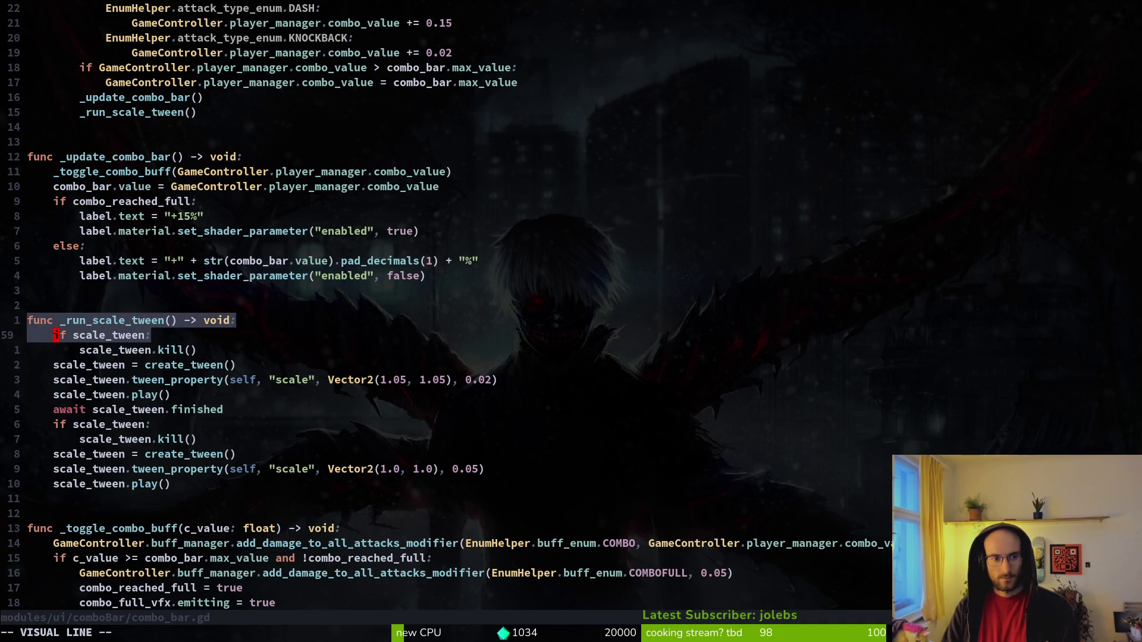
{"action": "key", "text": "y"}
{"action": "key", "text": "ctrl+u"}
{"action": "key", "text": "ctrl+u"}
{"action": "key", "text": "g"}
{"action": "key", "text": "g"}
Read down through combo_bar.gd's variable declarations and _ready function.
{"action": "key", "text": "j"}
{"action": "key", "text": "5"}
{"action": "key", "text": "j"}
{"action": "key", "text": "7"}
{"action": "key", "text": "j"}
{"action": "key", "text": "2"}
{"action": "key", "text": "j"}
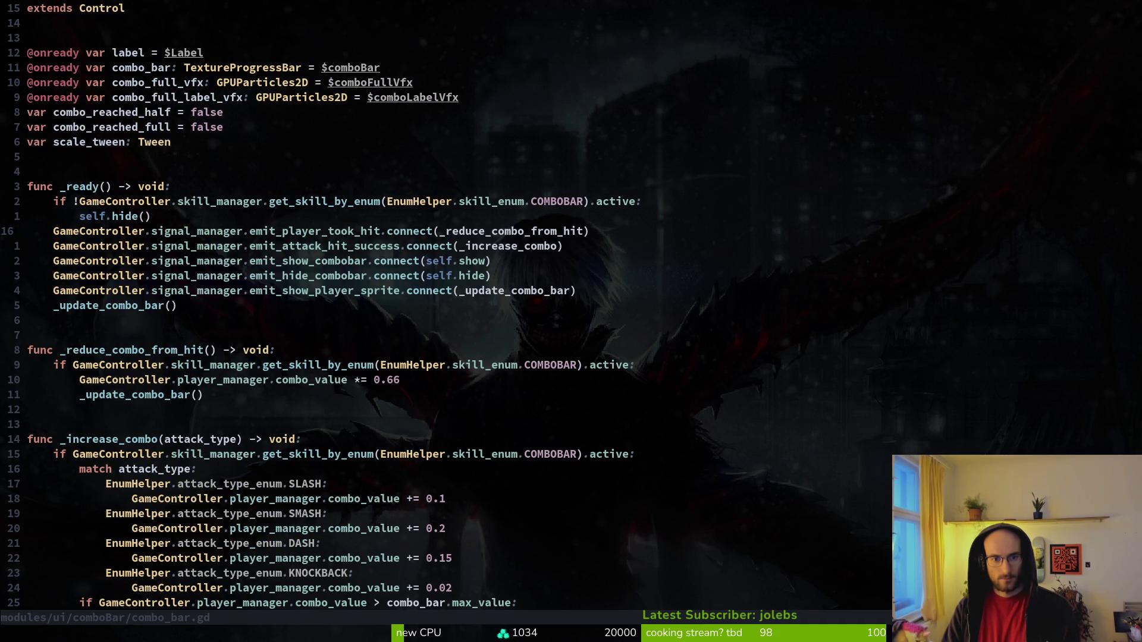
{"action": "key", "text": "2"}
{"action": "key", "text": "0"}
{"action": "key", "text": "j"}
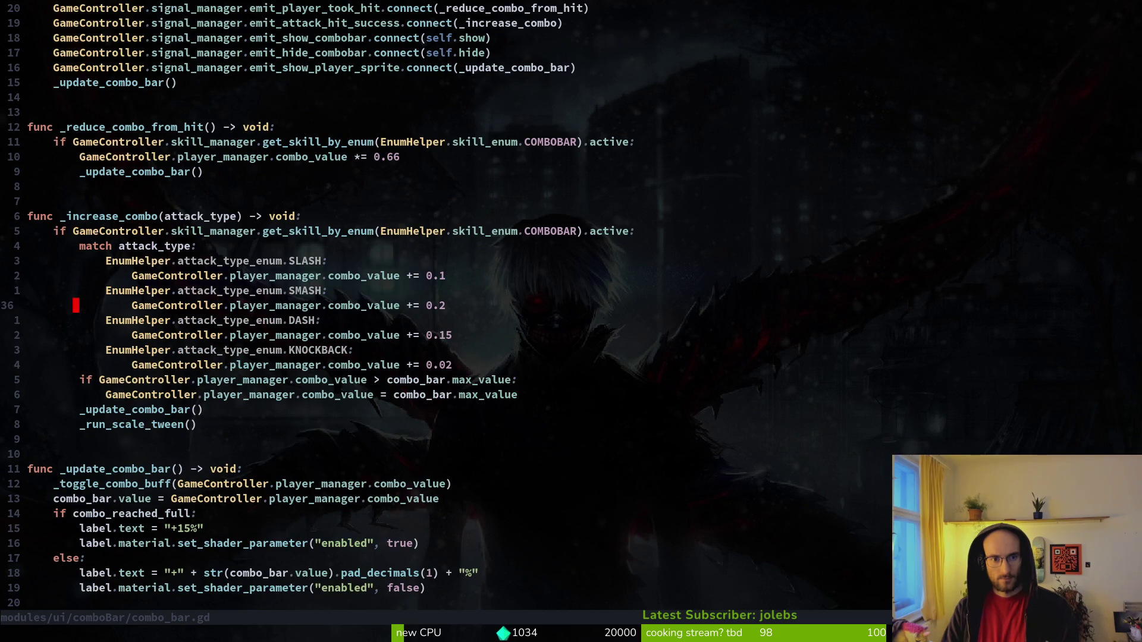
{"action": "key", "text": "2"}
{"action": "key", "text": "0"}
{"action": "key", "text": "j"}
Find and open the place where _run_scale_tween is called.
{"action": "key", "text": "2"}
{"action": "key", "text": "j"}
{"action": "key", "text": "w"}
{"action": "key", "text": "space"}
{"action": "key", "text": "f"}
{"action": "key", "text": "w"}
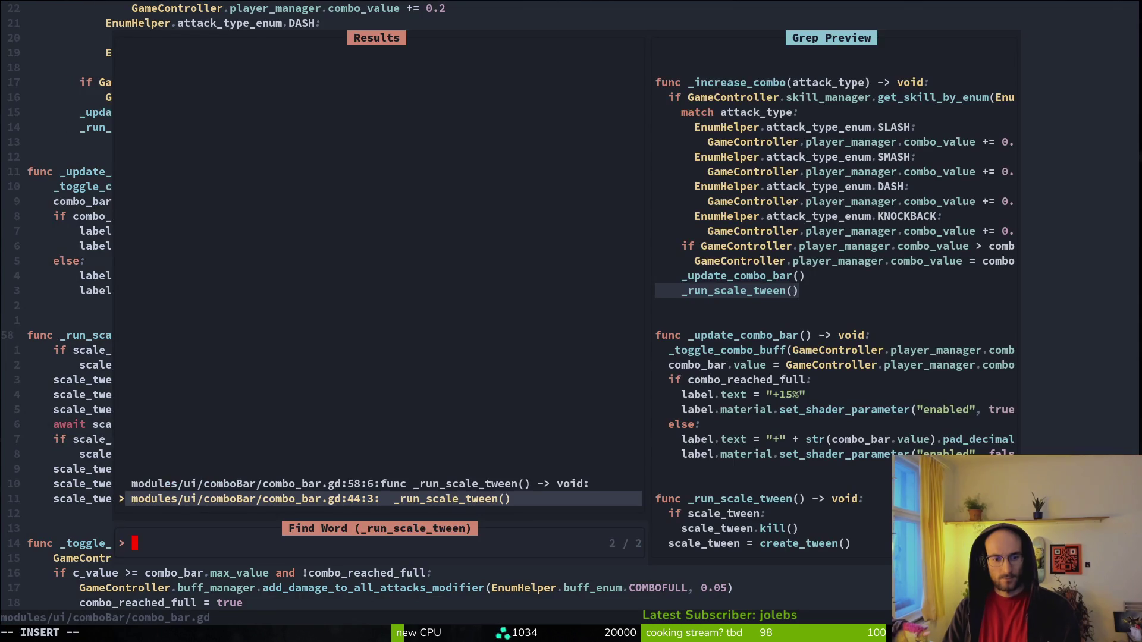
{"action": "key", "text": "Return"}
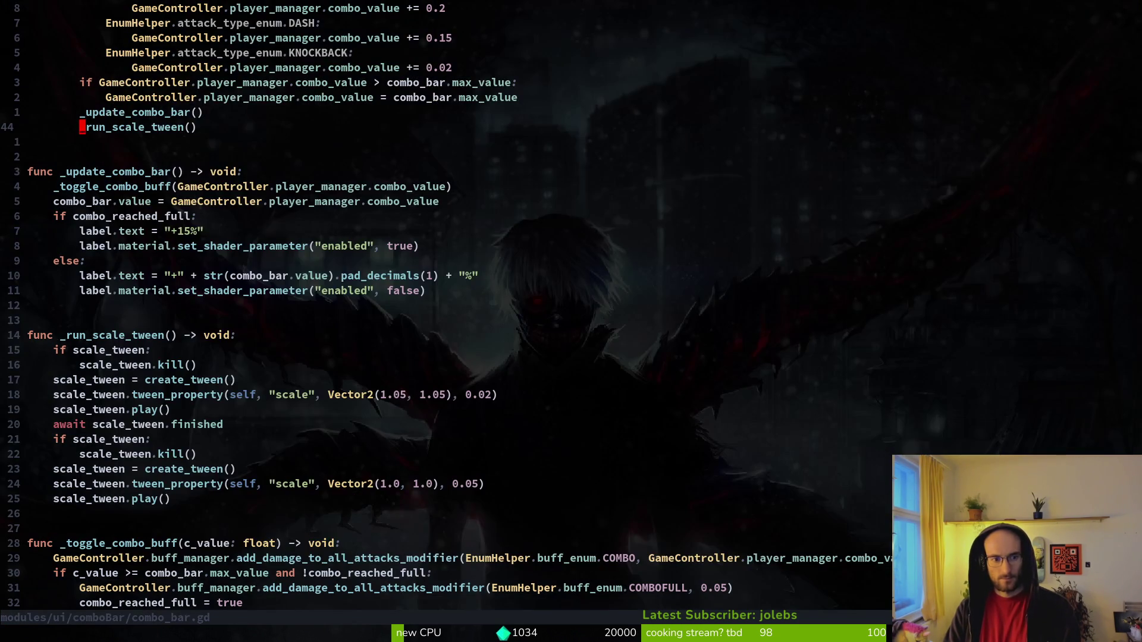
Replace the call with GameController.vfx_manager.scale_size_tween(self).
{"action": "key", "text": "c"}
{"action": "key", "text": "c"}
{"action": "type", "text": "GameController.vfx"}
{"action": "key", "text": "Return"}
{"action": "type", "text": ".sca"}
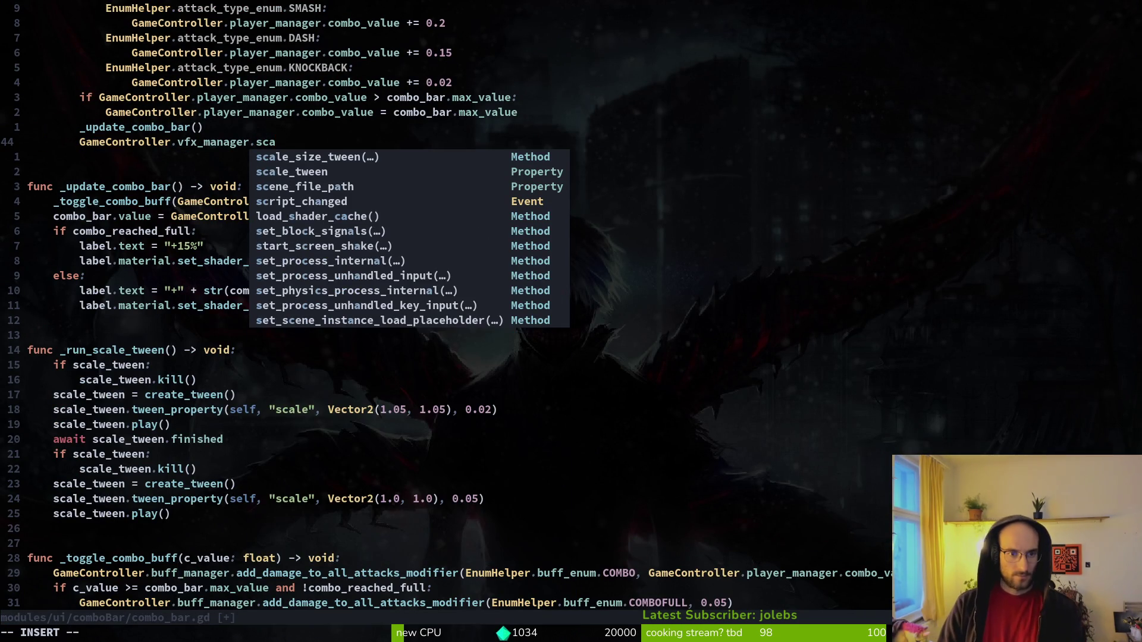
{"action": "key", "text": "Return"}
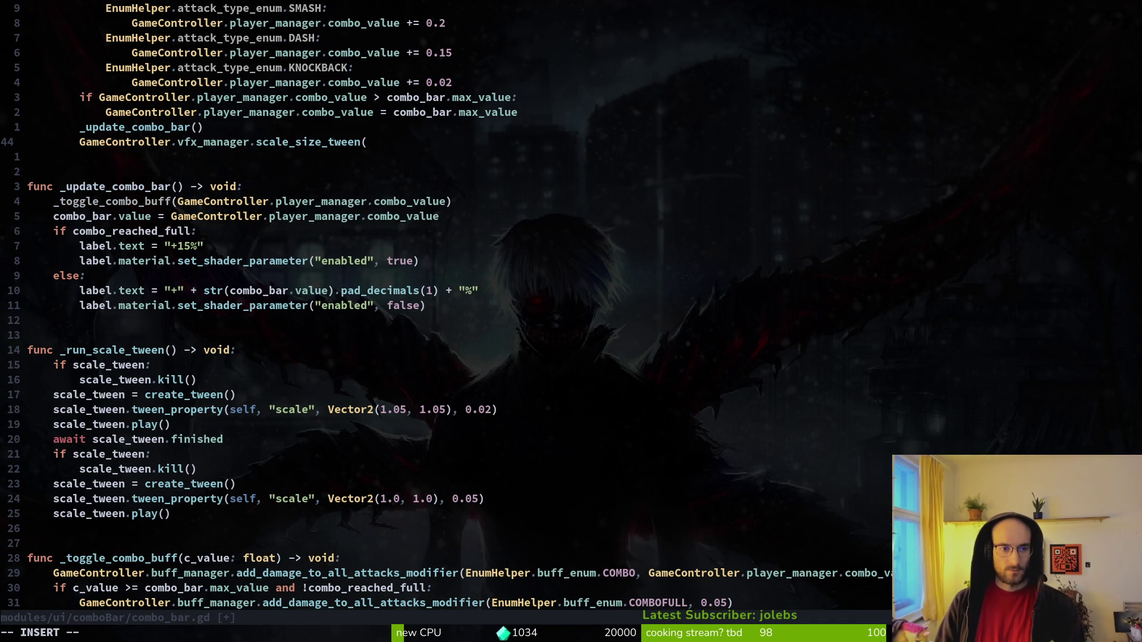
{"action": "type", "text": "self"}
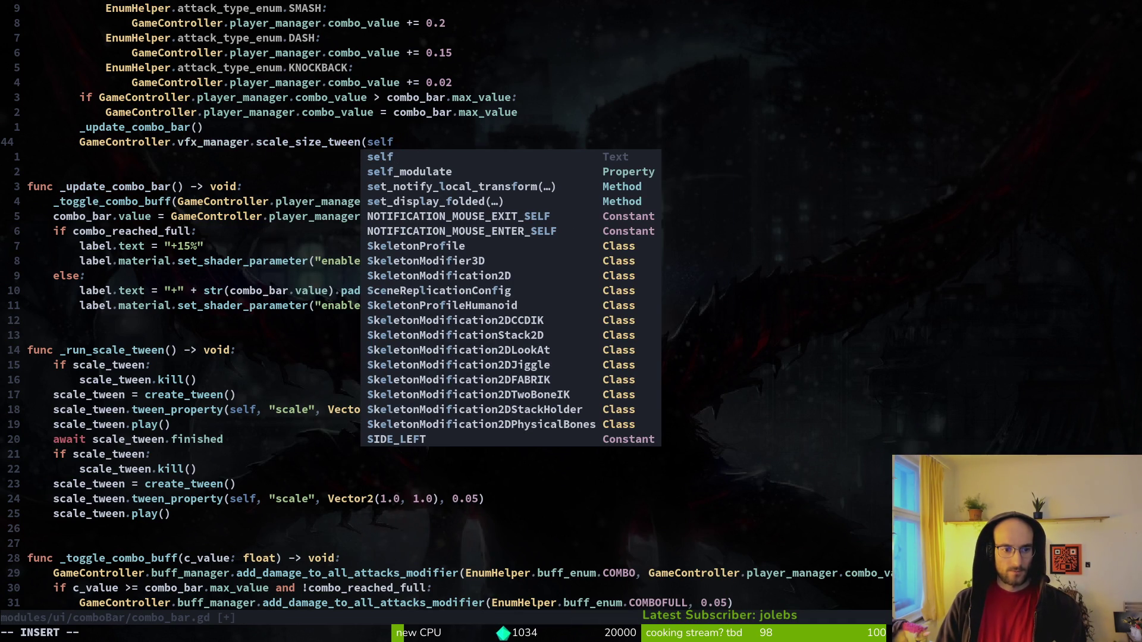
{"action": "type", "text": ")"}
{"action": "key", "text": "Escape"}
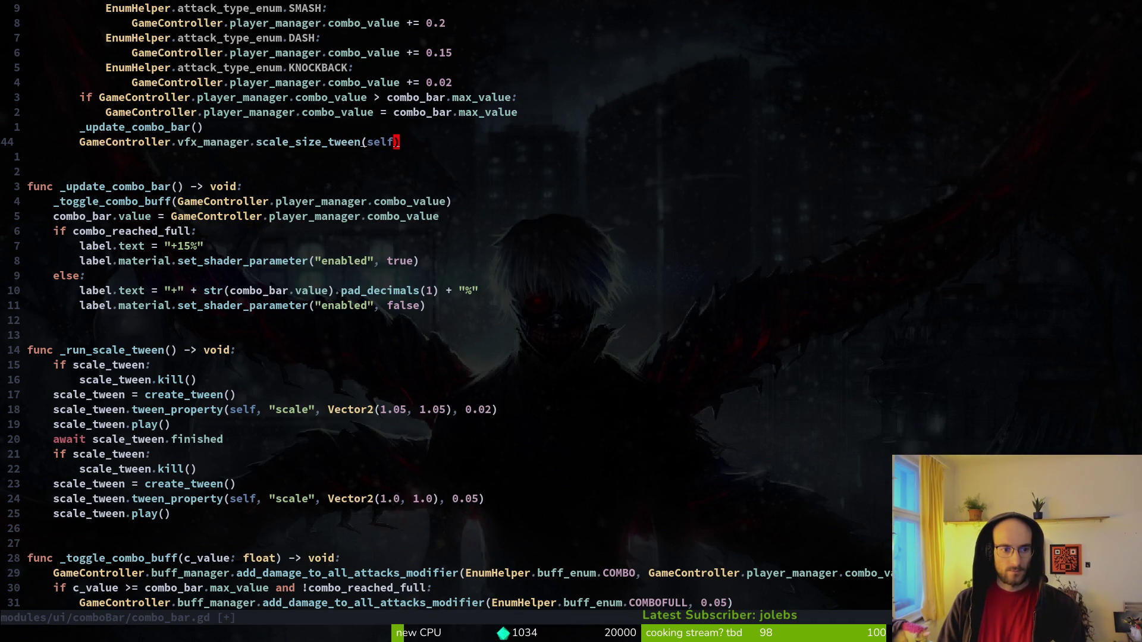
Delete the old _run_scale_tween function and save combo_bar.gd.
{"action": "key", "text": "1"}
{"action": "key", "text": "4"}
{"action": "key", "text": "j"}
{"action": "key", "text": "V"}
{"action": "key", "text": "j"}
{"action": "key", "text": "j"}
{"action": "key", "text": "j"}
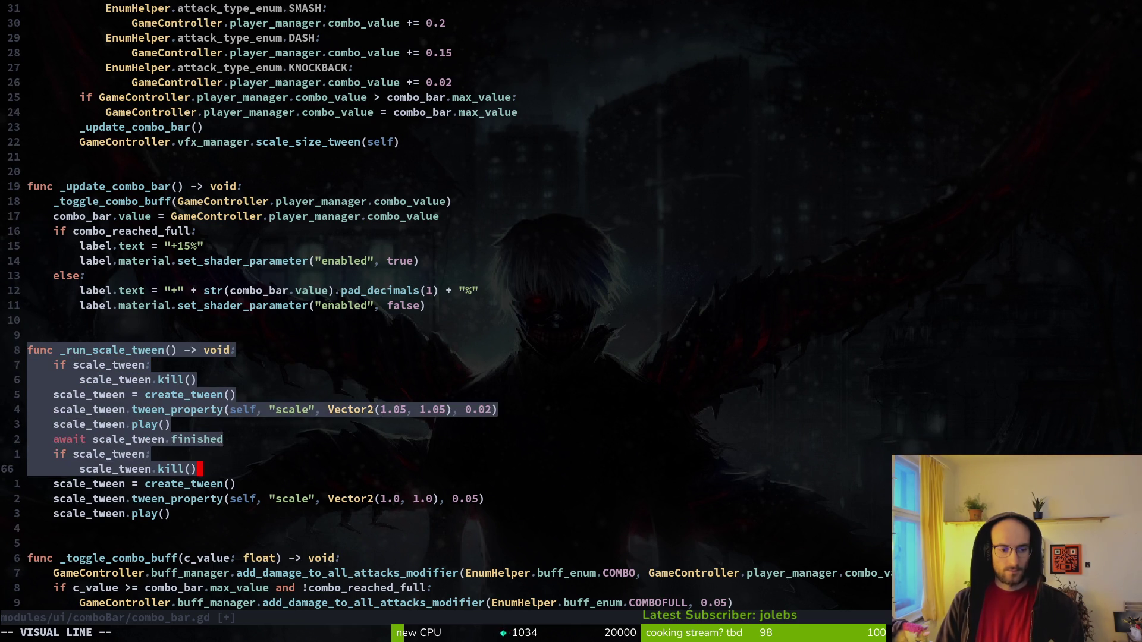
{"action": "key", "text": "j"}
{"action": "key", "text": "j"}
{"action": "type", "text": "d:w"}
{"action": "key", "text": "Return"}
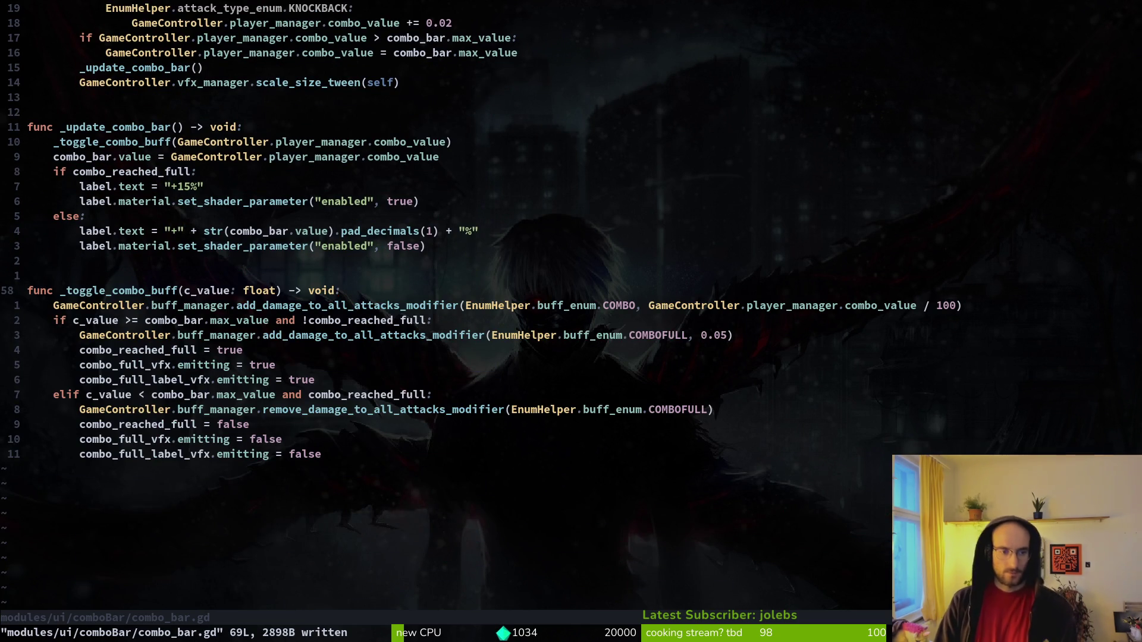
Jump to vfx.manager.gd's scale_size_tween header and back to combo_bar.gd.
{"action": "key", "text": "ctrl+o"}
{"action": "key", "text": "k"}
{"action": "key", "text": "k"}
{"action": "key", "text": "ctrl+o"}
Open the flower pollinate sound file via a 'flopol' file search.
{"action": "key", "text": "space"}
{"action": "key", "text": "f"}
{"action": "key", "text": "f"}
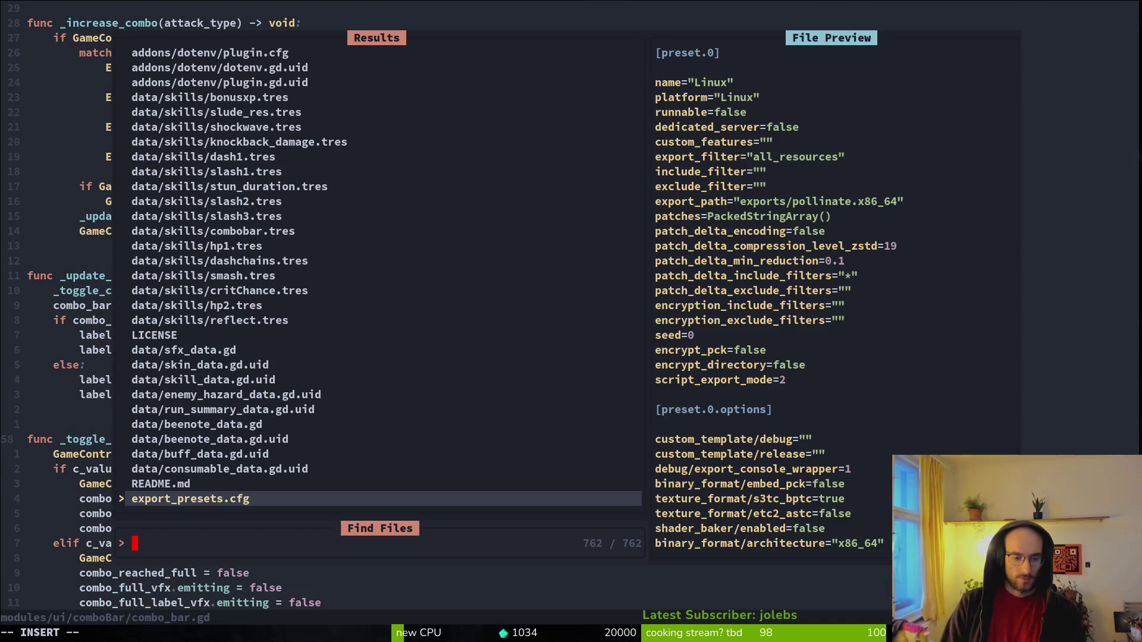
{"action": "type", "text": "flopol"}
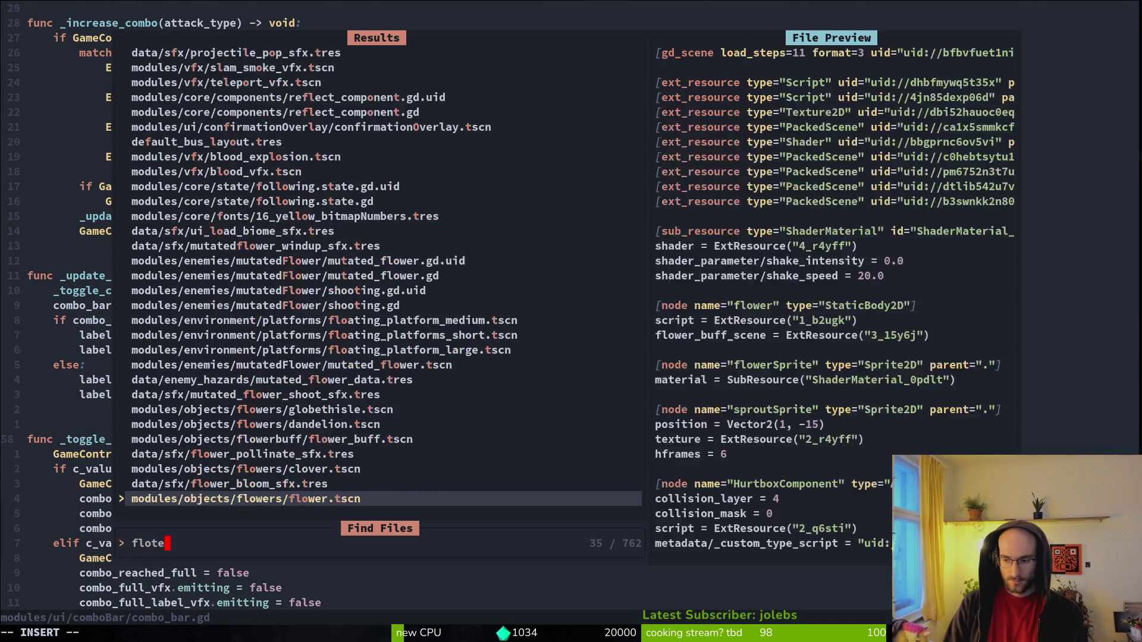
{"action": "key", "text": "Return"}
Search 'flowerb' in the file finder and open flower_buff.gd.
{"action": "key", "text": "space"}
{"action": "key", "text": "f"}
{"action": "key", "text": "f"}
{"action": "type", "text": "flfl"}
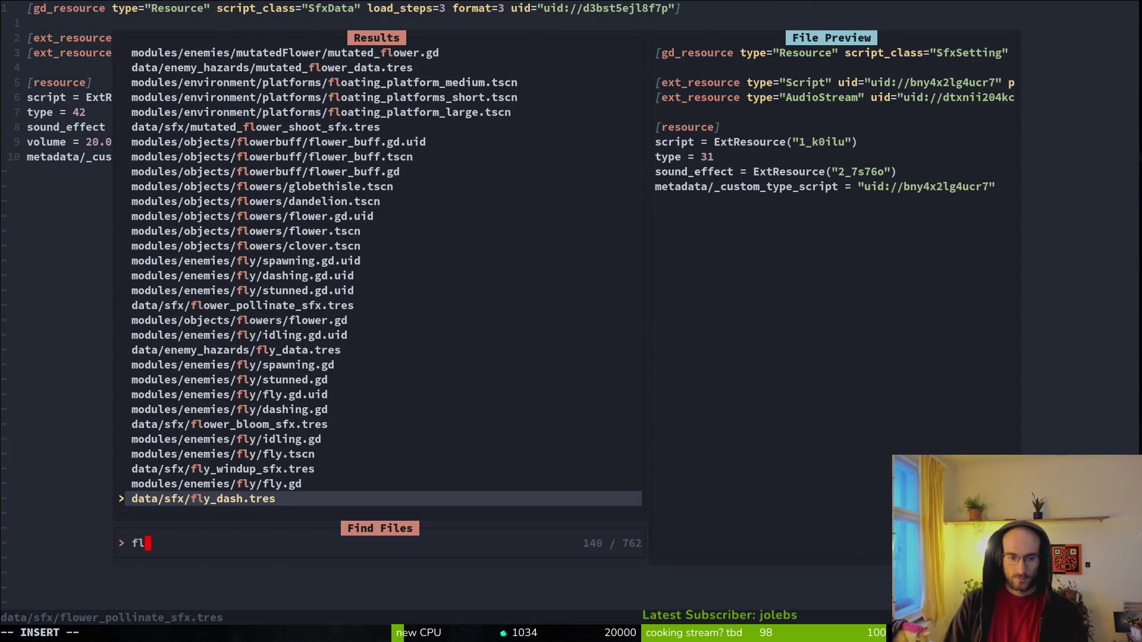
{"action": "key", "text": "BackSpace"}
{"action": "key", "text": "BackSpace"}
{"action": "type", "text": "owerb"}
{"action": "key", "text": "Return"}
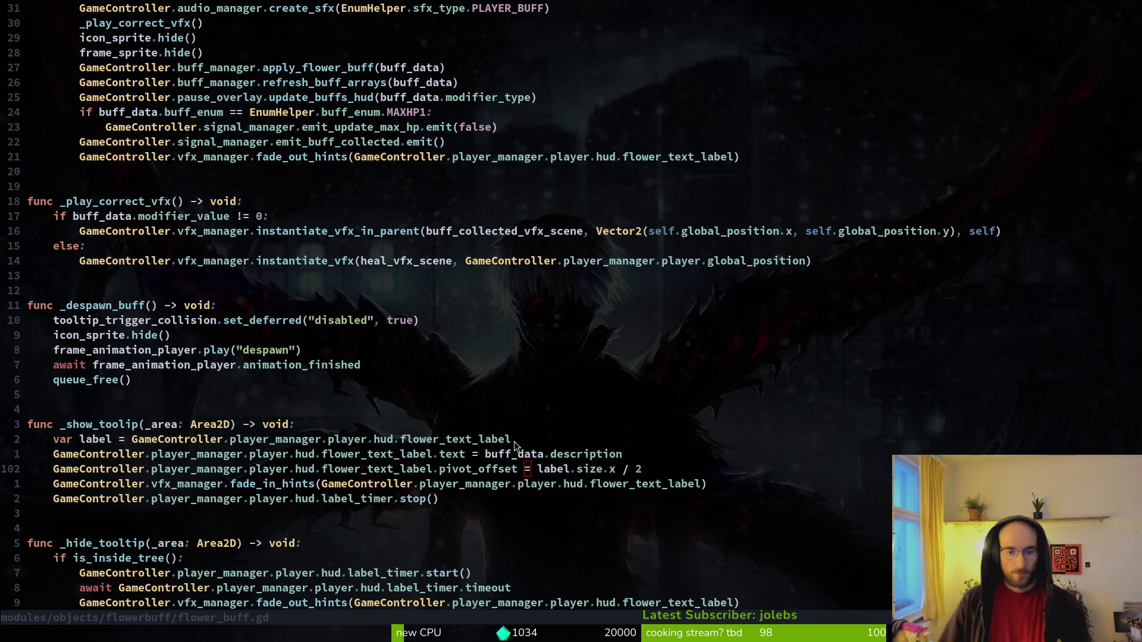
Rename var label to label_size, assigned flower_text_label.size, and save the script.
{"action": "key", "text": "k"}
{"action": "key", "text": "k"}
{"action": "key", "text": "j"}
{"action": "left_click", "coordinate": [539, 469]}
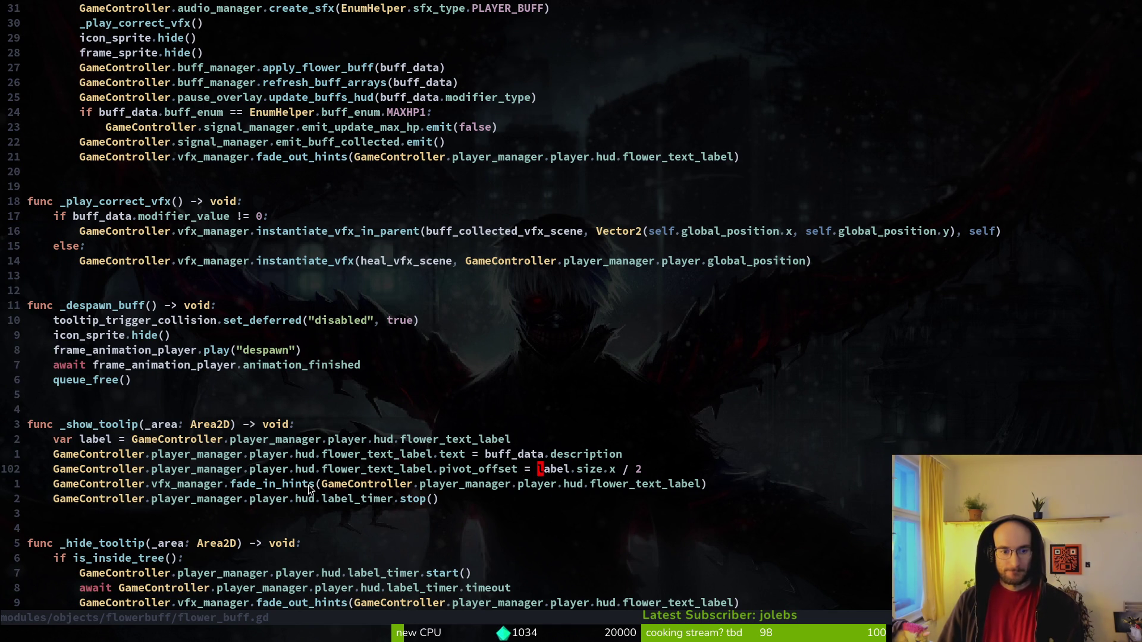
{"action": "left_click", "coordinate": [411, 468]}
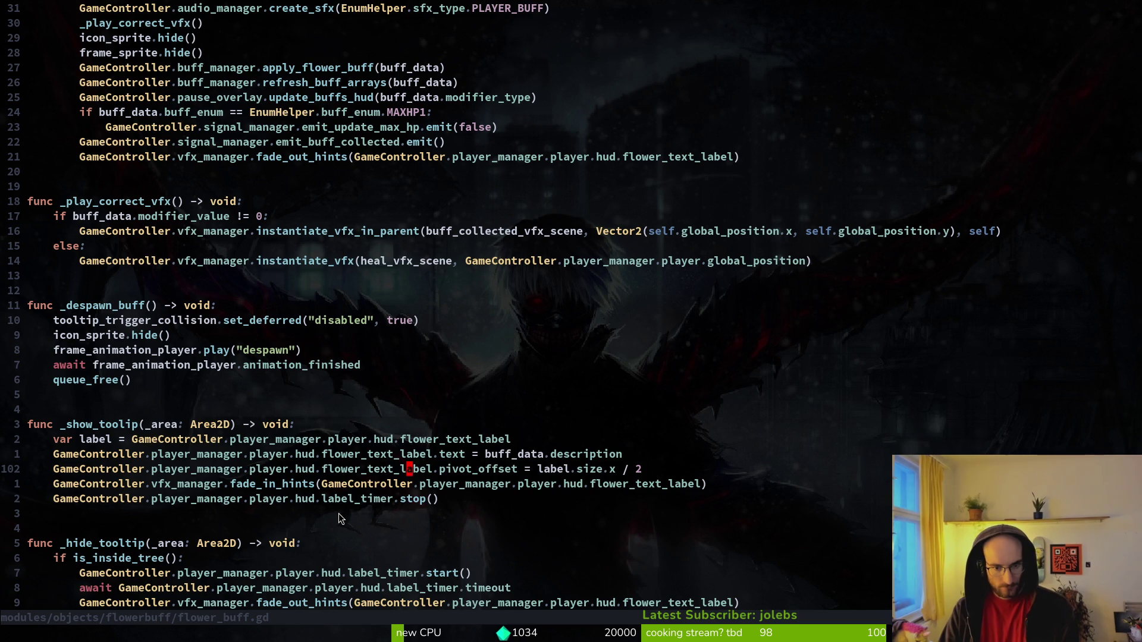
{"action": "key", "text": "o"}
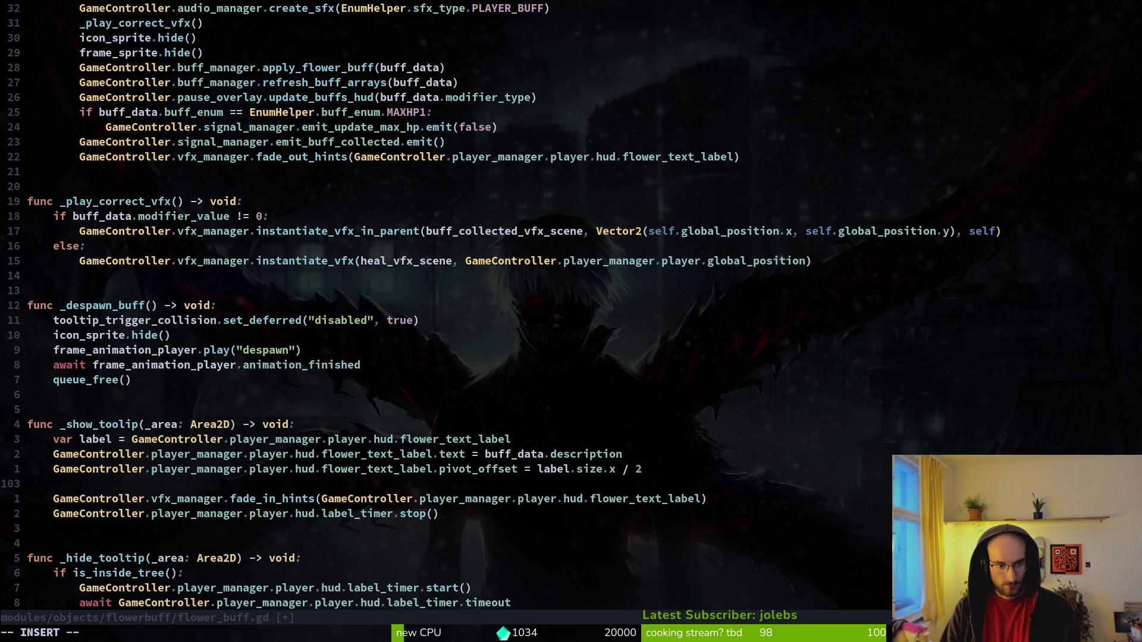
{"action": "key", "text": "Escape"}
{"action": "key", "text": "k"}
{"action": "key", "text": "k"}
{"action": "key", "text": "k"}
{"action": "key", "text": "w"}
{"action": "key", "text": "w"}
{"action": "type", "text": "hi_size"}
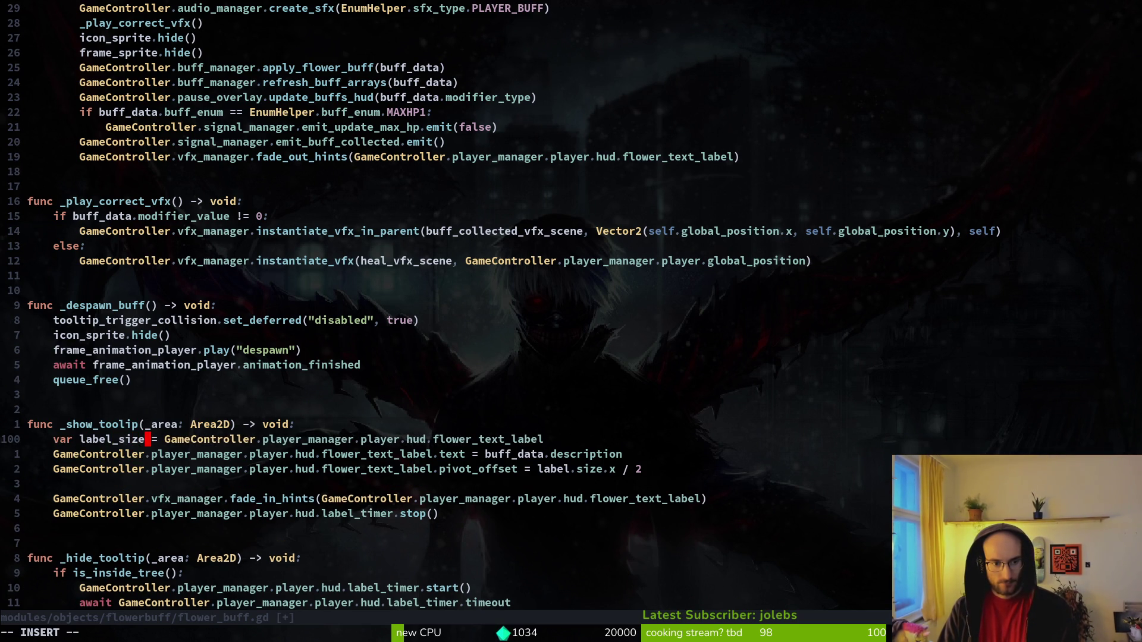
{"action": "key", "text": "Escape"}
{"action": "type", "text": "A.si"}
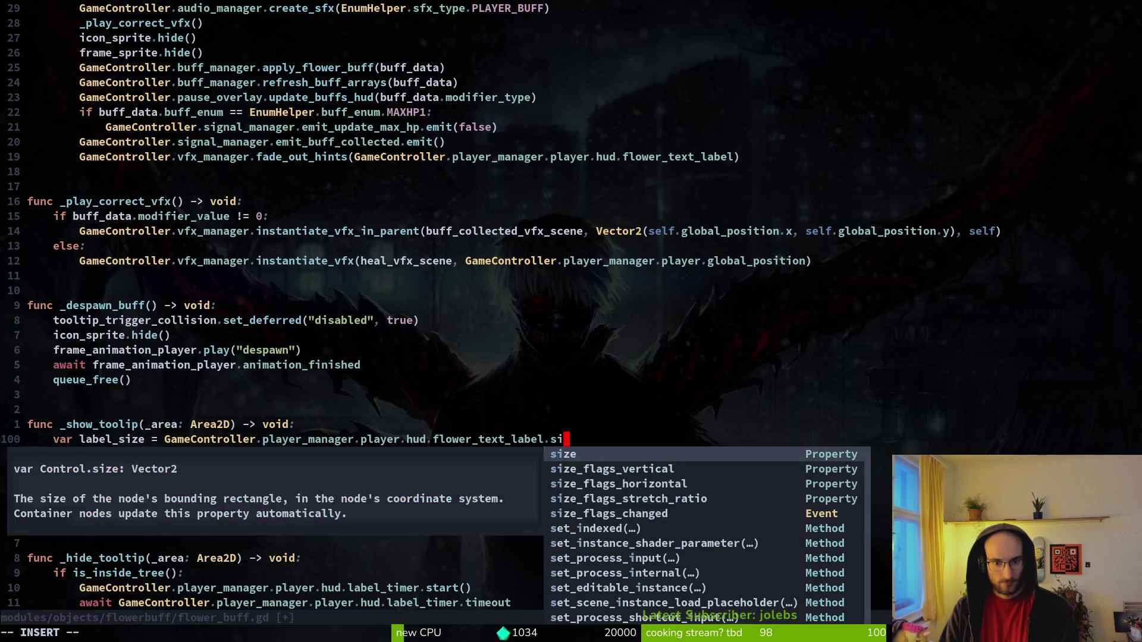
{"action": "type", "text": "ze"}
{"action": "key", "text": "Escape"}
{"action": "key", "text": "d"}
{"action": "key", "text": "d"}
{"action": "type", "text": "p:w"}
{"action": "key", "text": "Return"}
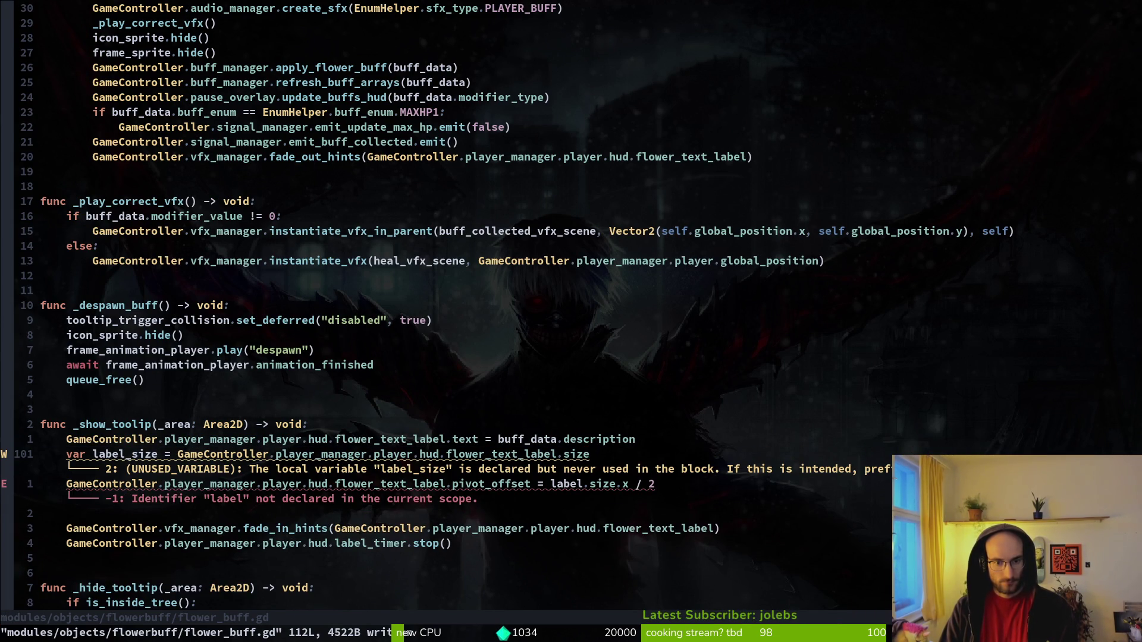
Move the label_size line below the text assignment, use label_size.x in pivot_offset, and save.
{"action": "key", "text": "d"}
{"action": "key", "text": "d"}
{"action": "key", "text": "k"}
{"action": "key", "text": "P"}
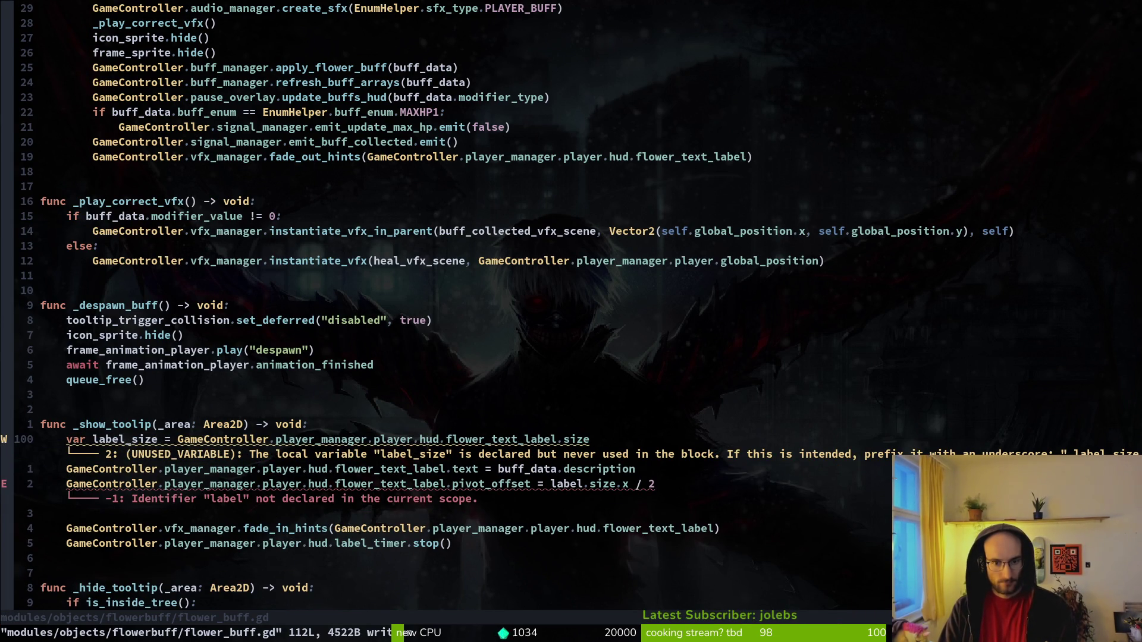
{"action": "key", "text": "h"}
{"action": "key", "text": "h"}
{"action": "key", "text": "h"}
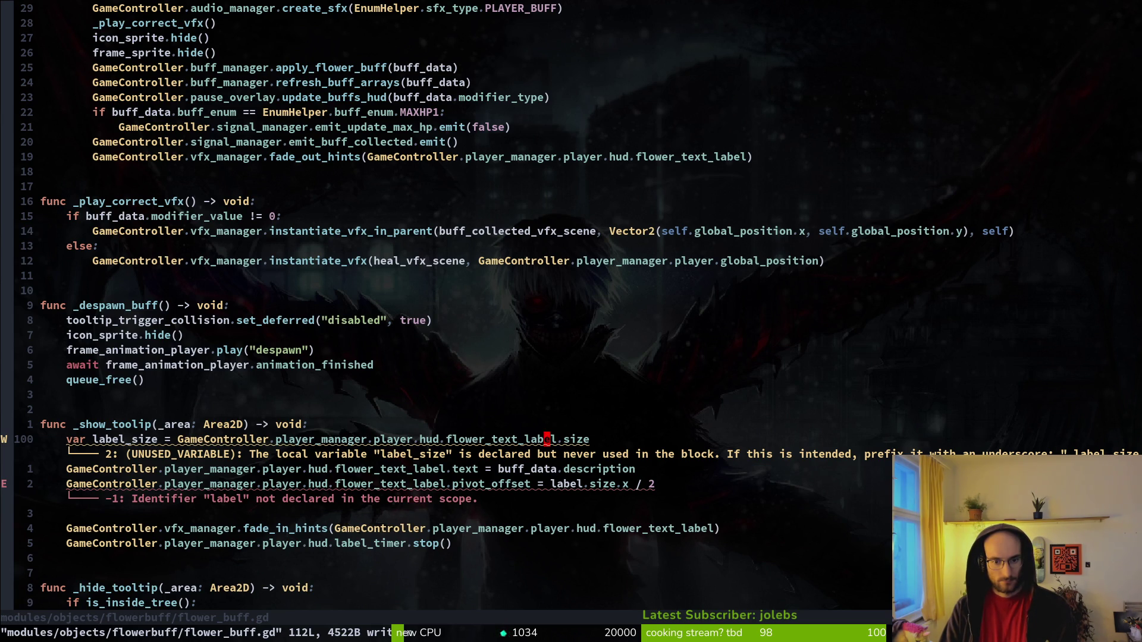
{"action": "key", "text": "shift+v"}
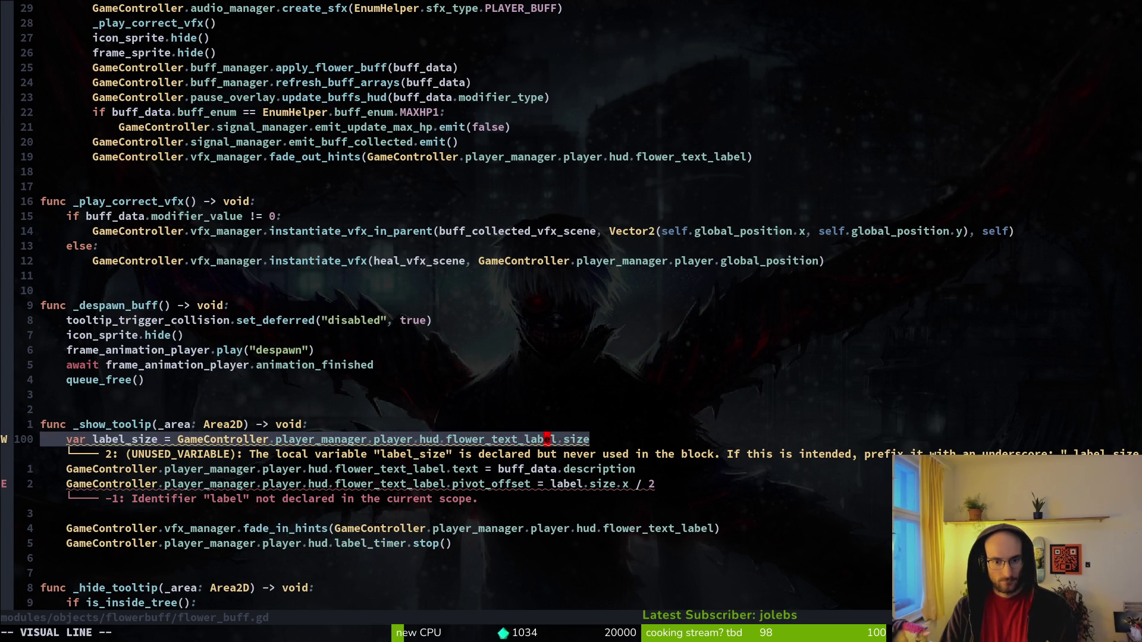
{"action": "key", "text": "shift+j"}
{"action": "key", "text": "Escape"}
{"action": "type", "text": "jwcwlab"}
{"action": "key", "text": "Tab"}
{"action": "key", "text": "Delete"}
{"action": "key", "text": "Delete"}
{"action": "key", "text": "Delete"}
{"action": "key", "text": "Escape"}
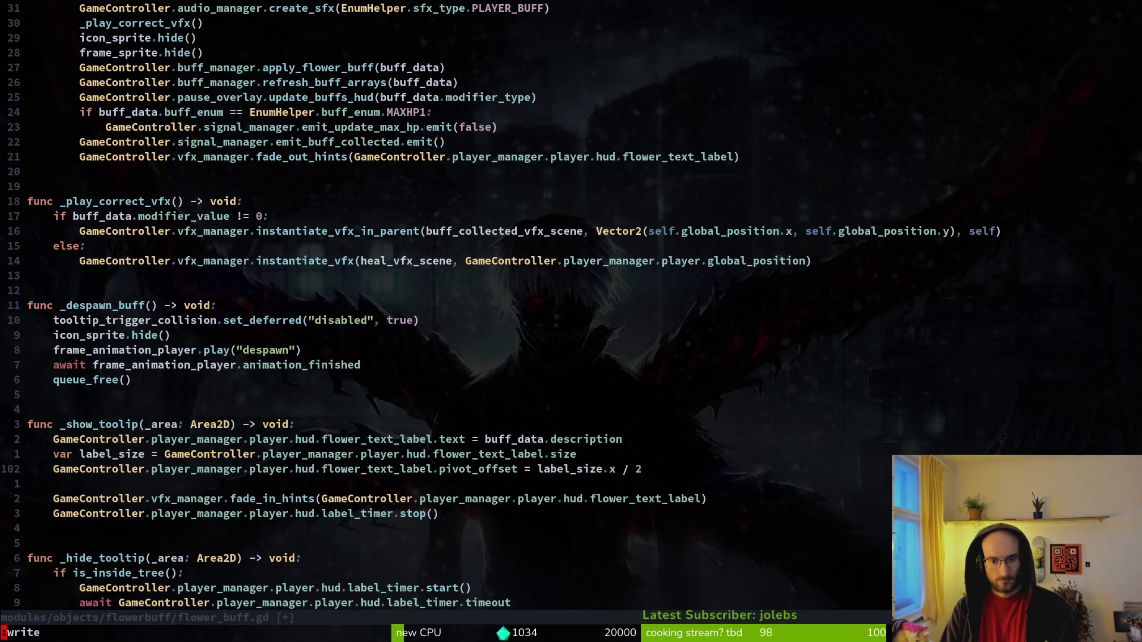
{"action": "type", "text": ":w"}
{"action": "key", "text": "Return"}
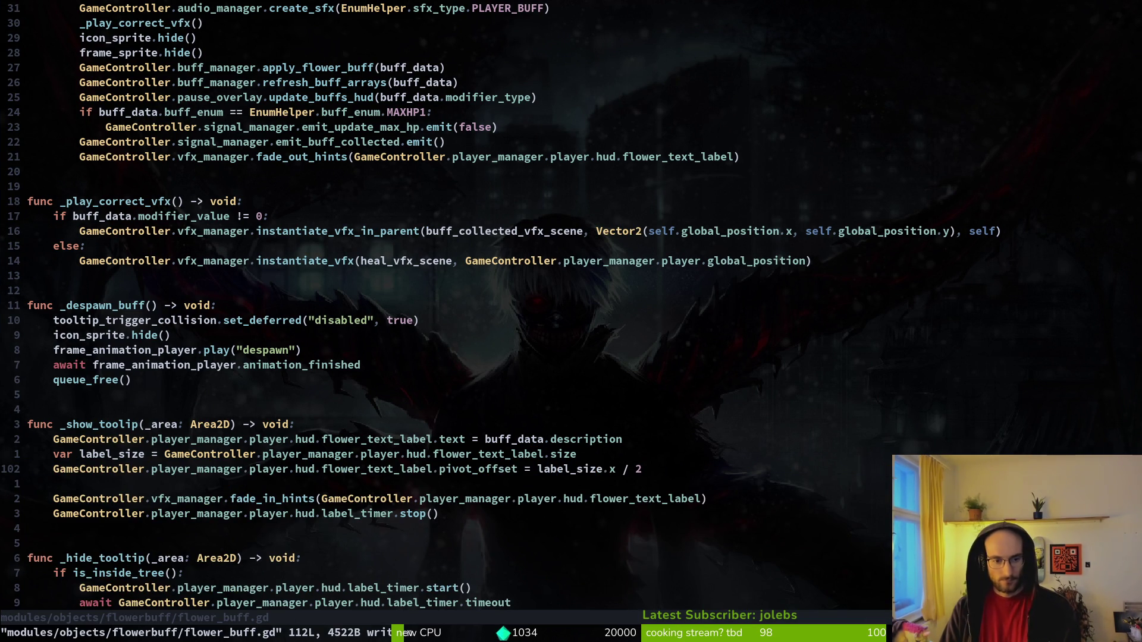
Add a GameController.vfx_manager.scale_size_tween(self) call, save, and run the game in Godot.
{"action": "type", "text": "oGameController.vfx_manager"}
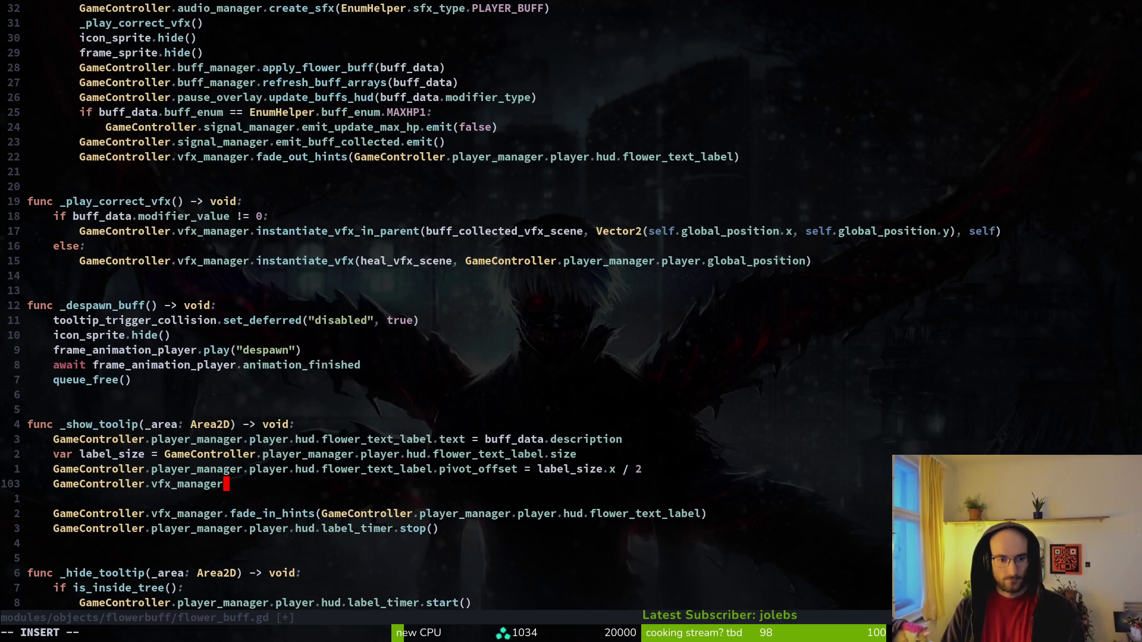
{"action": "type", "text": ".scalet"}
{"action": "key", "text": "Tab"}
{"action": "key", "text": "Return"}
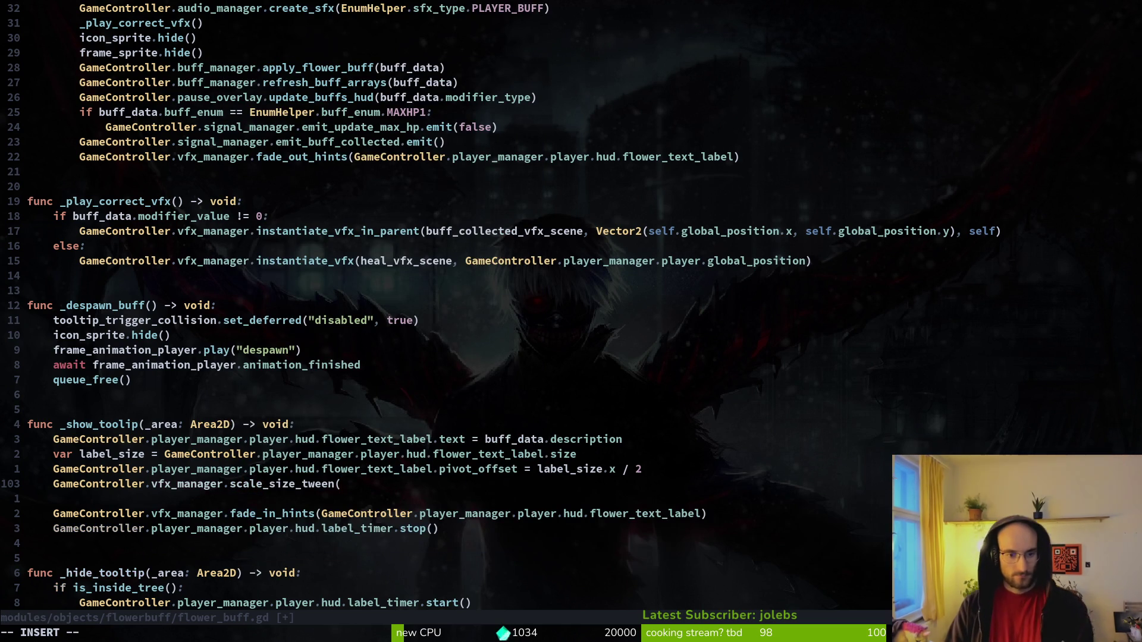
{"action": "type", "text": "self)"}
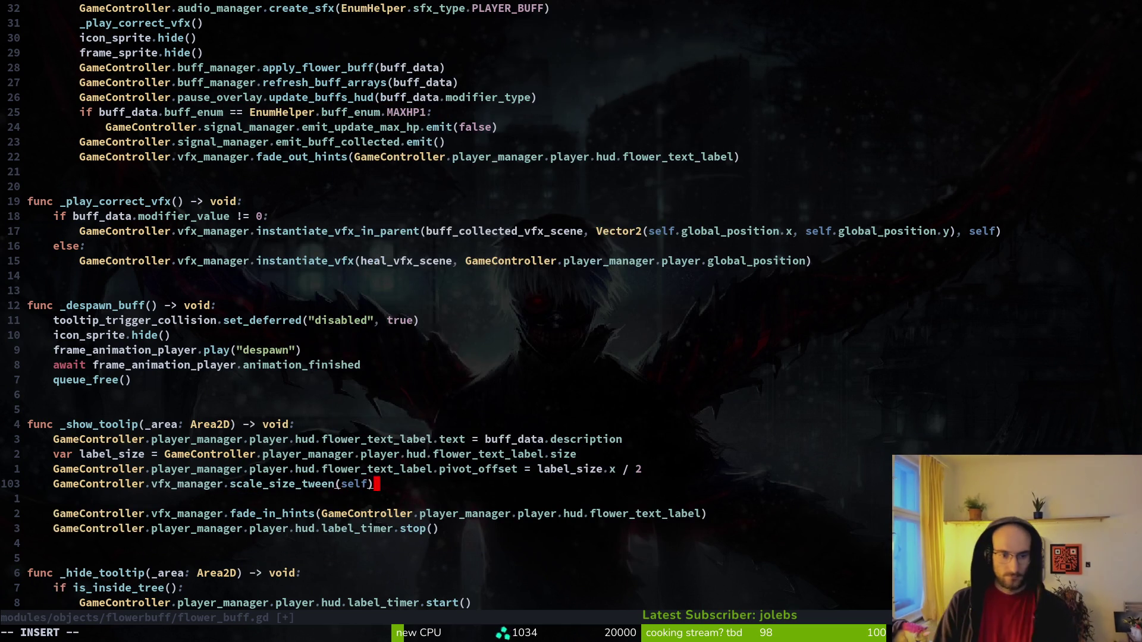
{"action": "key", "text": "Escape"}
{"action": "type", "text": ":w"}
{"action": "key", "text": "Return"}
{"action": "key", "text": "b"}
{"action": "key", "text": "b"}
{"action": "key", "text": "i"}
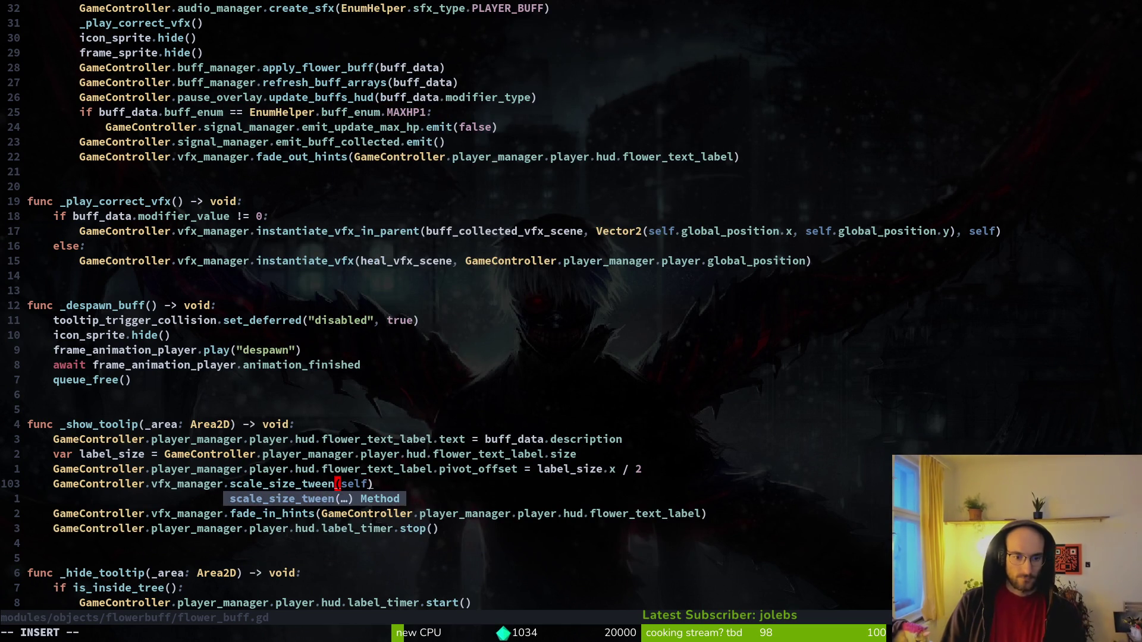
{"action": "key", "text": "Escape"}
{"action": "key", "text": "o"}
{"action": "key", "text": "Escape"}
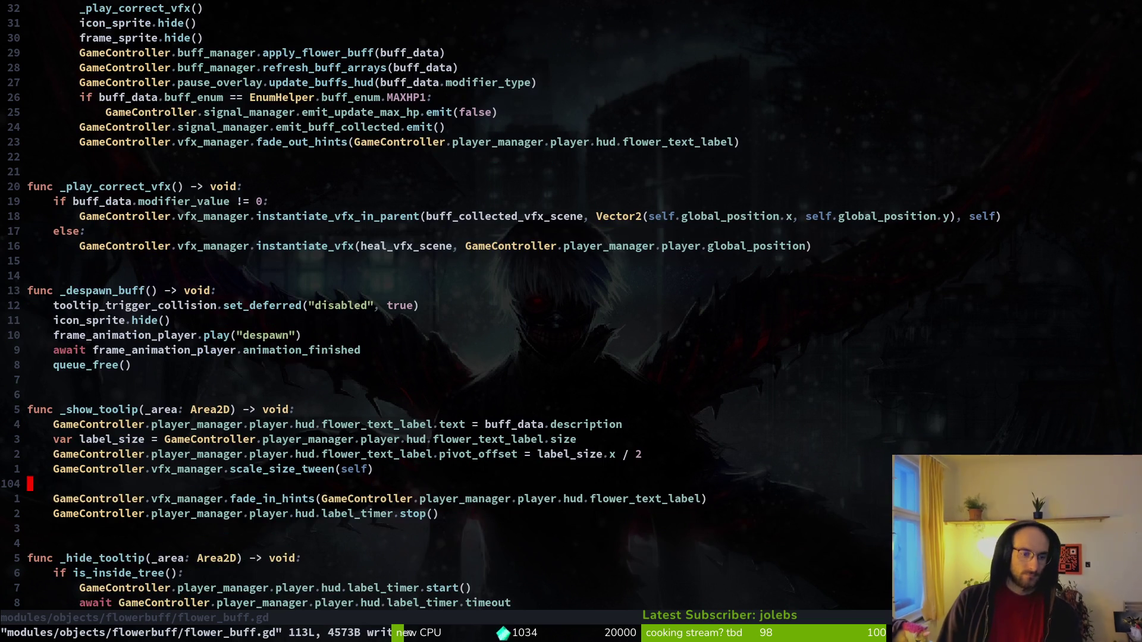
{"action": "type", "text": "u:w"}
{"action": "key", "text": "Return"}
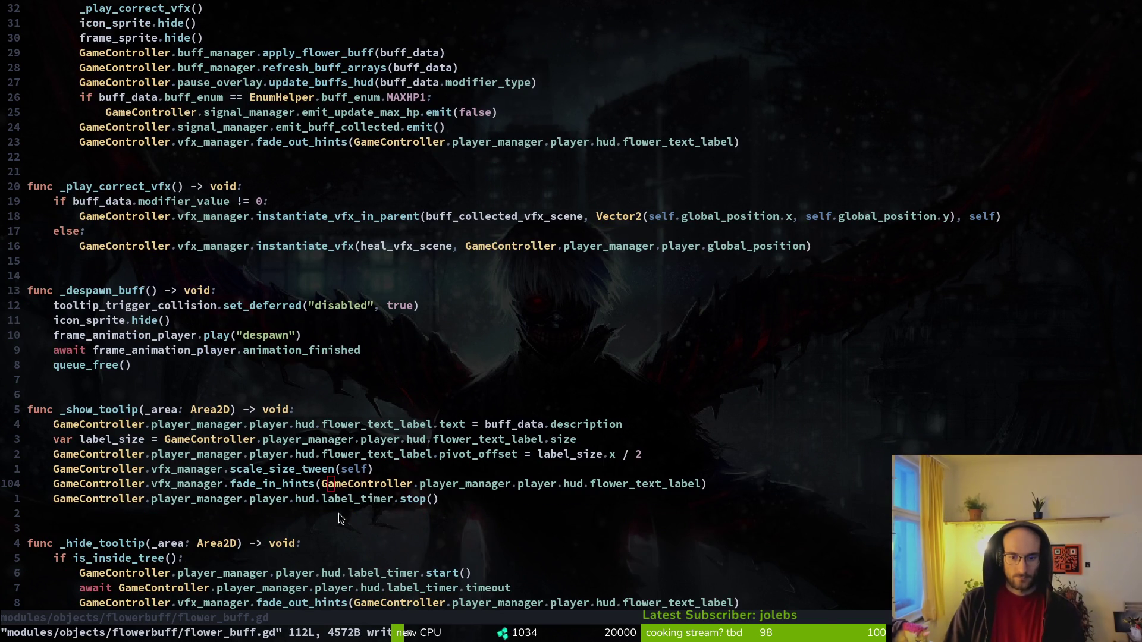
{"action": "key", "text": "alt+Tab"}
{"action": "key", "text": "F5"}
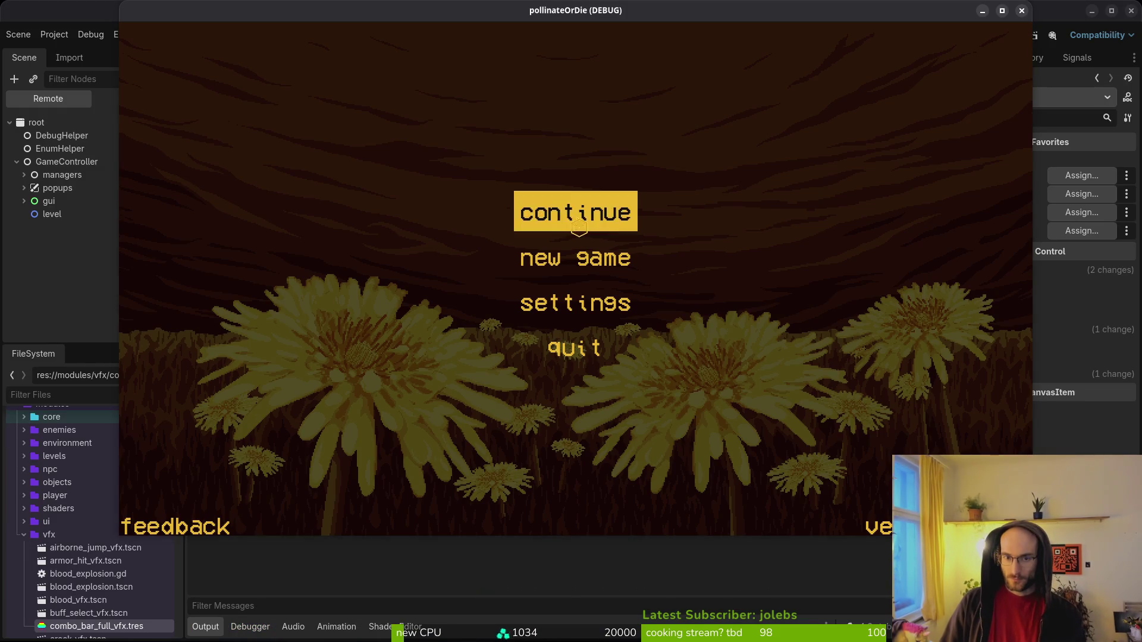
In the hud_overlay scene, delete the flowerText label's placeholder text in the Inspector.
{"action": "left_click", "coordinate": [578, 228]}
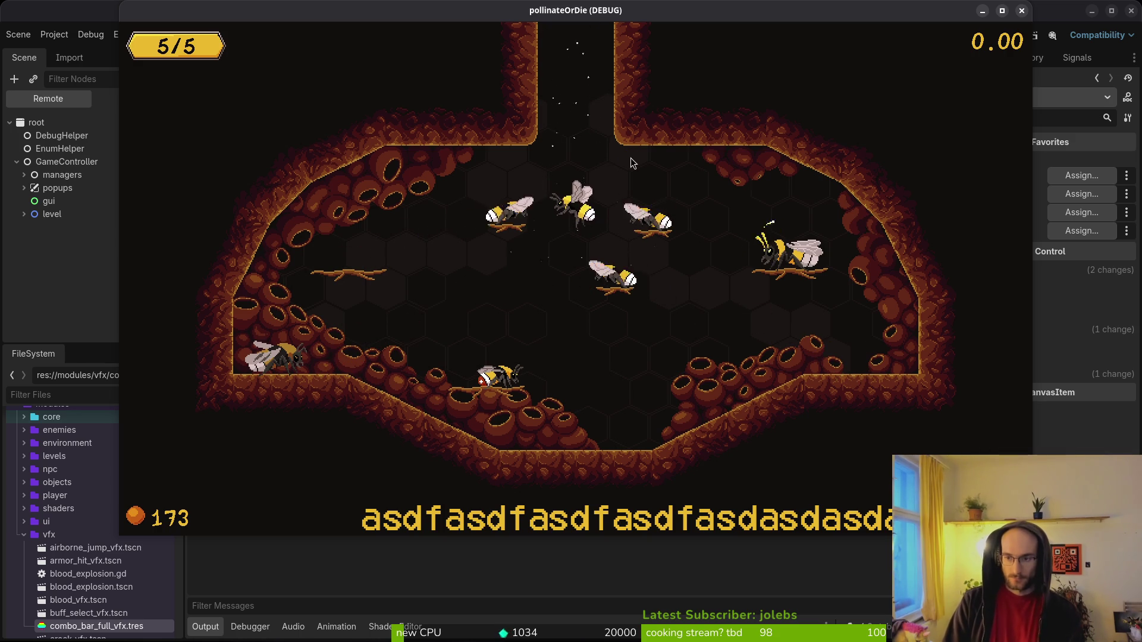
{"action": "key", "text": "alt+Tab"}
{"action": "left_click", "coordinate": [136, 99]}
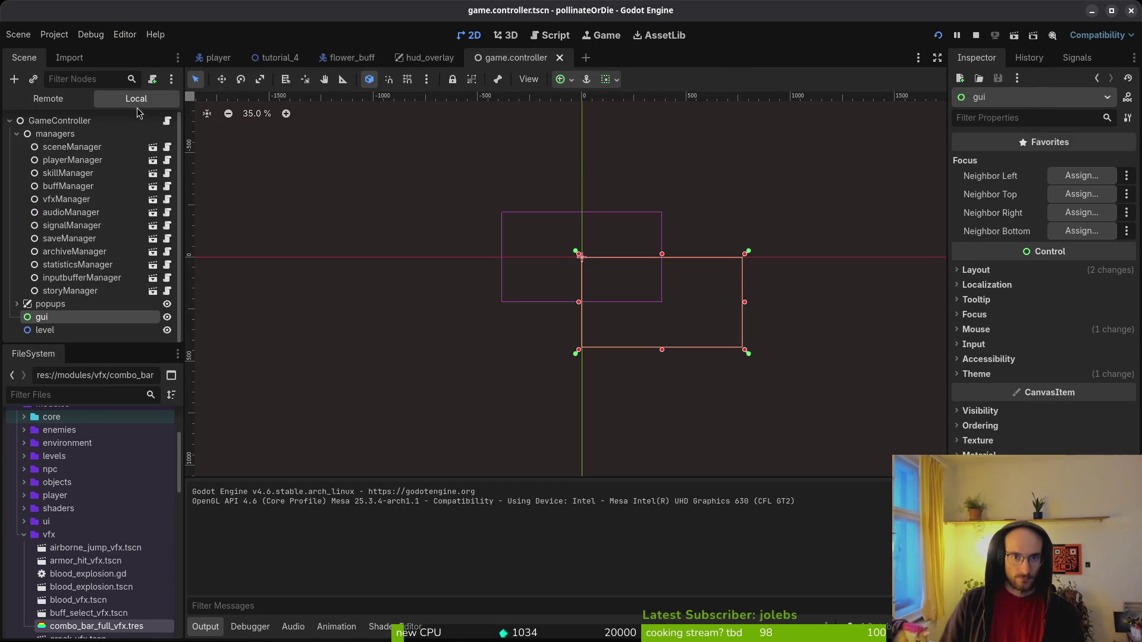
{"action": "left_click", "coordinate": [351, 58]}
{"action": "left_click", "coordinate": [10, 122]}
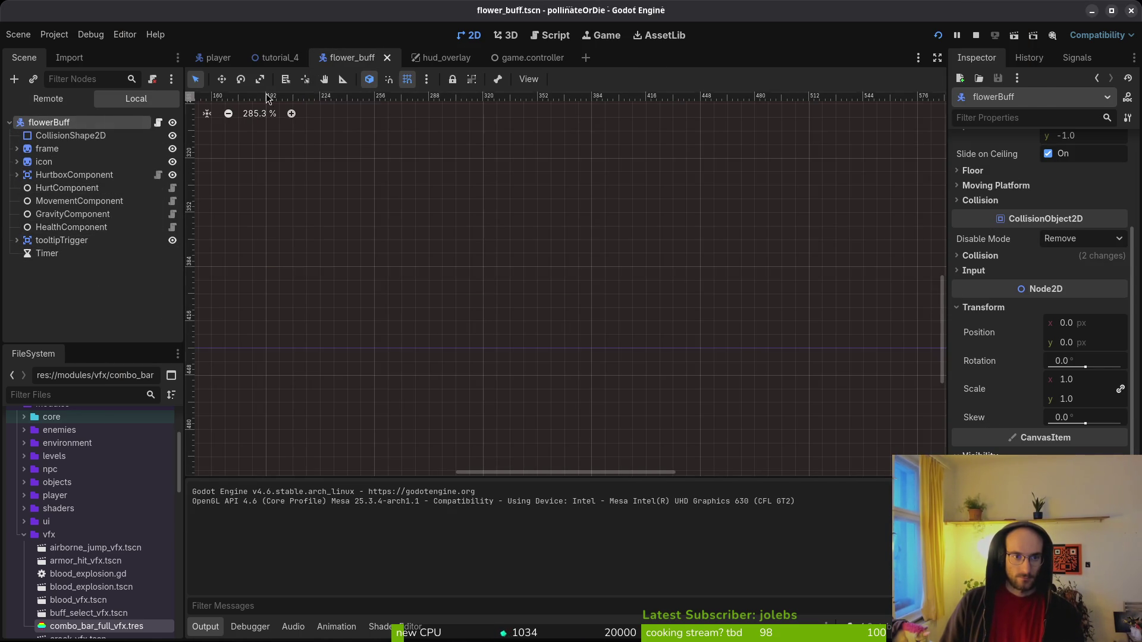
{"action": "left_click", "coordinate": [426, 60]}
{"action": "left_click", "coordinate": [56, 214]}
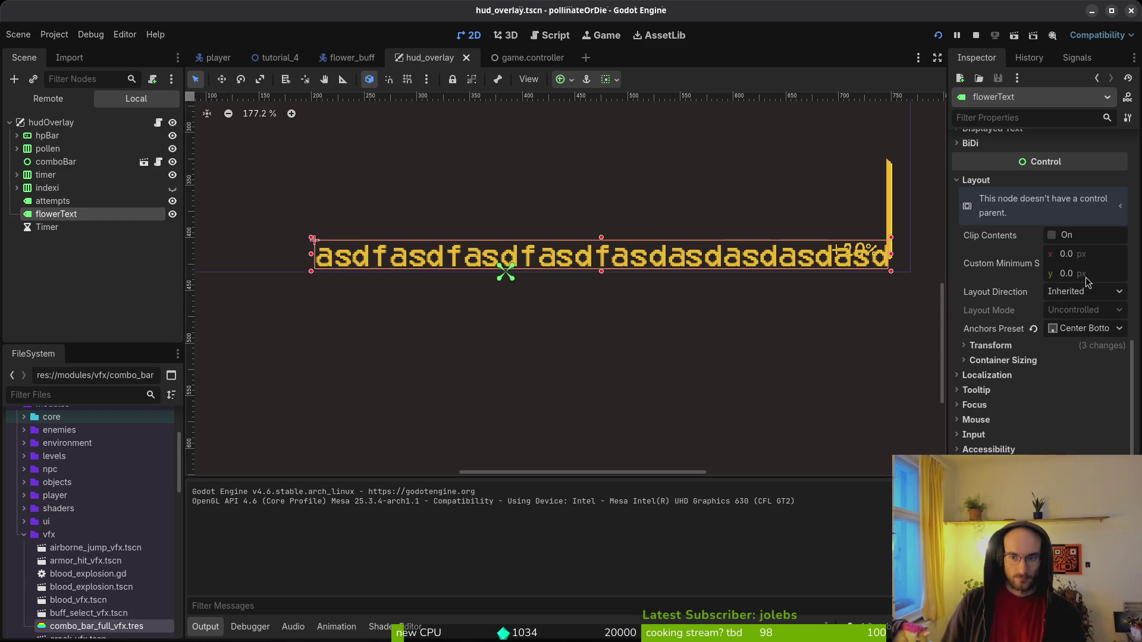
{"action": "scroll", "coordinate": [1071, 449], "scroll_direction": "up", "scroll_amount": 10}
{"action": "double_click", "coordinate": [1101, 295]}
{"action": "key", "text": "BackSpace"}
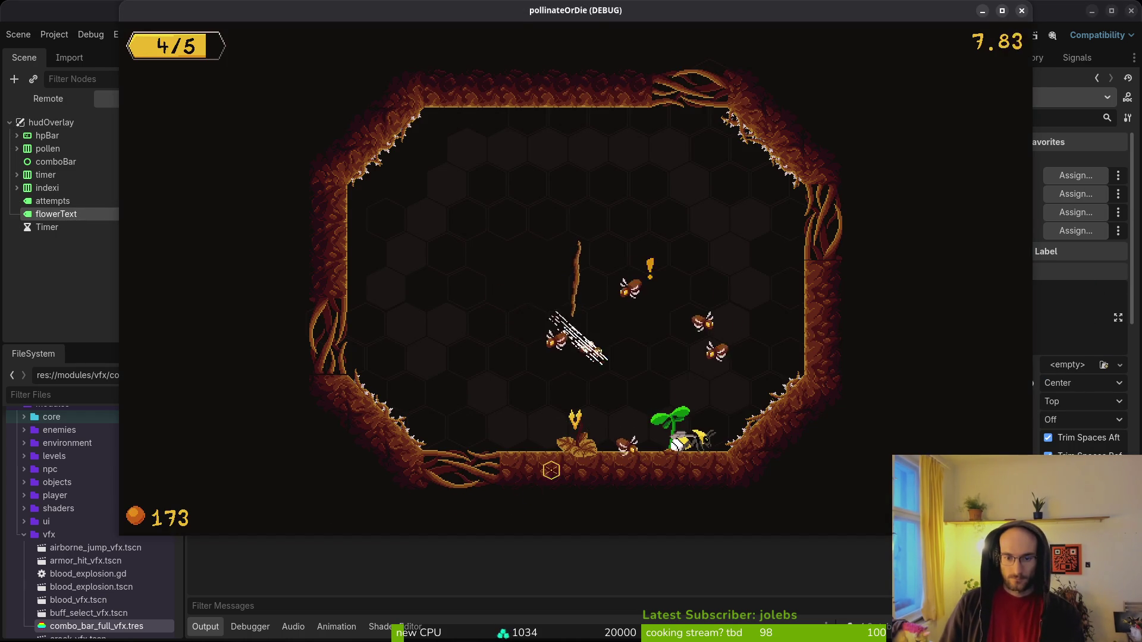
{"action": "scroll", "coordinate": [568, 258], "scroll_direction": "up", "scroll_amount": 5}
{"action": "scroll", "coordinate": [494, 247], "scroll_direction": "down", "scroll_amount": 3}
{"action": "scroll", "coordinate": [491, 282], "scroll_direction": "down", "scroll_amount": 11}
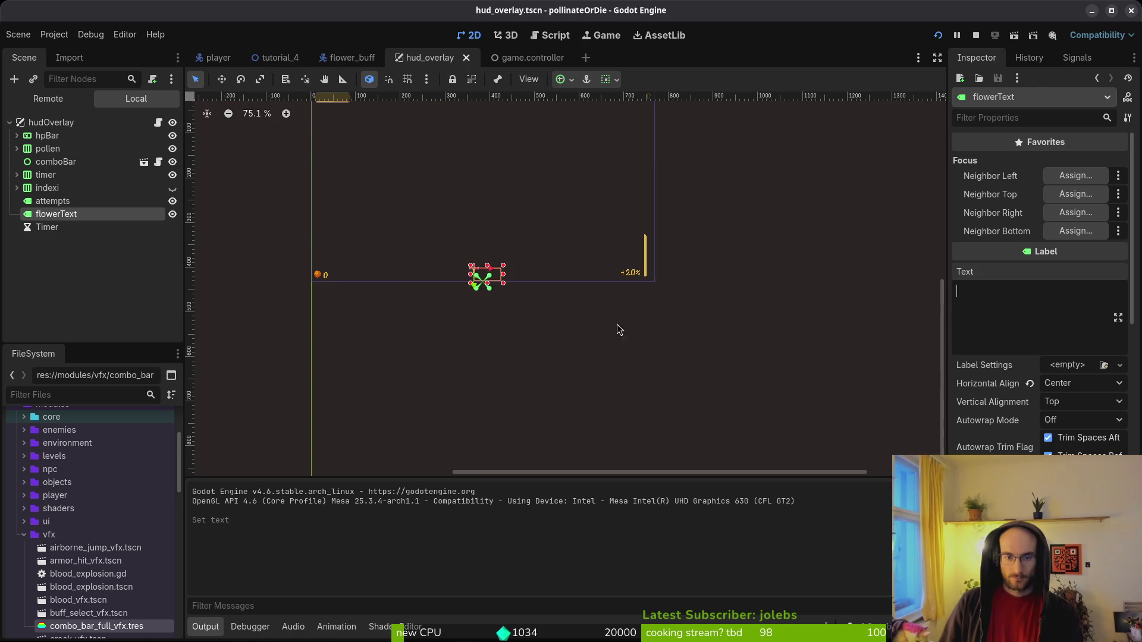
Play the bee onto the sprouting plant until the tooltip error appears, then open the failing line.
{"action": "key", "text": "alt+Tab"}
{"action": "key", "text": "a"}
{"action": "key", "text": "space"}
{"action": "key", "text": "d"}
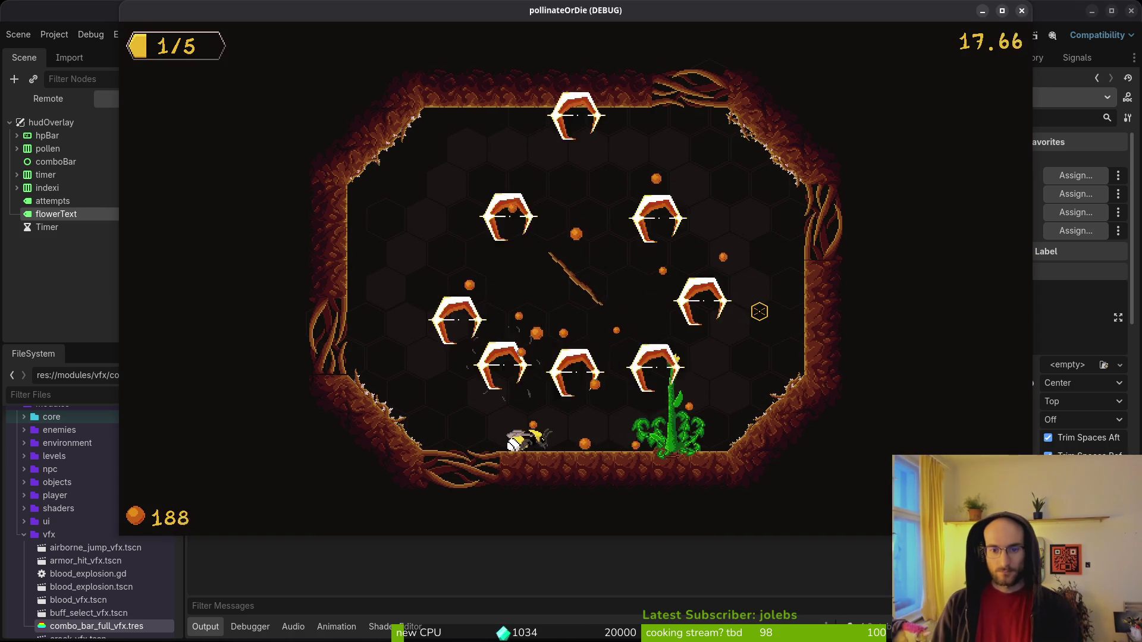
{"action": "key", "text": "space"}
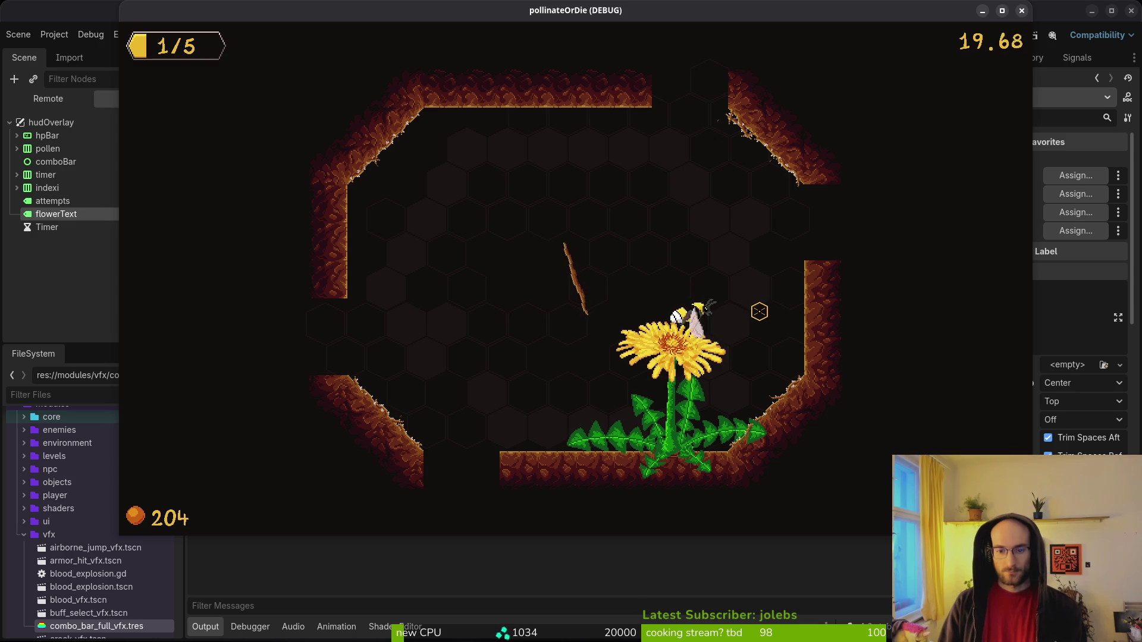
{"action": "key", "text": "s"}
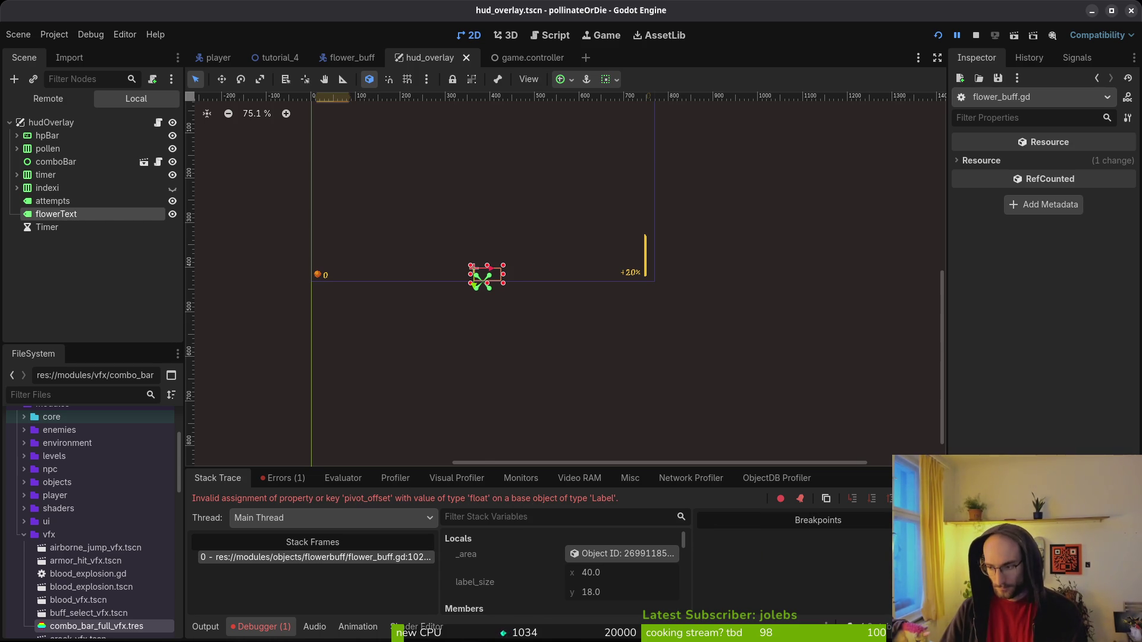
{"action": "left_click", "coordinate": [316, 557]}
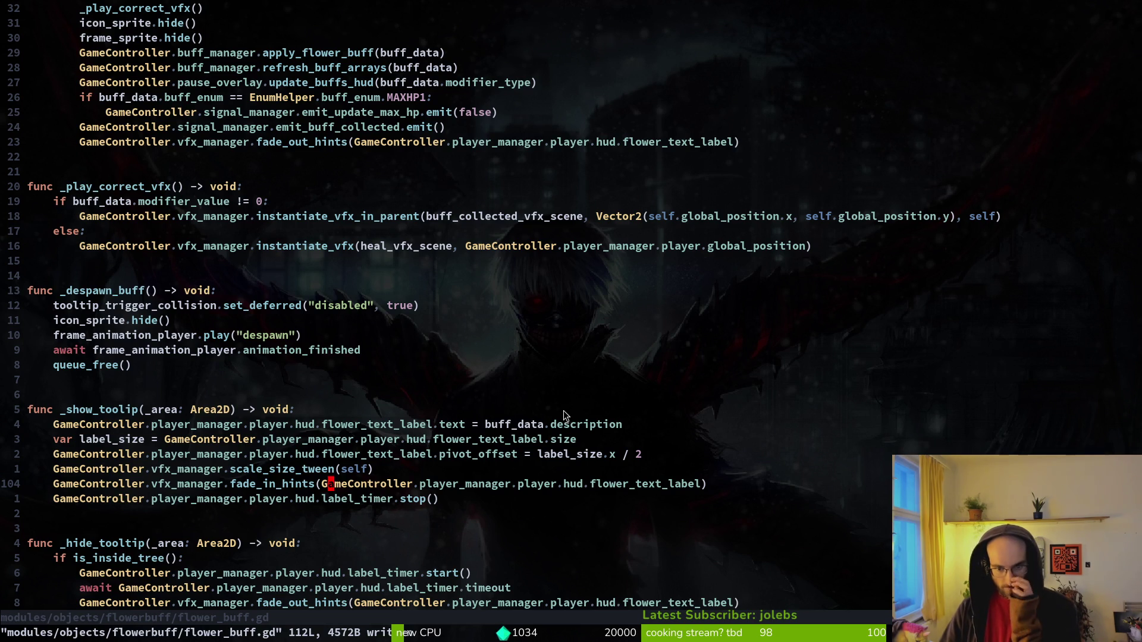
Change line 102 to assign pivot_offset.x, save with :w, and stop debugging in Godot.
{"action": "left_click", "coordinate": [496, 456]}
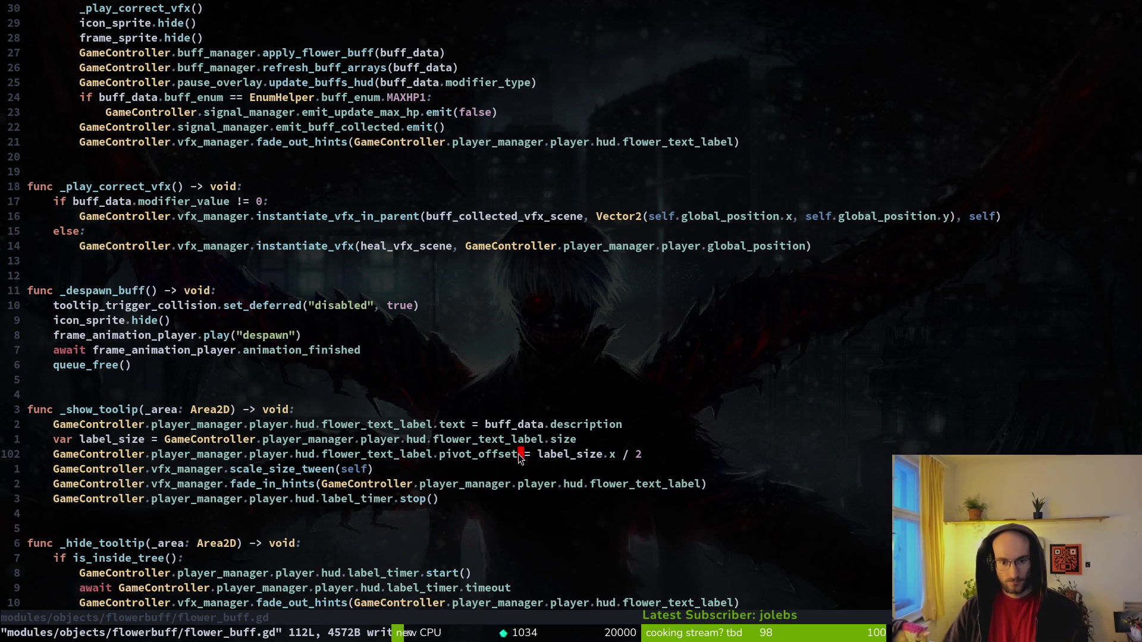
{"action": "type", "text": "ize.x"}
{"action": "key", "text": "Escape"}
{"action": "type", "text": ":w"}
{"action": "key", "text": "Return"}
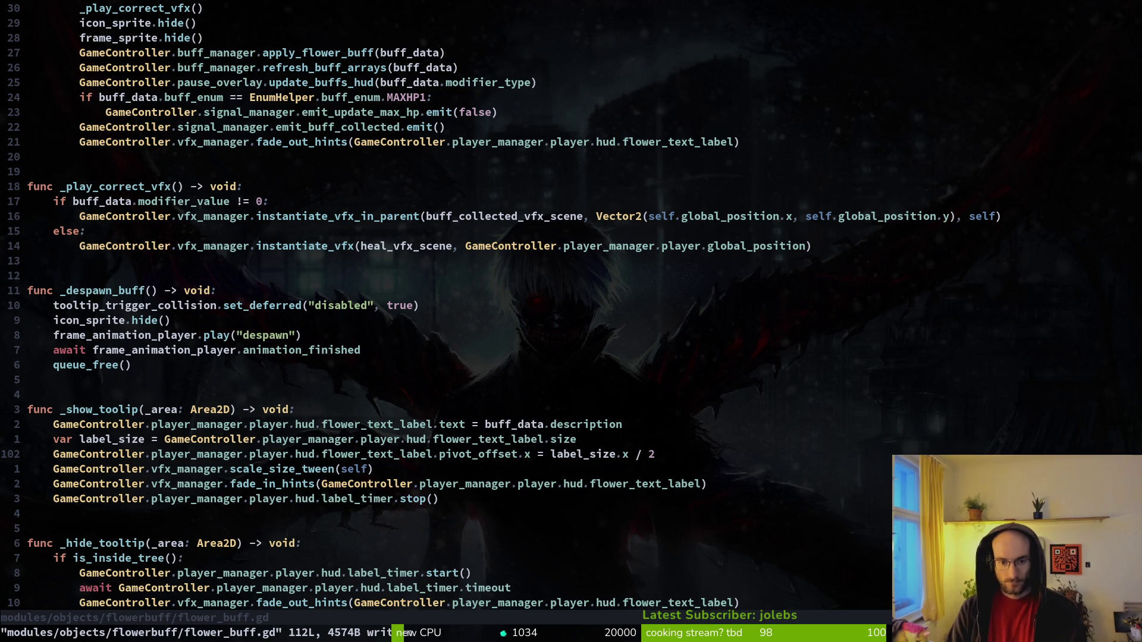
{"action": "key", "text": "alt+Tab"}
{"action": "key", "text": "F8"}
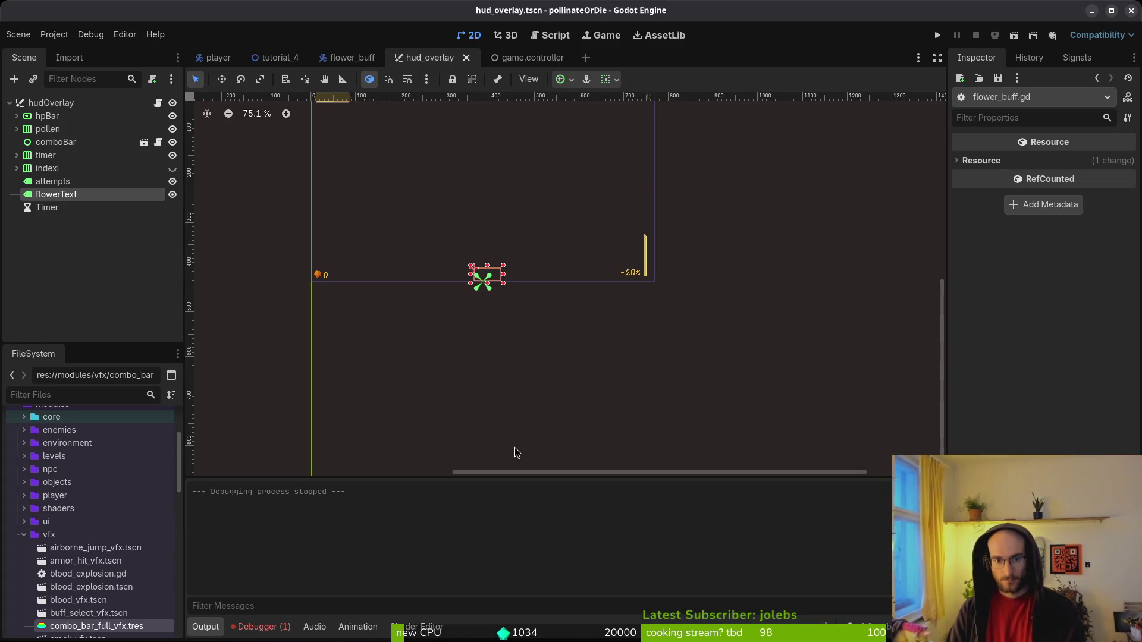
Set the flowerText label's horizontal alignment to Left and save the HUD scene.
{"action": "left_click", "coordinate": [62, 186]}
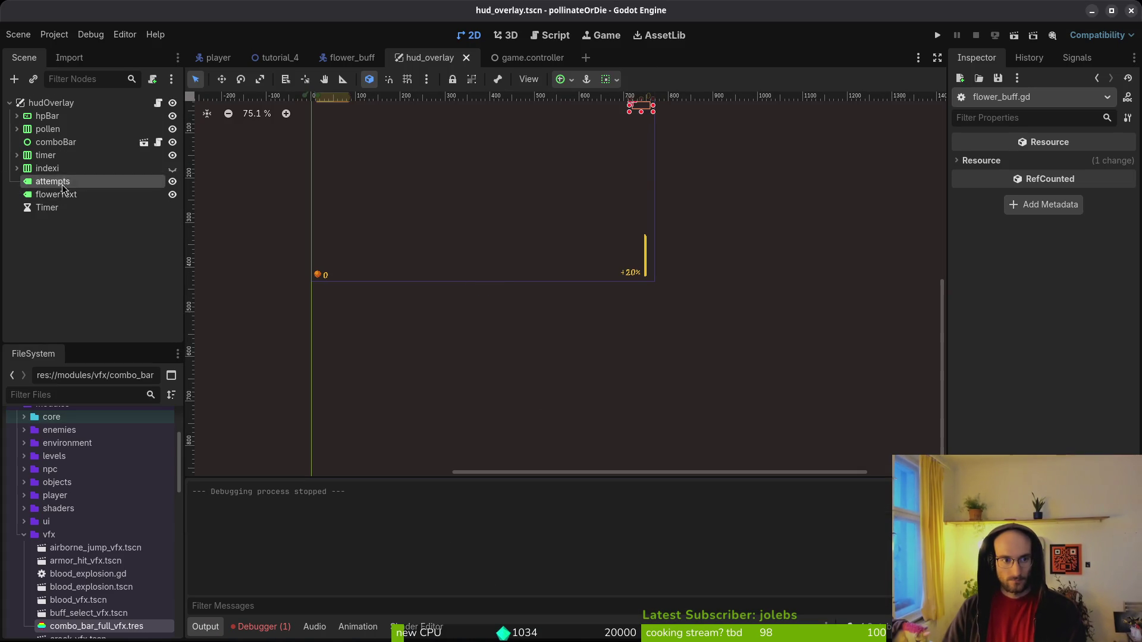
{"action": "left_click", "coordinate": [61, 193]}
{"action": "key", "text": "ctrl+s"}
{"action": "left_click", "coordinate": [1032, 386]}
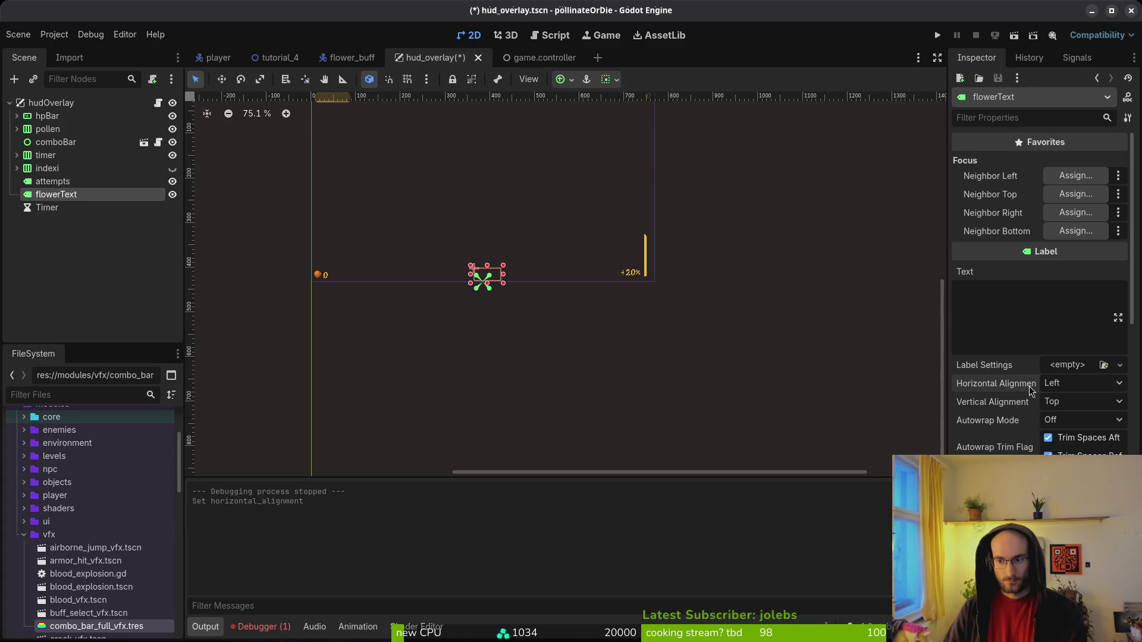
{"action": "key", "text": "ctrl+s"}
Reset the flowerText label's position to zero and its scale to 1, then save.
{"action": "scroll", "coordinate": [1035, 410], "scroll_direction": "down", "scroll_amount": 5}
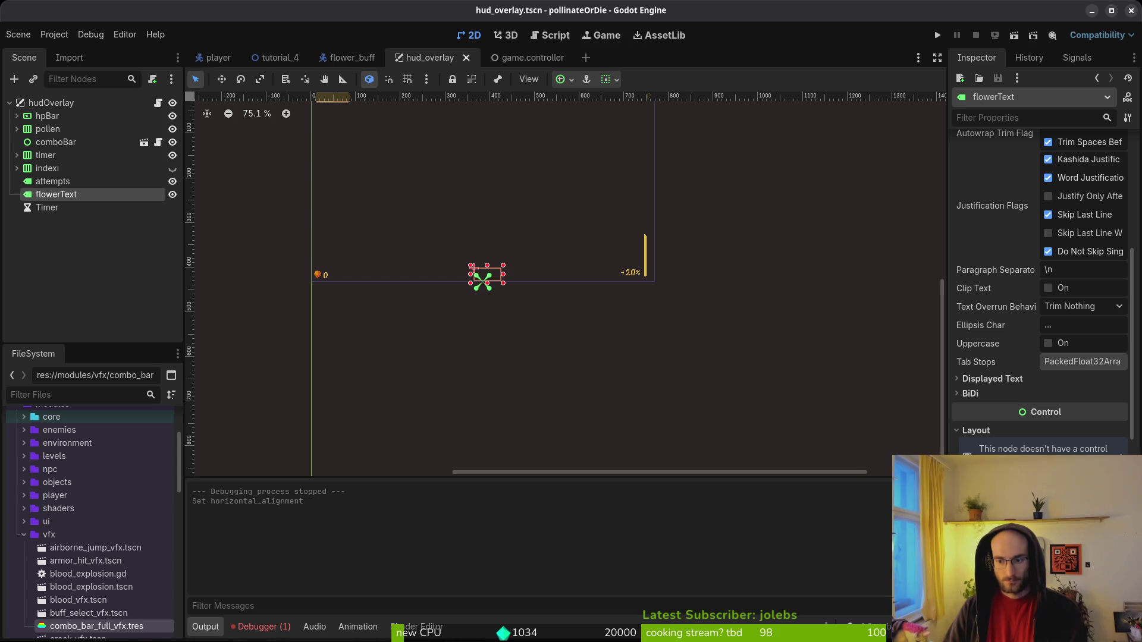
{"action": "scroll", "coordinate": [1041, 297], "scroll_direction": "down", "scroll_amount": 5}
{"action": "scroll", "coordinate": [535, 306], "scroll_direction": "up", "scroll_amount": 8}
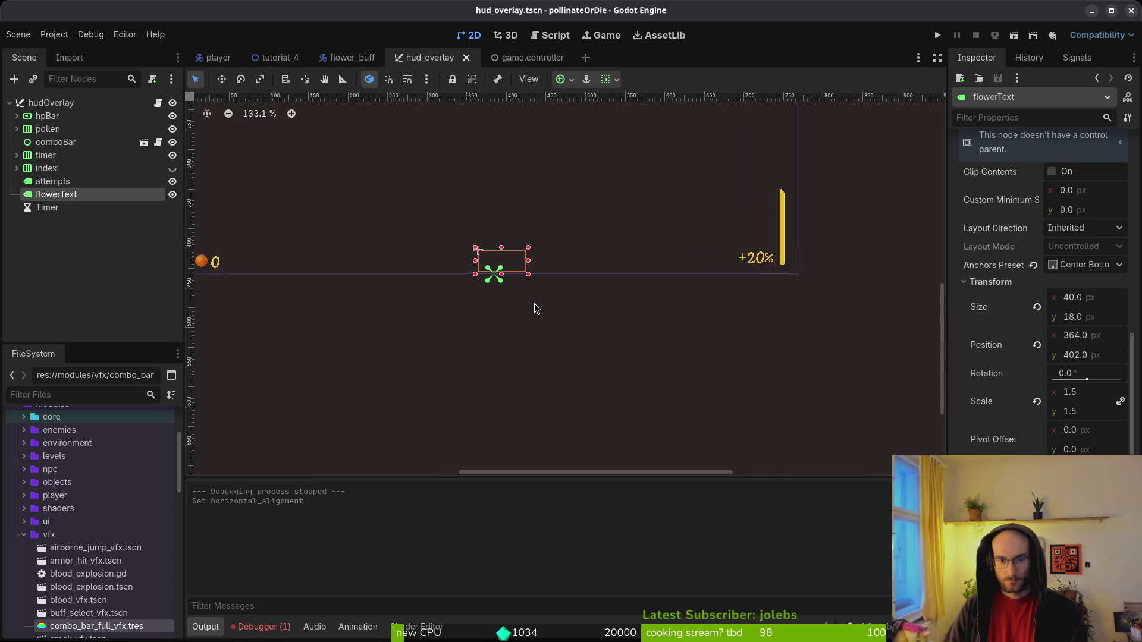
{"action": "left_click", "coordinate": [1085, 264]}
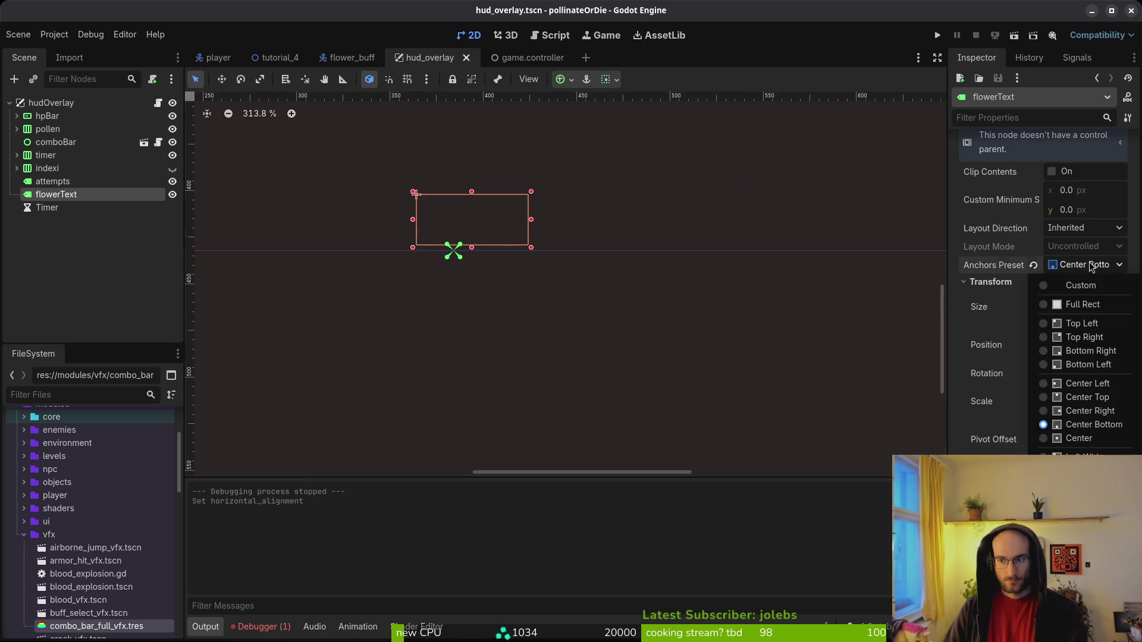
{"action": "left_click", "coordinate": [1084, 264]}
{"action": "left_click", "coordinate": [1037, 346]}
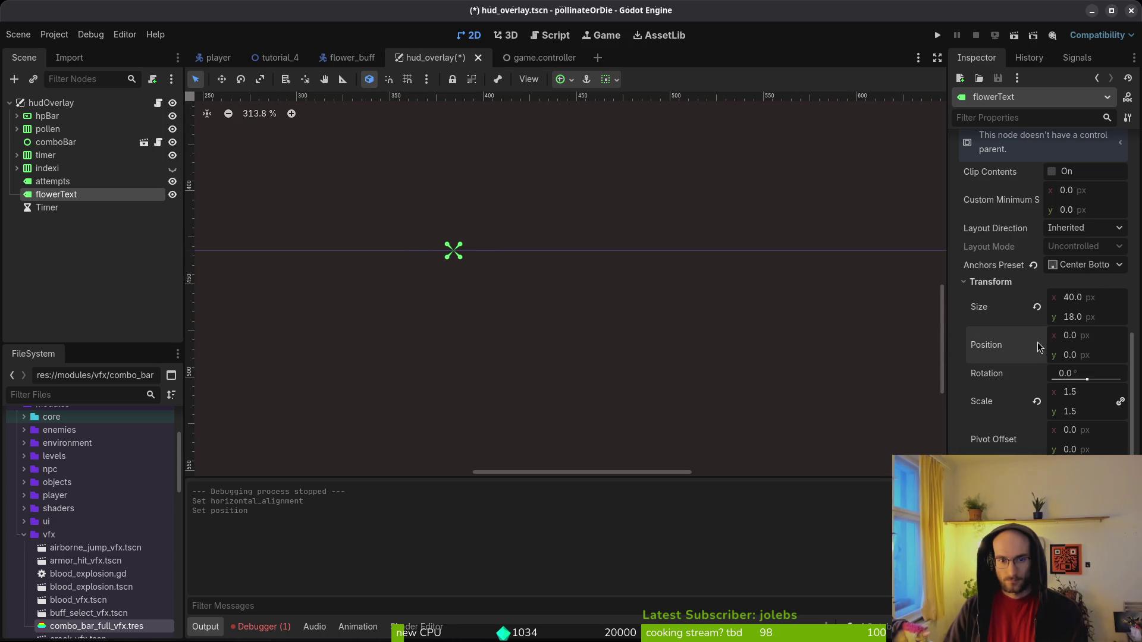
{"action": "left_click", "coordinate": [1036, 403]}
{"action": "key", "text": "ctrl+s"}
Reapply the Center Bottom anchor preset, set position y to 402, and save hud_overlay.
{"action": "left_click", "coordinate": [1084, 264]}
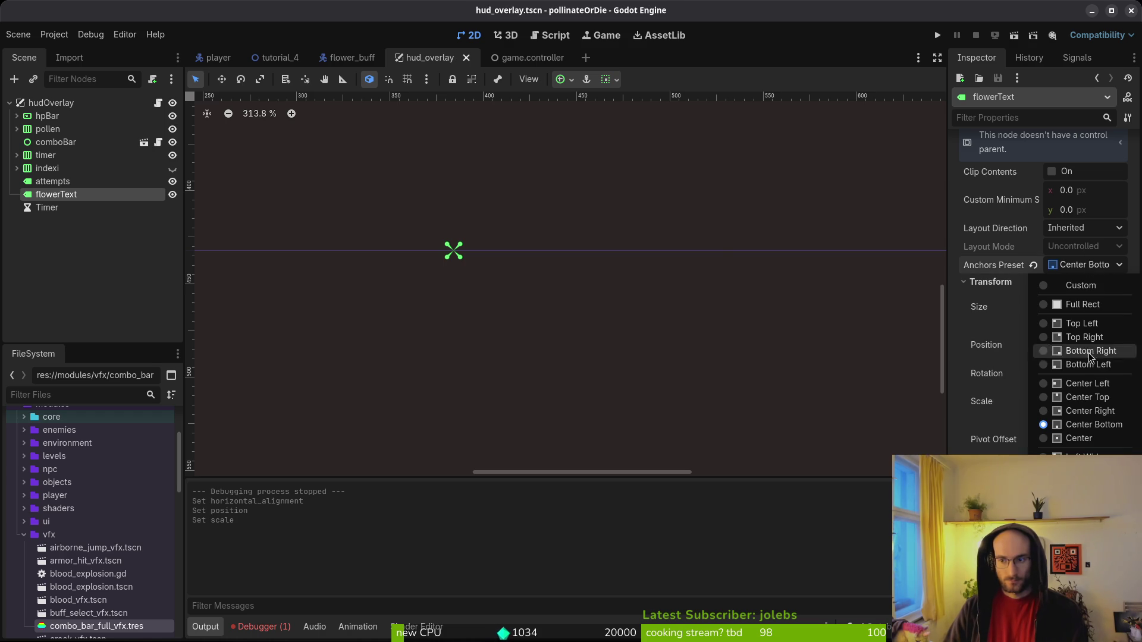
{"action": "left_click", "coordinate": [1088, 428]}
{"action": "left_click", "coordinate": [1101, 265]}
{"action": "left_click", "coordinate": [1084, 385]}
{"action": "left_click", "coordinate": [1084, 265]}
{"action": "left_click", "coordinate": [1088, 425]}
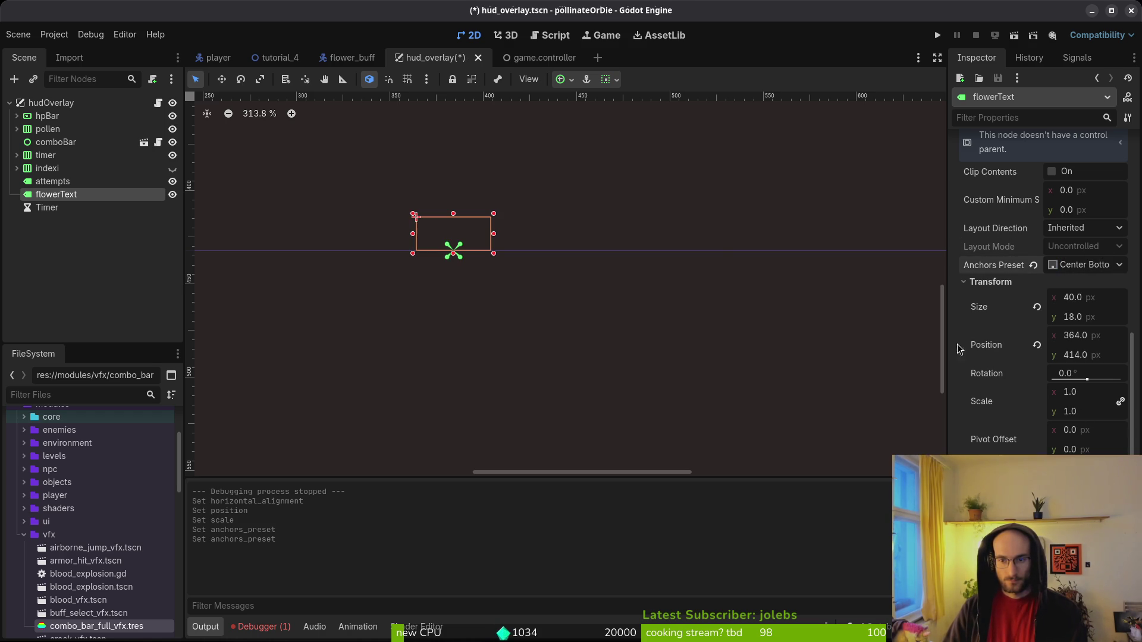
{"action": "left_click", "coordinate": [1120, 357]}
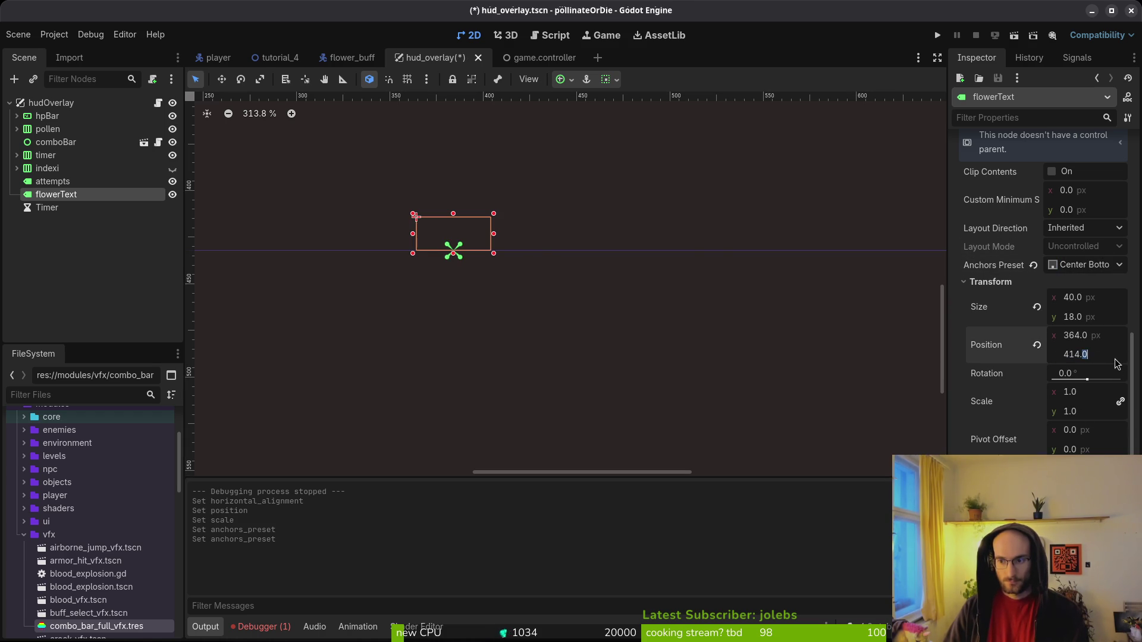
{"action": "type", "text": "-12"}
{"action": "key", "text": "Return"}
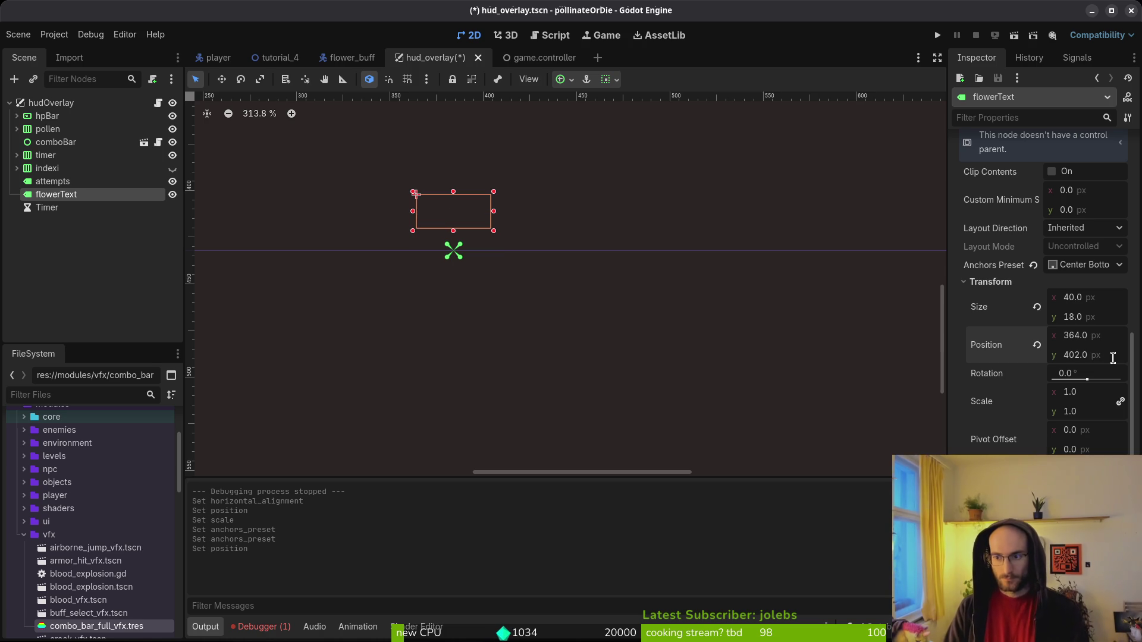
{"action": "key", "text": "ctrl+s"}
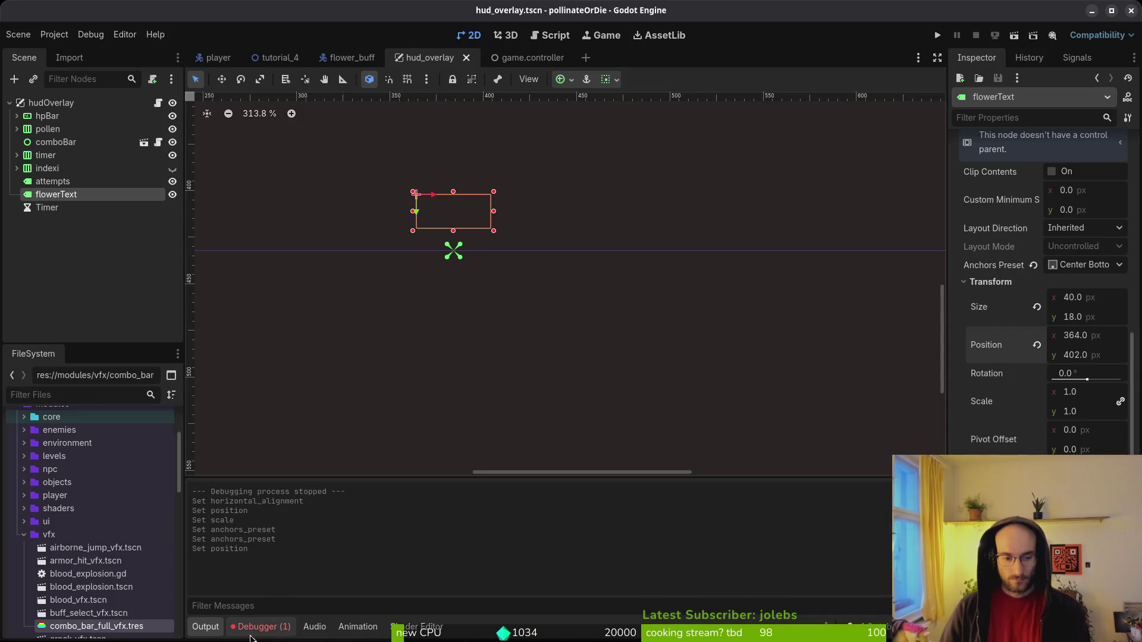
Review the runtime errors in the Debugger panel and relaunch the game.
{"action": "left_click", "coordinate": [277, 629]}
{"action": "left_click", "coordinate": [290, 486]}
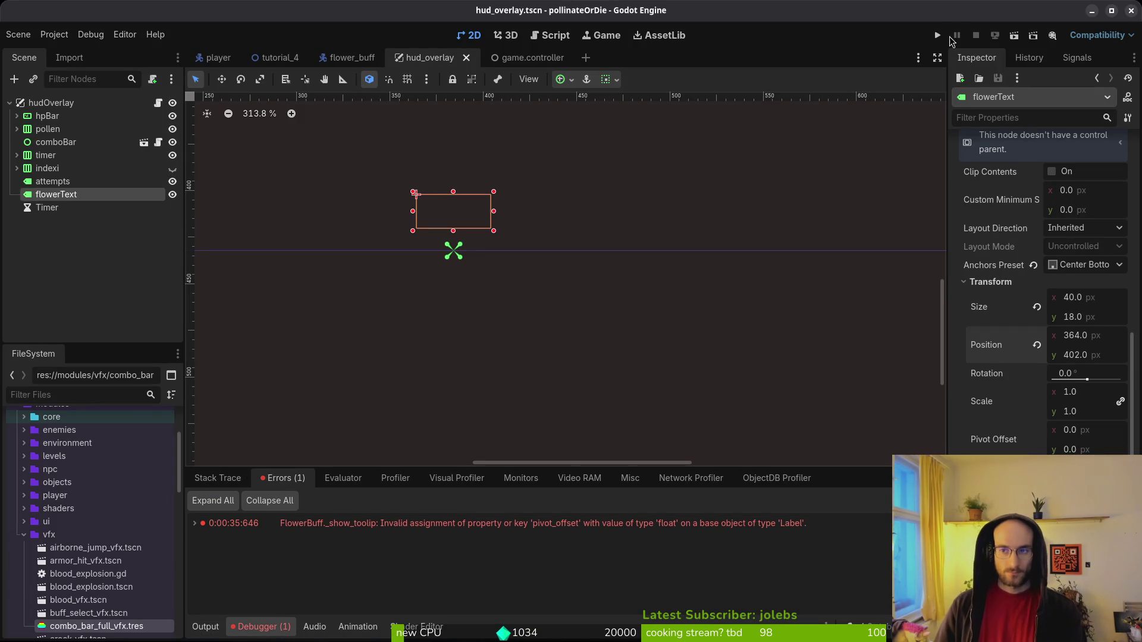
{"action": "left_click", "coordinate": [937, 36]}
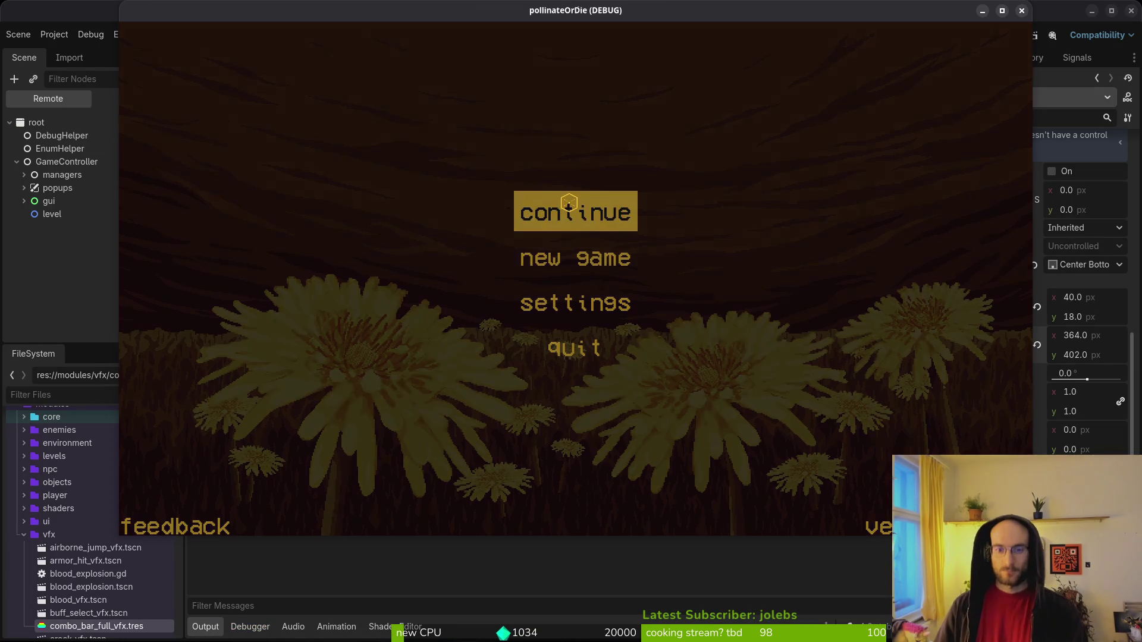
Advance past the title screen and check the pivot_offset.x line on line 102.
{"action": "left_click", "coordinate": [569, 202]}
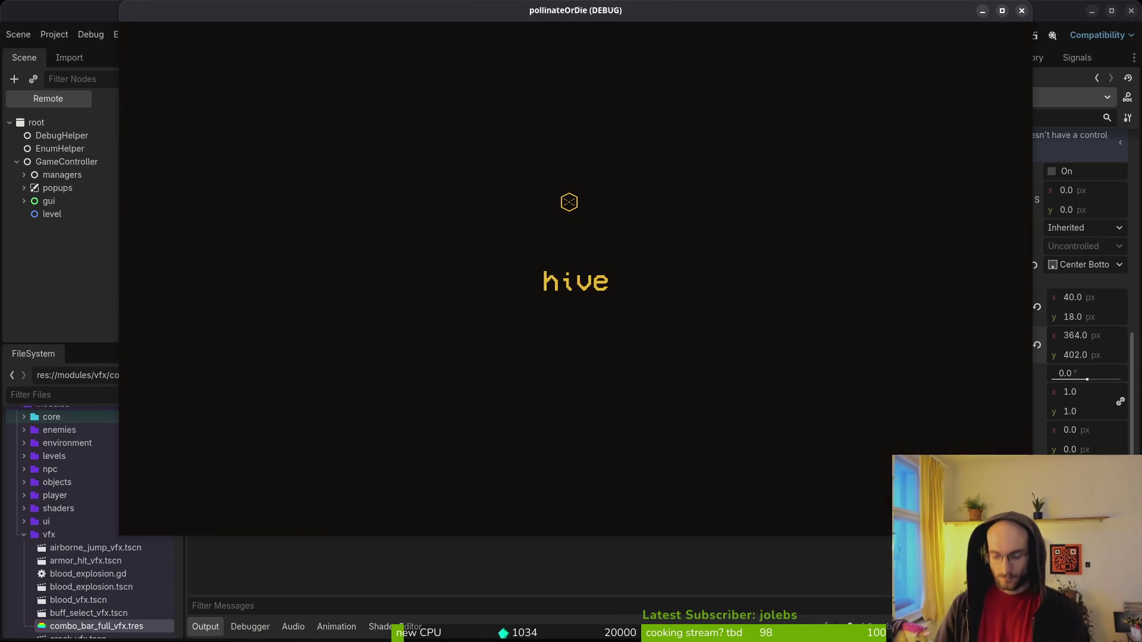
{"action": "key", "text": "alt+Tab"}
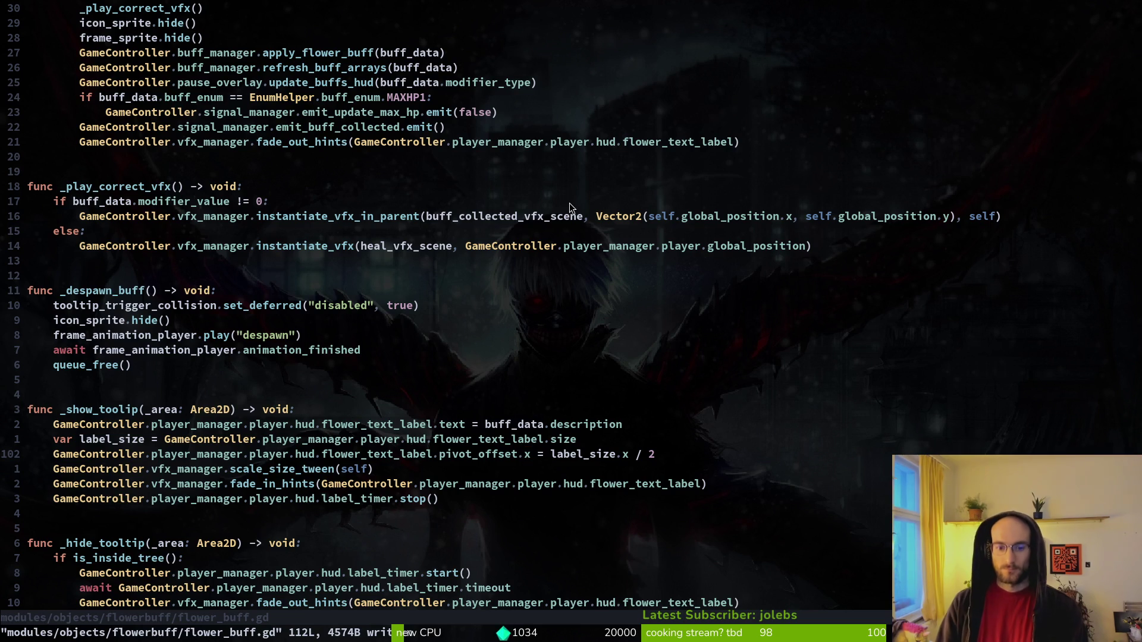
{"action": "key", "text": "h"}
{"action": "key", "text": "h"}
{"action": "key", "text": "h"}
{"action": "key", "text": "w"}
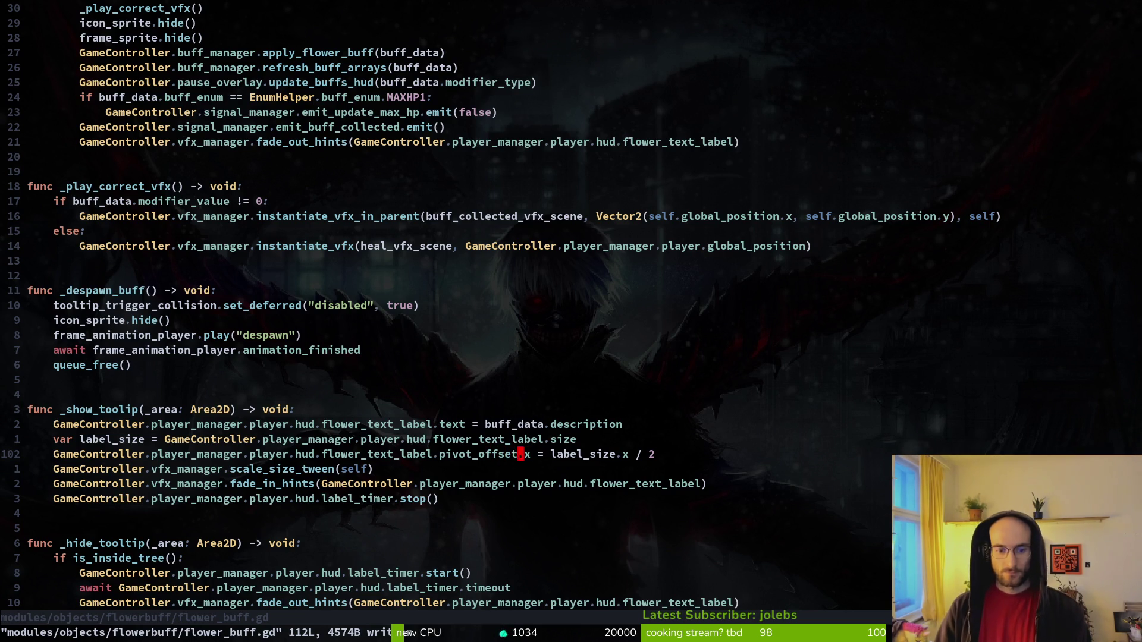
{"action": "key", "text": "alt+Tab"}
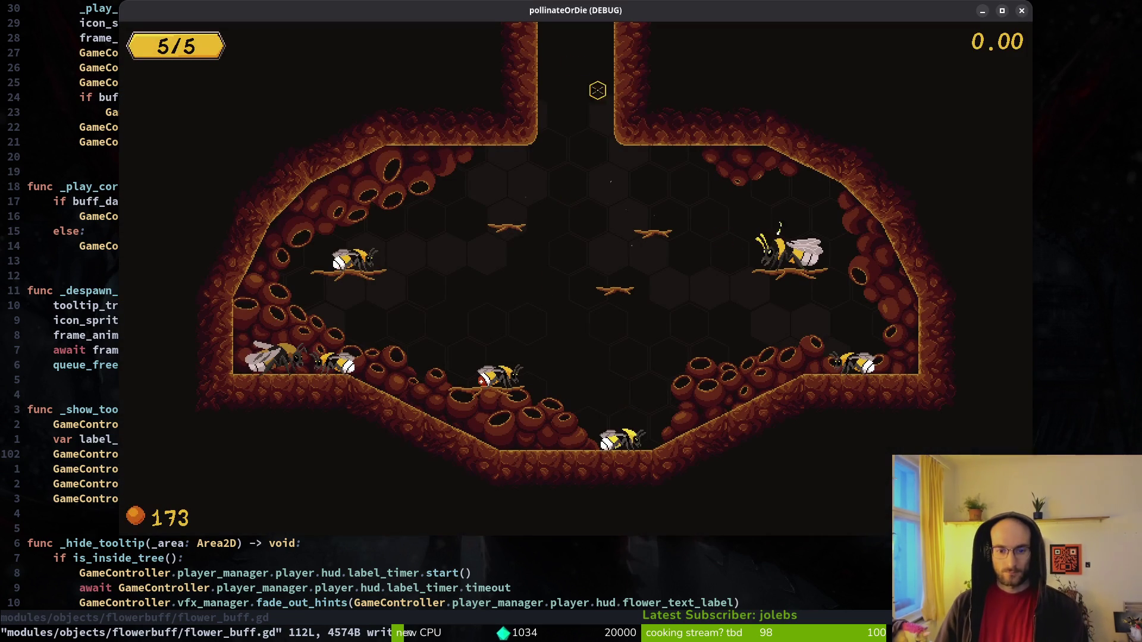
{"action": "left_click", "coordinate": [574, 253]}
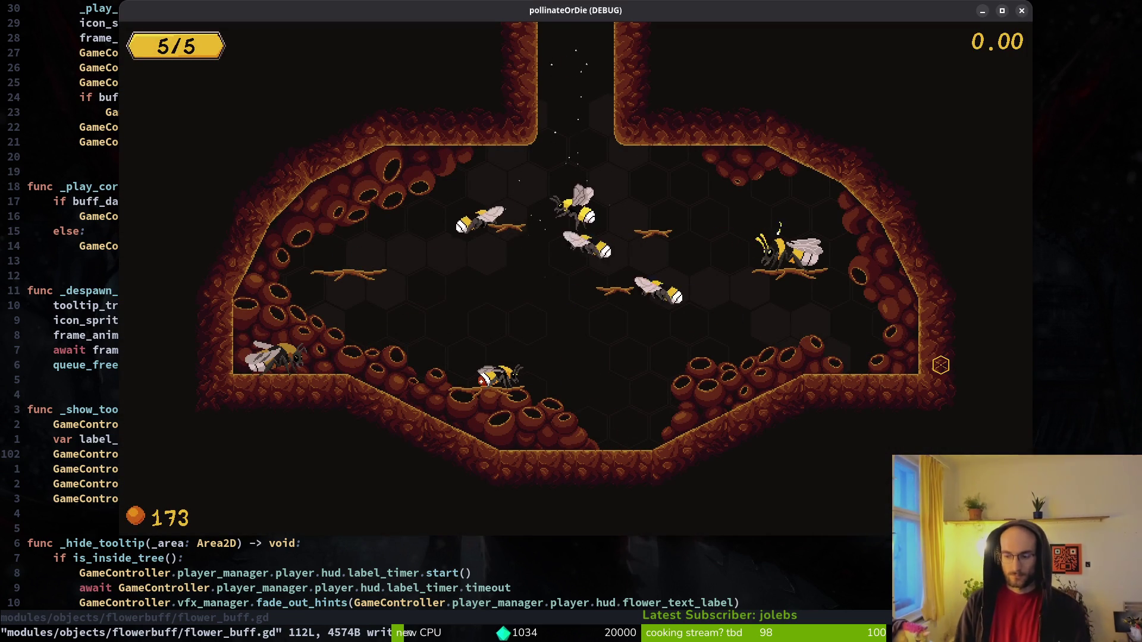
{"action": "key", "text": "alt+Tab"}
Open debug.helper.gd with Telescope file search and go to the show_level_select value on line 6.
{"action": "key", "text": "space"}
{"action": "key", "text": "f"}
{"action": "key", "text": "f"}
{"action": "type", "text": "de"}
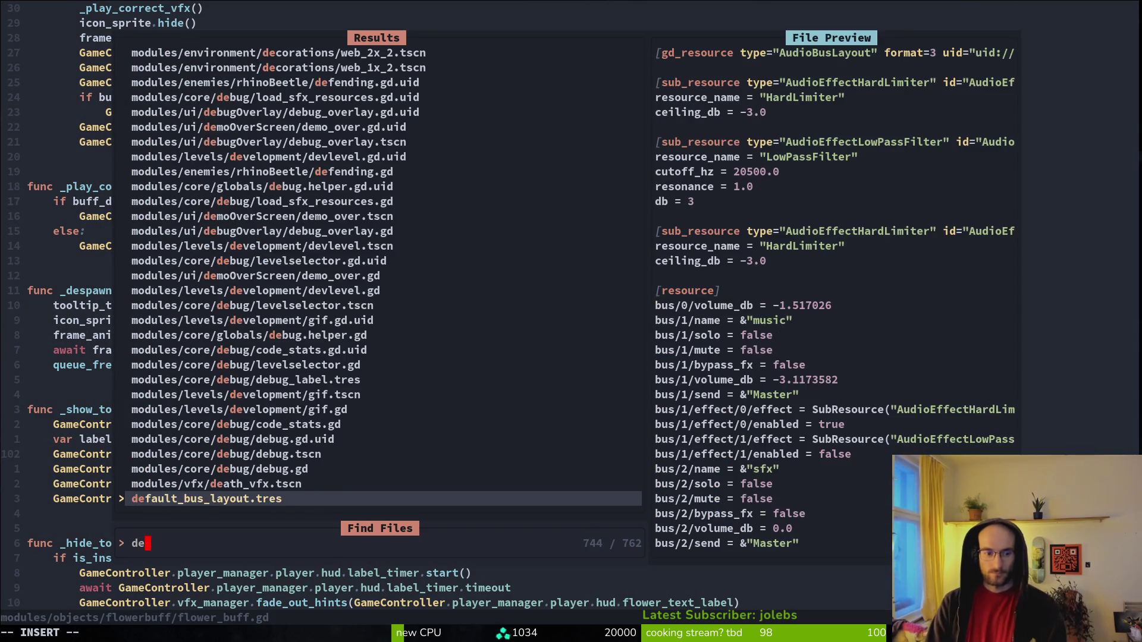
{"action": "type", "text": "bughe"}
{"action": "key", "text": "Return"}
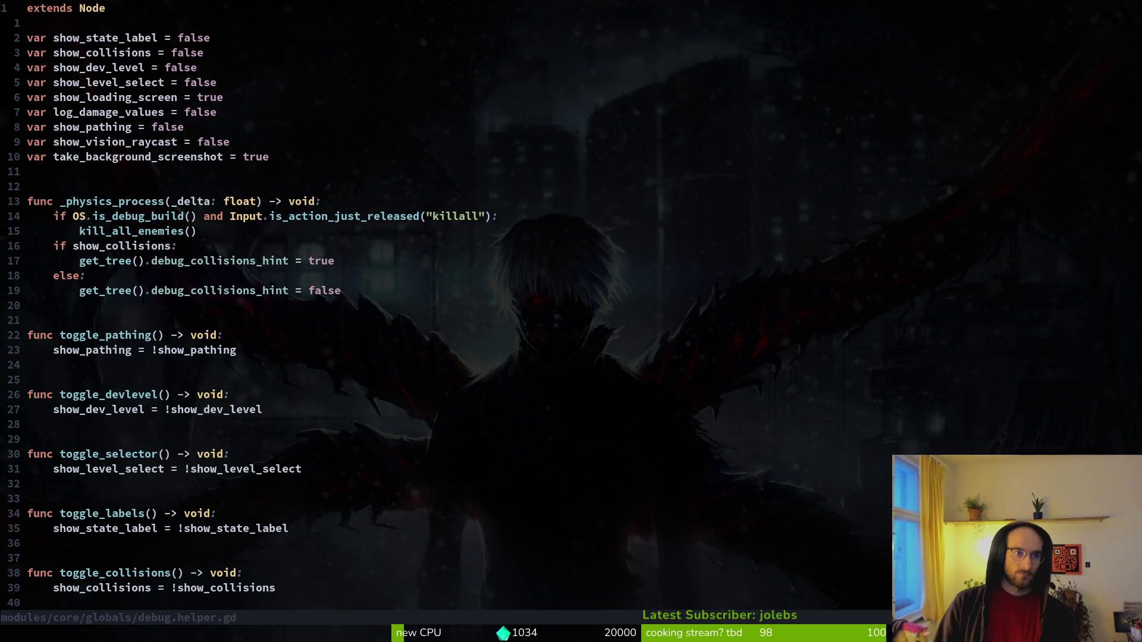
{"action": "key", "text": "5"}
{"action": "key", "text": "j"}
{"action": "key", "text": "dollar"}
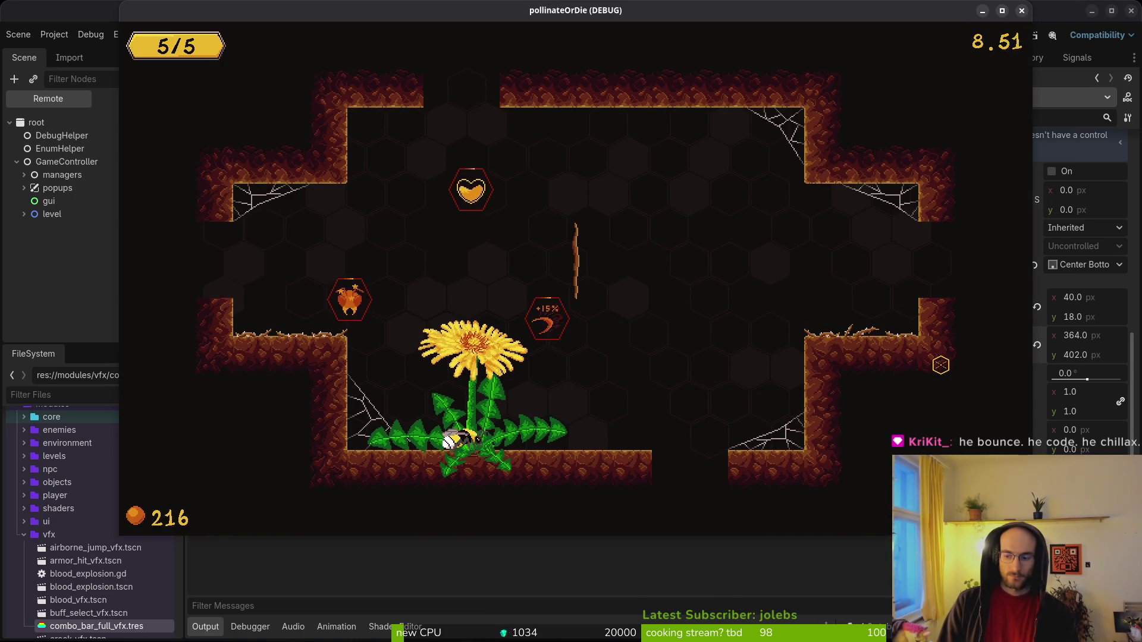
Fly the bee over the +15%, slash damage and heart upgrades, then return to flower_buff.gd.
{"action": "key", "text": "w"}
{"action": "key", "text": "d"}
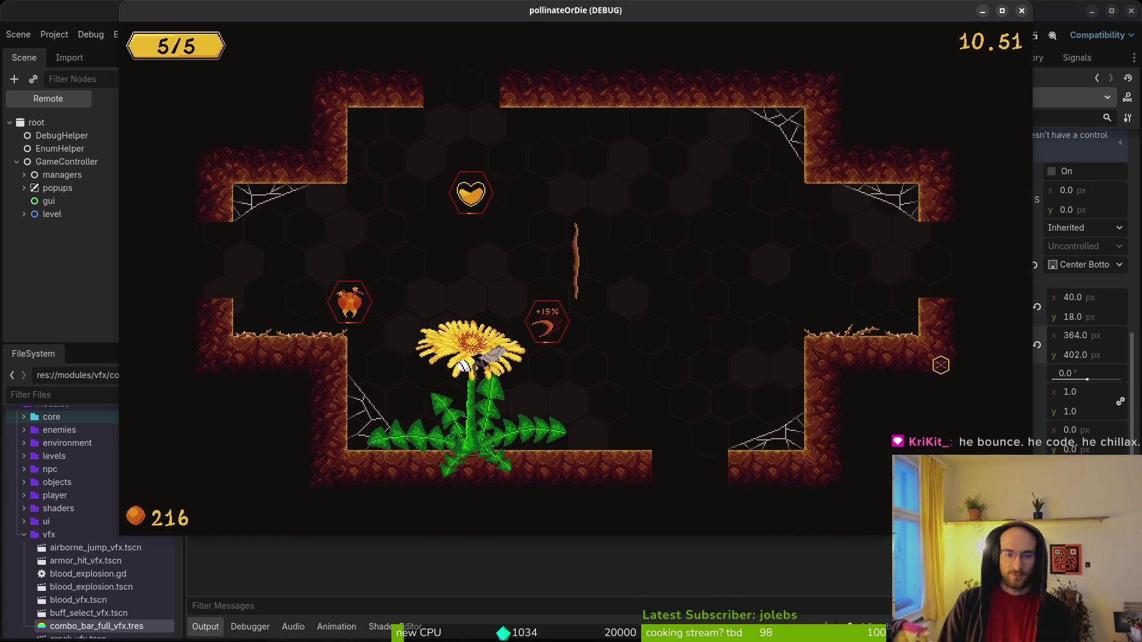
{"action": "key", "text": "w"}
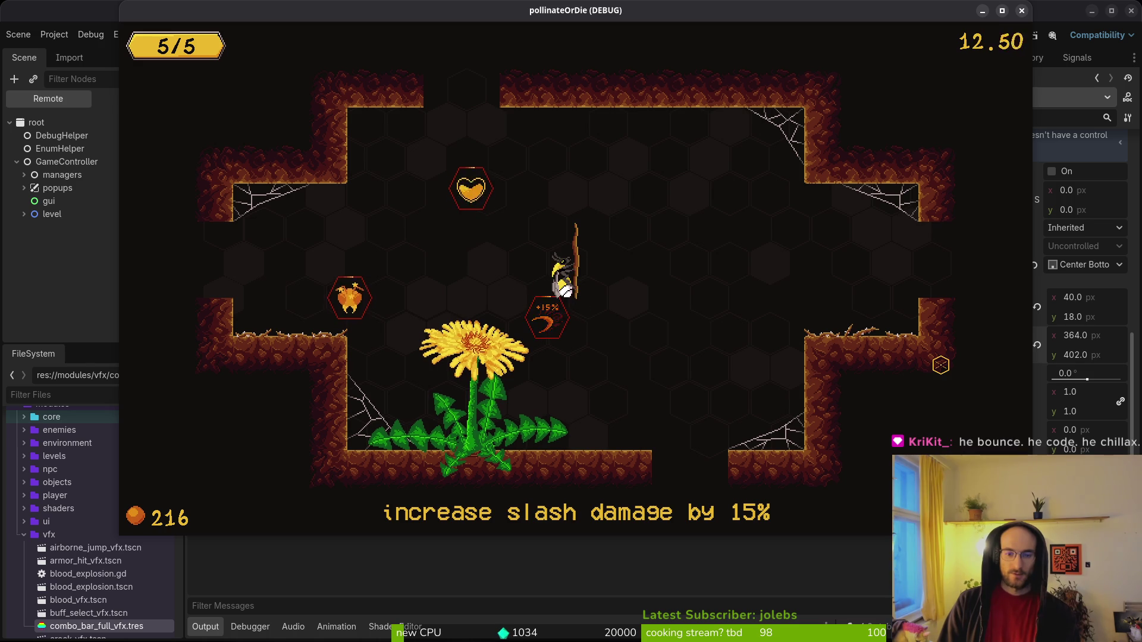
{"action": "key", "text": "w"}
{"action": "key", "text": "a"}
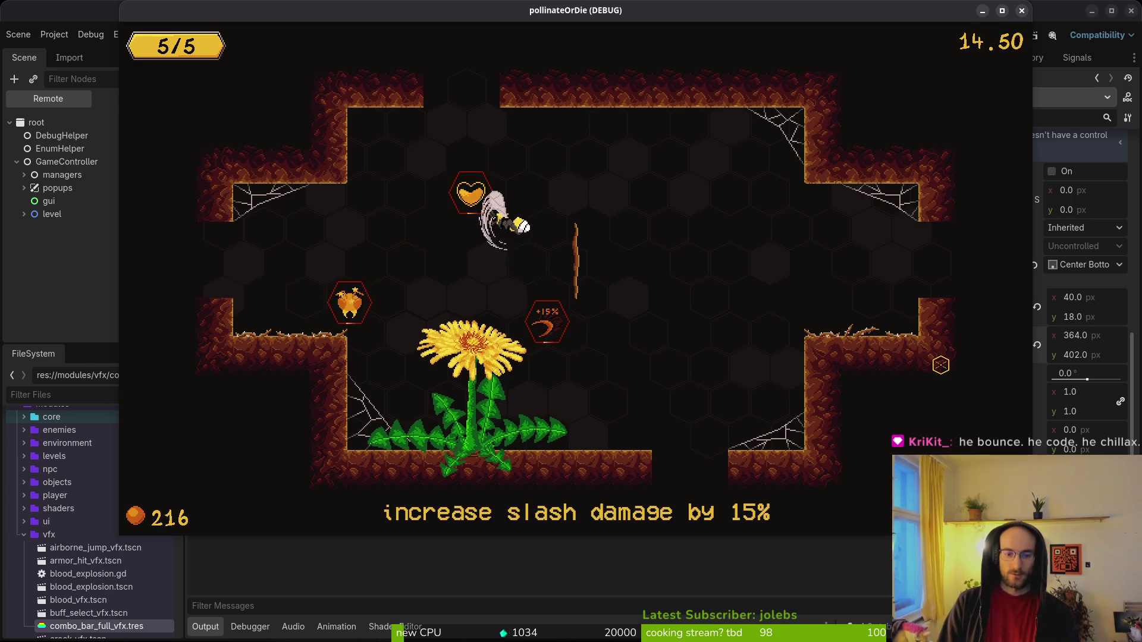
{"action": "key", "text": "a"}
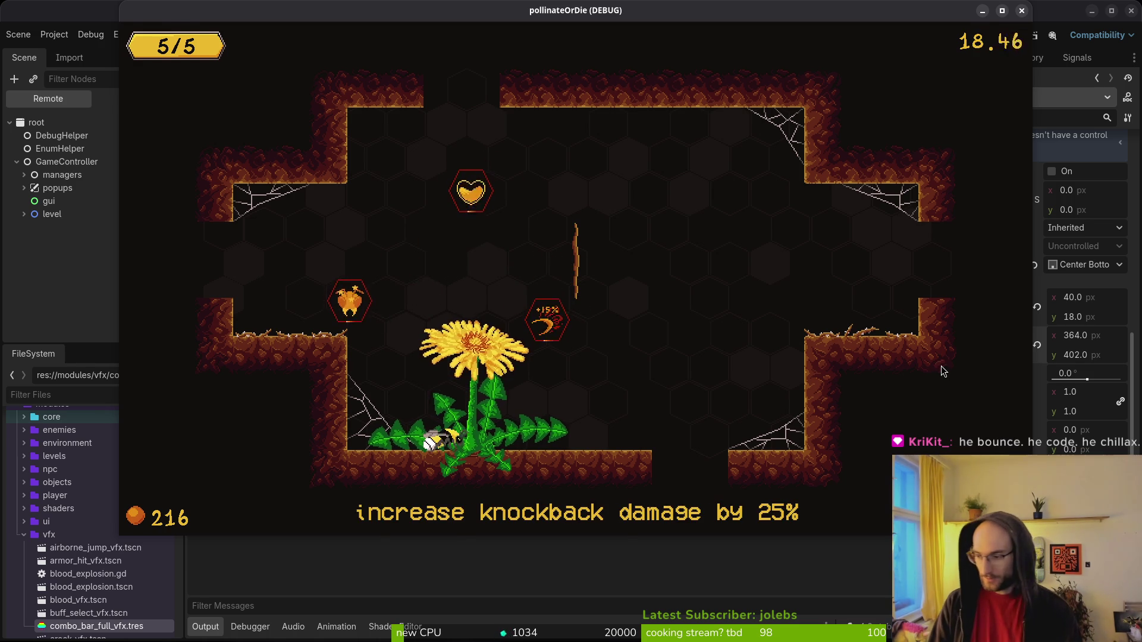
{"action": "key", "text": "alt+Tab"}
{"action": "key", "text": "ctrl+o"}
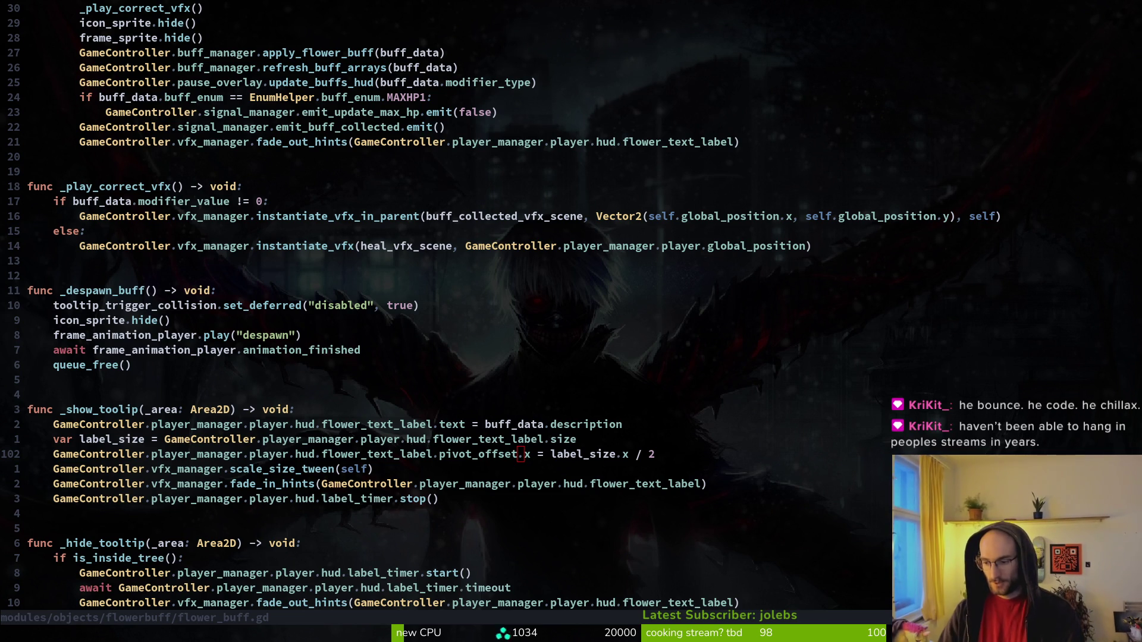
Work on the pivot_offset.x = label_size.x / 2 and scale_size_tween(self) lines in _show_tooltip.
{"action": "left_click", "coordinate": [466, 476]}
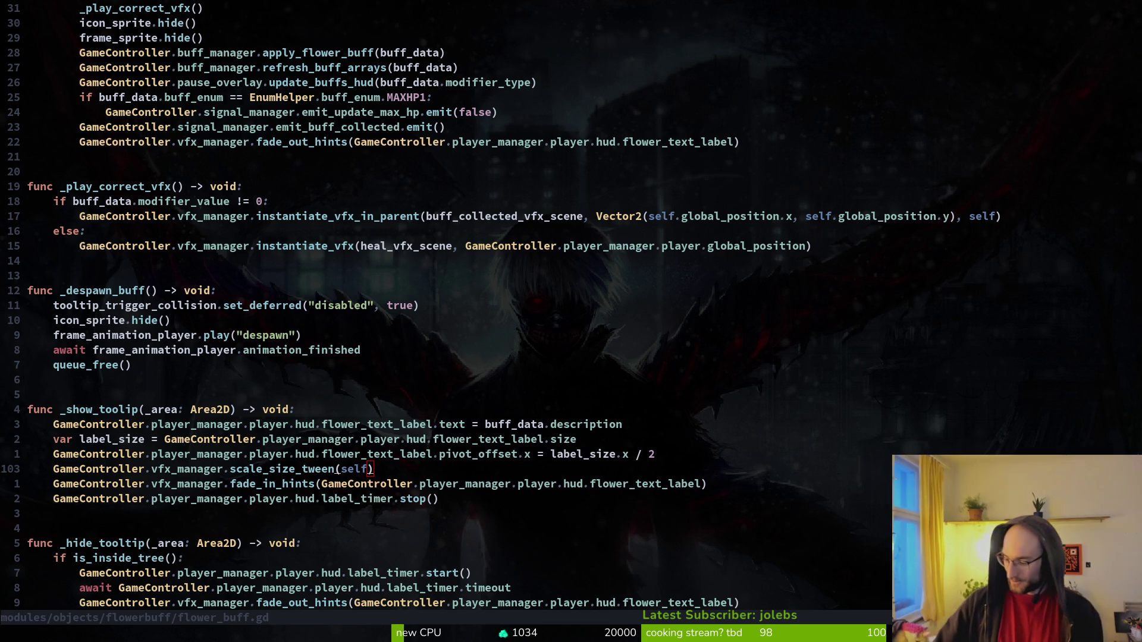
{"action": "key", "text": "k"}
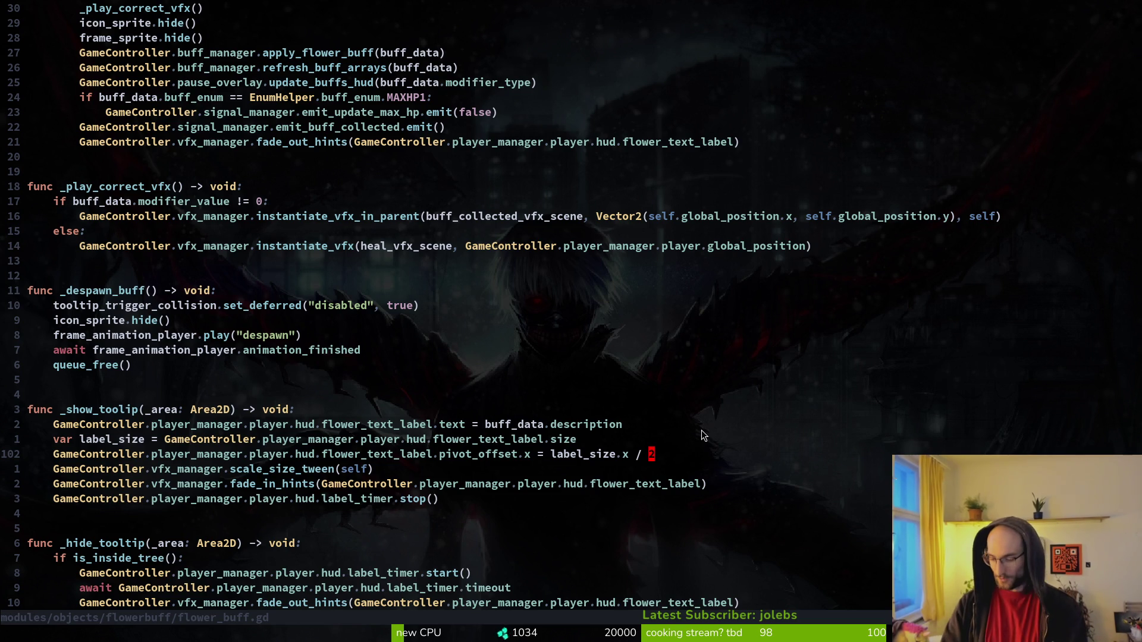
{"action": "key", "text": "j"}
{"action": "key", "text": "k"}
{"action": "left_click", "coordinate": [370, 469]}
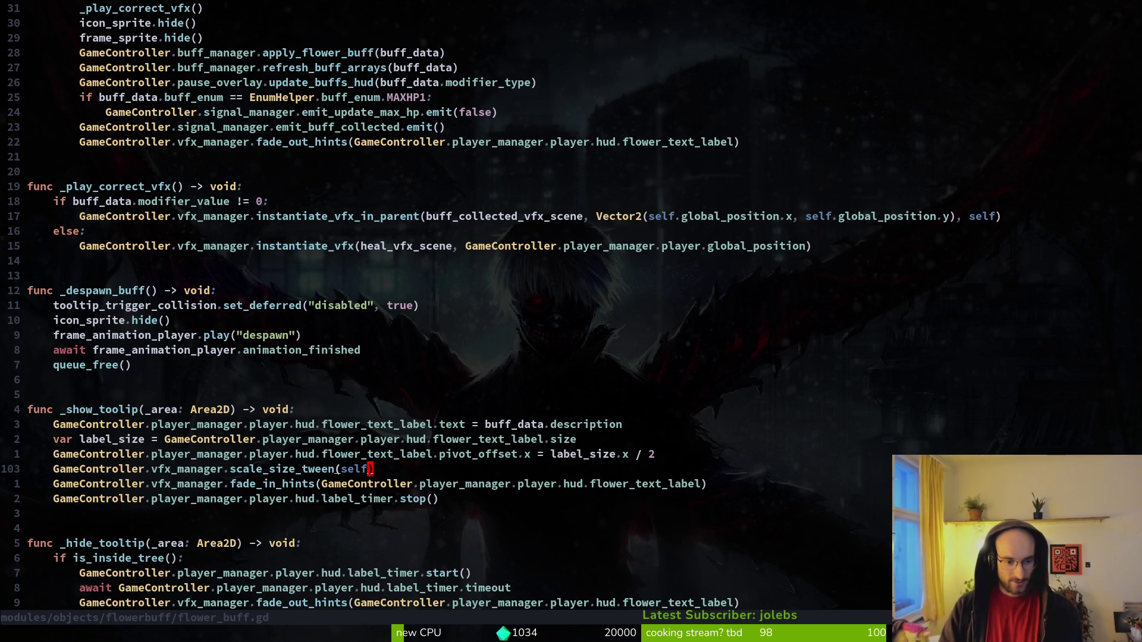
Save, begin passing a GameController. reference to scale_size_tween via completion, and run the game.
{"action": "type", "text": ":w"}
{"action": "key", "text": "Return"}
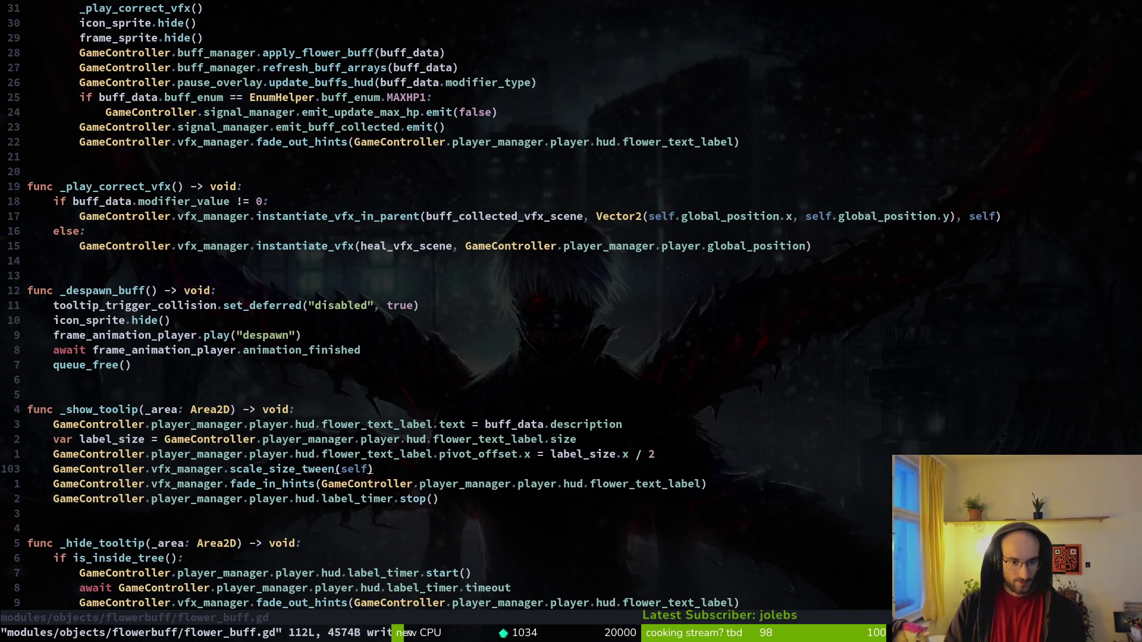
{"action": "type", "text": "cale_size_tween(G"}
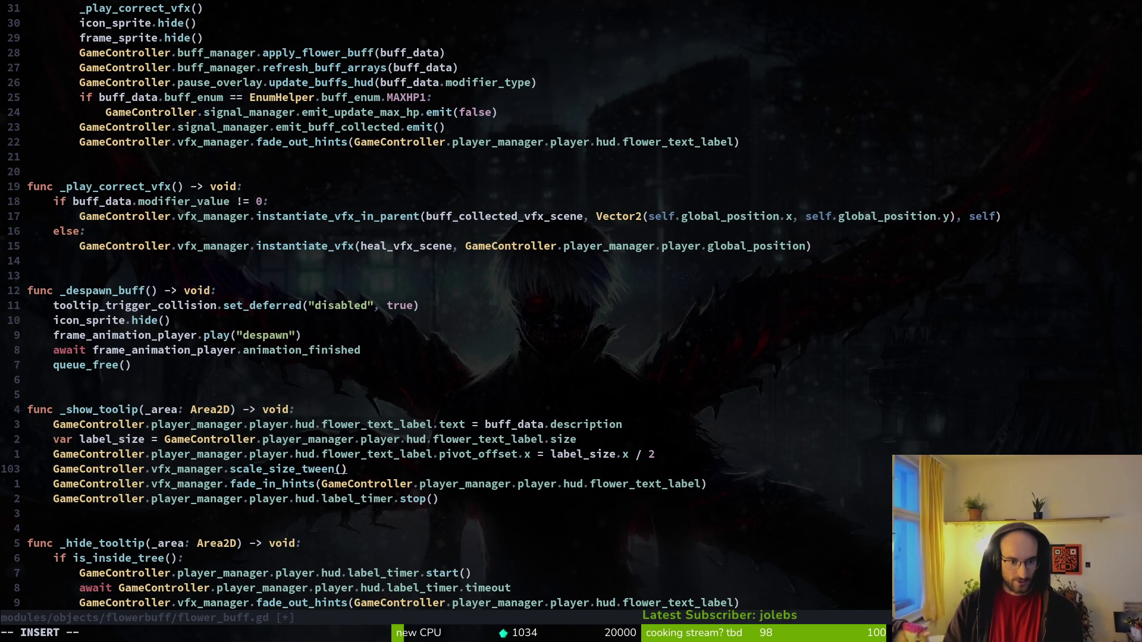
{"action": "type", "text": "ameController."}
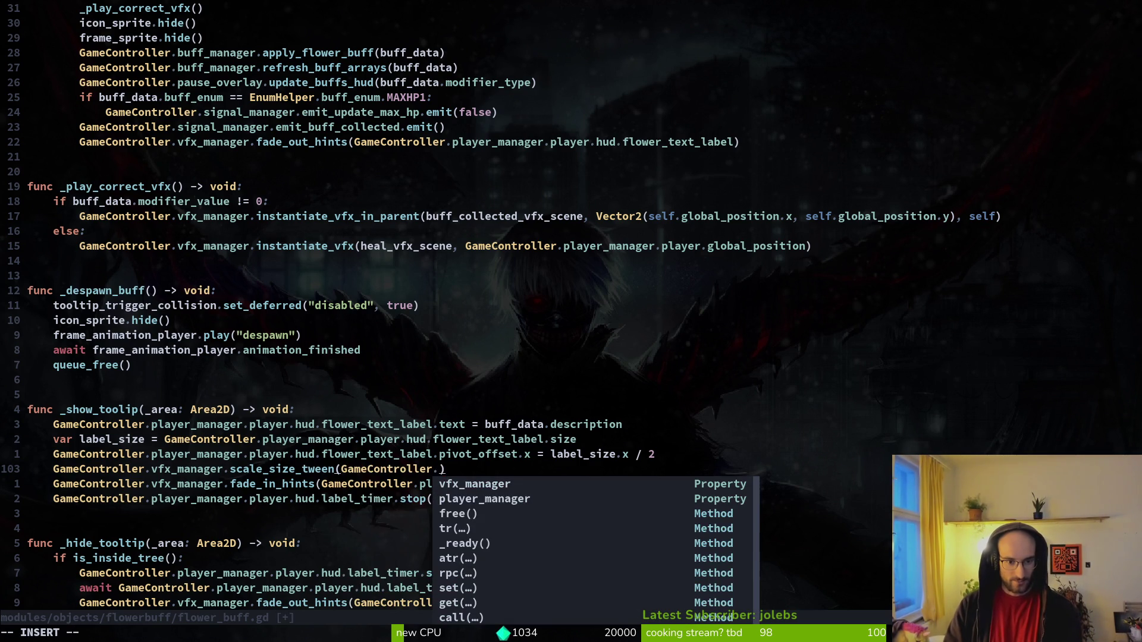
{"action": "key", "text": "Tab"}
{"action": "key", "text": "F5"}
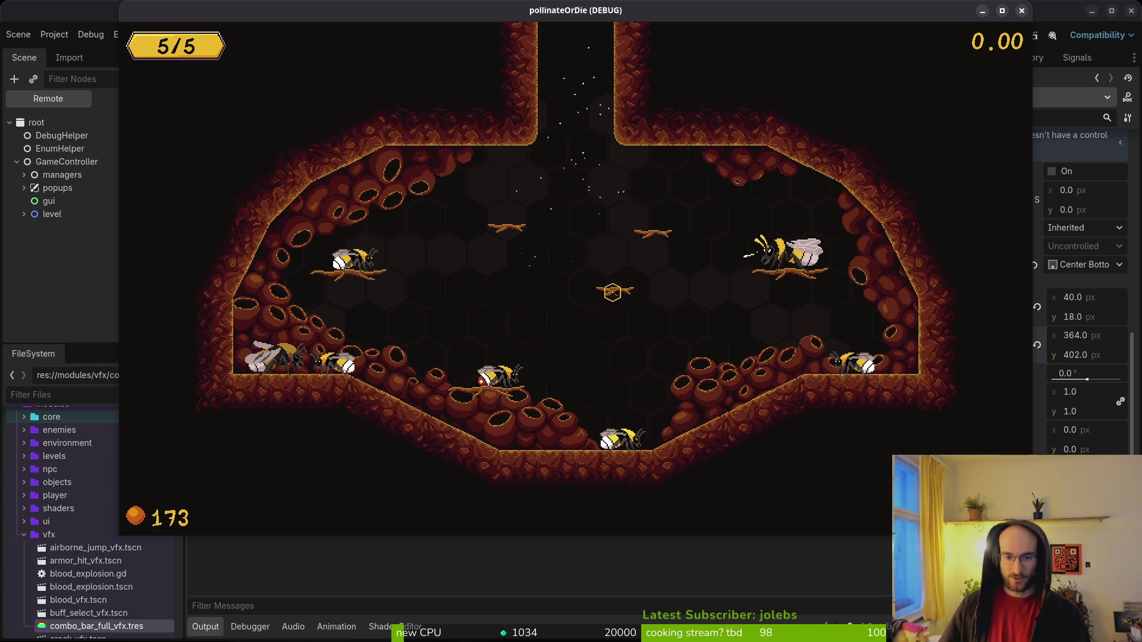
Fly the bee off the floor and up through the top shaft into the next room.
{"action": "key", "text": "space"}
{"action": "key", "text": "space"}
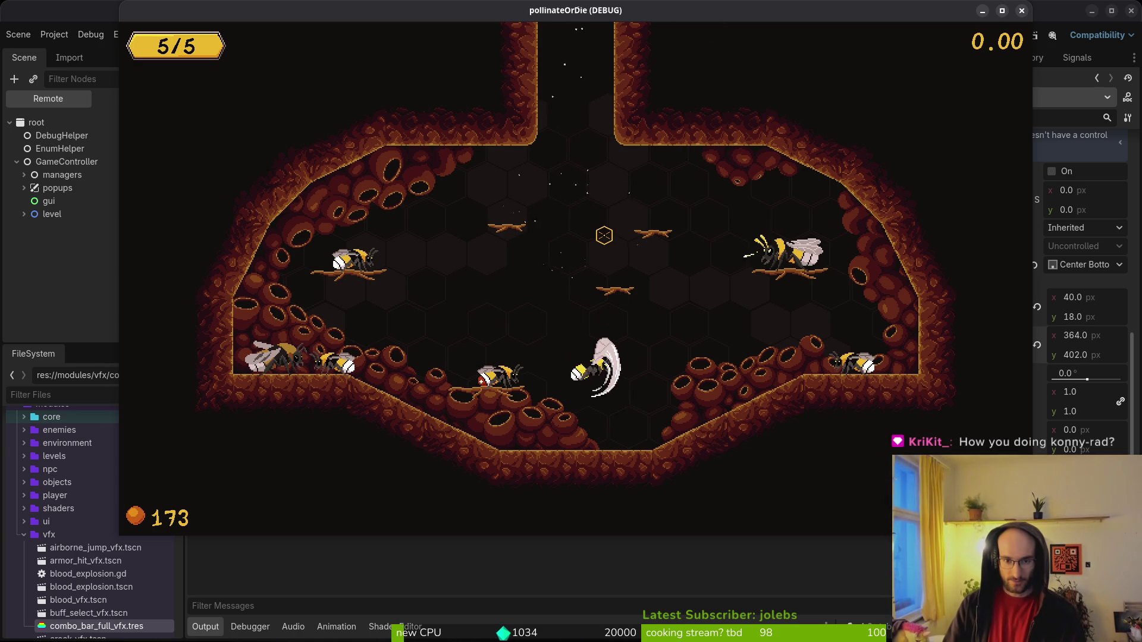
{"action": "key", "text": "space"}
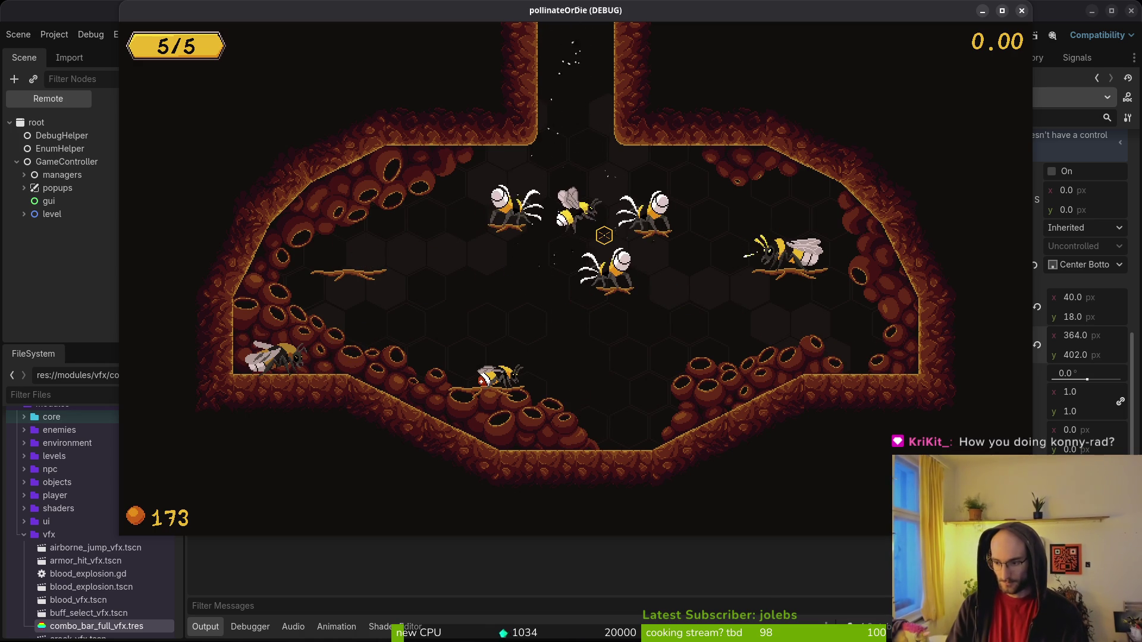
{"action": "key", "text": "space"}
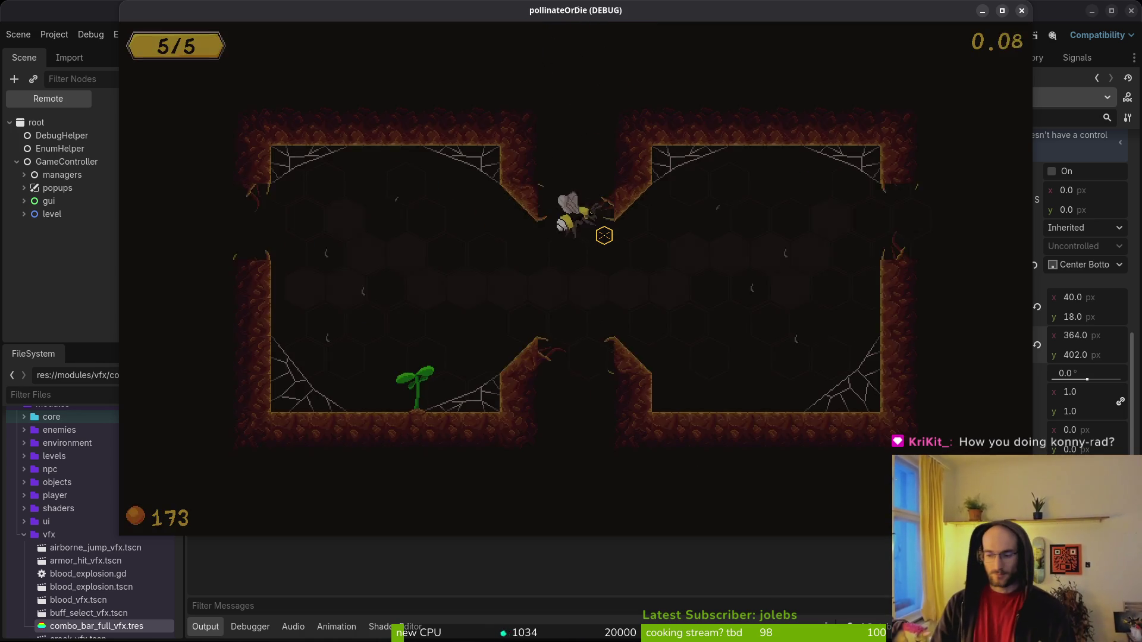
{"action": "key", "text": "space"}
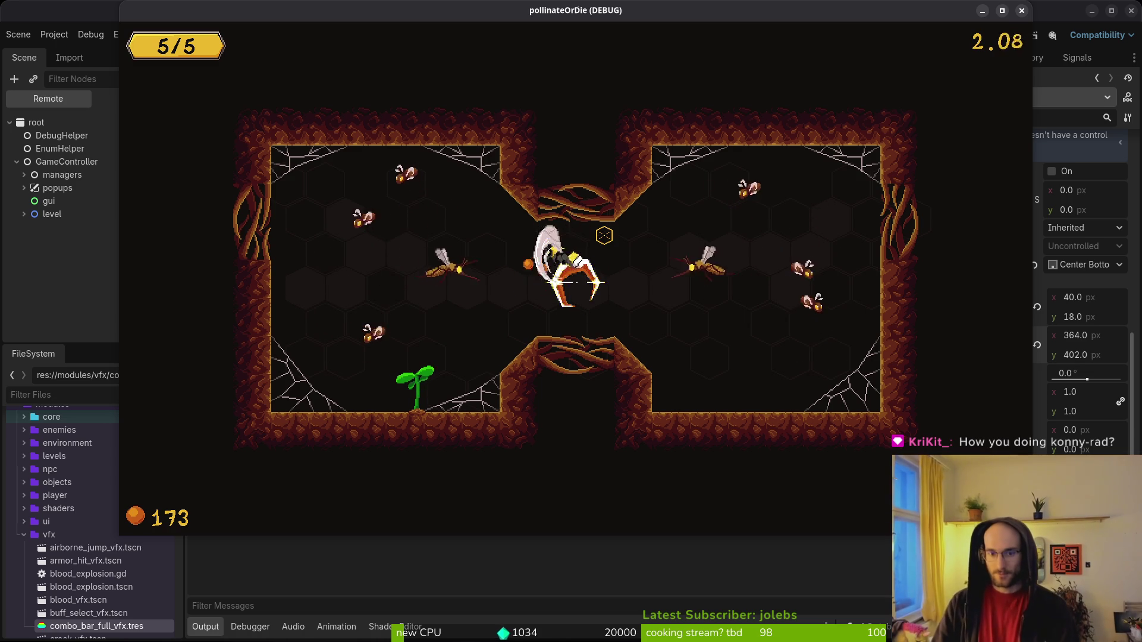
Dash and smash through the room's enemies, then head toward the sprout on the floor.
{"action": "key", "text": "d"}
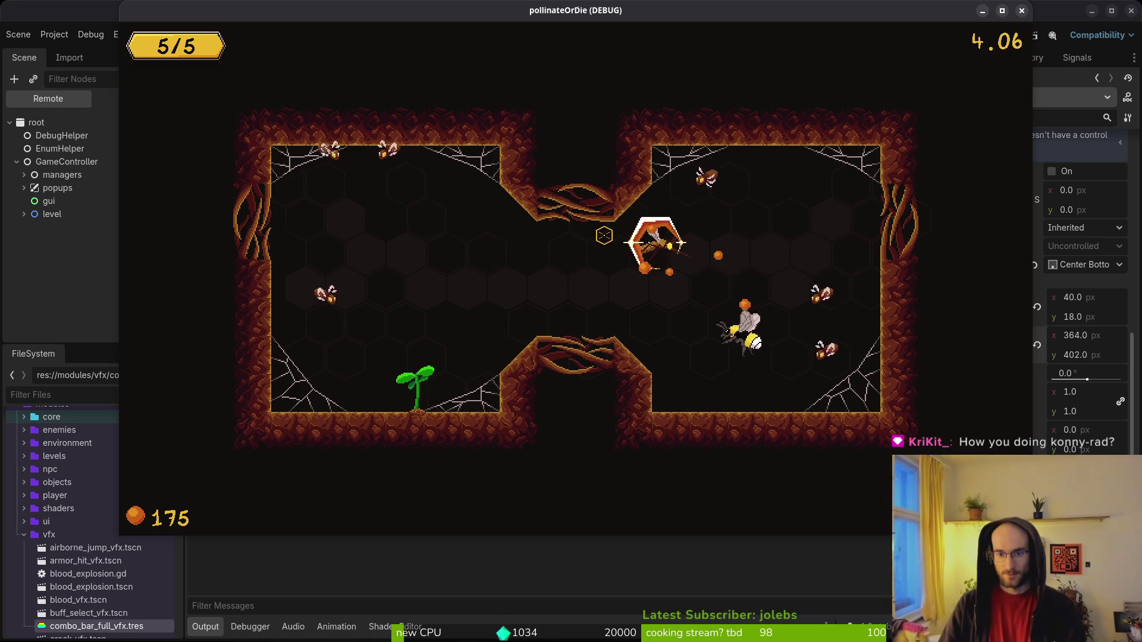
{"action": "key", "text": "s"}
{"action": "key", "text": "w"}
{"action": "key", "text": "a"}
{"action": "key", "text": "s"}
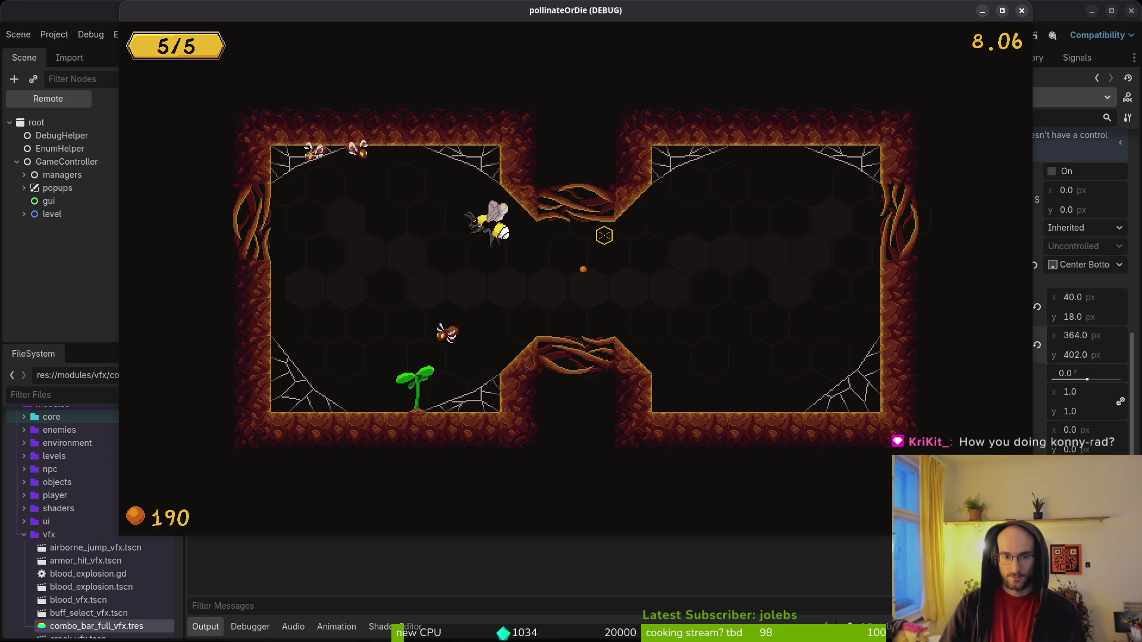
{"action": "key", "text": "w"}
{"action": "key", "text": "d"}
{"action": "key", "text": "d"}
{"action": "key", "text": "a"}
{"action": "key", "text": "s"}
{"action": "key", "text": "w"}
{"action": "key", "text": "a"}
{"action": "key", "text": "s"}
{"action": "key", "text": "w"}
{"action": "key", "text": "a"}
{"action": "key", "text": "a"}
{"action": "key", "text": "s"}
{"action": "key", "text": "d"}
{"action": "key", "text": "a"}
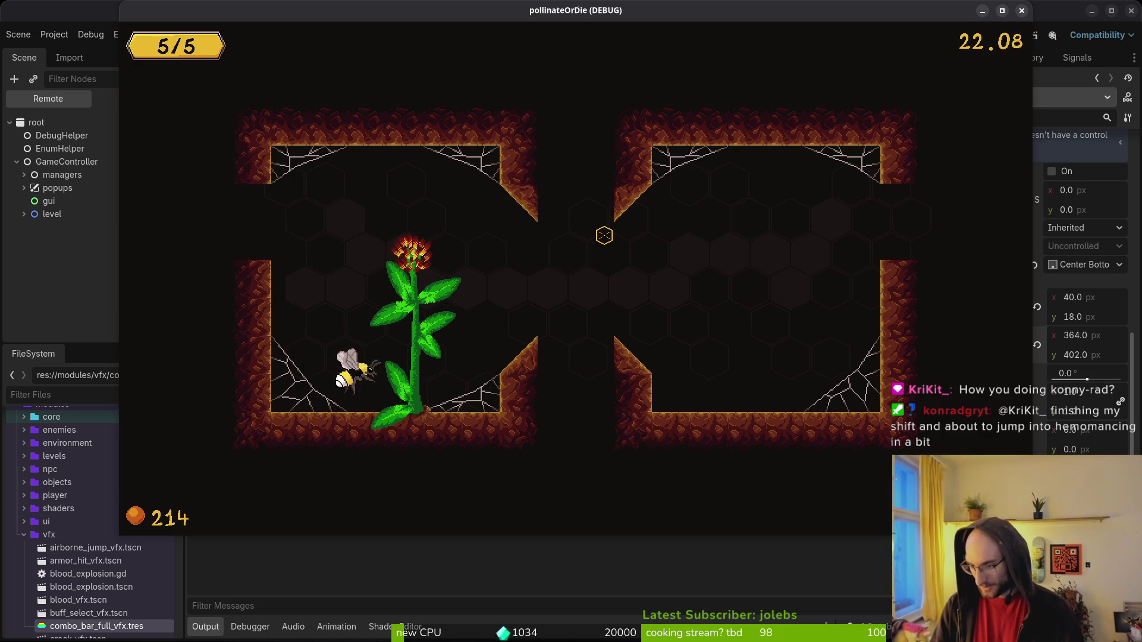
Fly beside the flower and read the bandage heal and smash damage upgrade tooltips.
{"action": "key", "text": "w"}
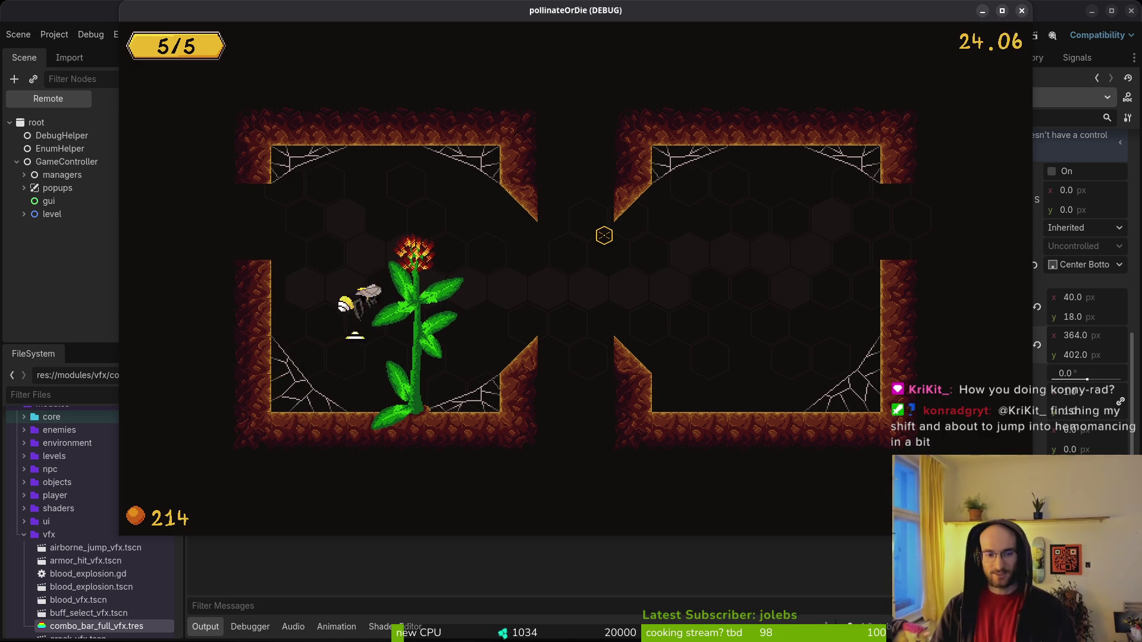
{"action": "key", "text": "w"}
{"action": "key", "text": "a"}
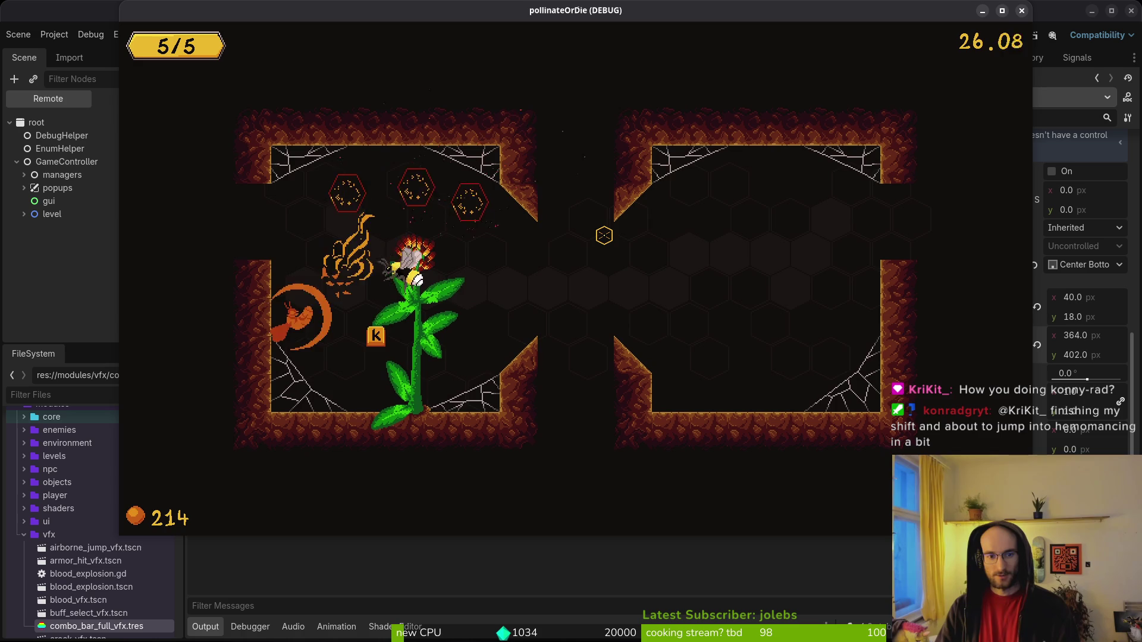
{"action": "key", "text": "w"}
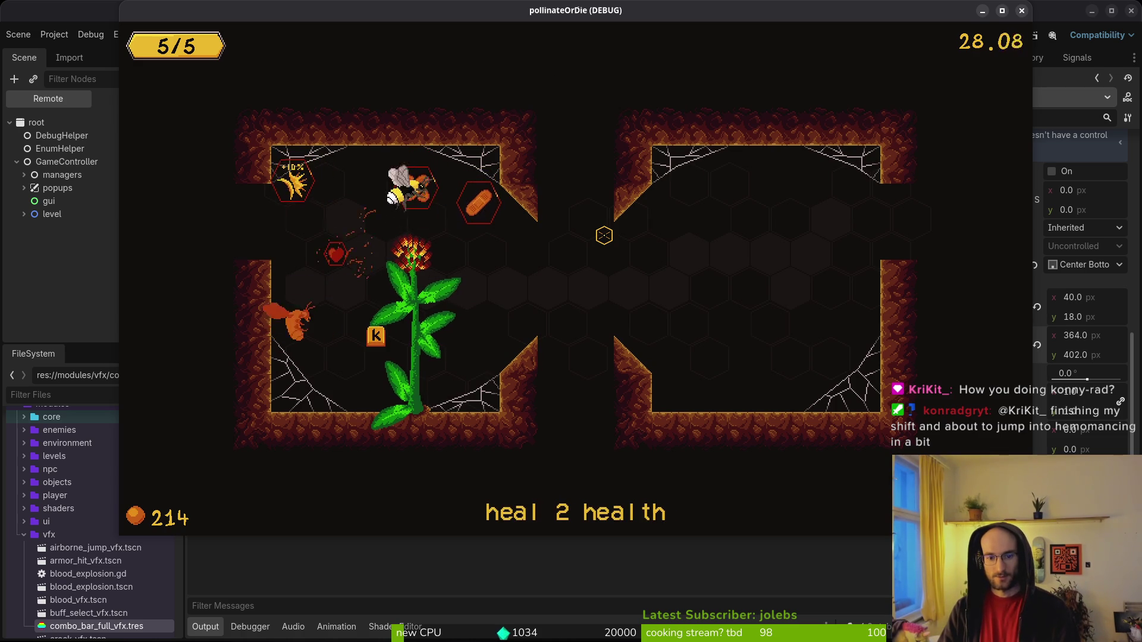
{"action": "key", "text": "d"}
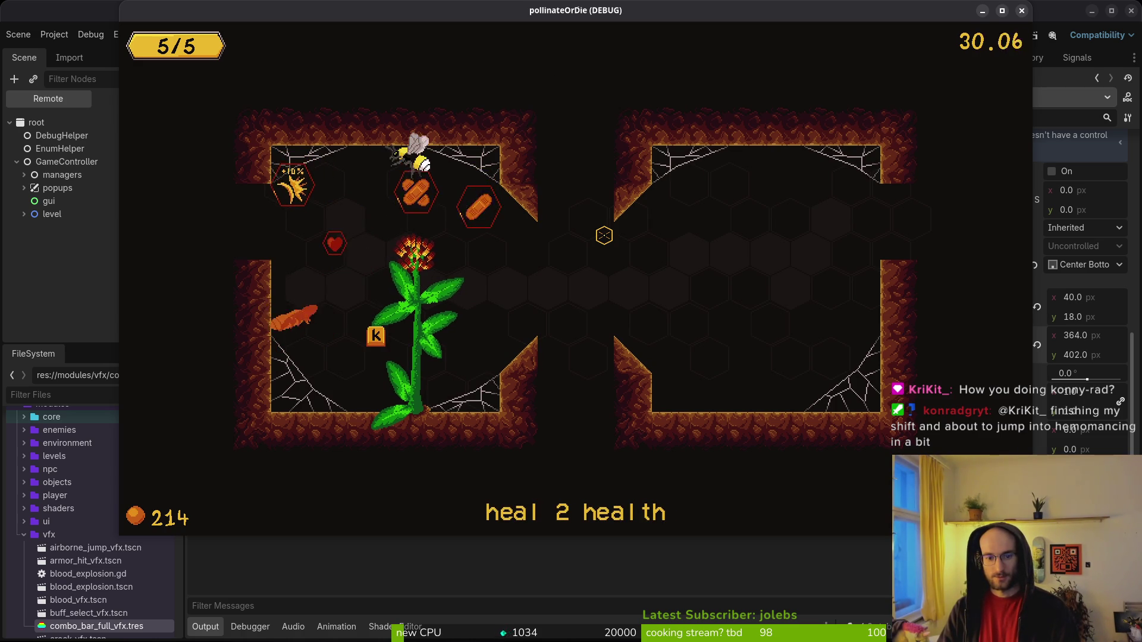
{"action": "key", "text": "s"}
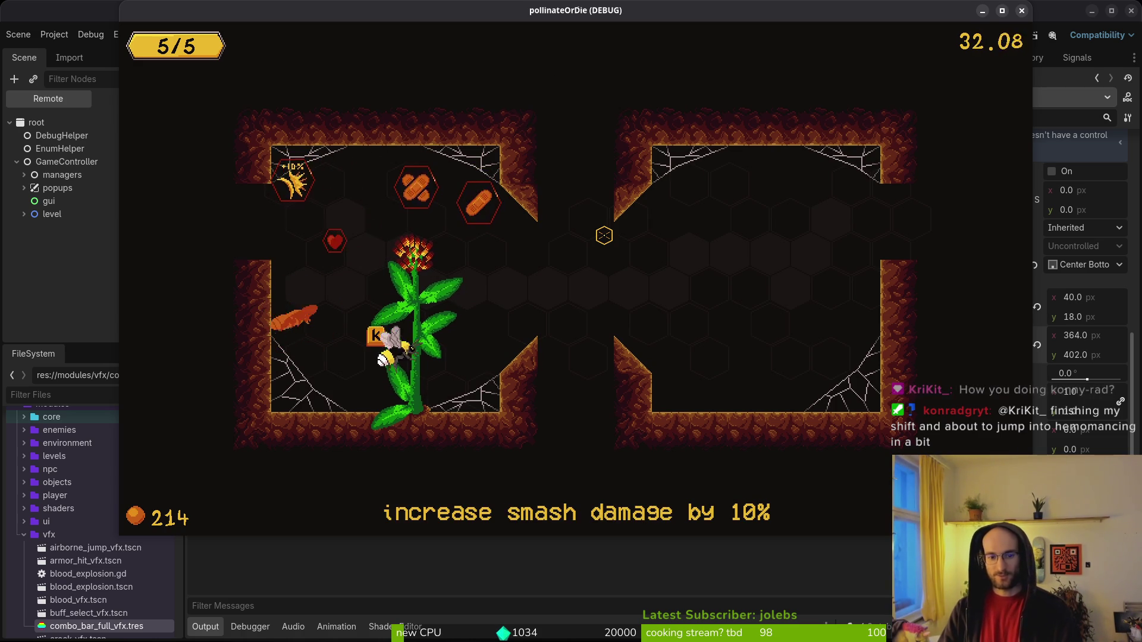
{"action": "key", "text": "w"}
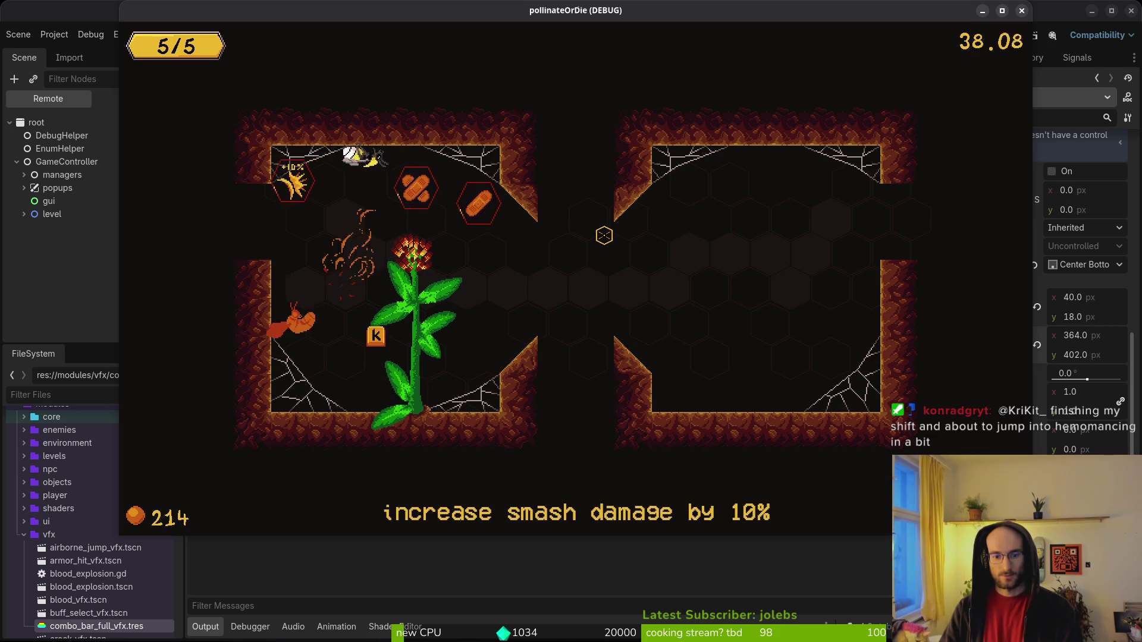
{"action": "key", "text": "d"}
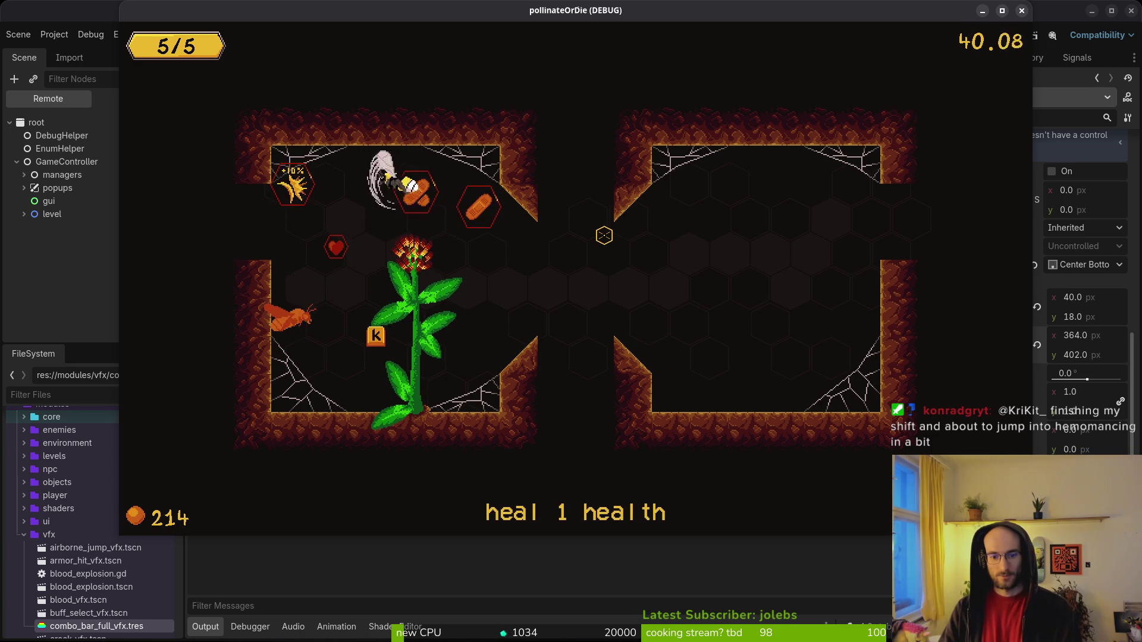
{"action": "key", "text": "s"}
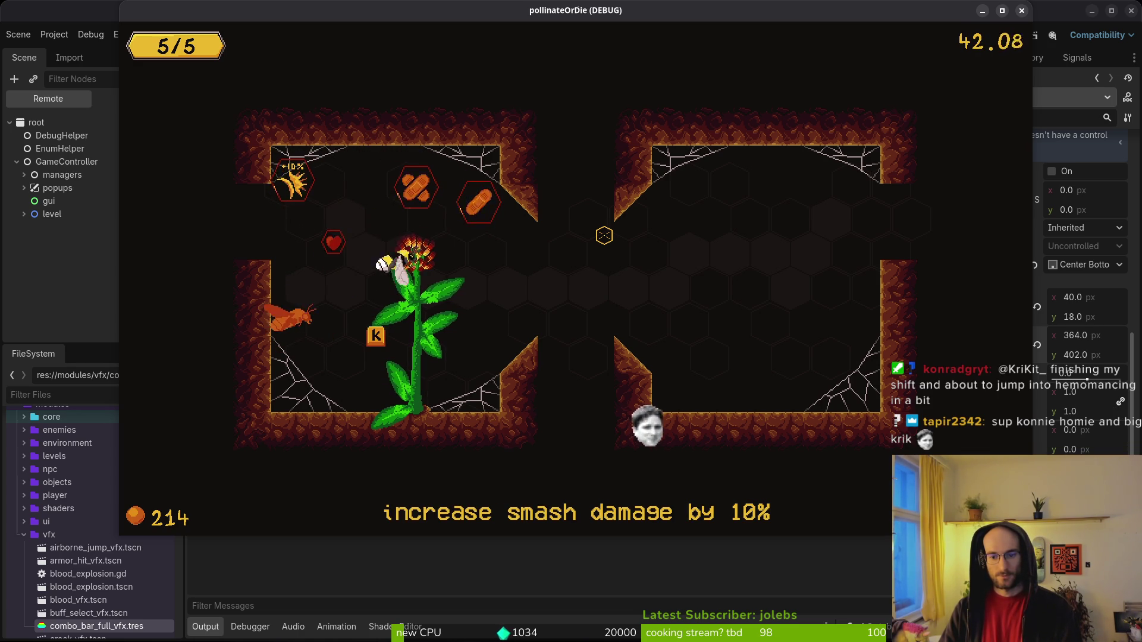
{"action": "key", "text": "d"}
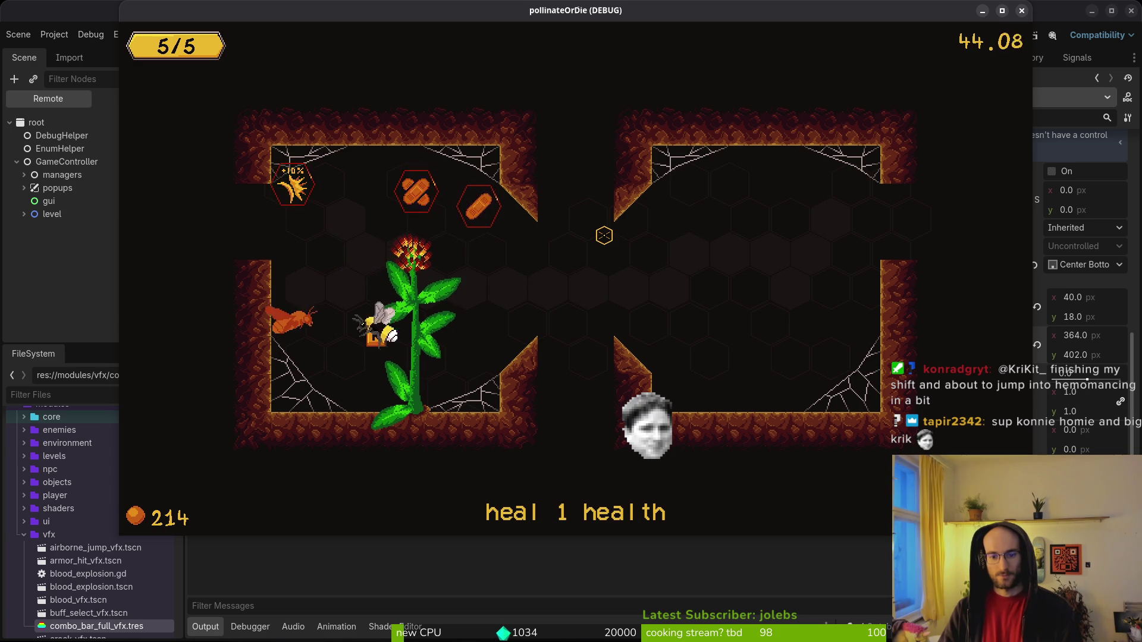
Switch to the Godot editor and back, ending on flower_buff.gd in Neovim.
{"action": "key", "text": "alt+Tab"}
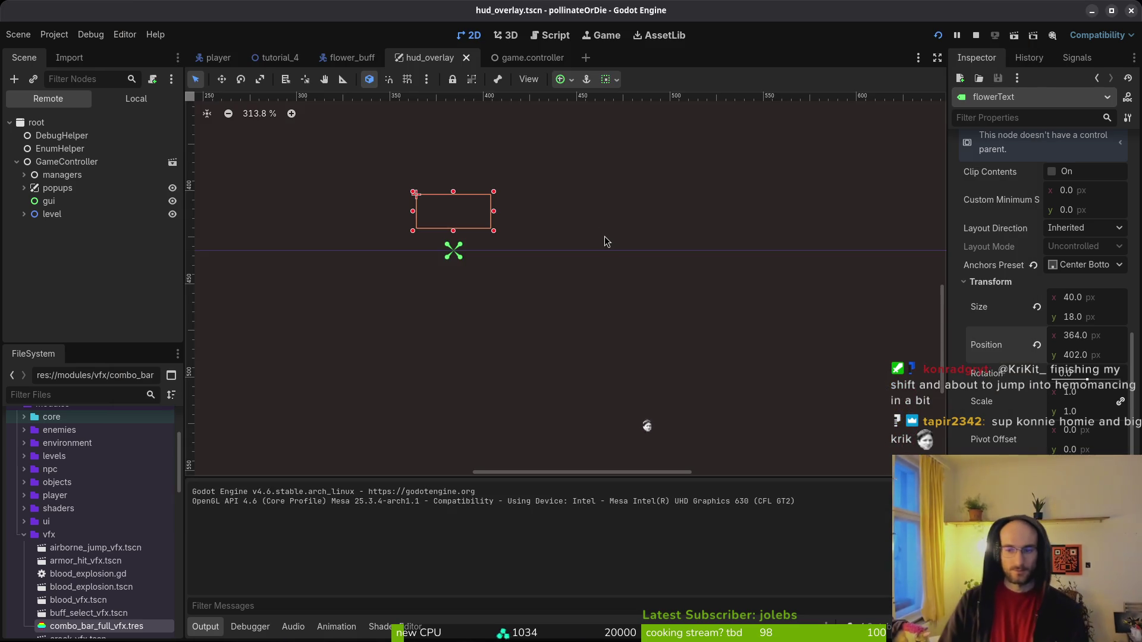
{"action": "key", "text": "alt+Tab"}
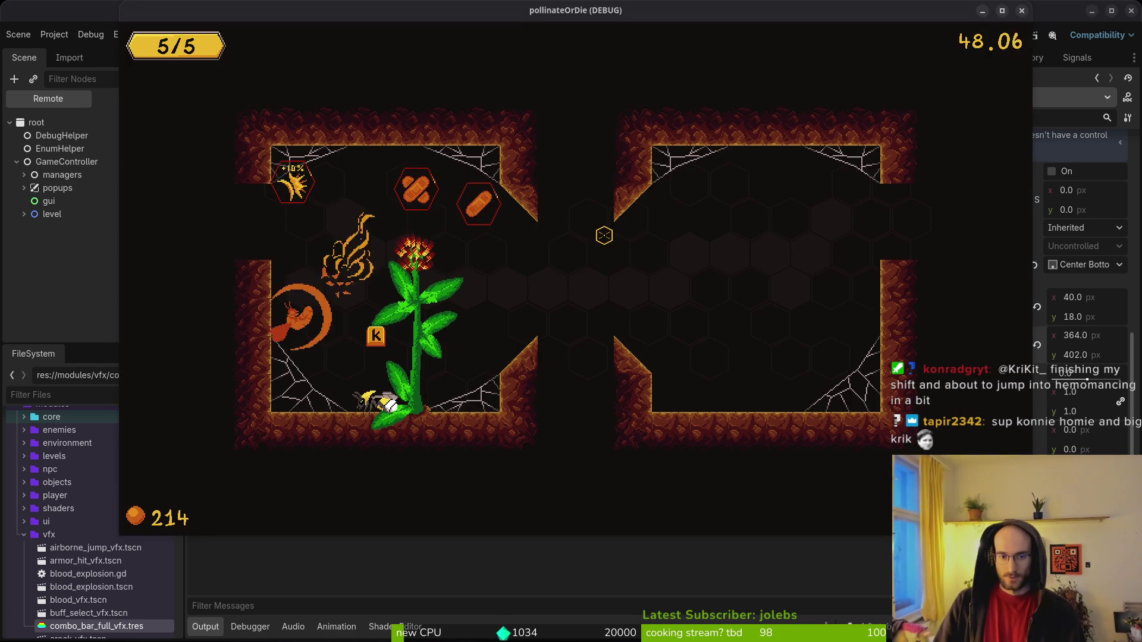
{"action": "key", "text": "alt+Tab"}
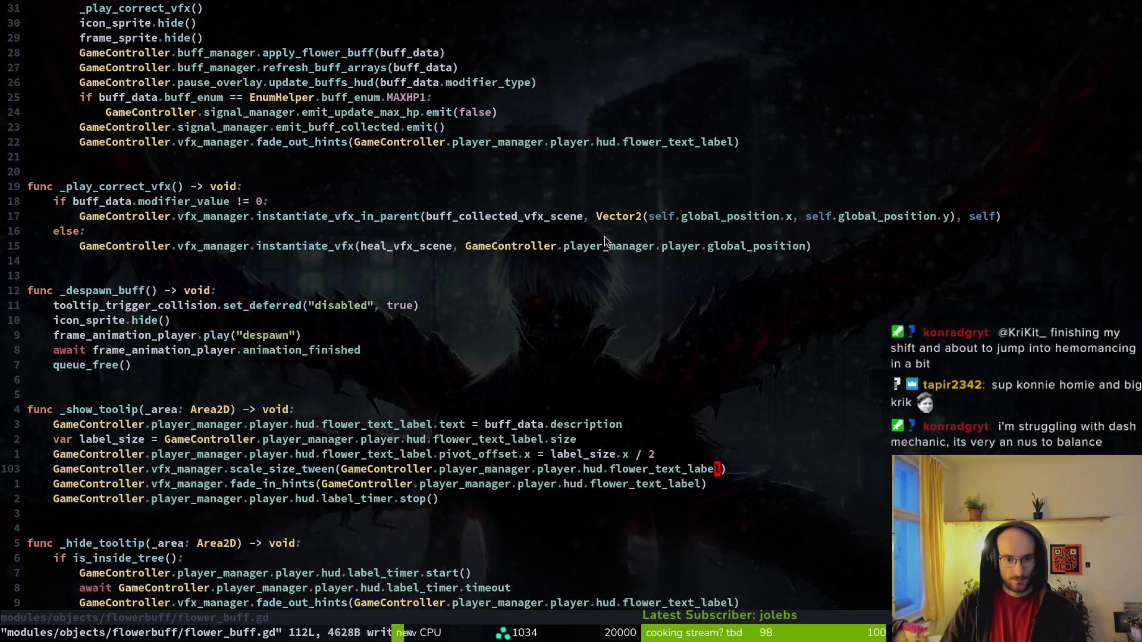
Open vfx_manager.gd and add a size parameter to scale_size_tween, then save.
{"action": "key", "text": "space"}
{"action": "key", "text": "f"}
{"action": "key", "text": "f"}
{"action": "type", "text": "vfxmana"}
{"action": "key", "text": "Return"}
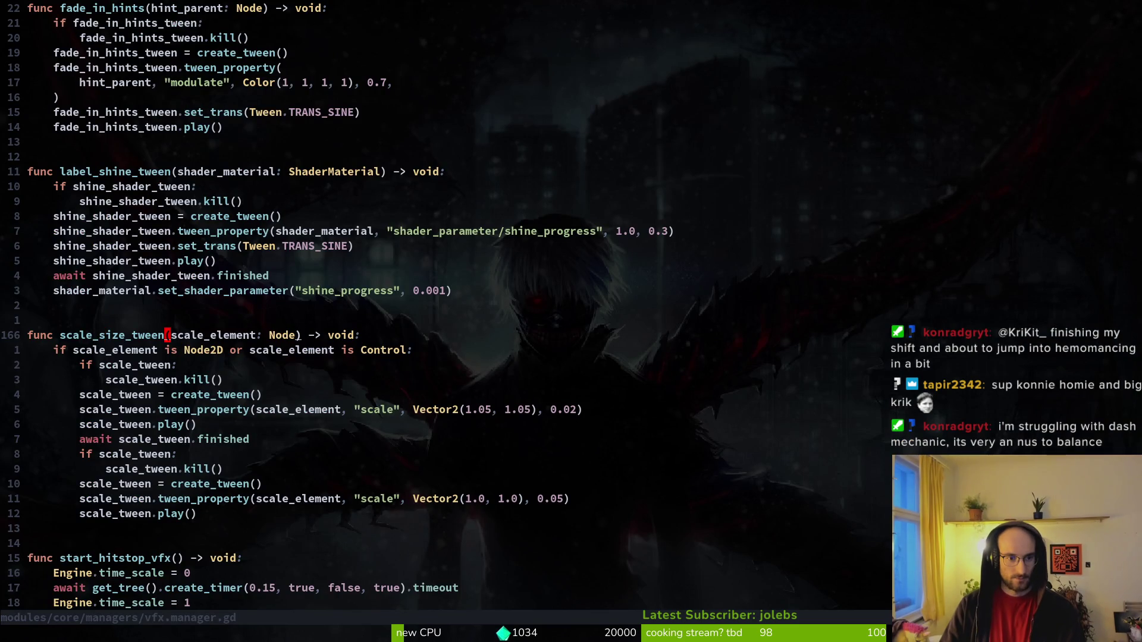
{"action": "type", "text": ", "}
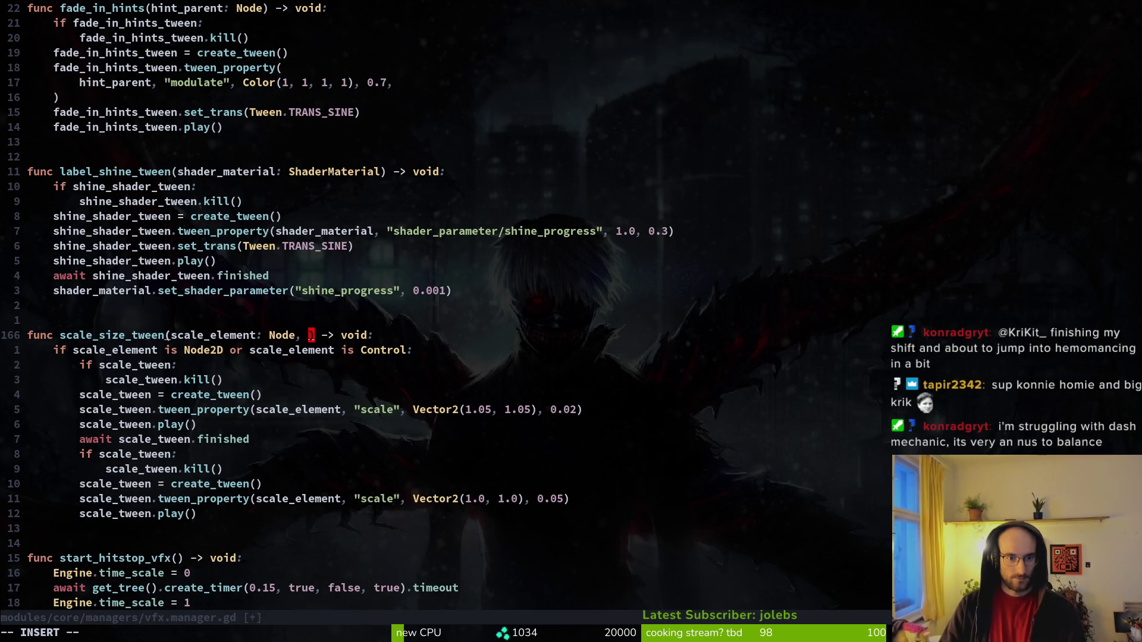
{"action": "type", "text": "size"}
{"action": "key", "text": "Escape"}
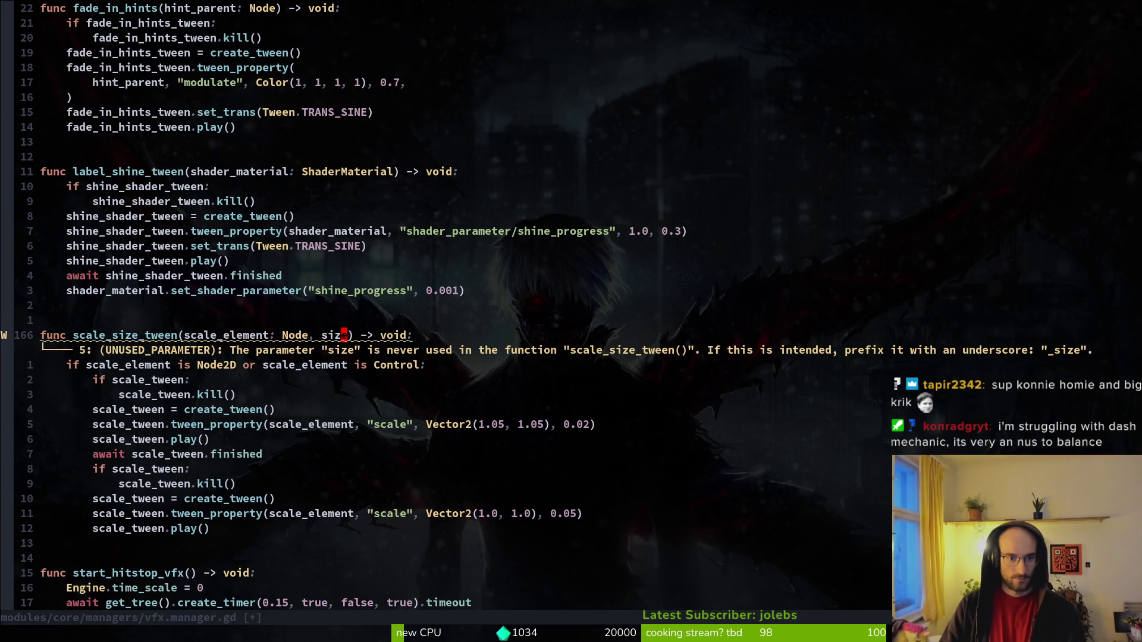
{"action": "type", "text": ":w"}
{"action": "key", "text": "Return"}
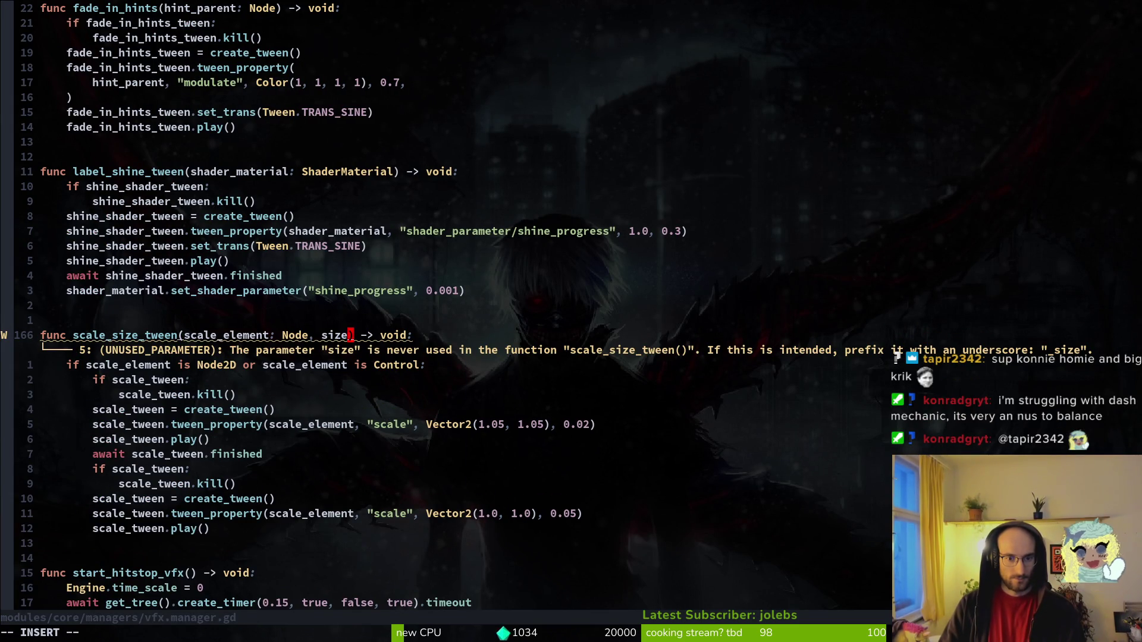
Undo the accidental clear and rename the size parameter to 'scale_factor: Vector2'.
{"action": "type", "text": "cipc"}
{"action": "key", "text": "Escape"}
{"action": "key", "text": "u"}
{"action": "key", "text": "$"}
{"action": "key", "text": "b"}
{"action": "key", "text": "b"}
{"action": "key", "text": "b"}
{"action": "type", "text": "ciwscale_f"}
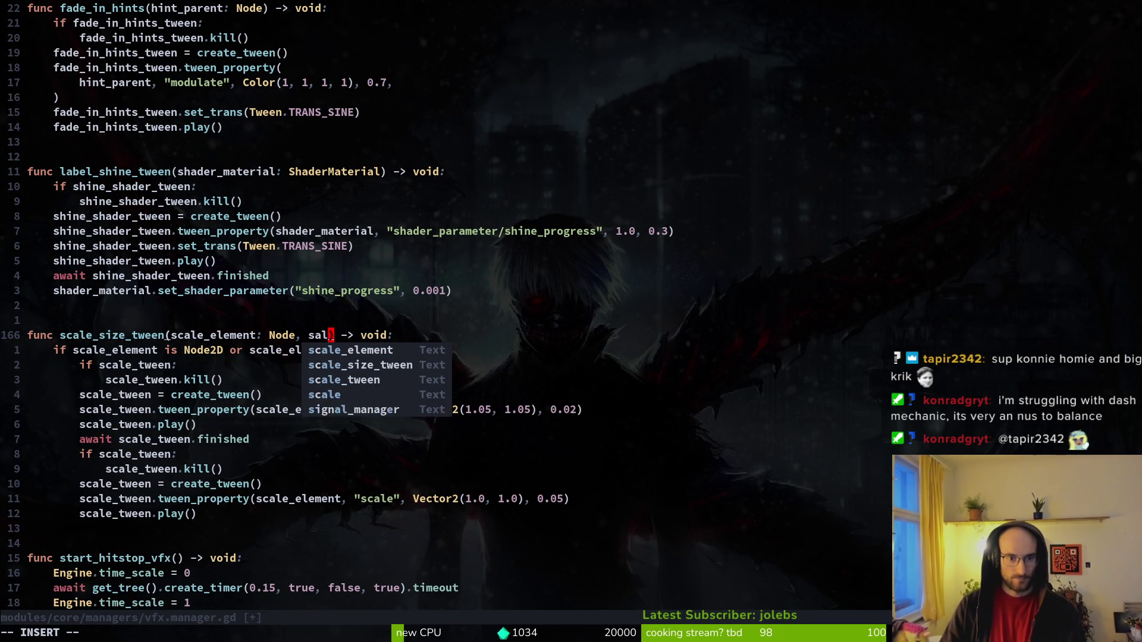
{"action": "type", "text": "actor"}
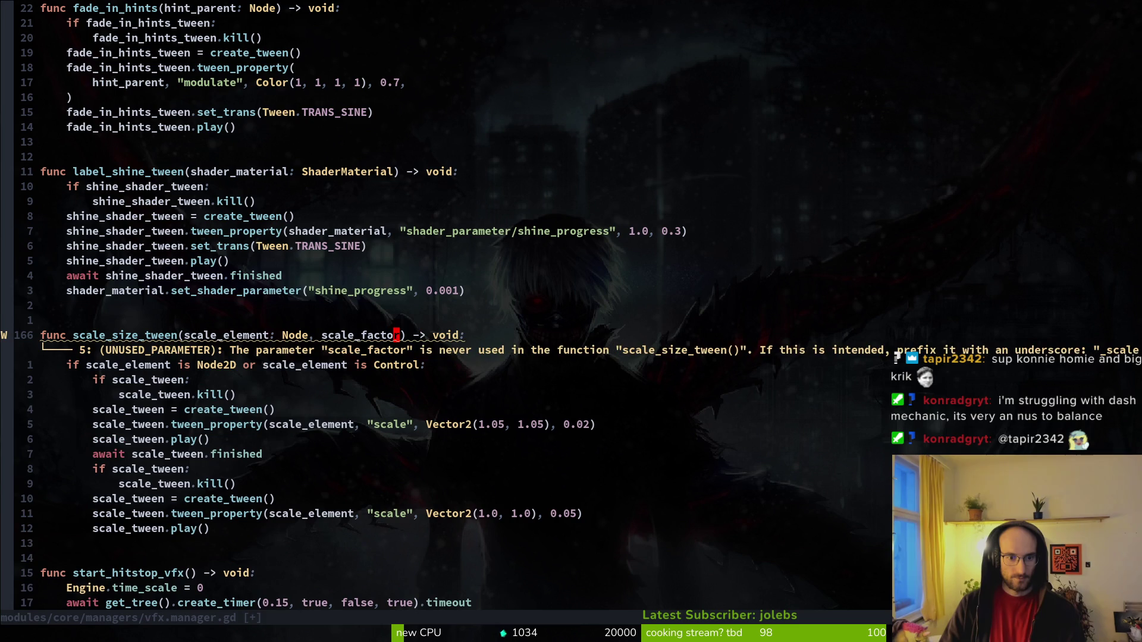
{"action": "type", "text": ":"}
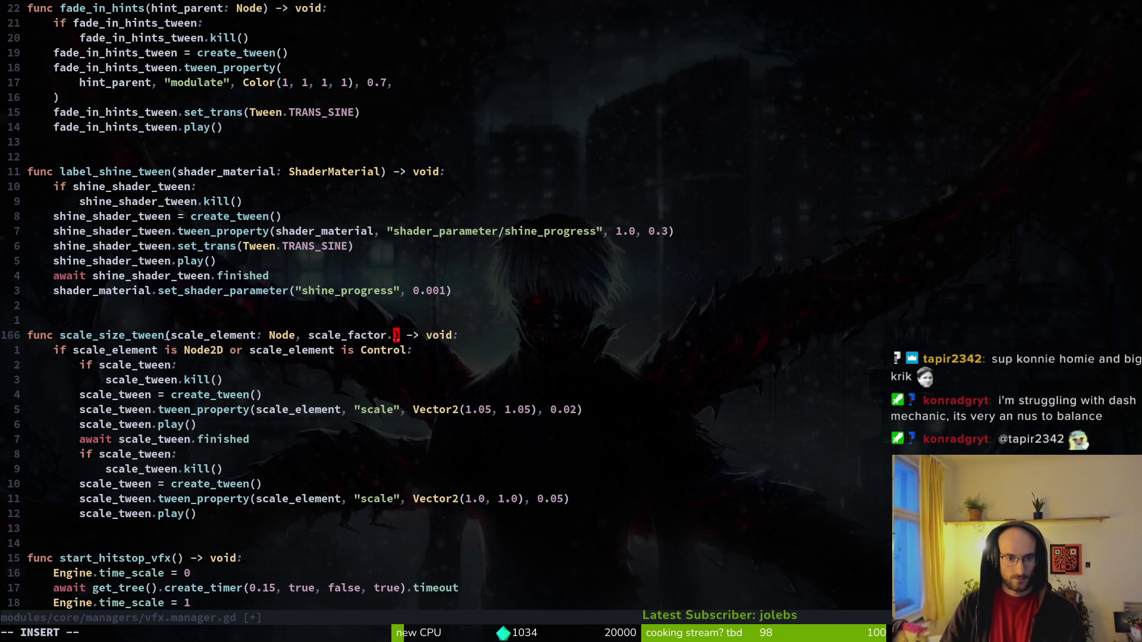
{"action": "type", "text": " Vector2"}
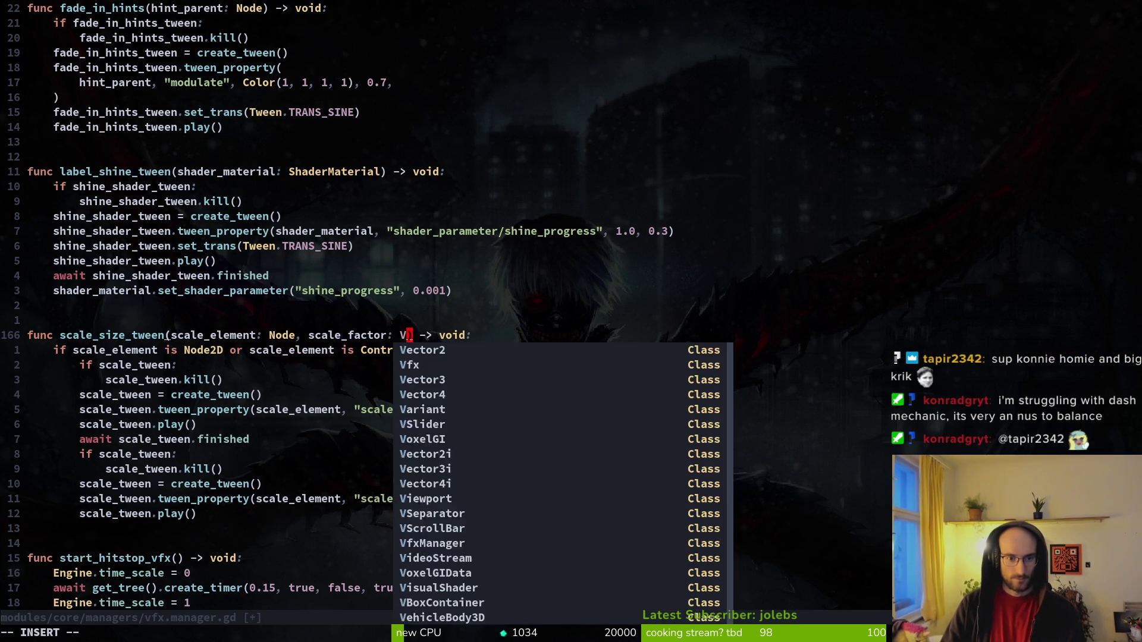
{"action": "key", "text": "Escape"}
Move Vector2(1.05, 1.05) from the first tween into the scale_factor default and save.
{"action": "key", "text": "j"}
{"action": "key", "text": "j"}
{"action": "key", "text": "j"}
{"action": "key", "text": "k"}
{"action": "key", "text": "b"}
{"action": "key", "text": "v"}
{"action": "key", "text": "f"}
{"action": "key", "text": "parenleft"}
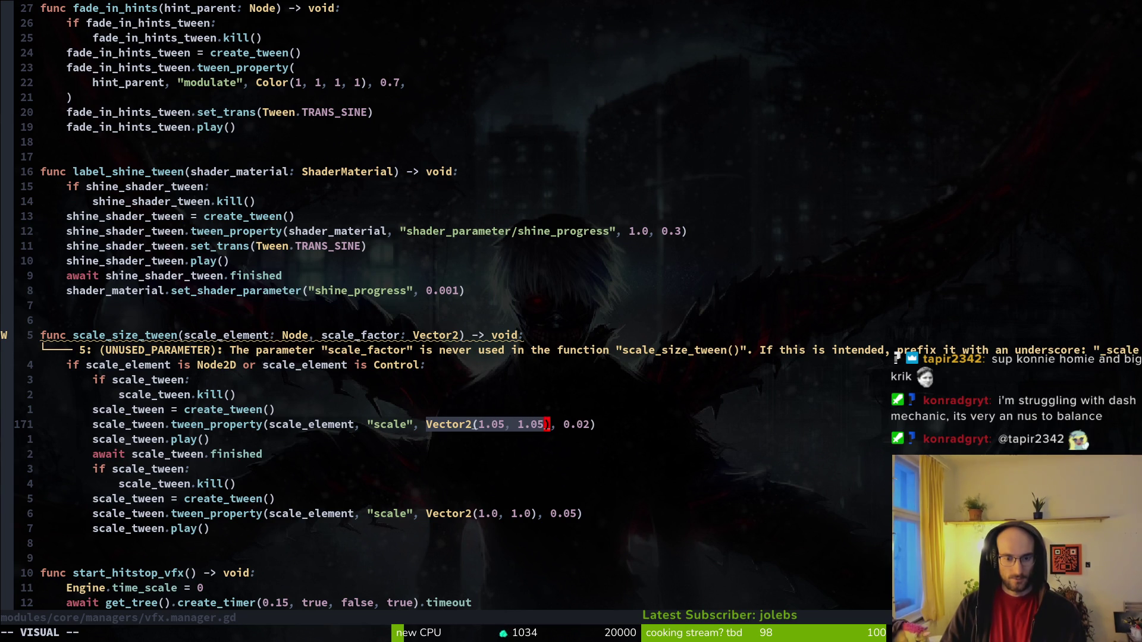
{"action": "key", "text": "d"}
{"action": "key", "text": "k"}
{"action": "key", "text": "k"}
{"action": "key", "text": "k"}
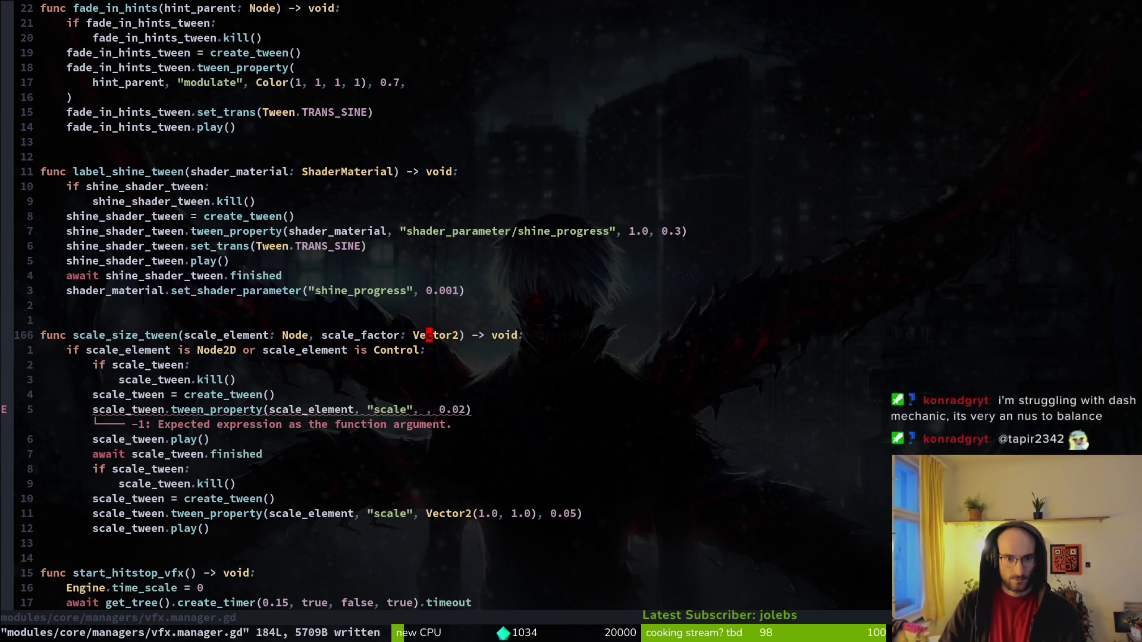
{"action": "type", "text": "a ="}
{"action": "key", "text": "Escape"}
{"action": "type", "text": "p"}
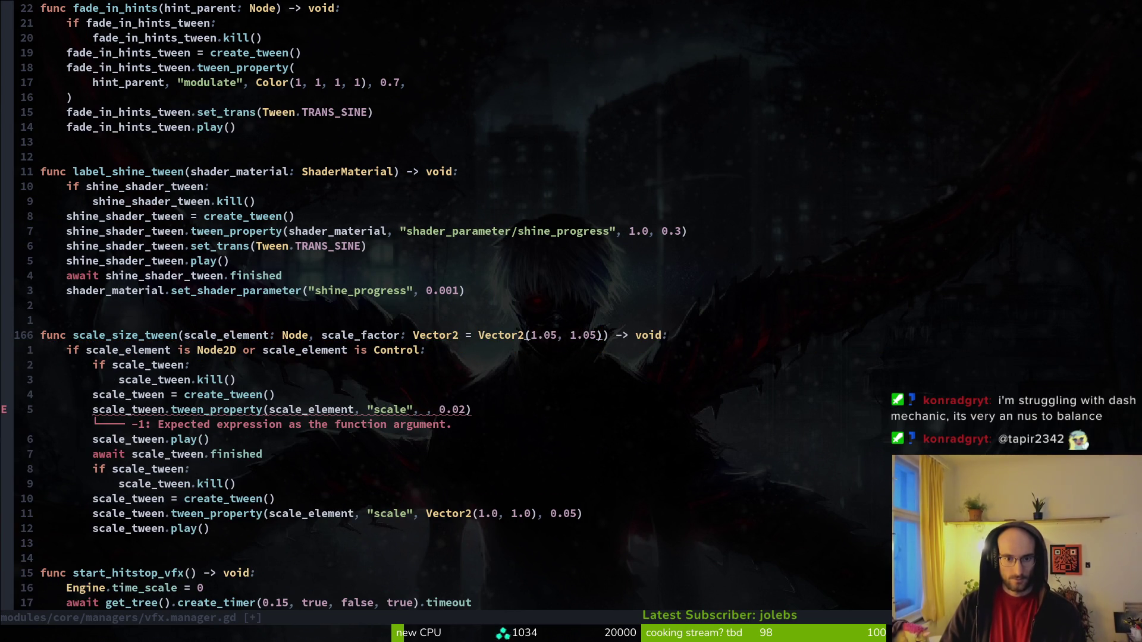
{"action": "type", "text": ":w"}
{"action": "key", "text": "Return"}
Fill the first tween's emptied argument with scale_factor and save.
{"action": "key", "text": "j"}
{"action": "key", "text": "j"}
{"action": "key", "text": "j"}
{"action": "key", "text": "k"}
{"action": "key", "text": "h"}
{"action": "key", "text": "h"}
{"action": "type", "text": "iscal"}
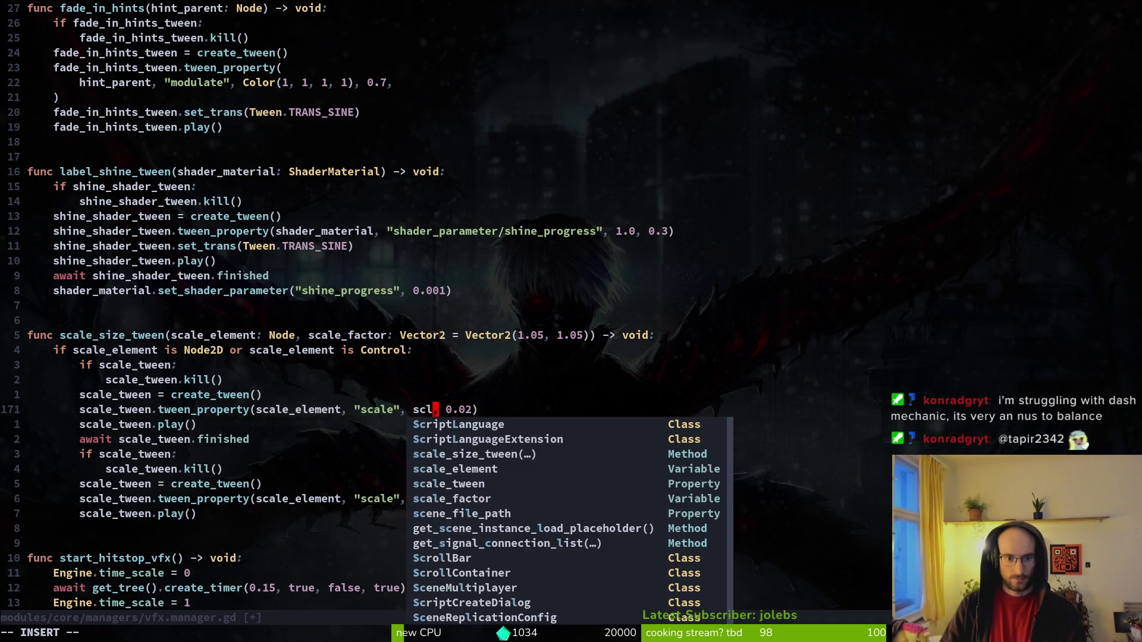
{"action": "key", "text": "Tab"}
{"action": "key", "text": "Tab"}
{"action": "key", "text": "Tab"}
{"action": "key", "text": "Escape"}
{"action": "type", "text": ":w"}
{"action": "key", "text": "Return"}
{"action": "key", "text": "b"}
Replace the second tween's Vector2(1.0, 1.0) with scale_factor and save.
{"action": "key", "text": "j"}
{"action": "key", "text": "j"}
{"action": "key", "text": "j"}
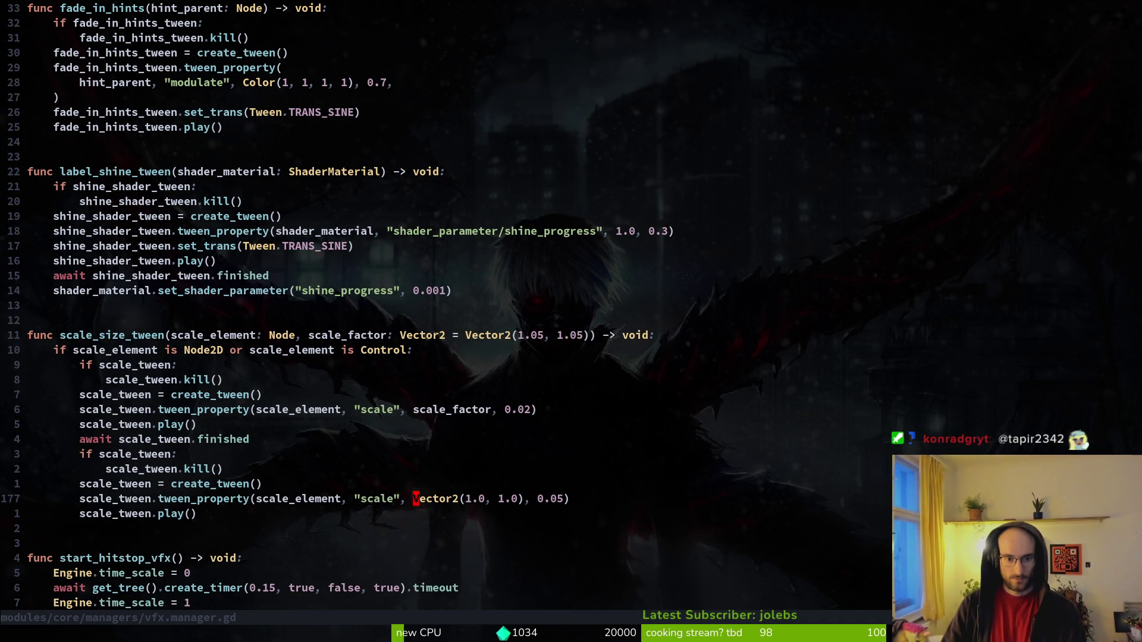
{"action": "key", "text": "f"}
{"action": "key", "text": "parenright"}
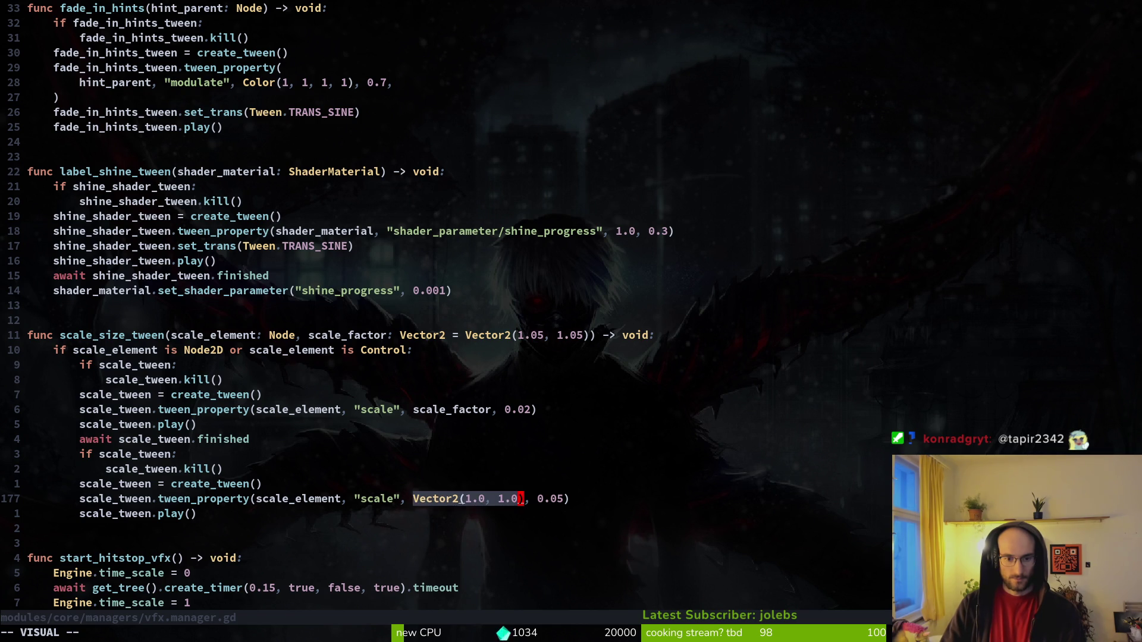
{"action": "key", "text": "c"}
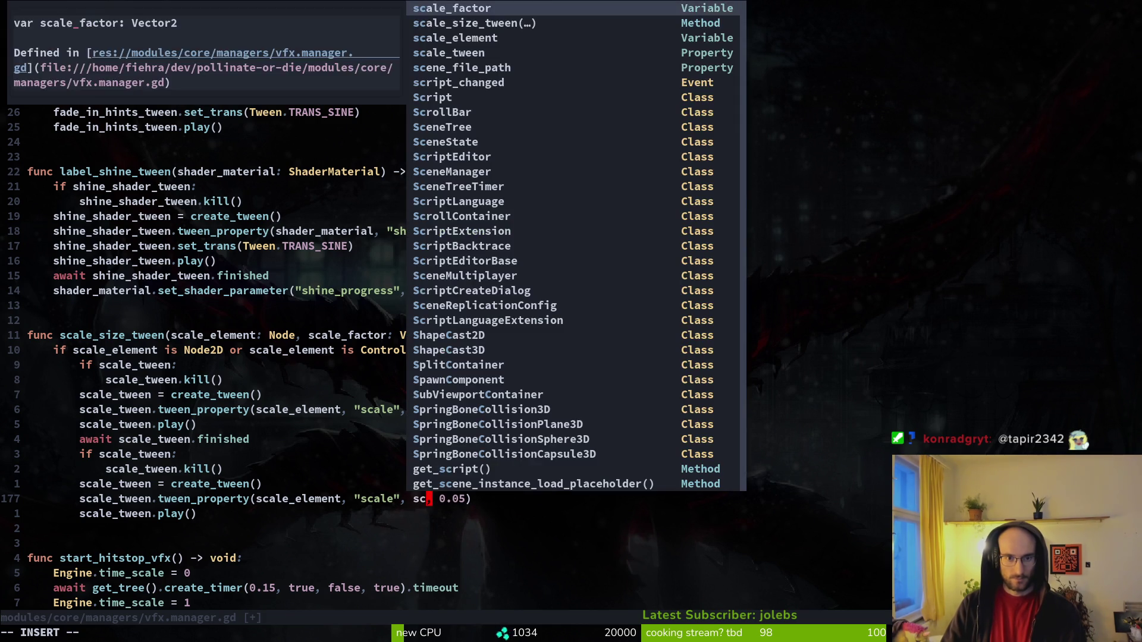
{"action": "key", "text": "Return"}
{"action": "key", "text": "Escape"}
{"action": "type", "text": ":w"}
{"action": "key", "text": "Return"}
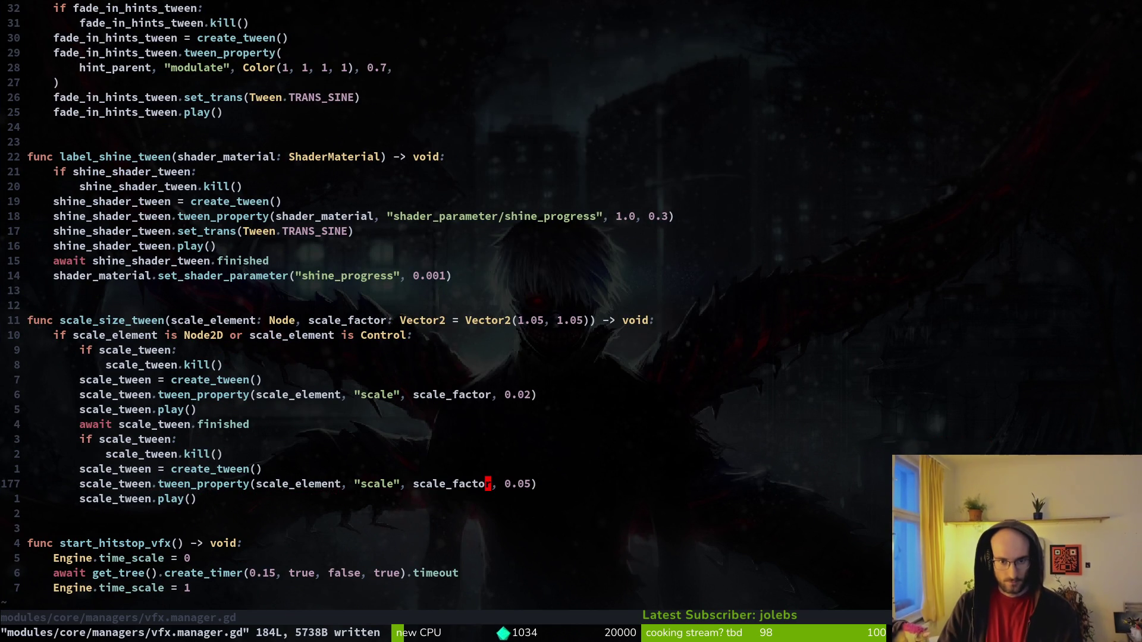
Test-run the game, then open flower_buff.gd via the file finder.
{"action": "key", "text": "F5"}
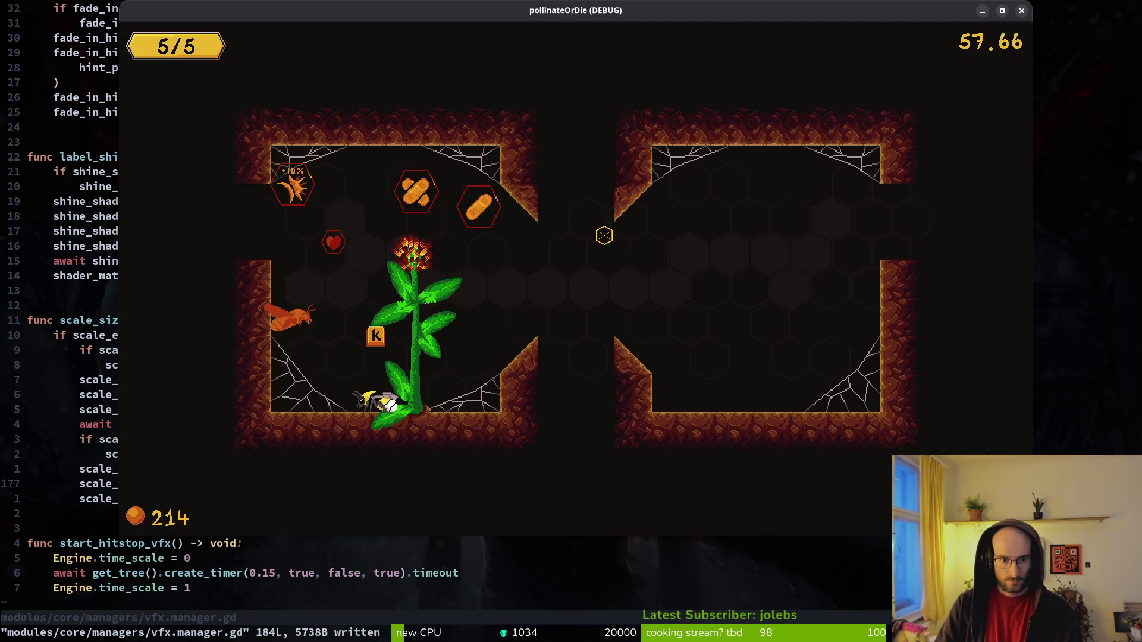
{"action": "key", "text": "Escape"}
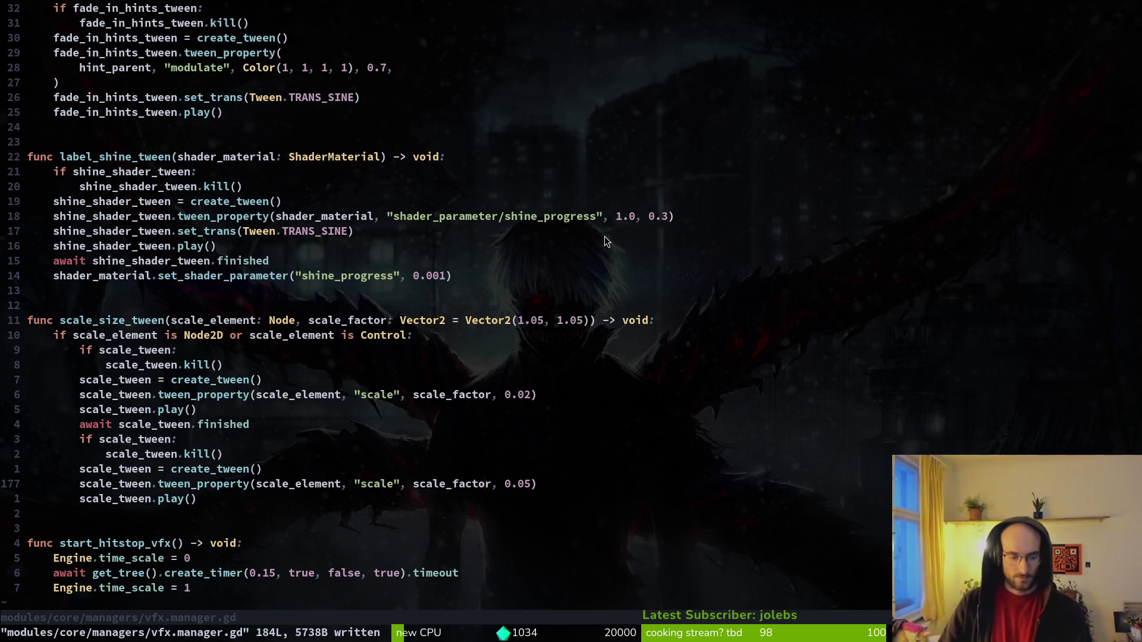
{"action": "key", "text": "space"}
{"action": "key", "text": "f"}
{"action": "key", "text": "f"}
{"action": "type", "text": "flowerbuff"}
{"action": "key", "text": "Return"}
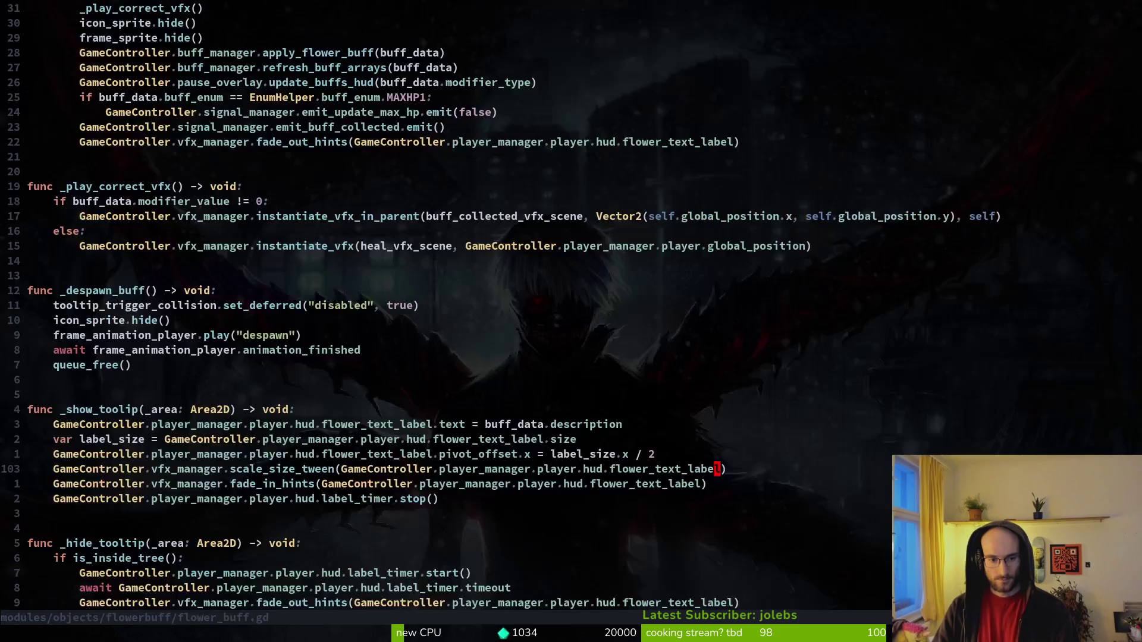
Run the game again and switch back to the Godot editor.
{"action": "key", "text": "k"}
{"action": "key", "text": "k"}
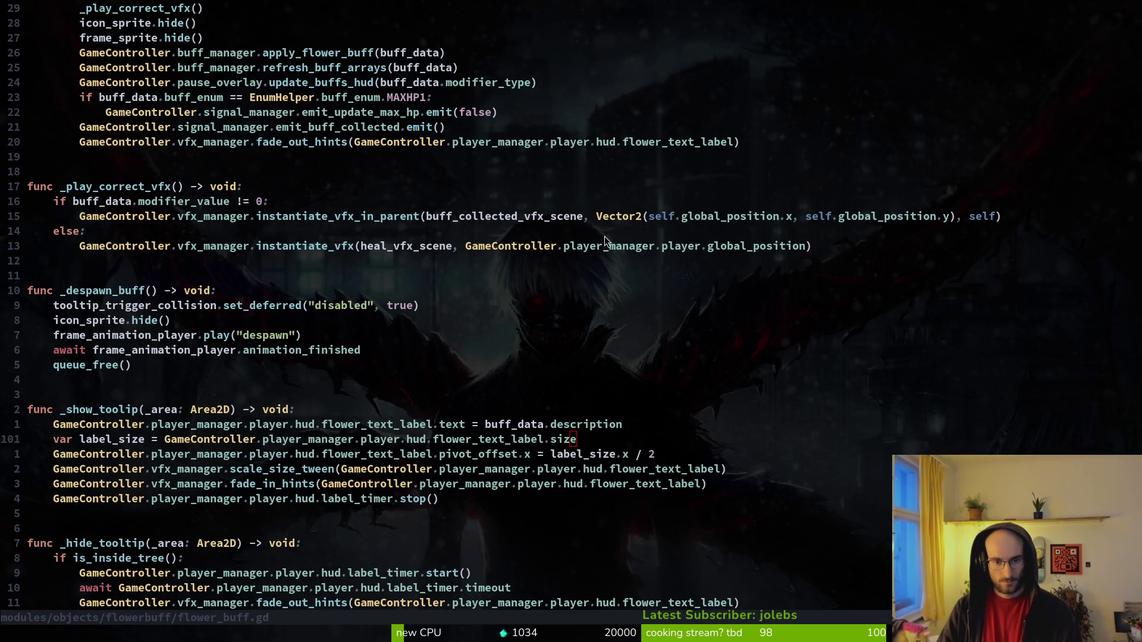
{"action": "key", "text": "F5"}
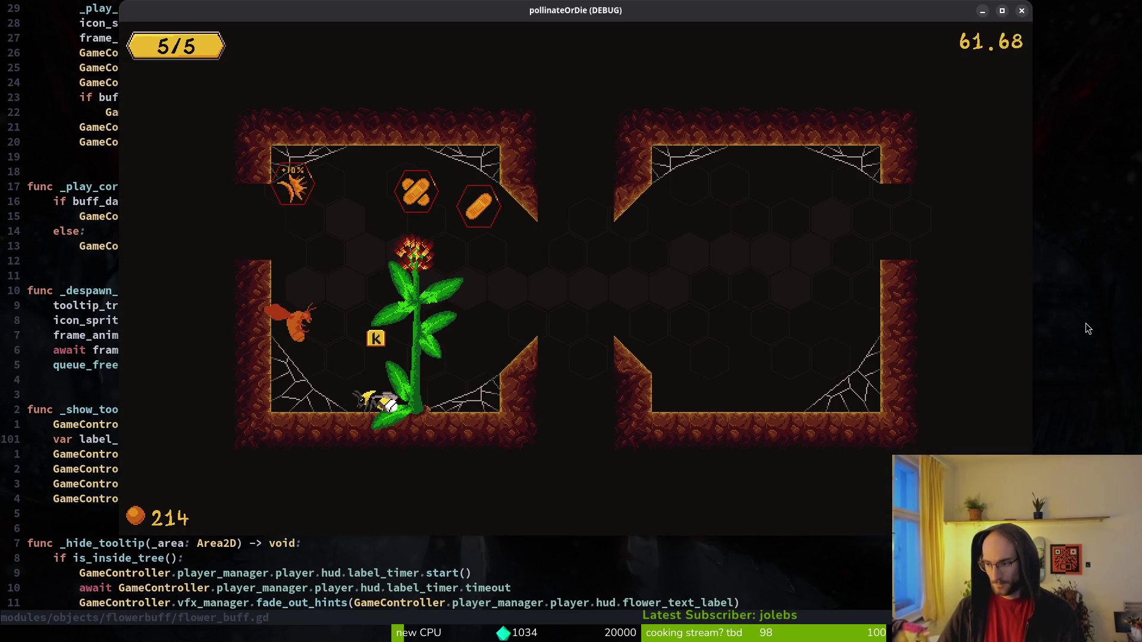
{"action": "key", "text": "alt+Tab"}
{"action": "scroll", "coordinate": [1040, 312], "scroll_direction": "up", "scroll_amount": 10}
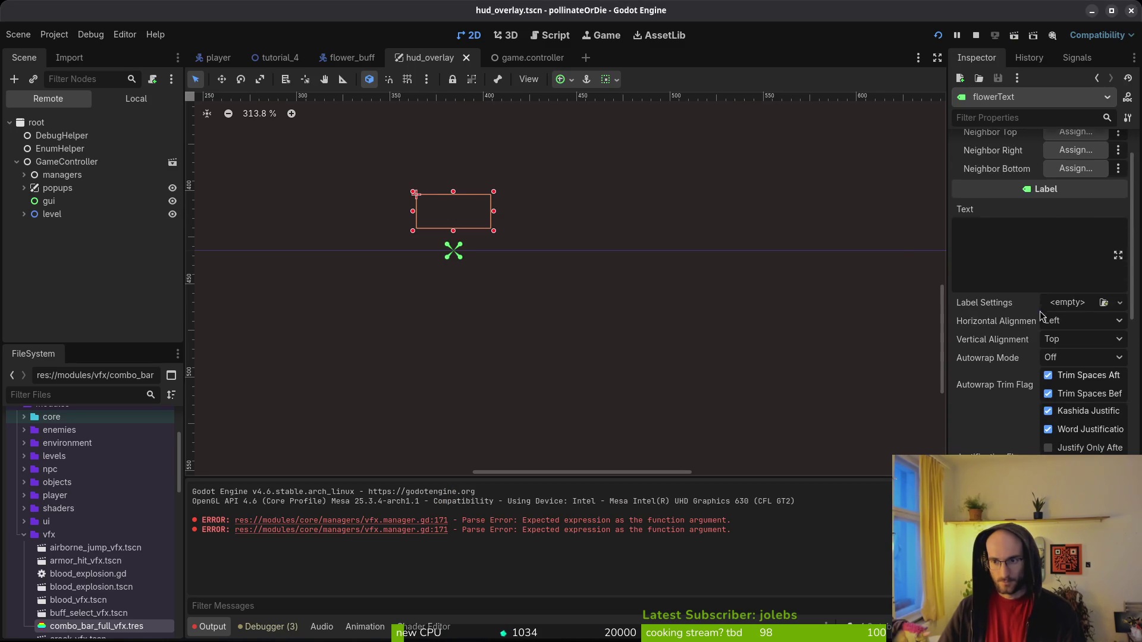
Set flowerText's Label Text to 'increase health by 1', run the game, and return to Neovim.
{"action": "left_click", "coordinate": [990, 309]}
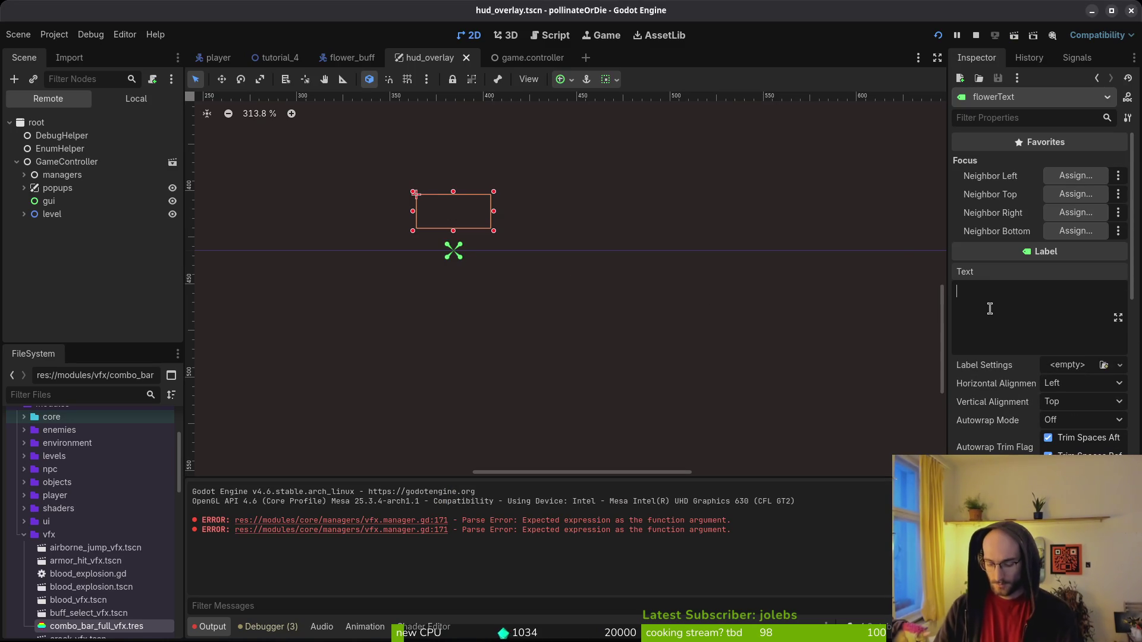
{"action": "type", "text": "incrae"}
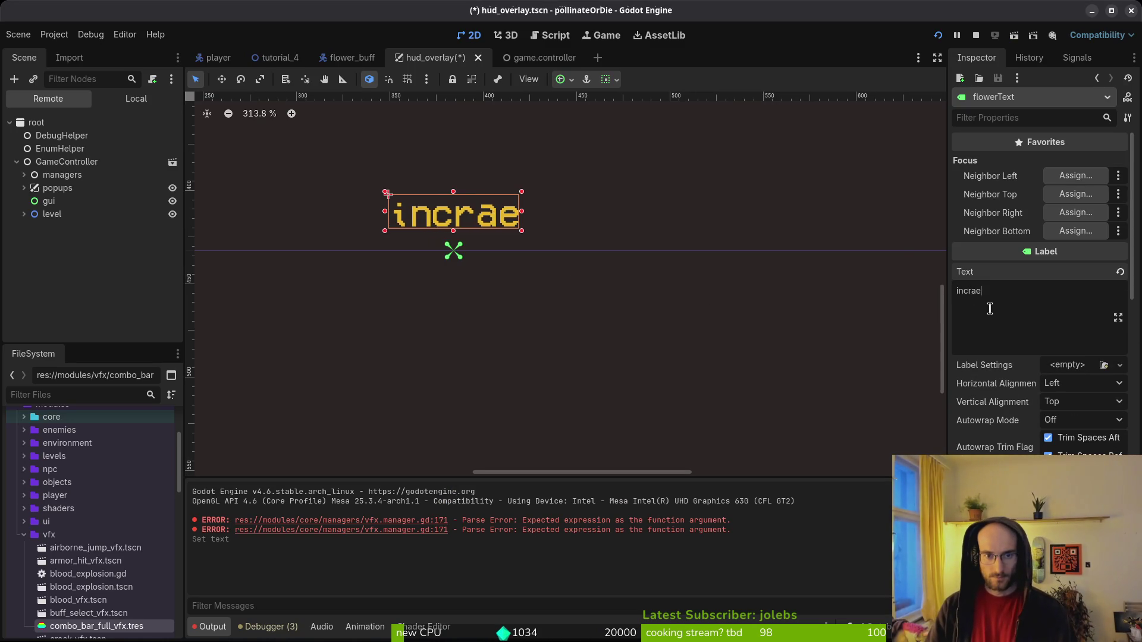
{"action": "key", "text": "BackSpace"}
{"action": "key", "text": "BackSpace"}
{"action": "type", "text": "ease he"}
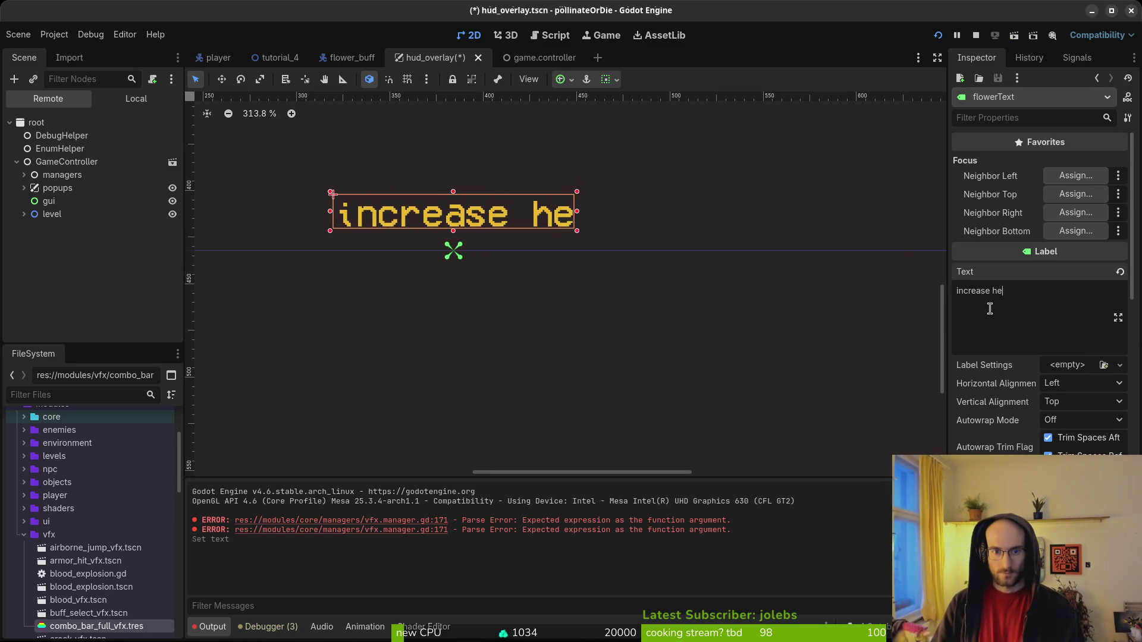
{"action": "type", "text": "alth by 1"}
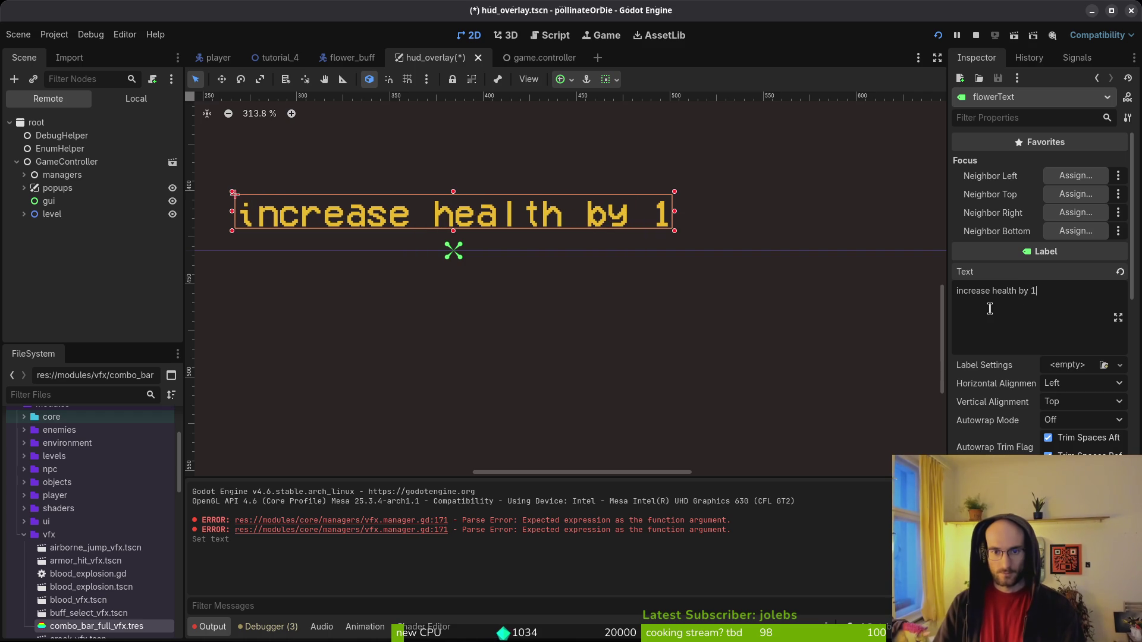
{"action": "scroll", "coordinate": [1035, 391], "scroll_direction": "down", "scroll_amount": 5}
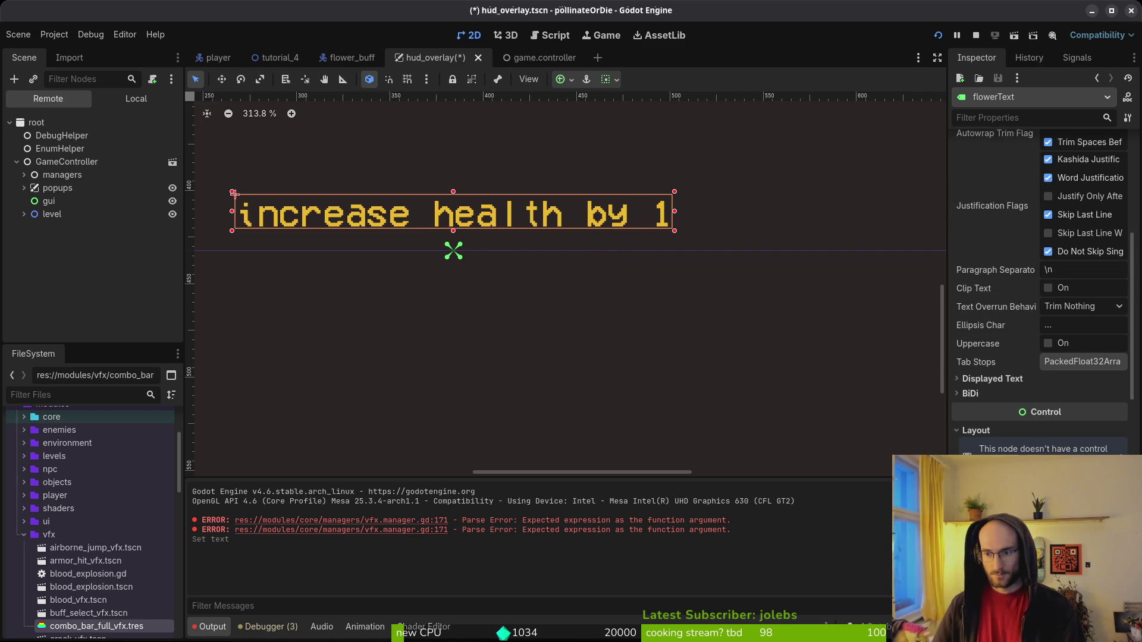
{"action": "scroll", "coordinate": [1039, 297], "scroll_direction": "down", "scroll_amount": 5}
{"action": "key", "text": "alt+Tab"}
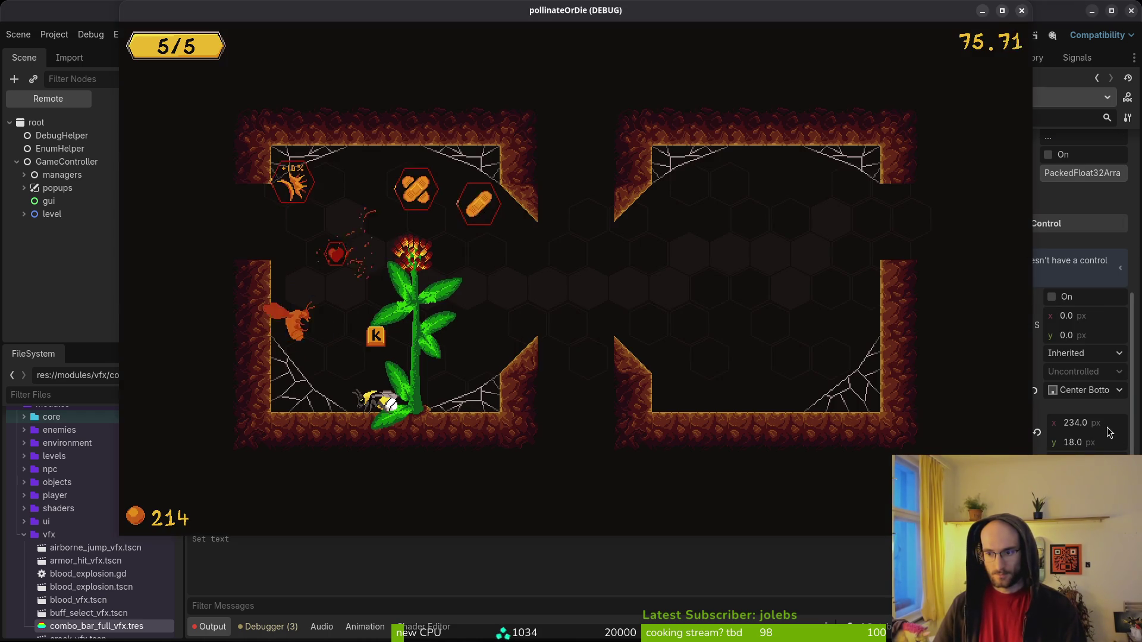
{"action": "key", "text": "alt+Tab"}
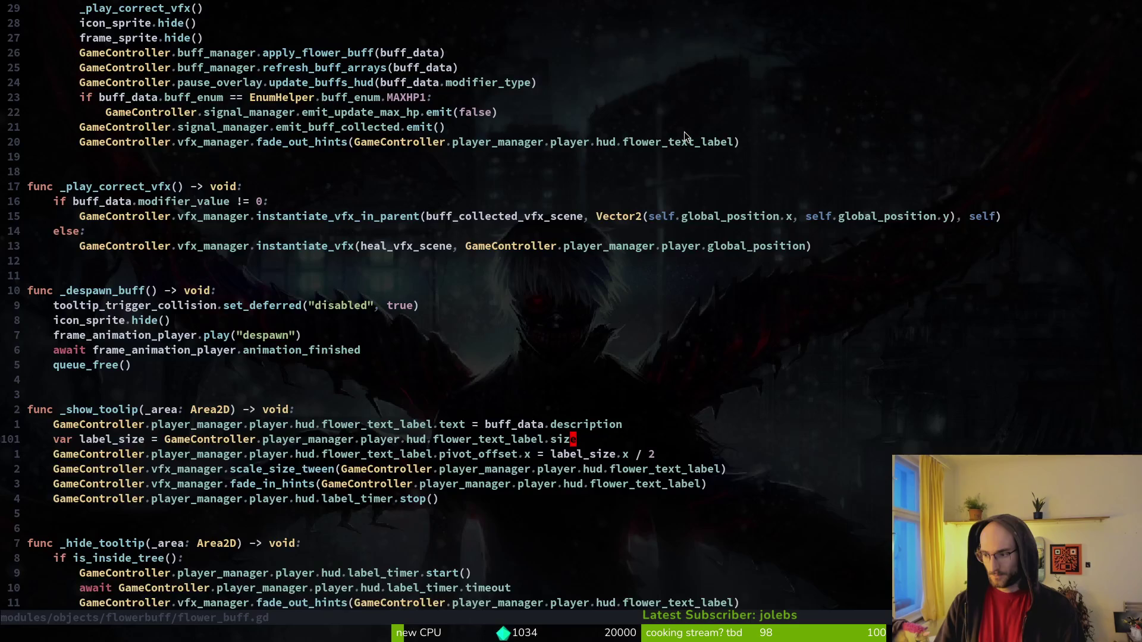
Add an 'if label_size.x / 2 < 250:' check near the pivot_offset line.
{"action": "key", "text": "j"}
{"action": "key", "text": "o"}
{"action": "key", "text": "Escape"}
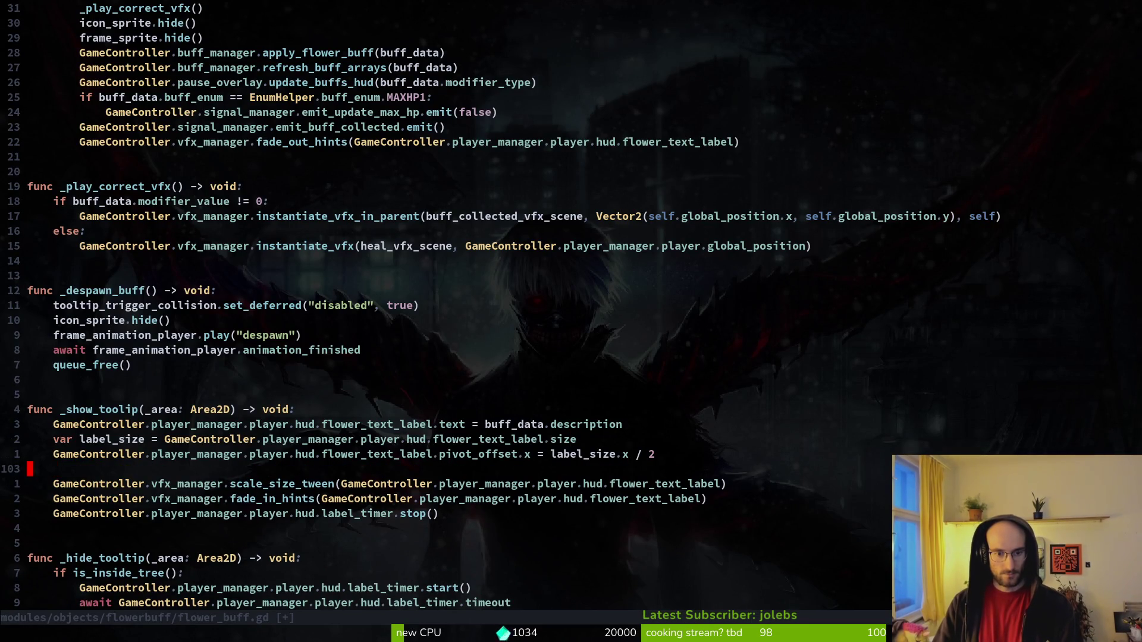
{"action": "key", "text": "k"}
{"action": "key", "text": "O"}
{"action": "type", "text": "if label_size.x / "}
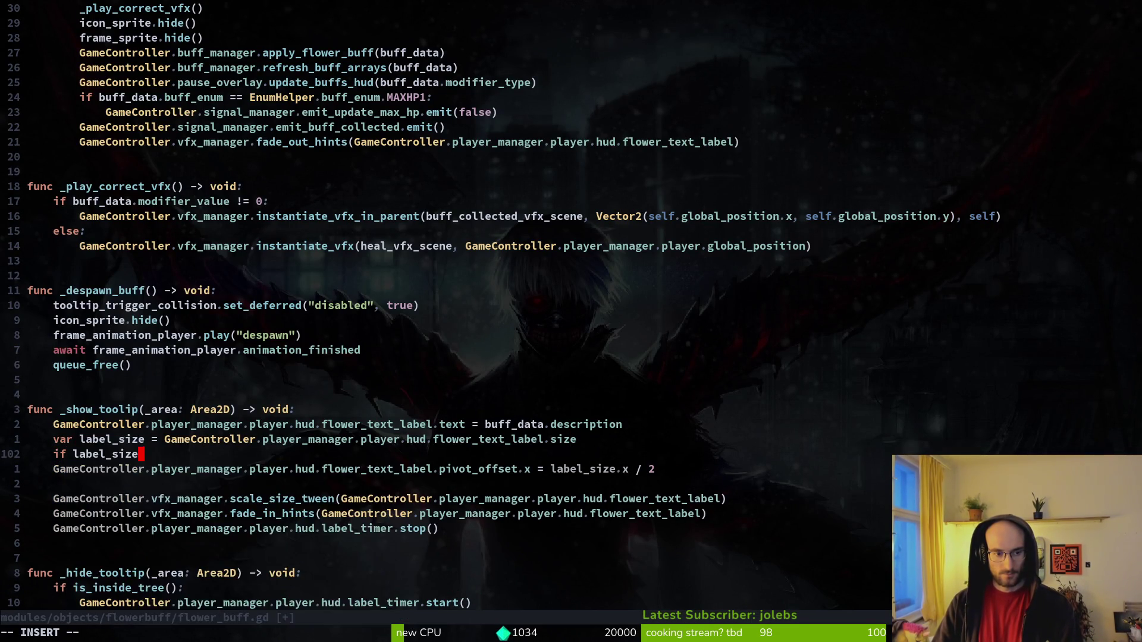
{"action": "type", "text": "2 $"}
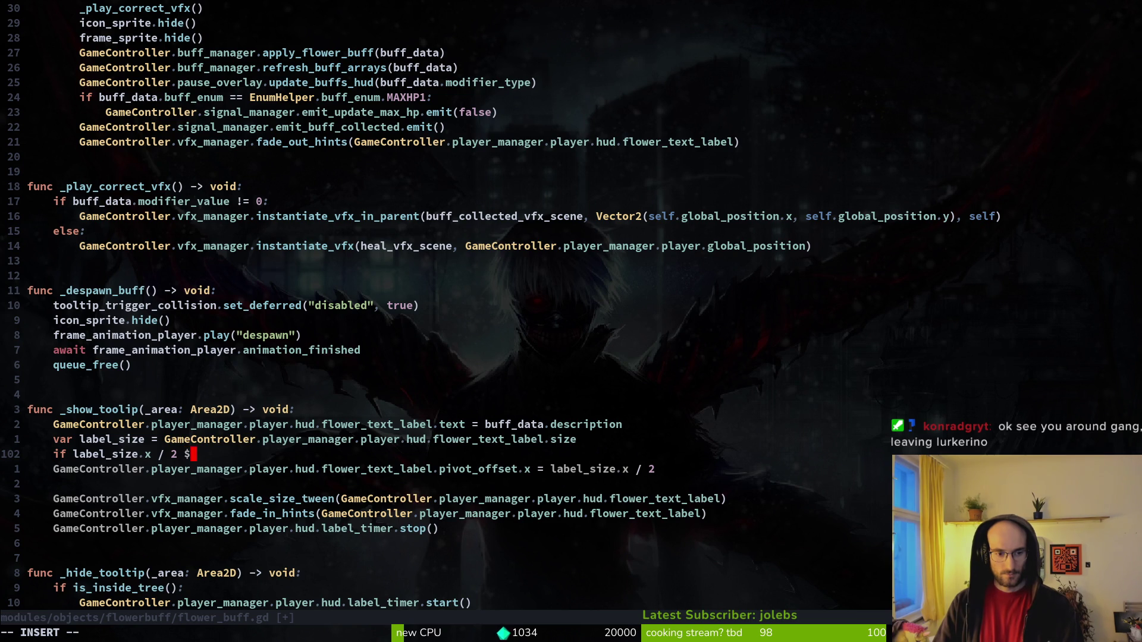
{"action": "key", "text": "BackSpace"}
{"action": "type", "text": "< 250:"}
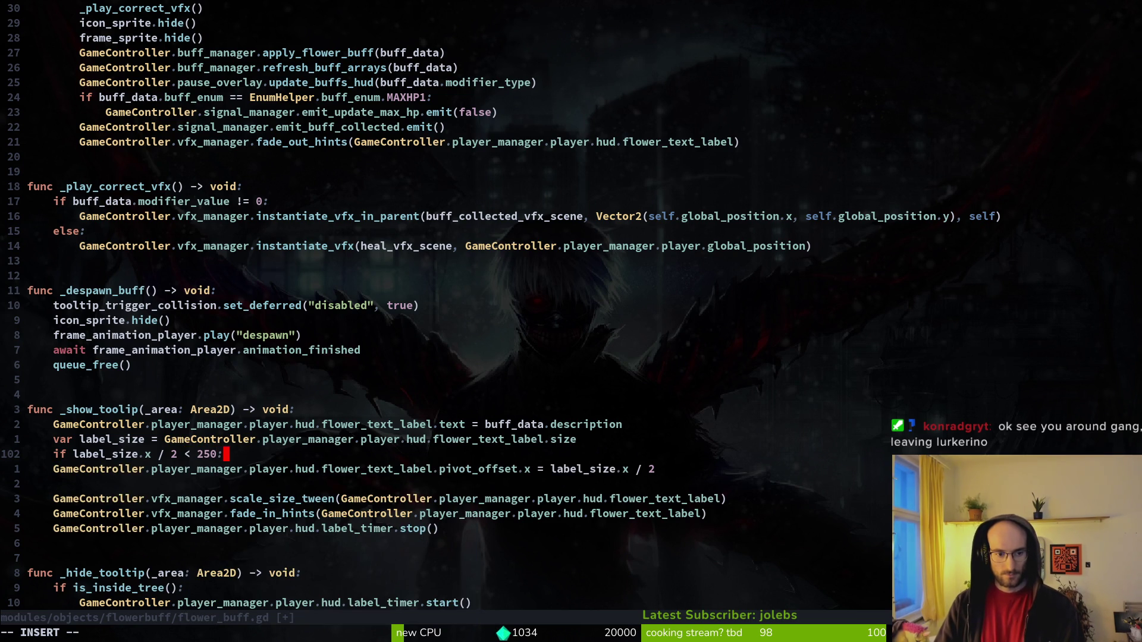
{"action": "key", "text": "Return"}
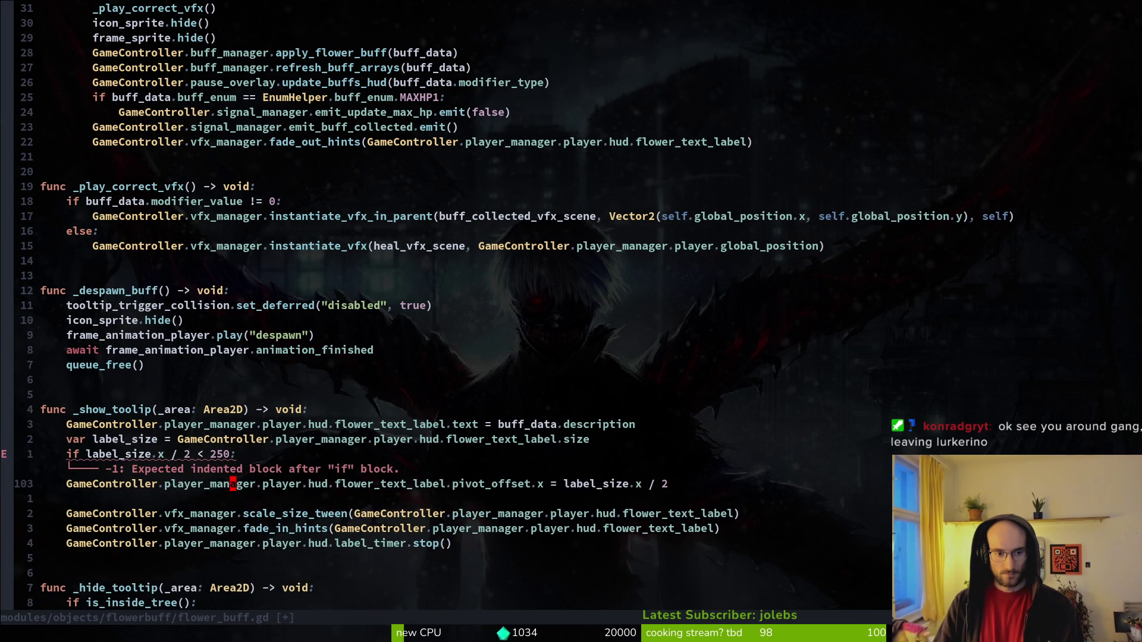
Declare 'var scale_factor: float = 1.0' on the line above the if check.
{"action": "type", "text": "va"}
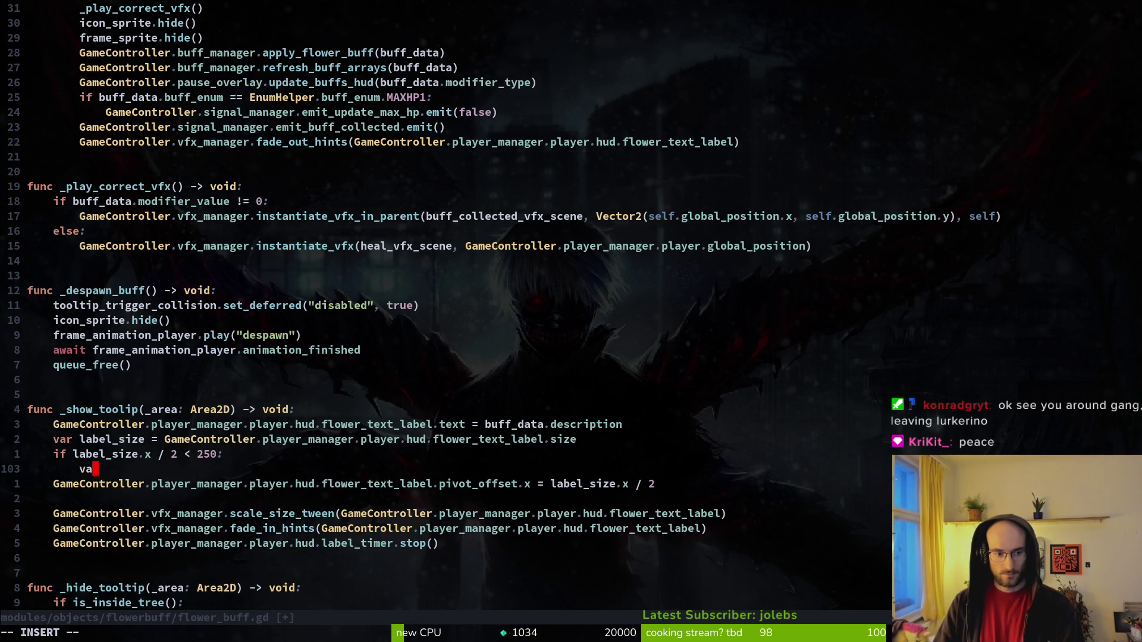
{"action": "key", "text": "alt+k"}
{"action": "type", "text": "r sca"}
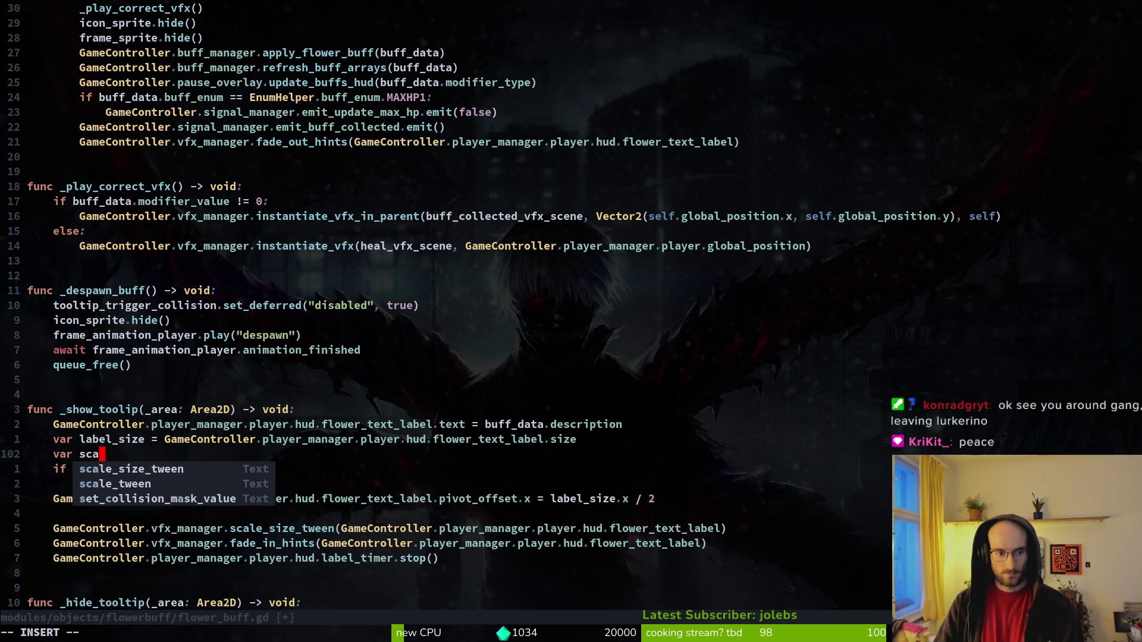
{"action": "type", "text": "le_factor"}
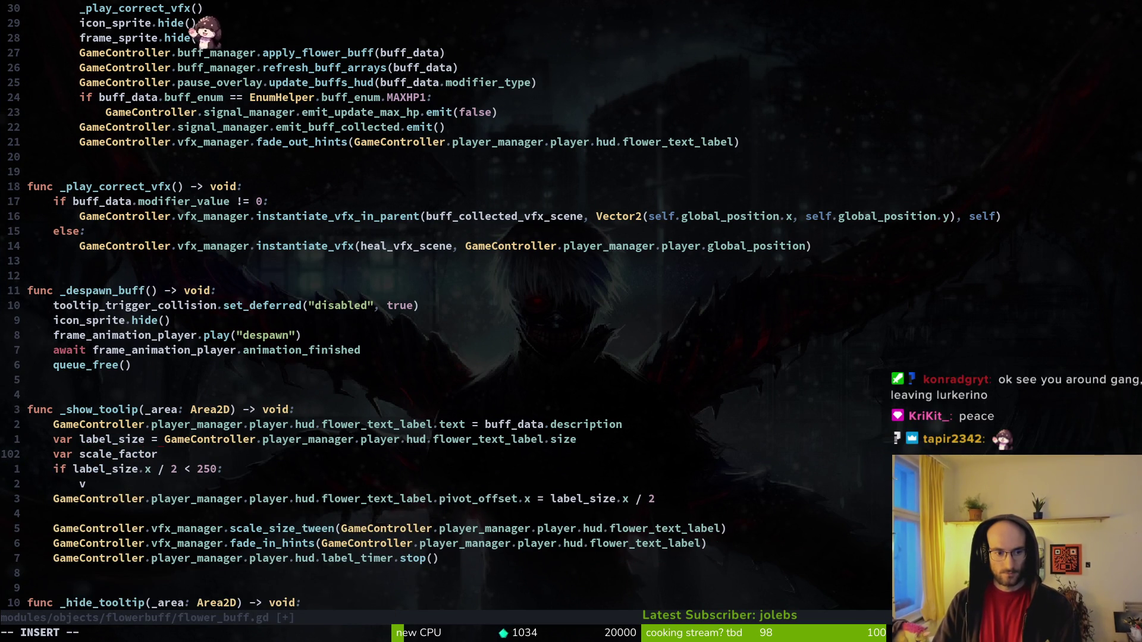
{"action": "type", "text": ": e"}
{"action": "key", "text": "BackSpace"}
{"action": "key", "text": "BackSpace"}
{"action": "type", "text": "Ve"}
{"action": "key", "text": "BackSpace"}
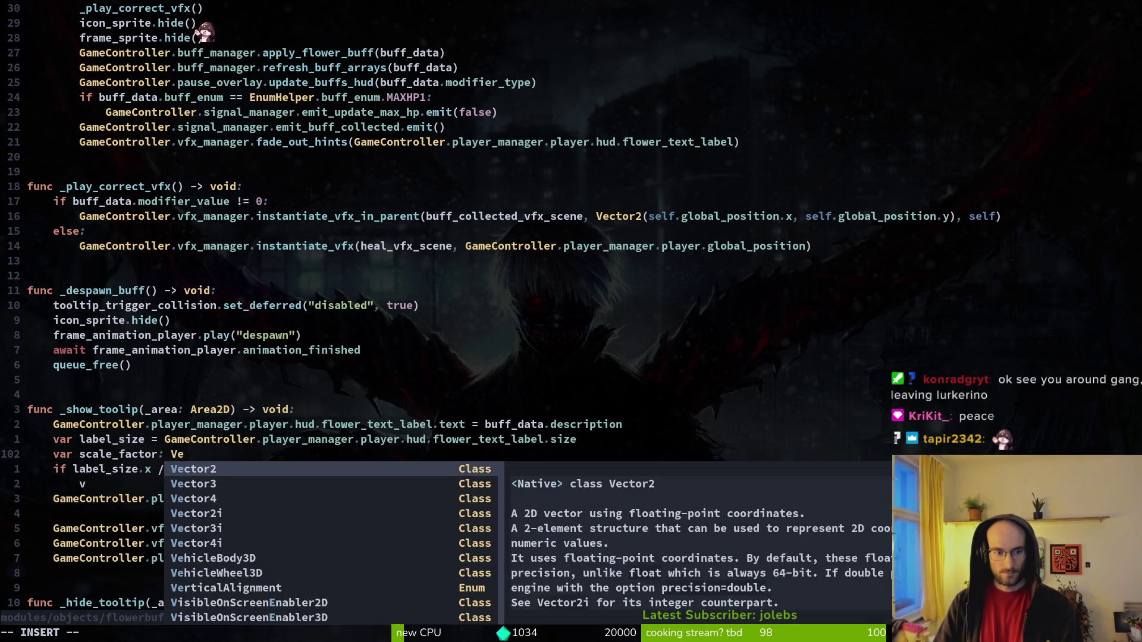
{"action": "key", "text": "BackSpace"}
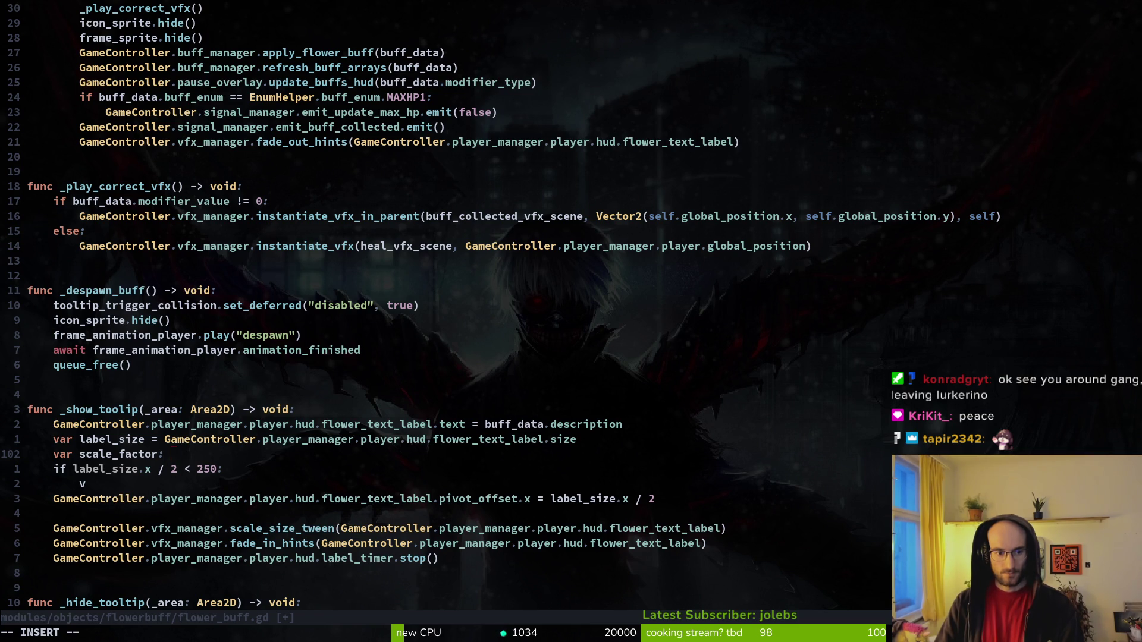
{"action": "type", "text": " float"}
{"action": "key", "text": "Escape"}
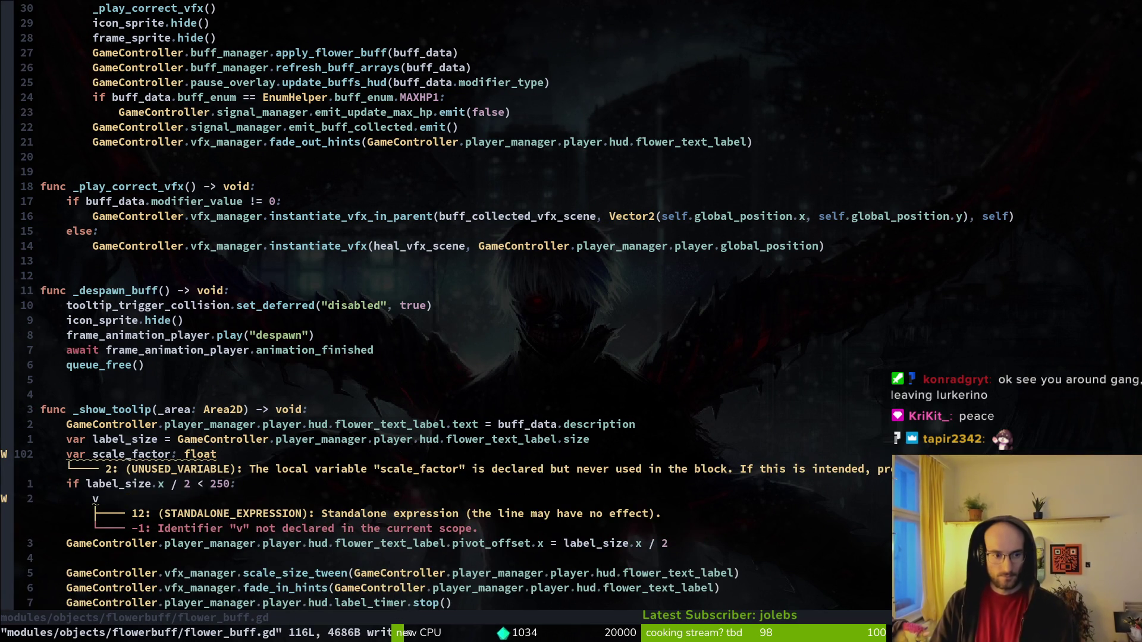
{"action": "key", "text": "ctrl+e"}
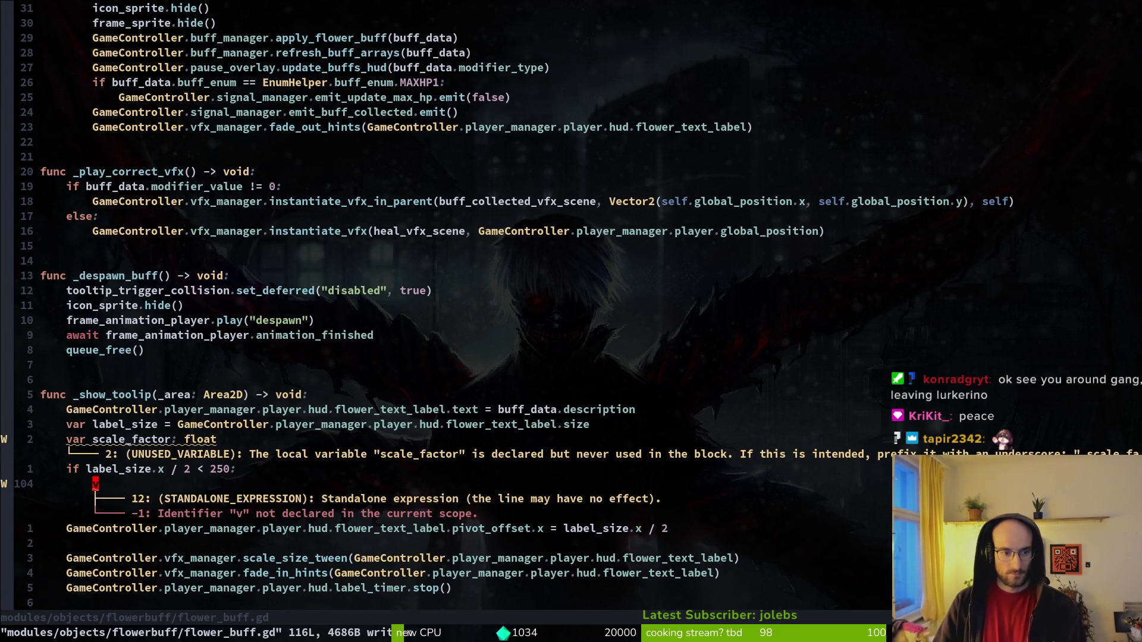
{"action": "type", "text": "at = "}
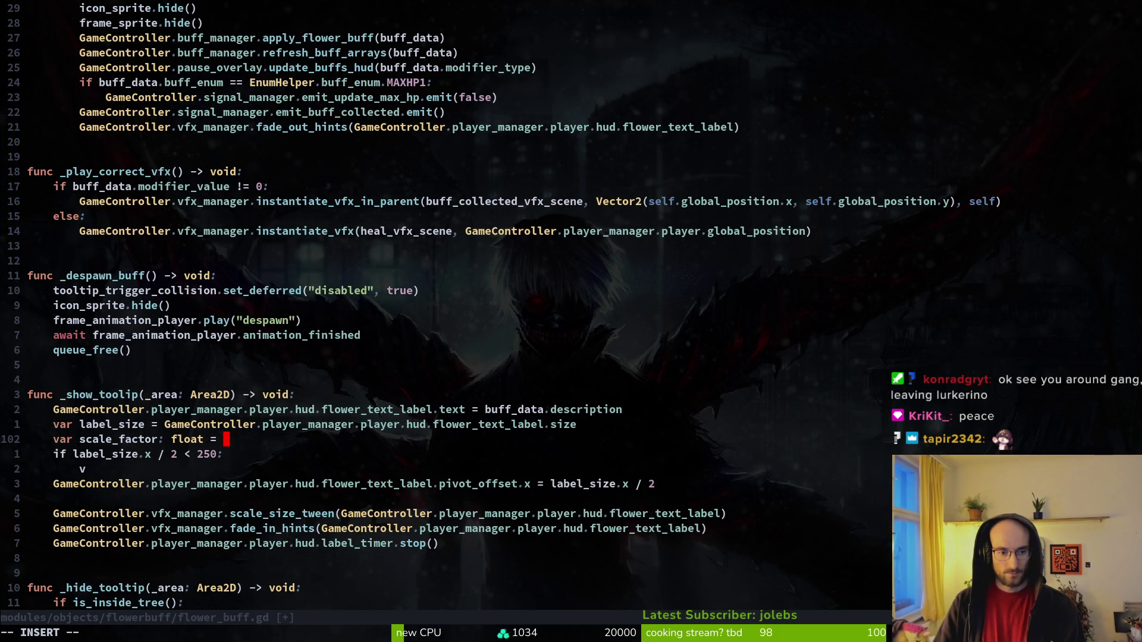
{"action": "type", "text": "1.0"}
Default scale_factor to 1.0 and replace the stray v line with `scale_factor = 1.1`.
{"action": "key", "text": "Escape"}
{"action": "key", "text": "j"}
{"action": "key", "text": "j"}
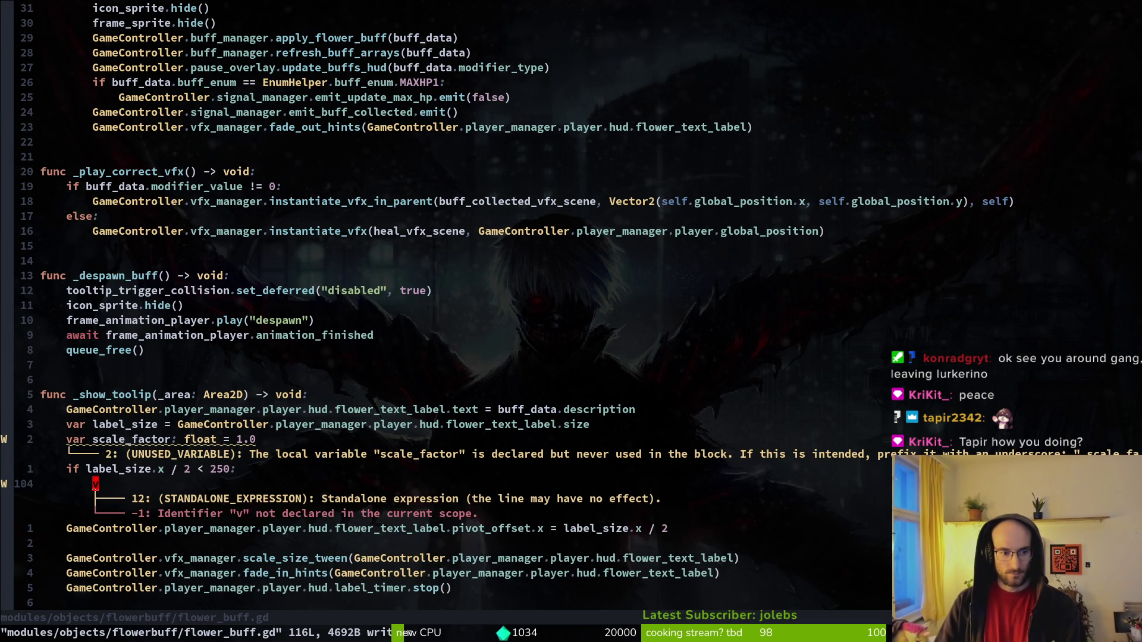
{"action": "key", "text": "c"}
{"action": "key", "text": "c"}
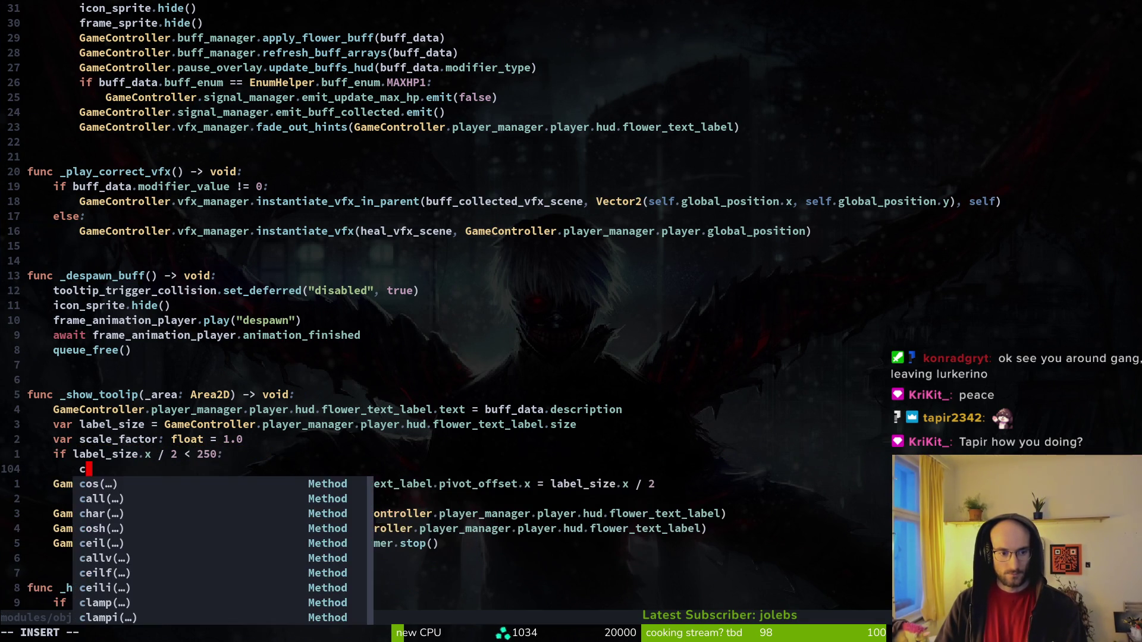
{"action": "type", "text": "scale_factor = "}
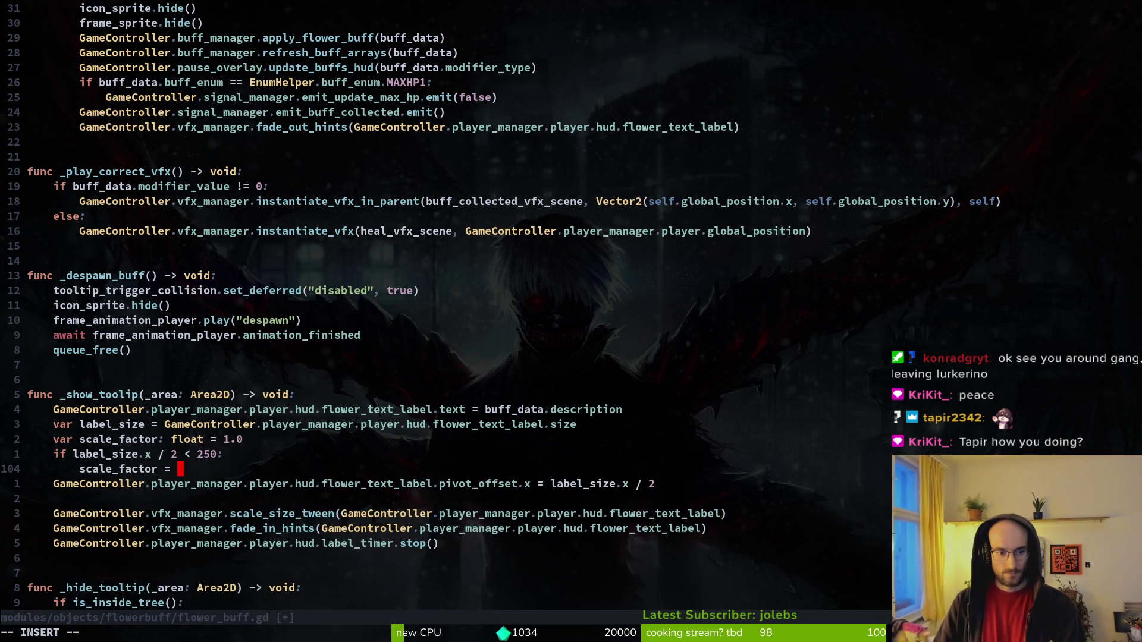
{"action": "type", "text": "1.2"}
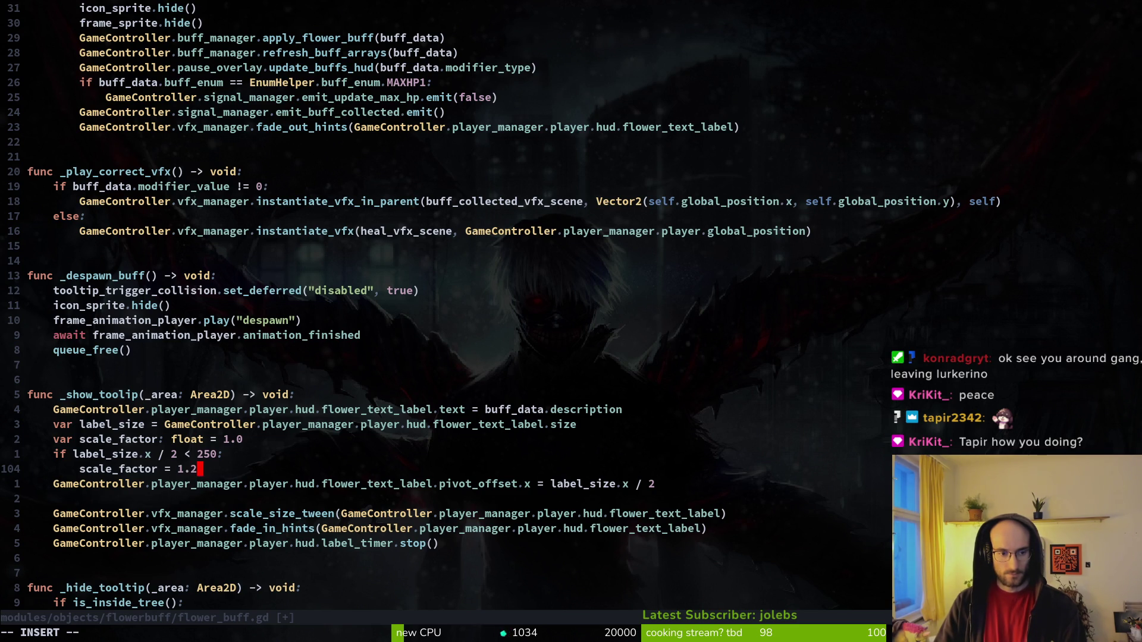
{"action": "key", "text": "Escape"}
{"action": "key", "text": "s"}
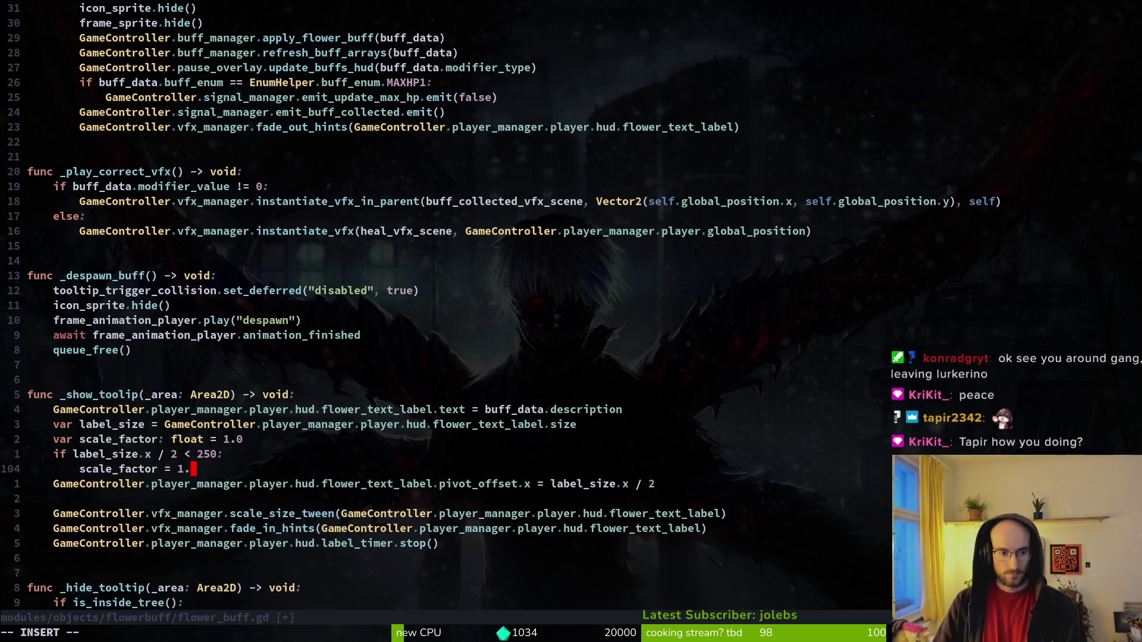
{"action": "key", "text": "Escape"}
Add an `else:` branch and copy the `scale_factor = 1.1` line beneath it.
{"action": "type", "text": "oesle"}
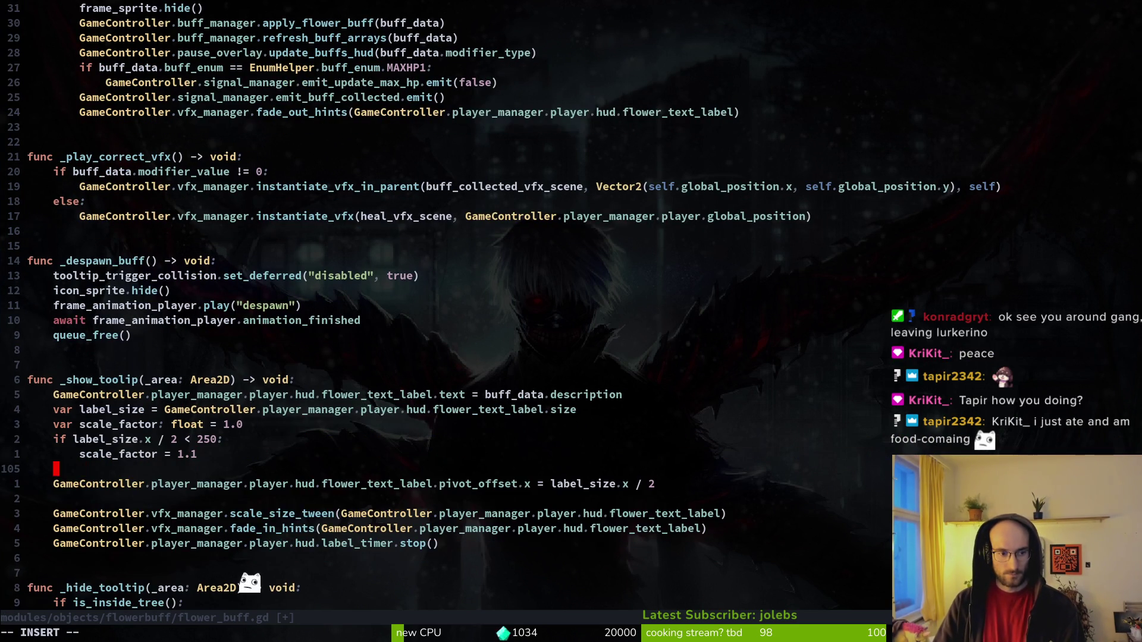
{"action": "key", "text": "ctrl+w"}
{"action": "type", "text": "else"}
{"action": "key", "text": "Escape"}
{"action": "key", "text": "k"}
{"action": "key", "text": "shift+v"}
{"action": "key", "text": "y"}
{"action": "key", "text": "j"}
{"action": "key", "text": "p"}
Trim the trailing space after else, change the copied value to 1.05, and save.
{"action": "key", "text": "k"}
{"action": "key", "text": "A"}
{"action": "key", "text": "BackSpace"}
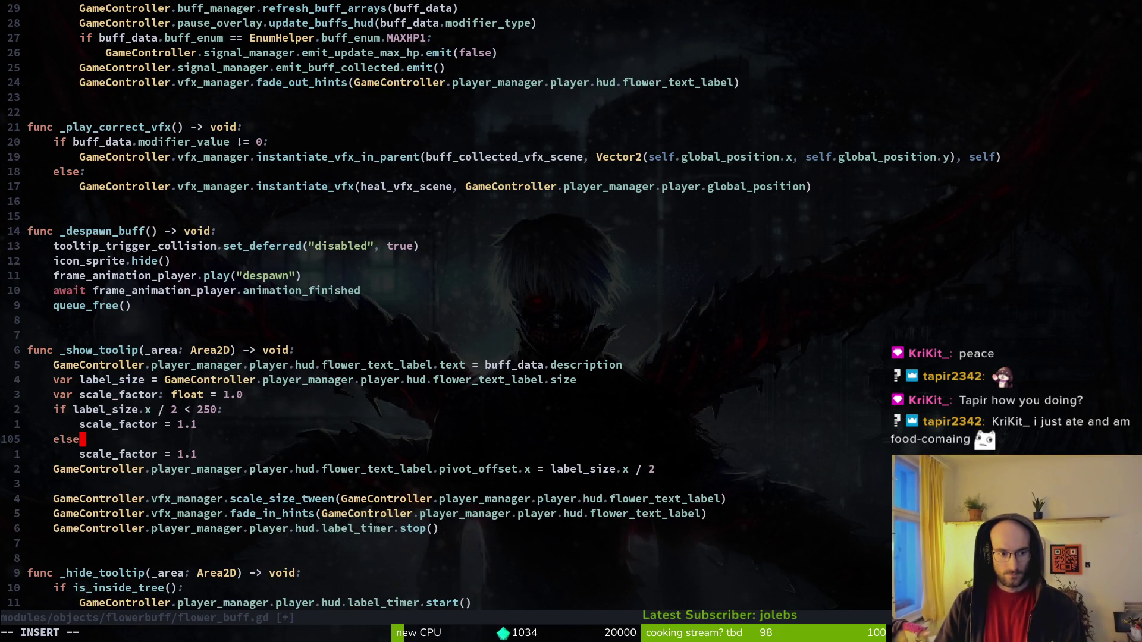
{"action": "key", "text": "Escape"}
{"action": "type", "text": "js0"}
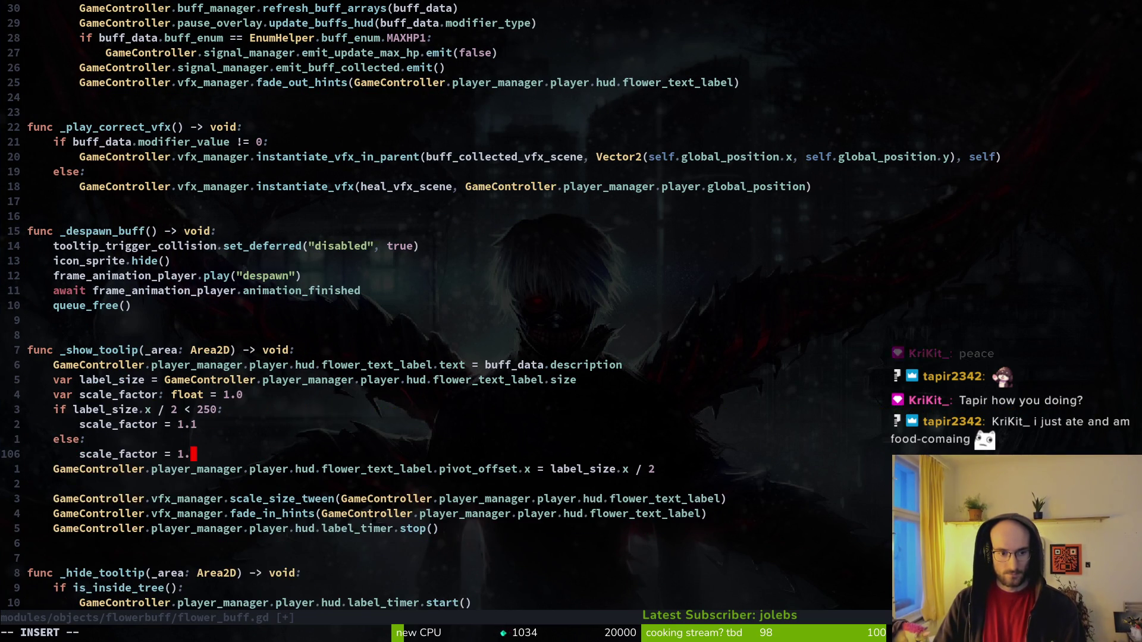
{"action": "key", "text": "Escape"}
{"action": "type", "text": ":w"}
{"action": "key", "text": "Return"}
{"action": "key", "text": "j"}
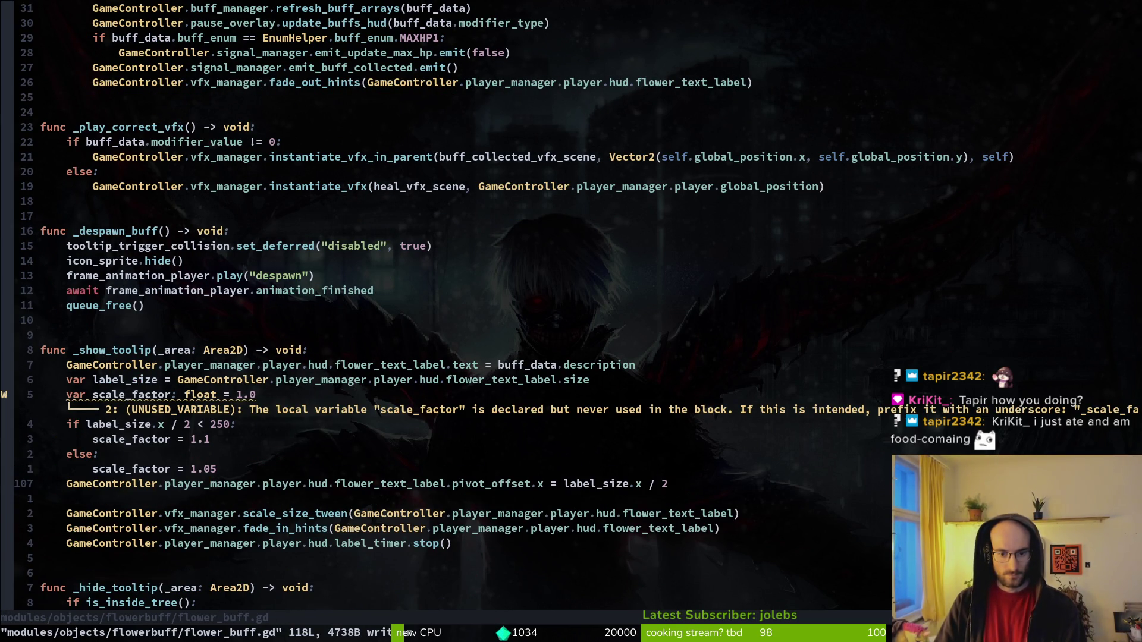
Delete the blank line before the scale_size_tween call and save the script.
{"action": "key", "text": "j"}
{"action": "key", "text": "d"}
{"action": "key", "text": "d"}
{"action": "type", "text": ":w"}
{"action": "key", "text": "Return"}
{"action": "key", "text": "k"}
{"action": "key", "text": "k"}
{"action": "key", "text": "k"}
{"action": "key", "text": "j"}
{"action": "key", "text": "j"}
{"action": "key", "text": "j"}
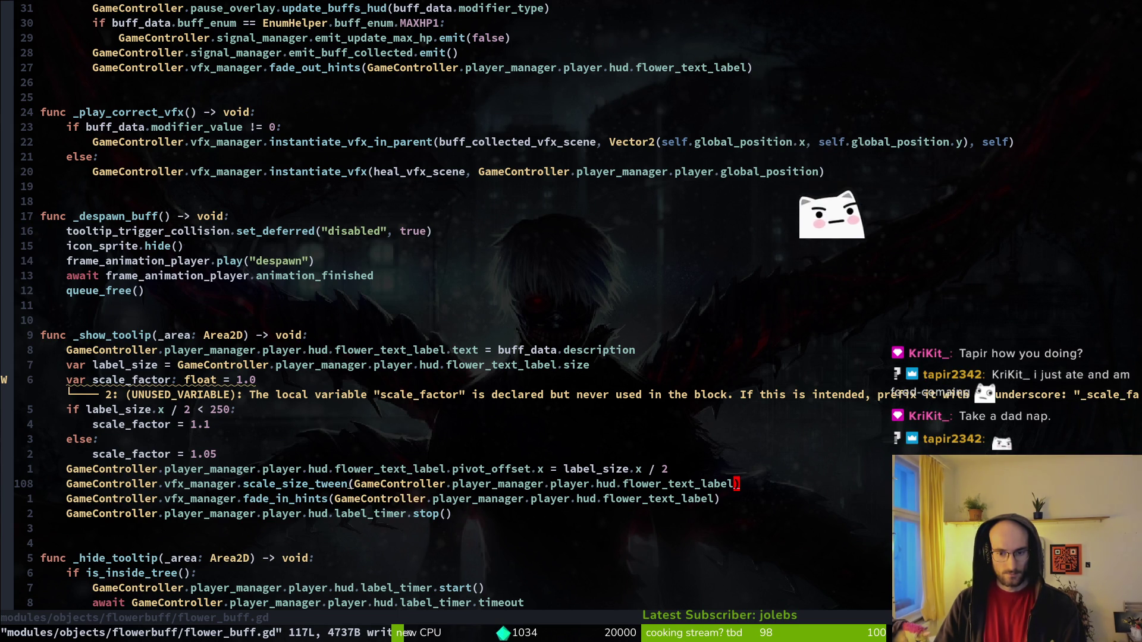
Add `Vector2(scale_factor, scale_factor)` as scale_size_tween's second argument and save.
{"action": "key", "text": "f"}
{"action": "key", "text": "parenright"}
{"action": "type", "text": "i, Vector2("}
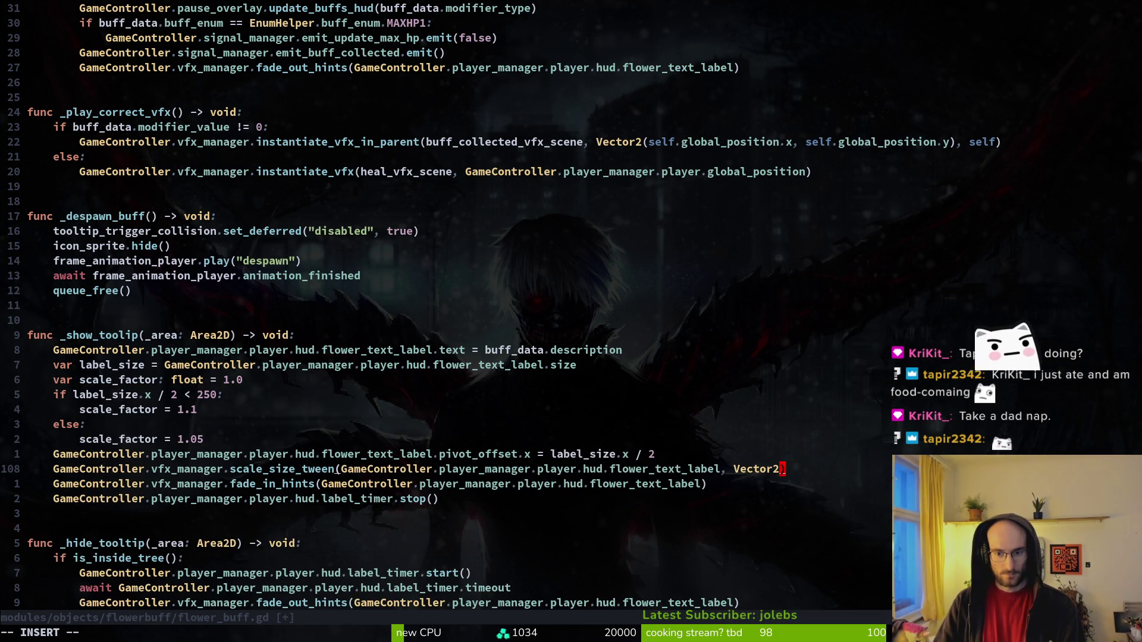
{"action": "type", "text": "scale_factor"}
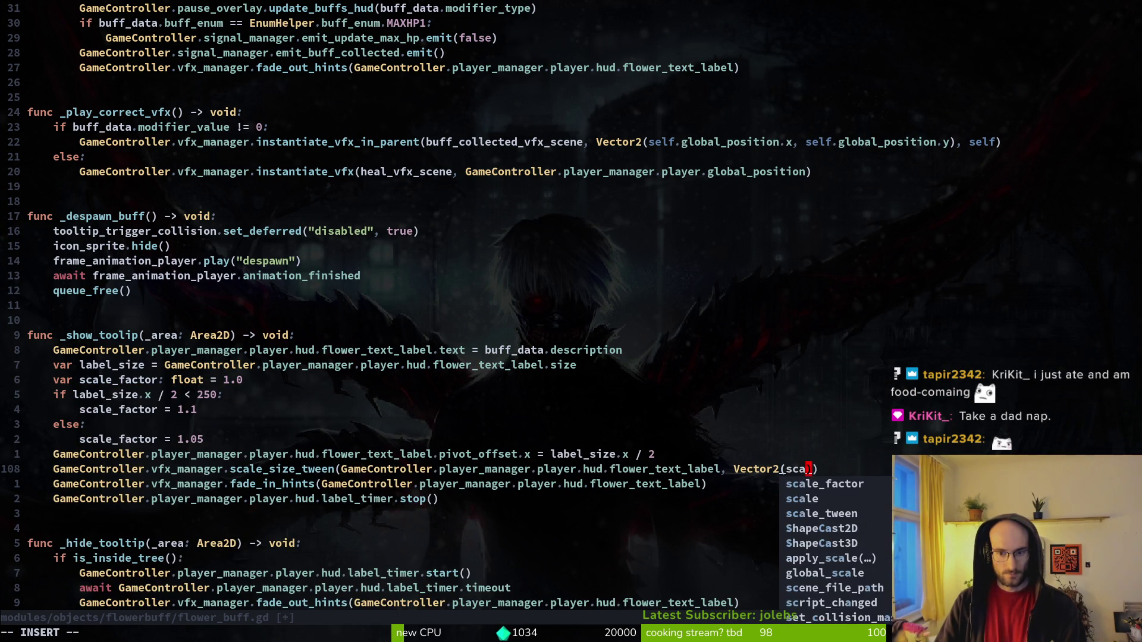
{"action": "type", "text": "scale_factor, sc"}
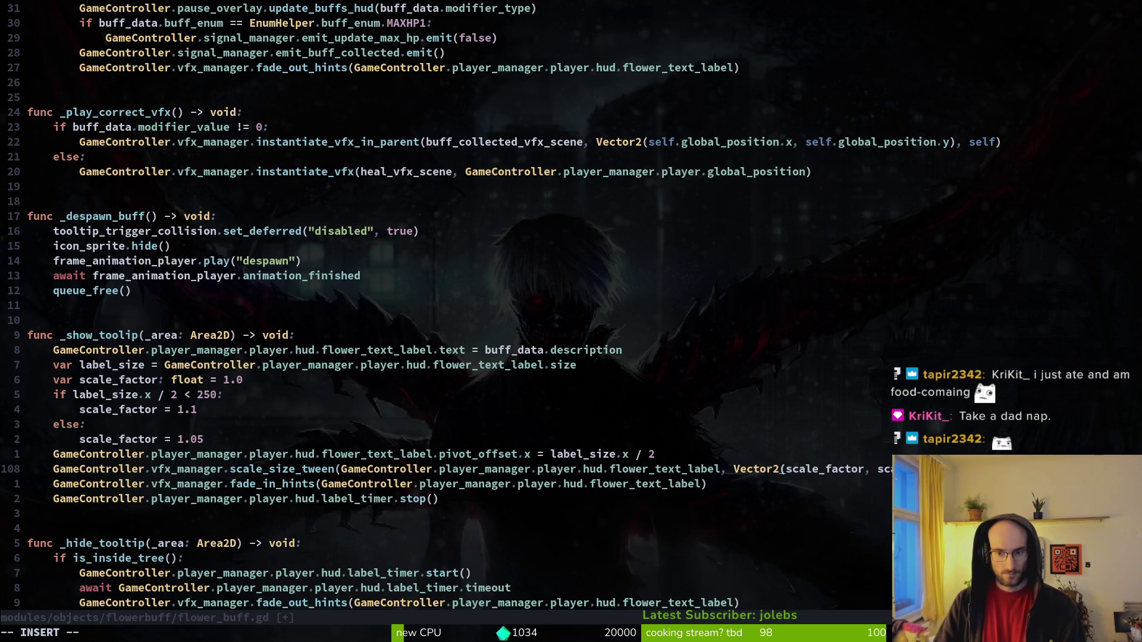
{"action": "key", "text": "Return"}
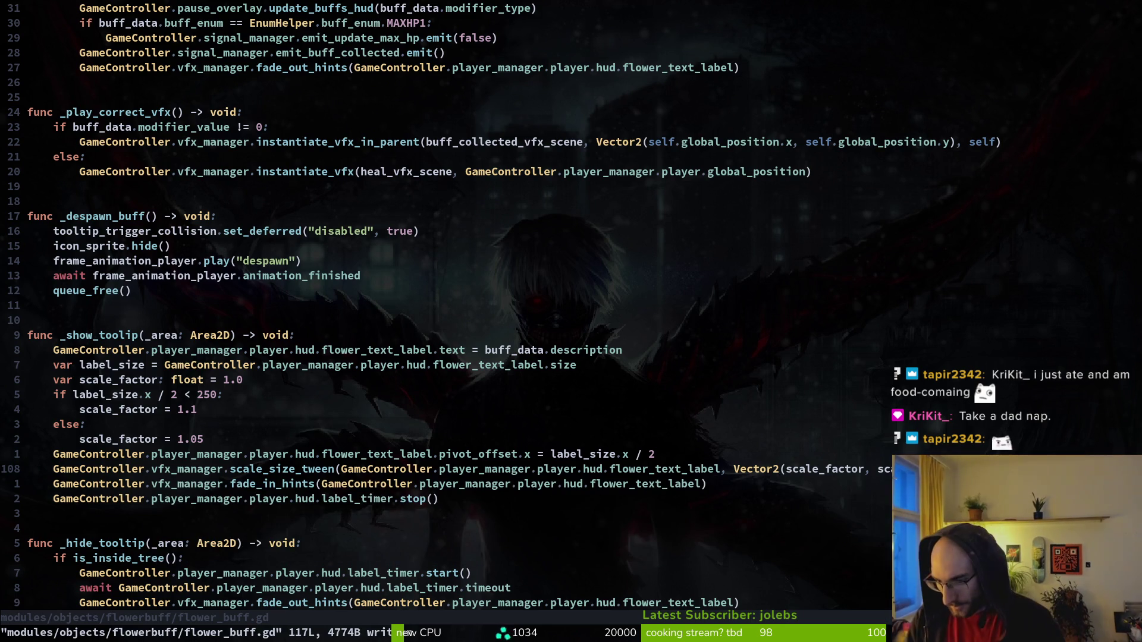
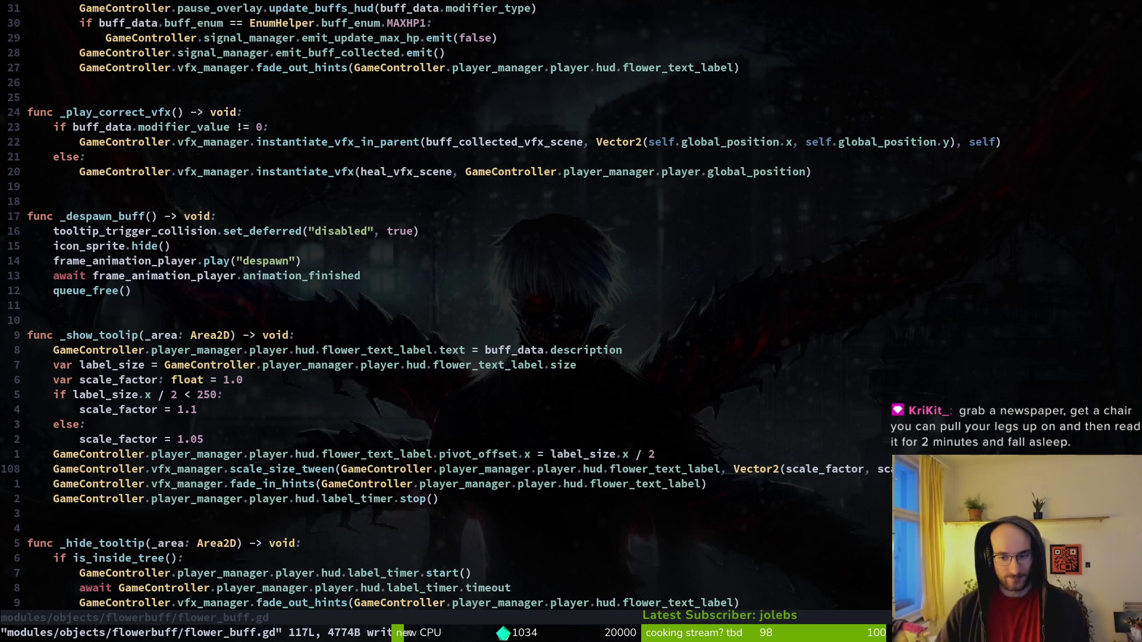
Inspect scale_size_tween in vfx_manager.gd, return to flower_buff.gd, and run the game.
{"action": "key", "text": "k"}
{"action": "key", "text": "k"}
{"action": "key", "text": "k"}
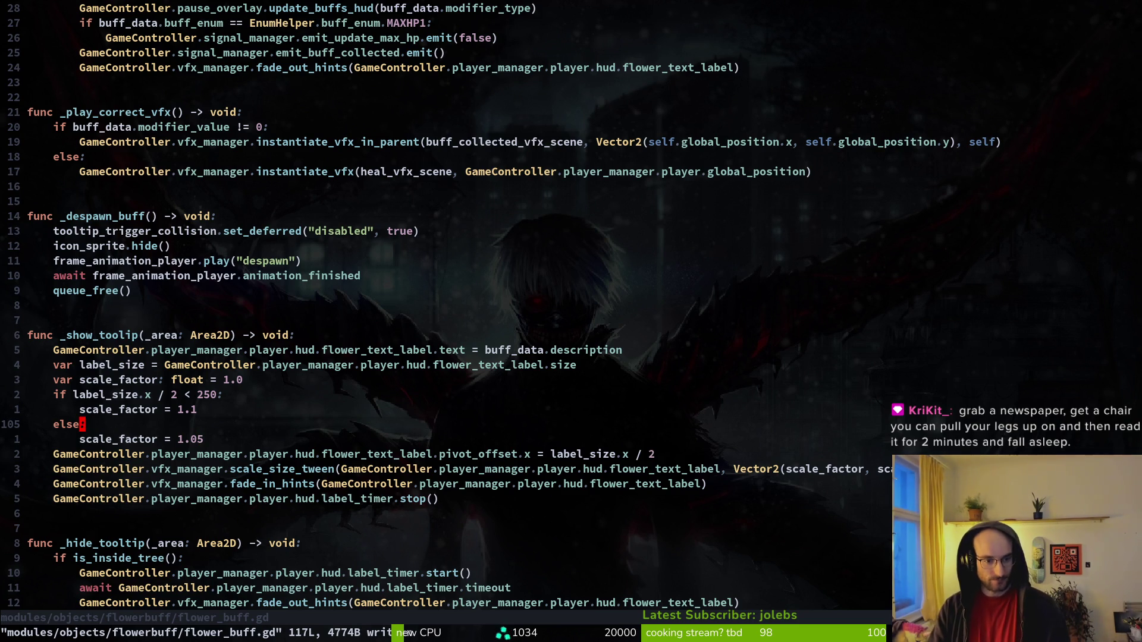
{"action": "key", "text": "j"}
{"action": "key", "text": "j"}
{"action": "key", "text": "ctrl+o"}
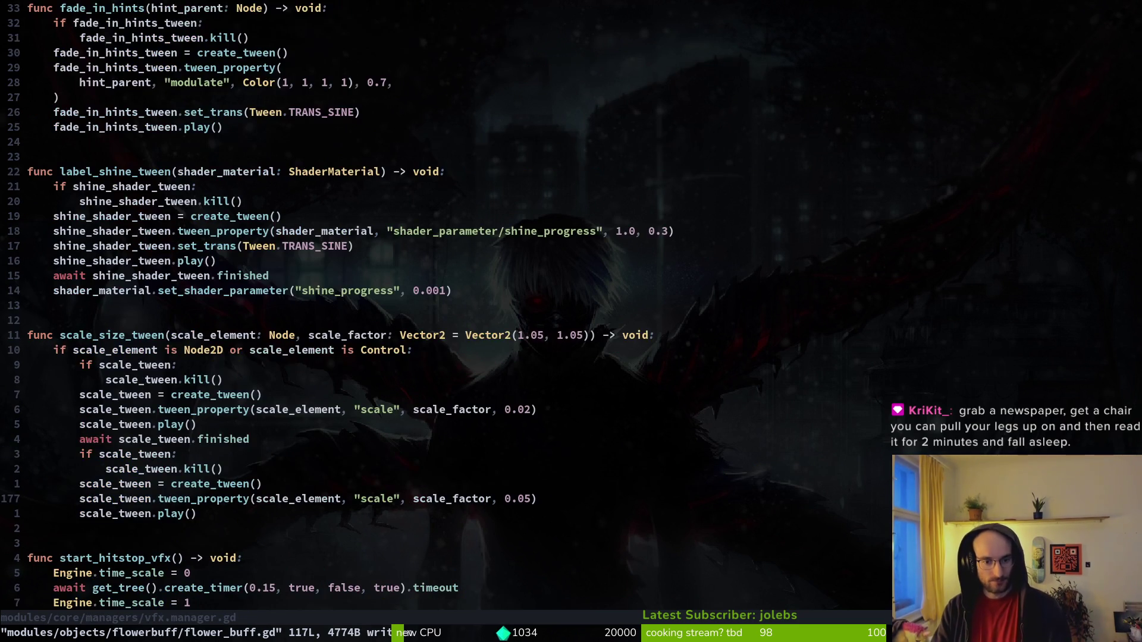
{"action": "key", "text": "ctrl+o"}
{"action": "key", "text": "ctrl+i"}
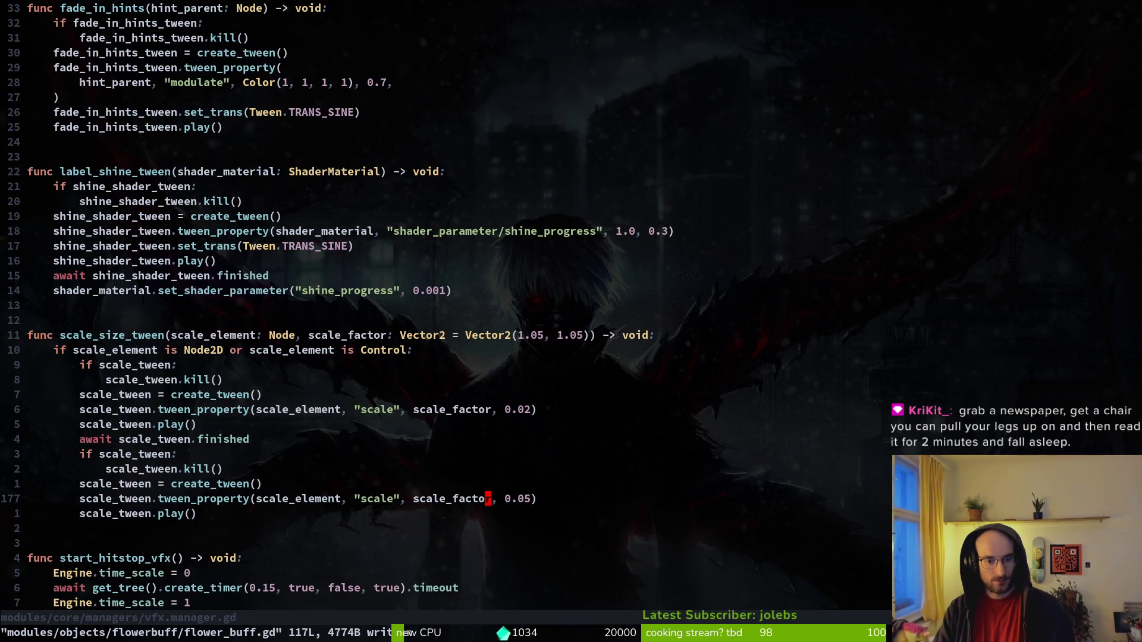
{"action": "key", "text": "ctrl+o"}
{"action": "key", "text": "F5"}
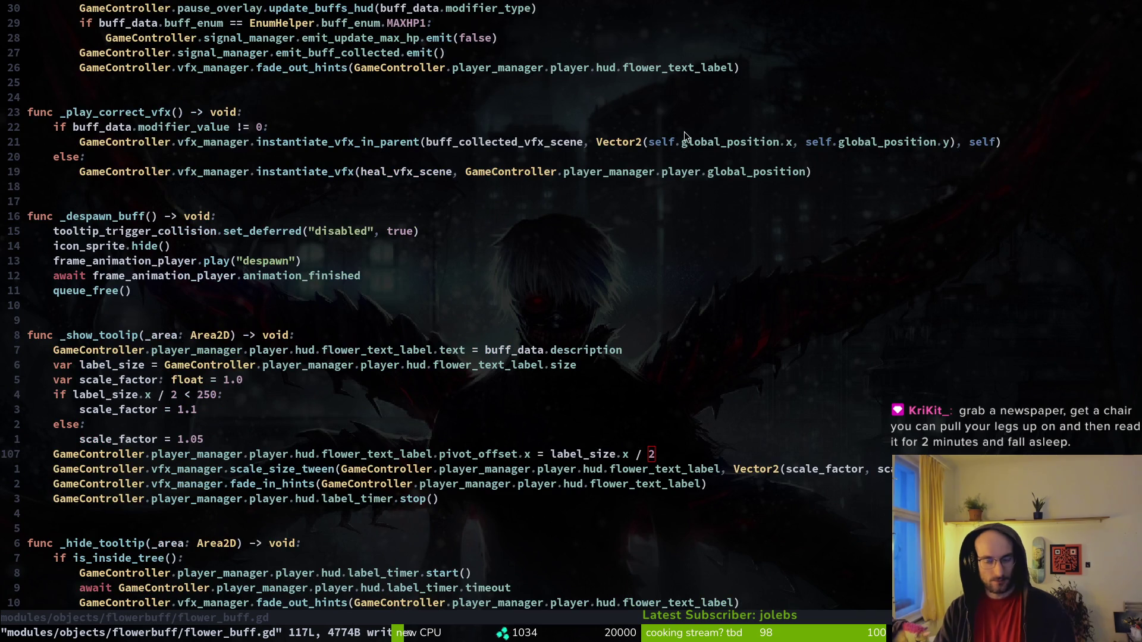
Raise the 1.1 short-tooltip scale_factor in flower_buff.gd, save with :w, and relaunch the game.
{"action": "key", "text": "alt+F4"}
{"action": "key", "text": "k"}
{"action": "key", "text": "k"}
{"action": "key", "text": "k"}
{"action": "key", "text": "a"}
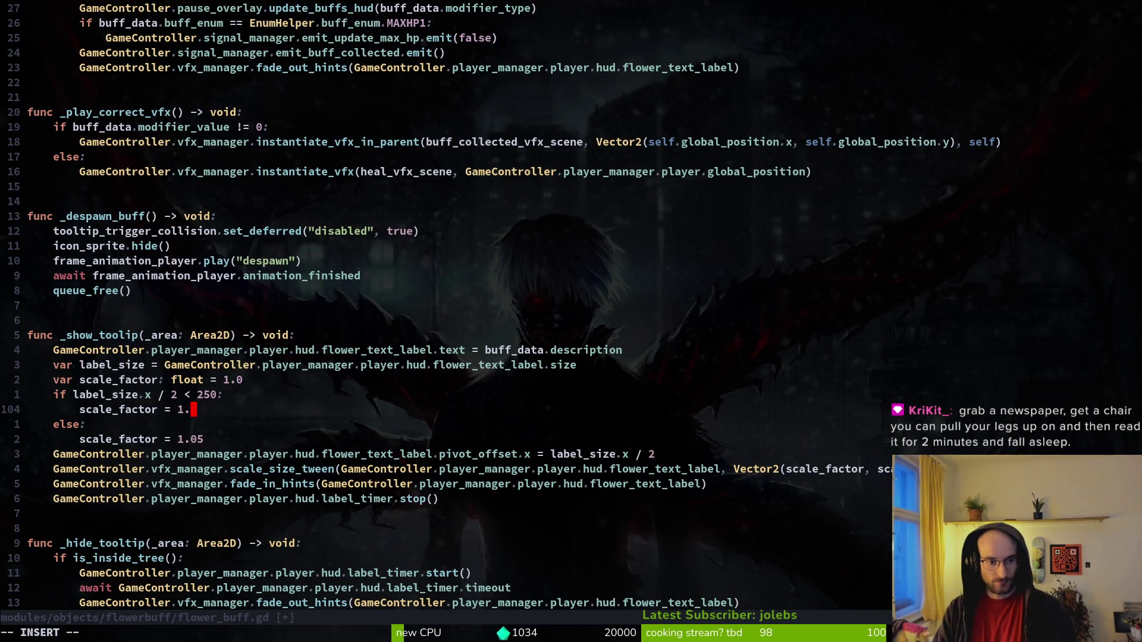
{"action": "key", "text": "Escape"}
{"action": "type", "text": ":w"}
{"action": "key", "text": "Return"}
{"action": "key", "text": "F5"}
{"action": "key", "text": "alt+F4"}
{"action": "key", "text": "F5"}
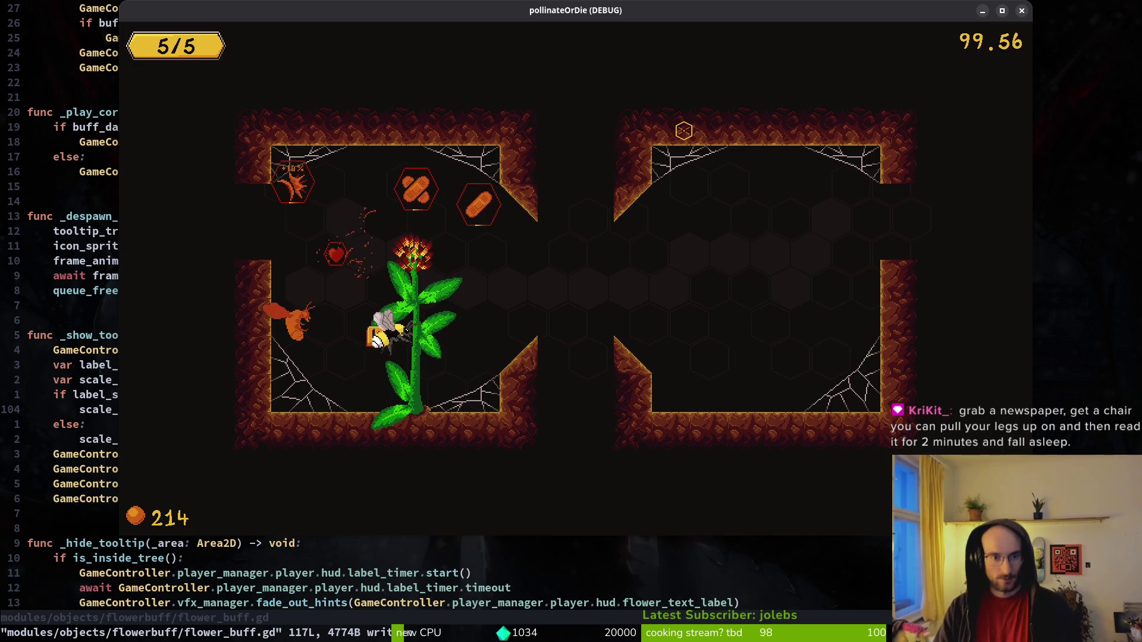
Fly the bee over the heal pickup and the +10% smash buff to check tooltip size.
{"action": "key", "text": "w"}
{"action": "key", "text": "d"}
{"action": "key", "text": "a"}
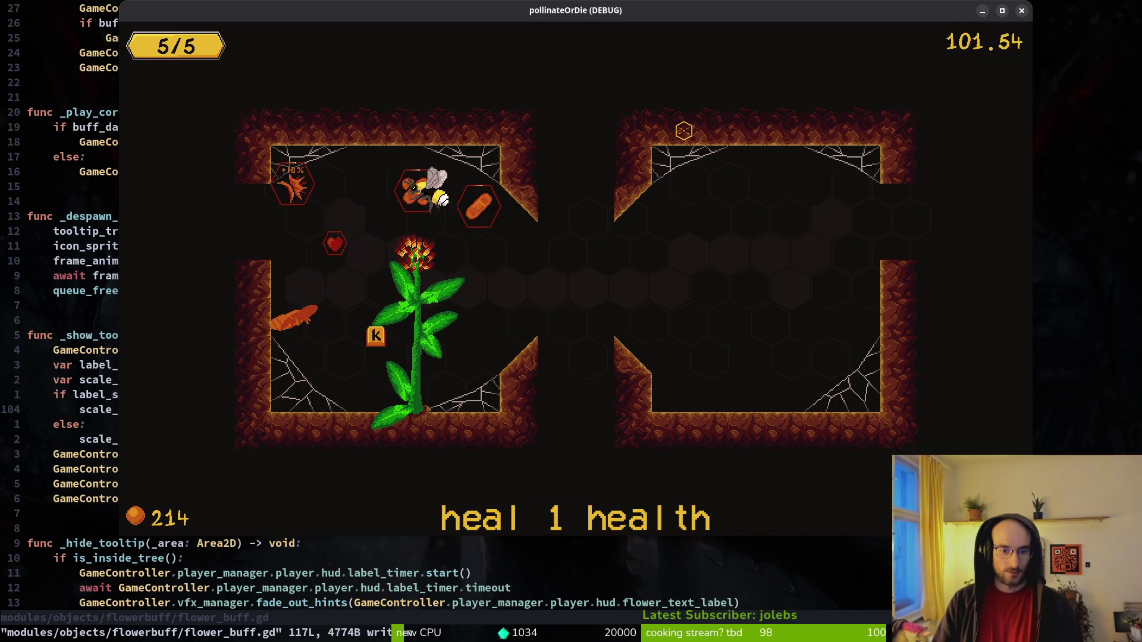
{"action": "key", "text": "a"}
{"action": "key", "text": "s"}
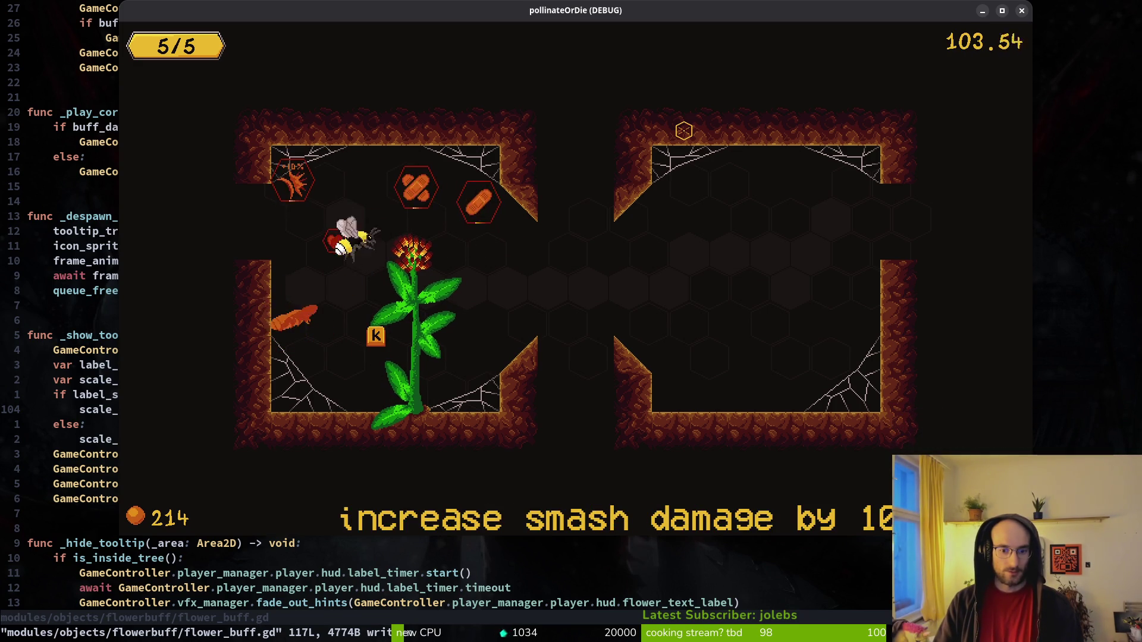
In the next room, check the heart, +10% and +25% slash buff tooltips, then close the game.
{"action": "key", "text": "s"}
{"action": "key", "text": "d"}
{"action": "key", "text": "s"}
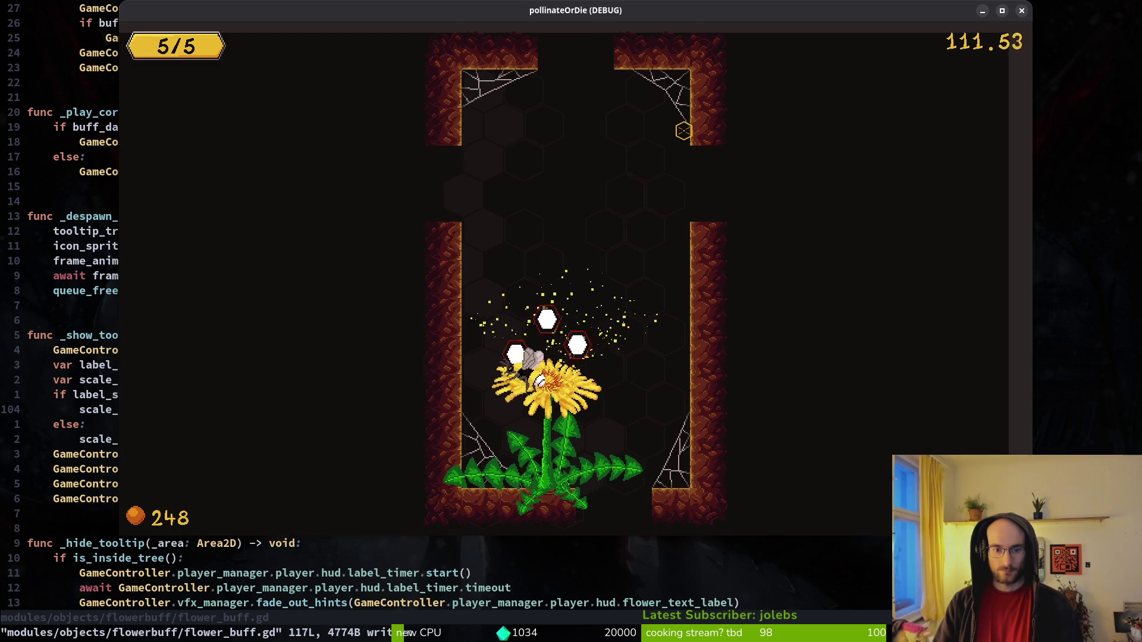
{"action": "key", "text": "w"}
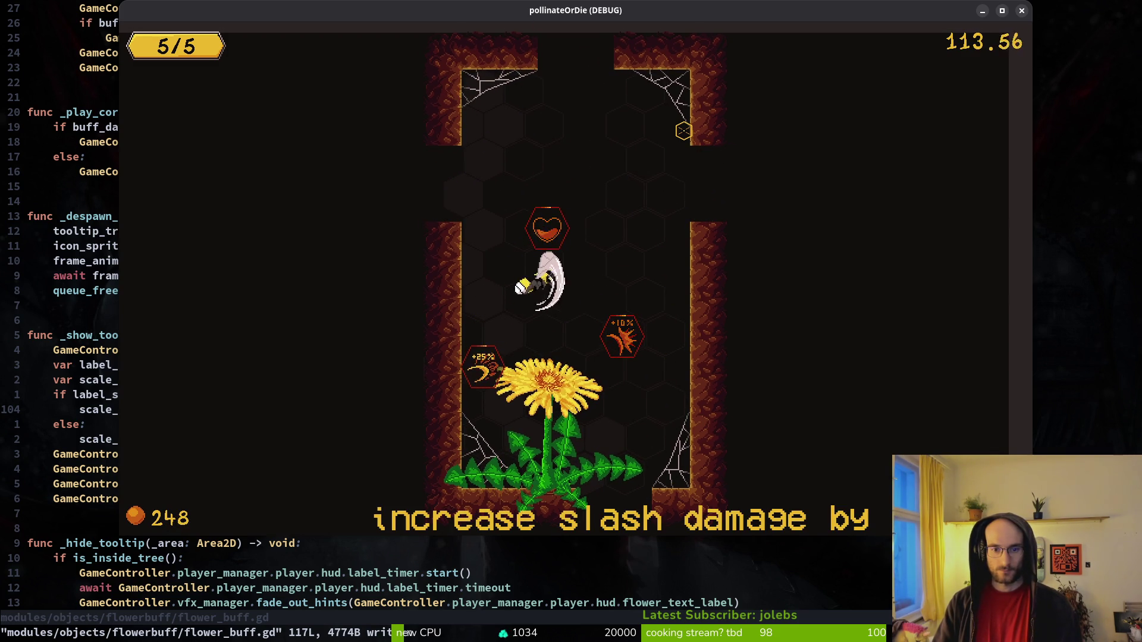
{"action": "key", "text": "d"}
{"action": "key", "text": "s"}
{"action": "key", "text": "a"}
{"action": "key", "text": "s"}
{"action": "key", "text": "a"}
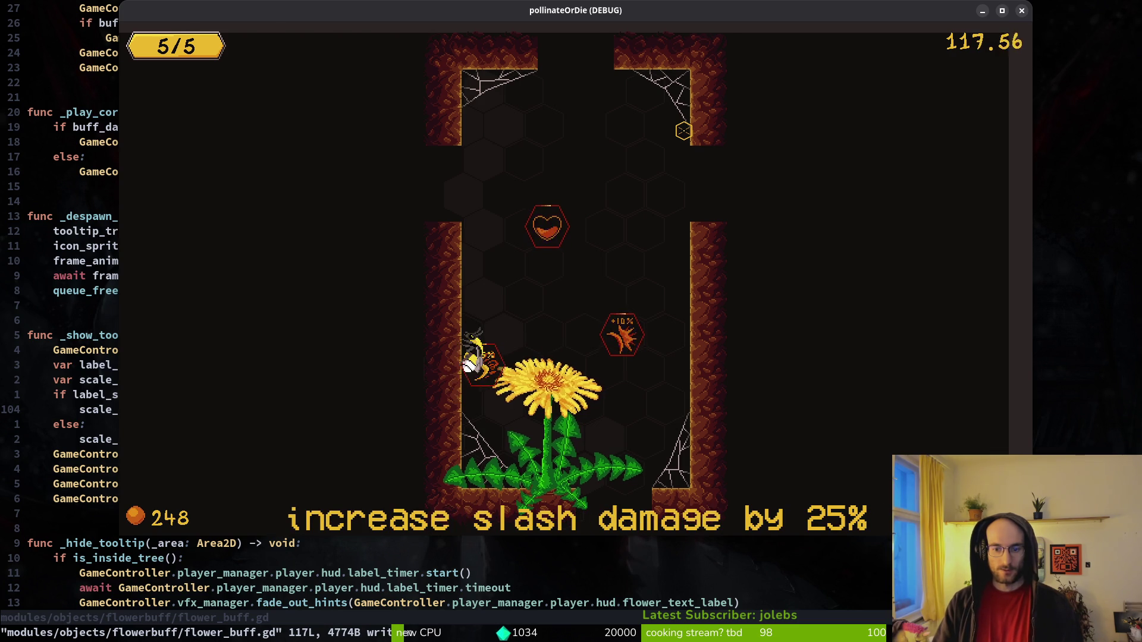
{"action": "key", "text": "alt+F4"}
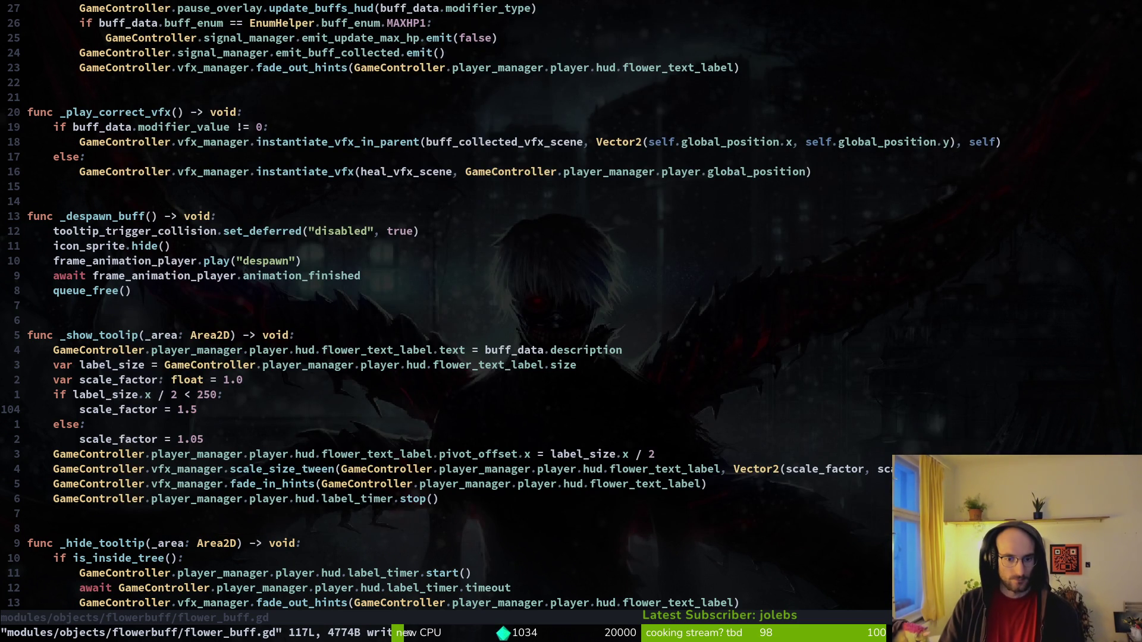
Undo and redo the scale_factor change on vfx_manager.gd's tween line, then save the file.
{"action": "key", "text": "ctrl+o"}
{"action": "key", "text": "j"}
{"action": "key", "text": "j"}
{"action": "key", "text": "j"}
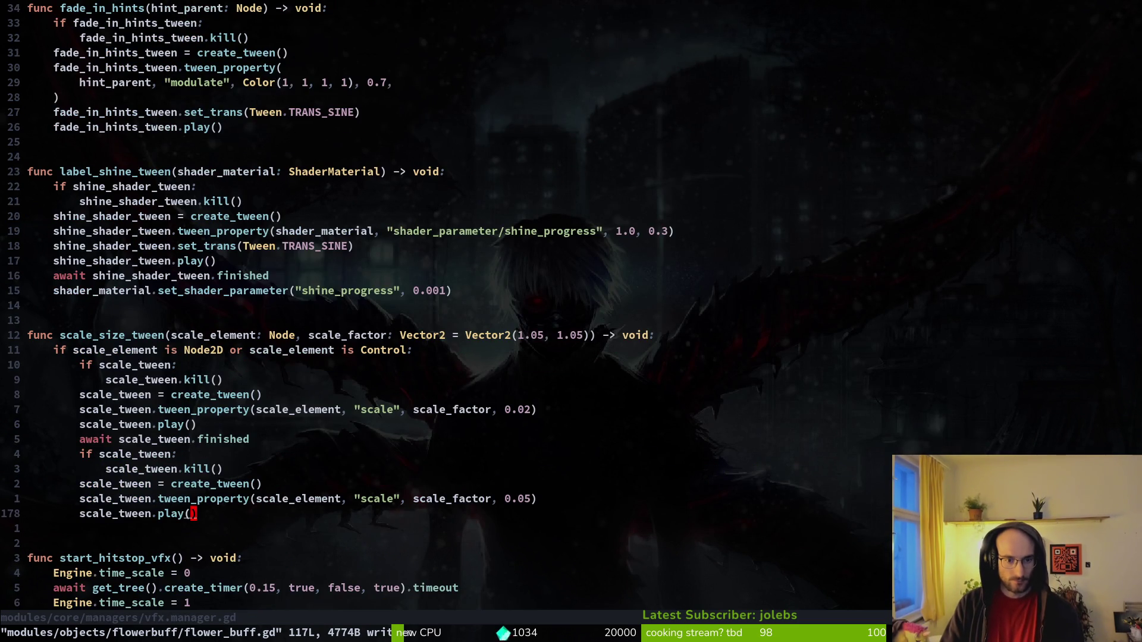
{"action": "key", "text": "k"}
{"action": "key", "text": "k"}
{"action": "key", "text": "k"}
{"action": "key", "text": "k"}
{"action": "key", "text": "k"}
{"action": "key", "text": "k"}
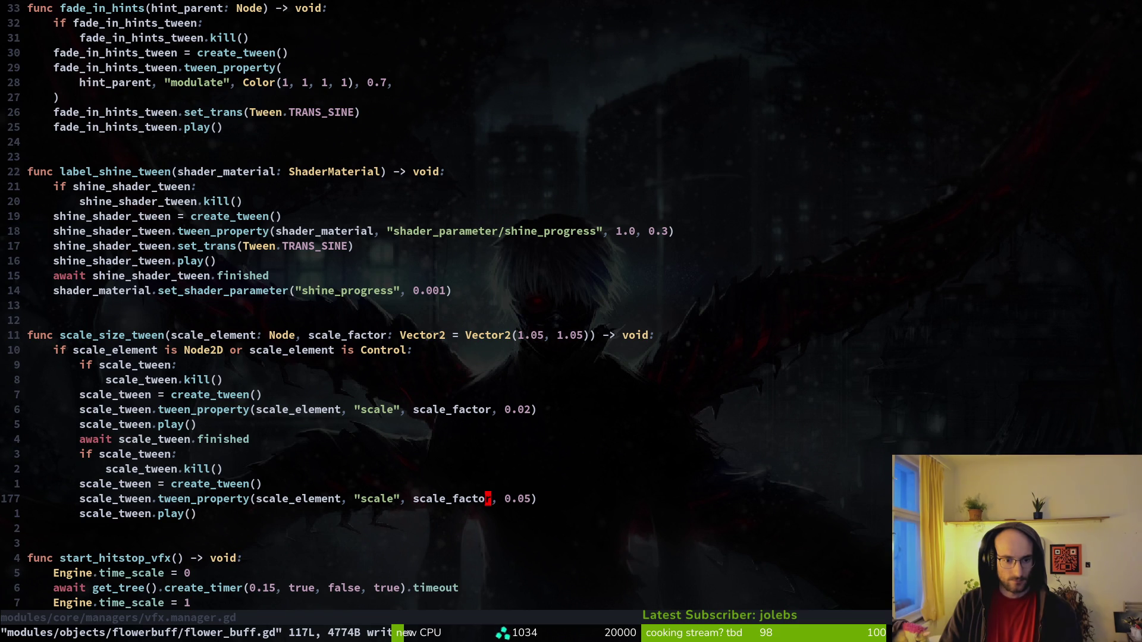
{"action": "key", "text": "u"}
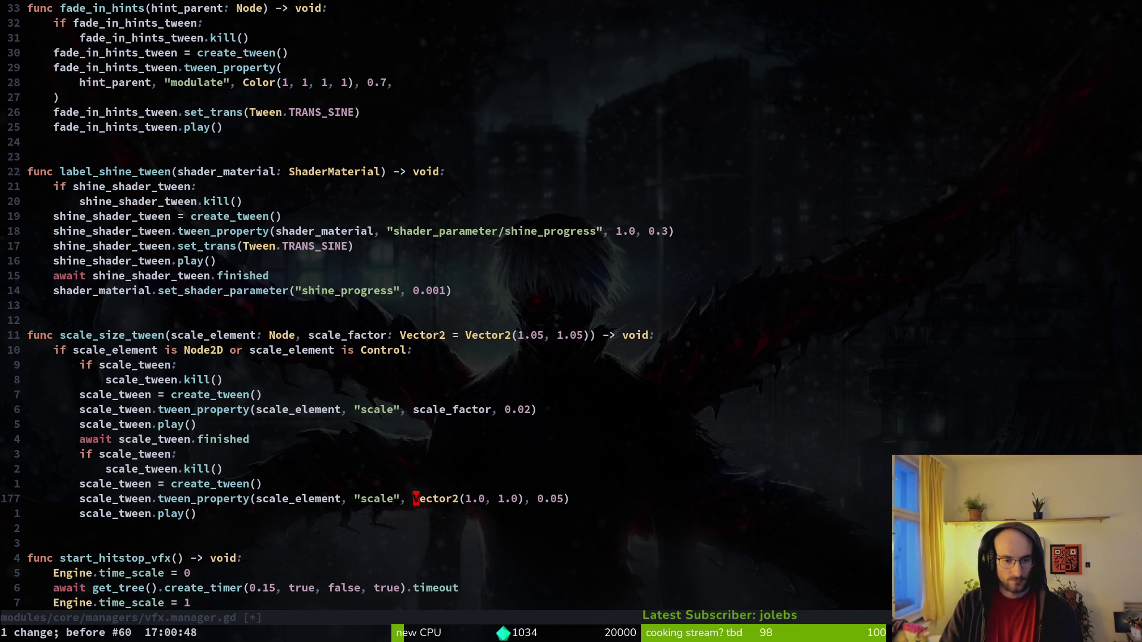
{"action": "key", "text": "u"}
{"action": "key", "text": "ctrl+r"}
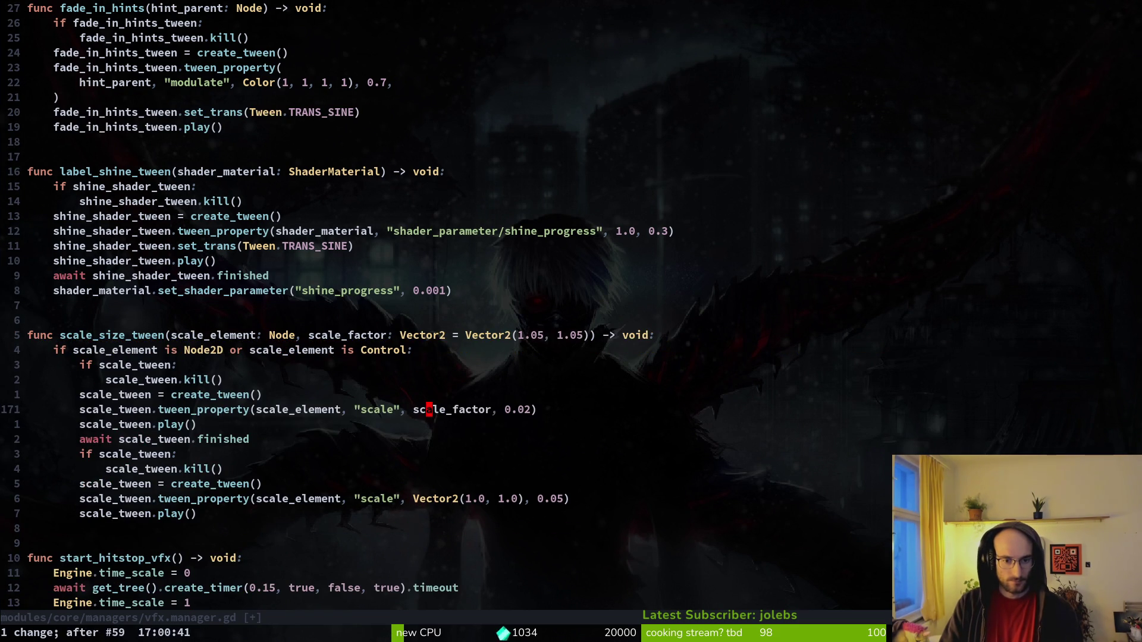
{"action": "type", "text": ":w"}
{"action": "key", "text": "Return"}
Recheck the heart and slash buff tooltips in the game, then start lowering flower_buff.gd's 250 threshold.
{"action": "key", "text": "F5"}
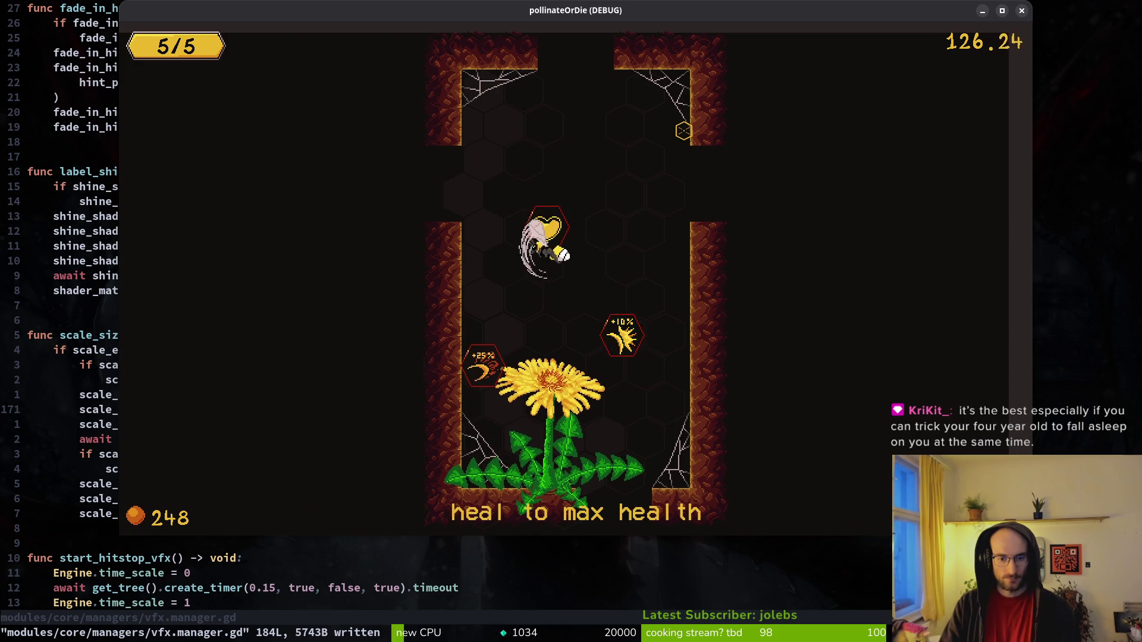
{"action": "key", "text": "space"}
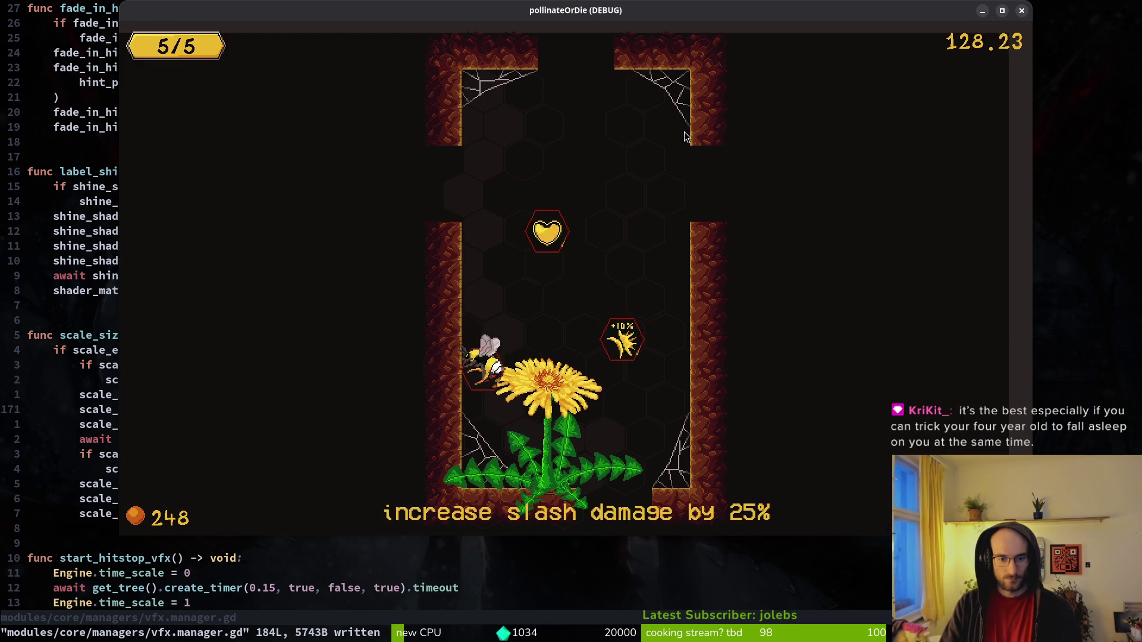
{"action": "key", "text": "Escape"}
{"action": "key", "text": "ctrl+o"}
{"action": "type", "text": "kr0:w"}
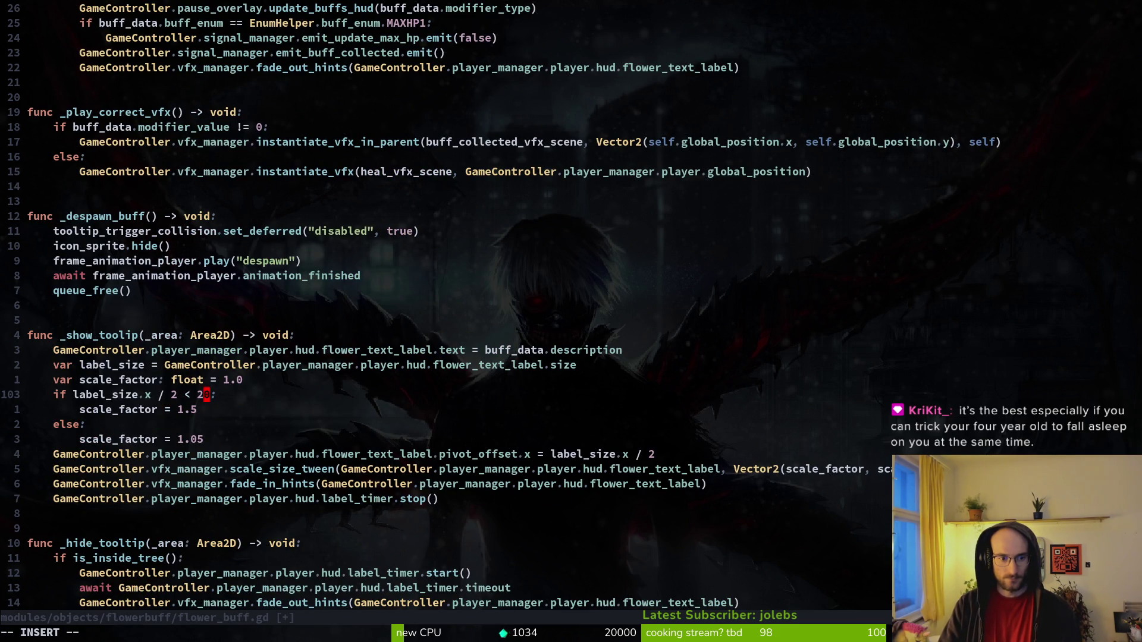
Save the 200 width threshold, set the short-label scale factor back to 1.1, and relaunch.
{"action": "key", "text": "Return"}
{"action": "type", "text": "jr1:w"}
{"action": "key", "text": "Return"}
{"action": "key", "text": "F5"}
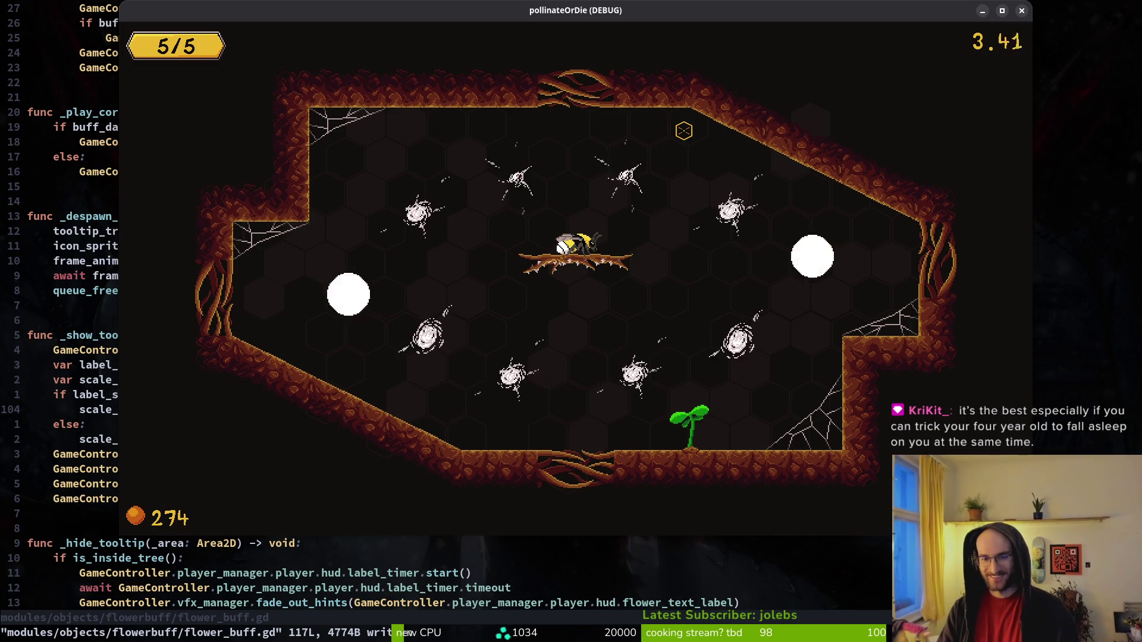
Land on the dandelion and read the +10% dash, +15% slash and +25% knockback tooltips.
{"action": "key", "text": "d"}
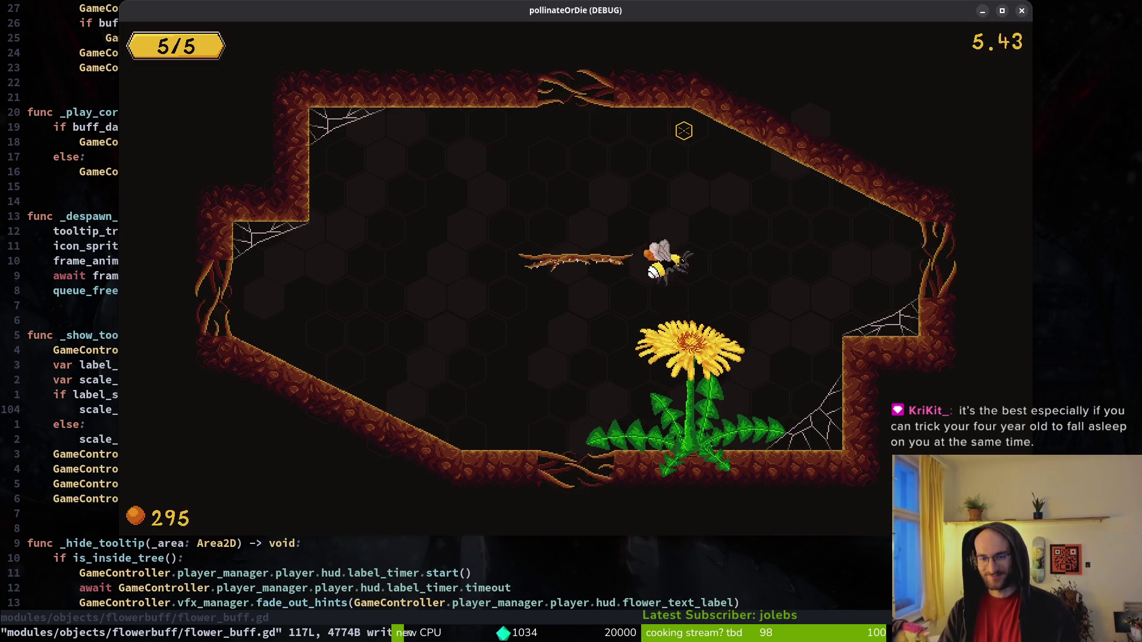
{"action": "key", "text": "s"}
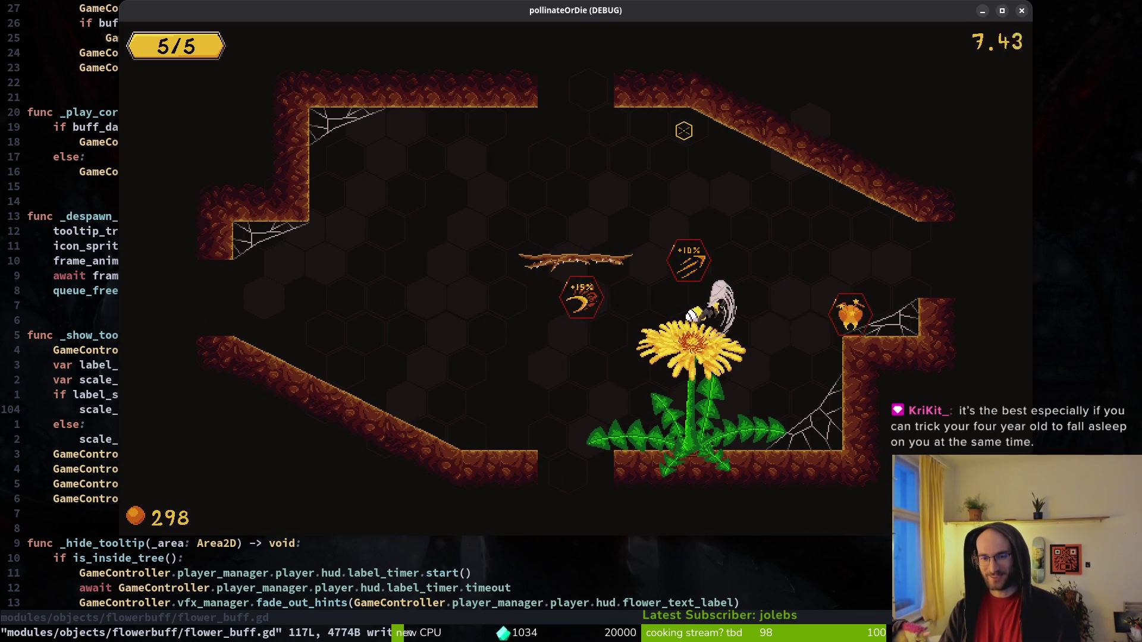
{"action": "key", "text": "w"}
{"action": "key", "text": "a"}
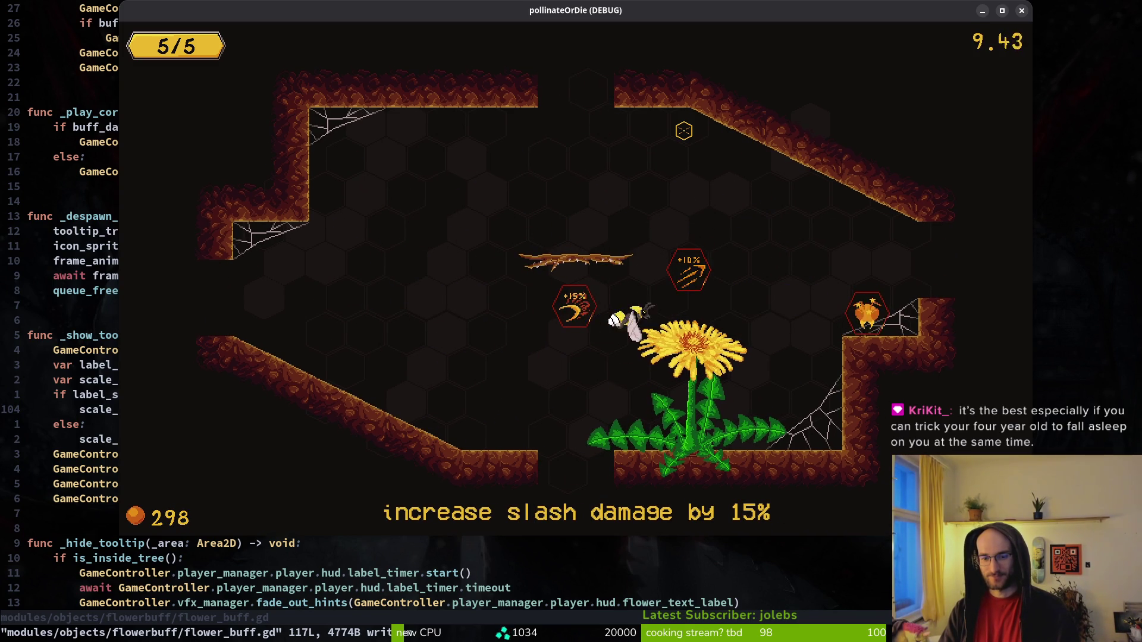
{"action": "key", "text": "w"}
{"action": "key", "text": "d"}
{"action": "key", "text": "a"}
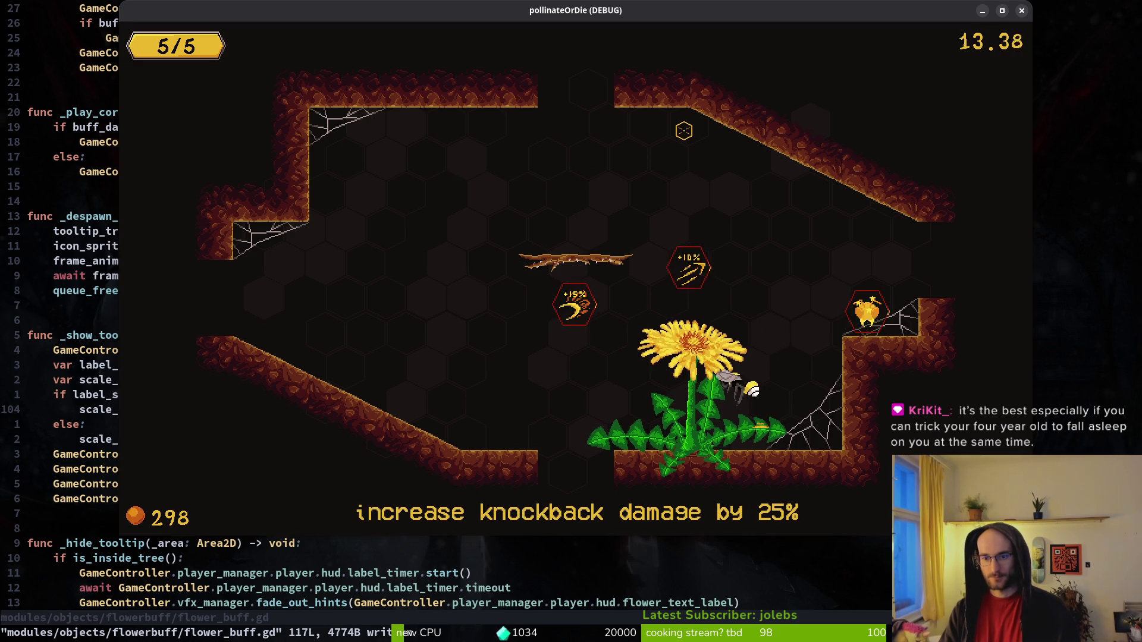
{"action": "key", "text": "w"}
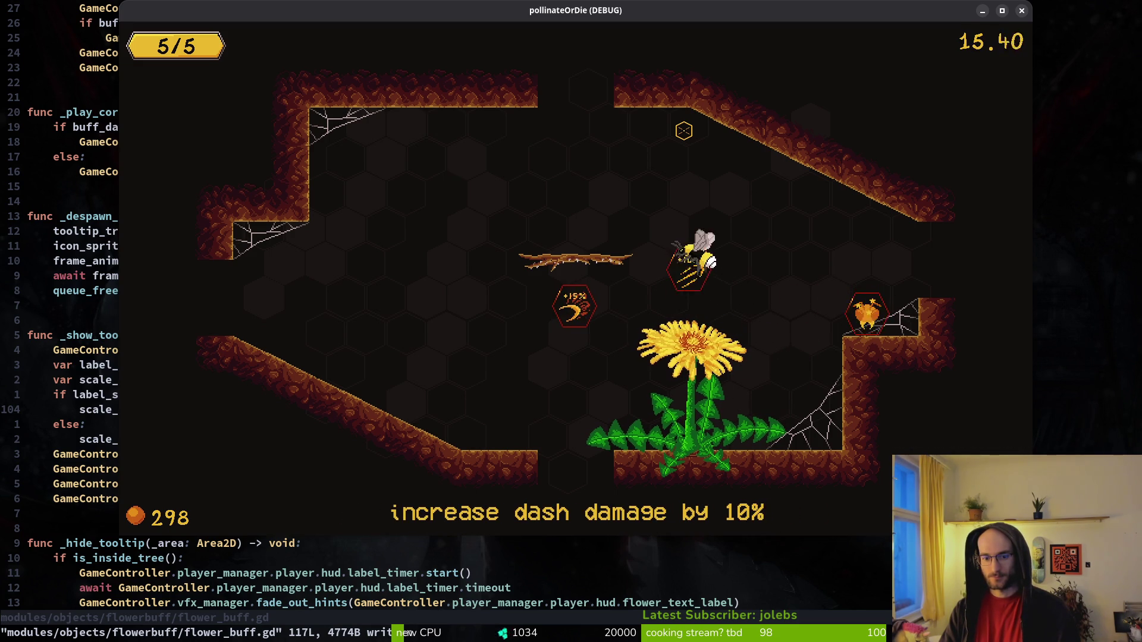
{"action": "key", "text": "a"}
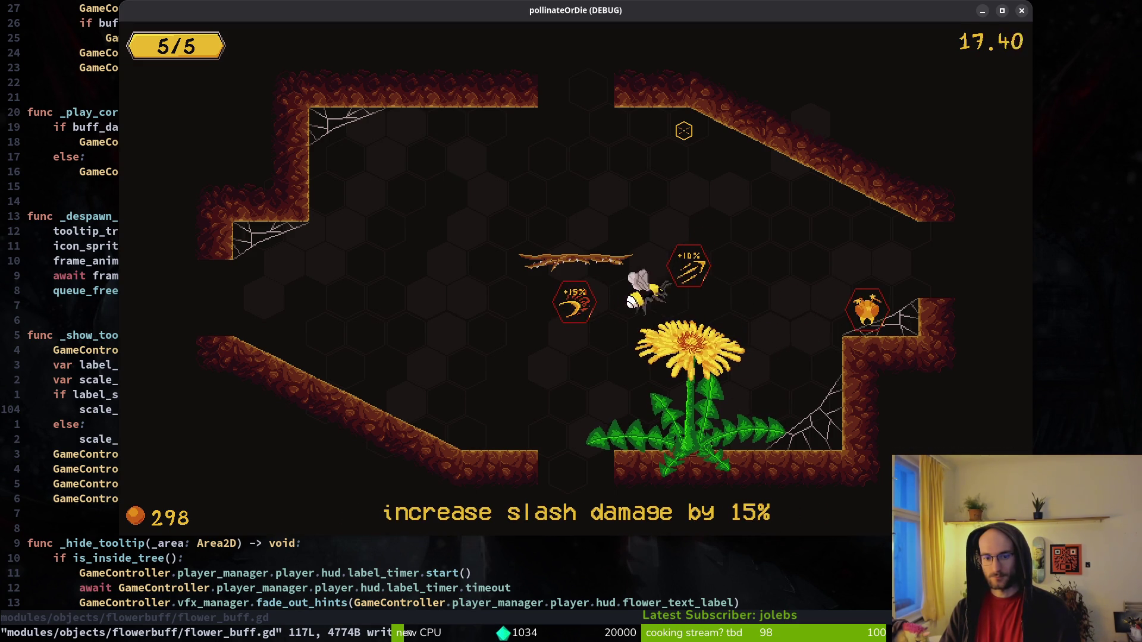
{"action": "key", "text": "d"}
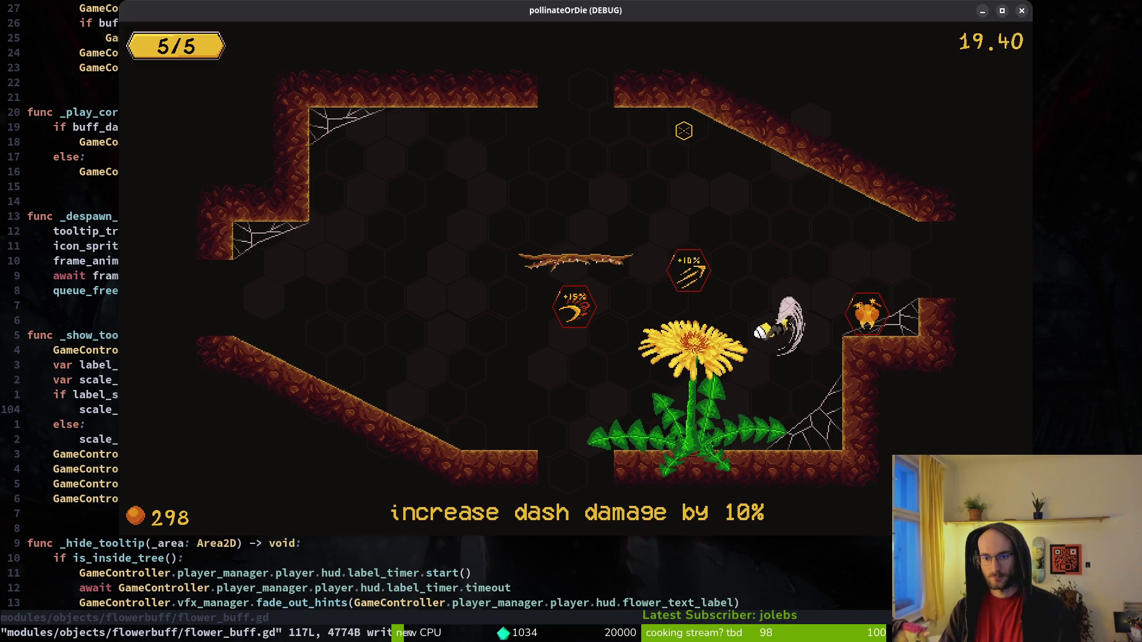
{"action": "key", "text": "d"}
Recheck the dash, slash damage and knockback captions, then head for the room's top exit.
{"action": "key", "text": "a"}
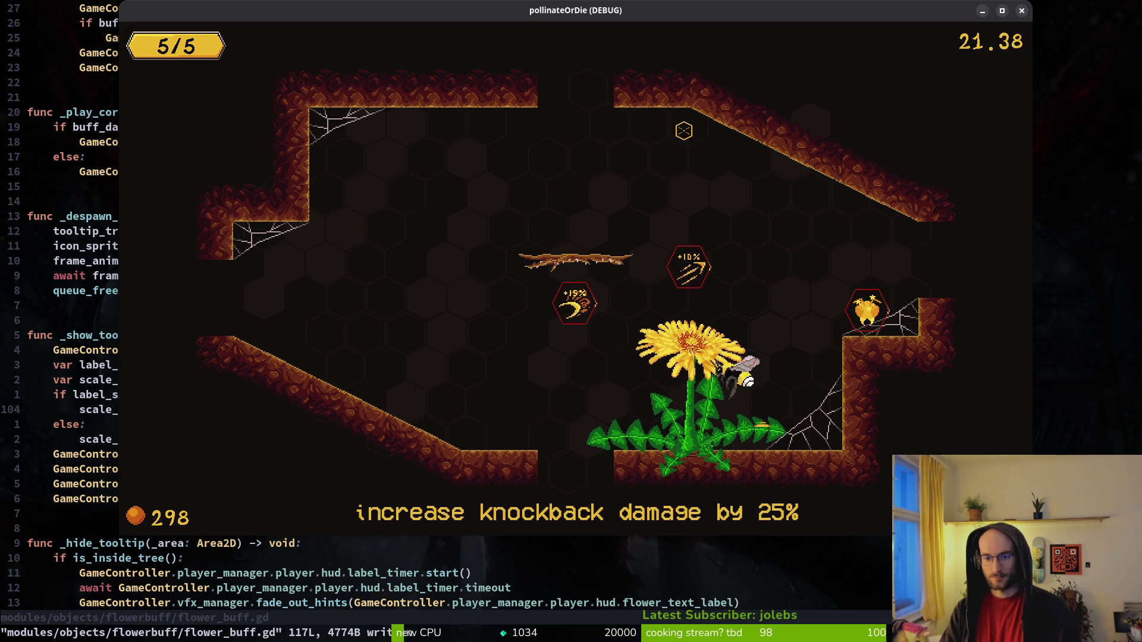
{"action": "key", "text": "w"}
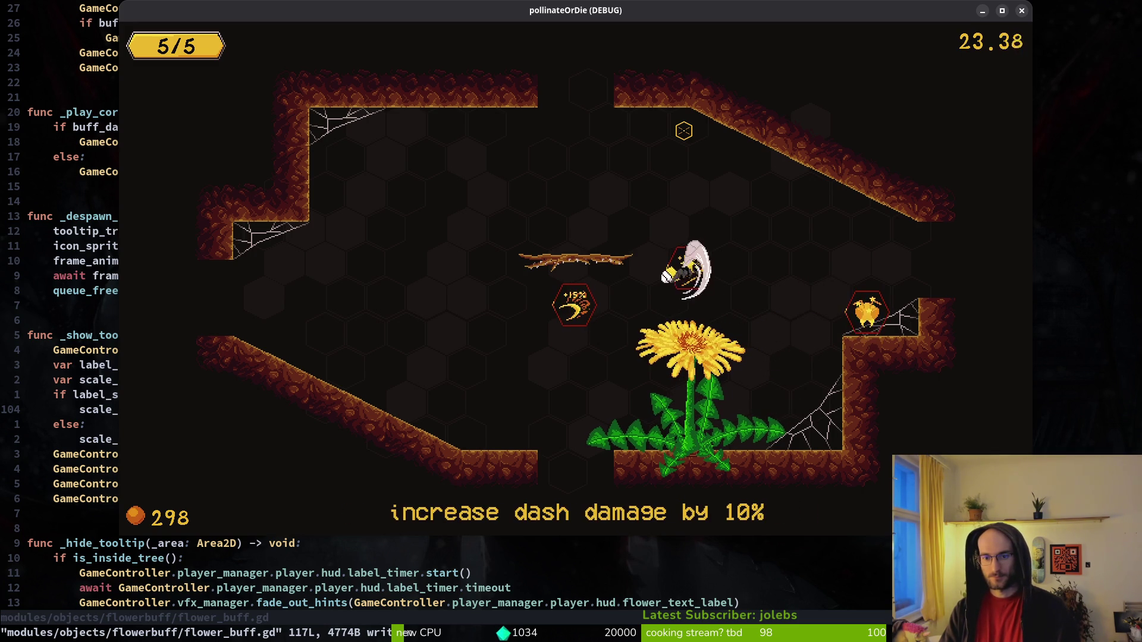
{"action": "key", "text": "w"}
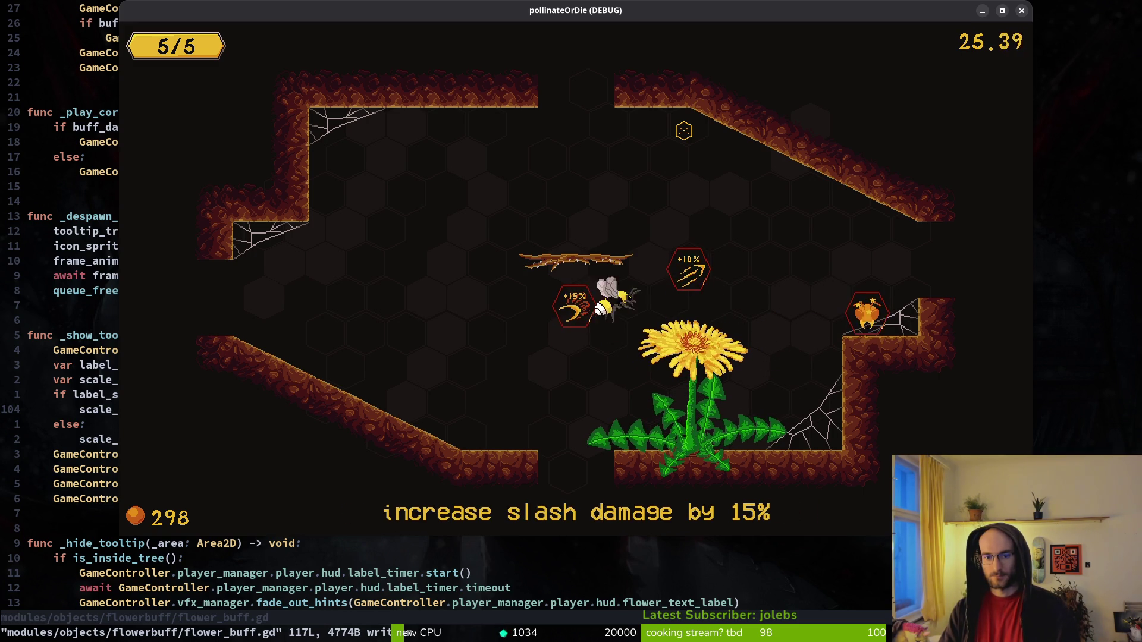
{"action": "key", "text": "w"}
{"action": "key", "text": "d"}
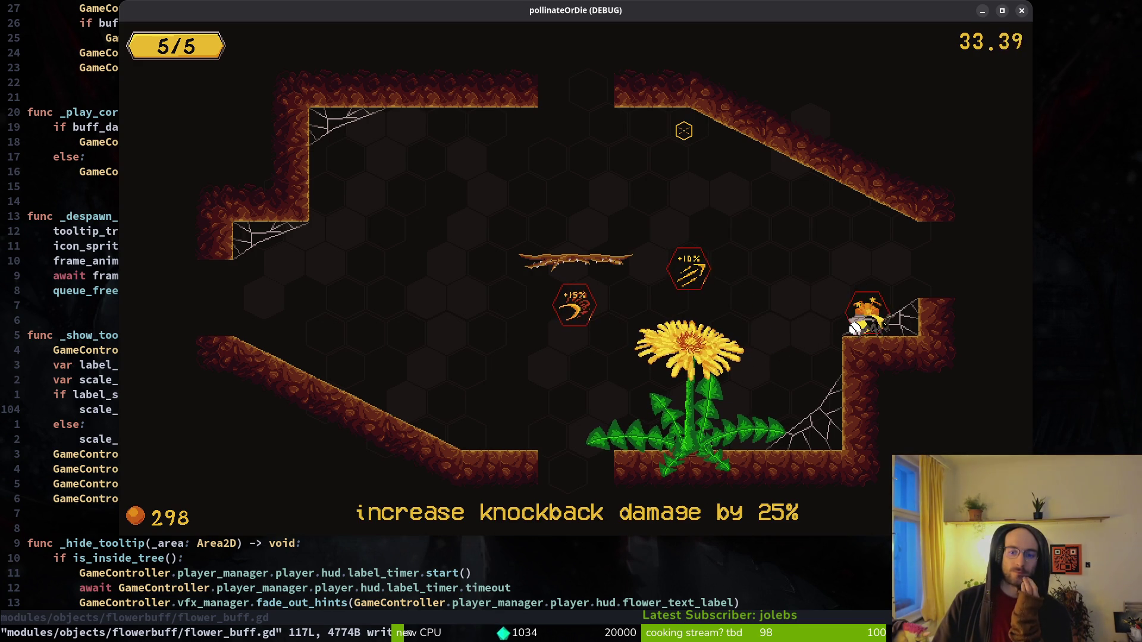
{"action": "key", "text": "a"}
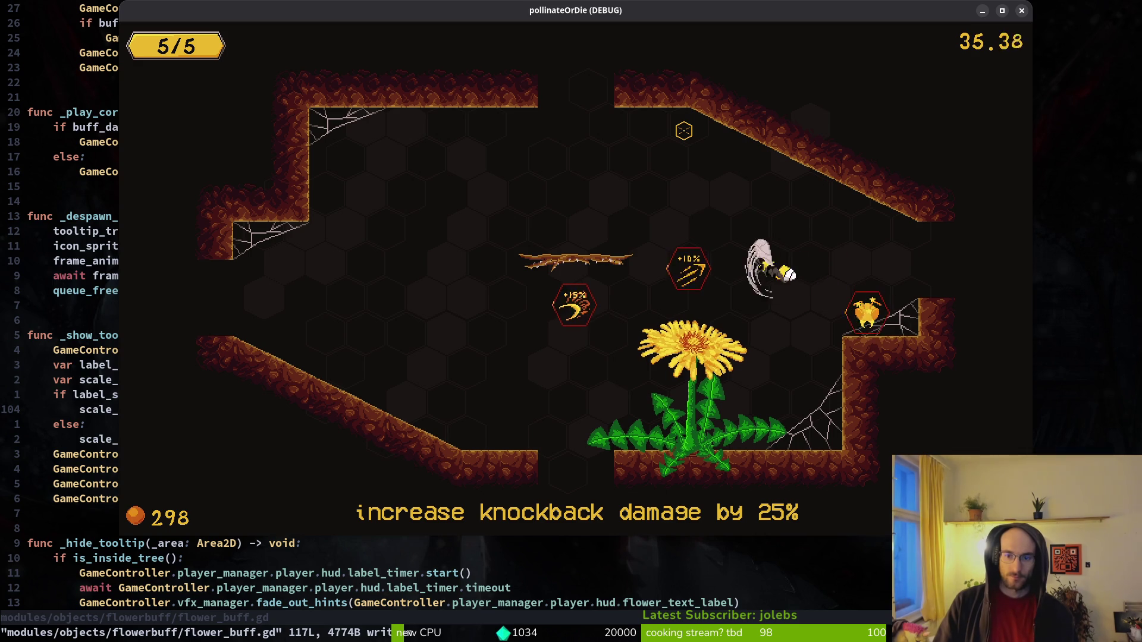
{"action": "key", "text": "w"}
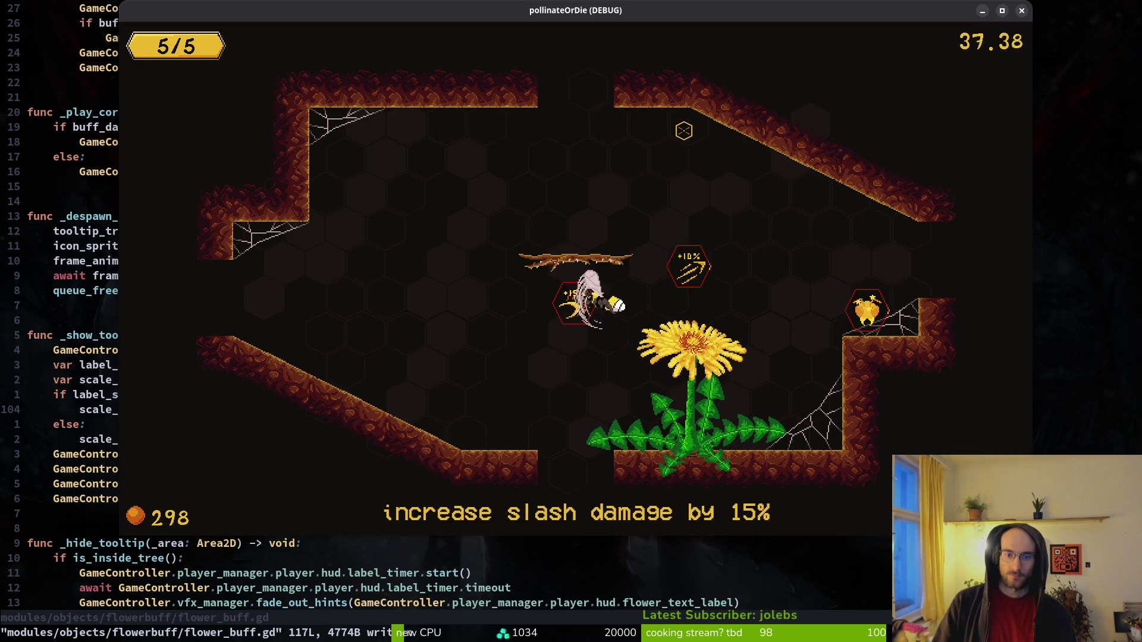
{"action": "key", "text": "d"}
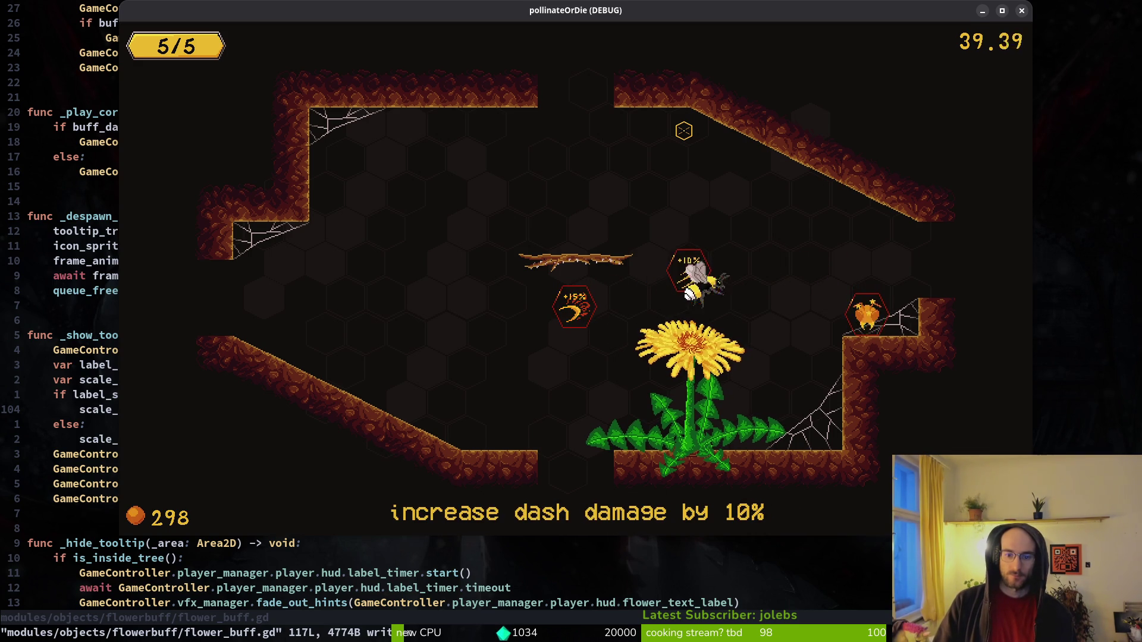
{"action": "key", "text": "s"}
{"action": "key", "text": "a"}
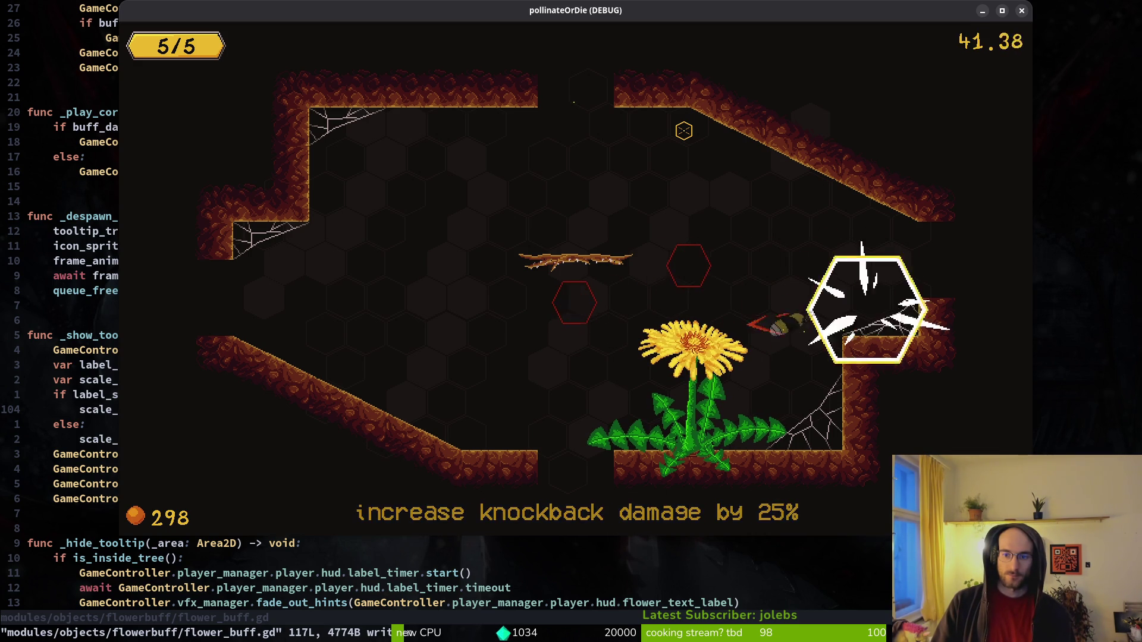
{"action": "key", "text": "w"}
{"action": "key", "text": "a"}
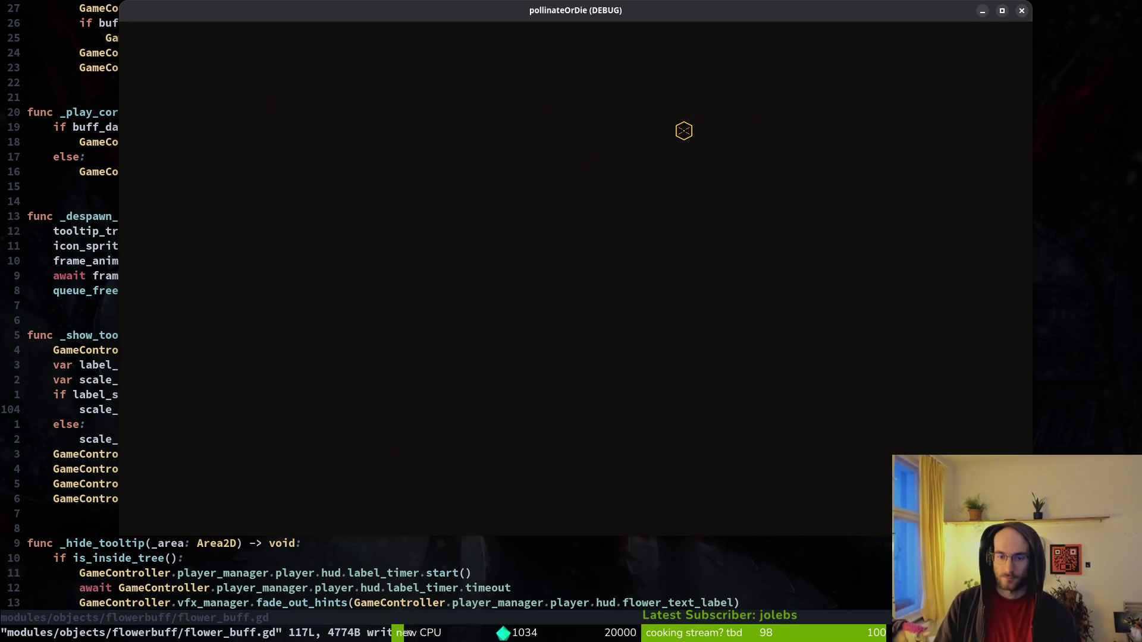
Fight the flies in the new room, grow the sprout into a dandelion, and close the game.
{"action": "key", "text": "s"}
{"action": "key", "text": "w"}
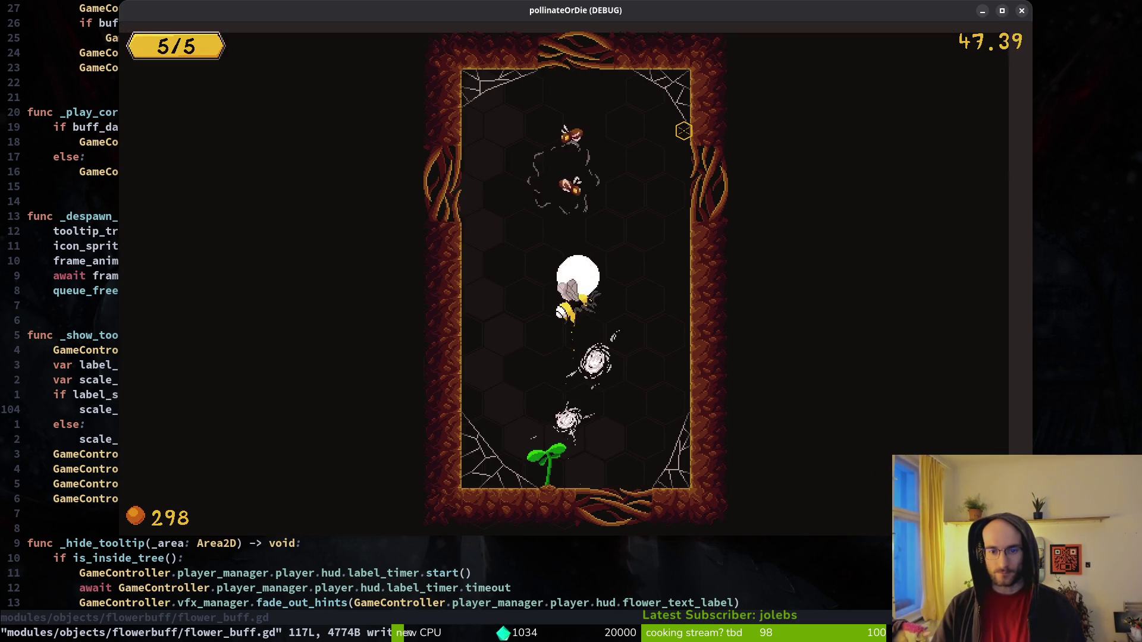
{"action": "key", "text": "s"}
{"action": "key", "text": "w"}
{"action": "key", "text": "a"}
{"action": "key", "text": "d"}
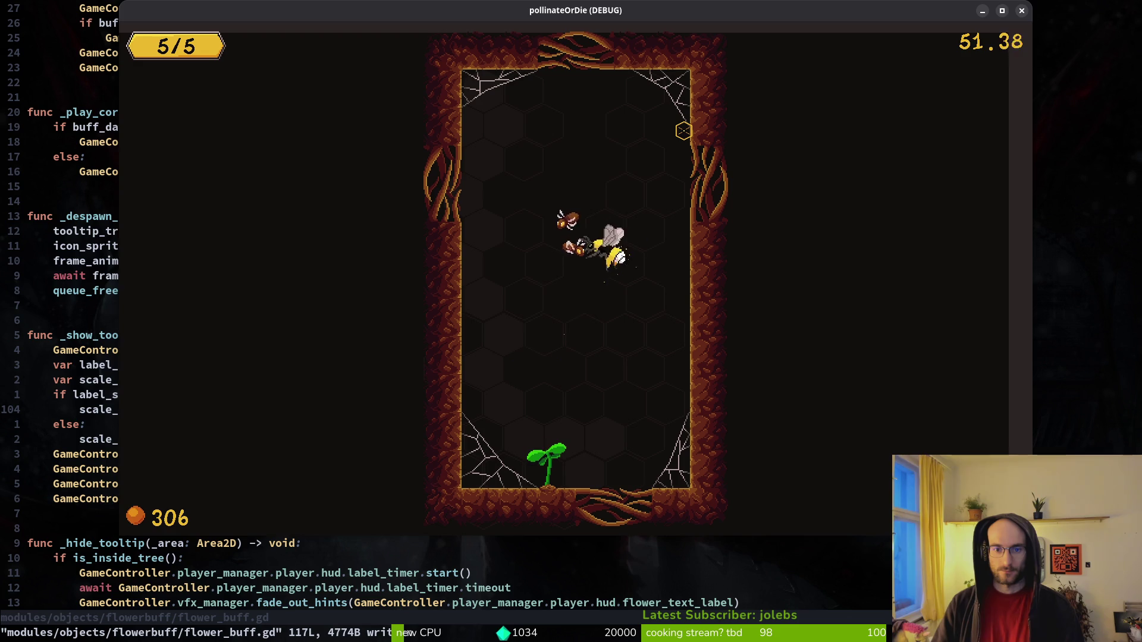
{"action": "key", "text": "w"}
{"action": "key", "text": "s"}
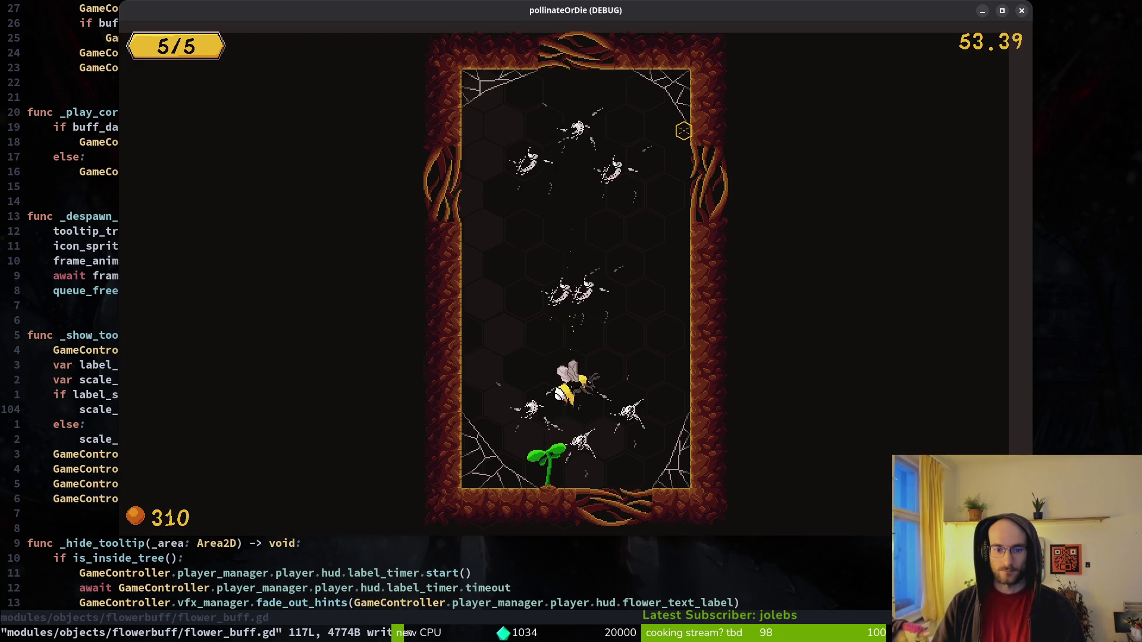
{"action": "key", "text": "w"}
{"action": "key", "text": "s"}
{"action": "key", "text": "w"}
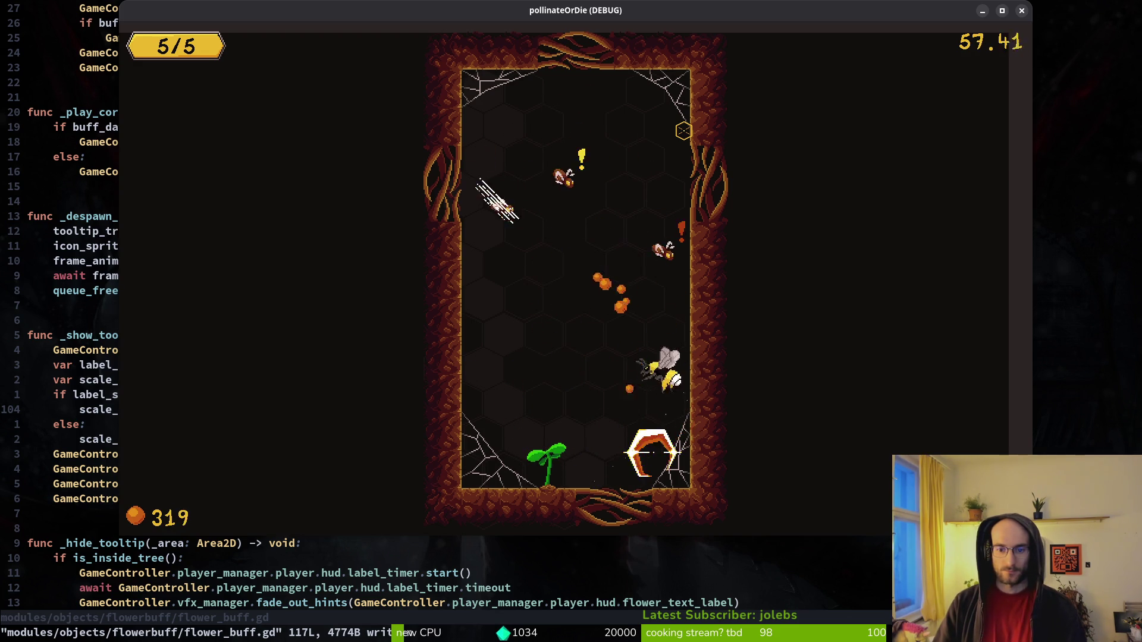
{"action": "key", "text": "s"}
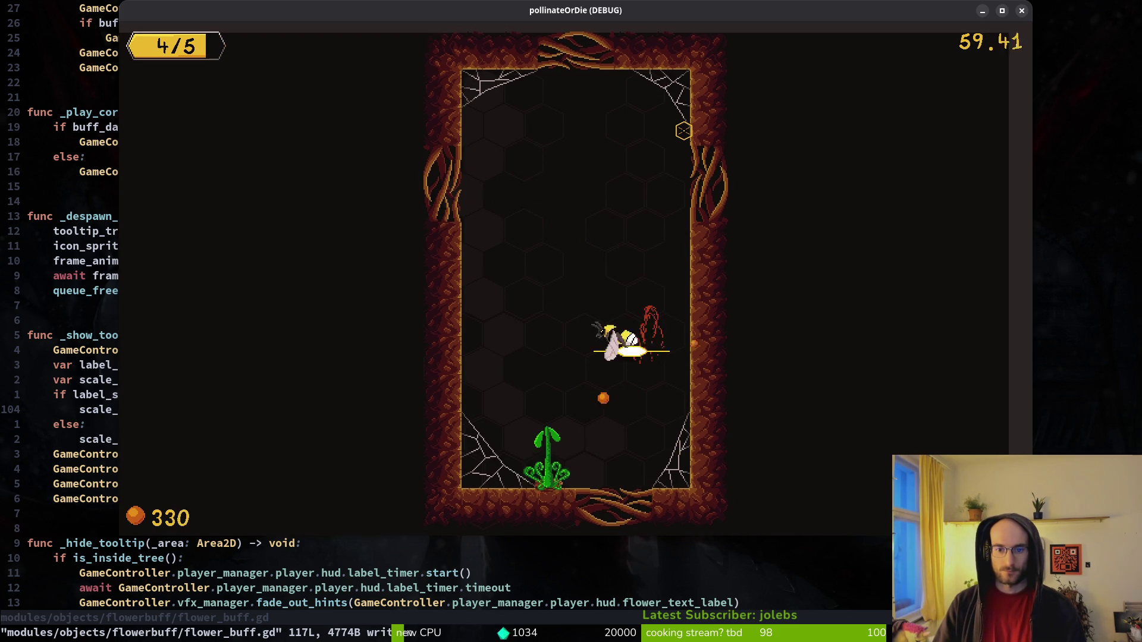
{"action": "key", "text": "s"}
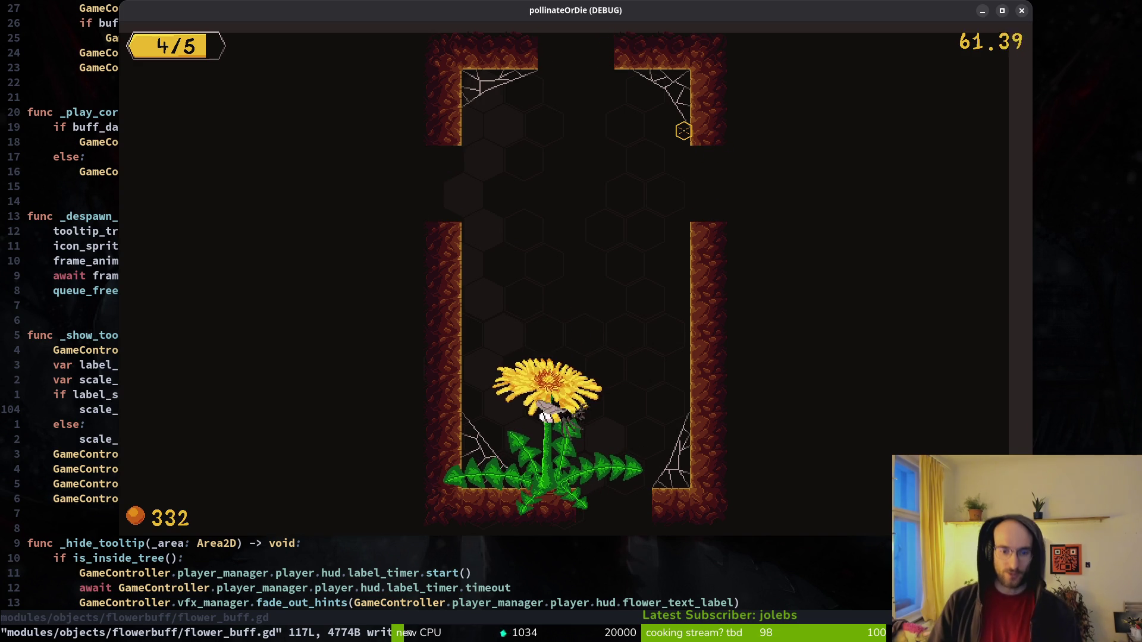
{"action": "key", "text": "Escape"}
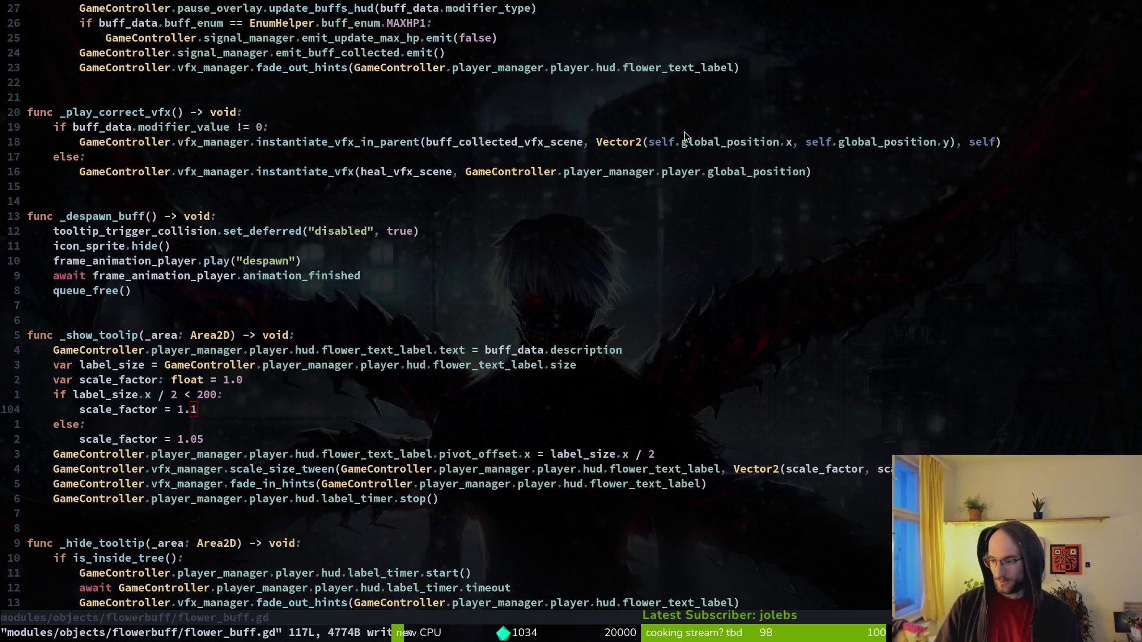
Anchor the flowerText label to Center, move it higher, and save the HUD scene.
{"action": "key", "text": "alt+Tab"}
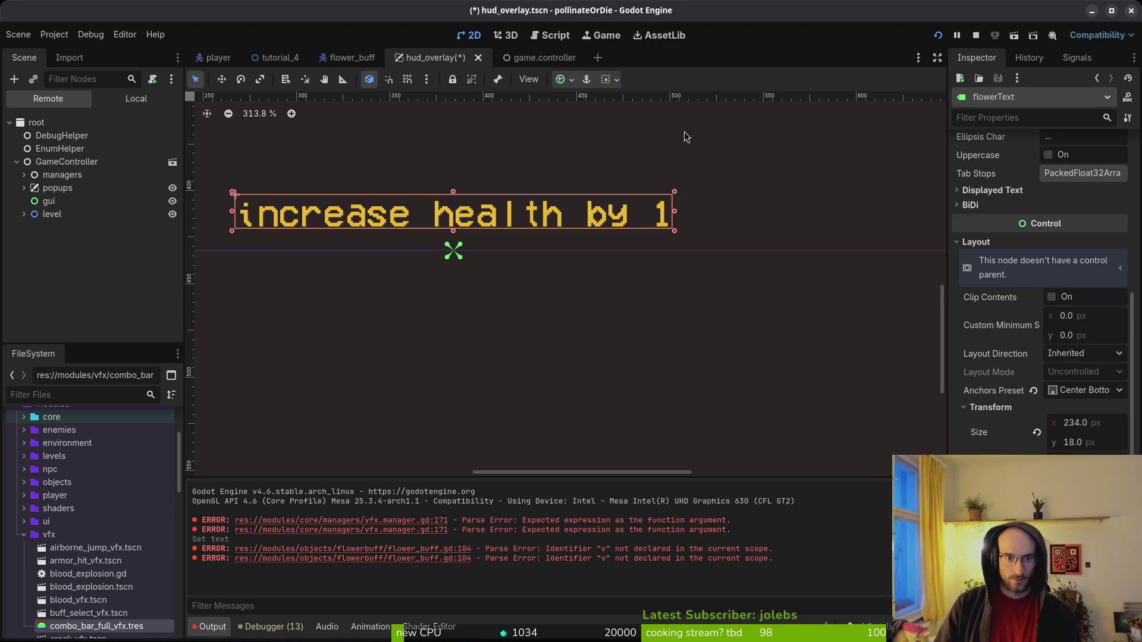
{"action": "scroll", "coordinate": [488, 239], "scroll_direction": "down", "scroll_amount": 8}
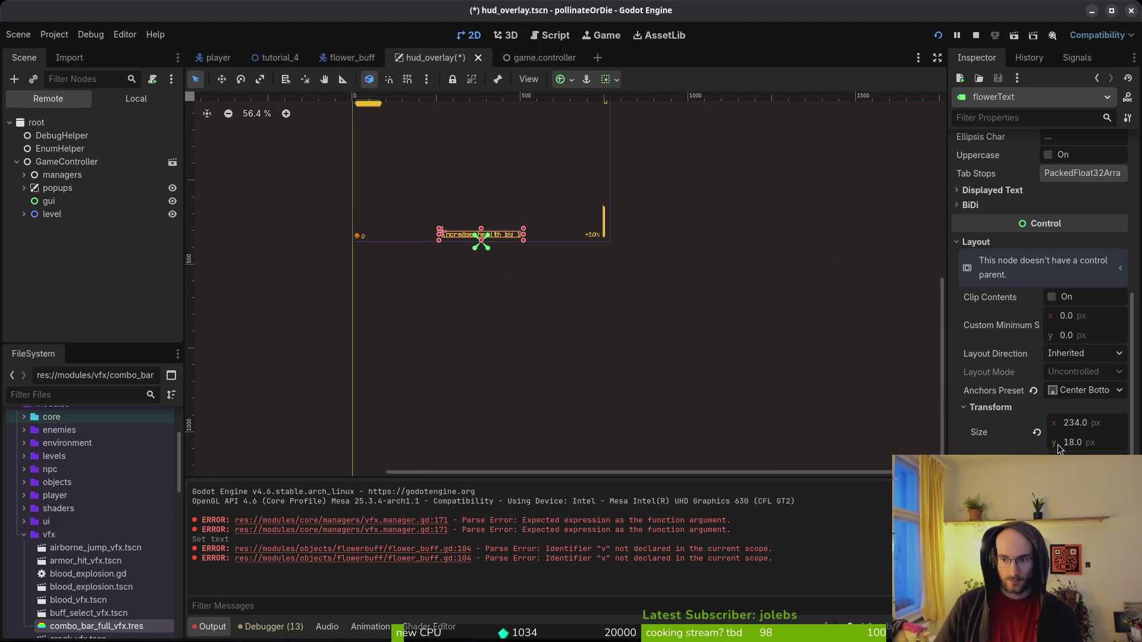
{"action": "left_click", "coordinate": [1084, 391]}
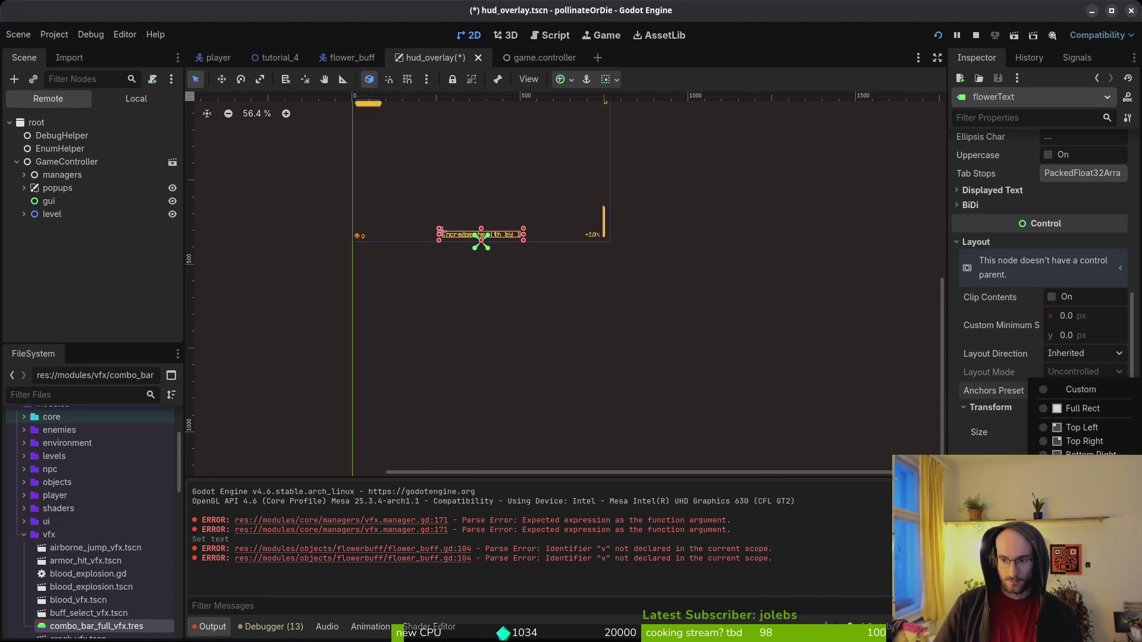
{"action": "left_click", "coordinate": [1080, 539]}
{"action": "scroll", "coordinate": [594, 333], "scroll_direction": "up", "scroll_amount": 10}
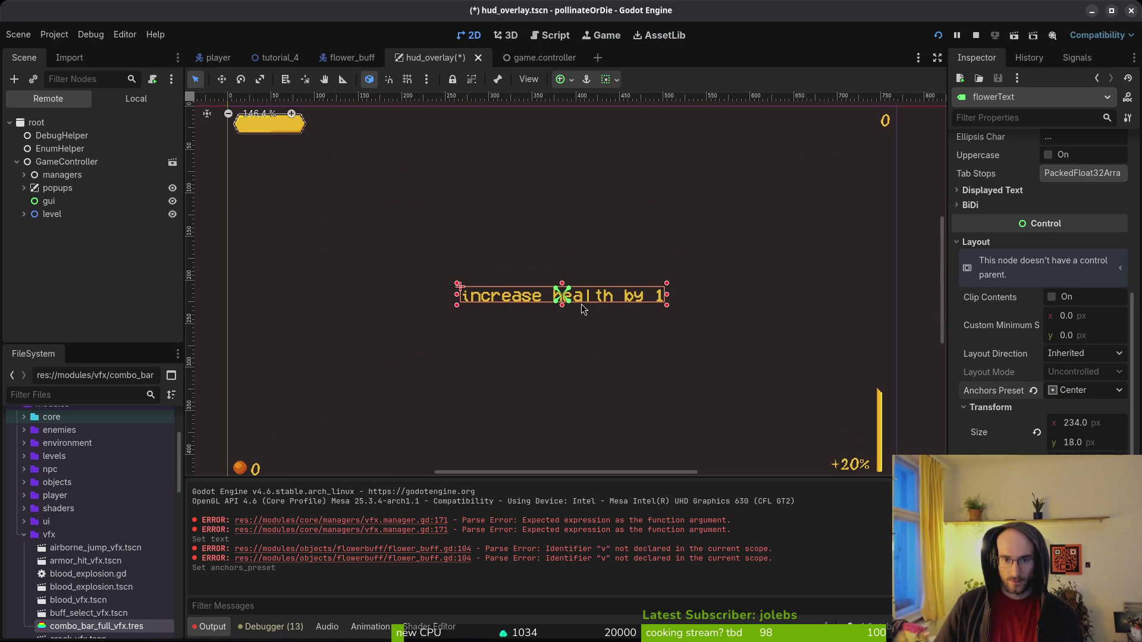
{"action": "left_click_drag", "start_coordinate": [574, 305], "coordinate": [573, 276]}
{"action": "left_click", "coordinate": [572, 276]}
{"action": "key", "text": "ctrl+s"}
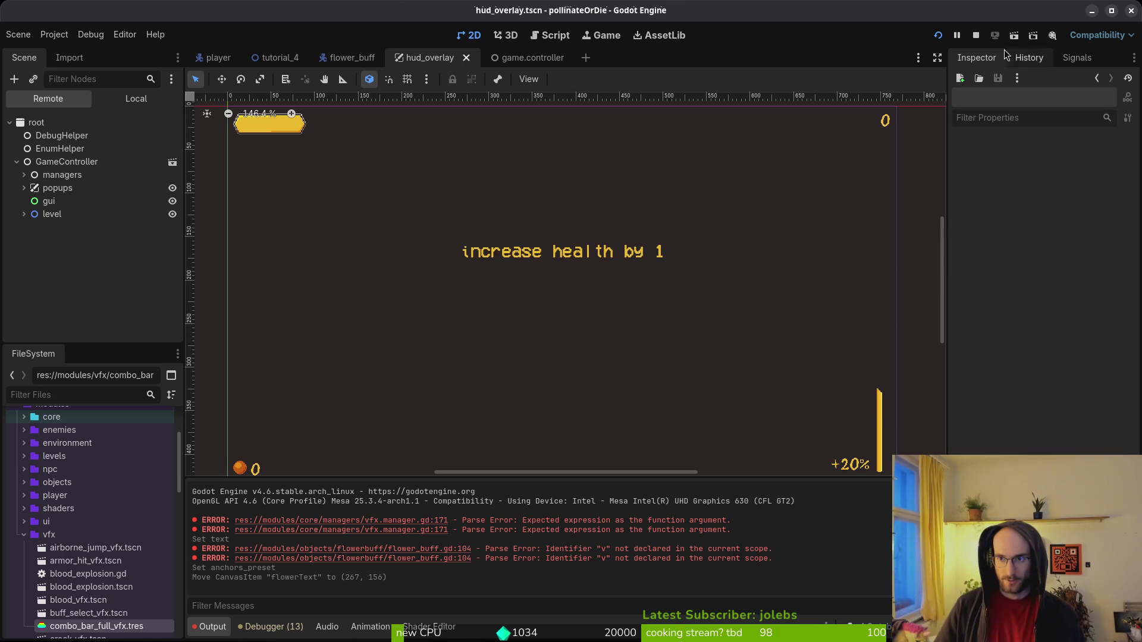
Run the game, then select the flowerText node in the scene's own tree.
{"action": "left_click", "coordinate": [938, 35]}
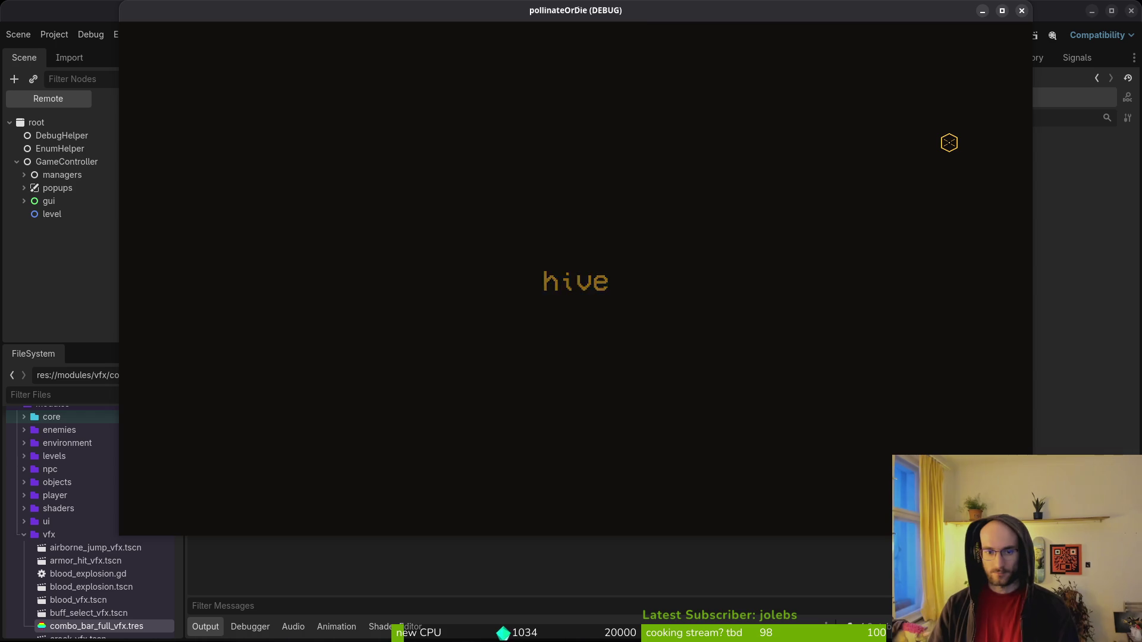
{"action": "key", "text": "alt+Tab"}
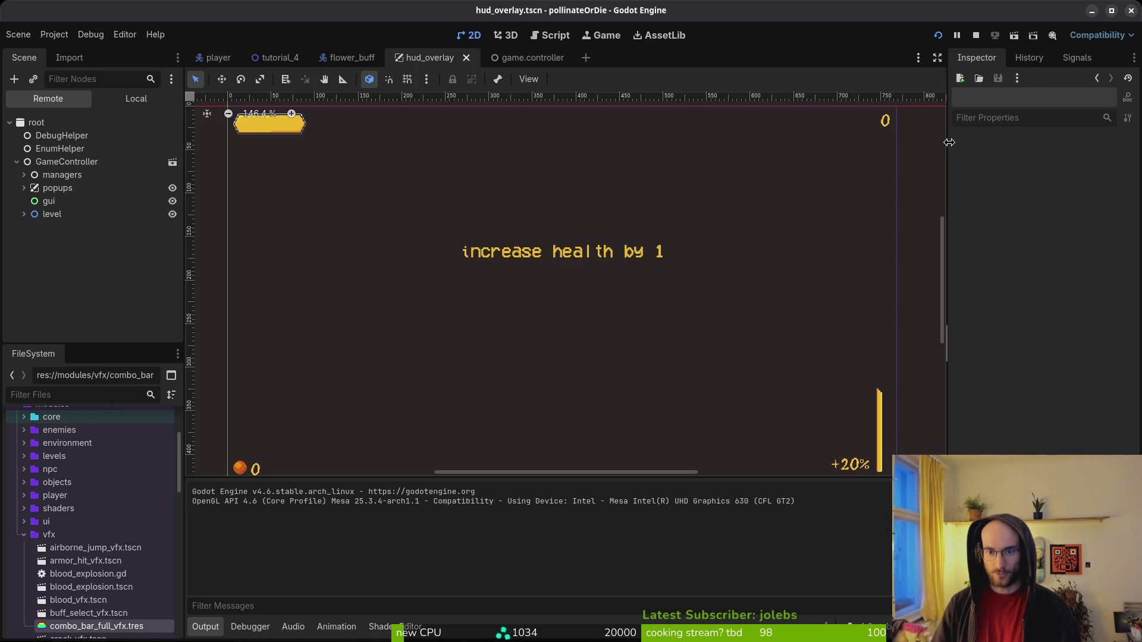
{"action": "left_click", "coordinate": [122, 99]}
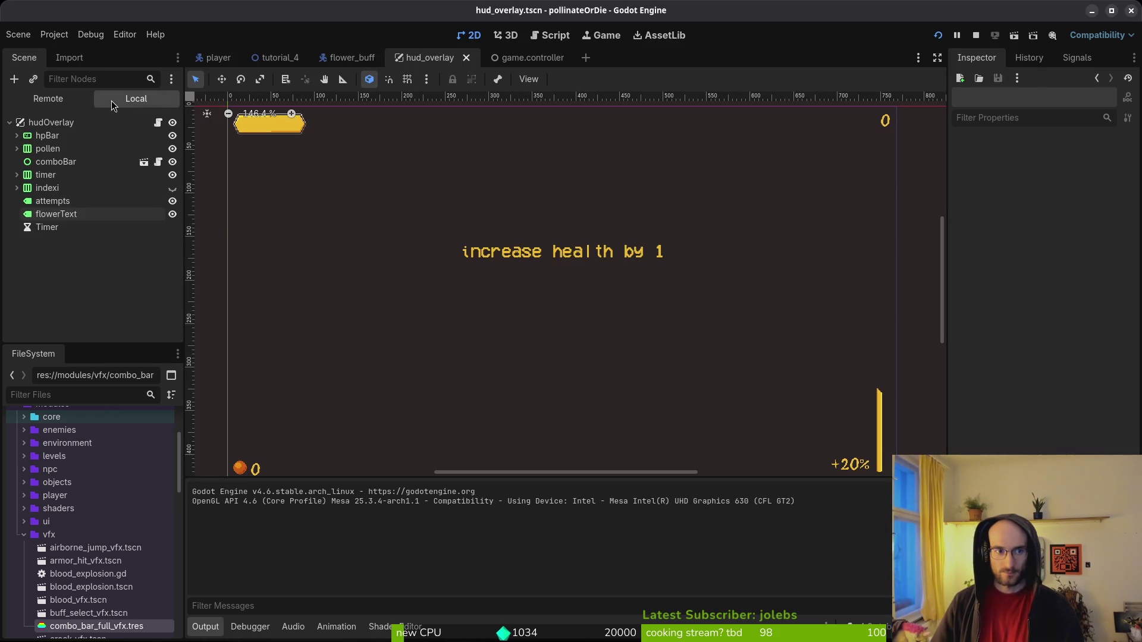
{"action": "left_click", "coordinate": [56, 214]}
{"action": "scroll", "coordinate": [1047, 268], "scroll_direction": "down", "scroll_amount": 5}
{"action": "scroll", "coordinate": [1064, 249], "scroll_direction": "up", "scroll_amount": 5}
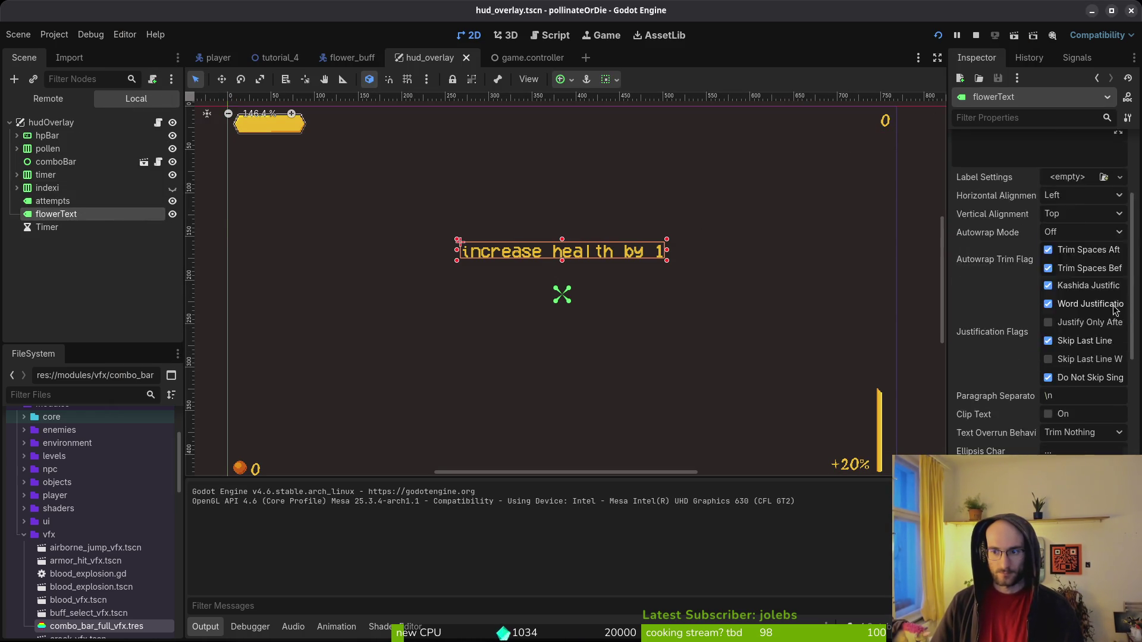
Clear the flowerText label's placeholder text, save the scene, and restart the game.
{"action": "left_click", "coordinate": [1064, 291]}
{"action": "key", "text": "ctrl+a"}
{"action": "key", "text": "BackSpace"}
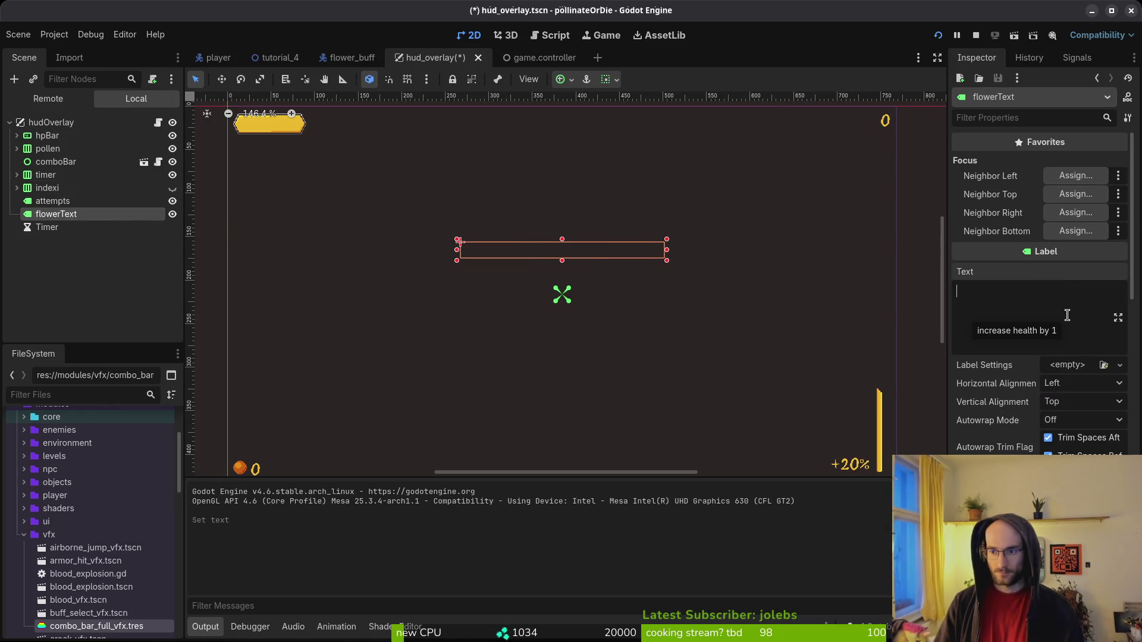
{"action": "key", "text": "ctrl+s"}
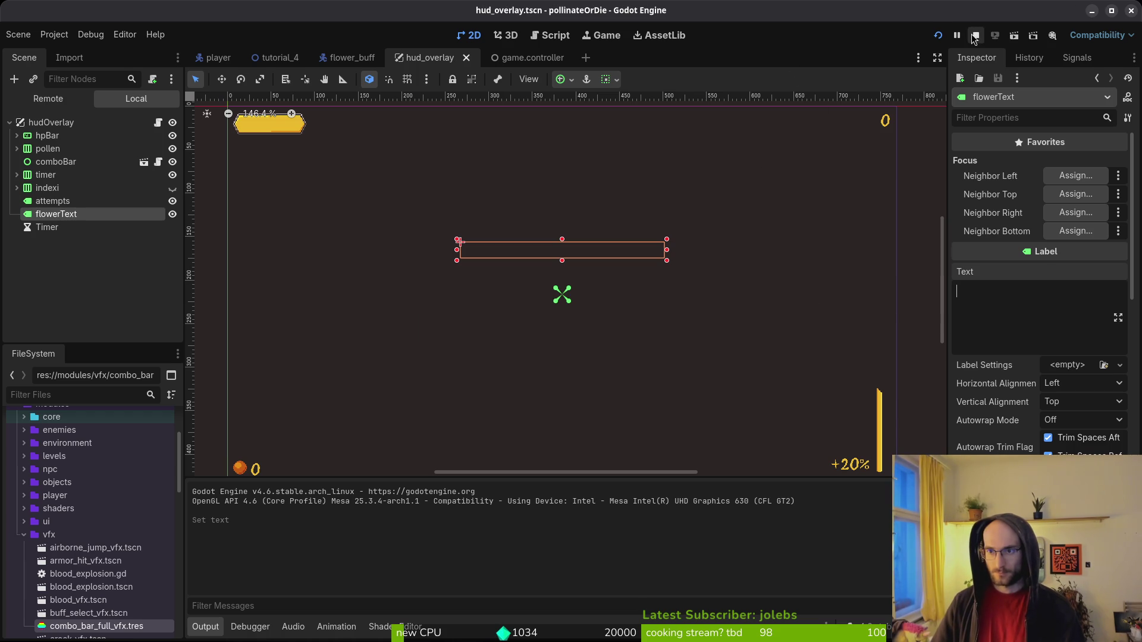
{"action": "left_click", "coordinate": [976, 35]}
{"action": "left_click", "coordinate": [938, 36]}
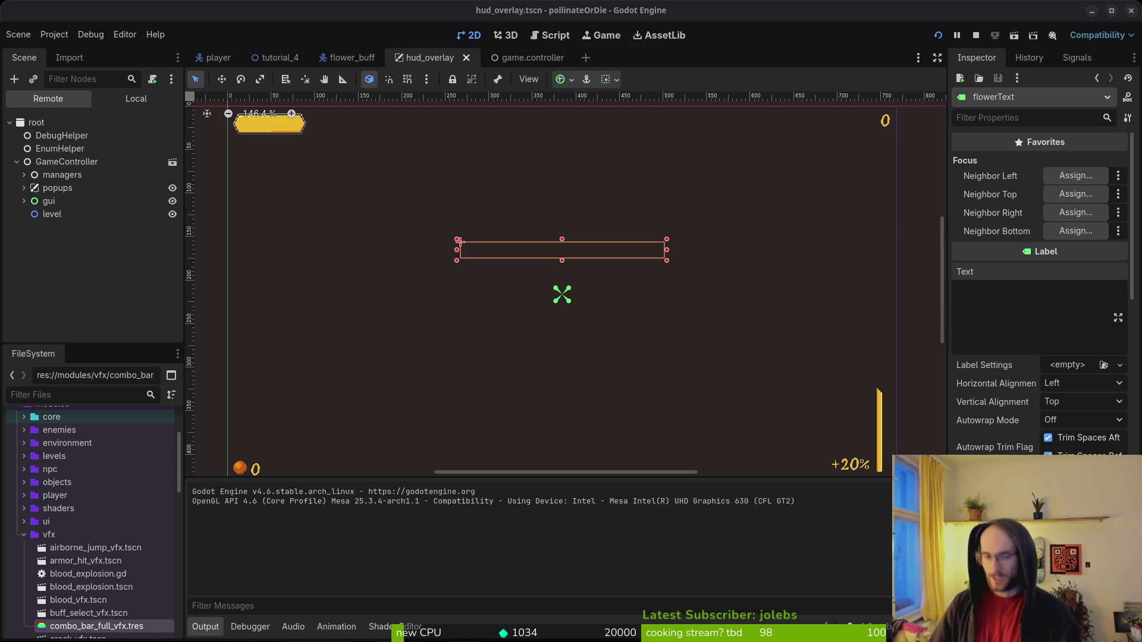
{"action": "left_click", "coordinate": [945, 34]}
Start the game from the main menu and fight through the room's enemies.
{"action": "left_click", "coordinate": [945, 35]}
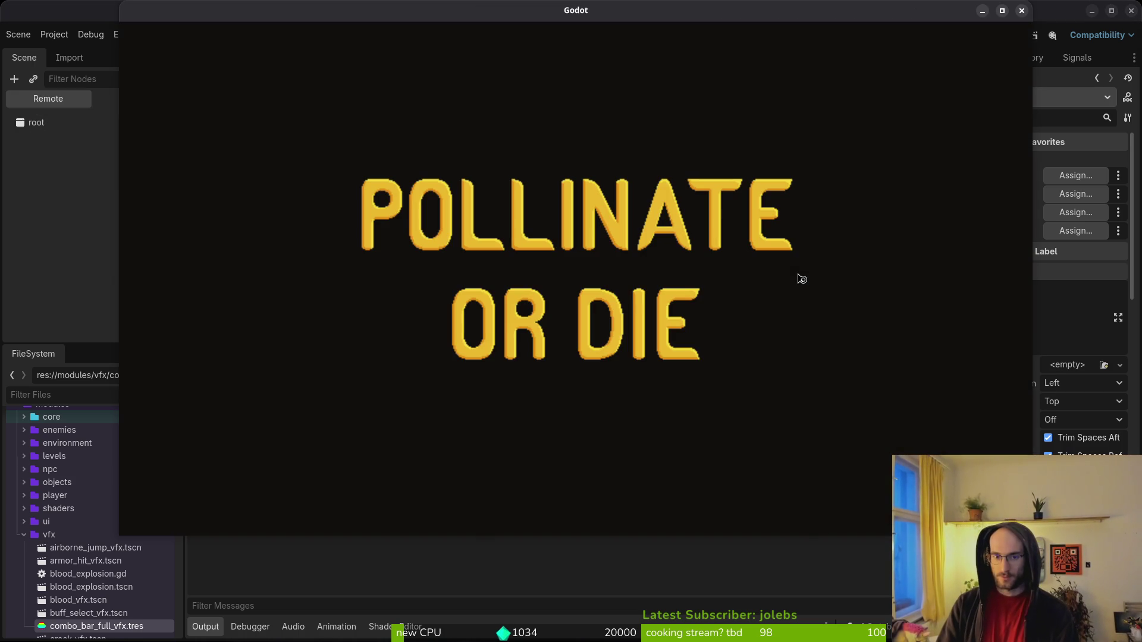
{"action": "key", "text": "Return"}
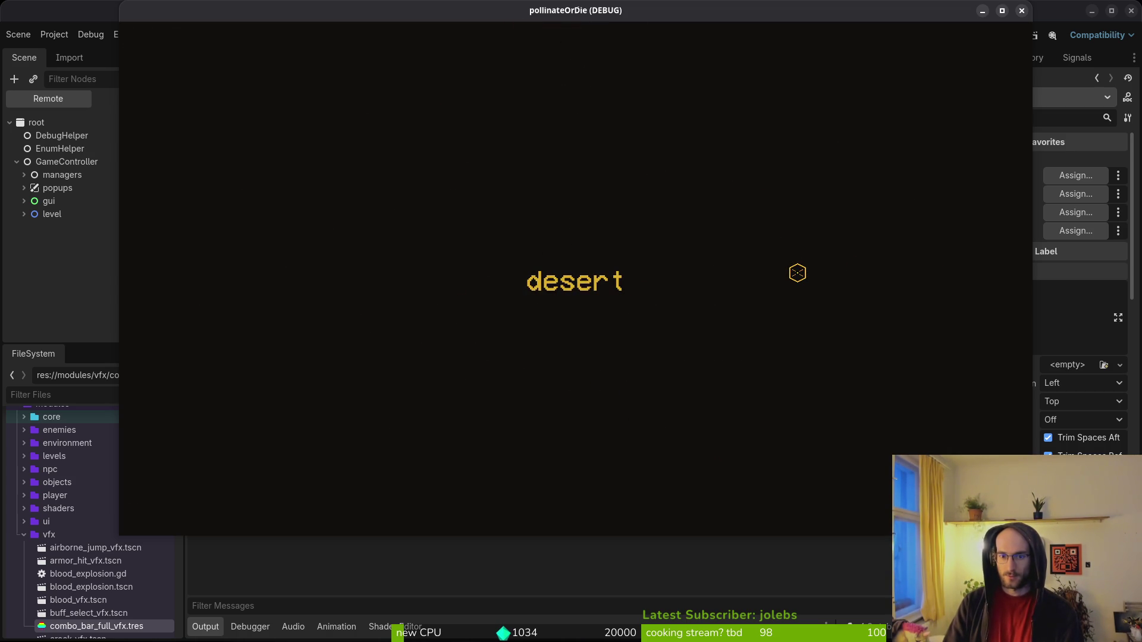
{"action": "key", "text": "w"}
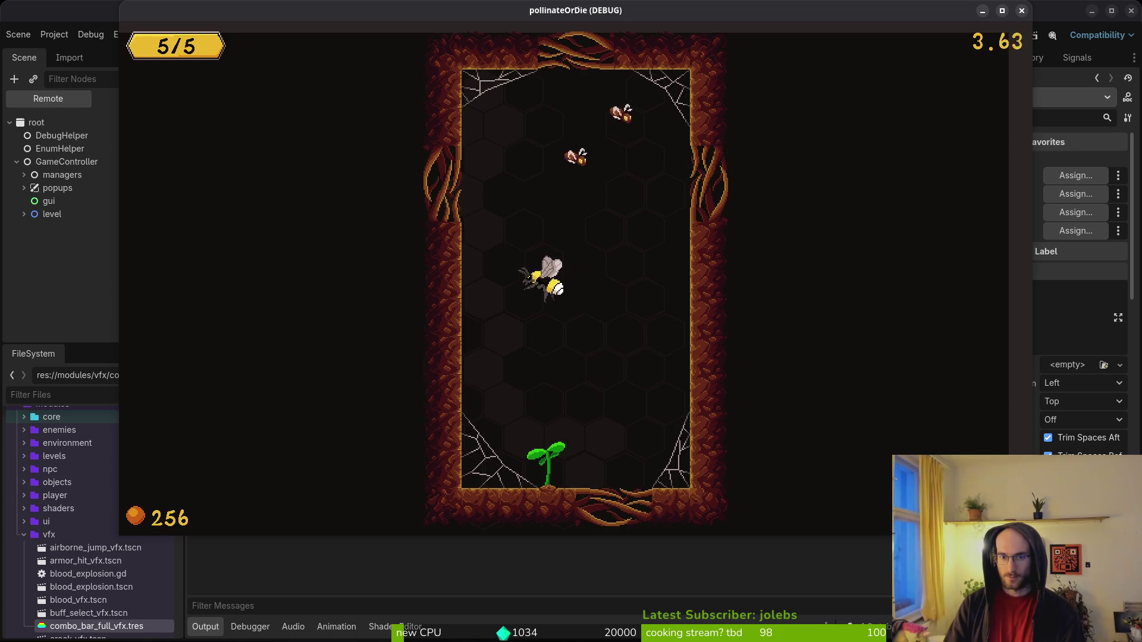
{"action": "key", "text": "d"}
{"action": "key", "text": "s"}
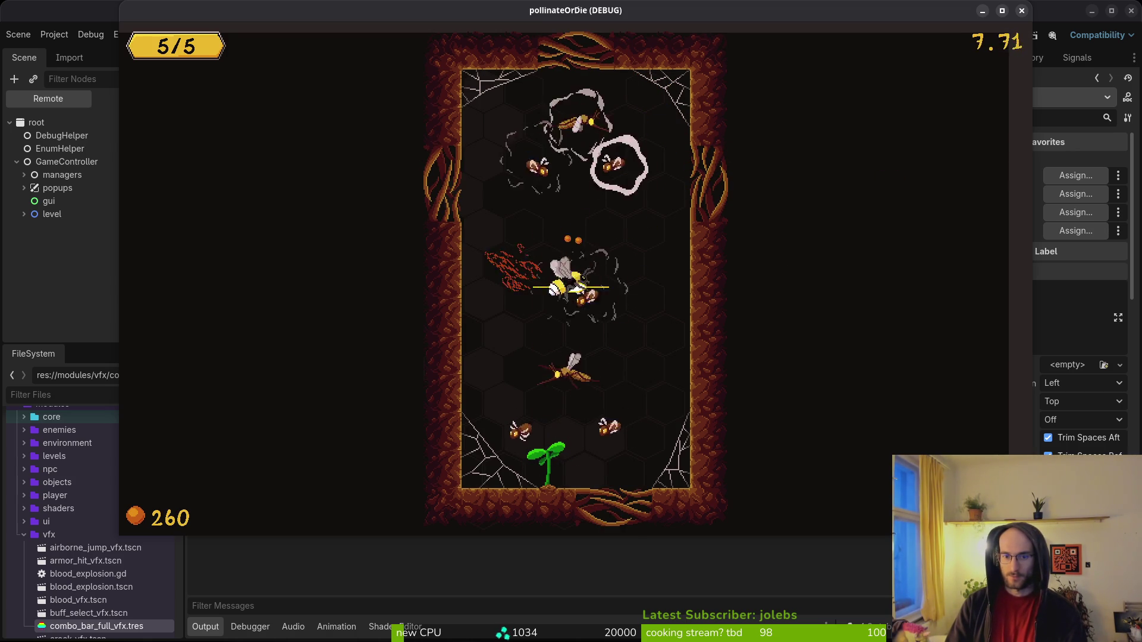
{"action": "key", "text": "s"}
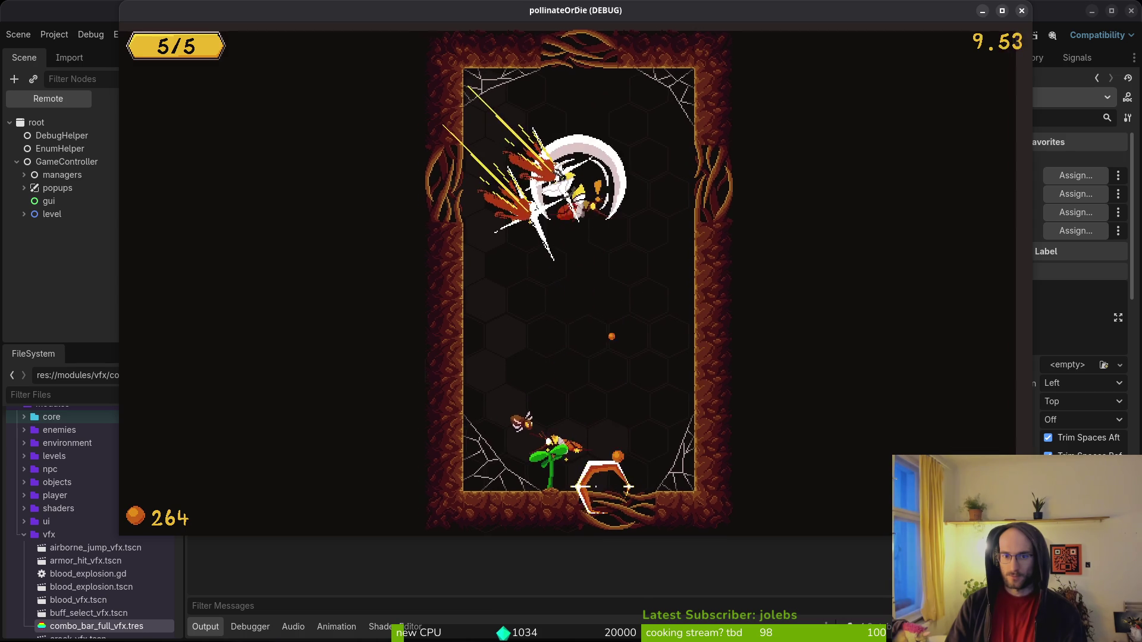
{"action": "key", "text": "s"}
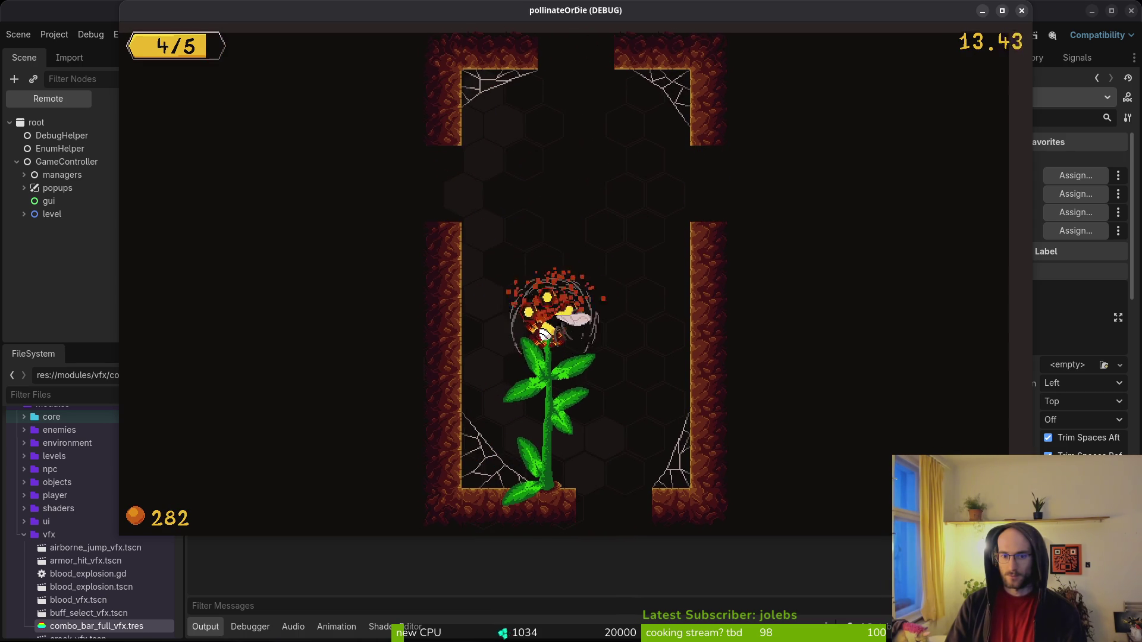
Check the +5%, experience, max health and dash damage buff captions, then close and save.
{"action": "key", "text": "a"}
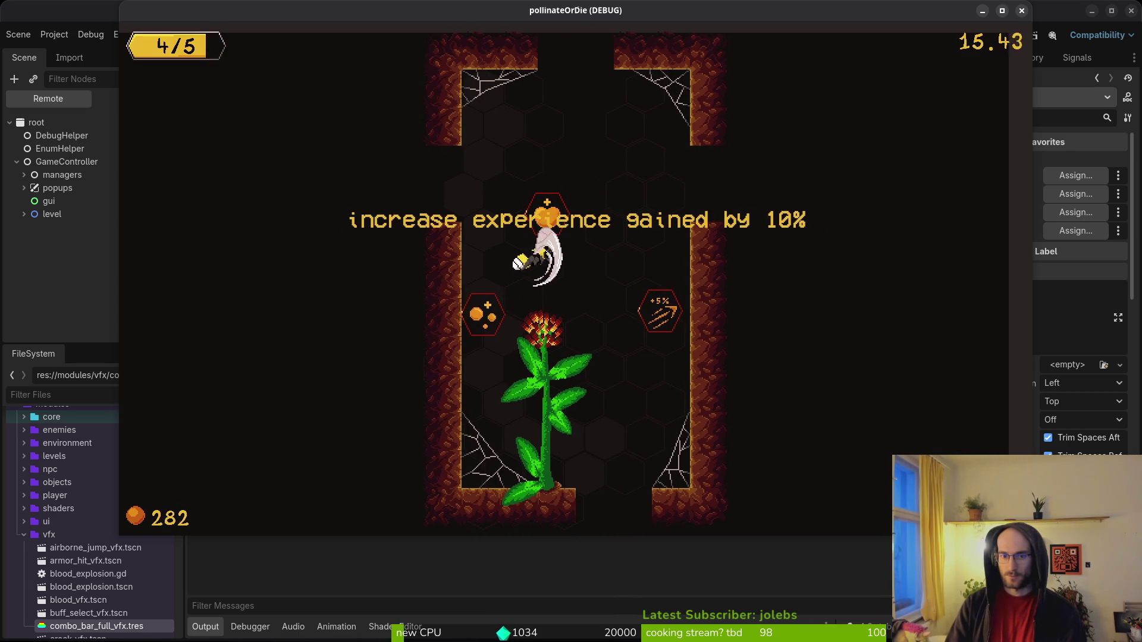
{"action": "key", "text": "w"}
{"action": "key", "text": "d"}
{"action": "key", "text": "s"}
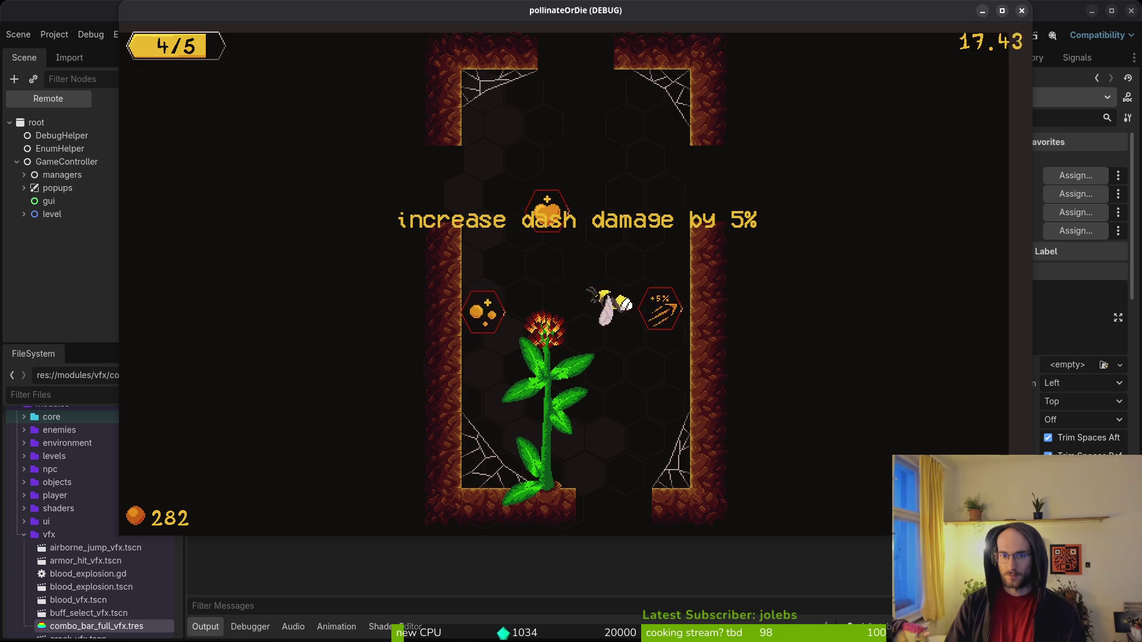
{"action": "key", "text": "a"}
{"action": "key", "text": "w"}
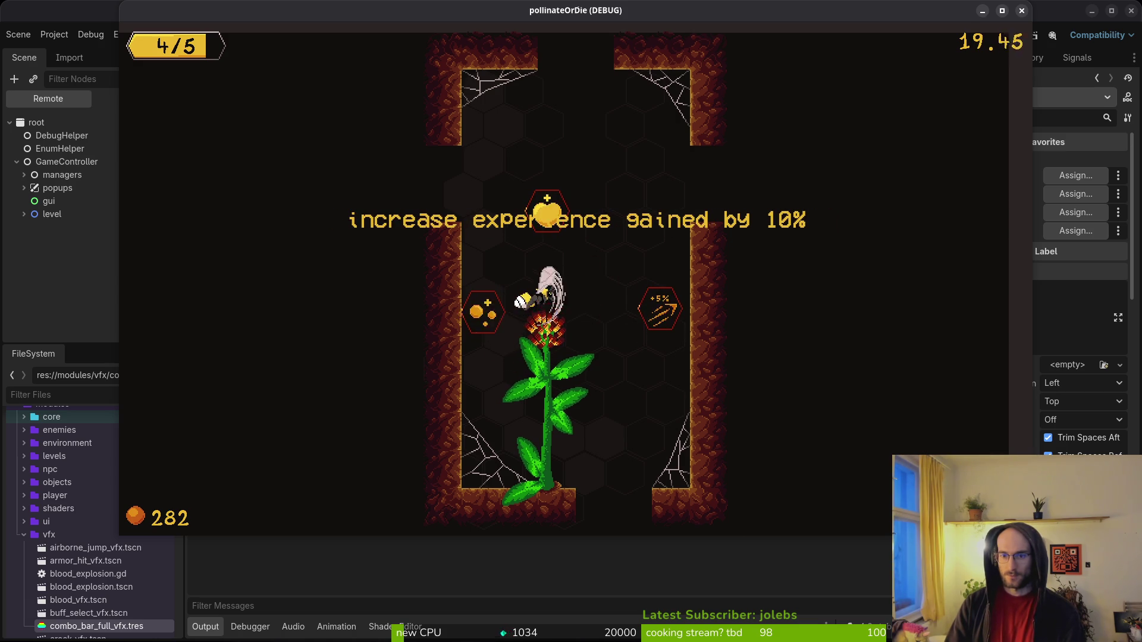
{"action": "key", "text": "w"}
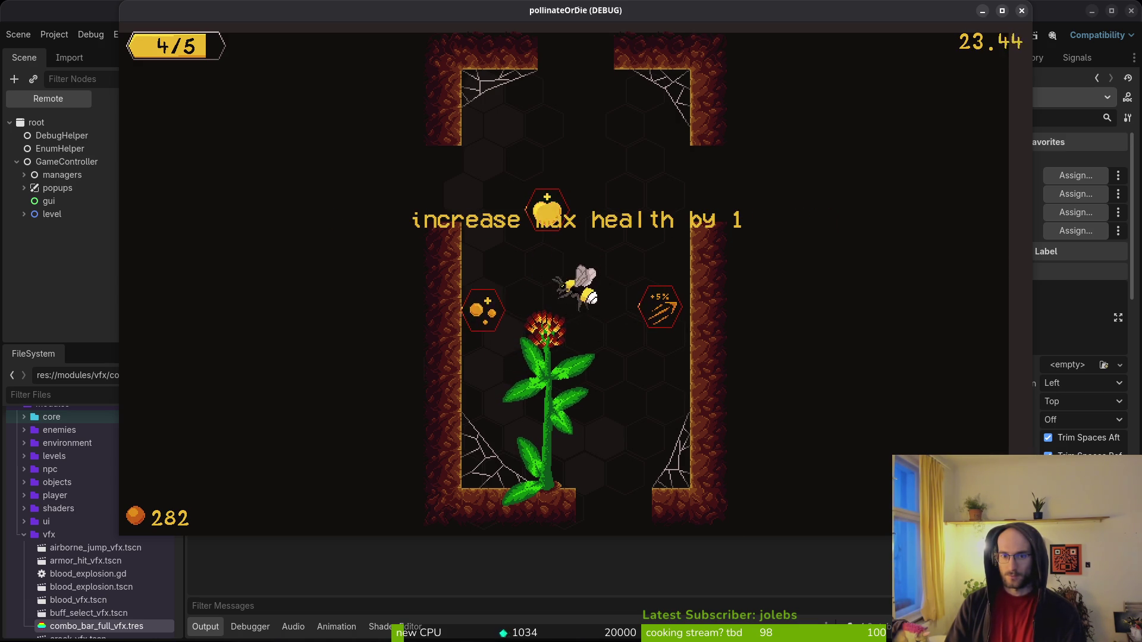
{"action": "key", "text": "s"}
{"action": "key", "text": "space"}
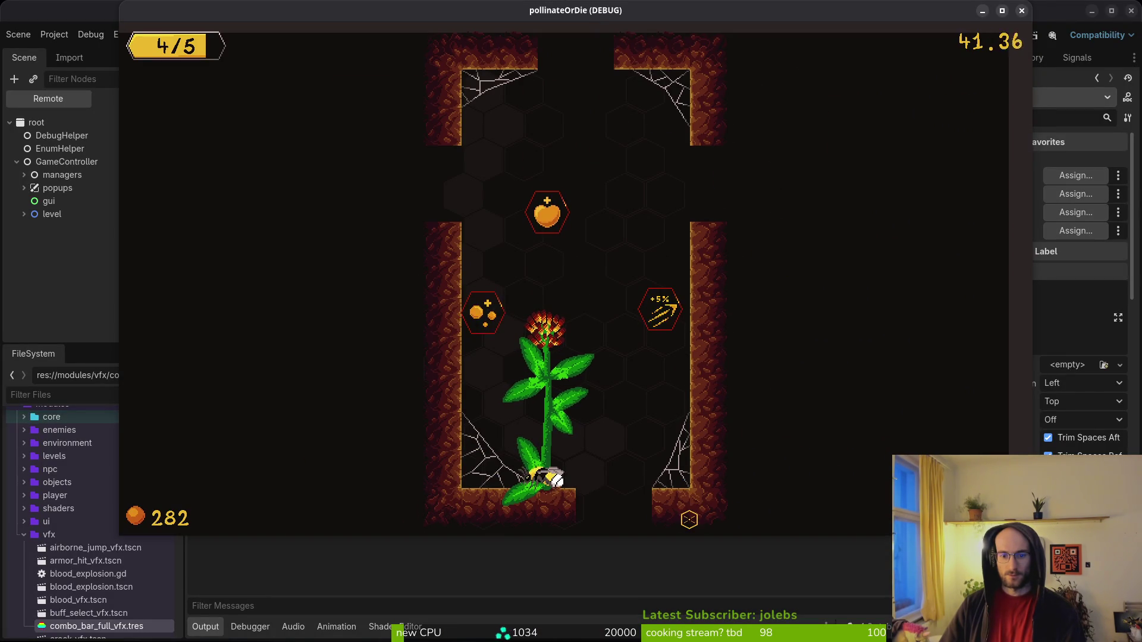
{"action": "left_click", "coordinate": [1022, 10]}
{"action": "key", "text": "ctrl+s"}
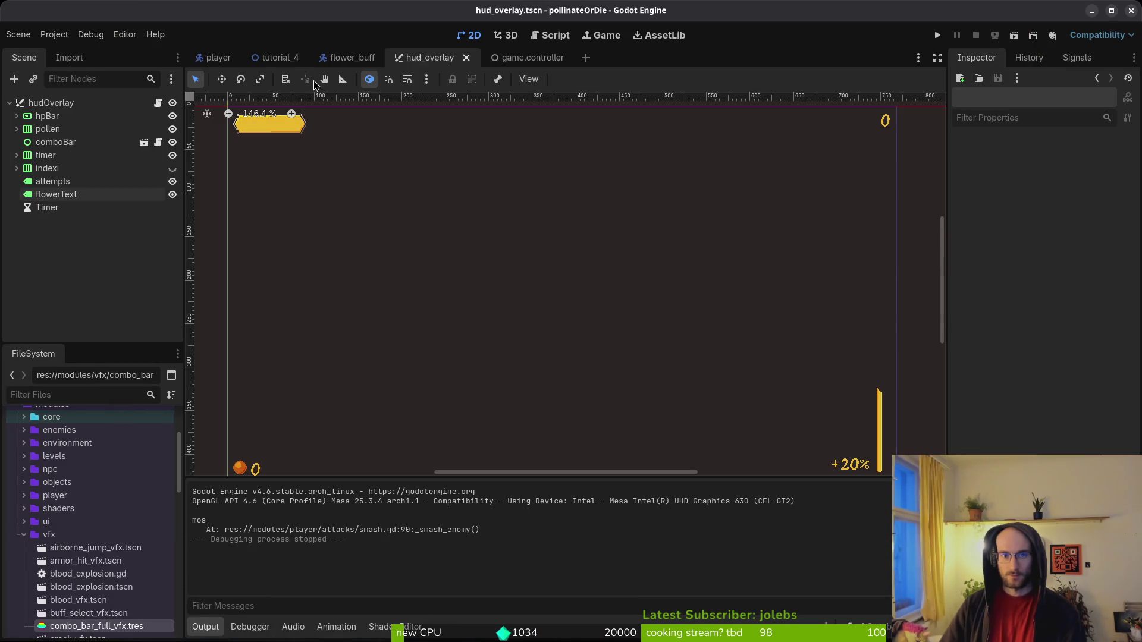
Launch the game, open and close its Settings panel, and continue from the main menu.
{"action": "key", "text": "ctrl+shift+o"}
{"action": "key", "text": "Escape"}
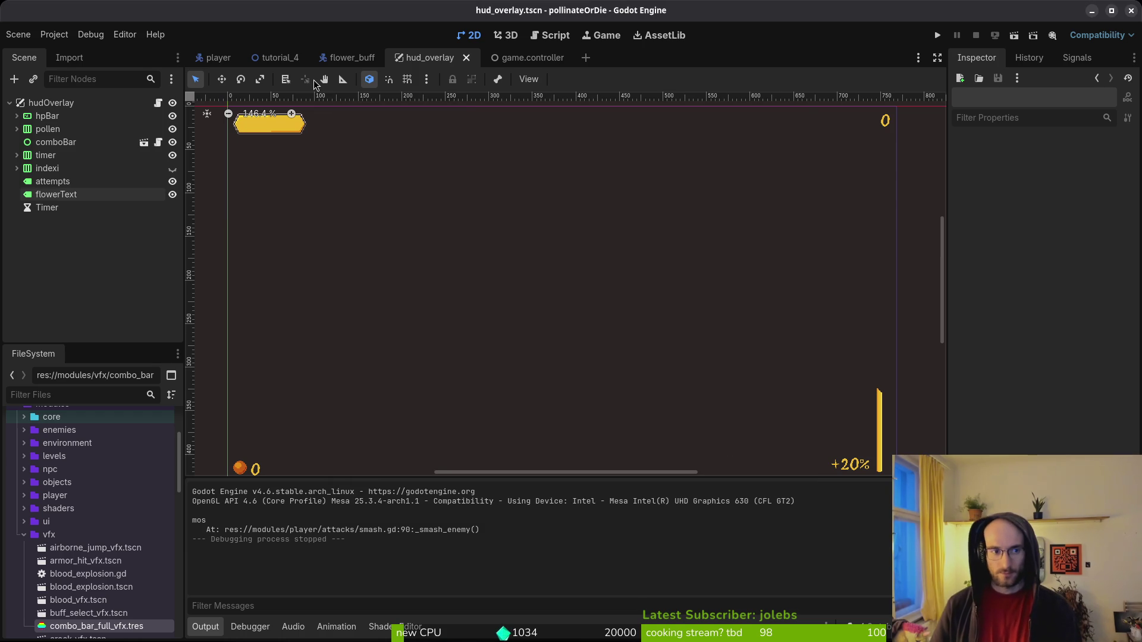
{"action": "left_click", "coordinate": [938, 35]}
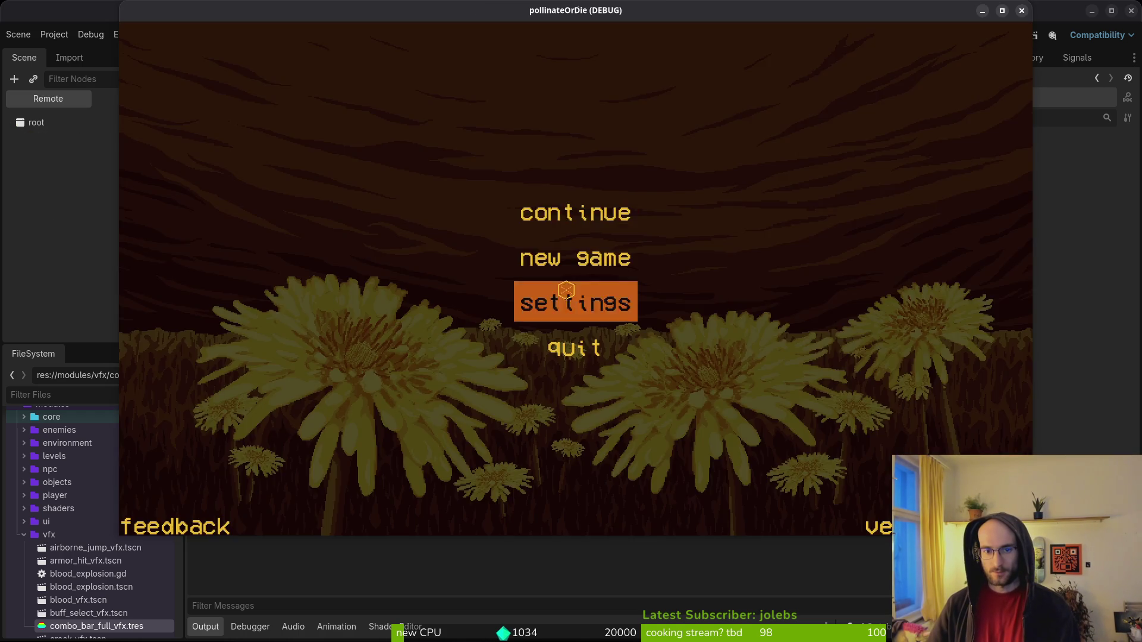
{"action": "left_click", "coordinate": [571, 302]}
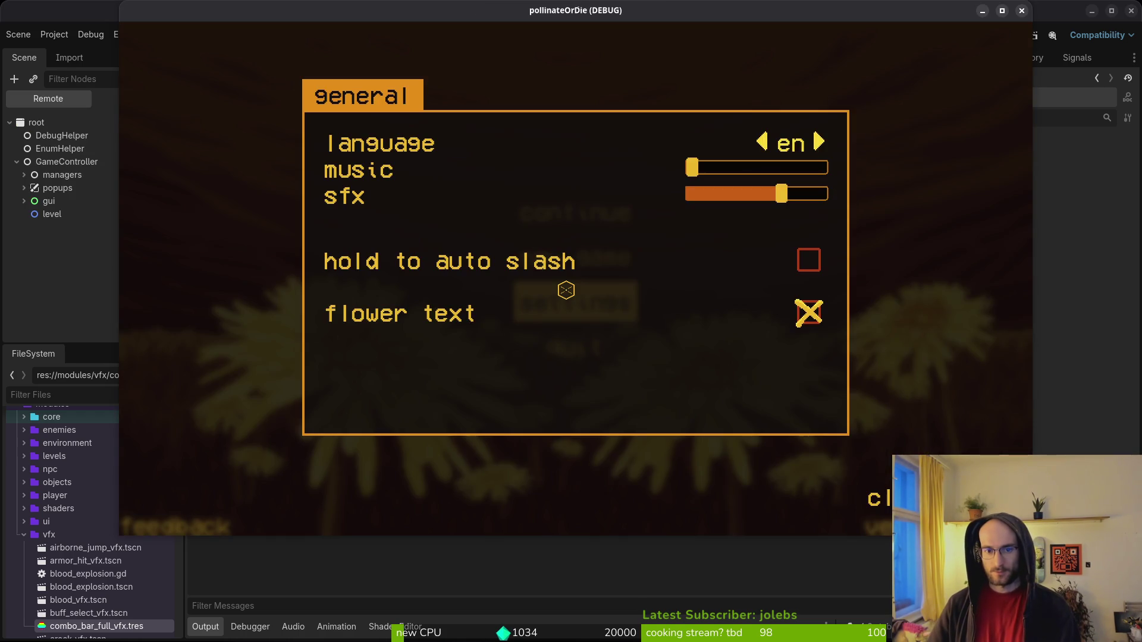
{"action": "key", "text": "Escape"}
{"action": "left_click", "coordinate": [570, 208]}
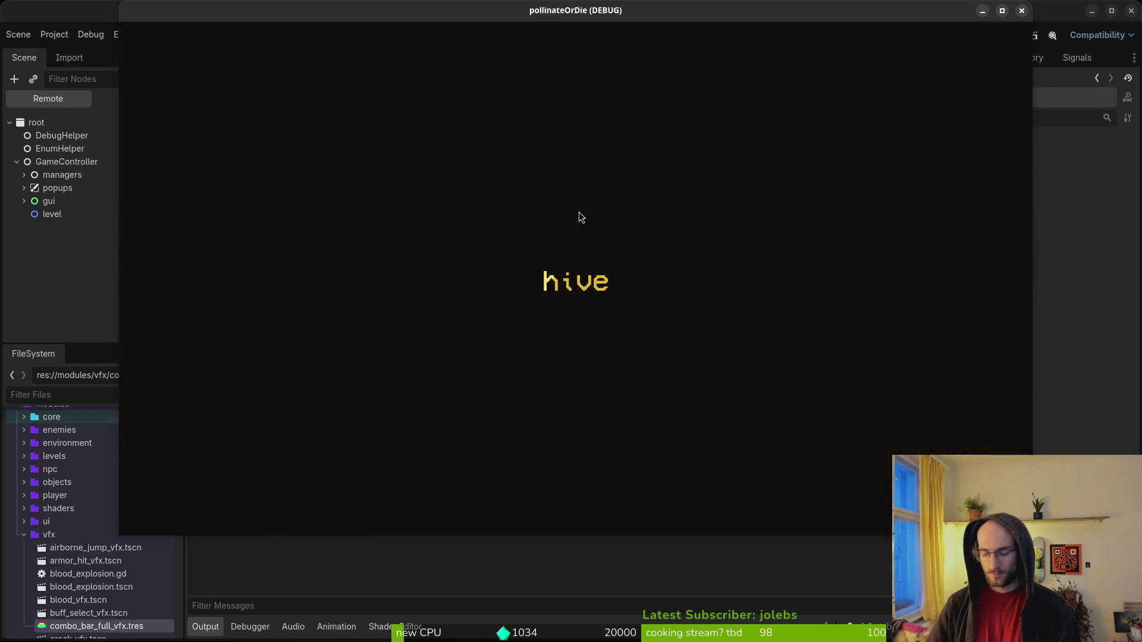
Set show_level_select and show_dev_level to true in debug.helper.gd and save it.
{"action": "key", "text": "alt+Tab"}
{"action": "type", "text": "debug"}
{"action": "key", "text": "Return"}
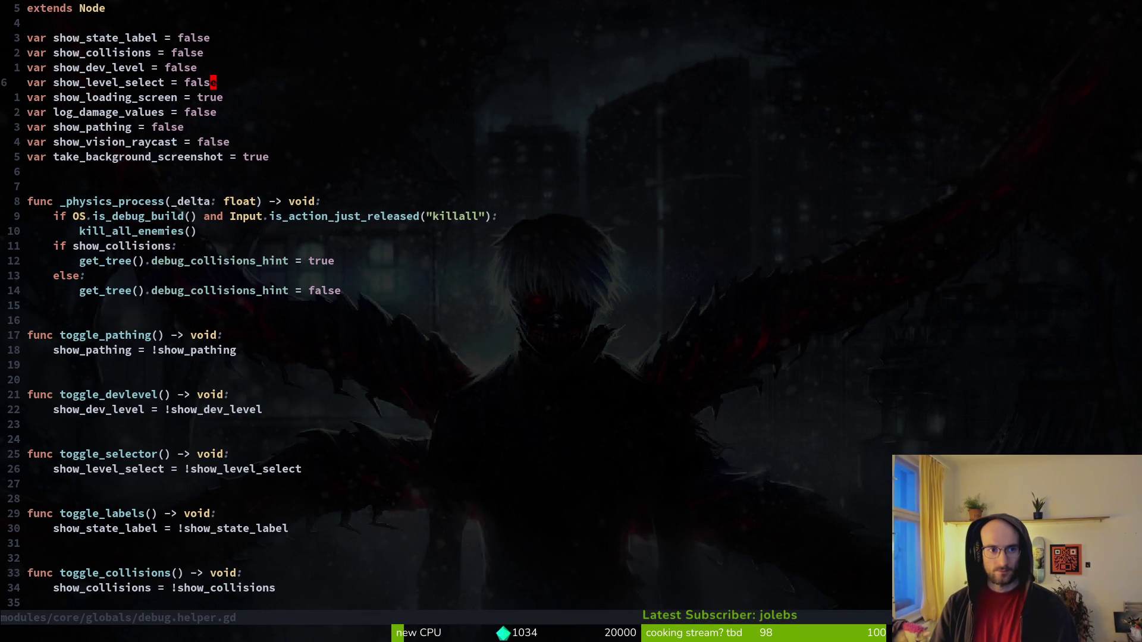
{"action": "type", "text": "ciwtrue"}
{"action": "key", "text": "Escape"}
{"action": "type", "text": "kciwtrue"}
{"action": "key", "text": "Escape"}
{"action": "type", "text": ":write"}
{"action": "key", "text": "Return"}
{"action": "key", "text": "alt+Tab"}
Relaunch the game, check the F1 debug level-select menu, then stop it and bring up Quick Open.
{"action": "key", "text": "F8"}
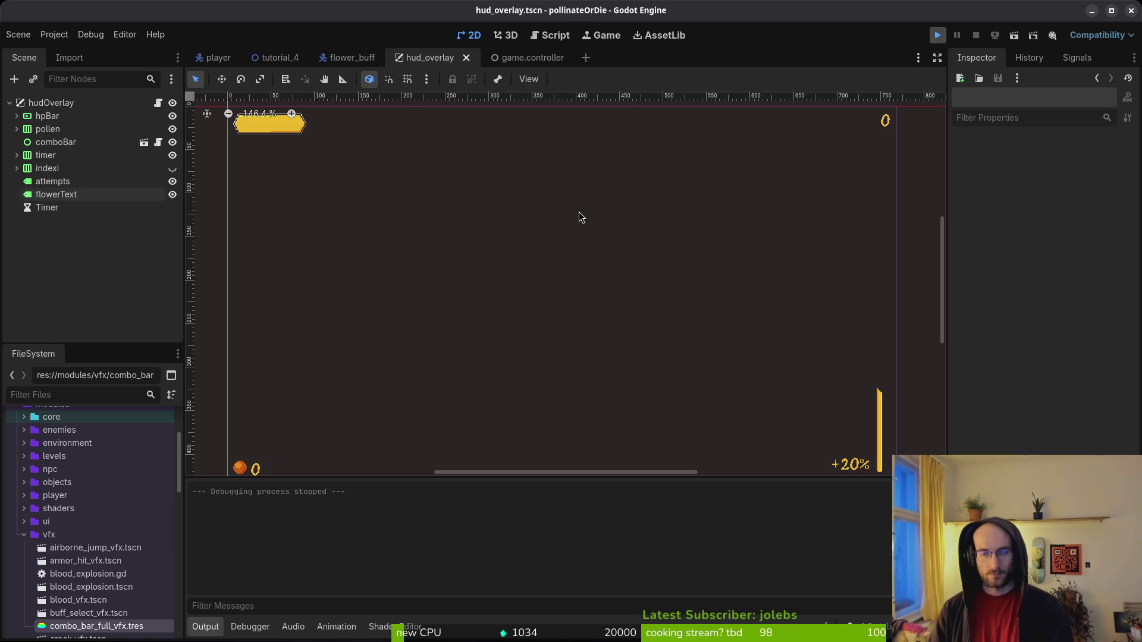
{"action": "key", "text": "F5"}
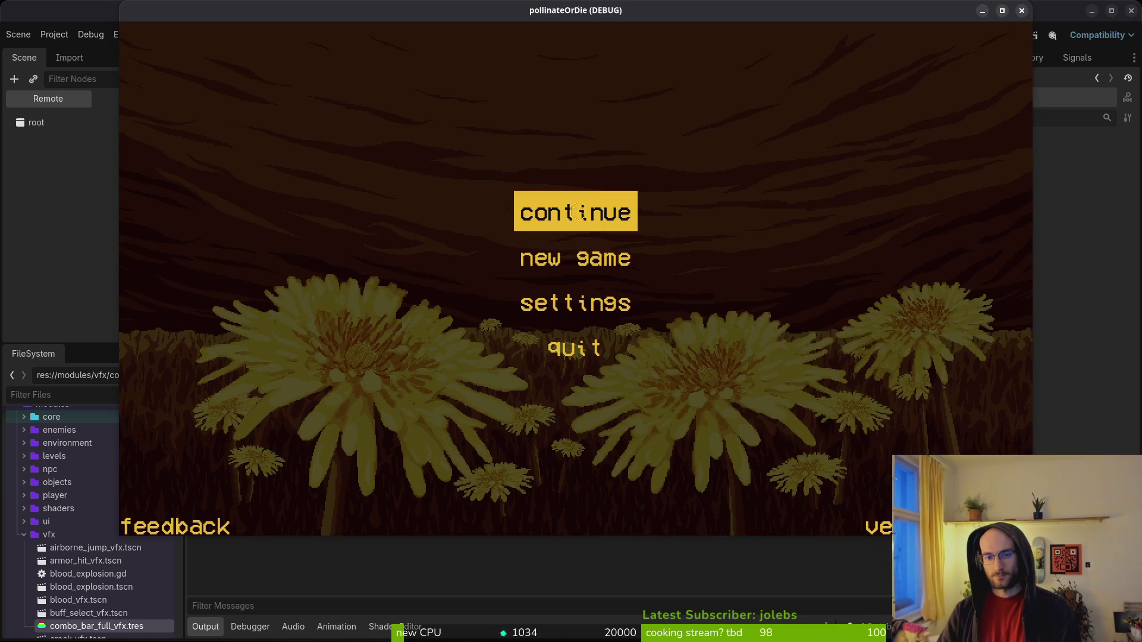
{"action": "left_click", "coordinate": [579, 212]}
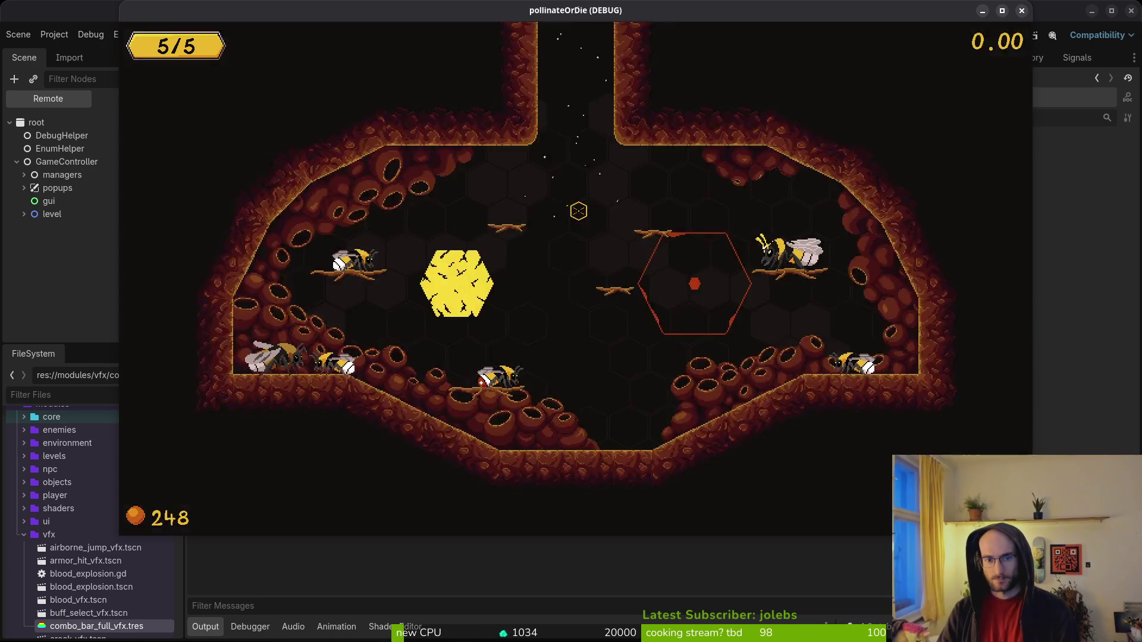
{"action": "key", "text": "F1"}
{"action": "key", "text": "F8"}
{"action": "key", "text": "alt+shift+o"}
Open level_1_8.tscn and level_1_9.tscn through Quick Open.
{"action": "type", "text": "18"}
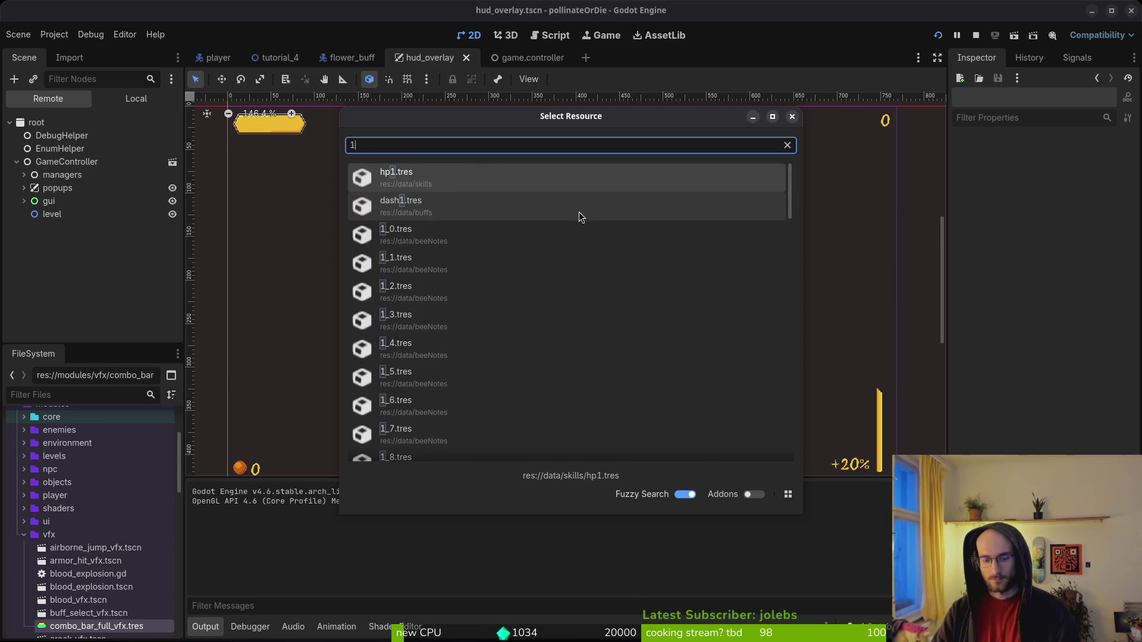
{"action": "key", "text": "Down"}
{"action": "key", "text": "Down"}
{"action": "key", "text": "Return"}
{"action": "key", "text": "alt+shift+o"}
{"action": "type", "text": "1_9"}
{"action": "key", "text": "Return"}
Search with '17' and open the 1_7 match.
{"action": "key", "text": "alt+shift+o"}
{"action": "type", "text": "q"}
{"action": "key", "text": "BackSpace"}
{"action": "type", "text": "1"}
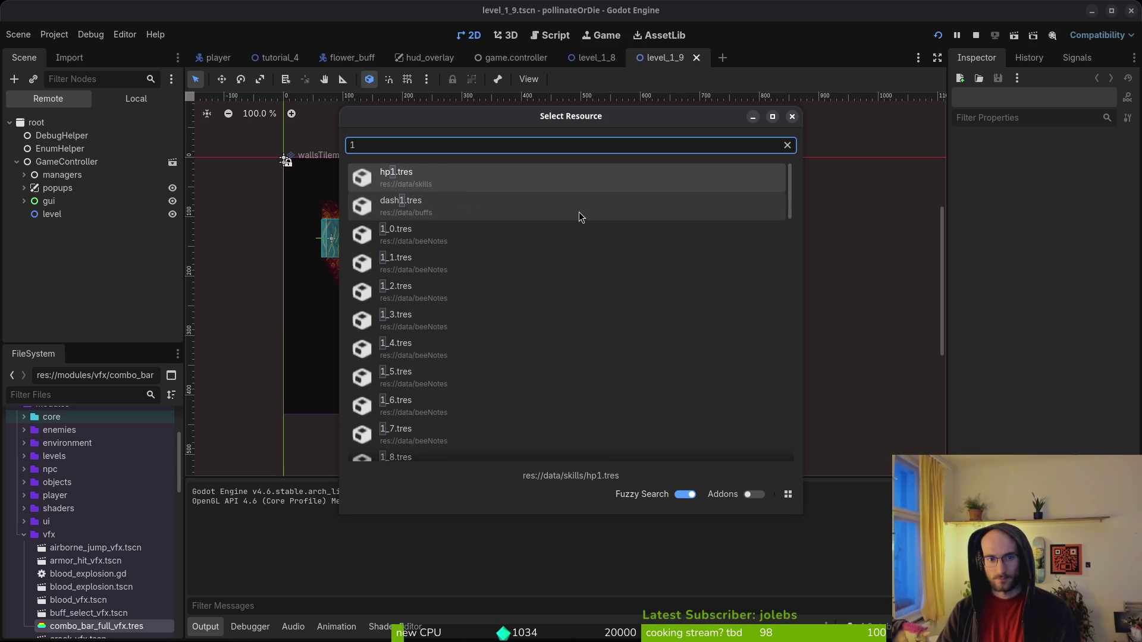
{"action": "key", "text": "BackSpace"}
{"action": "type", "text": "q"}
{"action": "key", "text": "BackSpace"}
{"action": "type", "text": "17trs"}
{"action": "key", "text": "Return"}
Open level_1_6, level_1_5 and level_1_4 scenes by searching 'lev16', '15' and 'lev14'.
{"action": "key", "text": "alt+shift+o"}
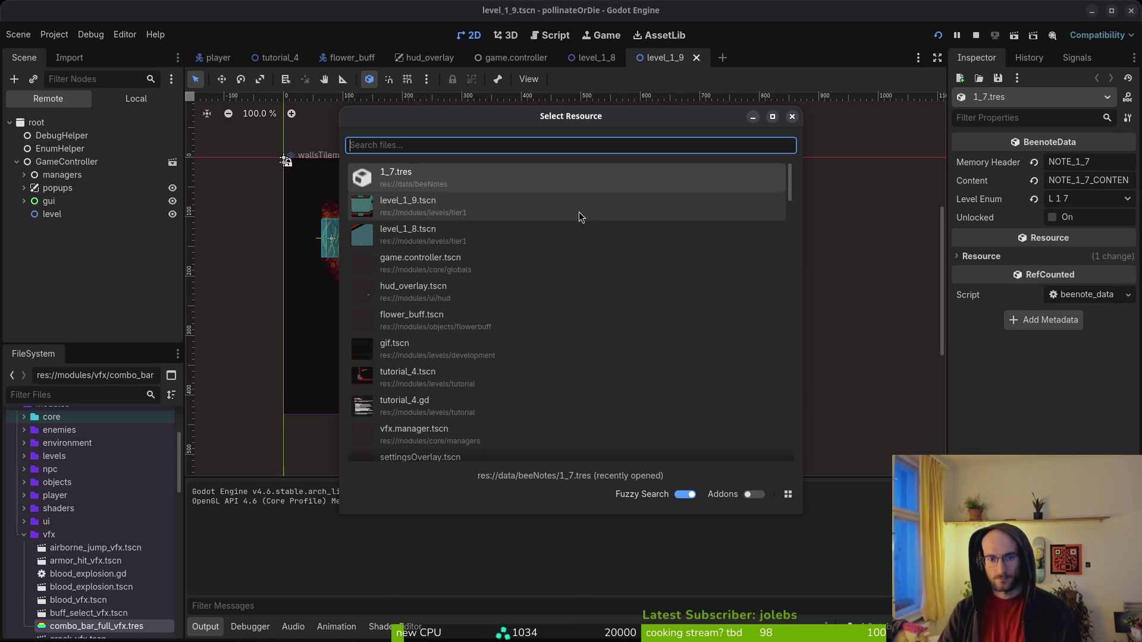
{"action": "type", "text": "16"}
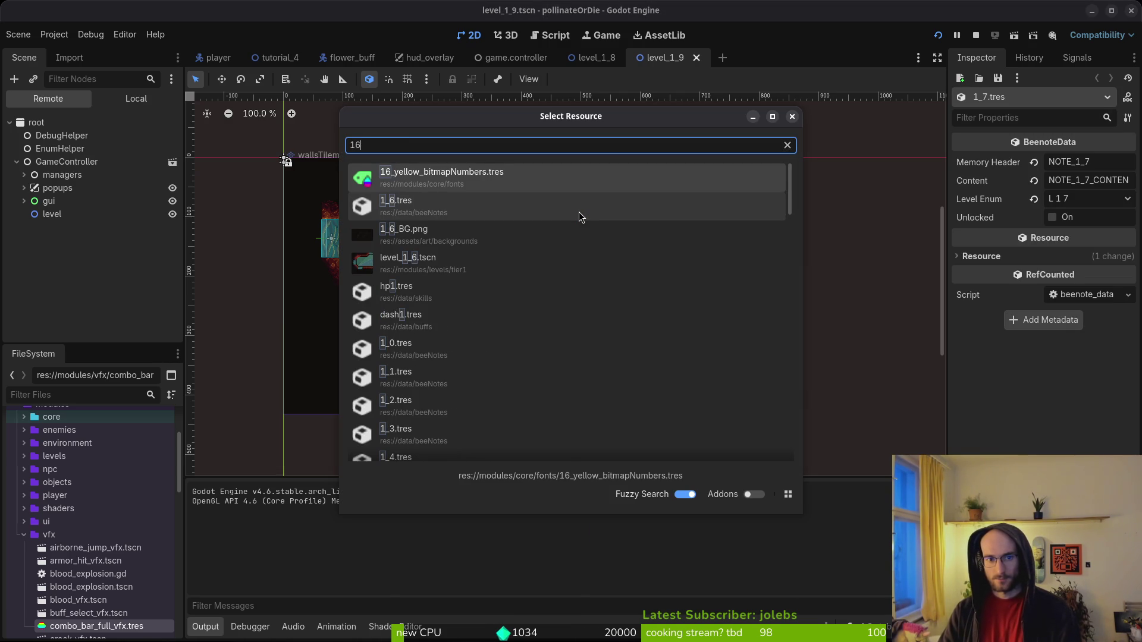
{"action": "key", "text": "BackSpace"}
{"action": "key", "text": "BackSpace"}
{"action": "type", "text": "lev16"}
{"action": "key", "text": "Return"}
{"action": "key", "text": "alt+shift+o"}
{"action": "type", "text": "1"}
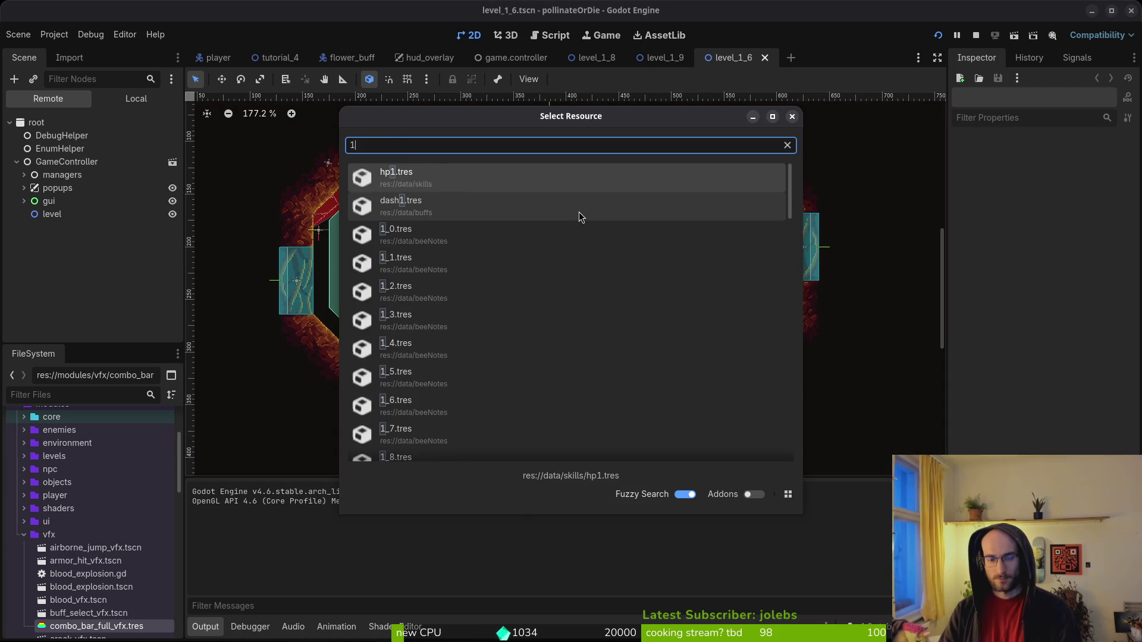
{"action": "type", "text": "5"}
{"action": "key", "text": "Return"}
{"action": "key", "text": "alt+shift+o"}
{"action": "type", "text": "14"}
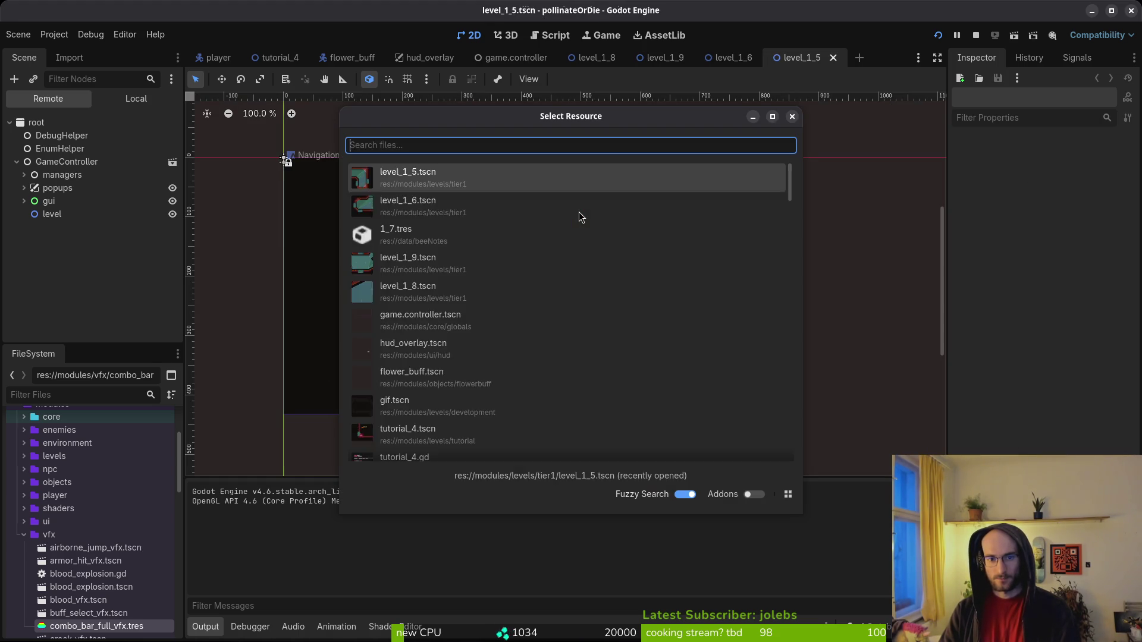
{"action": "key", "text": "BackSpace"}
{"action": "key", "text": "BackSpace"}
{"action": "type", "text": "lev14"}
{"action": "key", "text": "Return"}
Open level_1_6, level_1_7 and level_1_3 scenes by searching 'lev16', 'lev17' and 'lev13'.
{"action": "key", "text": "alt+shift+o"}
{"action": "type", "text": "16"}
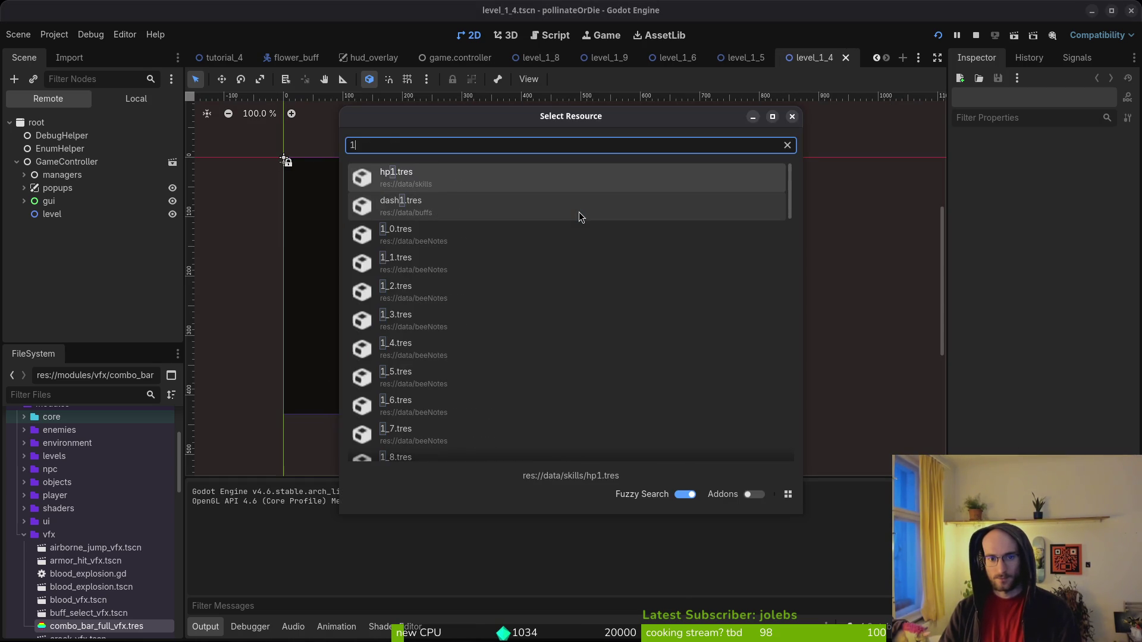
{"action": "key", "text": "BackSpace"}
{"action": "key", "text": "BackSpace"}
{"action": "type", "text": "lev16"}
{"action": "key", "text": "Return"}
{"action": "key", "text": "alt+shift+o"}
{"action": "type", "text": "1"}
{"action": "key", "text": "BackSpace"}
{"action": "type", "text": "lev17"}
{"action": "key", "text": "Return"}
{"action": "key", "text": "alt+shift+o"}
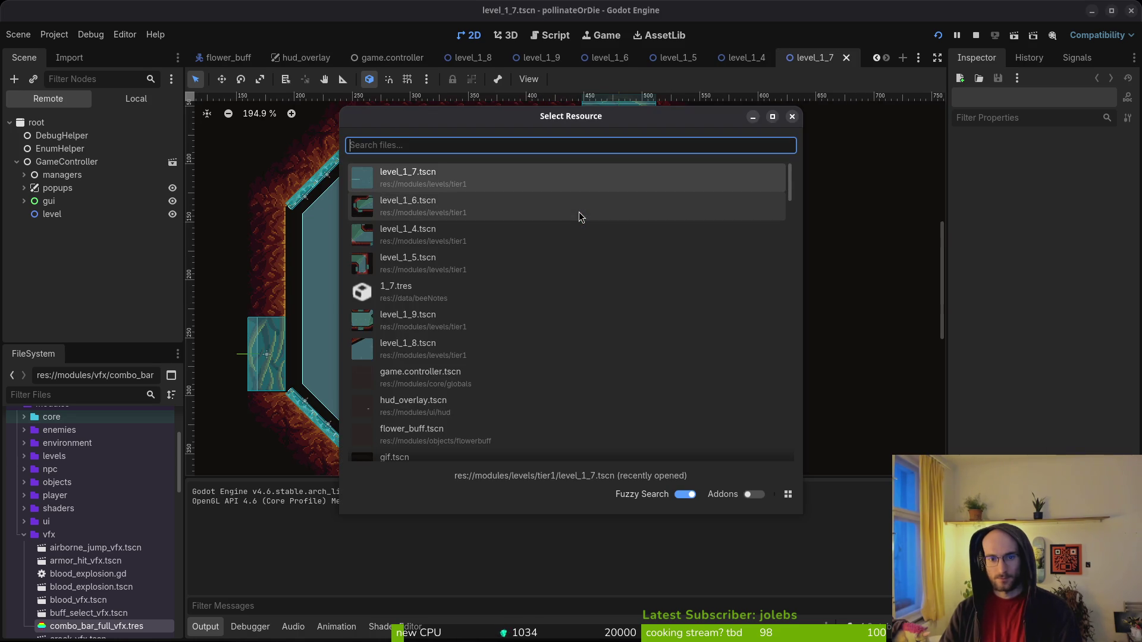
{"action": "type", "text": "13"}
{"action": "key", "text": "BackSpace"}
{"action": "key", "text": "BackSpace"}
{"action": "type", "text": "lev13"}
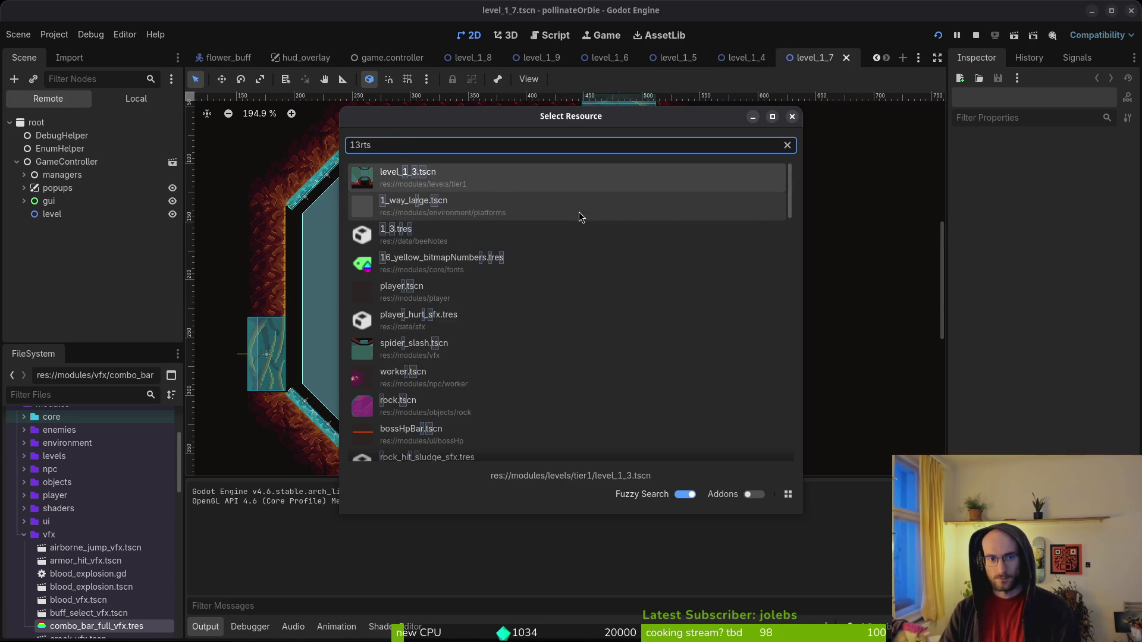
{"action": "key", "text": "Return"}
Open level_1_9, level_1_2 and level_1_0, then select level_1_0's background sprite.
{"action": "key", "text": "alt+shift+o"}
{"action": "type", "text": "lev19"}
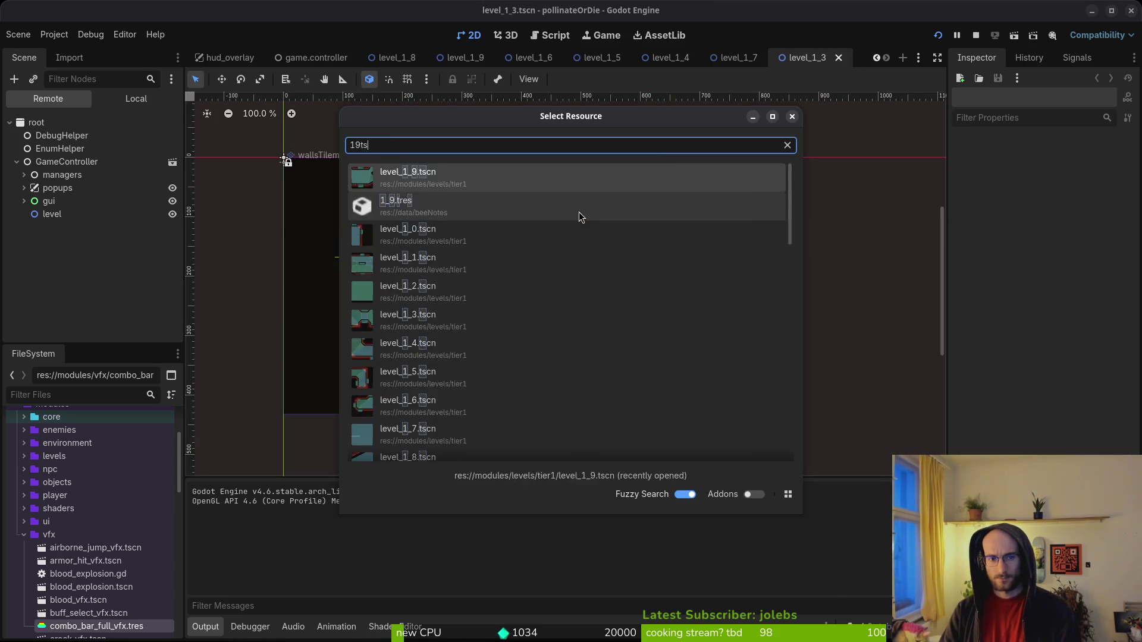
{"action": "key", "text": "Return"}
{"action": "key", "text": "alt+shift+o"}
{"action": "type", "text": "lev12"}
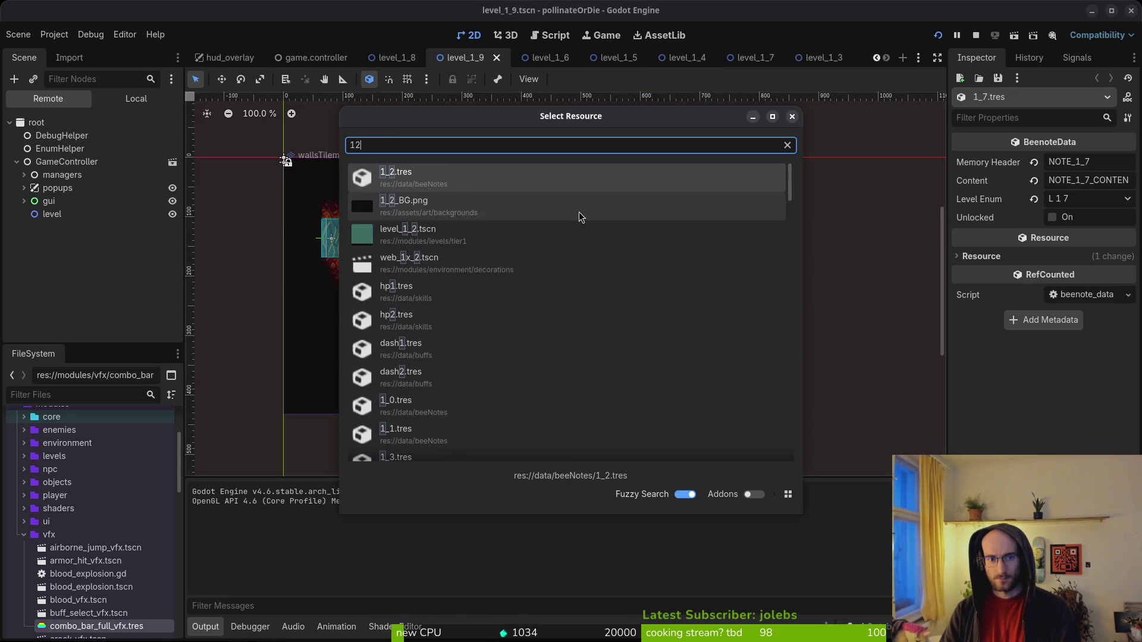
{"action": "key", "text": "Return"}
{"action": "key", "text": "alt+shift+o"}
{"action": "type", "text": "lev10"}
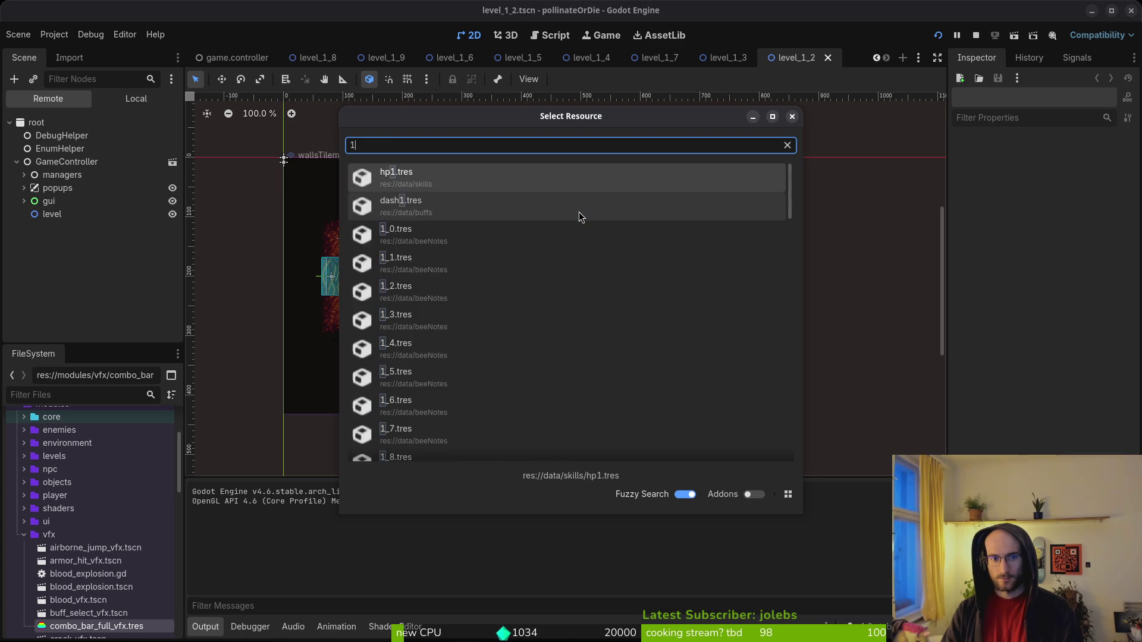
{"action": "key", "text": "Return"}
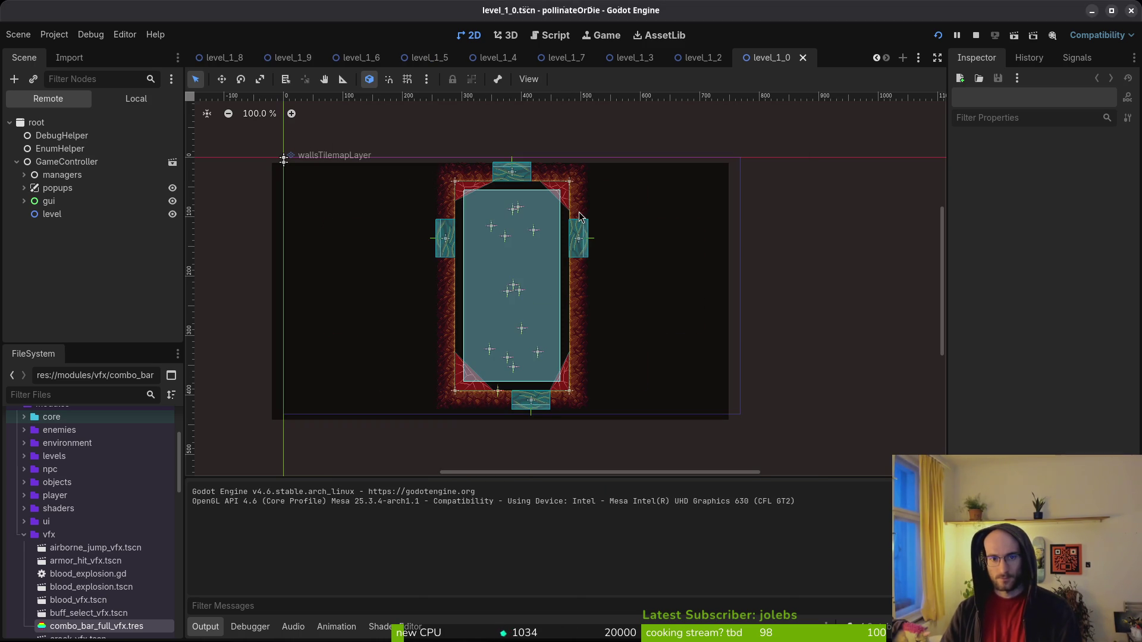
{"action": "left_click", "coordinate": [337, 209]}
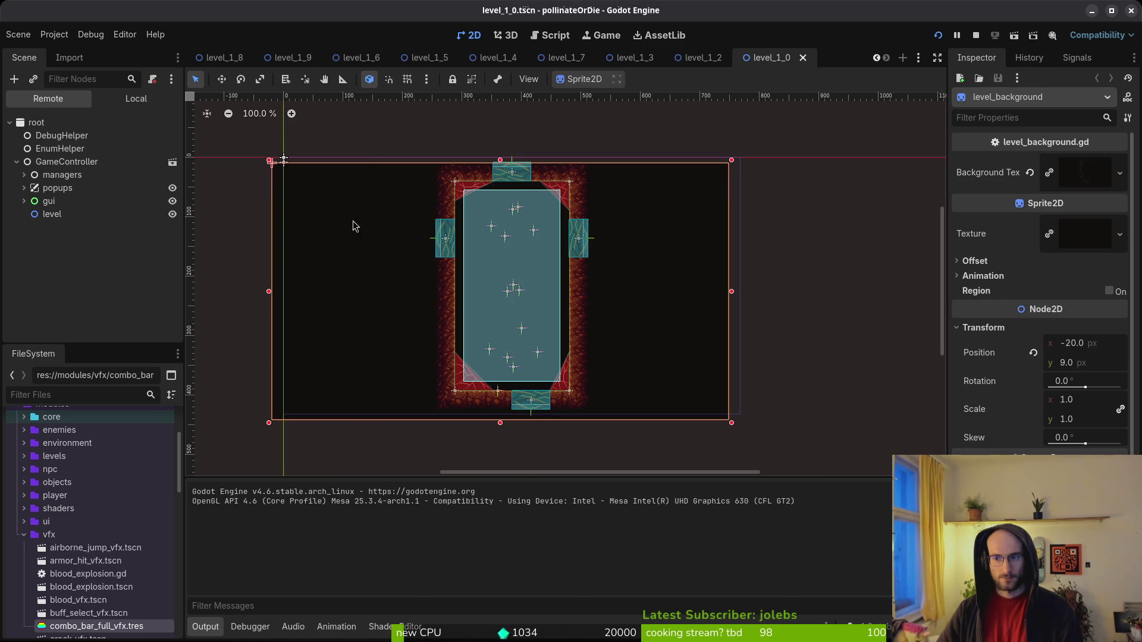
Revert level_1_0's background sprite Position to (0, 0).
{"action": "left_click", "coordinate": [1033, 355]}
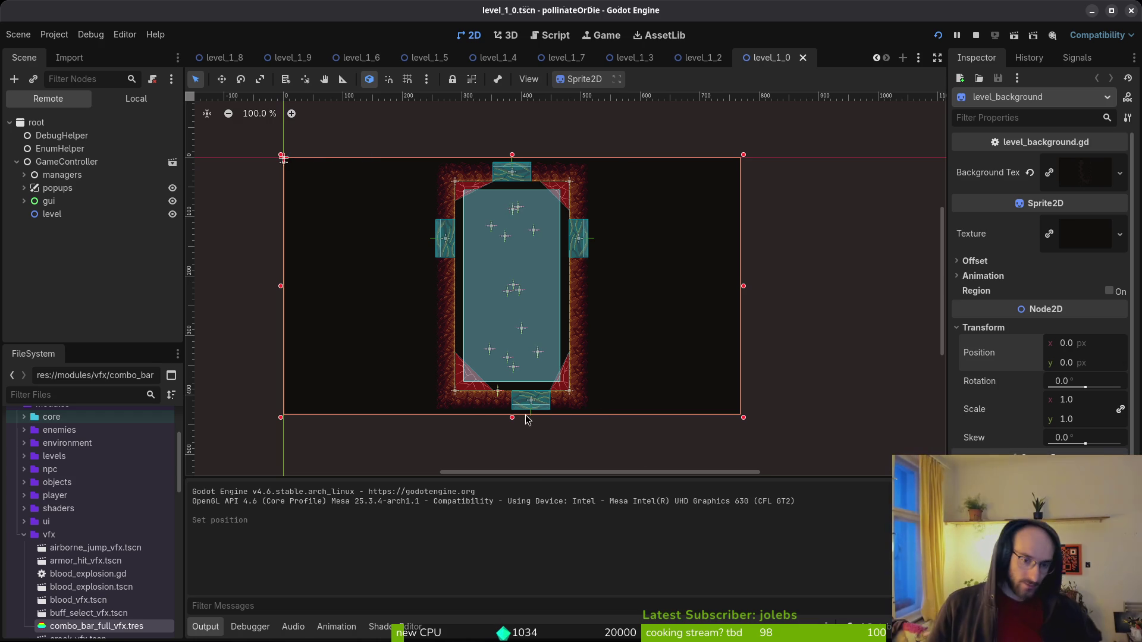
{"action": "scroll", "coordinate": [491, 411], "scroll_direction": "up", "scroll_amount": 6}
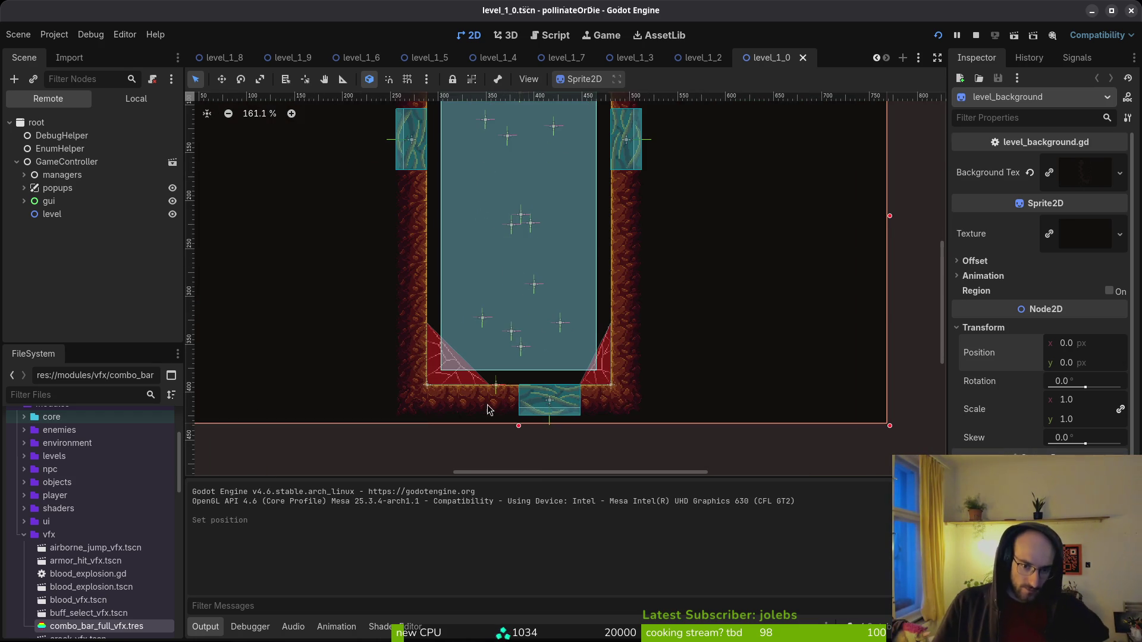
{"action": "scroll", "coordinate": [479, 399], "scroll_direction": "down", "scroll_amount": 7}
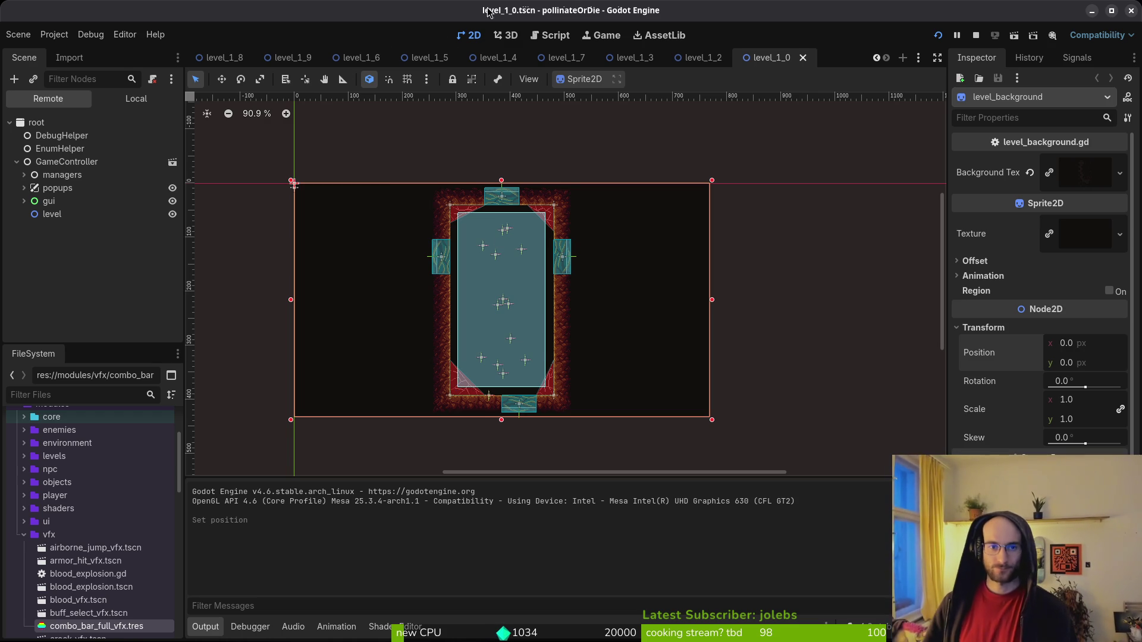
Close the game.controller, level_1_9, 1_4, 1_5, 1_7, 1_3 and 1_6 scene tabs.
{"action": "left_click_drag", "start_coordinate": [703, 58], "coordinate": [328, 61]}
{"action": "middle_click", "coordinate": [327, 62]}
{"action": "middle_click", "coordinate": [375, 58]}
{"action": "middle_click", "coordinate": [593, 65]}
{"action": "middle_click", "coordinate": [593, 65]}
{"action": "middle_click", "coordinate": [577, 65]}
{"action": "middle_click", "coordinate": [568, 66]}
{"action": "middle_click", "coordinate": [500, 61]}
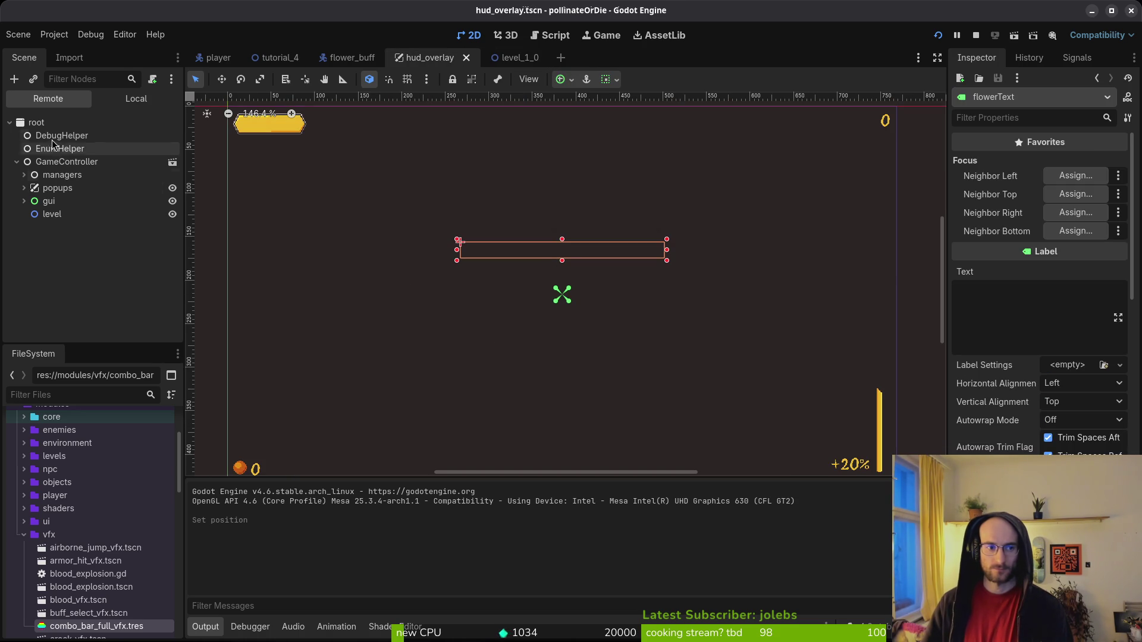
Nudge the flowerText label upward in hud_overlay and save the scene.
{"action": "left_click", "coordinate": [136, 98]}
{"action": "key", "text": "Up"}
{"action": "key", "text": "Up"}
{"action": "key", "text": "Up"}
{"action": "left_click", "coordinate": [642, 266]}
{"action": "key", "text": "ctrl+s"}
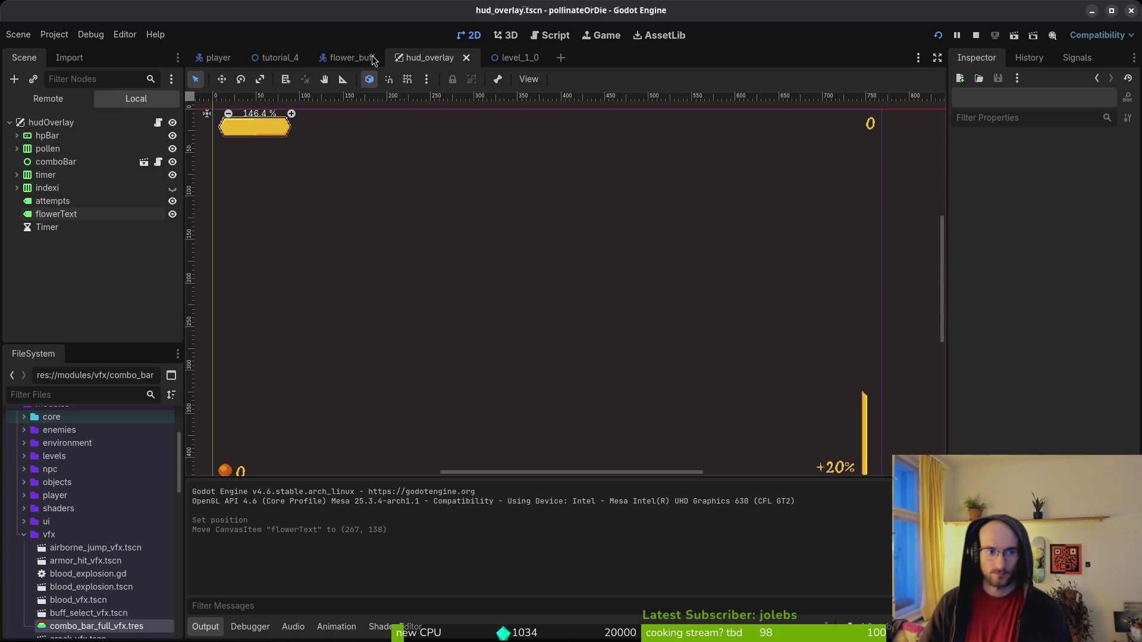
Set flowerText's Font Shadow Color override to dark brown 191101.
{"action": "left_click", "coordinate": [57, 214]}
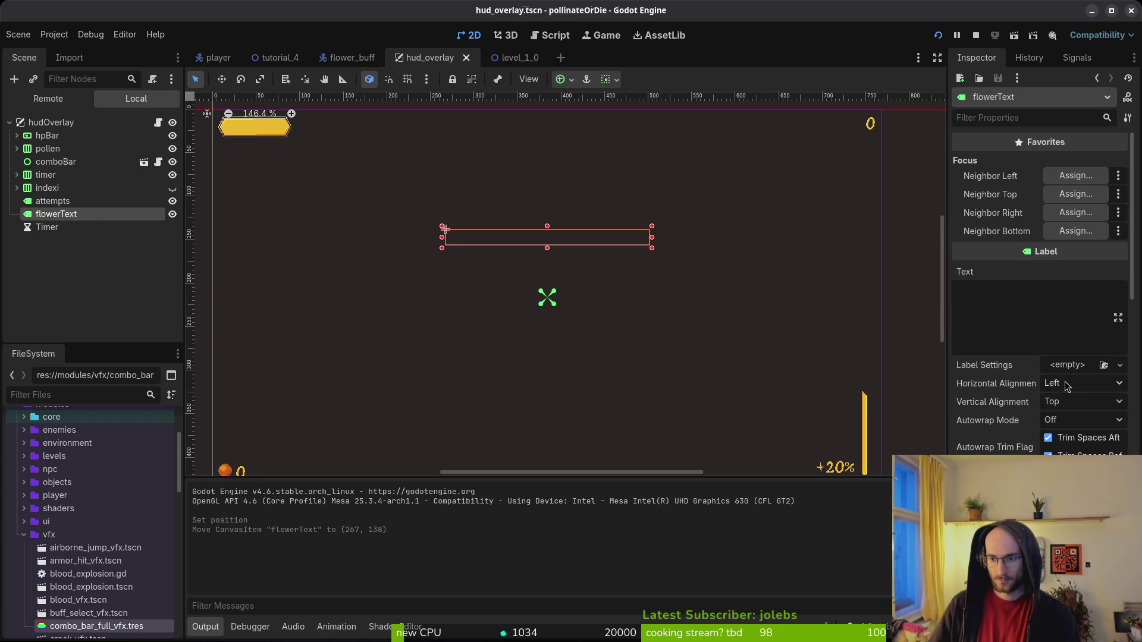
{"action": "scroll", "coordinate": [1036, 412], "scroll_direction": "down", "scroll_amount": 10}
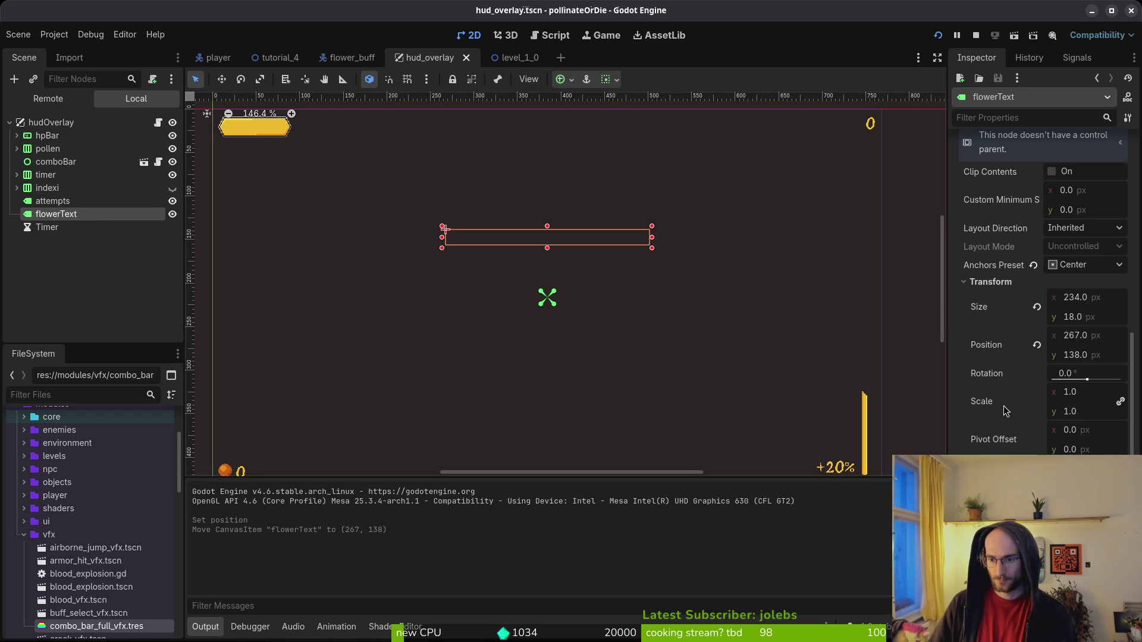
{"action": "scroll", "coordinate": [1005, 412], "scroll_direction": "up", "scroll_amount": 5}
{"action": "left_click", "coordinate": [990, 370]}
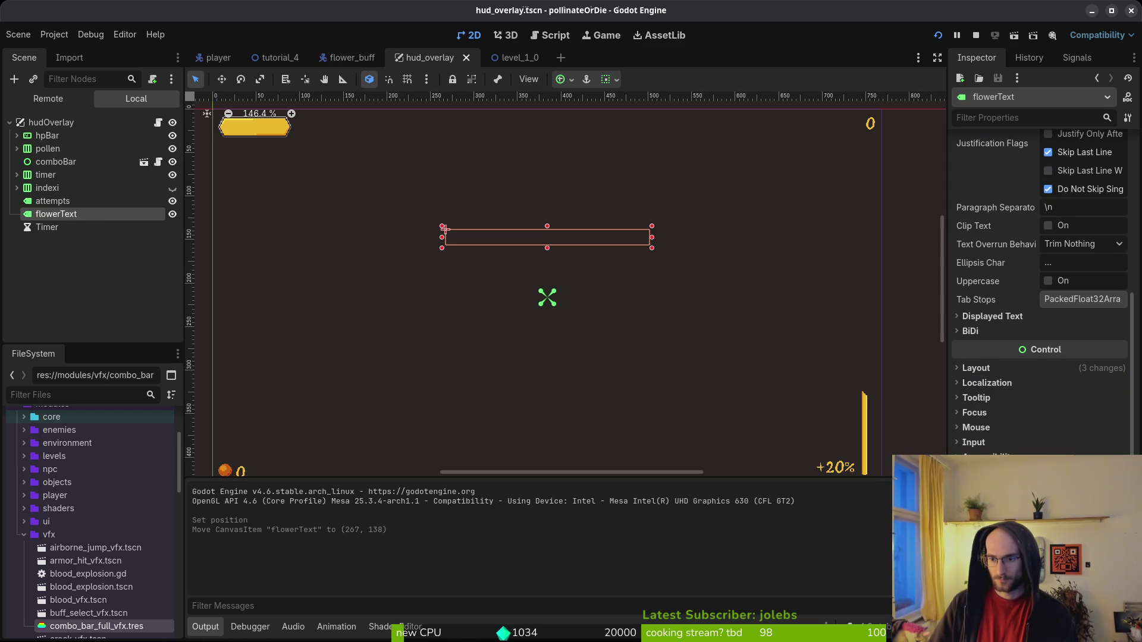
{"action": "scroll", "coordinate": [1011, 357], "scroll_direction": "down", "scroll_amount": 2}
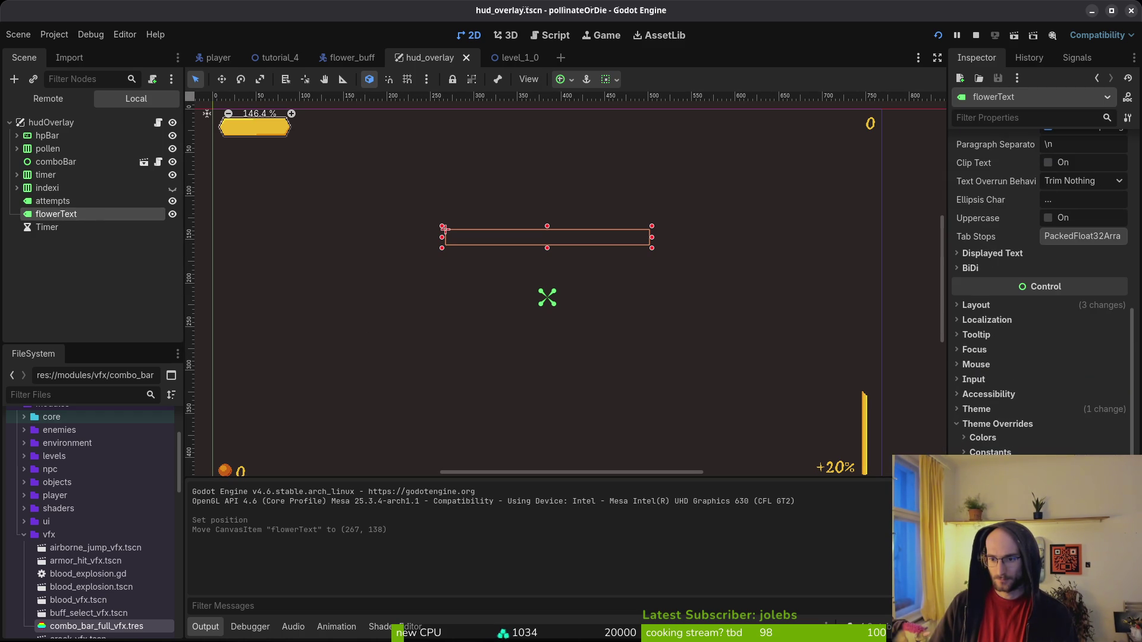
{"action": "left_click", "coordinate": [987, 438]}
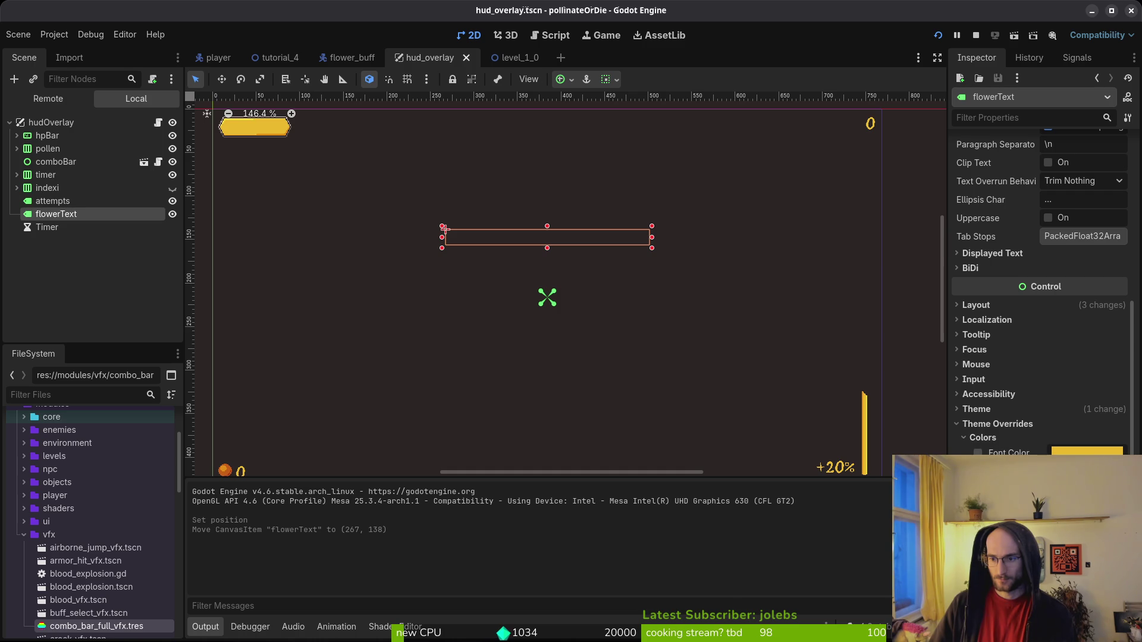
{"action": "left_click", "coordinate": [1087, 451]}
{"action": "left_click_drag", "start_coordinate": [1126, 216], "coordinate": [1127, 243]}
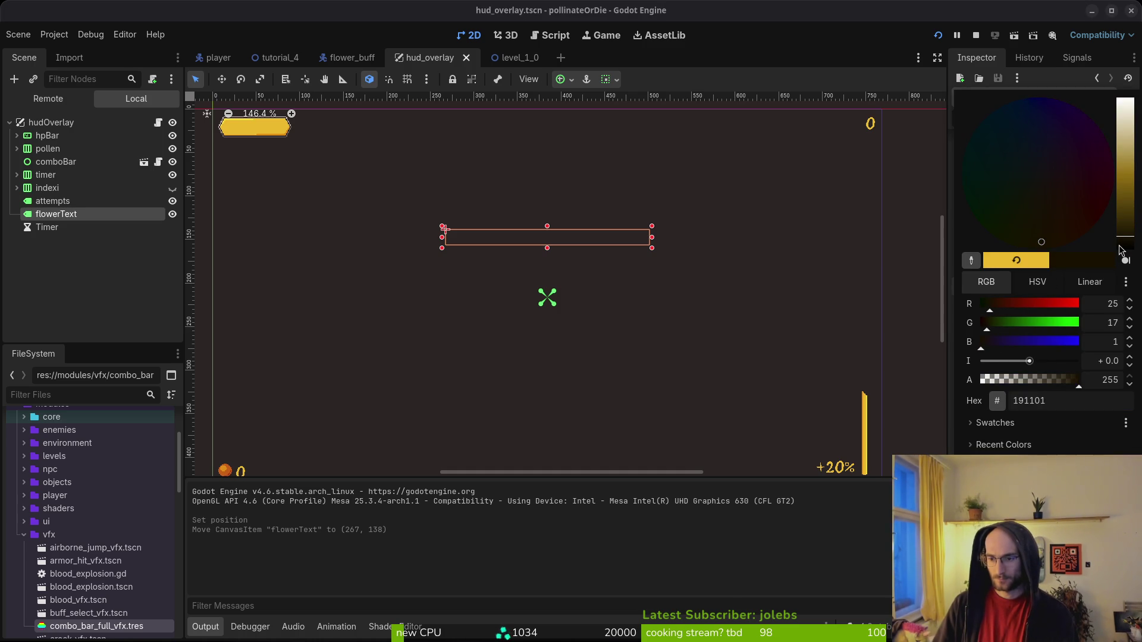
{"action": "key", "text": "Escape"}
Enter 'asdasdasd' as the flowerText label's sample text.
{"action": "scroll", "coordinate": [1040, 273], "scroll_direction": "up", "scroll_amount": 3}
{"action": "scroll", "coordinate": [877, 221], "scroll_direction": "up", "scroll_amount": 1}
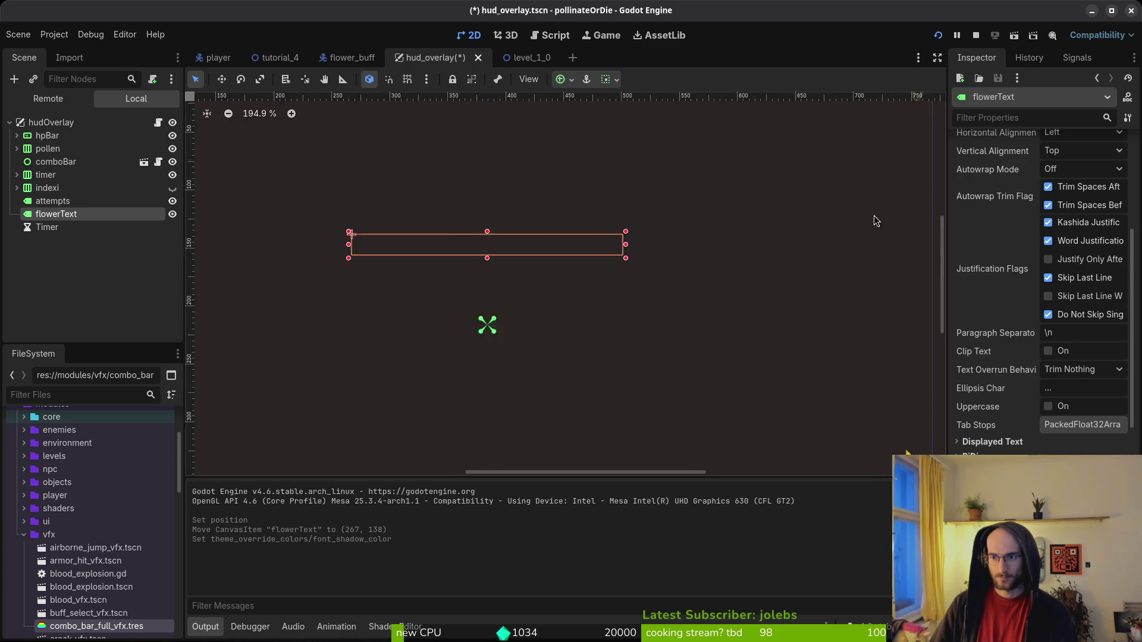
{"action": "scroll", "coordinate": [872, 207], "scroll_direction": "down", "scroll_amount": 2}
{"action": "scroll", "coordinate": [1047, 268], "scroll_direction": "up", "scroll_amount": 5}
{"action": "type", "text": "asdasdasd"}
{"action": "scroll", "coordinate": [545, 232], "scroll_direction": "up", "scroll_amount": 20}
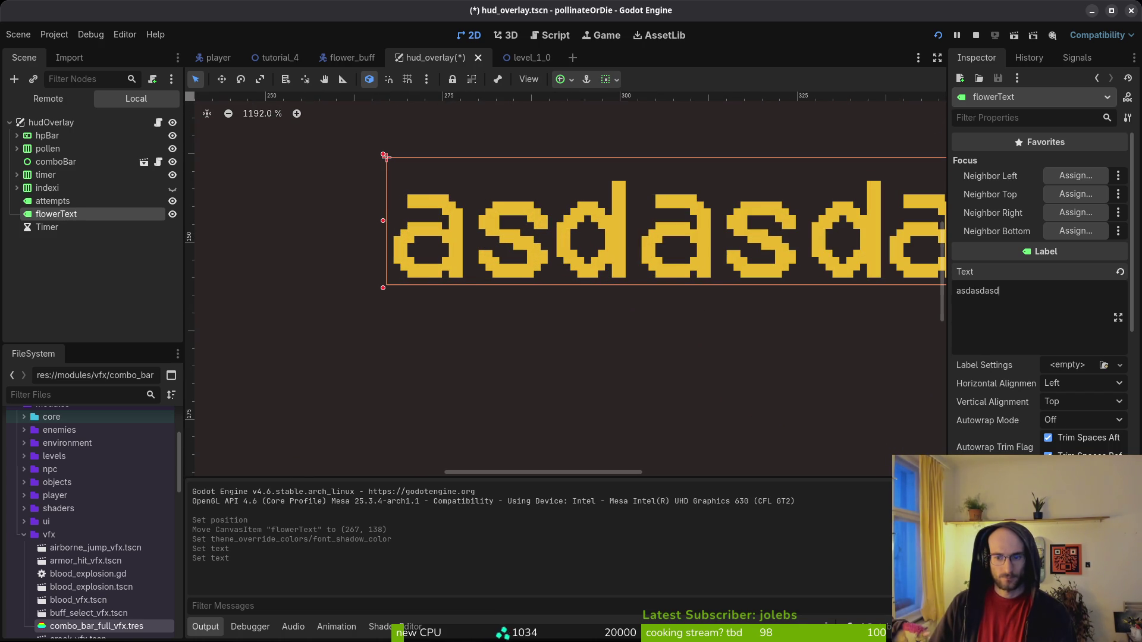
{"action": "scroll", "coordinate": [1041, 268], "scroll_direction": "down", "scroll_amount": 10}
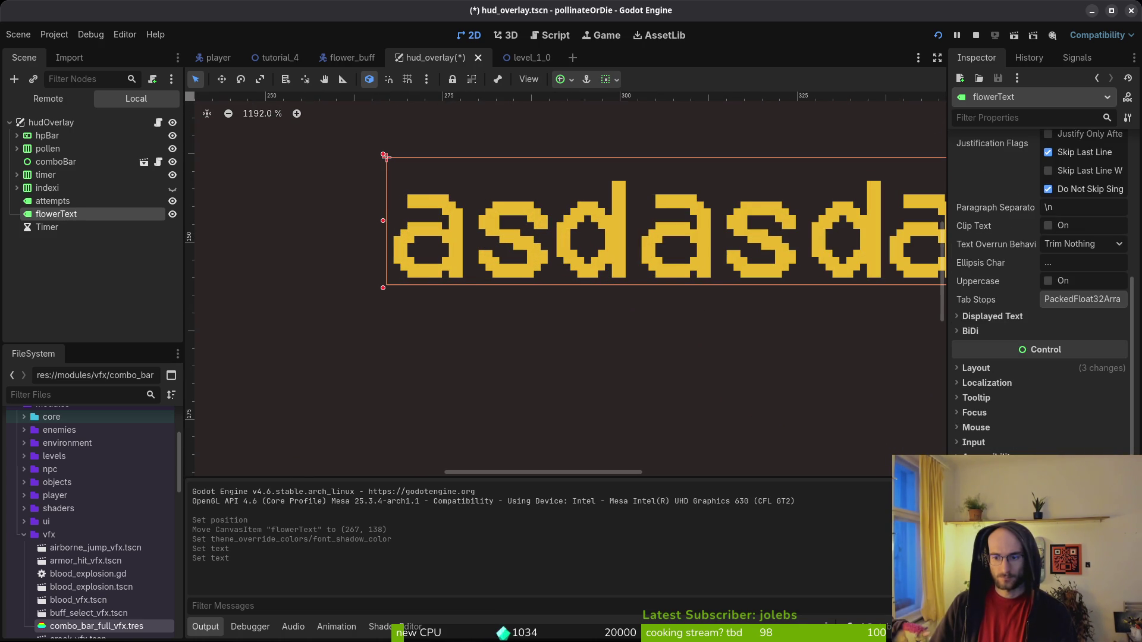
{"action": "scroll", "coordinate": [1041, 286], "scroll_direction": "down", "scroll_amount": 4}
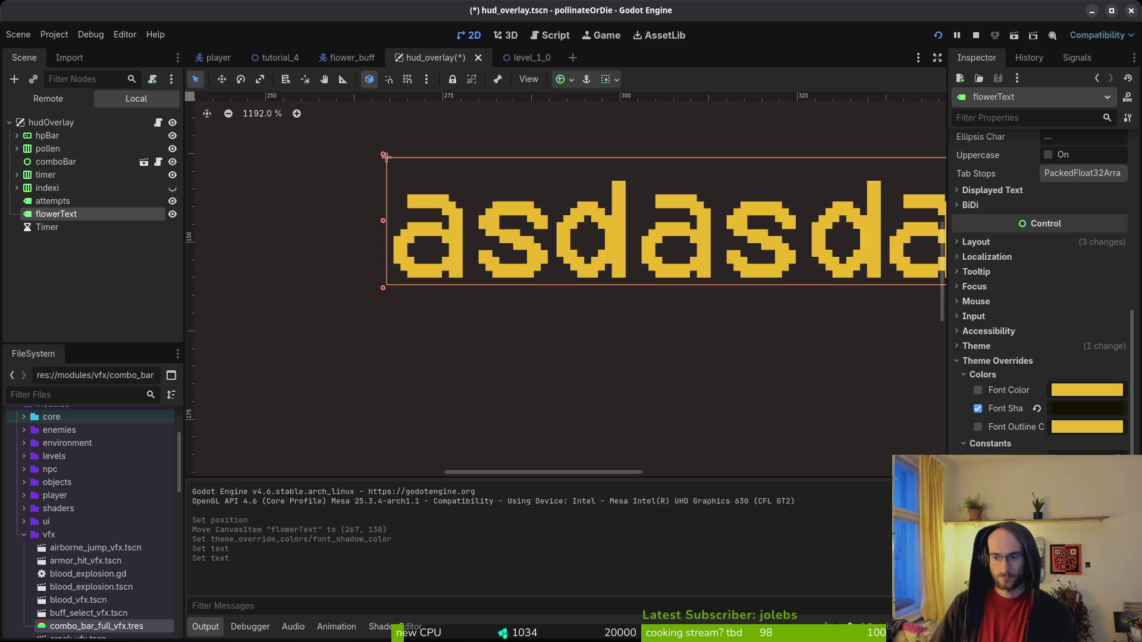
Give the font shadow x and y offsets and save the scene.
{"action": "left_click", "coordinate": [977, 499]}
{"action": "left_click", "coordinate": [978, 517]}
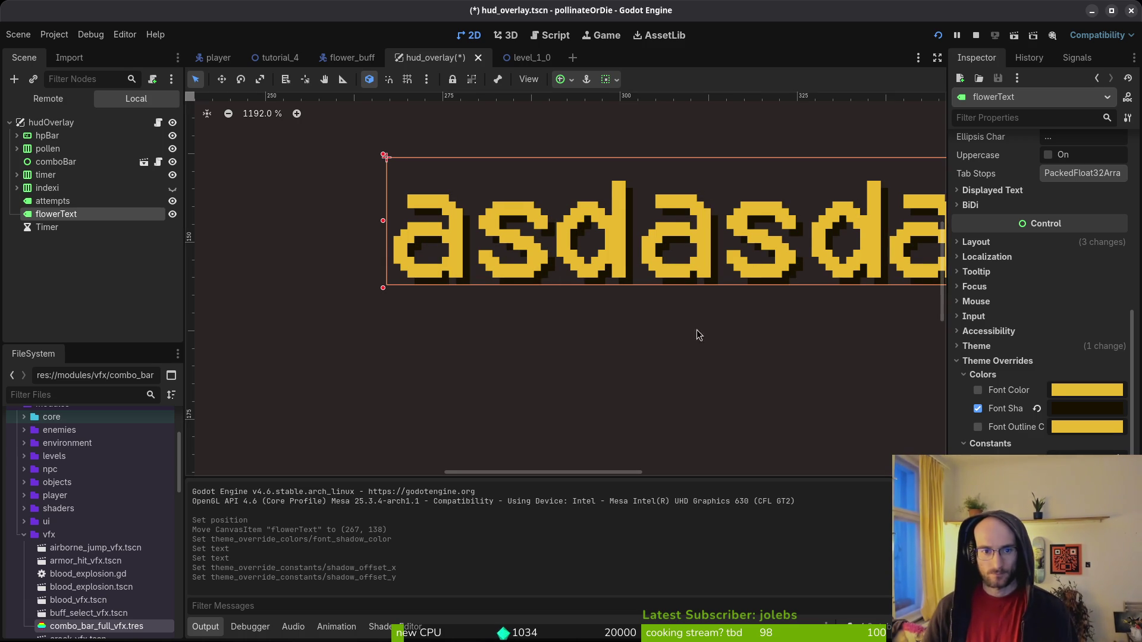
{"action": "scroll", "coordinate": [699, 297], "scroll_direction": "down", "scroll_amount": 3}
{"action": "key", "text": "ctrl+s"}
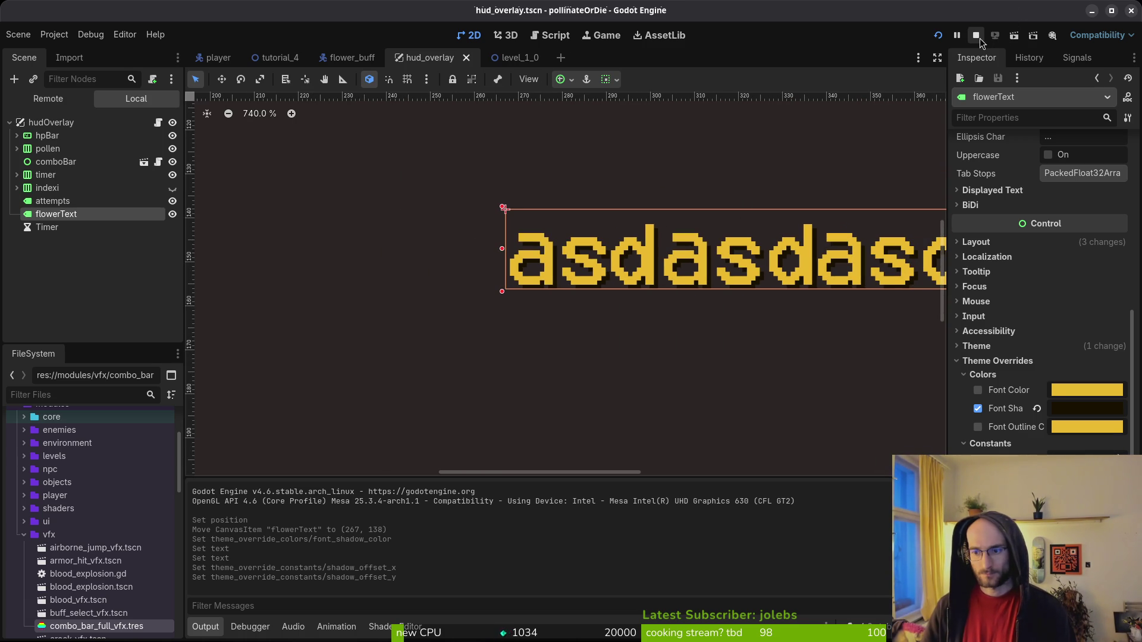
Collapse the theme override sections, save, and restart the game to test the label.
{"action": "scroll", "coordinate": [725, 258], "scroll_direction": "down", "scroll_amount": 4}
{"action": "left_click", "coordinate": [997, 447]}
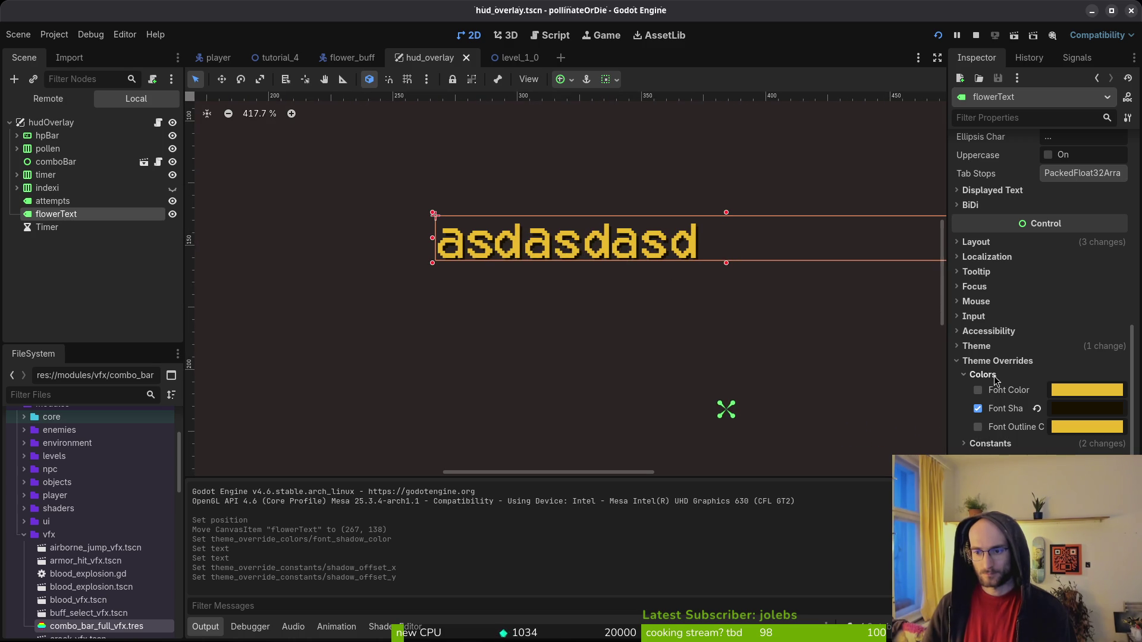
{"action": "left_click", "coordinate": [984, 375]}
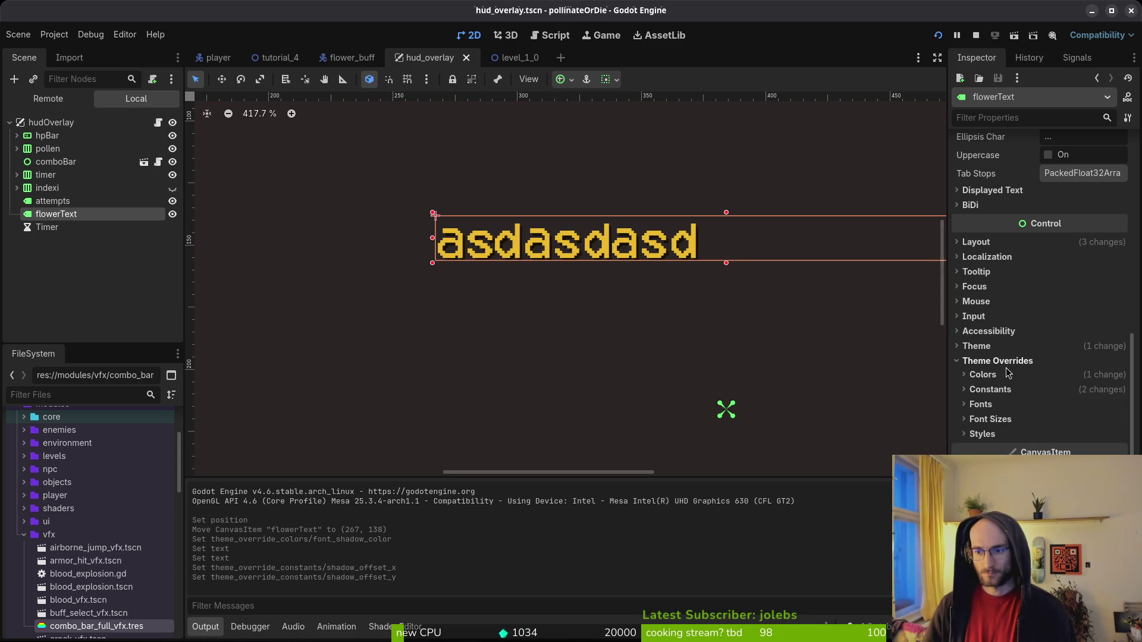
{"action": "left_click", "coordinate": [1004, 362]}
{"action": "key", "text": "ctrl+s"}
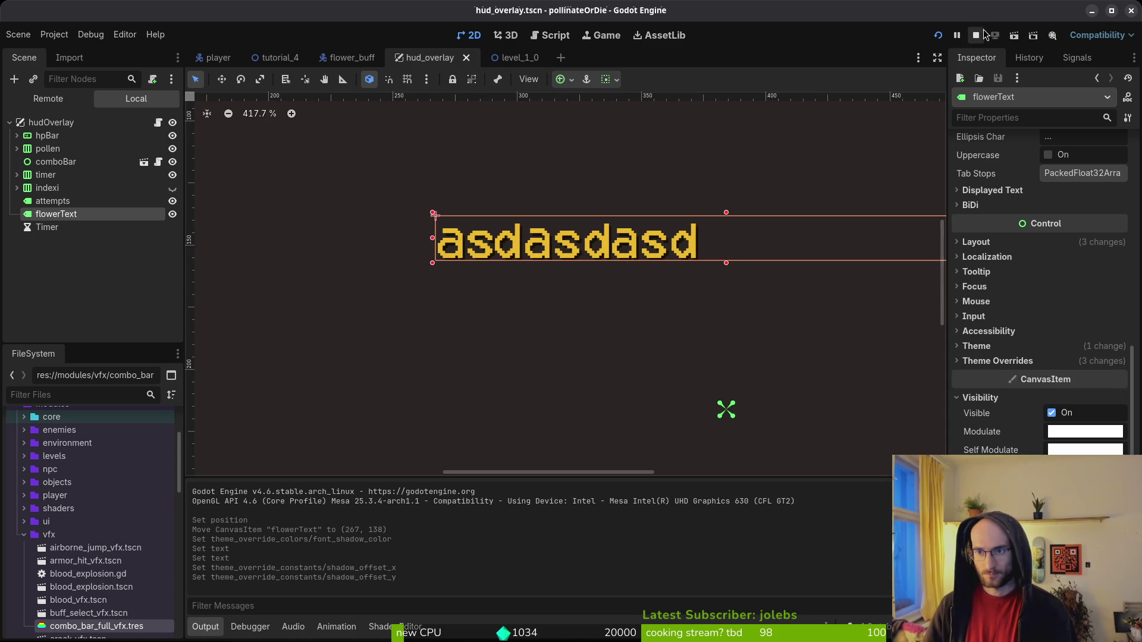
{"action": "left_click", "coordinate": [976, 35]}
{"action": "left_click", "coordinate": [945, 35]}
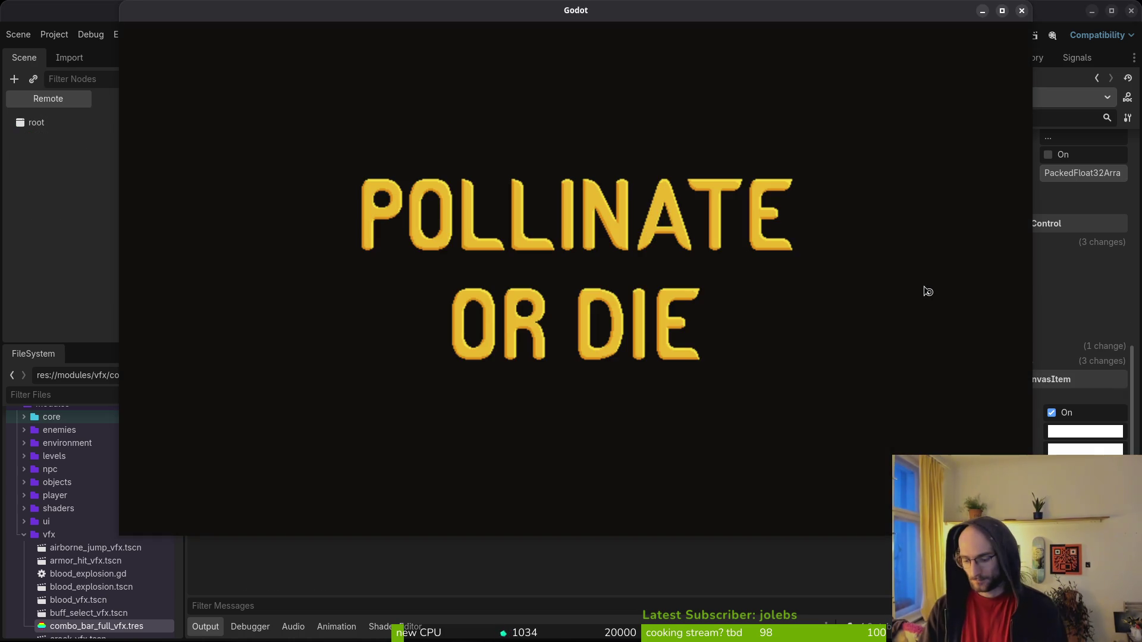
{"action": "key", "text": "Return"}
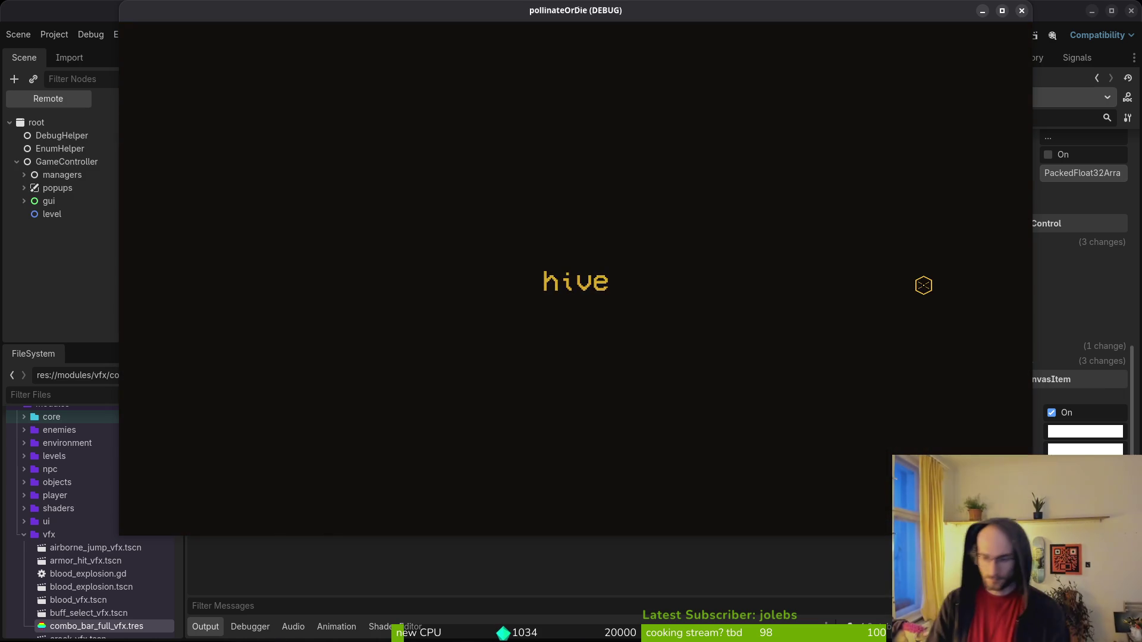
{"action": "key", "text": "space"}
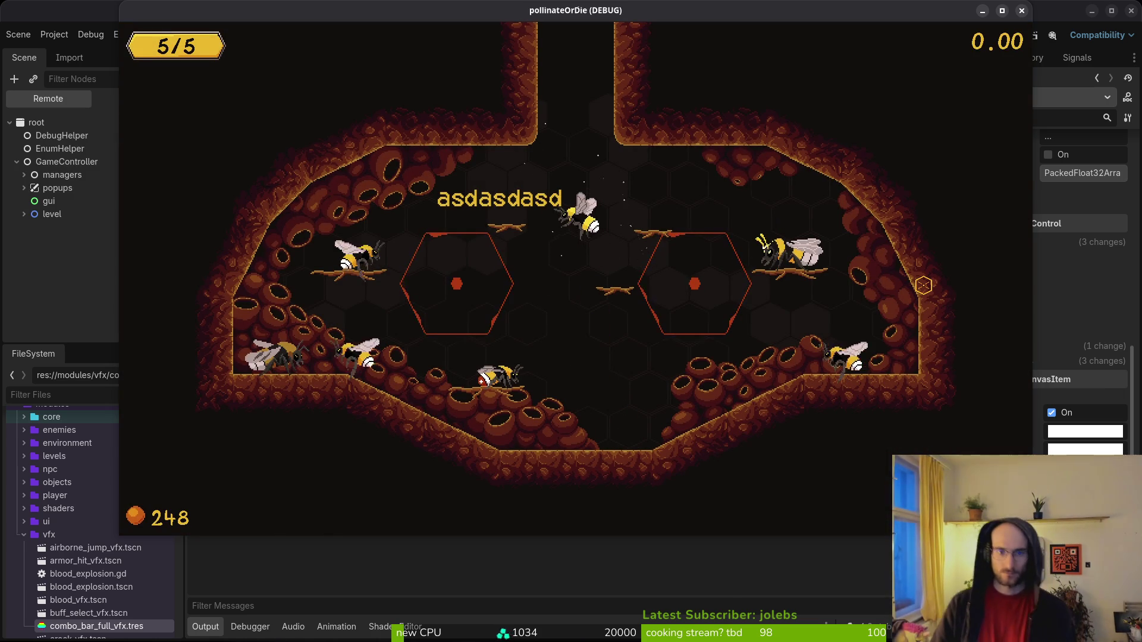
{"action": "key", "text": "F8"}
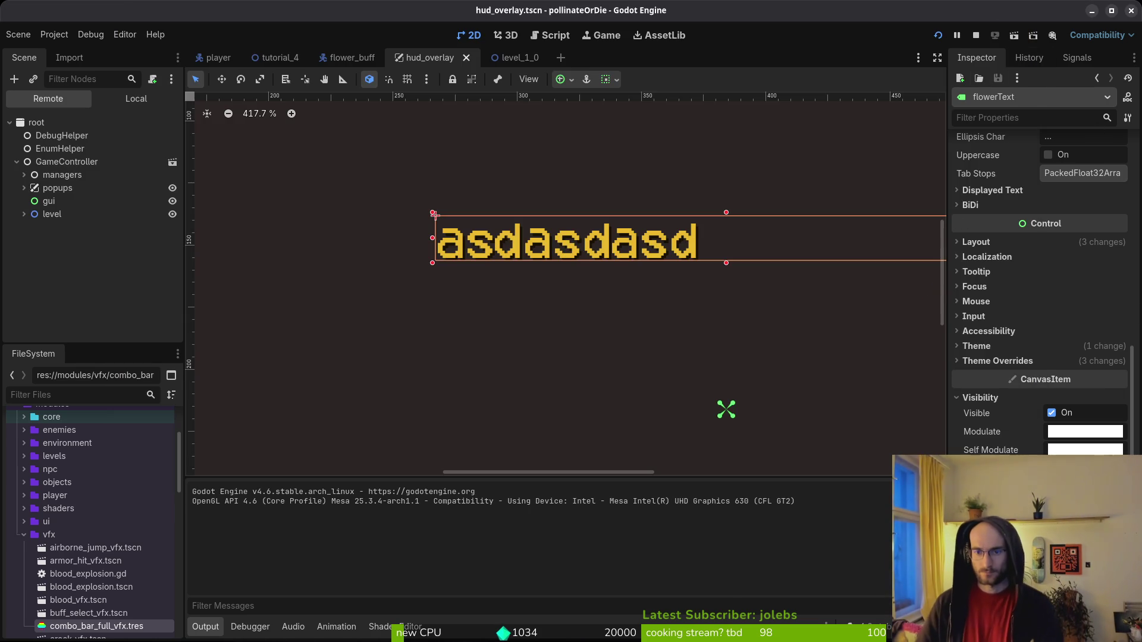
Clear flowerText's sample text, shrink the label to fit, and save.
{"action": "scroll", "coordinate": [1026, 283], "scroll_direction": "up", "scroll_amount": 5}
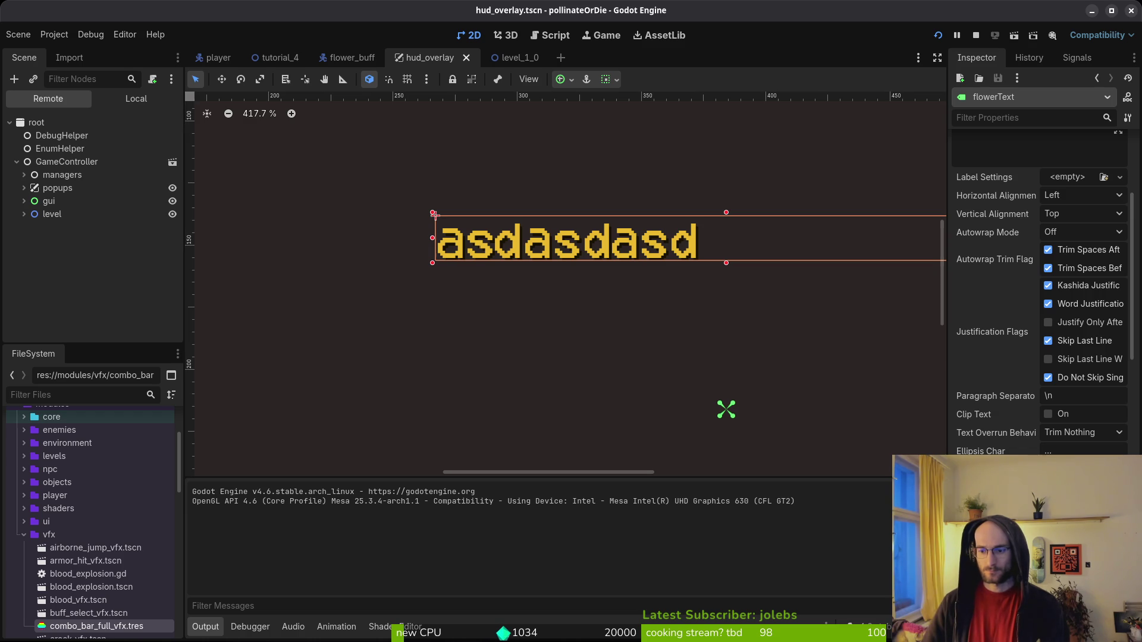
{"action": "scroll", "coordinate": [1038, 281], "scroll_direction": "up", "scroll_amount": 3}
{"action": "key", "text": "ctrl+a"}
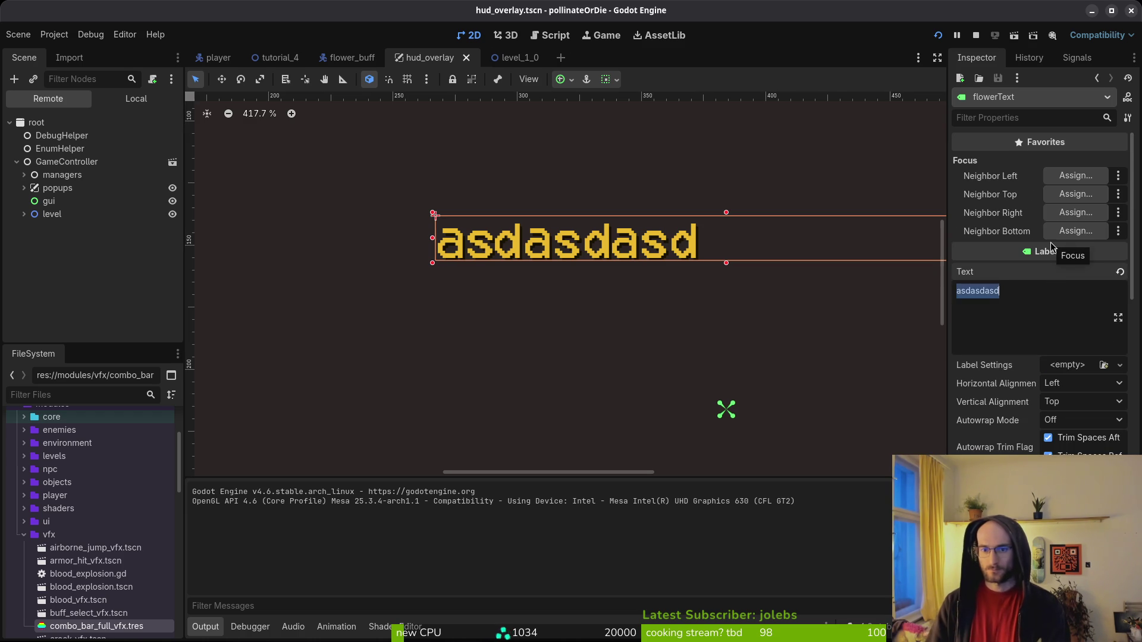
{"action": "key", "text": "BackSpace"}
{"action": "key", "text": "ctrl+s"}
{"action": "scroll", "coordinate": [616, 326], "scroll_direction": "down", "scroll_amount": 3}
{"action": "scroll", "coordinate": [1079, 445], "scroll_direction": "down", "scroll_amount": 5}
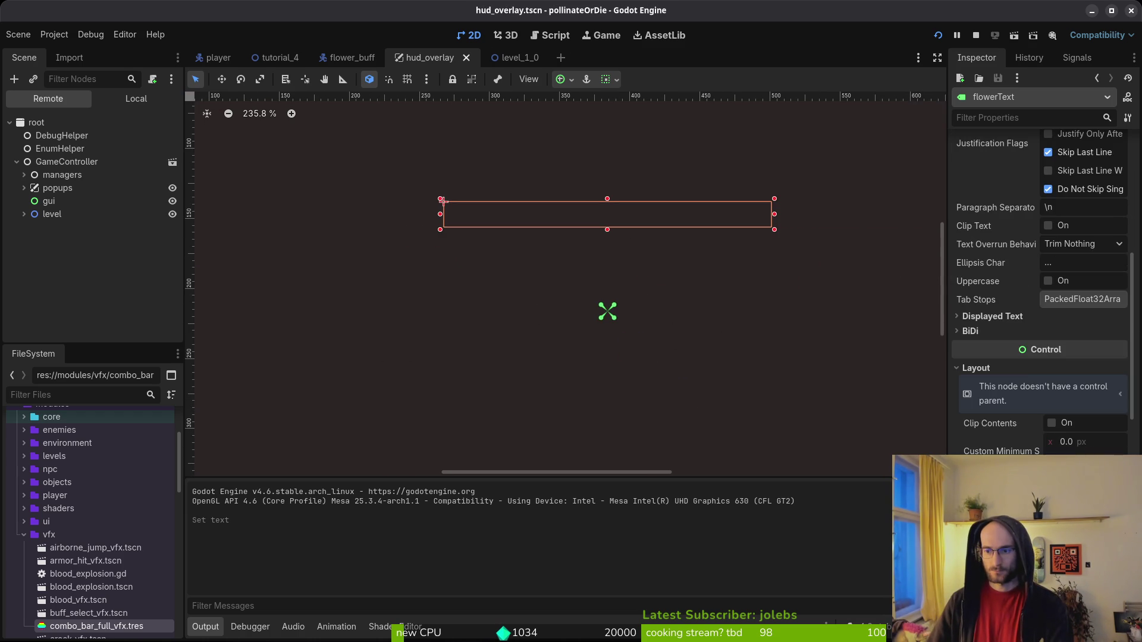
{"action": "key", "text": "shift+k"}
{"action": "key", "text": "ctrl+s"}
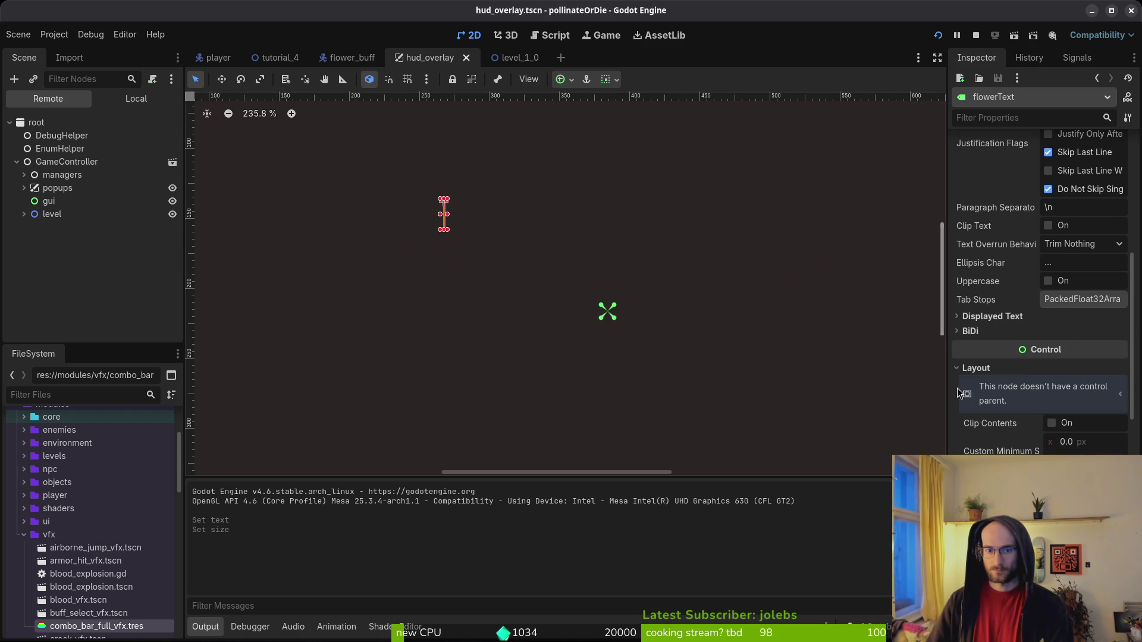
Give flowerText a 100×16 custom minimum size and the Center anchor preset.
{"action": "left_click", "coordinate": [1083, 470]}
{"action": "left_click", "coordinate": [1071, 404]}
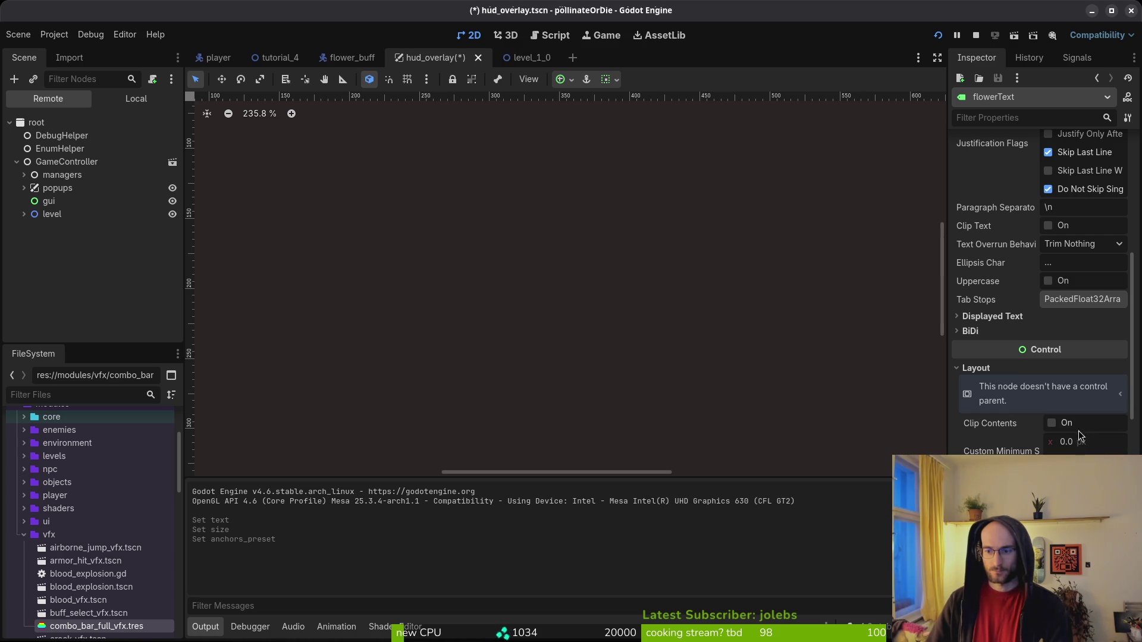
{"action": "type", "text": "100"}
{"action": "key", "text": "Return"}
{"action": "left_click", "coordinate": [1094, 443]}
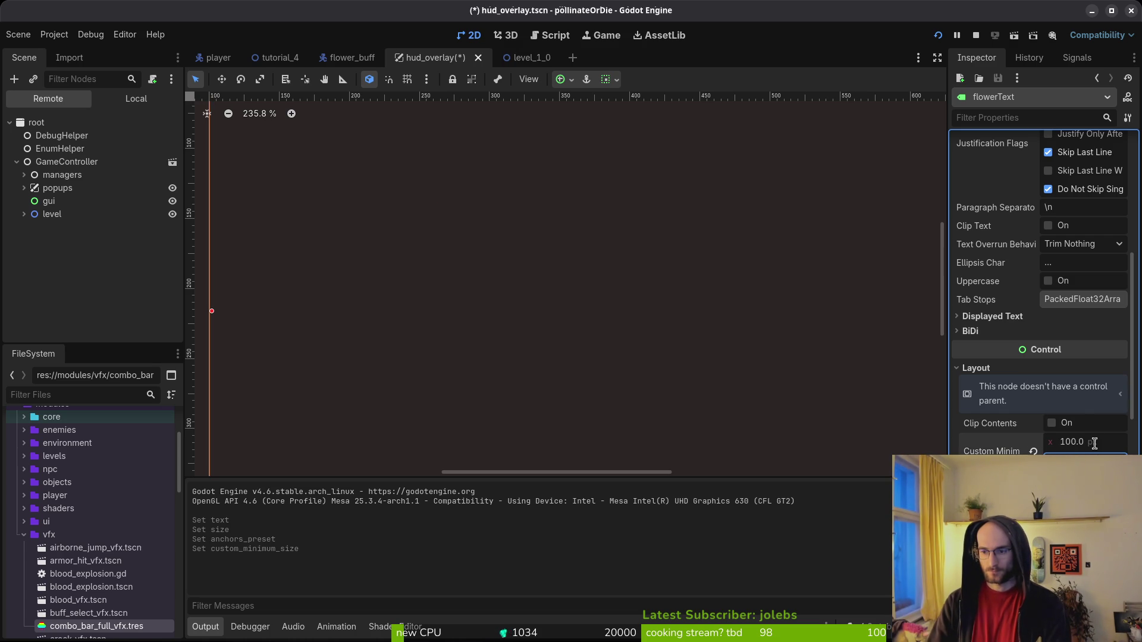
{"action": "key", "text": "ctrl+s"}
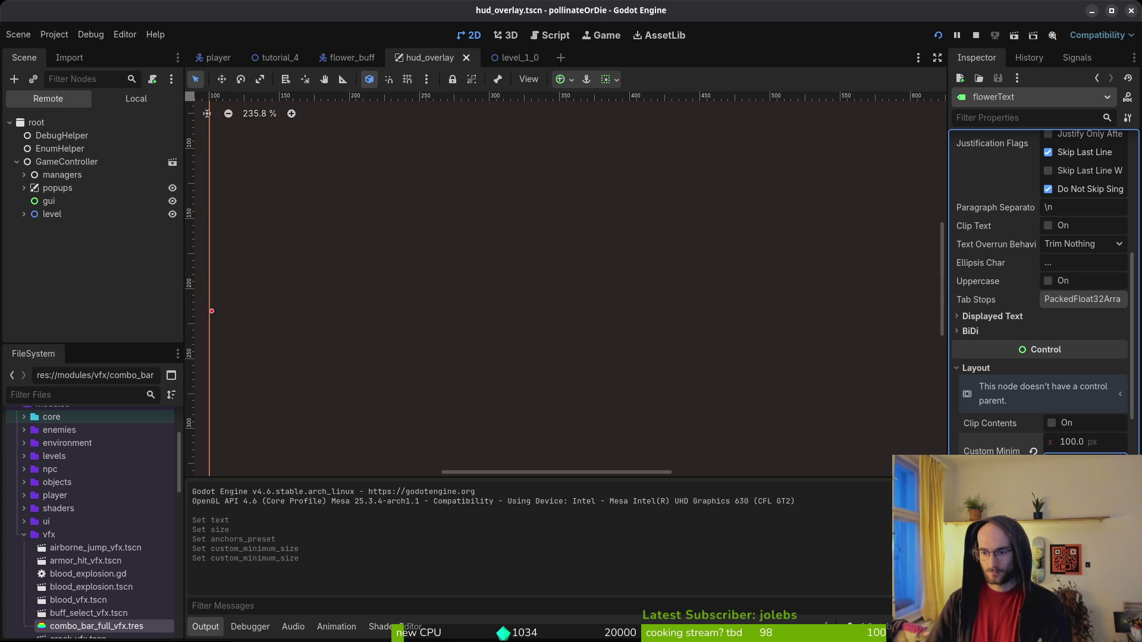
{"action": "key", "text": "Tab"}
{"action": "left_click", "coordinate": [1084, 392]}
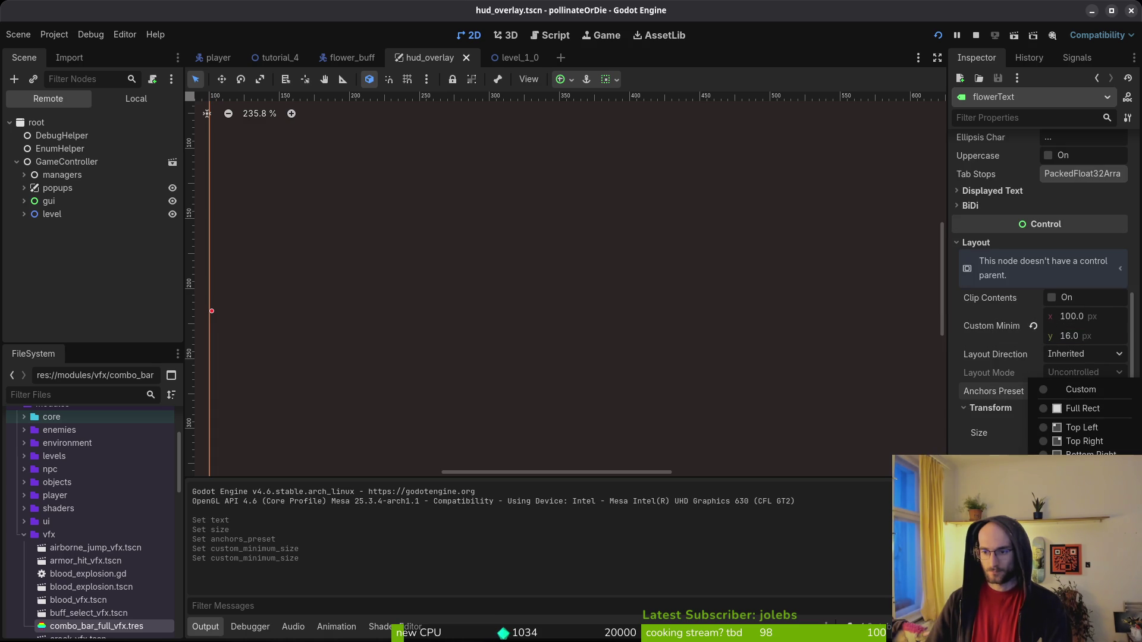
{"action": "left_click", "coordinate": [1071, 564]}
{"action": "key", "text": "Up"}
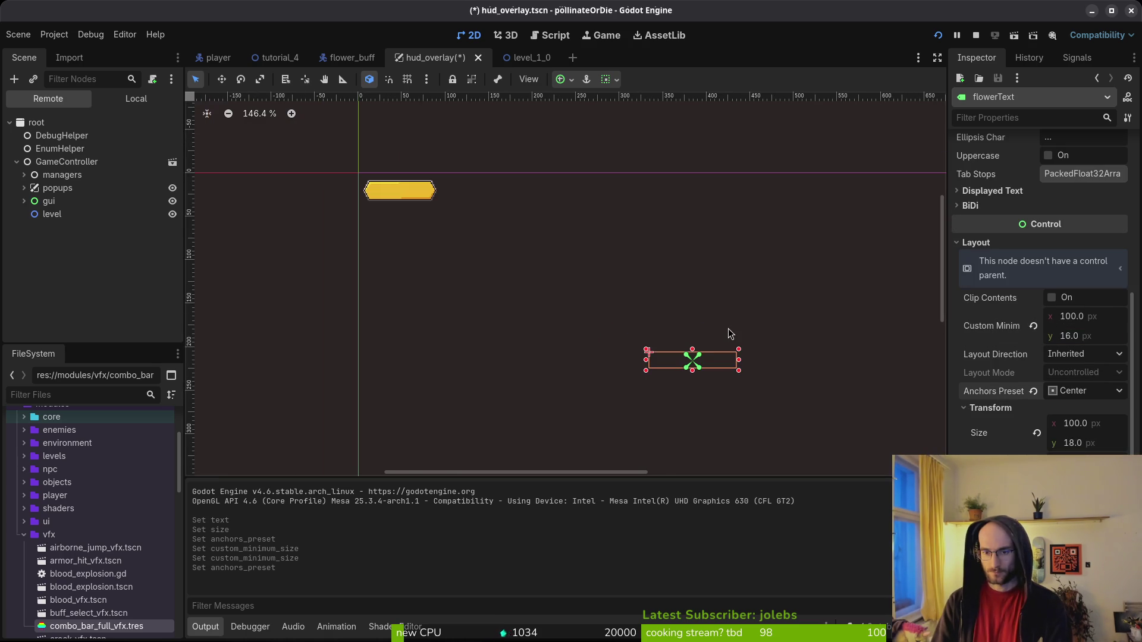
{"action": "key", "text": "ctrl+z"}
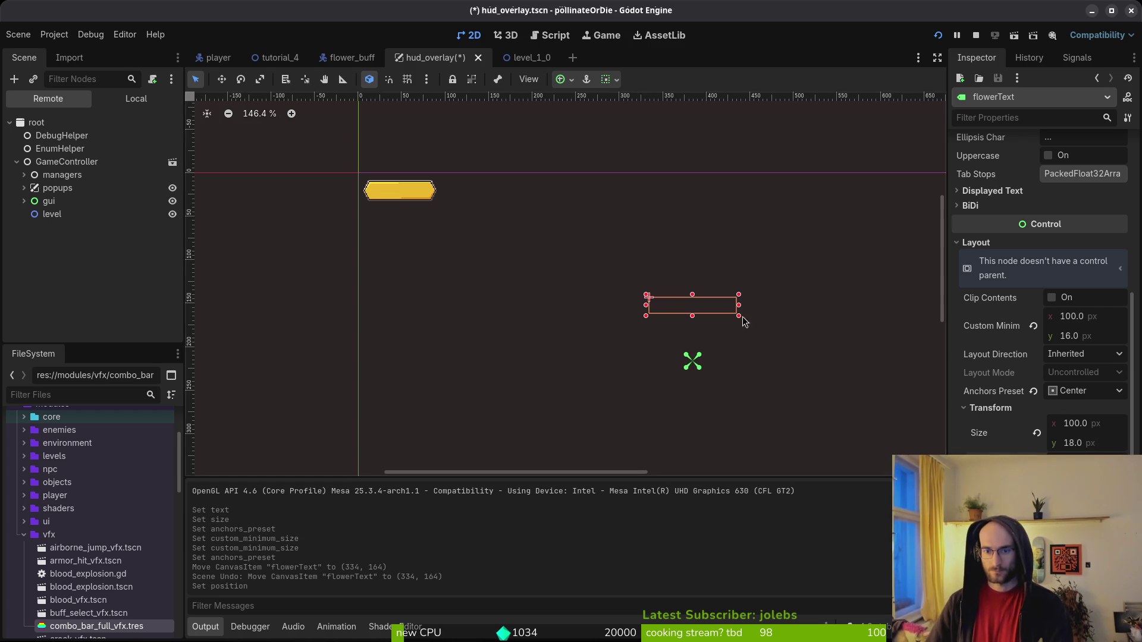
Save the scene and relaunch the game.
{"action": "scroll", "coordinate": [460, 204], "scroll_direction": "down", "scroll_amount": 2}
{"action": "key", "text": "ctrl+s"}
{"action": "left_click", "coordinate": [983, 36]}
{"action": "left_click", "coordinate": [938, 35]}
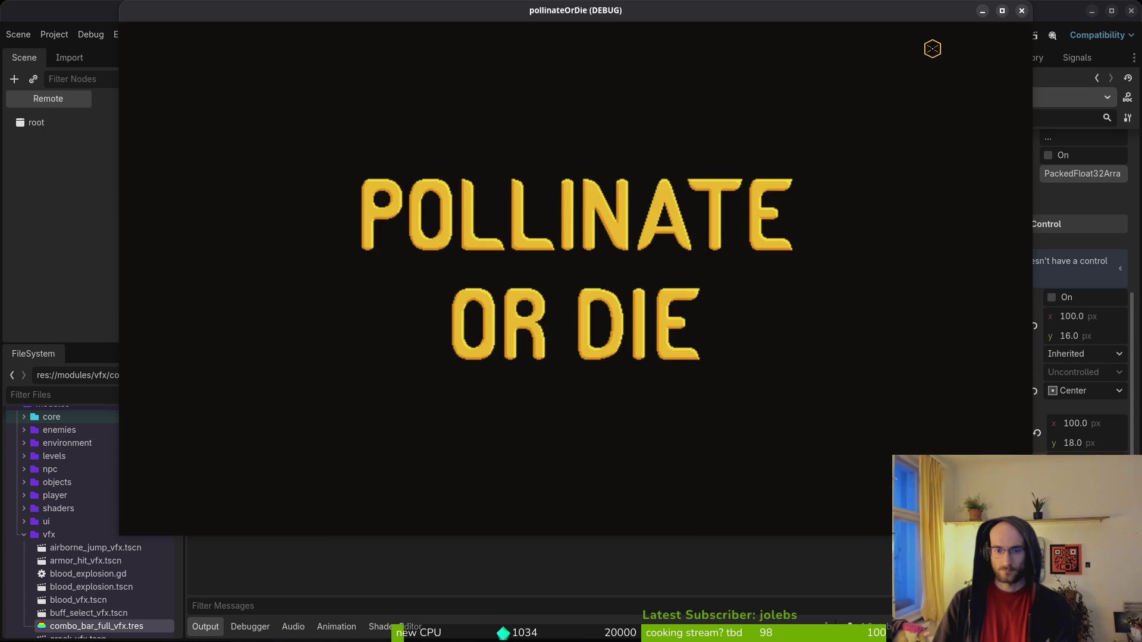
Enter the game, fly to the desert level and plant the seedling.
{"action": "key", "text": "Return"}
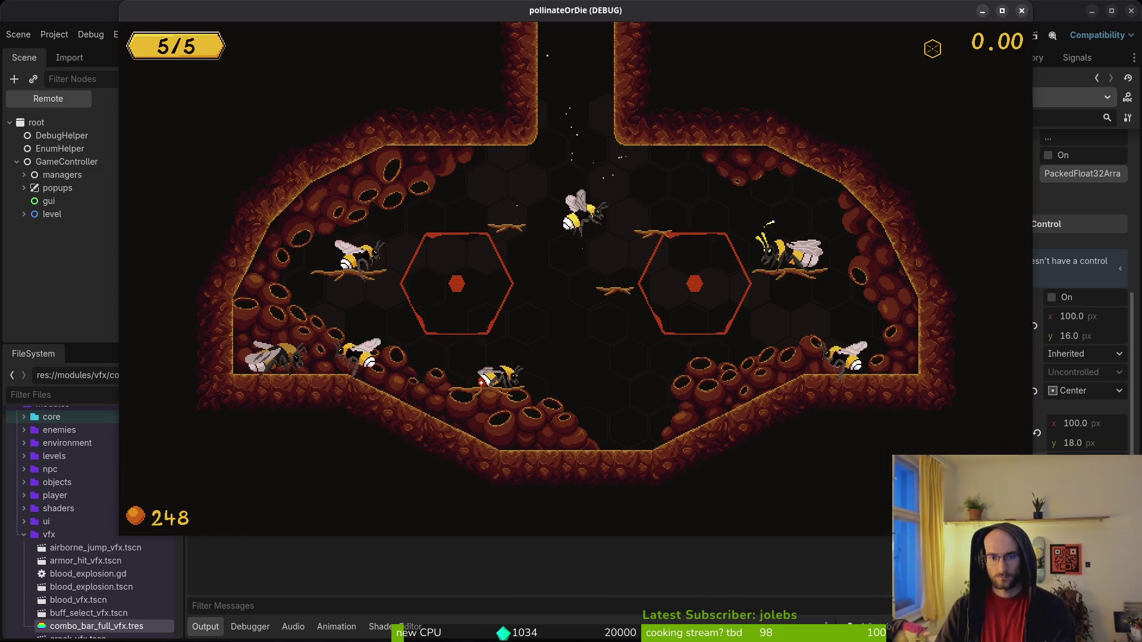
{"action": "key", "text": "Up"}
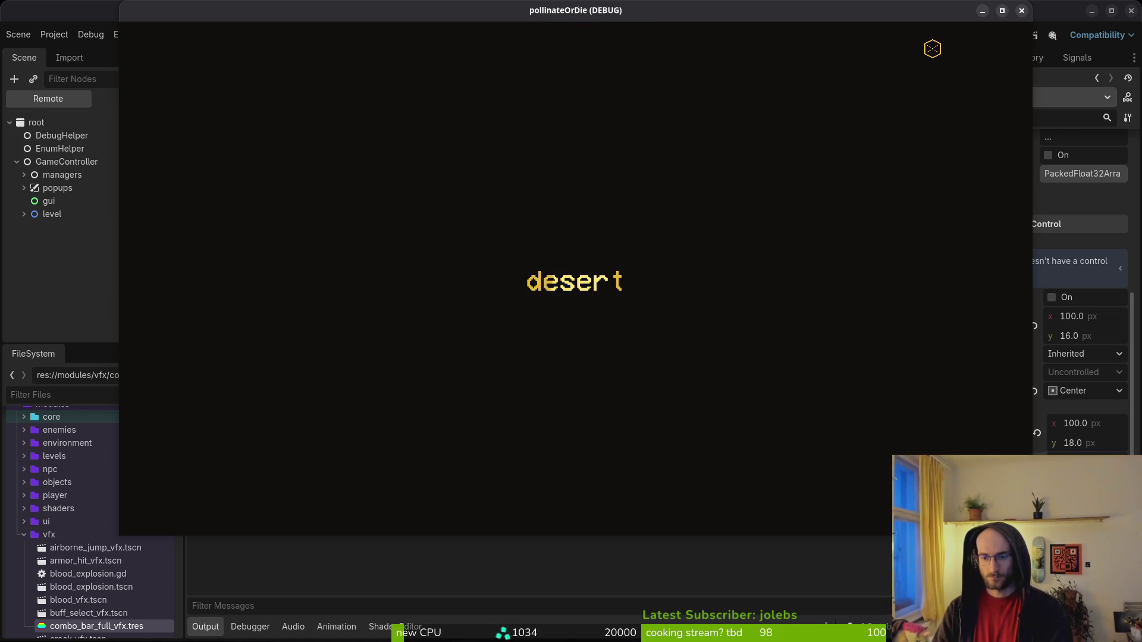
{"action": "key", "text": "Left"}
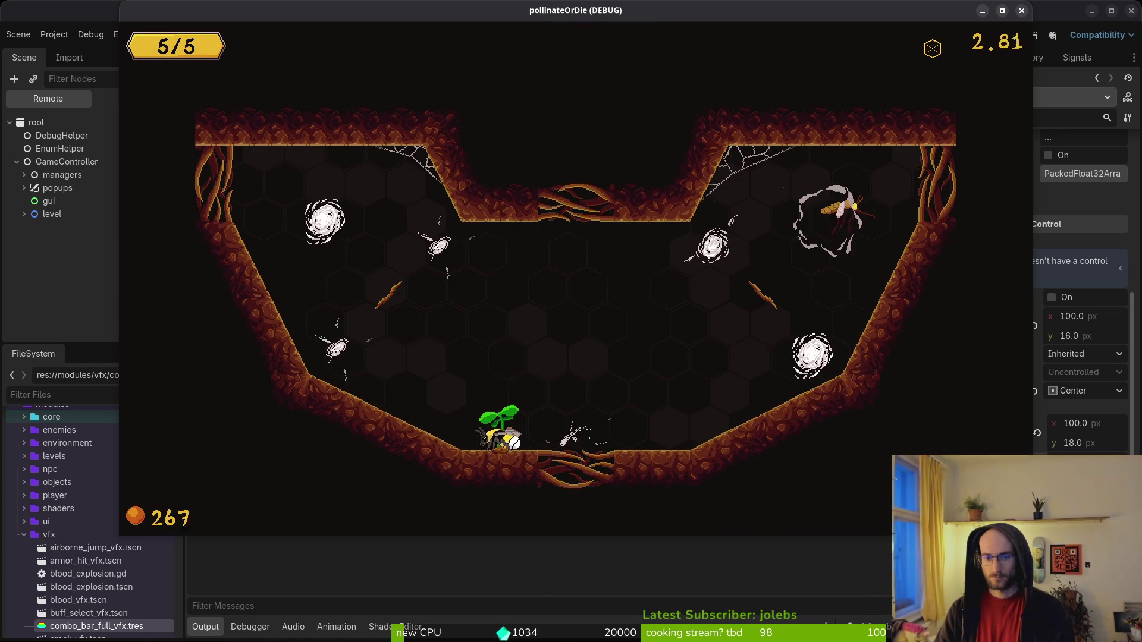
{"action": "key", "text": "Down"}
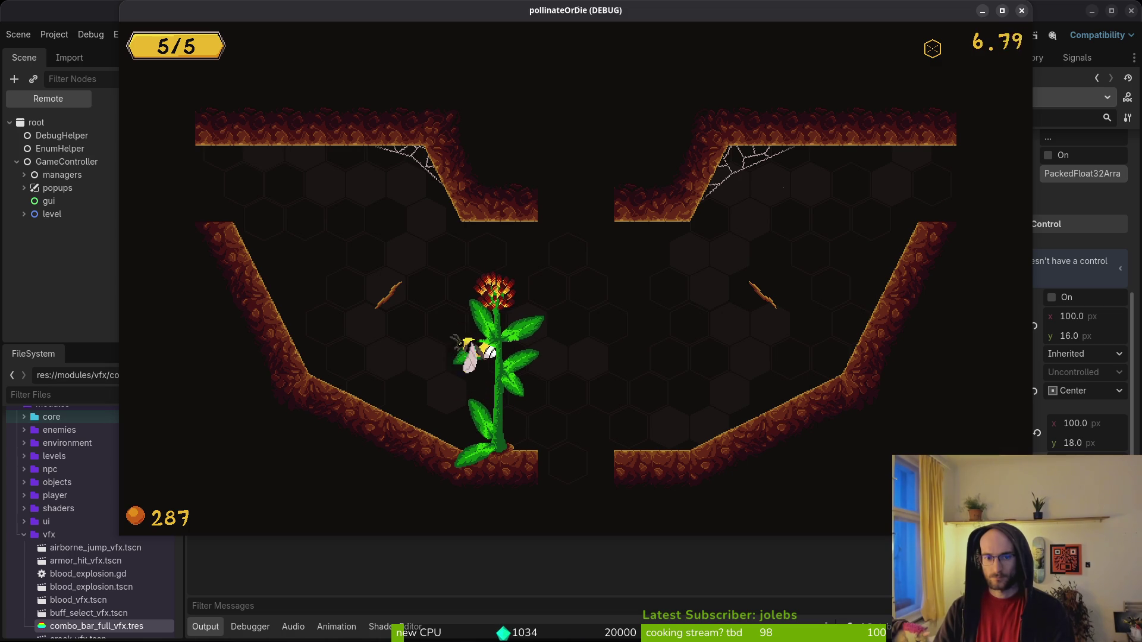
Move the bee over the slash, max health and smash damage upgrades to read their captions.
{"action": "key", "text": "Right"}
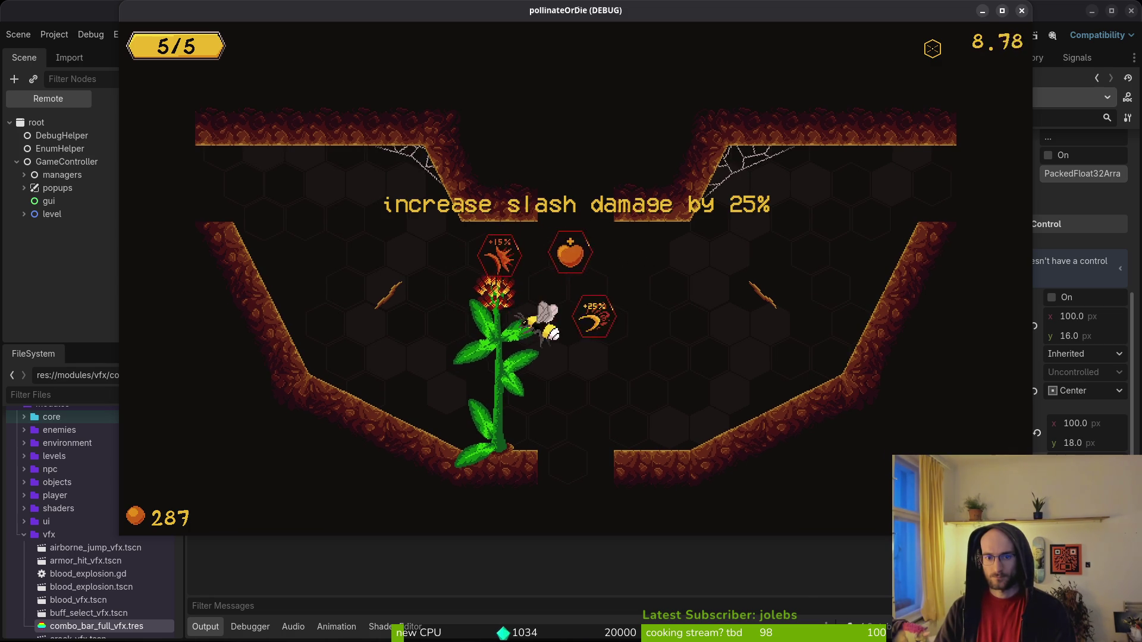
{"action": "key", "text": "Left"}
{"action": "key", "text": "Right"}
{"action": "key", "text": "Right"}
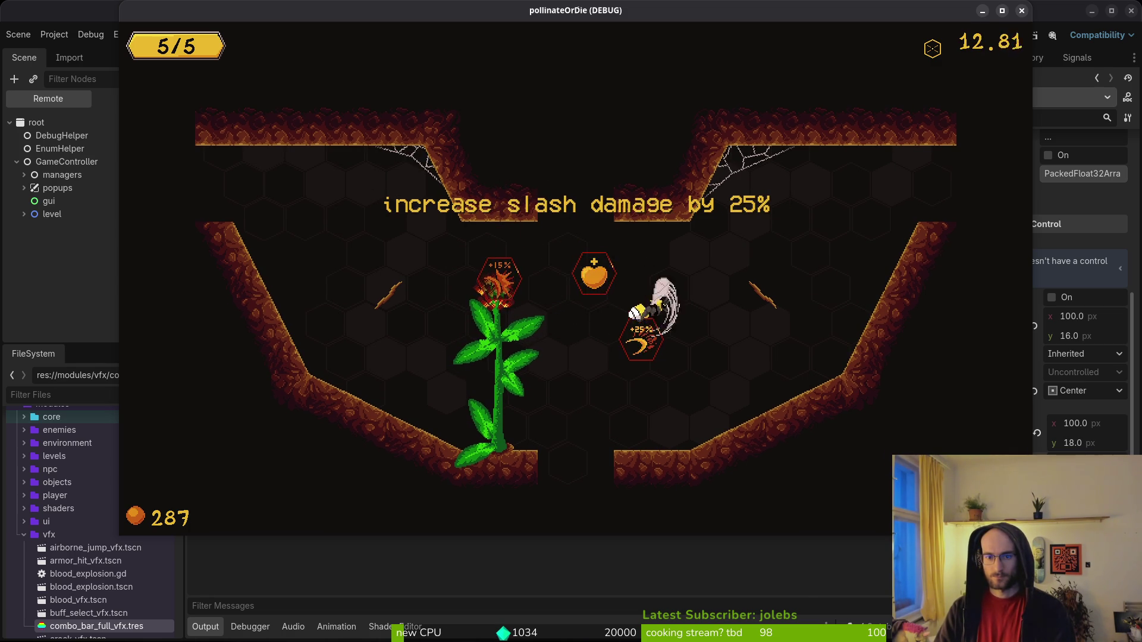
{"action": "key", "text": "Left"}
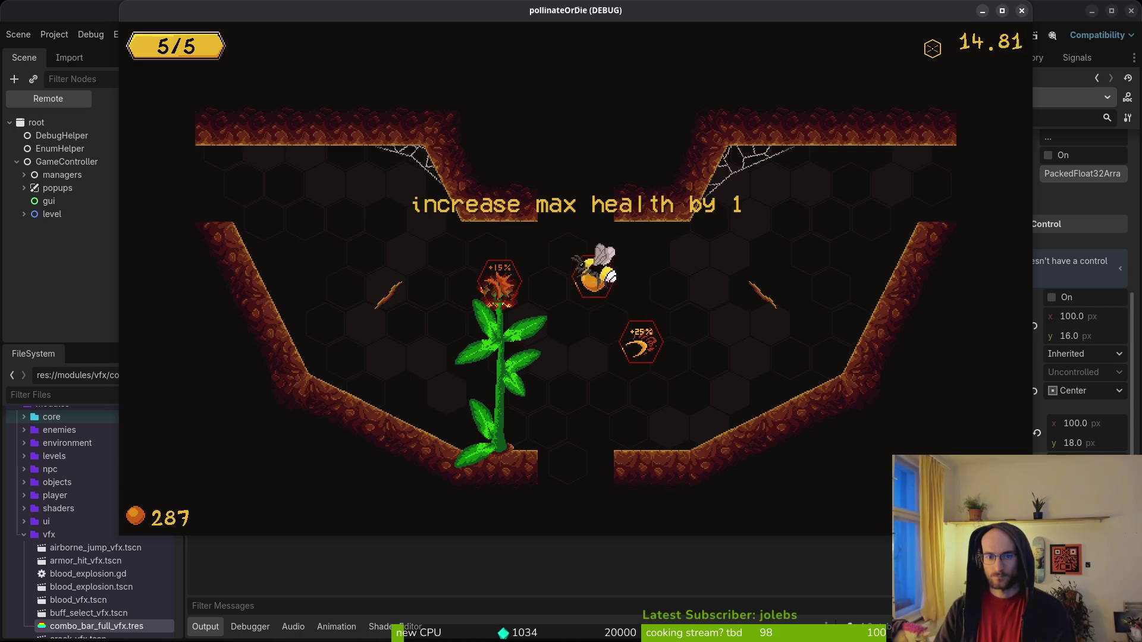
{"action": "key", "text": "Left"}
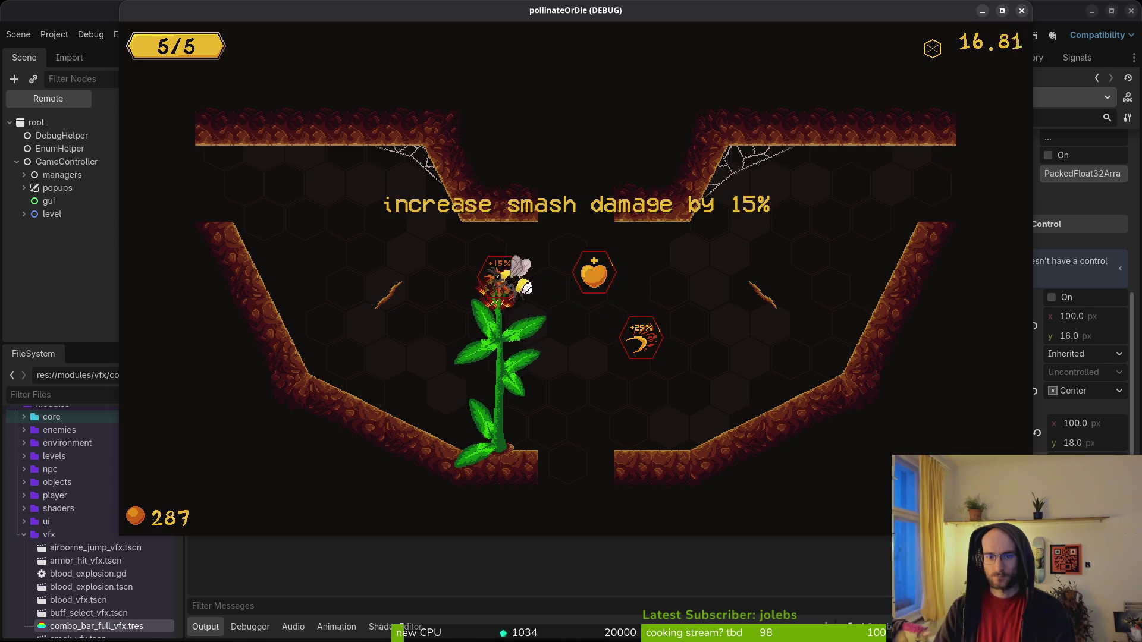
{"action": "key", "text": "Right"}
{"action": "key", "text": "Right"}
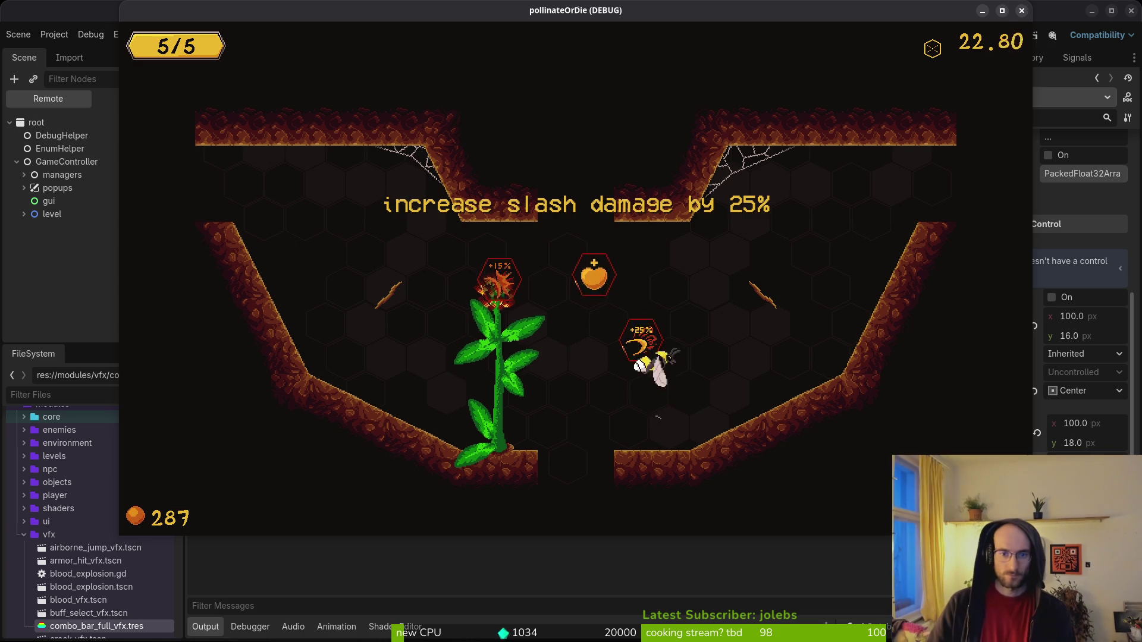
{"action": "key", "text": "alt+Tab"}
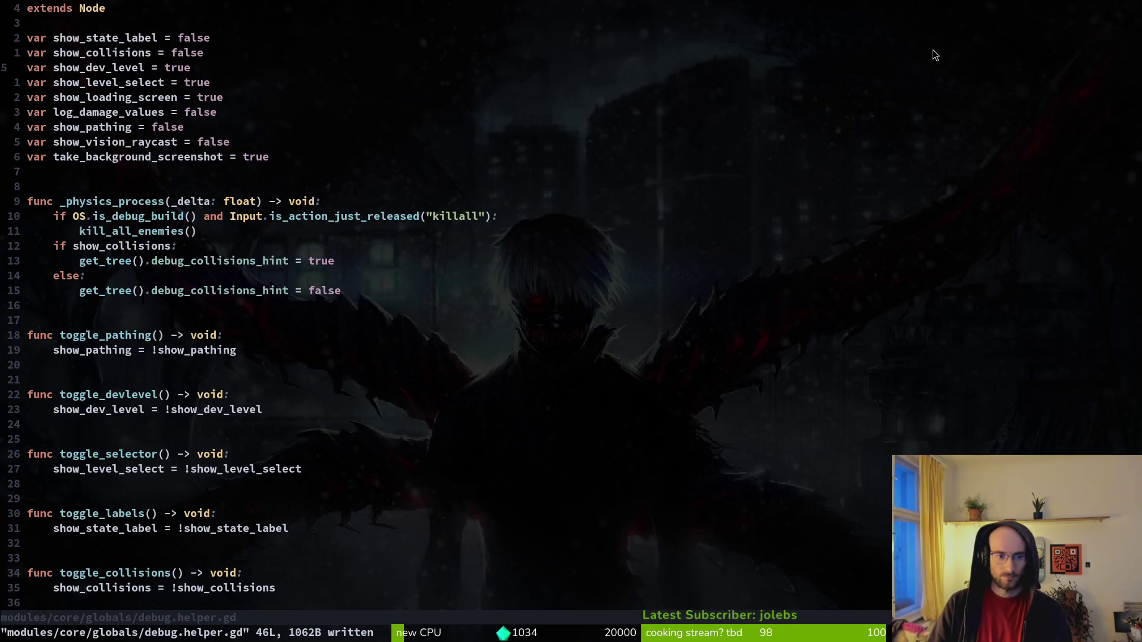
Change the short-label tooltip scale_factor in flower_buff.gd's _show_toolip to 1.2, then stop the running game.
{"action": "key", "text": "ctrl+6"}
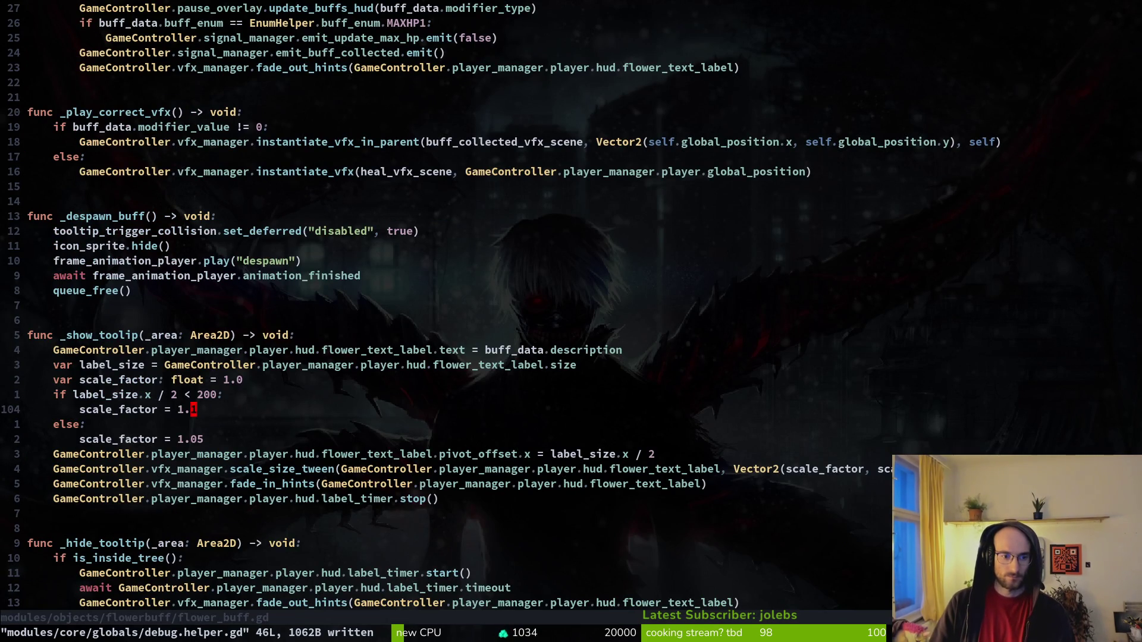
{"action": "key", "text": "s"}
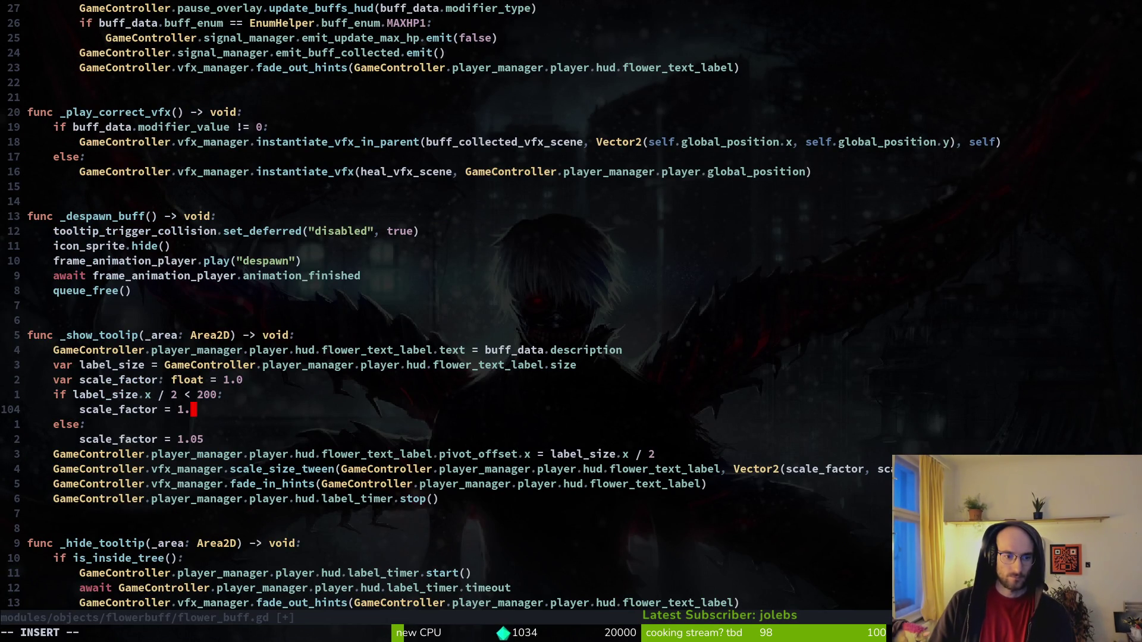
{"action": "type", "text": "2"}
{"action": "key", "text": "Escape"}
{"action": "key", "text": "j"}
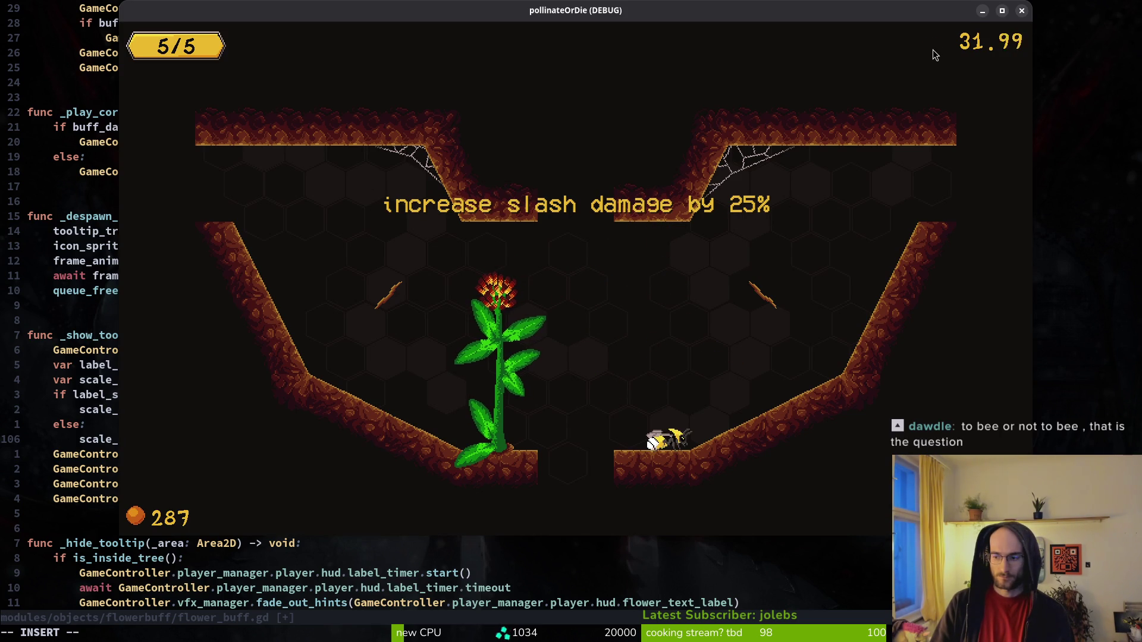
{"action": "key", "text": "F8"}
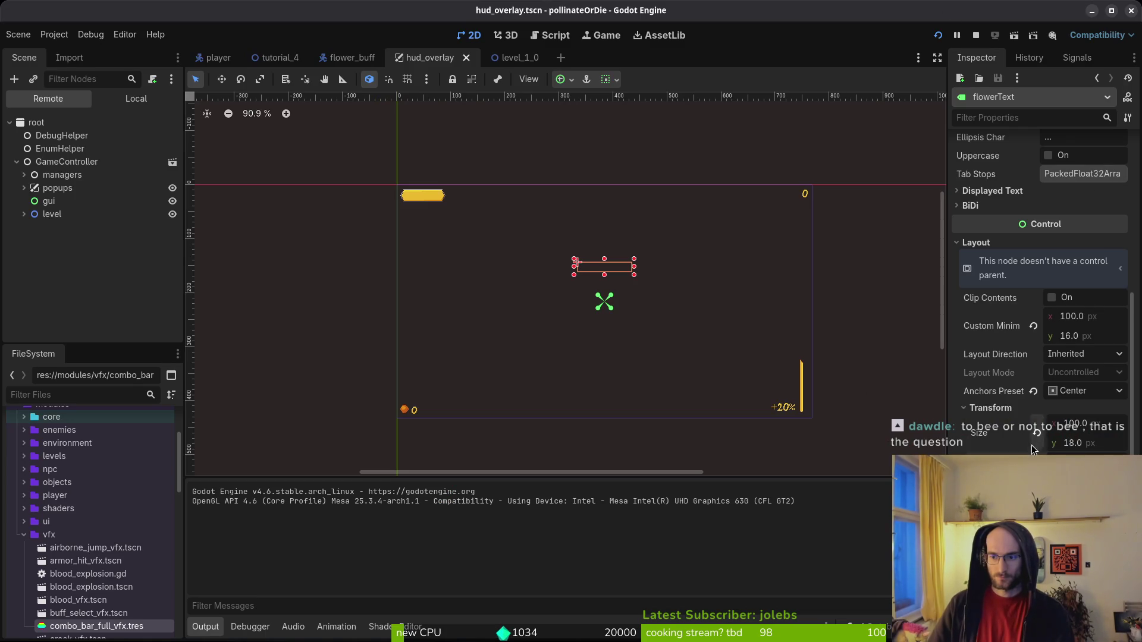
Set the flowerText label's Modulate to transparent white (ffffff00) and save hud_overlay.
{"action": "left_click", "coordinate": [991, 408]}
{"action": "key", "text": "ctrl+s"}
{"action": "scroll", "coordinate": [1012, 411], "scroll_direction": "down", "scroll_amount": 3}
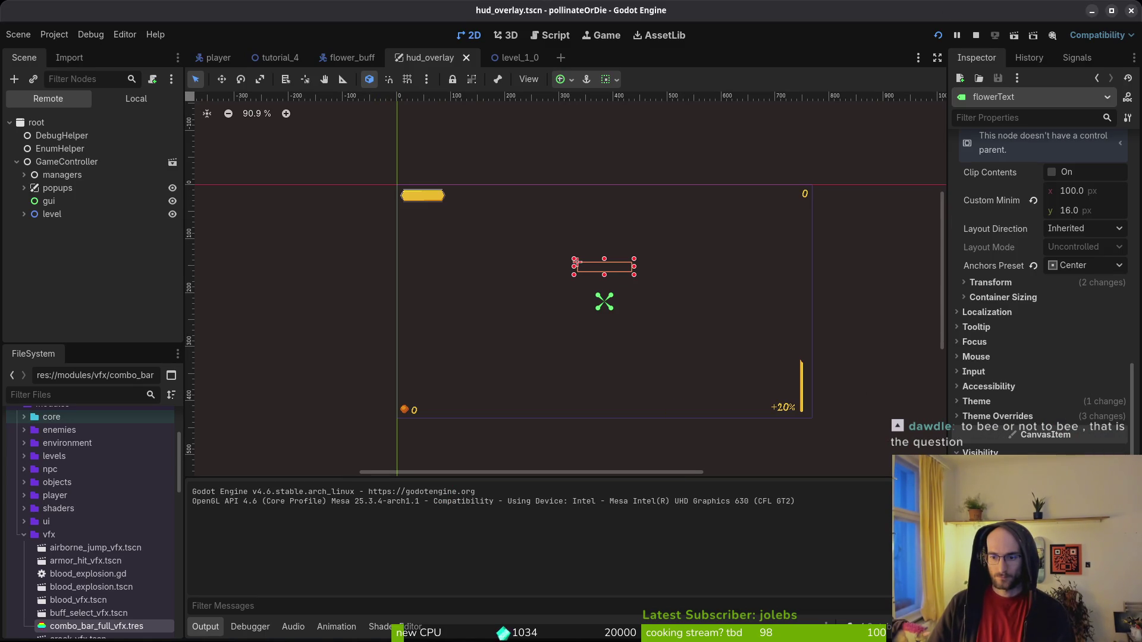
{"action": "left_click", "coordinate": [1071, 467]}
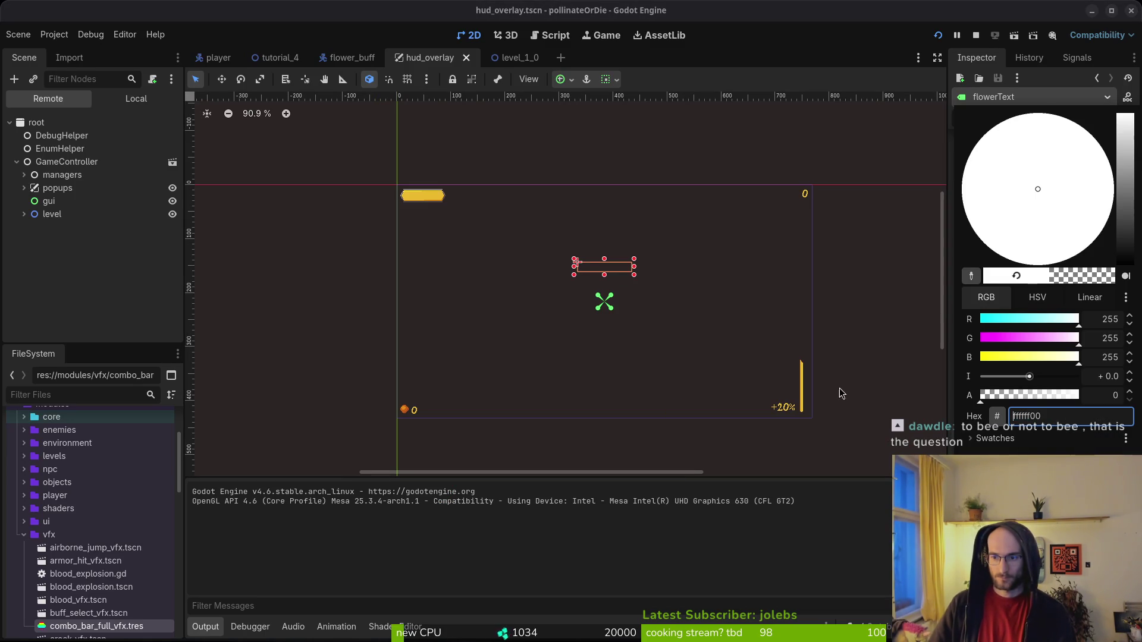
{"action": "left_click", "coordinate": [851, 394]}
{"action": "key", "text": "ctrl+s"}
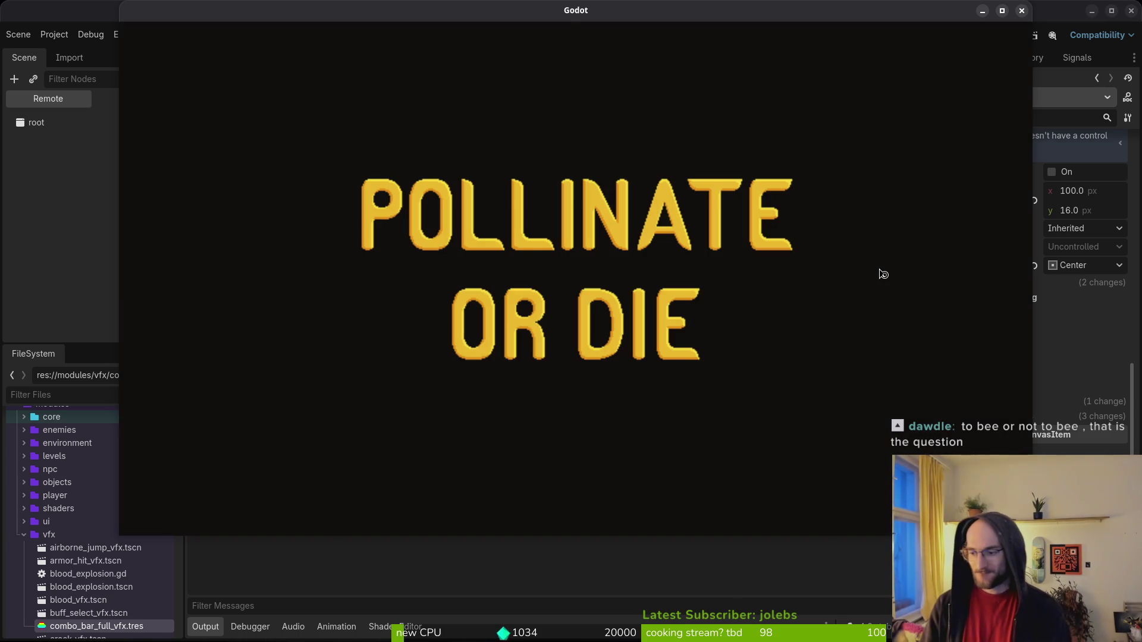
Playtest the flower tooltip, then write flower_buff.gd in Neovim and return to Godot.
{"action": "key", "text": "Return"}
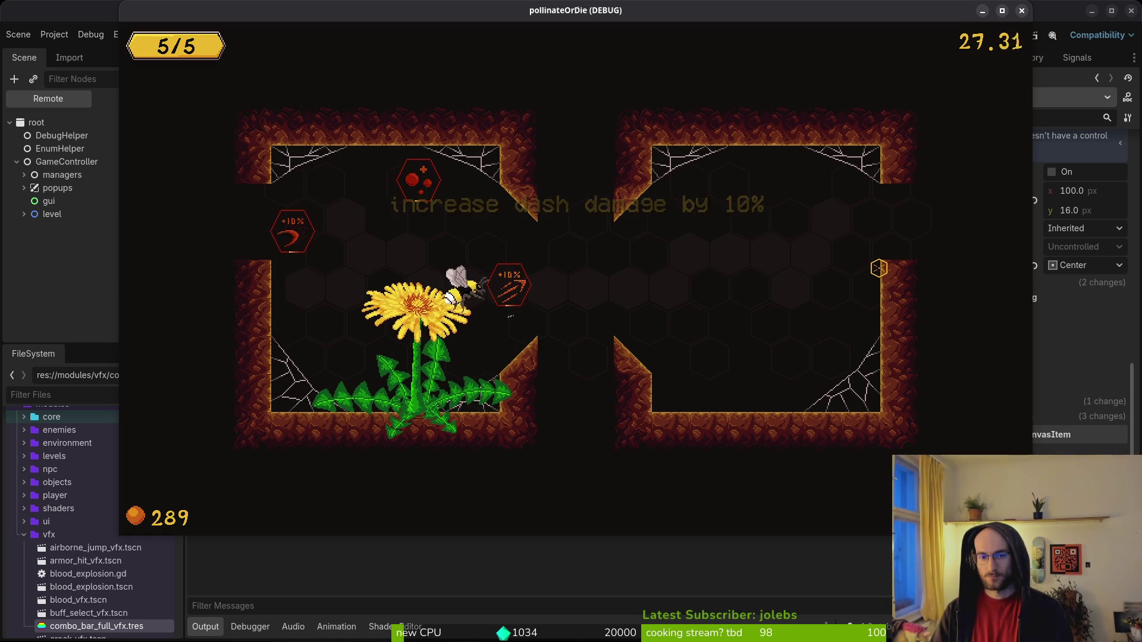
{"action": "key", "text": "F8"}
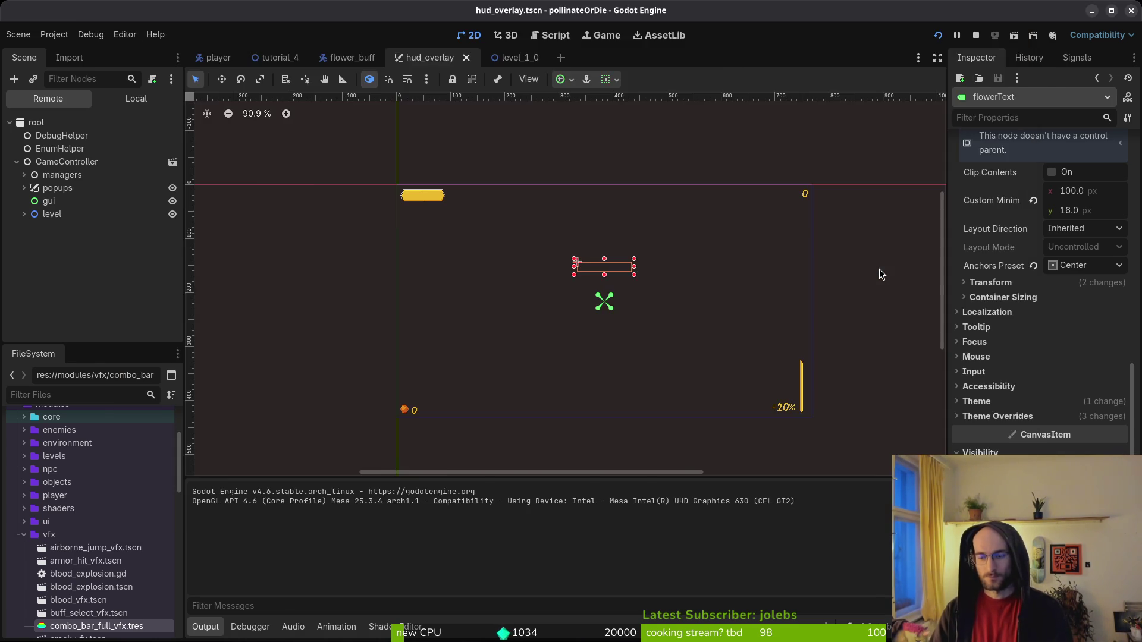
{"action": "key", "text": "alt+Tab"}
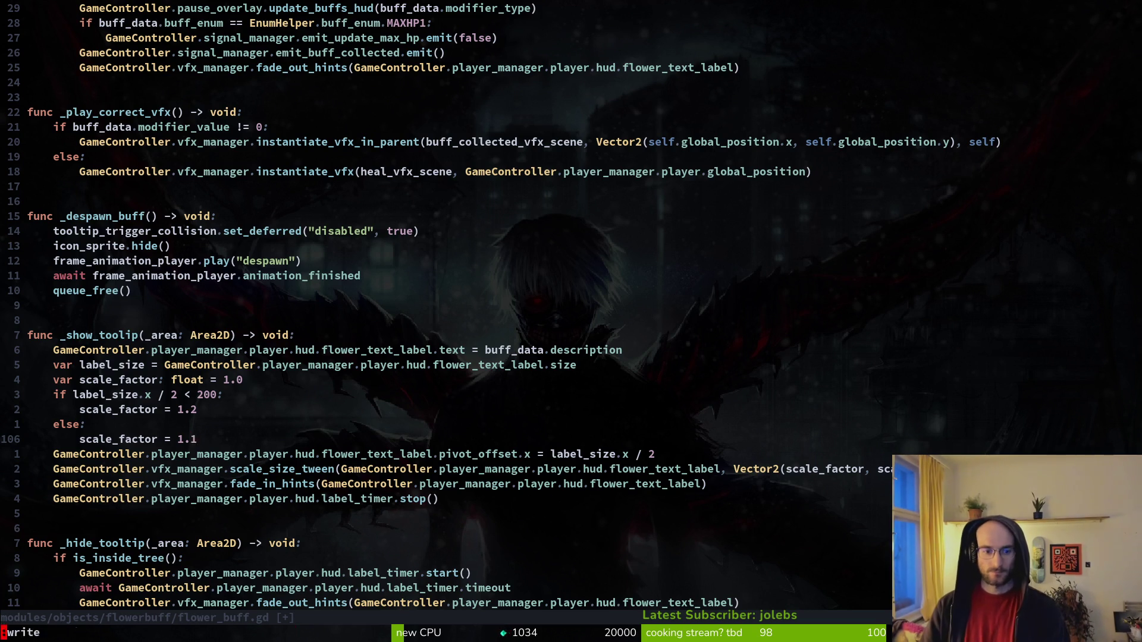
{"action": "key", "text": "Return"}
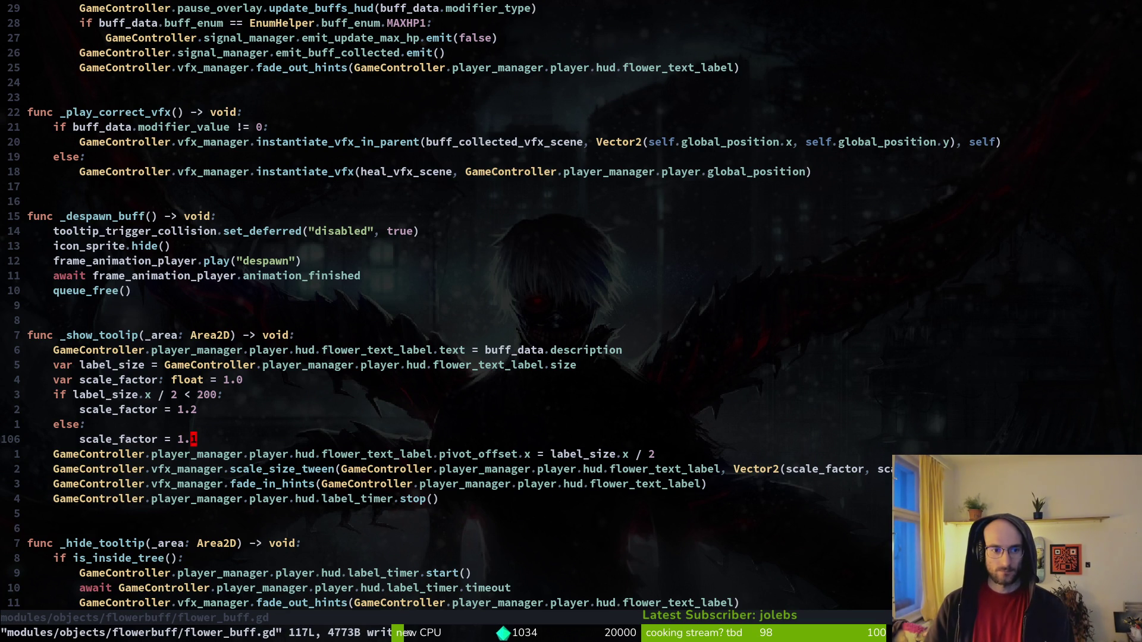
{"action": "key", "text": "alt+Tab"}
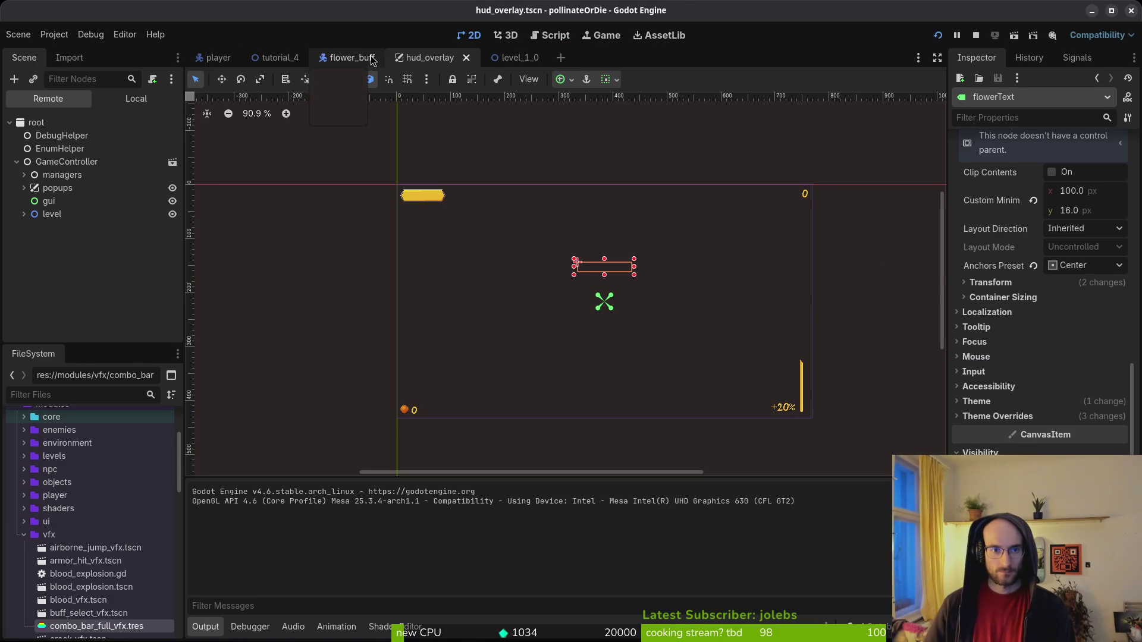
In hud_overlay's local tree, set the Timer node's Wait Time to 2.0 seconds.
{"action": "left_click", "coordinate": [347, 58]}
{"action": "left_click", "coordinate": [442, 58]}
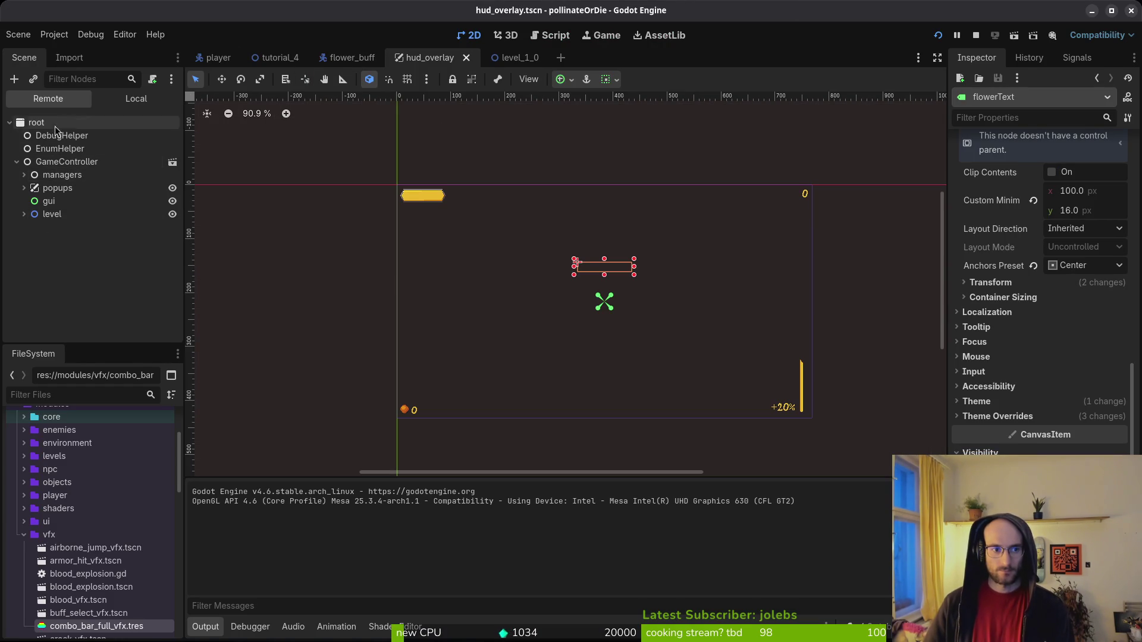
{"action": "left_click", "coordinate": [136, 99]}
{"action": "left_click", "coordinate": [128, 225]}
{"action": "left_click", "coordinate": [1078, 184]}
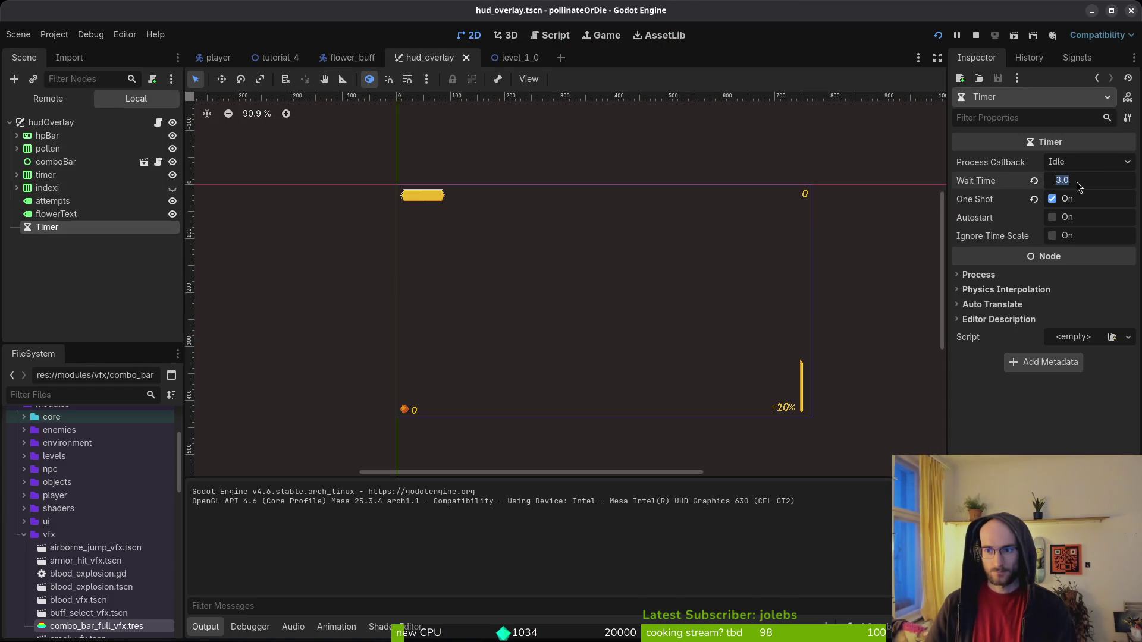
{"action": "type", "text": "2"}
{"action": "key", "text": "Return"}
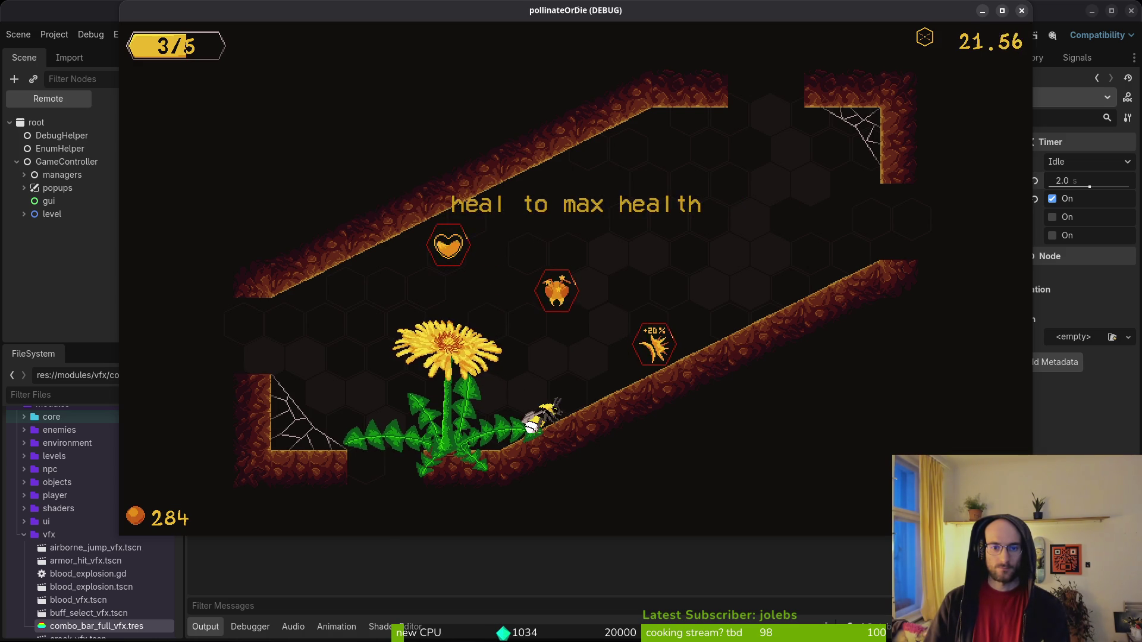
Change the Timer's Wait Time to 1.0 second and relaunch the game.
{"action": "key", "text": "F8"}
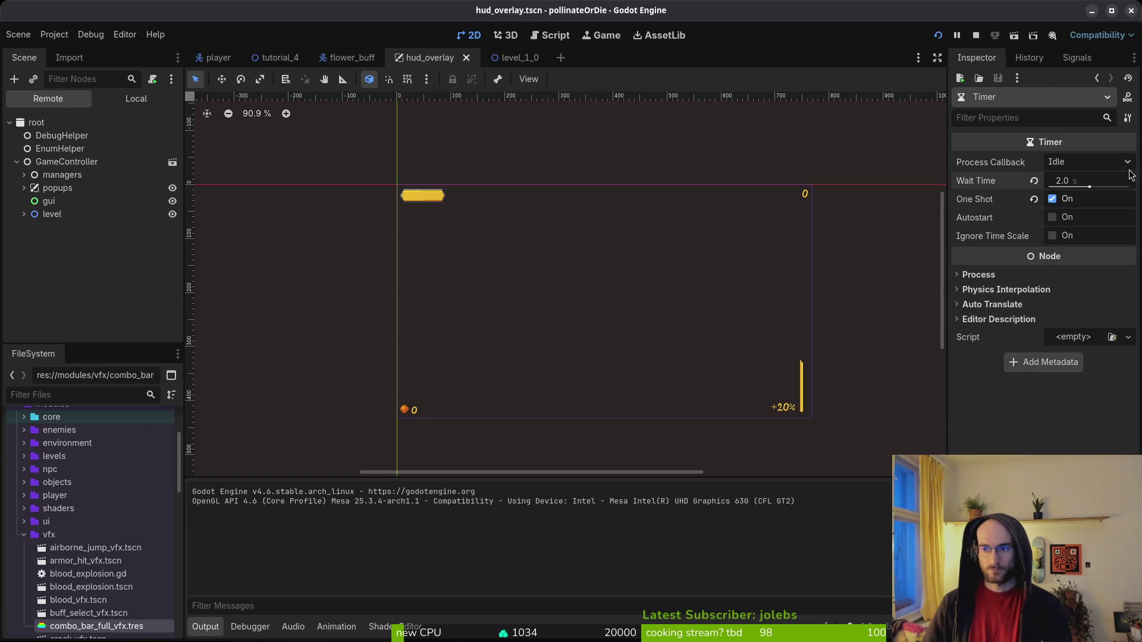
{"action": "left_click", "coordinate": [1067, 176]}
{"action": "type", "text": "1"}
{"action": "key", "text": "Return"}
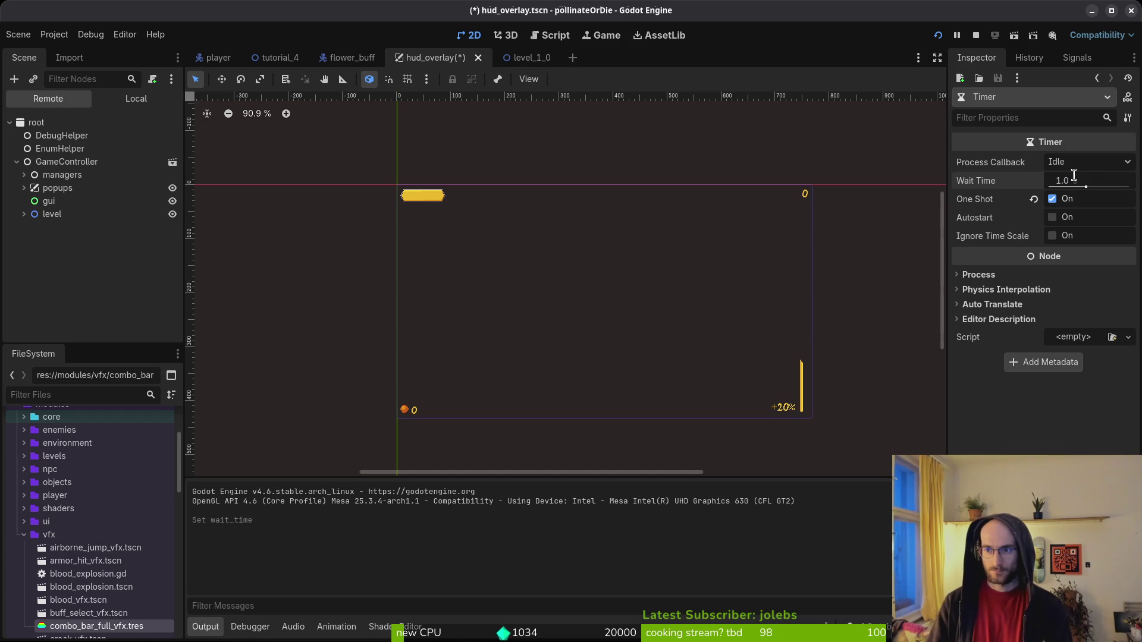
{"action": "key", "text": "F5"}
Fly the bee to a sprout, grow it into a flower, and take the 5% slash damage upgrade.
{"action": "key", "text": "space"}
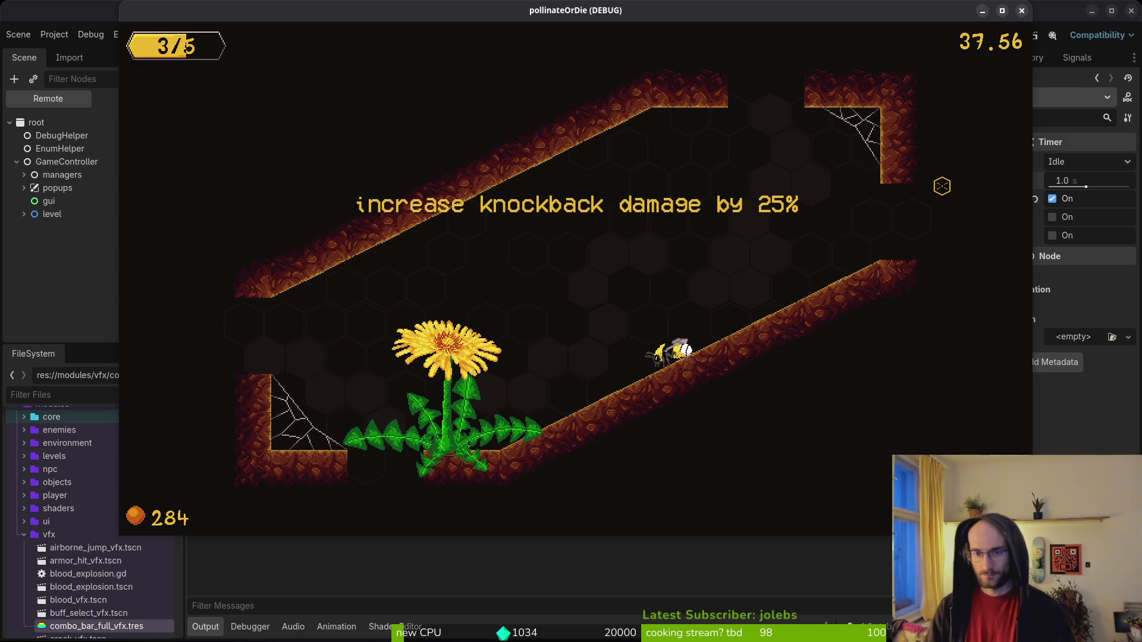
{"action": "key", "text": "shift"}
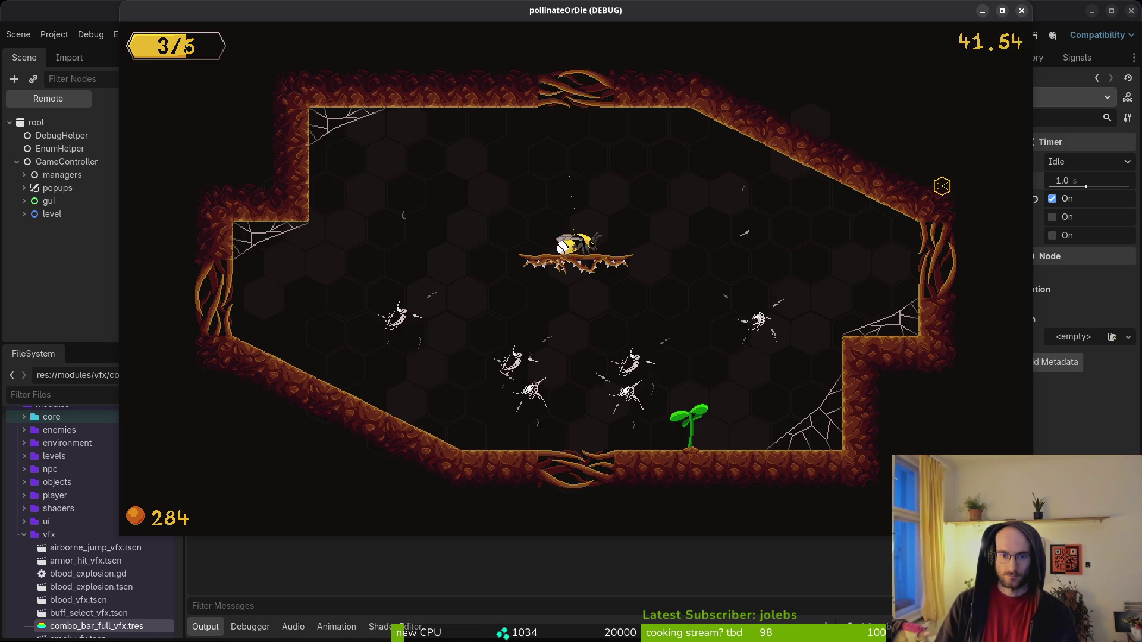
{"action": "key", "text": "space"}
{"action": "key", "text": "Right"}
{"action": "key", "text": "Left"}
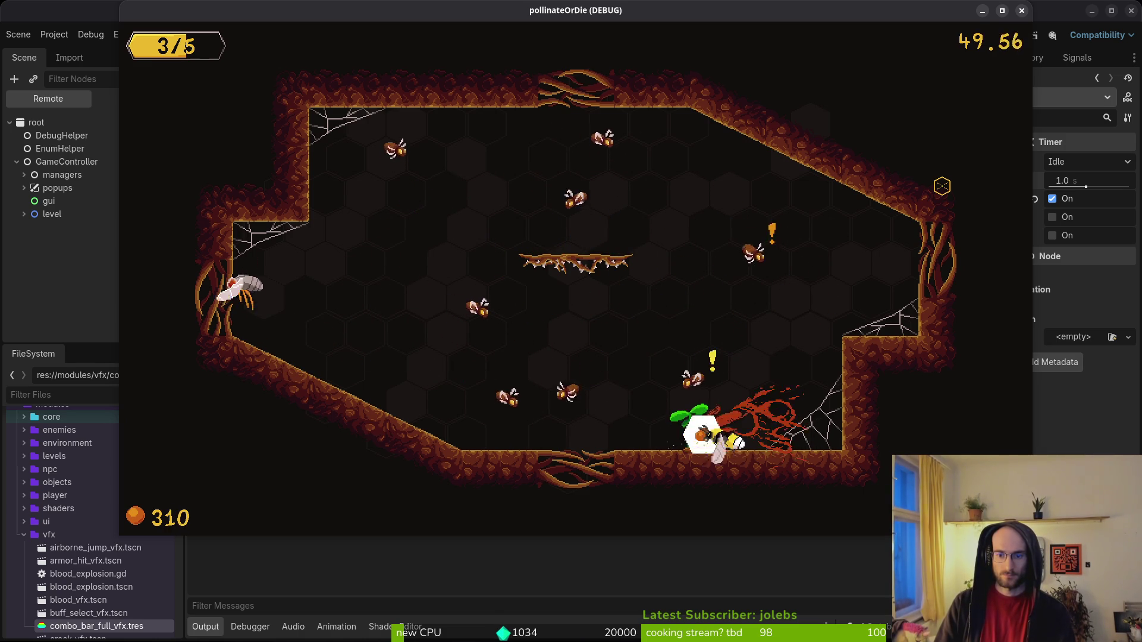
{"action": "key", "text": "x"}
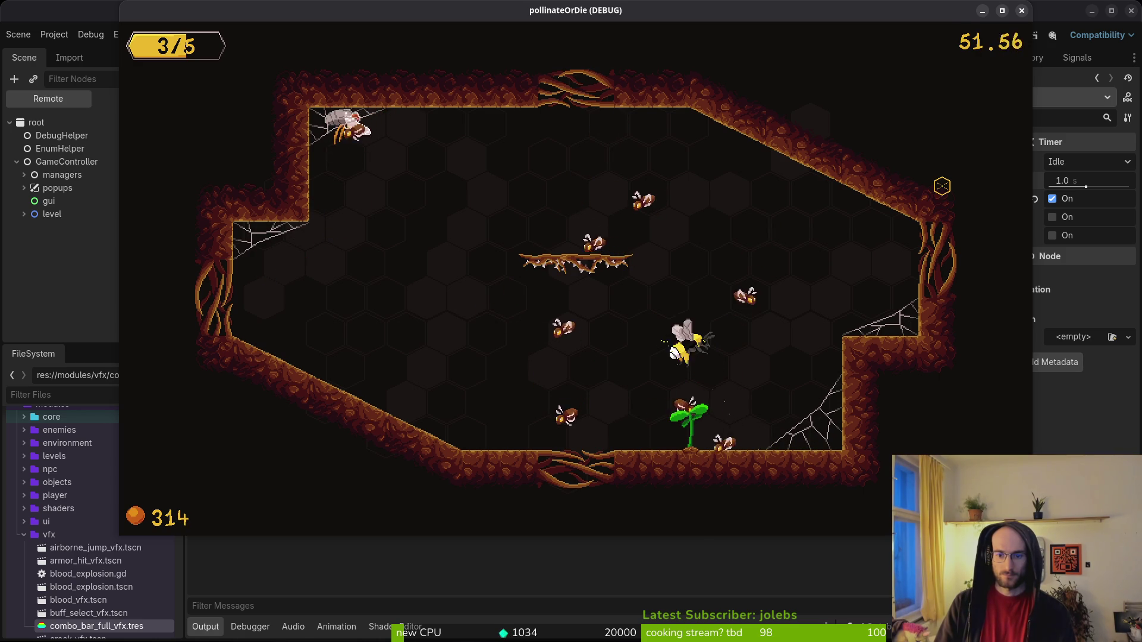
{"action": "key", "text": "x"}
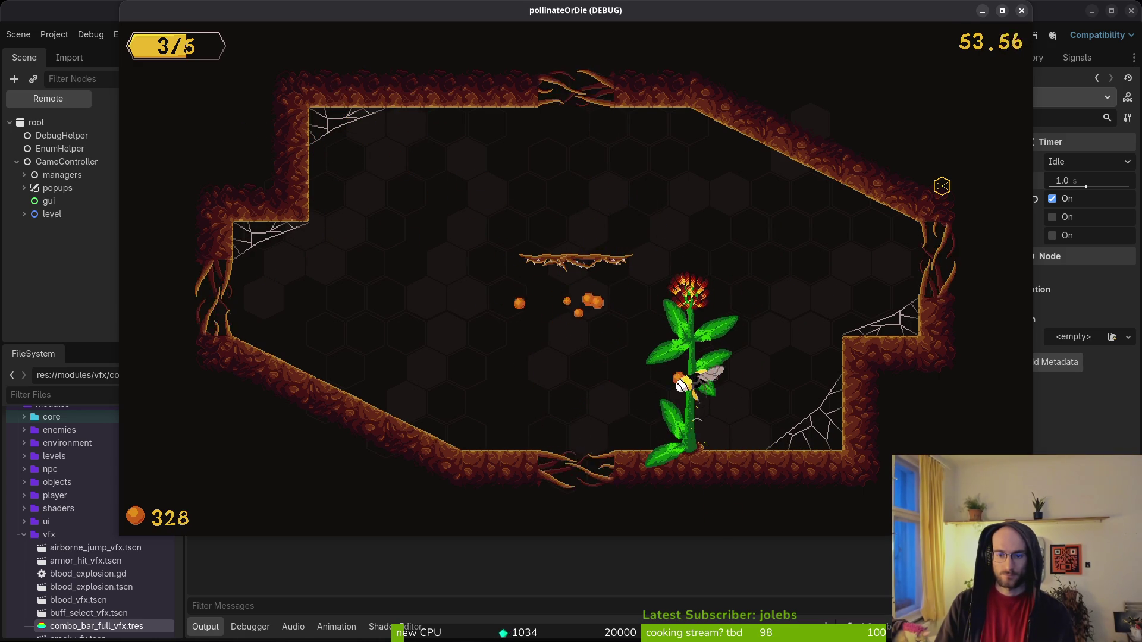
{"action": "key", "text": "Right"}
{"action": "key", "text": "Right"}
{"action": "key", "text": "space"}
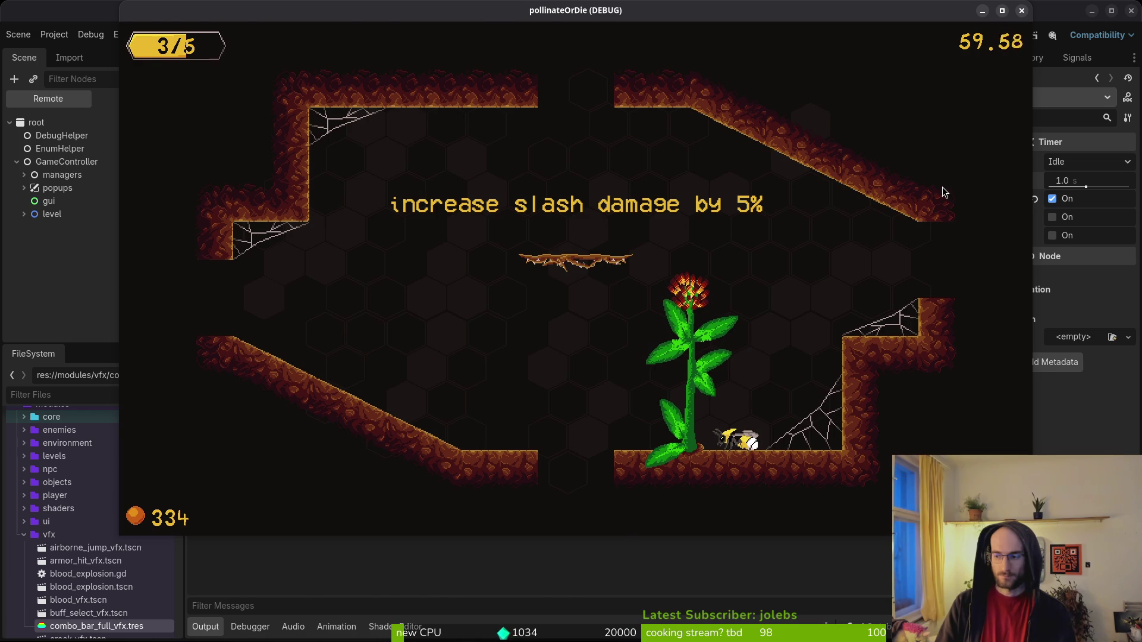
{"action": "key", "text": "alt+Tab"}
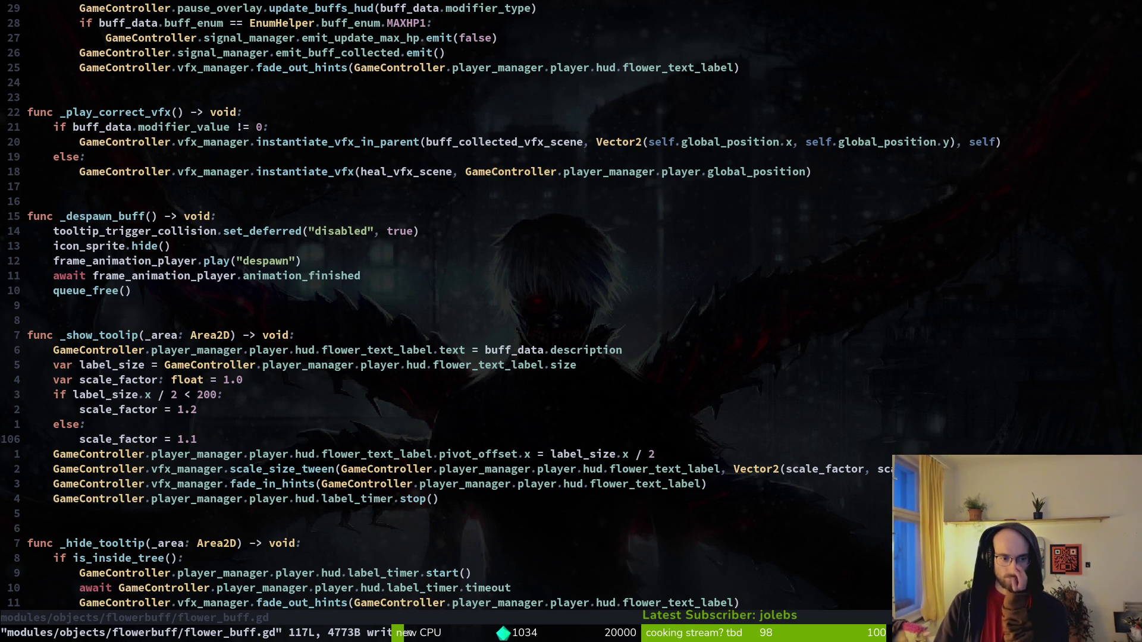
Add an 'if GameController.vfx_manager.fade_in_hints_tween:' check after emit_buff_collected in flower_buff.gd.
{"action": "key", "text": "G"}
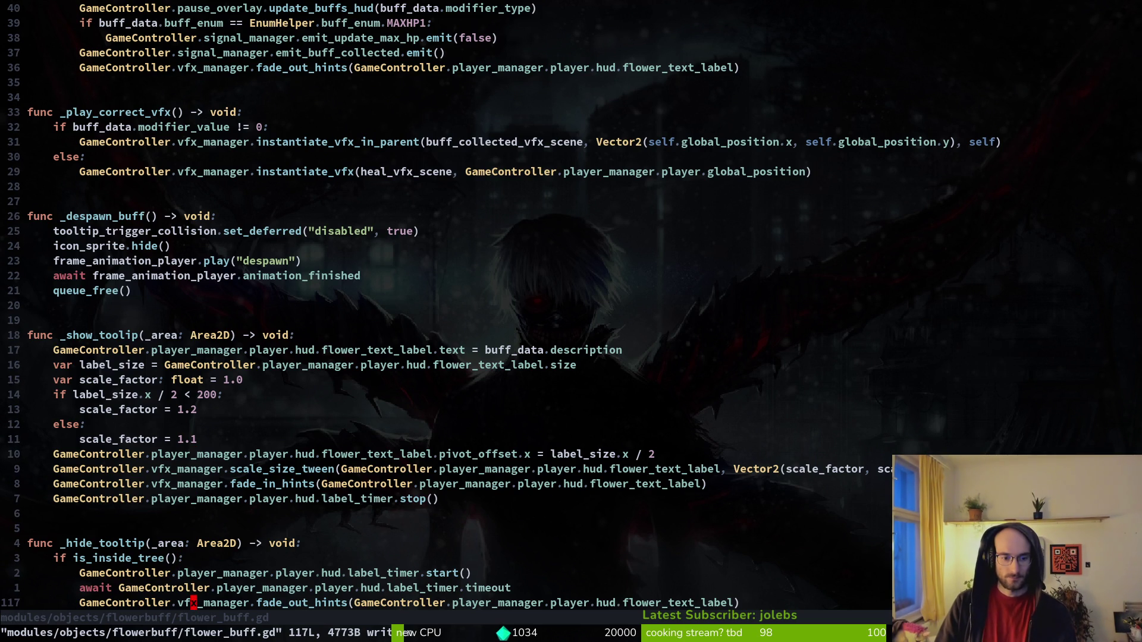
{"action": "key", "text": "shift+v"}
{"action": "key", "text": "y"}
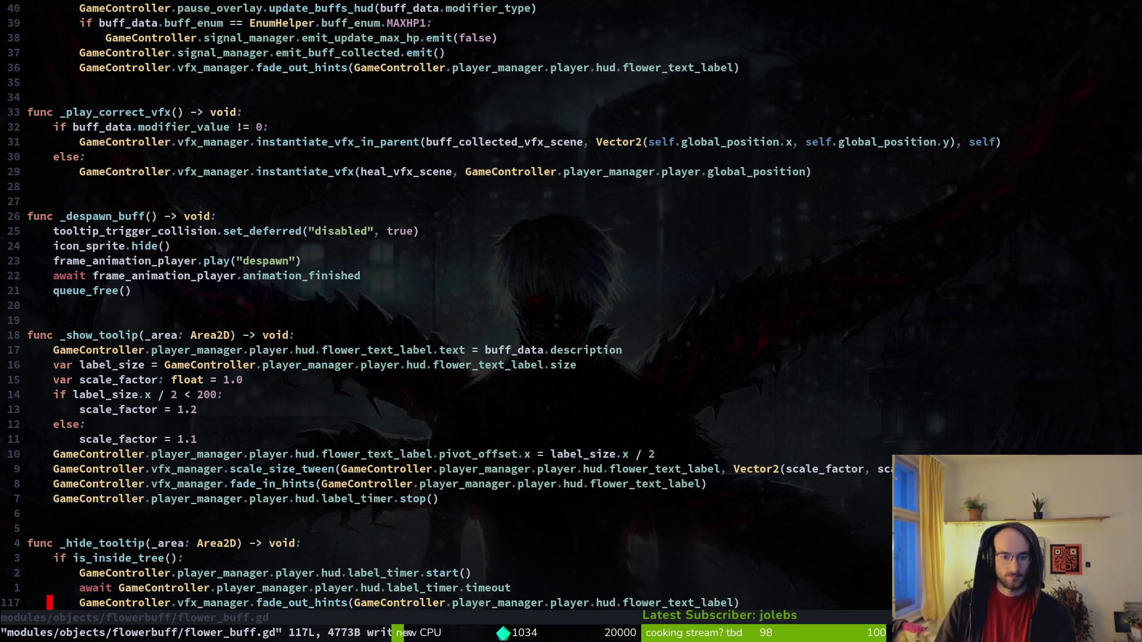
{"action": "key", "text": "k"}
{"action": "key", "text": "k"}
{"action": "key", "text": "k"}
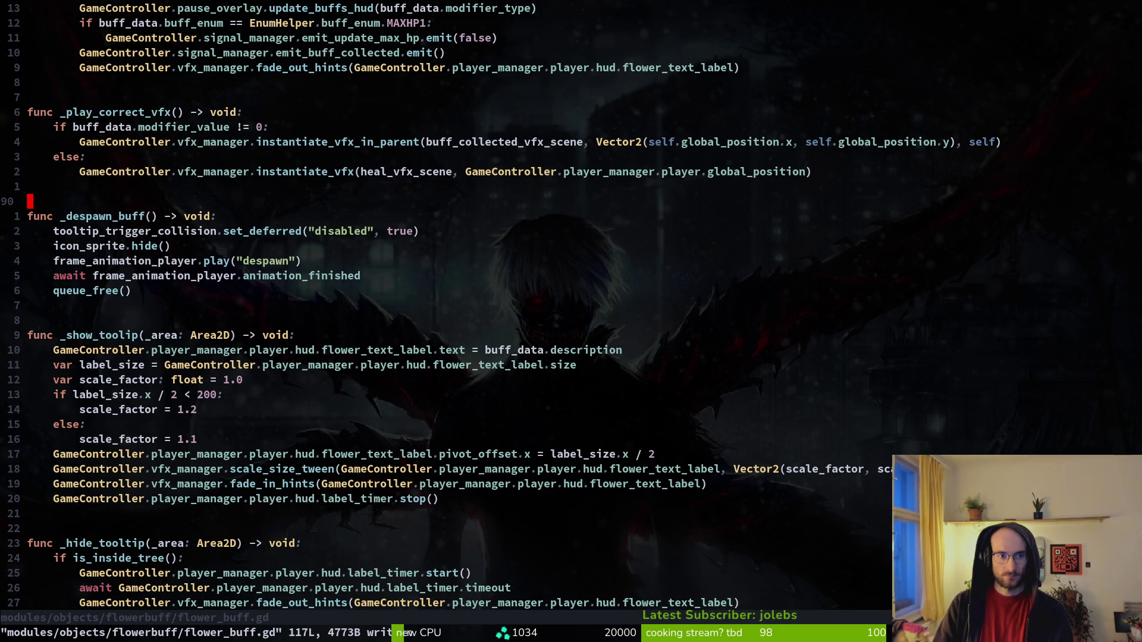
{"action": "key", "text": "k"}
{"action": "key", "text": "k"}
{"action": "key", "text": "k"}
{"action": "key", "text": "j"}
{"action": "key", "text": "o"}
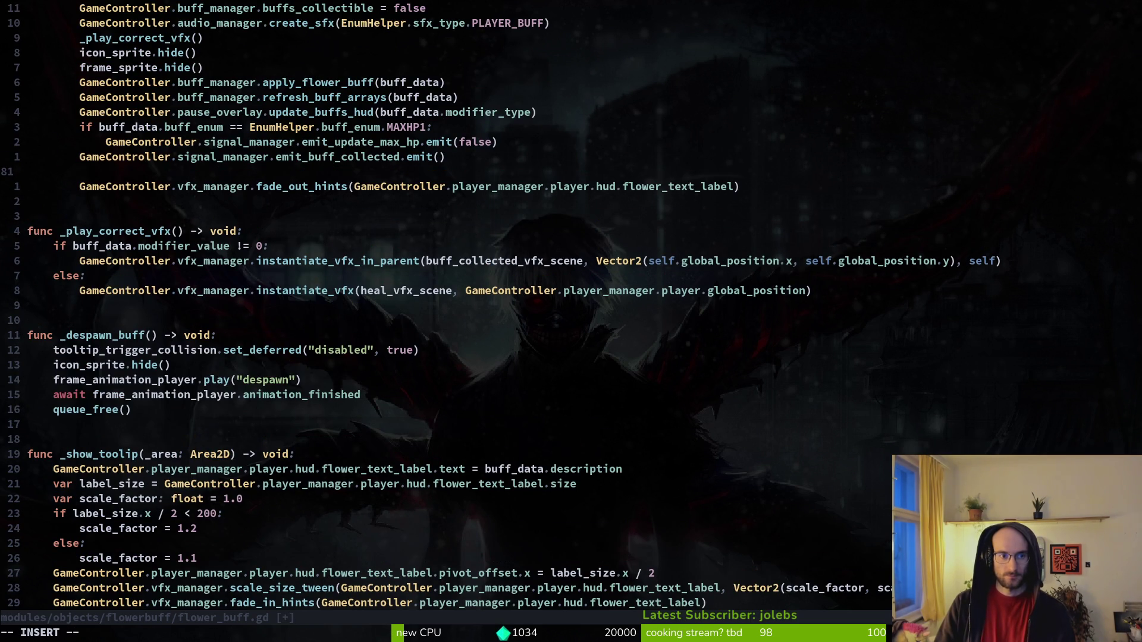
{"action": "type", "text": "ifGameController.vfx_manager"}
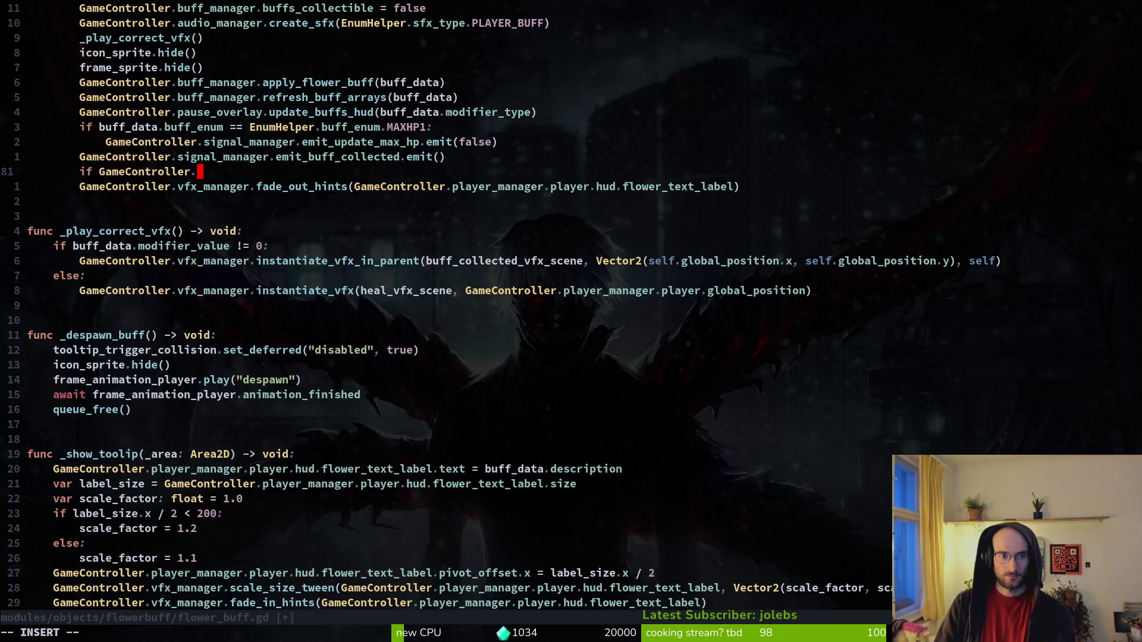
{"action": "type", "text": "."}
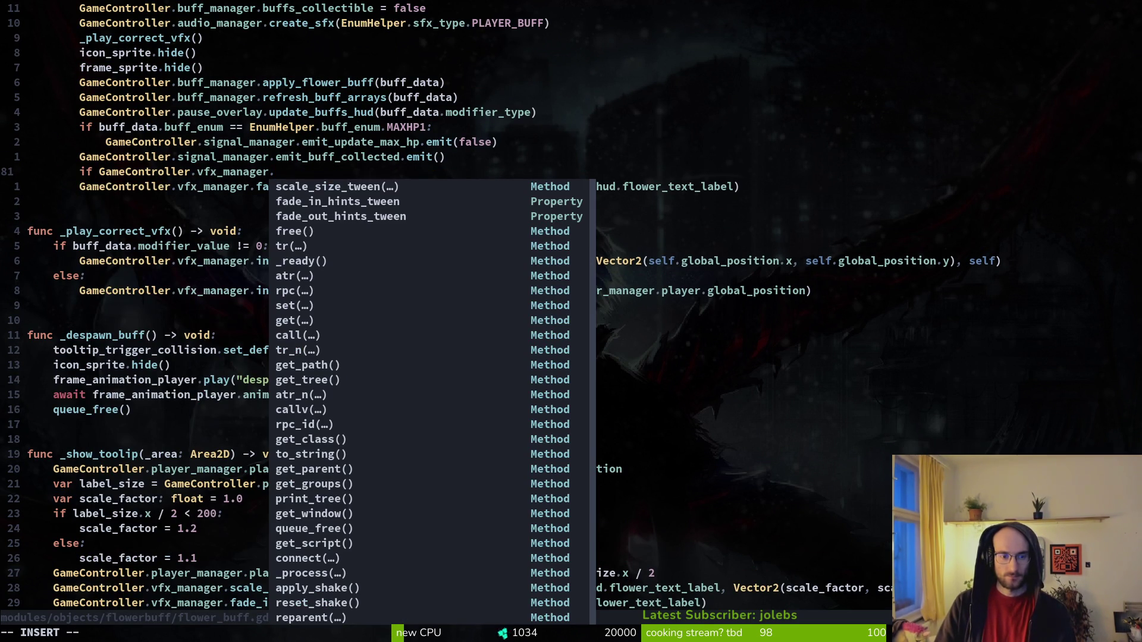
{"action": "type", "text": "fa"}
{"action": "type", "text": "de"}
{"action": "key", "text": "Tab"}
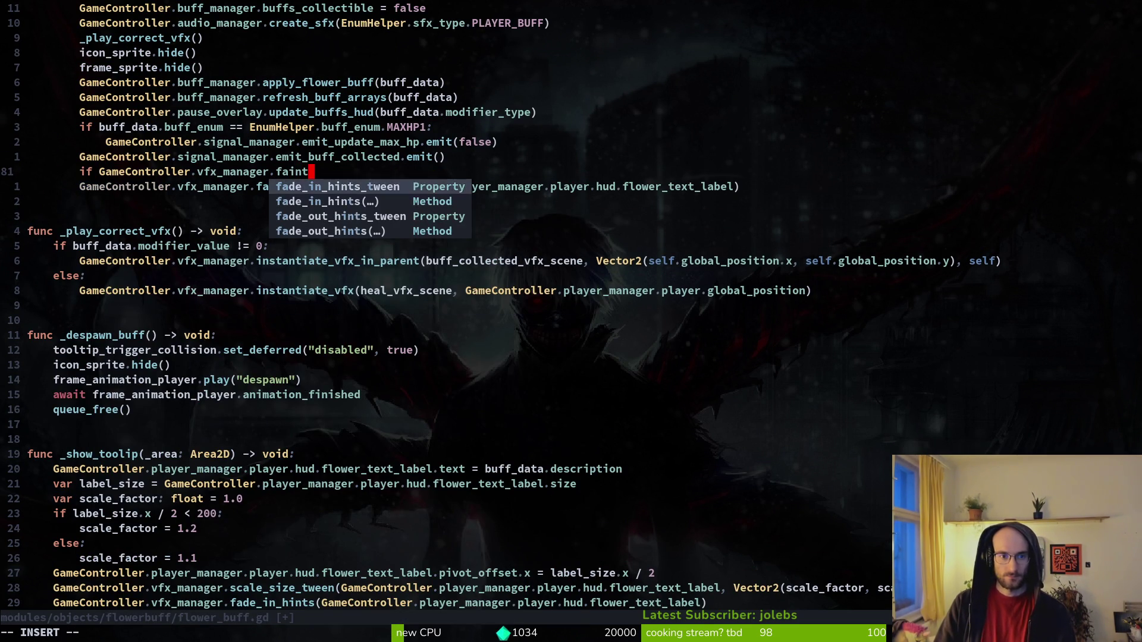
{"action": "key", "text": "Return"}
{"action": "type", "text": ":"}
{"action": "key", "text": "Return"}
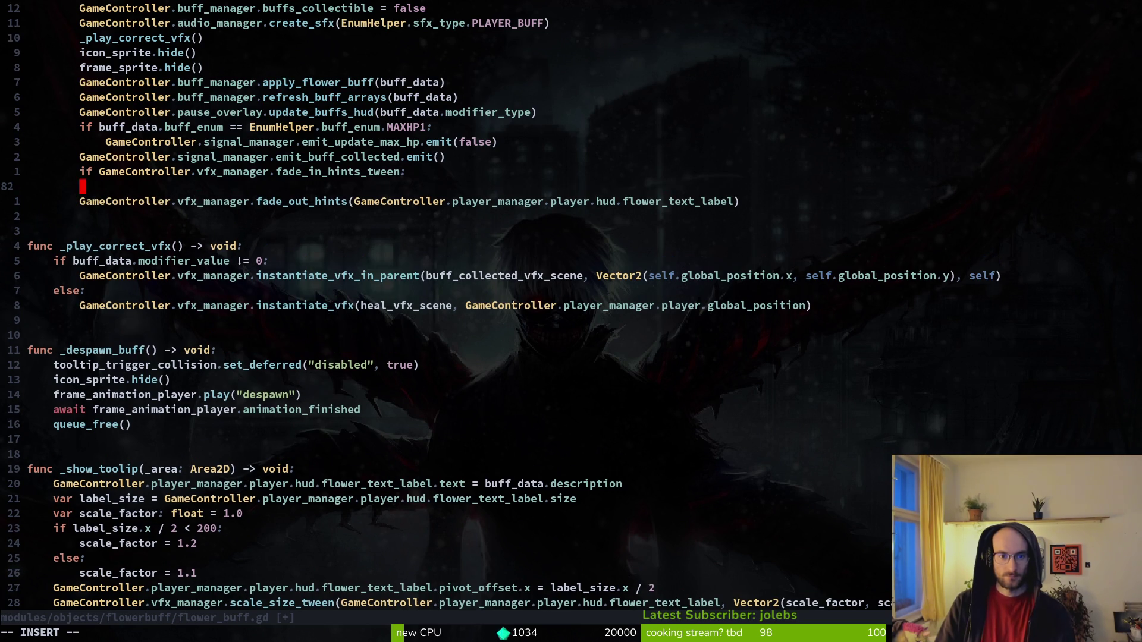
Give the check the body 'GameController.vfx_manager.fade_in_hints_tween.kill()' and save with :w.
{"action": "type", "text": "Gam"}
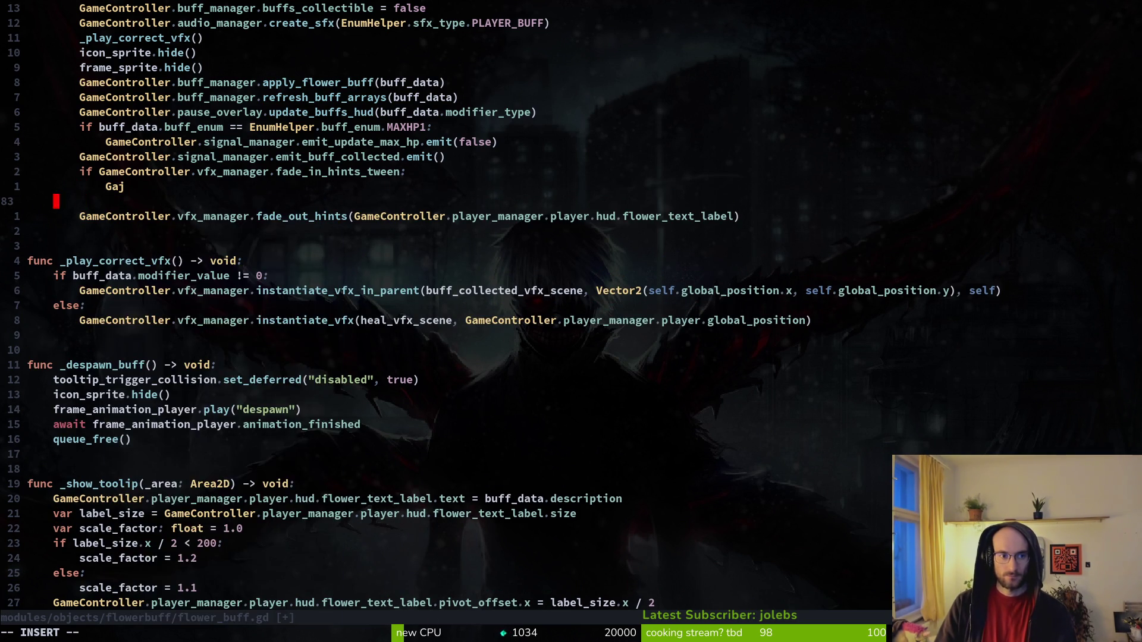
{"action": "key", "text": "Tab"}
{"action": "key", "text": "Return"}
{"action": "type", "text": ".vf"}
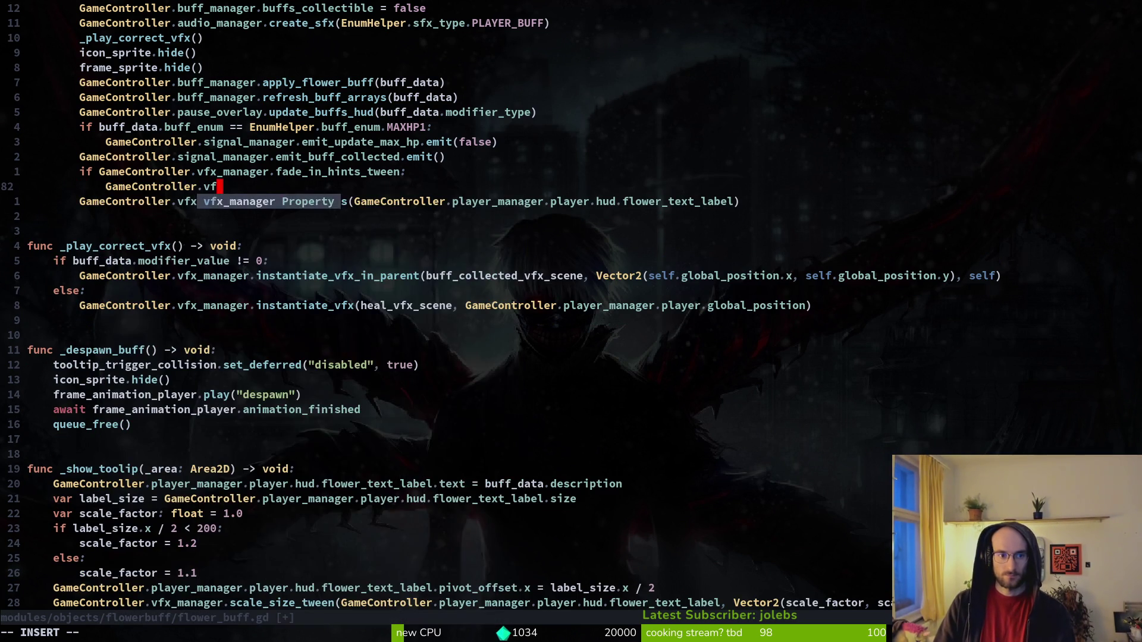
{"action": "key", "text": "Tab"}
{"action": "type", "text": ".fai"}
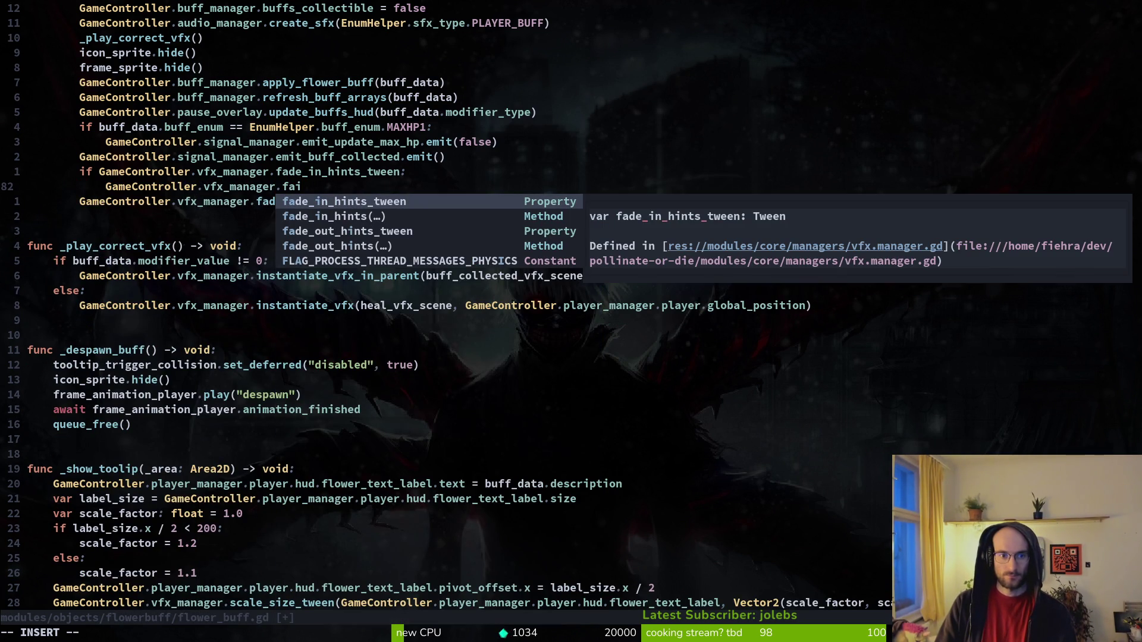
{"action": "key", "text": "Return"}
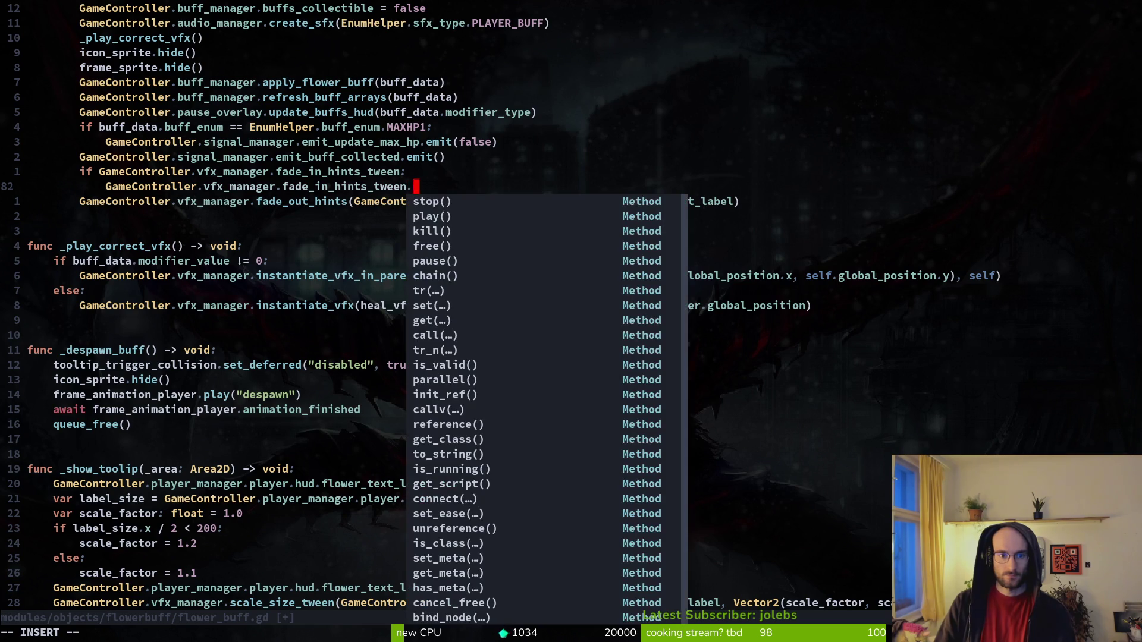
{"action": "type", "text": "kill("}
{"action": "key", "text": "Escape"}
{"action": "type", "text": ":w"}
{"action": "key", "text": "Return"}
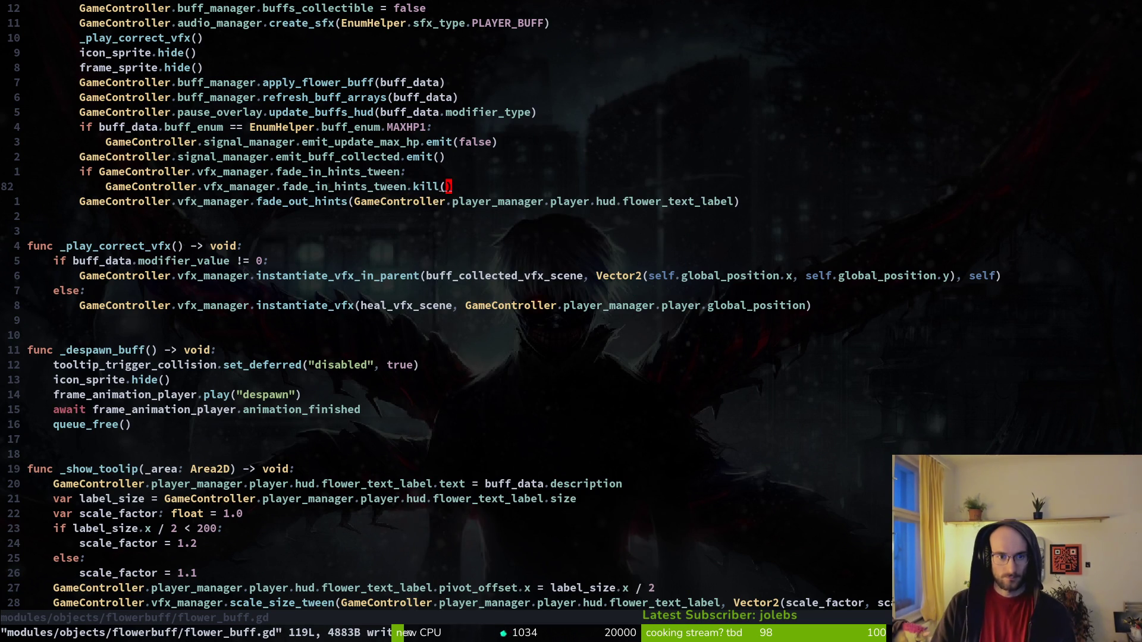
{"action": "type", "text": ":"}
{"action": "key", "text": "Return"}
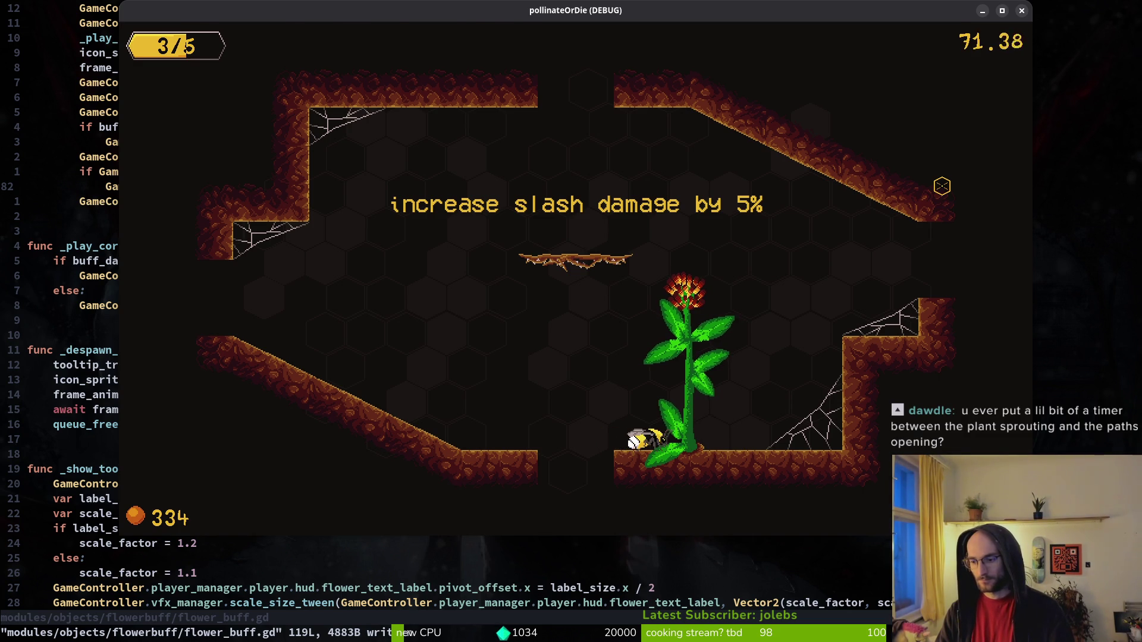
{"action": "key", "text": "Escape"}
{"action": "key", "text": "space"}
{"action": "key", "text": "f"}
{"action": "key", "text": "f"}
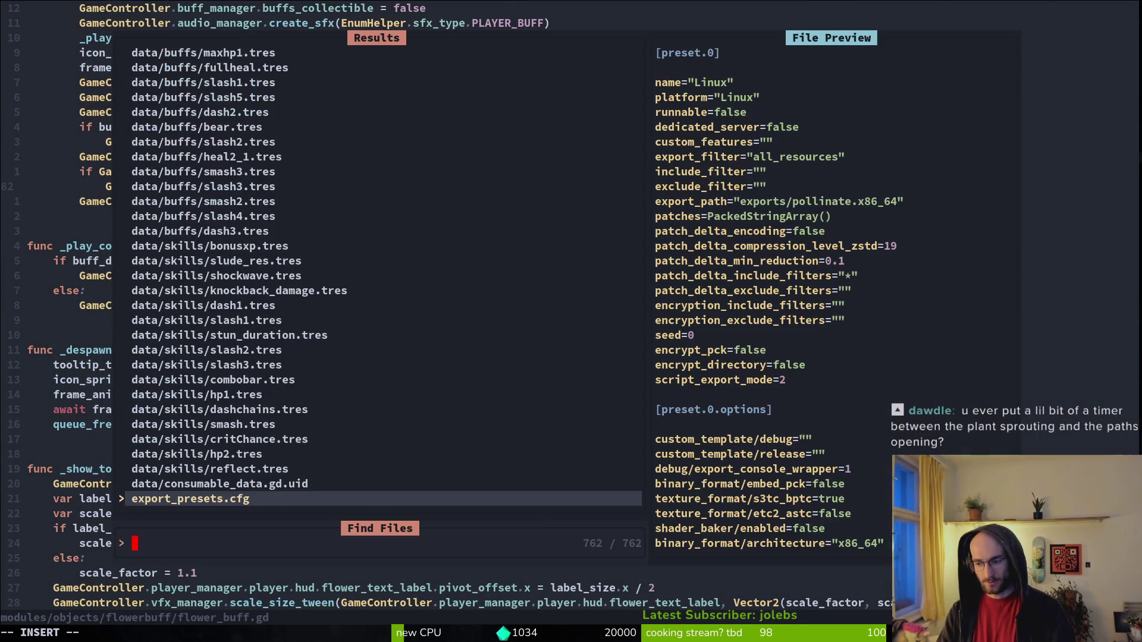
Search the file finder for 'gate' and open gate.gd rather than gate_opening_sfx.tres.
{"action": "key", "text": "Escape"}
{"action": "key", "text": "space"}
{"action": "key", "text": "f"}
{"action": "key", "text": "f"}
{"action": "type", "text": "gate"}
{"action": "key", "text": "Return"}
{"action": "key", "text": "space"}
{"action": "key", "text": "f"}
{"action": "key", "text": "f"}
{"action": "type", "text": "gate\""}
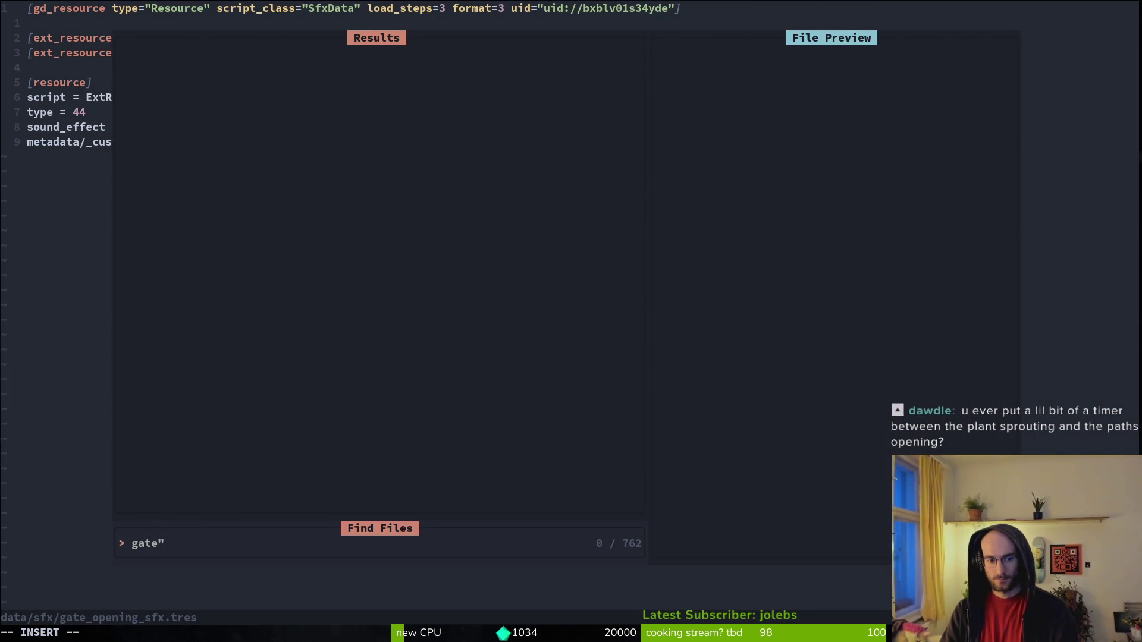
{"action": "key", "text": "BackSpace"}
{"action": "key", "text": "Up"}
{"action": "key", "text": "Return"}
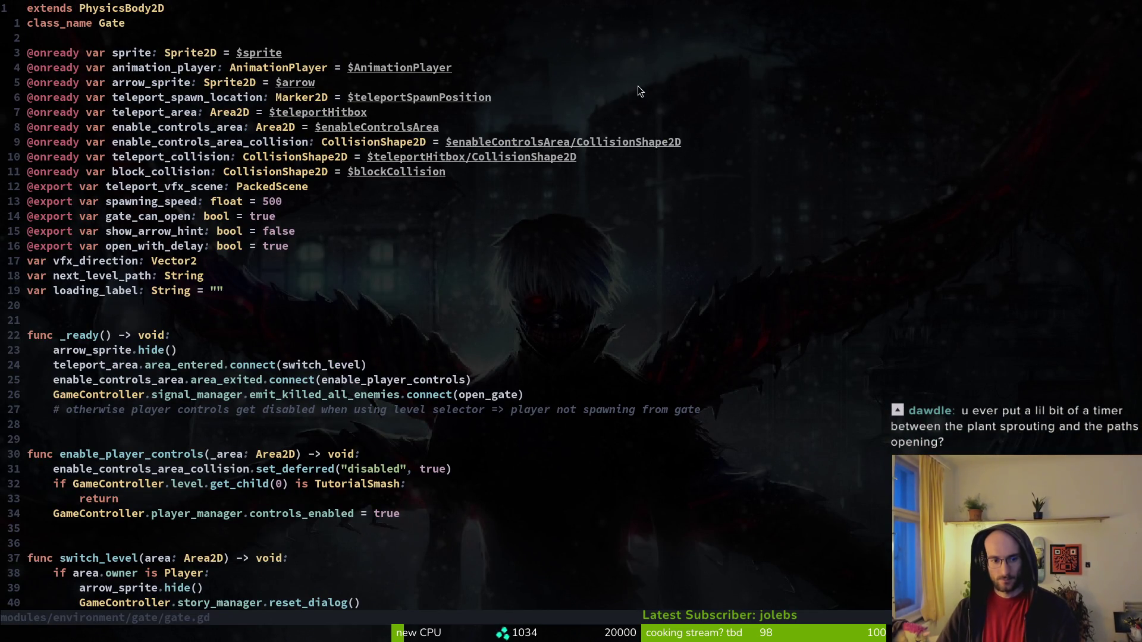
Scroll through gate.gd, then search 'flower' and open flower.gd.
{"action": "scroll", "coordinate": [250, 413], "scroll_direction": "down", "scroll_amount": 2}
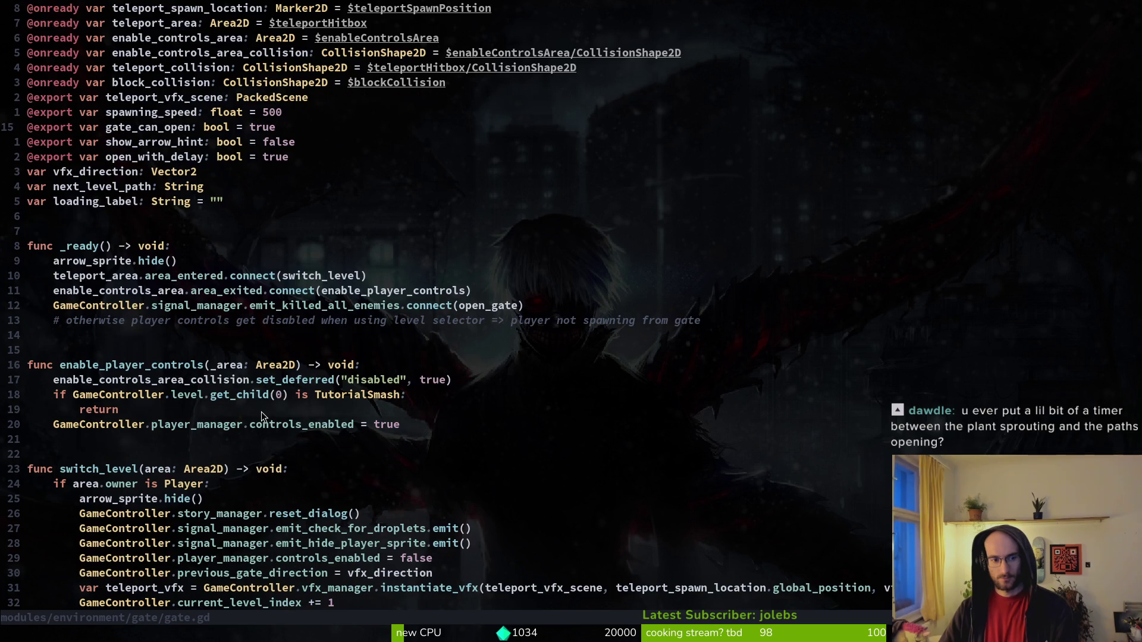
{"action": "scroll", "coordinate": [523, 416], "scroll_direction": "down", "scroll_amount": 4}
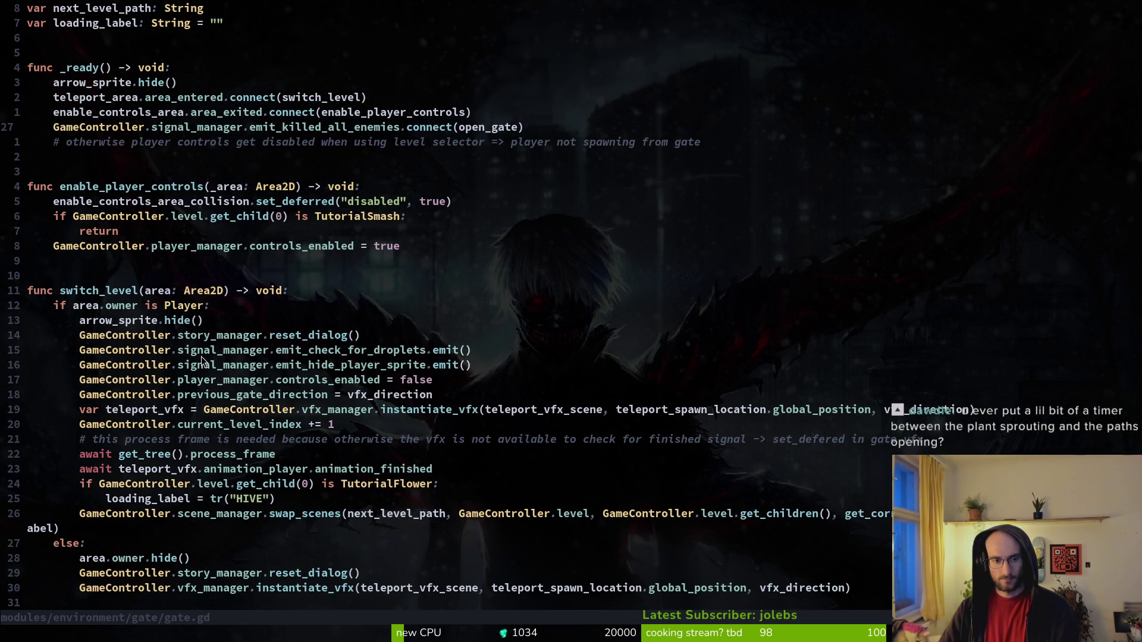
{"action": "scroll", "coordinate": [145, 452], "scroll_direction": "down", "scroll_amount": 2}
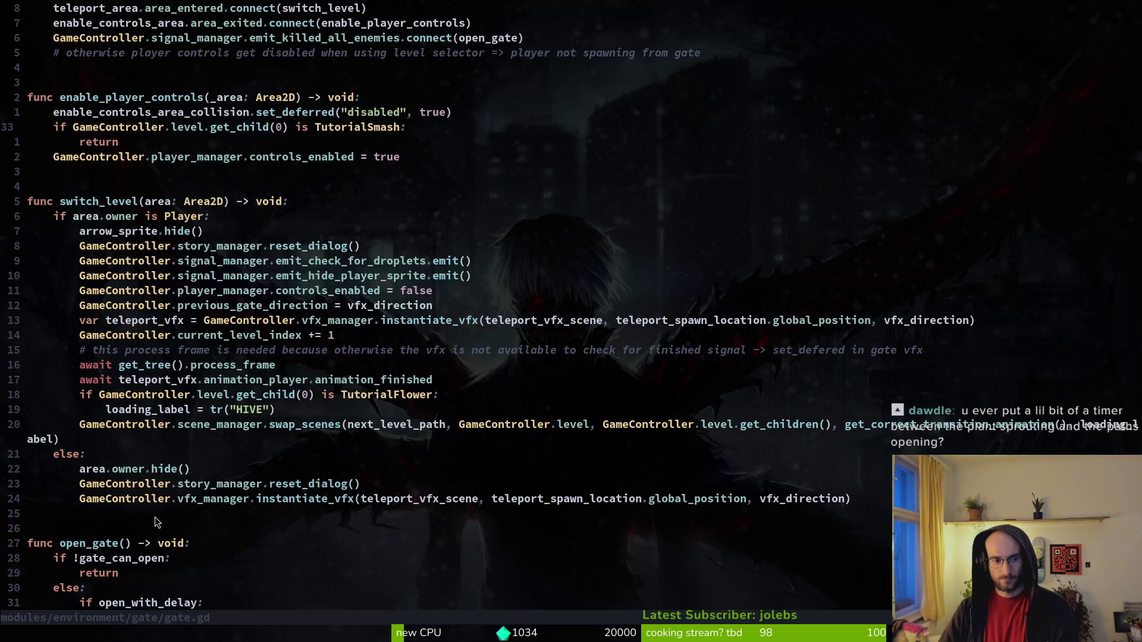
{"action": "scroll", "coordinate": [149, 529], "scroll_direction": "down", "scroll_amount": 5}
{"action": "scroll", "coordinate": [153, 368], "scroll_direction": "up", "scroll_amount": 13}
{"action": "key", "text": "space"}
{"action": "key", "text": "f"}
{"action": "key", "text": "f"}
{"action": "type", "text": "flower"}
{"action": "key", "text": "Return"}
{"action": "key", "text": "space"}
{"action": "key", "text": "f"}
{"action": "key", "text": "f"}
{"action": "type", "text": "flower"}
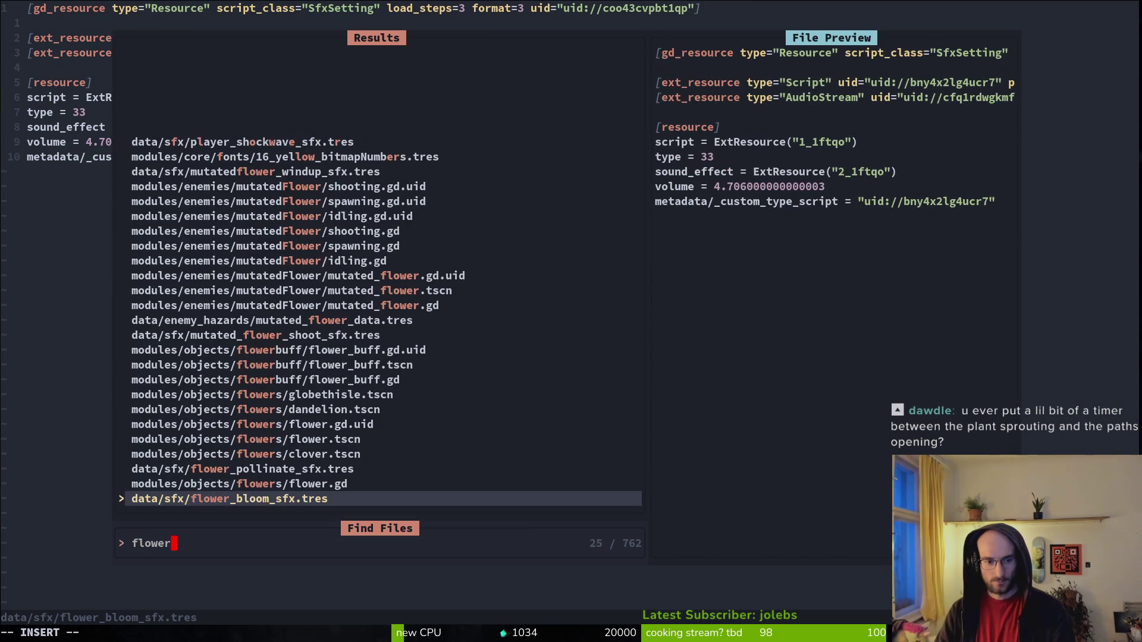
{"action": "key", "text": "Return"}
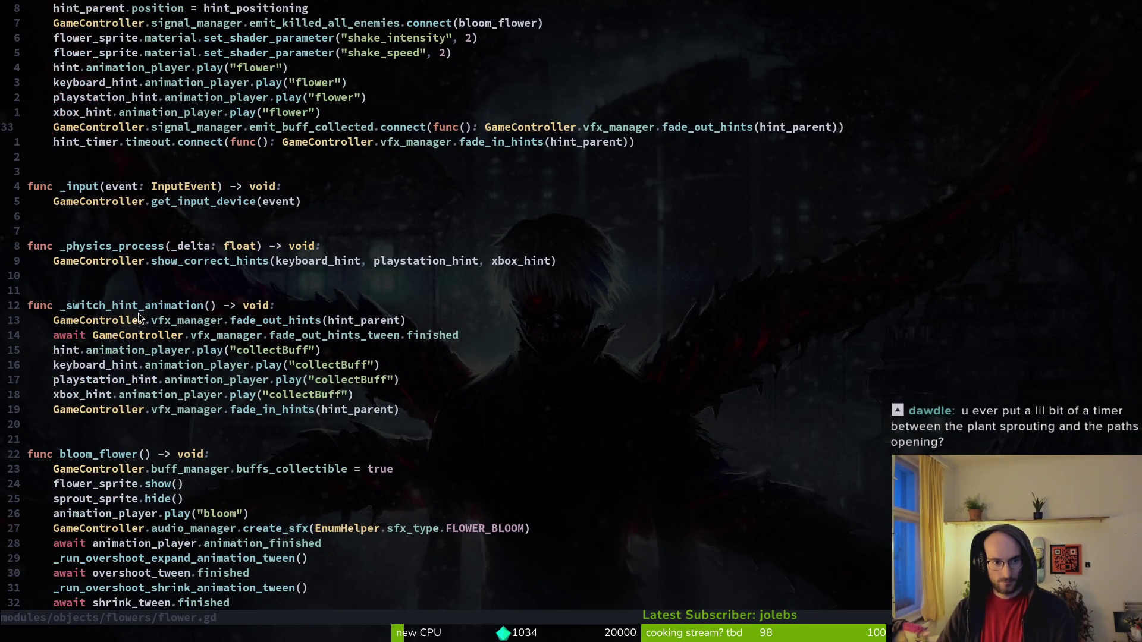
Review flower.gd down to the create_timer timeout await and save it with :w.
{"action": "scroll", "coordinate": [138, 313], "scroll_direction": "down", "scroll_amount": 5}
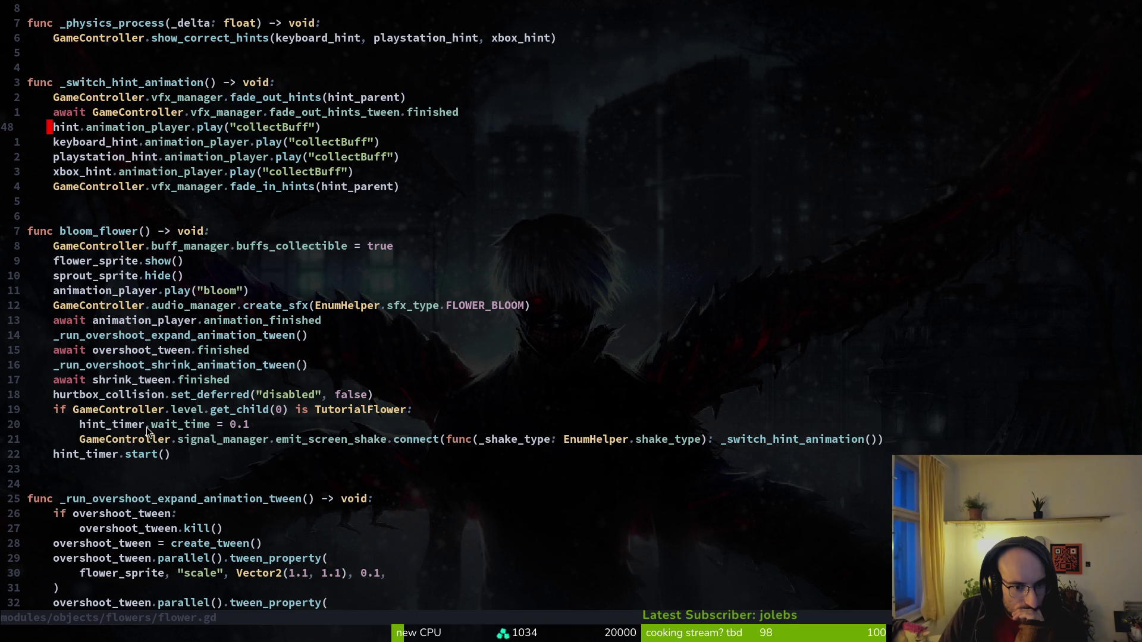
{"action": "scroll", "coordinate": [154, 432], "scroll_direction": "down", "scroll_amount": 4}
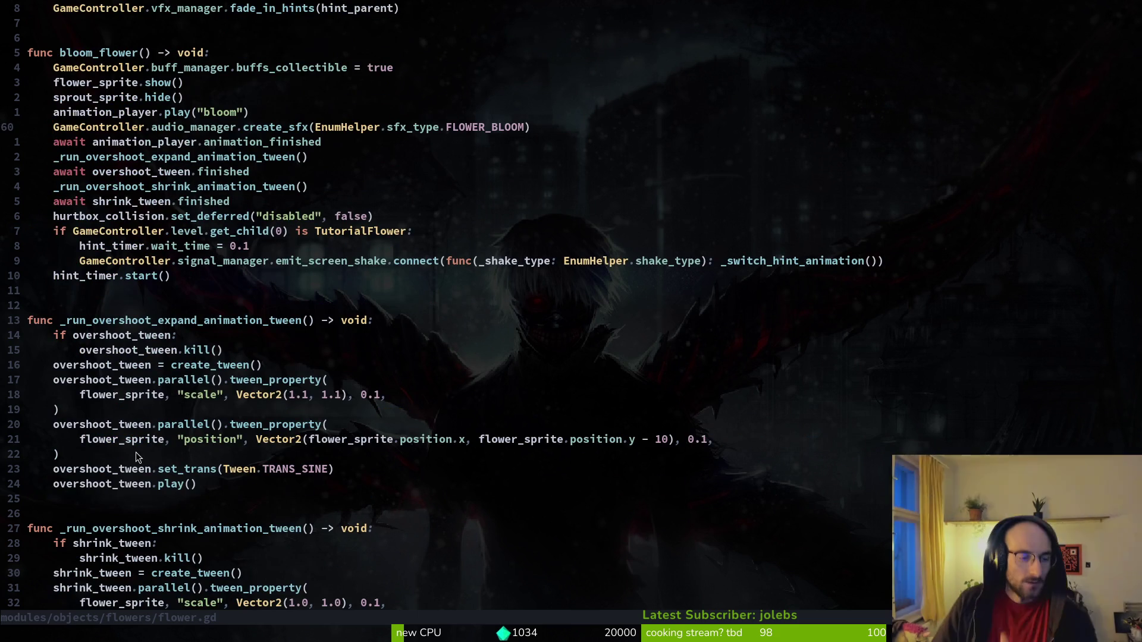
{"action": "scroll", "coordinate": [289, 357], "scroll_direction": "down", "scroll_amount": 5}
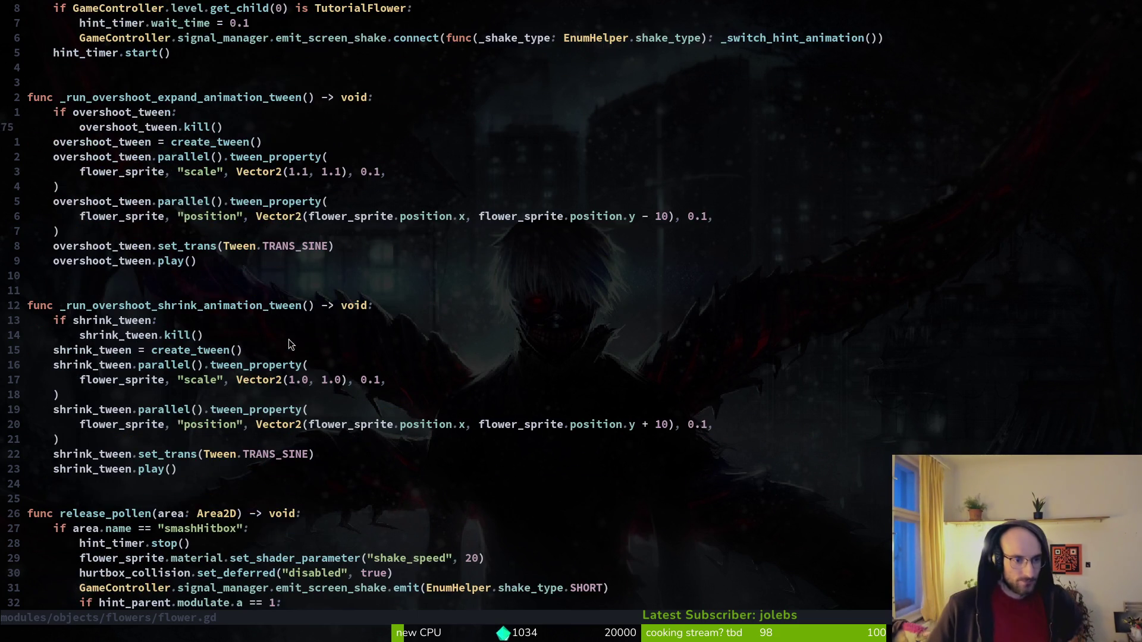
{"action": "scroll", "coordinate": [290, 340], "scroll_direction": "down", "scroll_amount": 7}
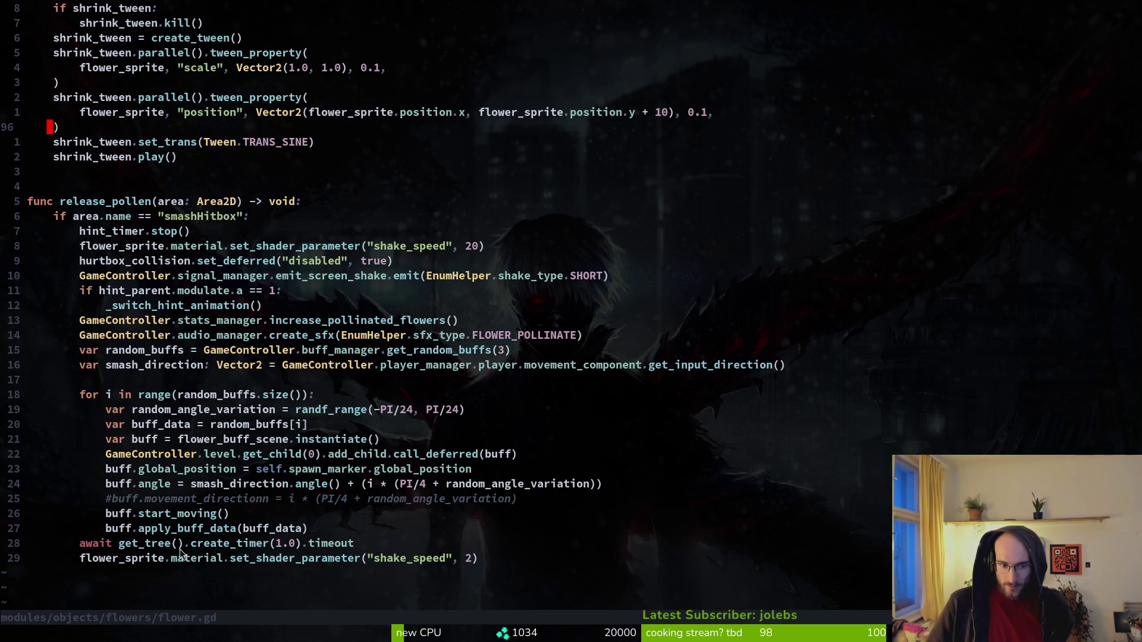
{"action": "mouse_move", "coordinate": [80, 543]}
{"action": "left_mouse_down"}
{"action": "mouse_move", "coordinate": [418, 561]}
{"action": "mouse_move", "coordinate": [420, 541]}
{"action": "left_mouse_up"}
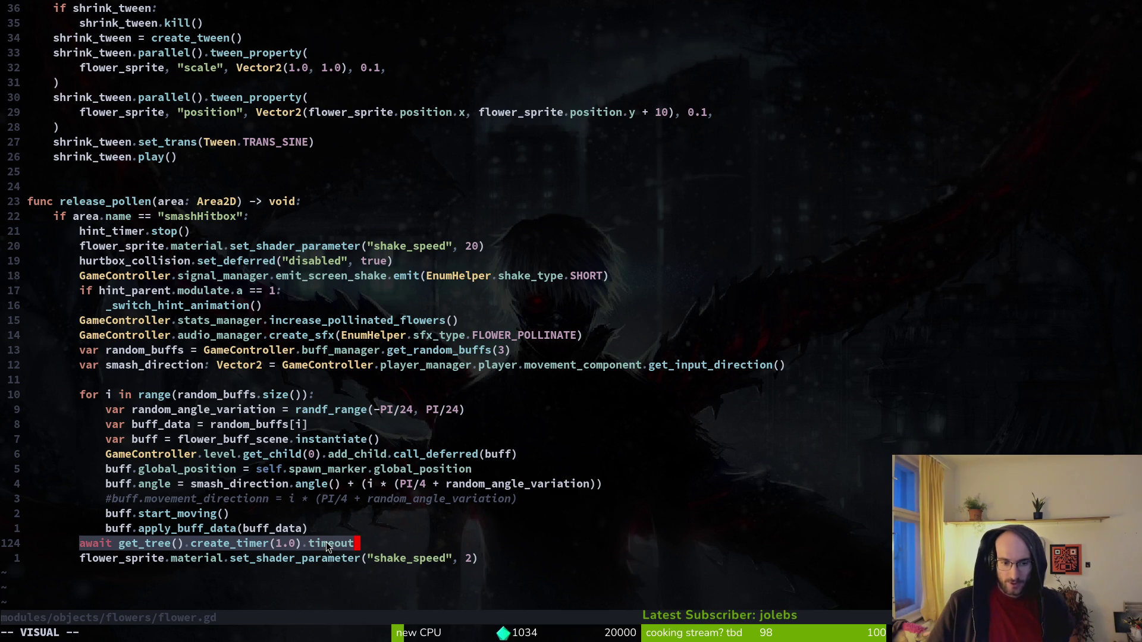
{"action": "key", "text": "y"}
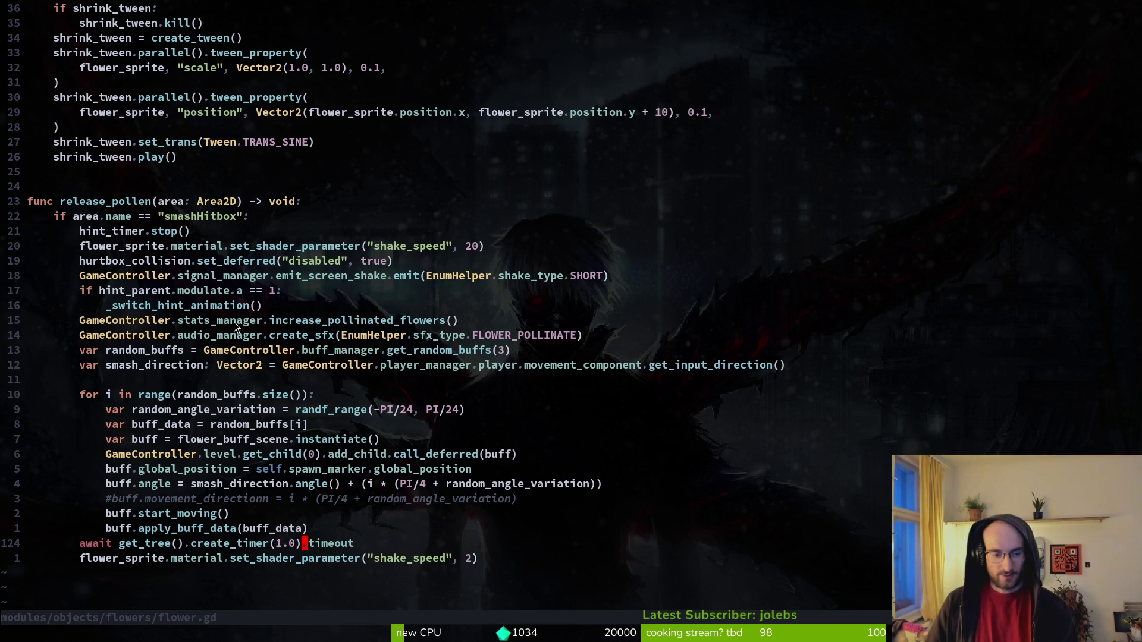
{"action": "left_click", "coordinate": [181, 543]}
{"action": "type", "text": ":w"}
{"action": "key", "text": "Return"}
Scroll back through flower.gd, then find 'gate' in the file finder and open gate.gd.
{"action": "scroll", "coordinate": [307, 357], "scroll_direction": "up", "scroll_amount": 9}
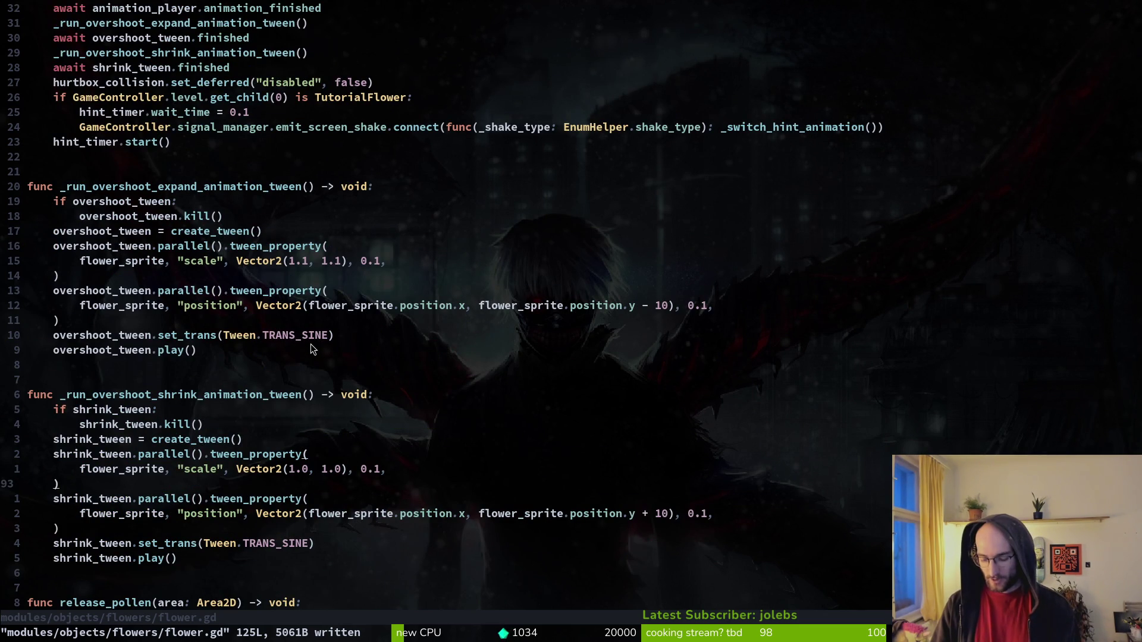
{"action": "scroll", "coordinate": [251, 186], "scroll_direction": "up", "scroll_amount": 4}
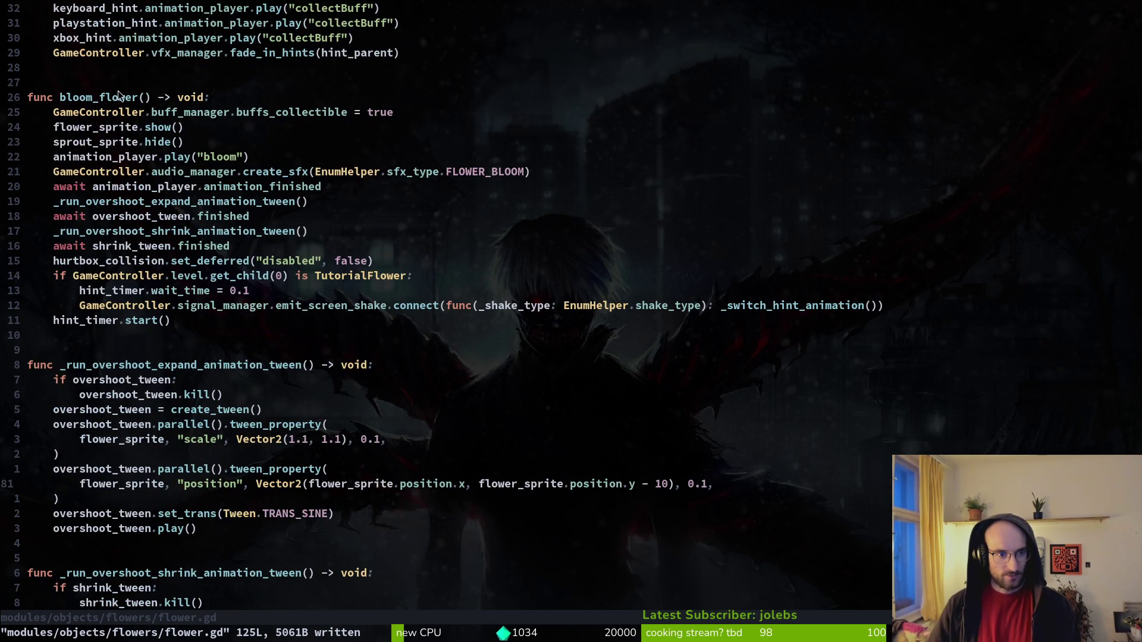
{"action": "scroll", "coordinate": [171, 217], "scroll_direction": "down", "scroll_amount": 8}
{"action": "scroll", "coordinate": [171, 217], "scroll_direction": "down", "scroll_amount": 7}
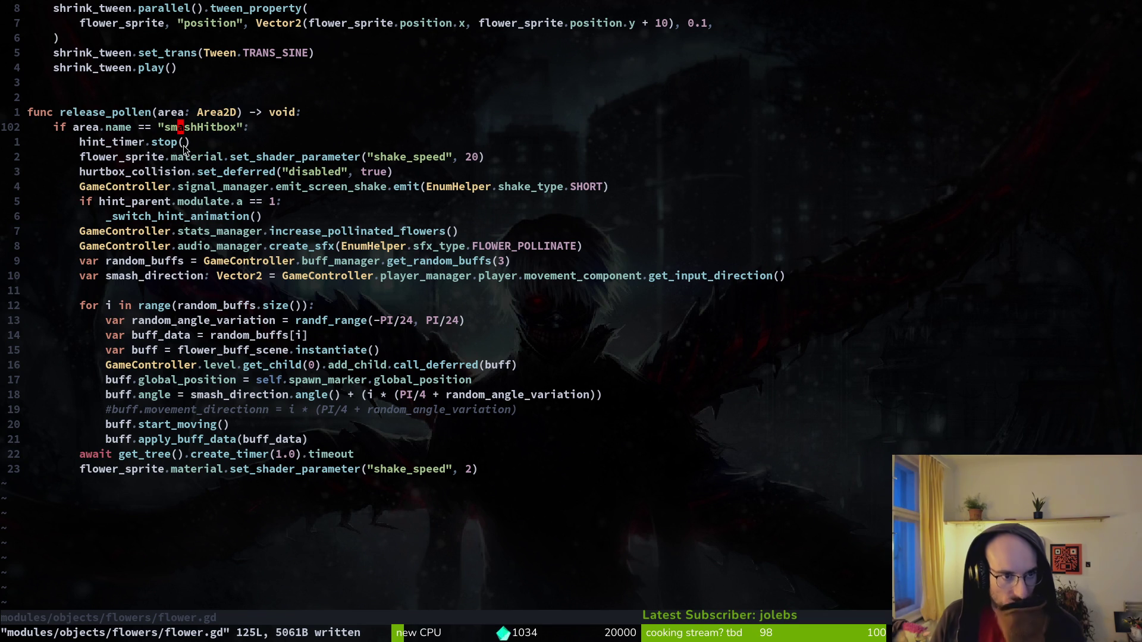
{"action": "scroll", "coordinate": [198, 234], "scroll_direction": "up", "scroll_amount": 4}
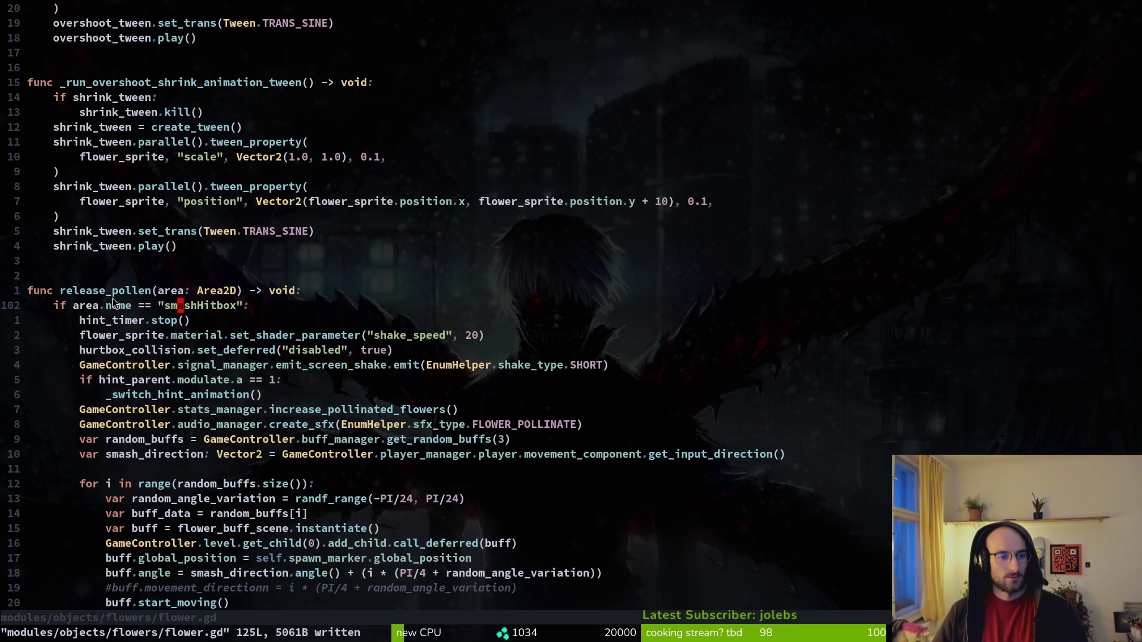
{"action": "scroll", "coordinate": [384, 276], "scroll_direction": "up", "scroll_amount": 11}
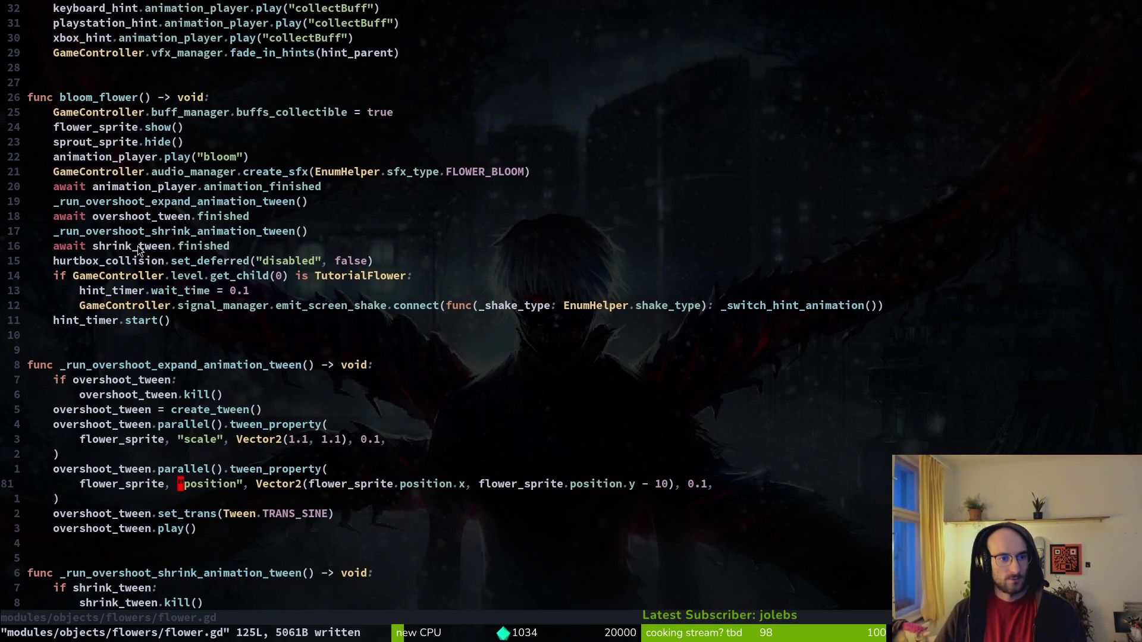
{"action": "scroll", "coordinate": [210, 240], "scroll_direction": "up", "scroll_amount": 4}
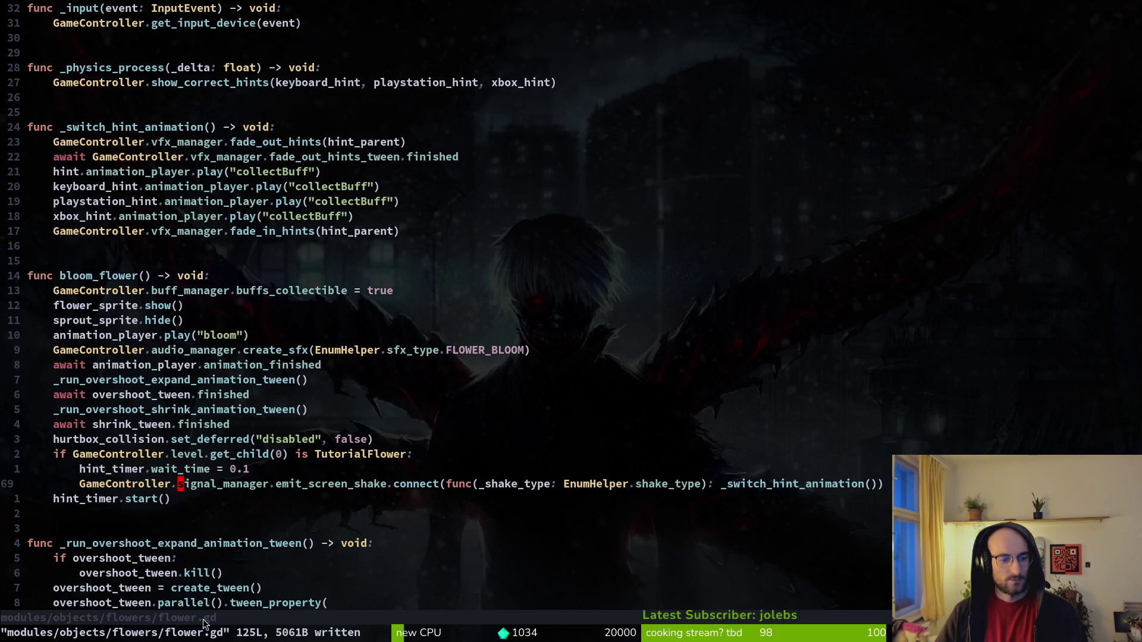
{"action": "key", "text": "space"}
{"action": "key", "text": "f"}
{"action": "key", "text": "f"}
{"action": "type", "text": "gate"}
{"action": "key", "text": "Up"}
{"action": "key", "text": "Return"}
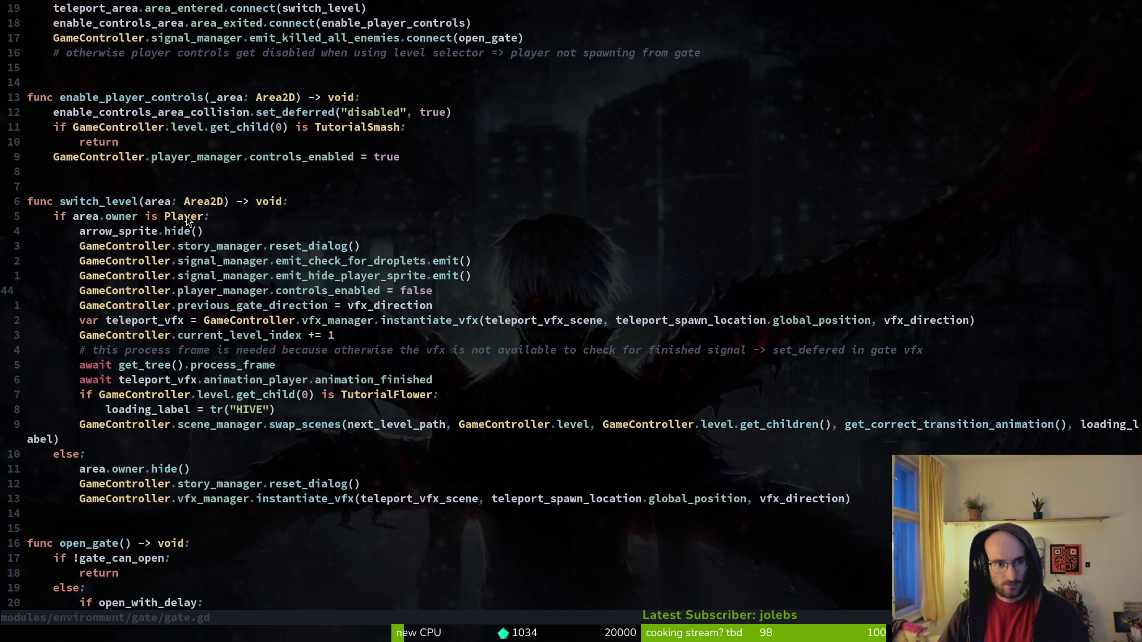
{"action": "scroll", "coordinate": [359, 300], "scroll_direction": "up", "scroll_amount": 8}
{"action": "scroll", "coordinate": [336, 312], "scroll_direction": "down", "scroll_amount": 3}
{"action": "mouse_move", "coordinate": [522, 261]}
{"action": "left_mouse_down"}
{"action": "mouse_move", "coordinate": [302, 267]}
{"action": "mouse_move", "coordinate": [74, 245]}
{"action": "mouse_move", "coordinate": [59, 262]}
{"action": "left_mouse_up"}
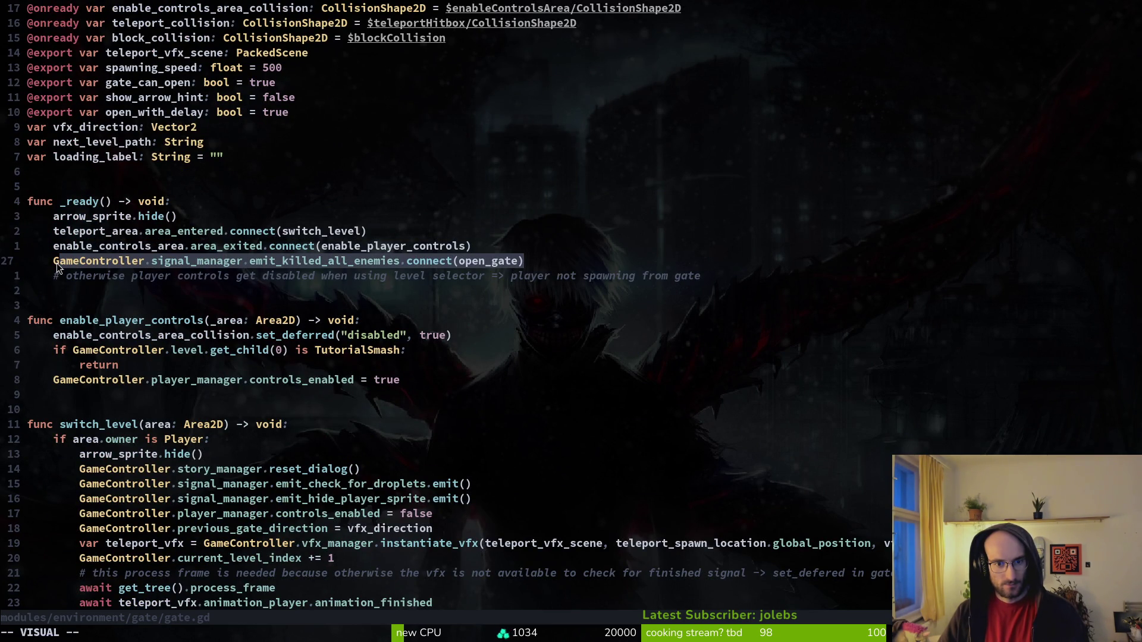
{"action": "scroll", "coordinate": [318, 478], "scroll_direction": "down", "scroll_amount": 11}
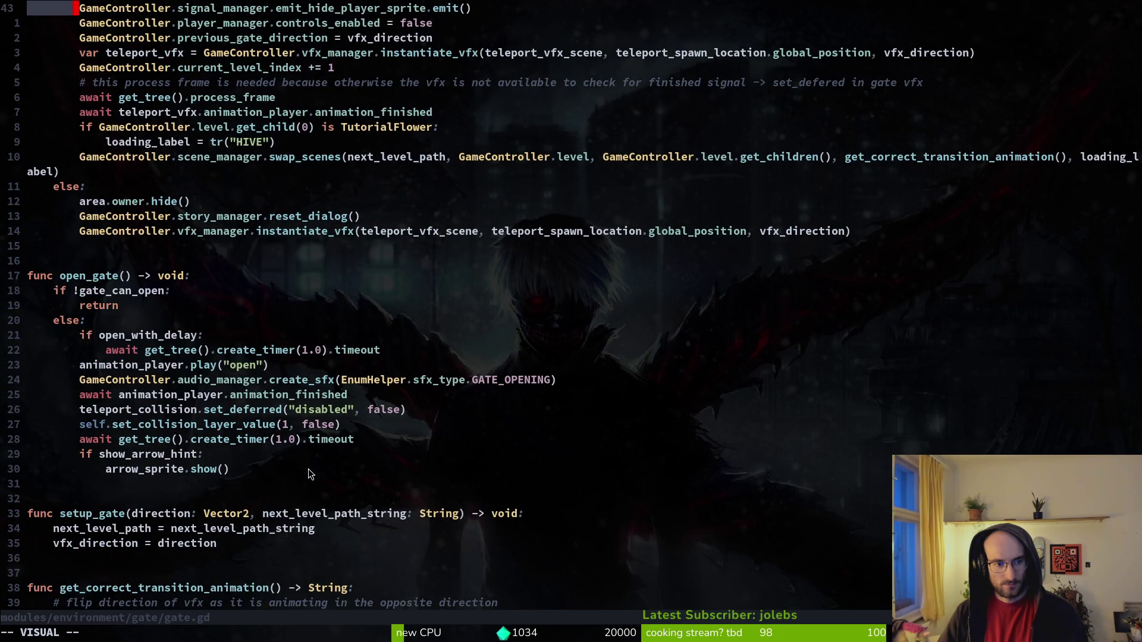
{"action": "key", "text": "y"}
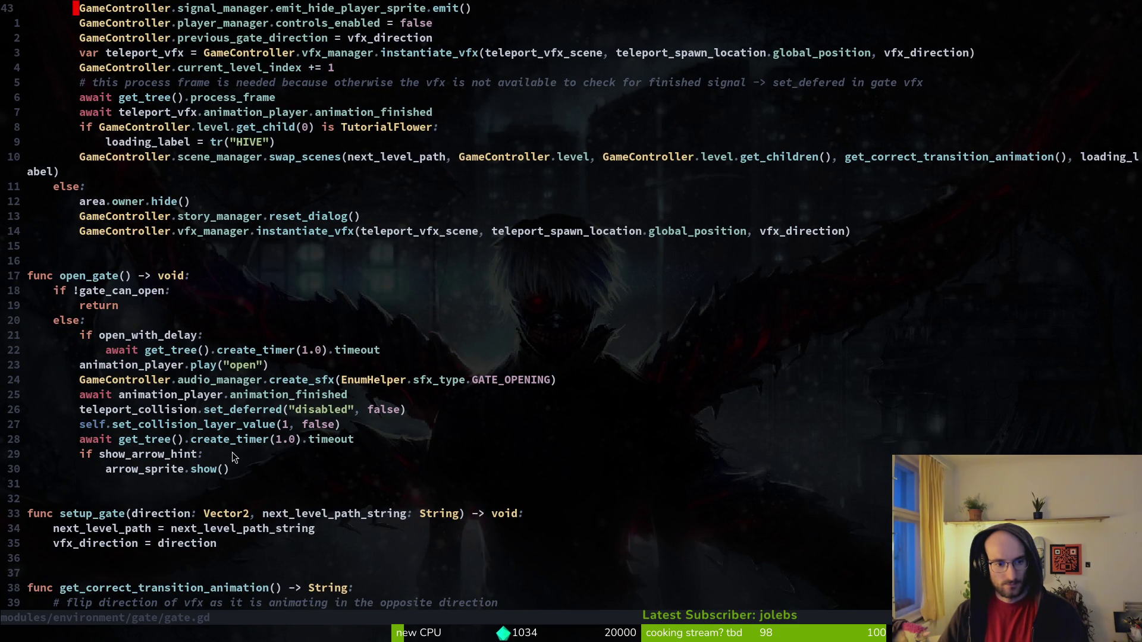
{"action": "key", "text": "ctrl+6"}
{"action": "scroll", "coordinate": [191, 291], "scroll_direction": "up", "scroll_amount": 16}
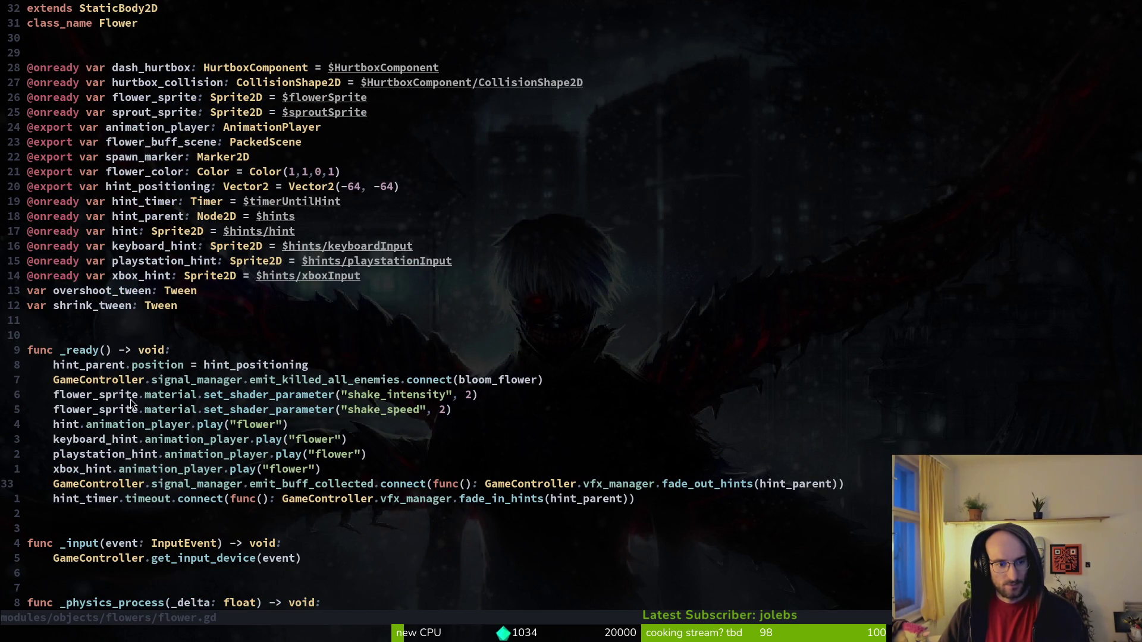
{"action": "left_click", "coordinate": [462, 379]}
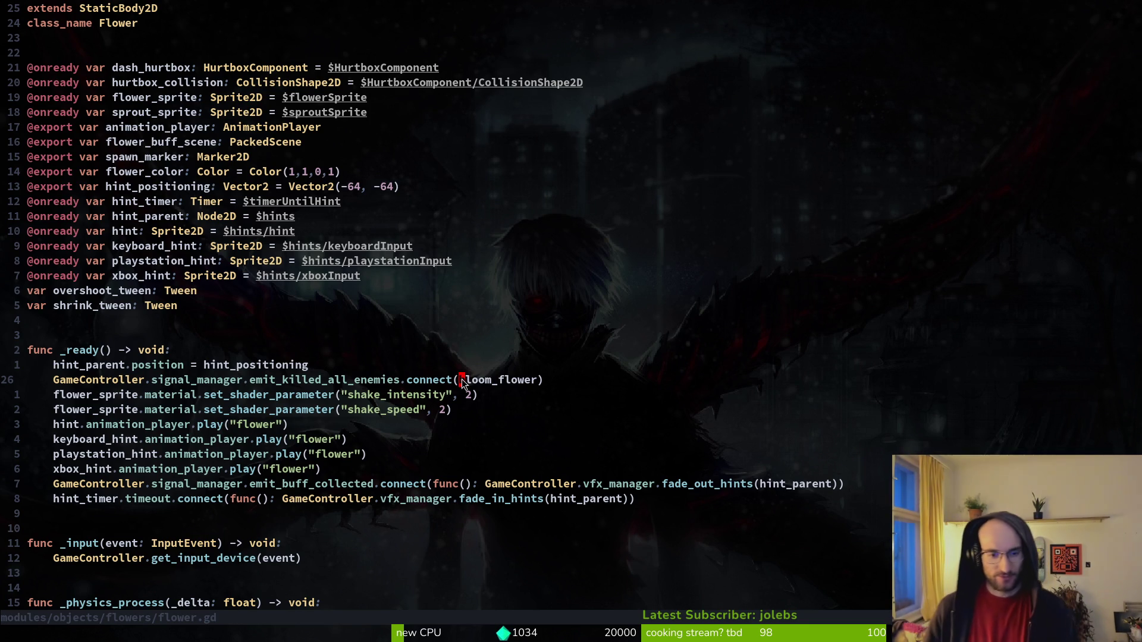
{"action": "key", "text": "ctrl+o"}
{"action": "key", "text": "ctrl+i"}
{"action": "scroll", "coordinate": [251, 485], "scroll_direction": "down", "scroll_amount": 4}
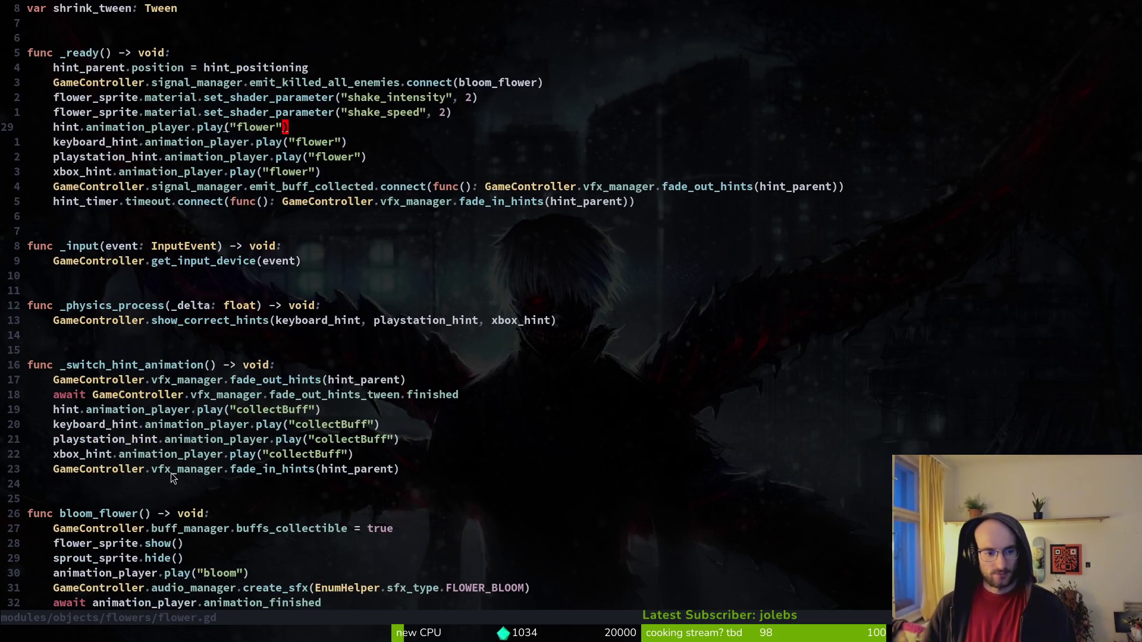
{"action": "scroll", "coordinate": [220, 489], "scroll_direction": "down", "scroll_amount": 3}
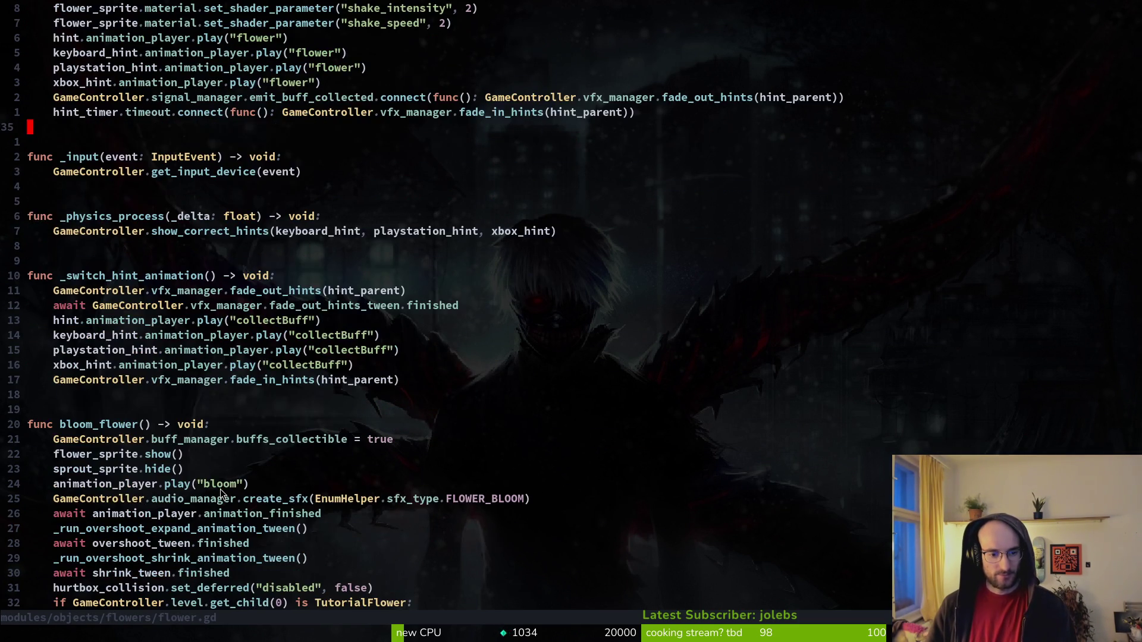
{"action": "key", "text": "ctrl+o"}
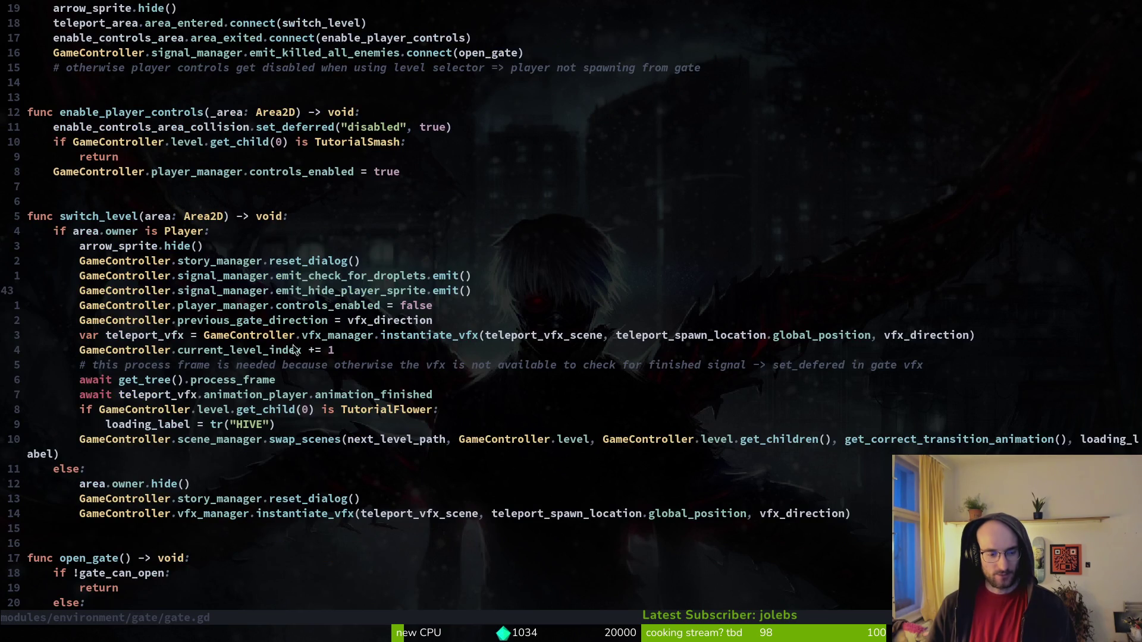
{"action": "key", "text": "ctrl+i"}
{"action": "scroll", "coordinate": [203, 505], "scroll_direction": "down", "scroll_amount": 5}
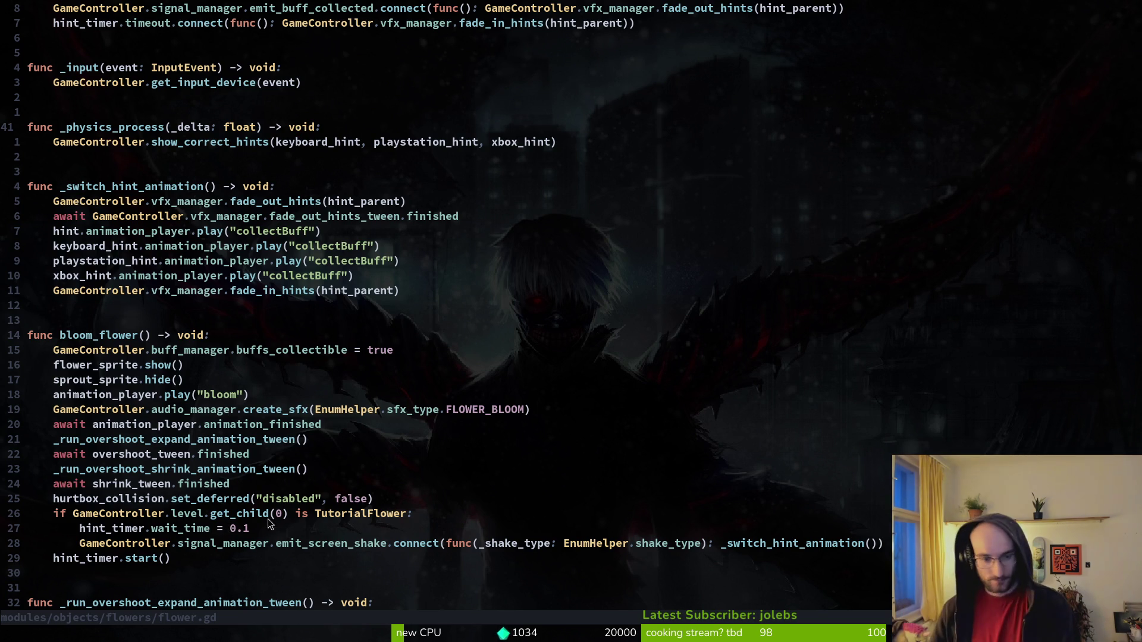
{"action": "scroll", "coordinate": [293, 491], "scroll_direction": "up", "scroll_amount": 5}
{"action": "key", "text": "ctrl+o"}
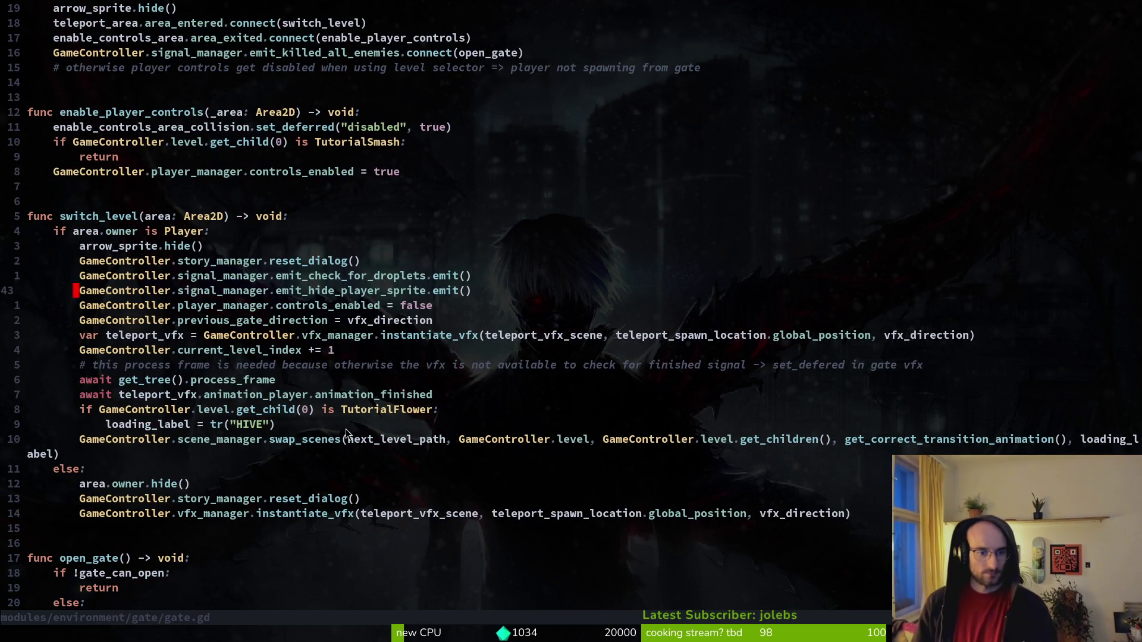
{"action": "key", "text": "ctrl+i"}
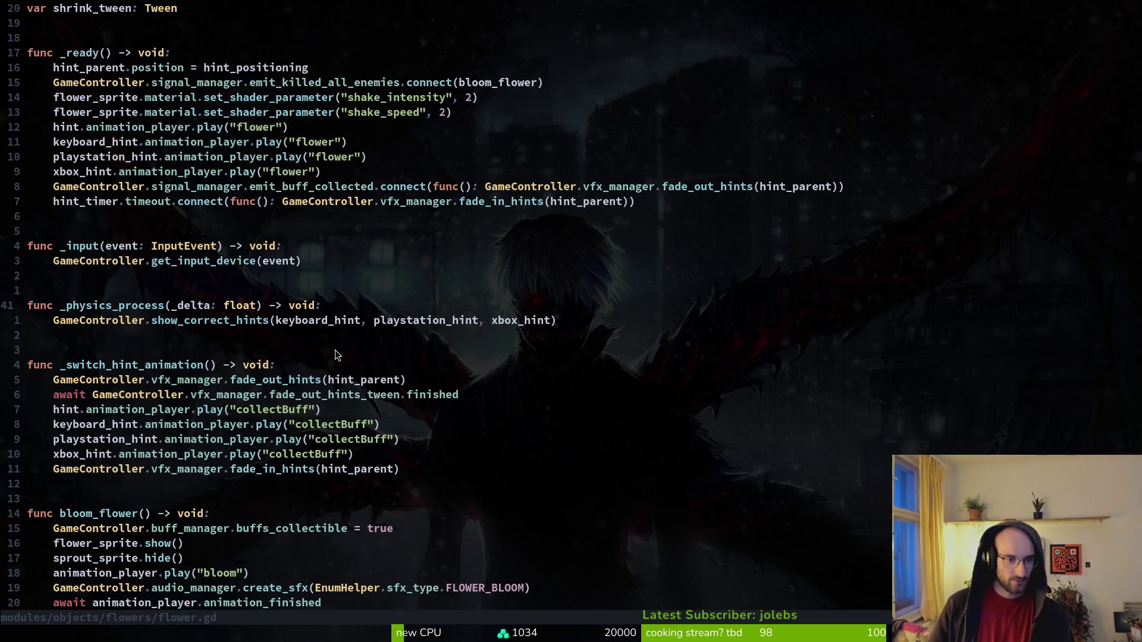
{"action": "key", "text": "ctrl+o"}
{"action": "scroll", "coordinate": [270, 282], "scroll_direction": "up", "scroll_amount": 4}
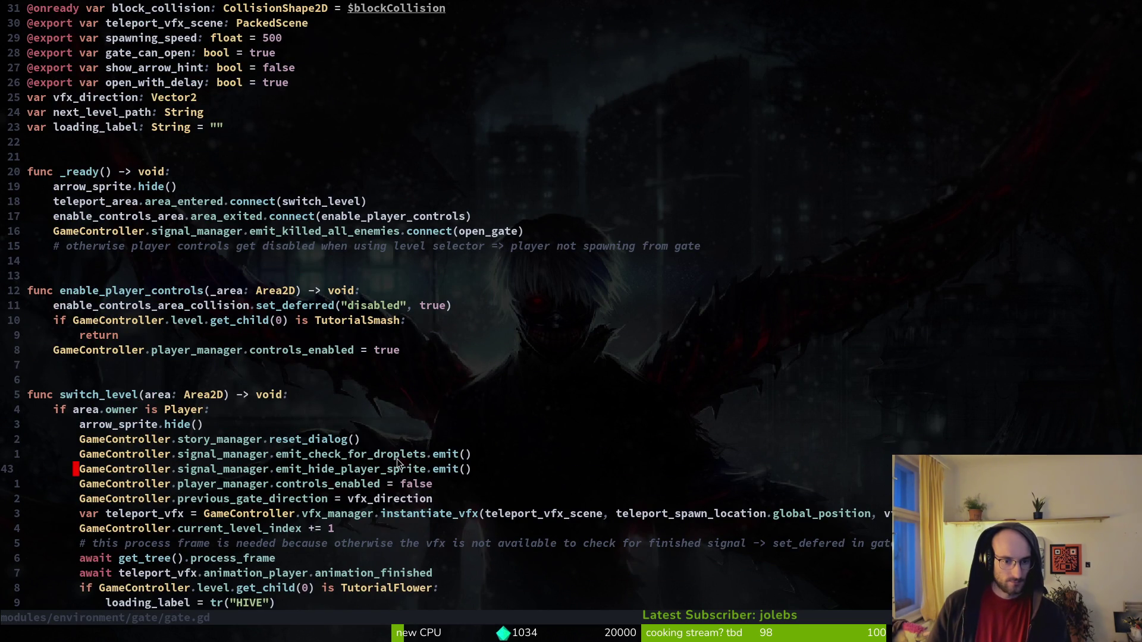
{"action": "key", "text": "ctrl+i"}
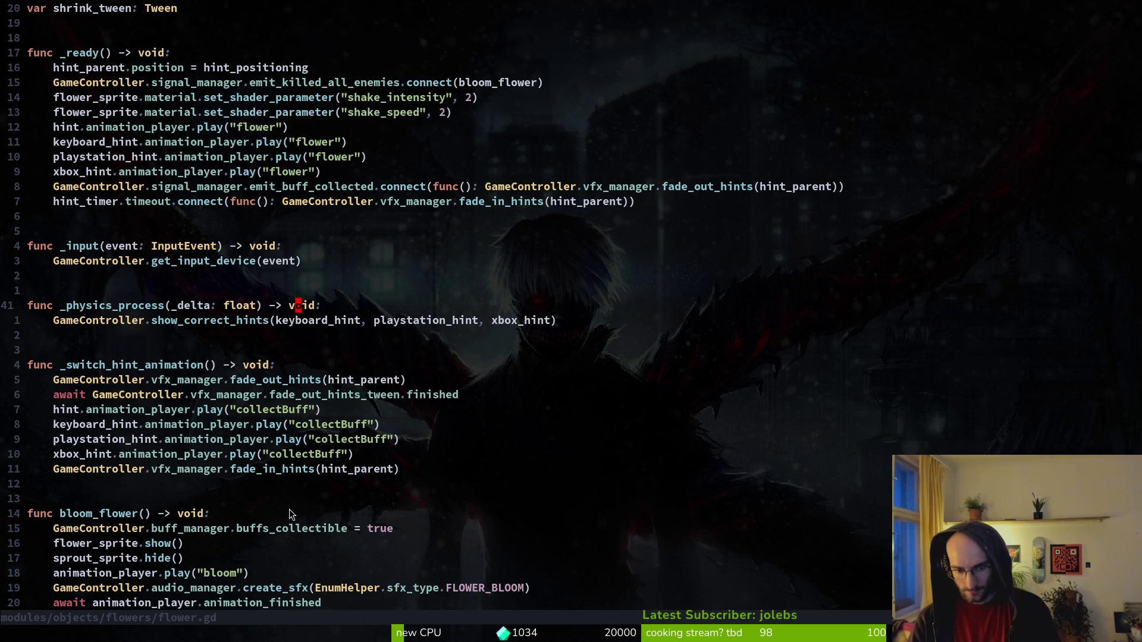
{"action": "key", "text": "ctrl+o"}
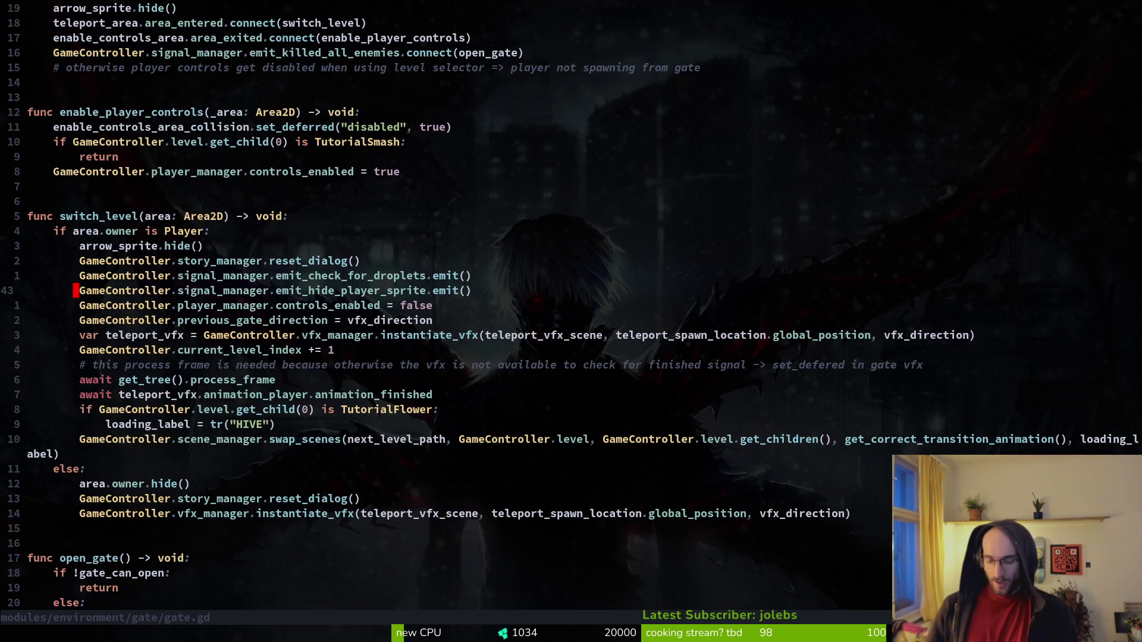
{"action": "key", "text": "ctrl+d"}
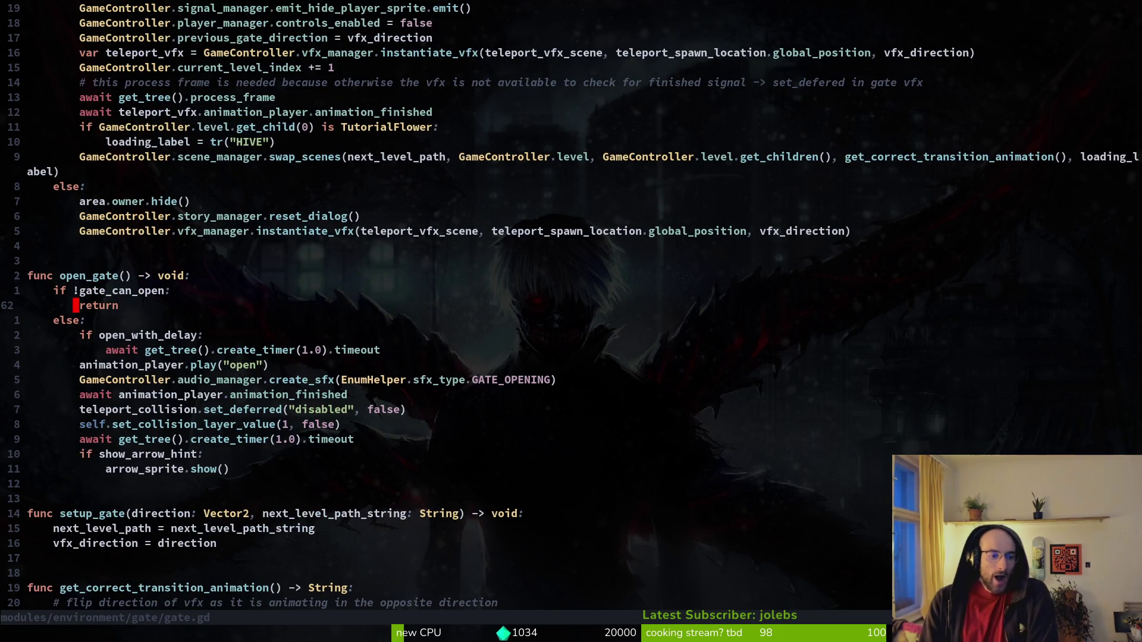
Select the 'if open_with_delay' line in gate.gd, drop the selection, and save with Ctrl+S.
{"action": "key", "text": "j"}
{"action": "key", "text": "j"}
{"action": "key", "text": "j"}
{"action": "key", "text": "shift+v"}
{"action": "key", "text": "Escape"}
{"action": "key", "text": "k"}
{"action": "key", "text": "shift+v"}
{"action": "key", "text": "Escape"}
{"action": "key", "text": "j"}
{"action": "key", "text": "k"}
{"action": "key", "text": "shift+v"}
{"action": "key", "text": "j"}
{"action": "key", "text": "Escape"}
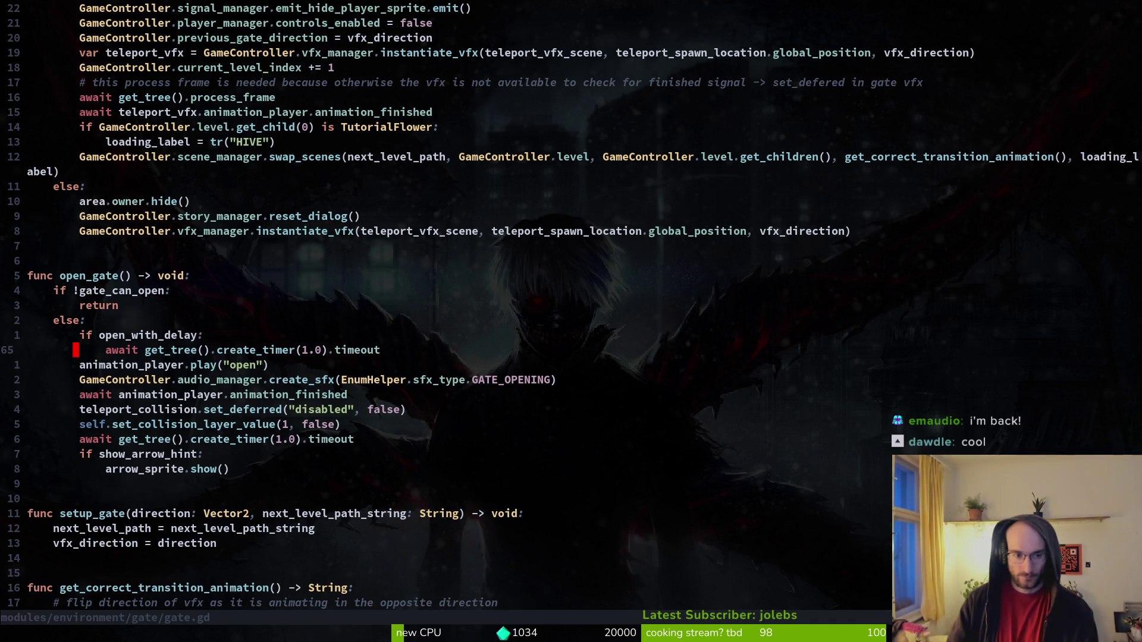
{"action": "key", "text": "ctrl+s"}
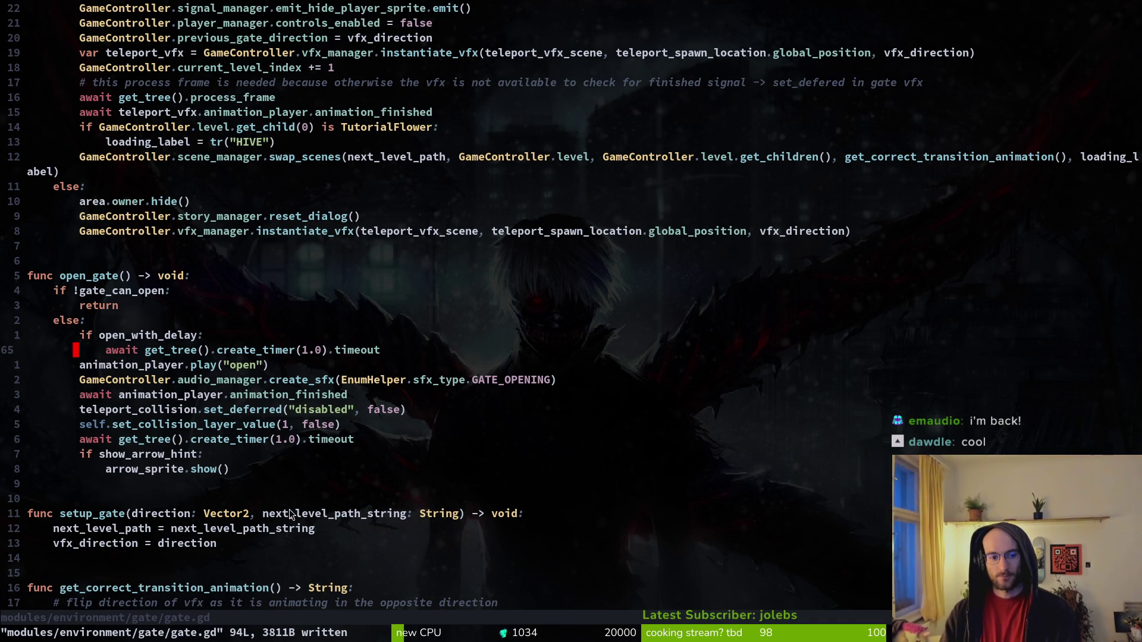
Debug-run the game: slash the flower, fly the bee out to the next level, close it.
{"action": "key", "text": "j"}
{"action": "key", "text": "k"}
{"action": "key", "text": "k"}
{"action": "key", "text": "F5"}
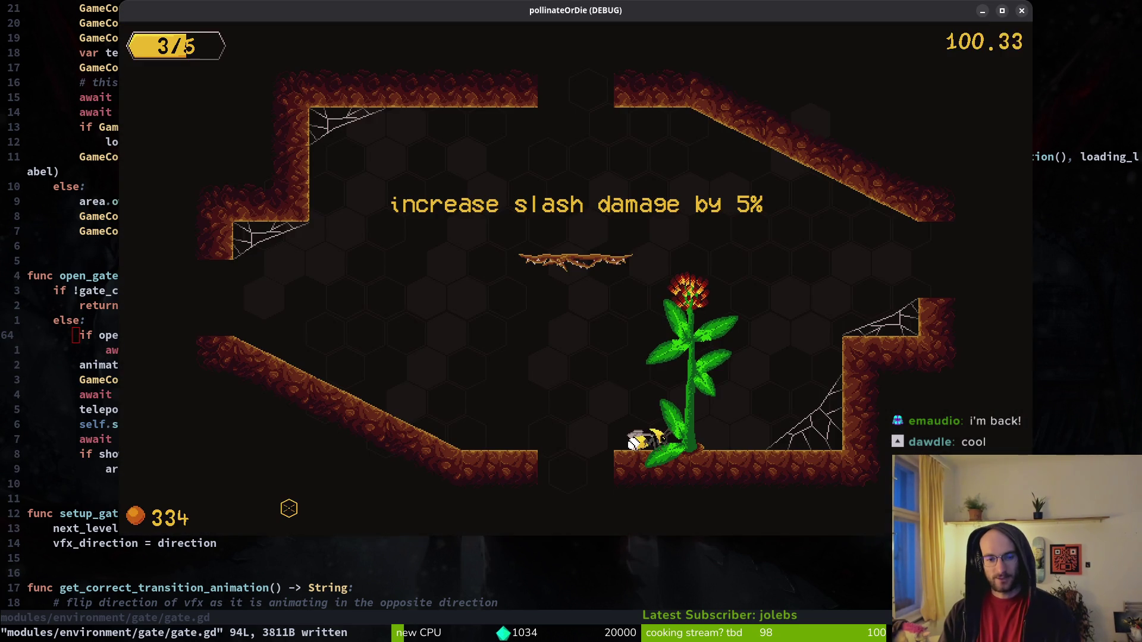
{"action": "key", "text": "space"}
{"action": "key", "text": "w"}
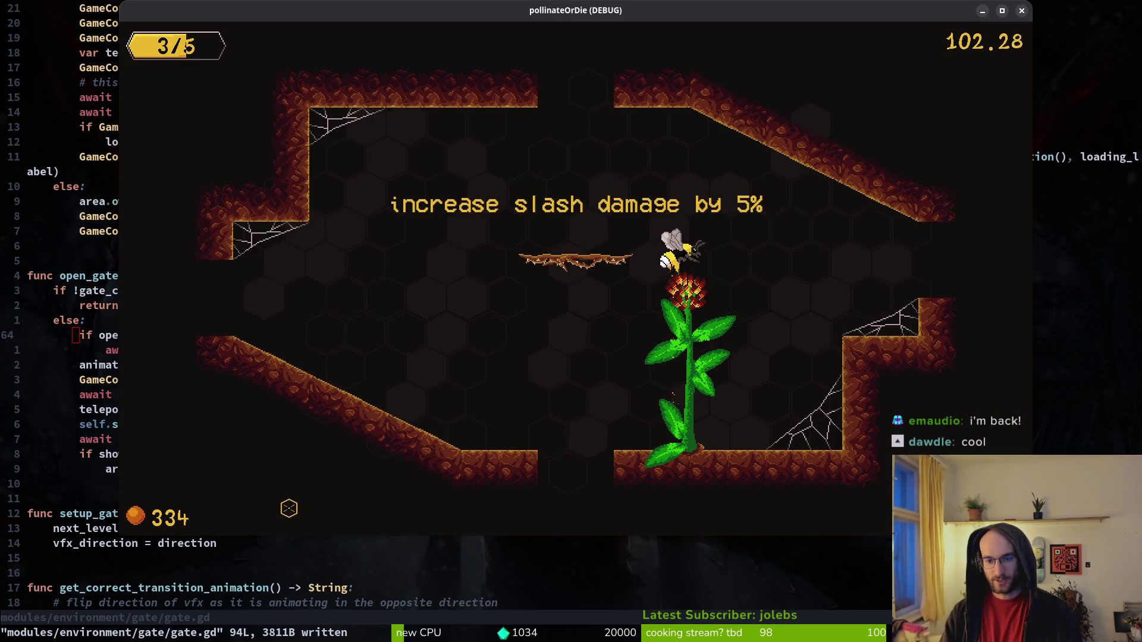
{"action": "key", "text": "a"}
{"action": "key", "text": "s"}
{"action": "key", "text": "w"}
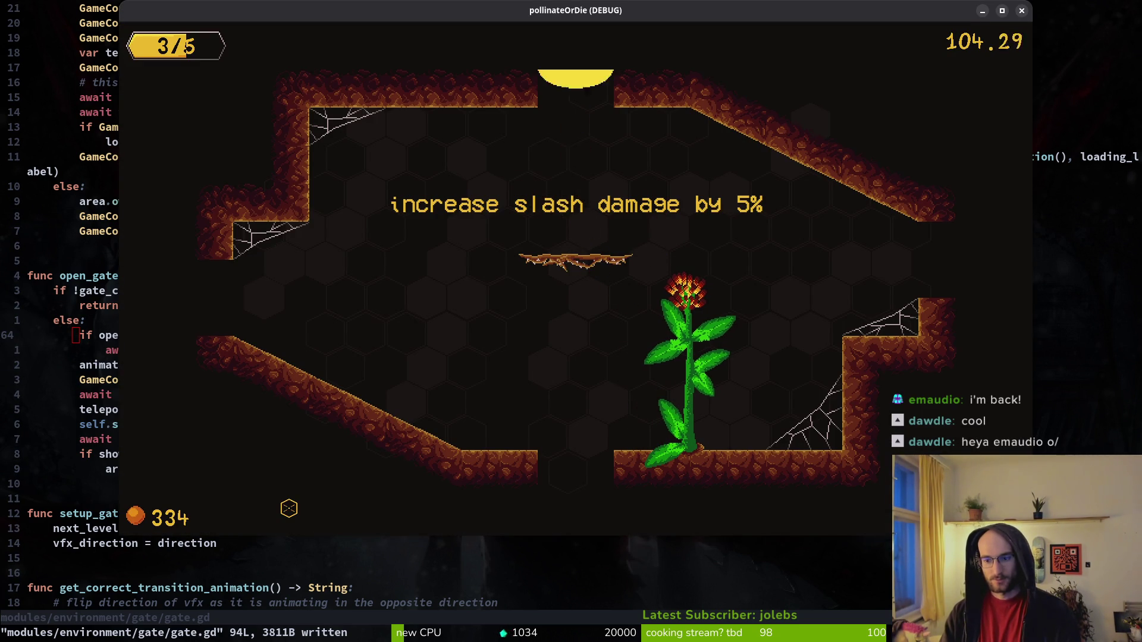
{"action": "key", "text": "a"}
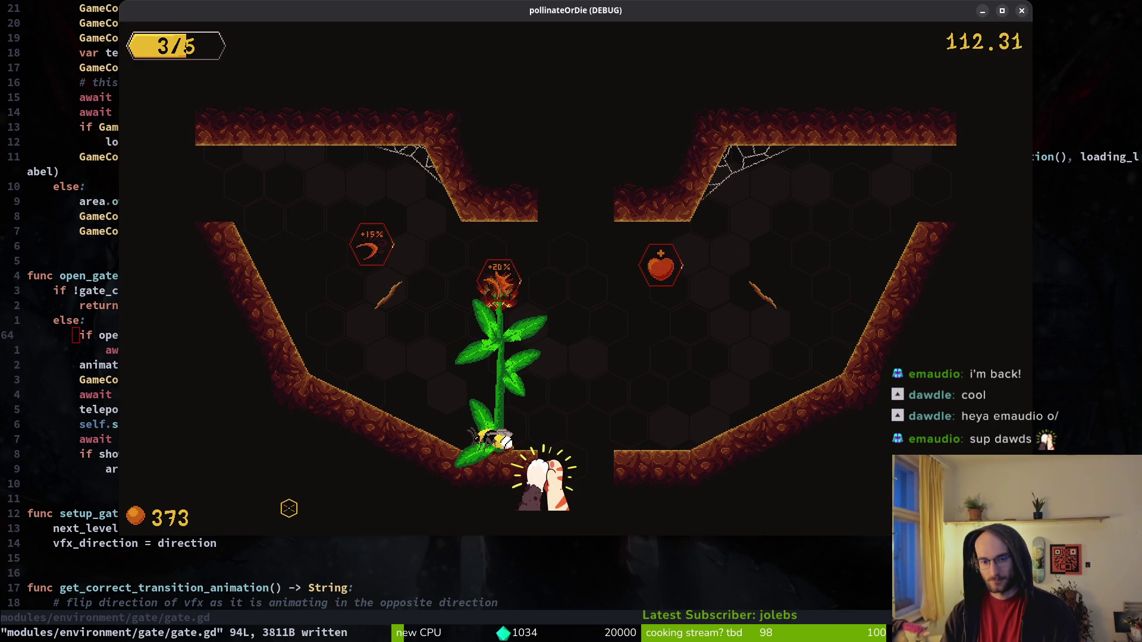
{"action": "key", "text": "alt+F4"}
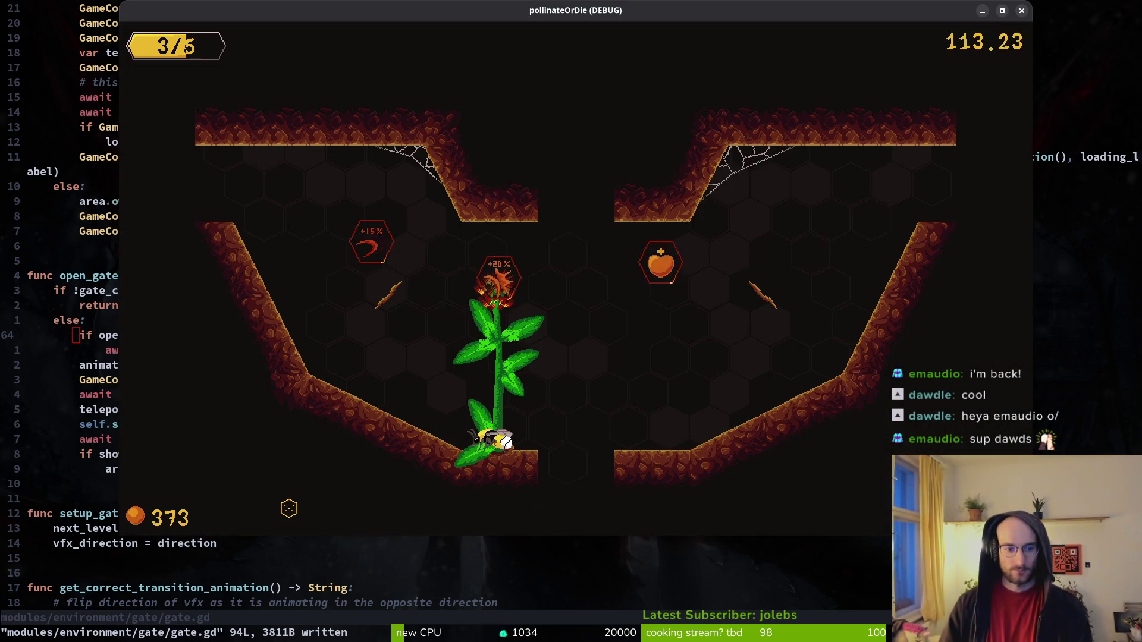
Save and quit Vim with :wq, then run the game again from the terminal.
{"action": "key", "text": "j"}
{"action": "key", "text": "j"}
{"action": "key", "text": "j"}
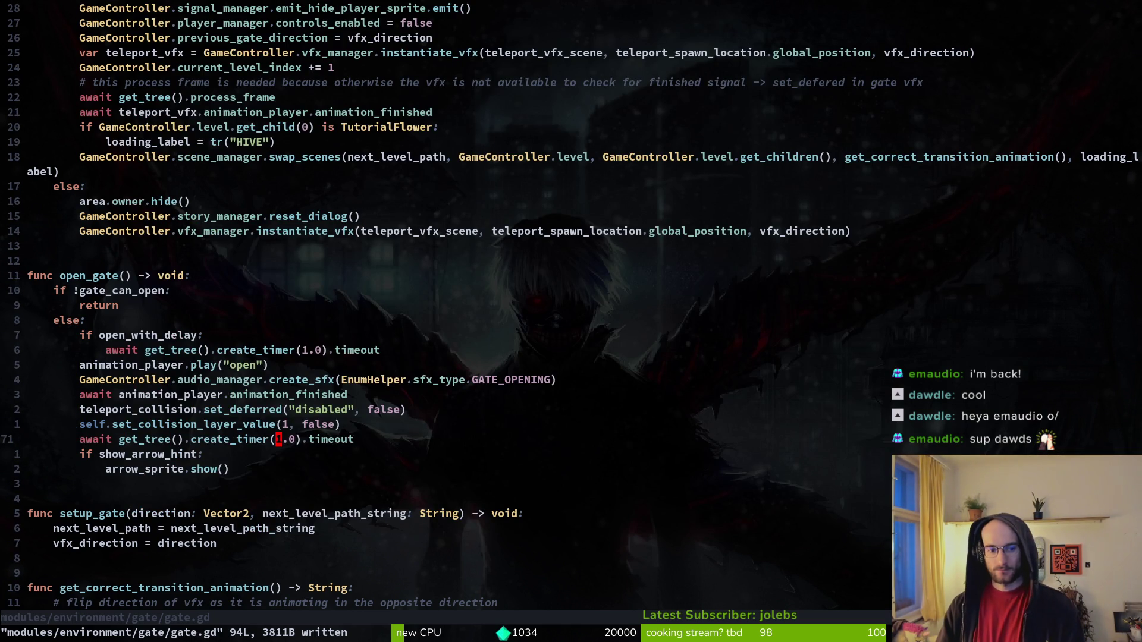
{"action": "type", "text": "u:w"}
{"action": "key", "text": "Return"}
{"action": "type", "text": ":w"}
{"action": "key", "text": "Tab"}
{"action": "type", "text": "q"}
{"action": "key", "text": "Return"}
{"action": "type", "text": ":wq"}
{"action": "key", "text": "Return"}
{"action": "type", "text": "run"}
{"action": "key", "text": "Return"}
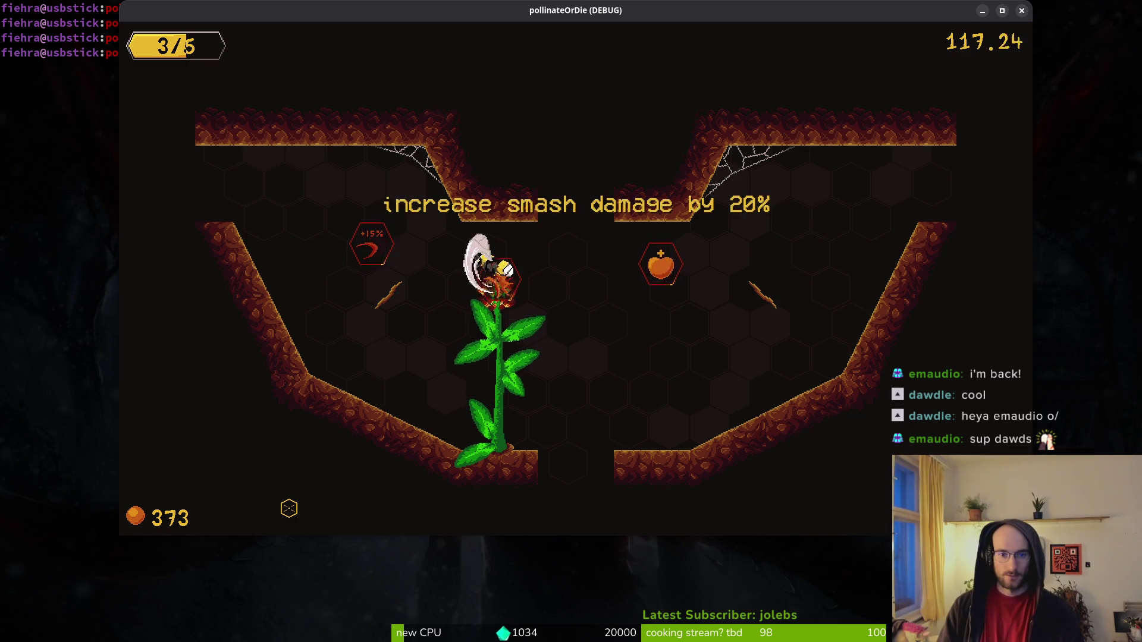
Take the flower's smash damage buff, exit through the top gap, quit, and launch tig.
{"action": "key", "text": "Right"}
{"action": "key", "text": "Down"}
{"action": "key", "text": "Left"}
{"action": "key", "text": "Up"}
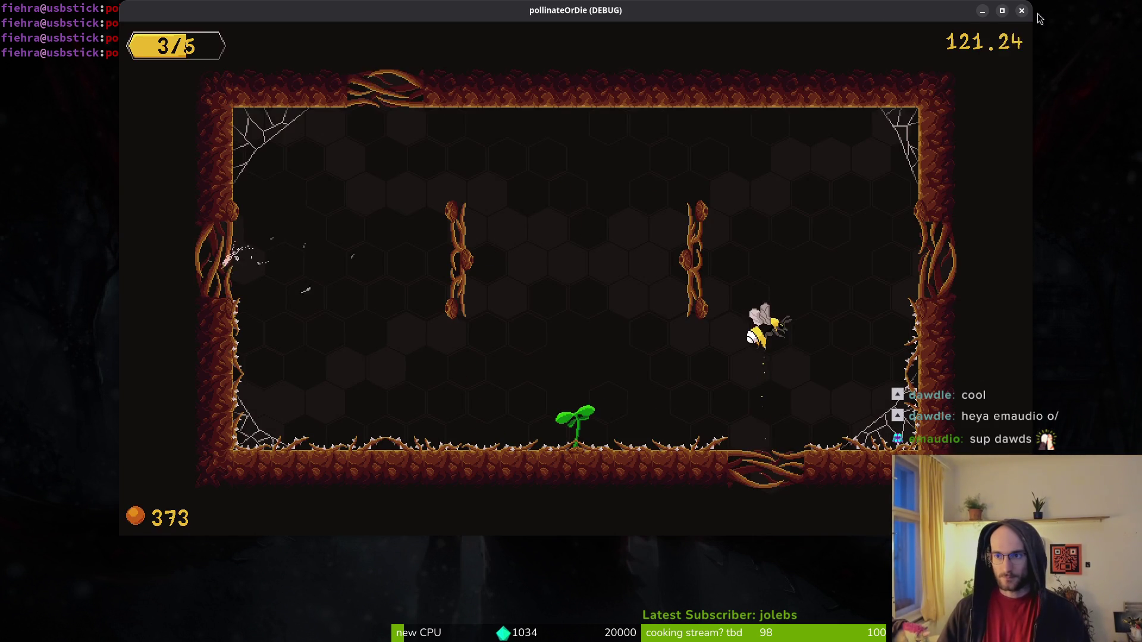
{"action": "key", "text": "alt+F4"}
{"action": "key", "text": "alt+Tab"}
{"action": "key", "text": "alt+Tab"}
{"action": "type", "text": "tig"}
{"action": "key", "text": "Return"}
Review the flower_buff.gd diff in tig and stage its remaining changes.
{"action": "key", "text": "Down"}
{"action": "key", "text": "Down"}
{"action": "key", "text": "Down"}
{"action": "key", "text": "Up"}
{"action": "key", "text": "Up"}
{"action": "key", "text": "Up"}
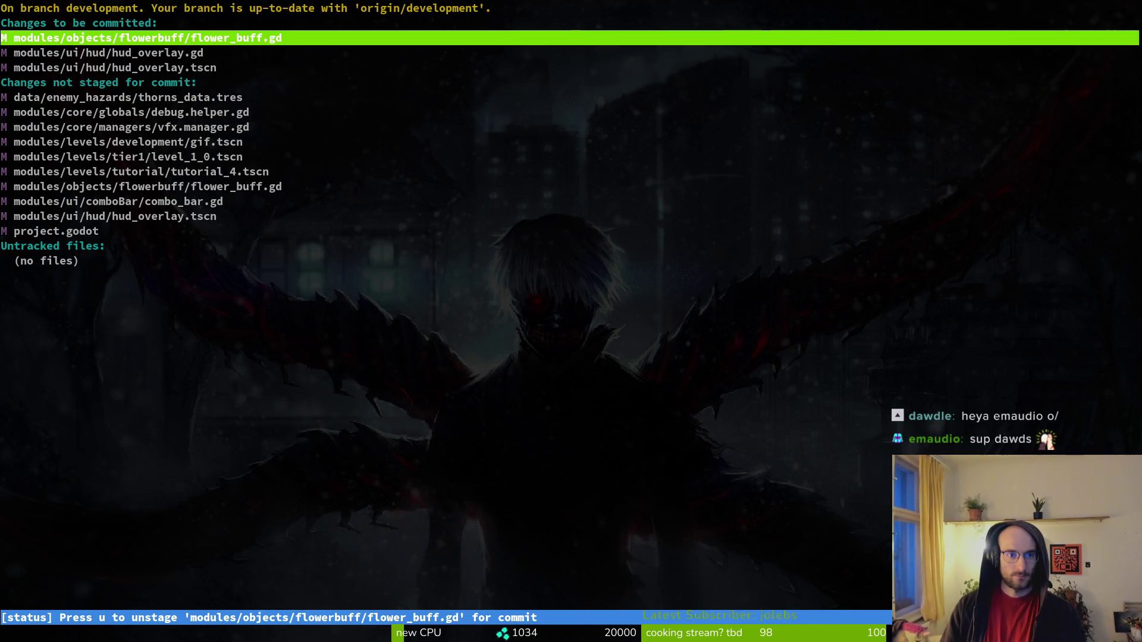
{"action": "key", "text": "Return"}
{"action": "key", "text": "Down"}
{"action": "key", "text": "Down"}
{"action": "key", "text": "Down"}
{"action": "key", "text": "Down"}
{"action": "key", "text": "Down"}
{"action": "key", "text": "Down"}
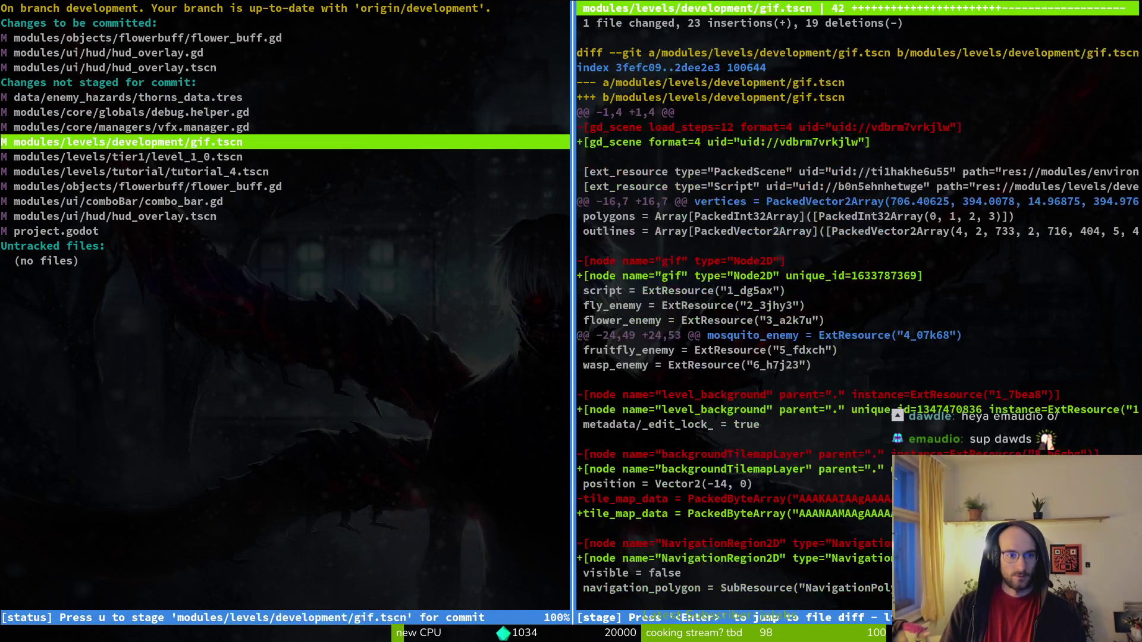
{"action": "key", "text": "u"}
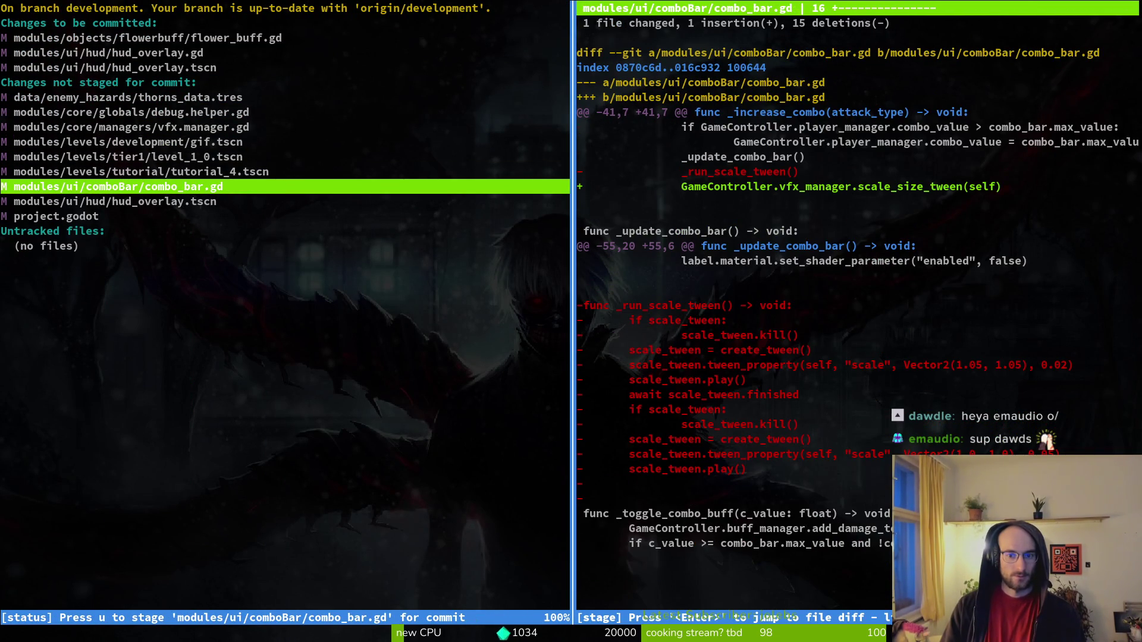
{"action": "key", "text": "Down"}
{"action": "key", "text": "Up"}
{"action": "key", "text": "Up"}
{"action": "key", "text": "Up"}
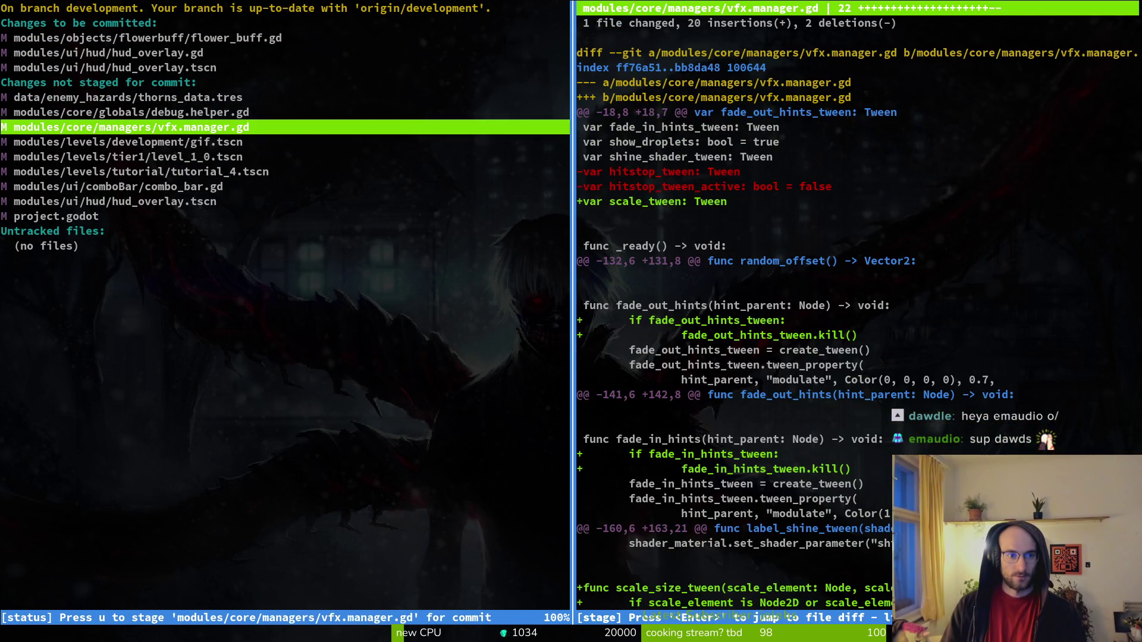
{"action": "key", "text": "Up"}
{"action": "key", "text": "Up"}
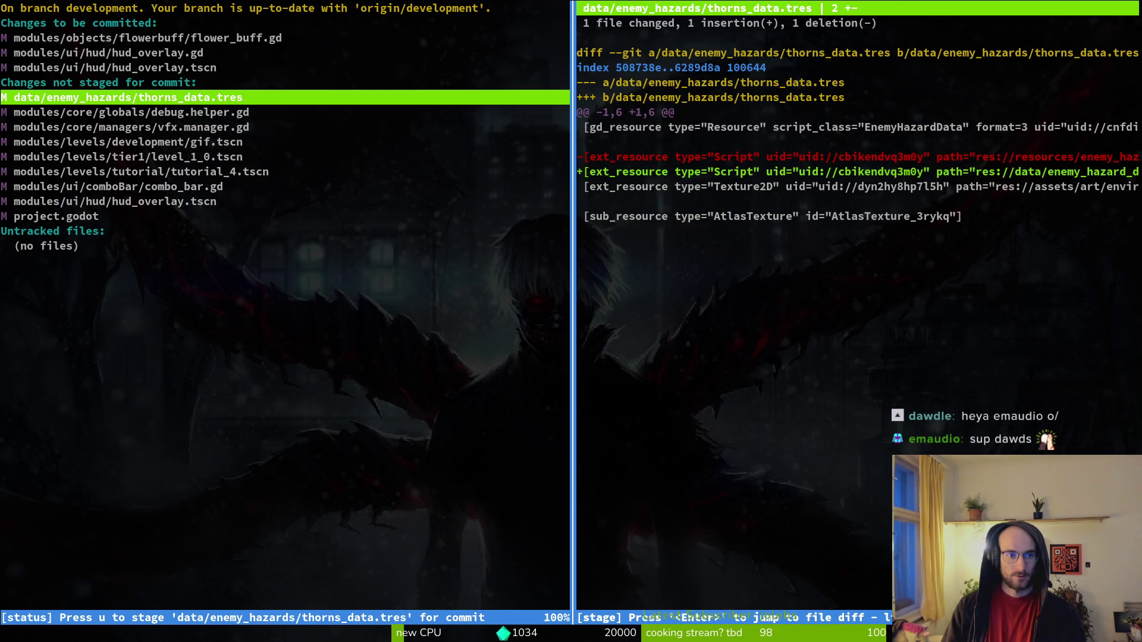
Commit the staged changes with the message "improved flower buff vfx and labeling".
{"action": "type", "text": "qgi"}
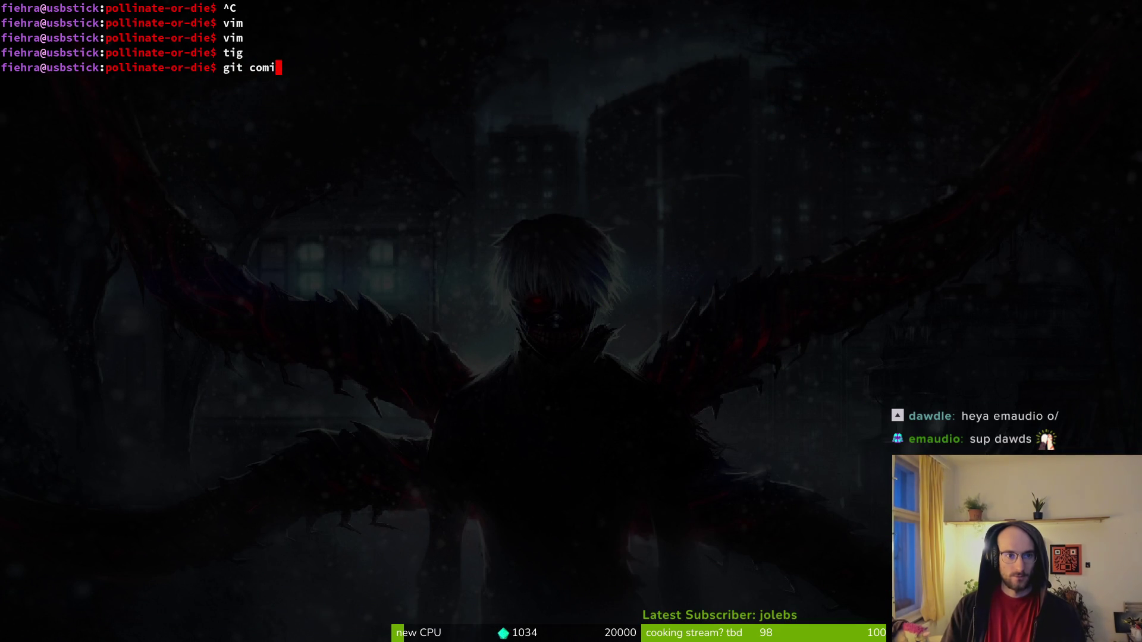
{"action": "type", "text": "mit -"}
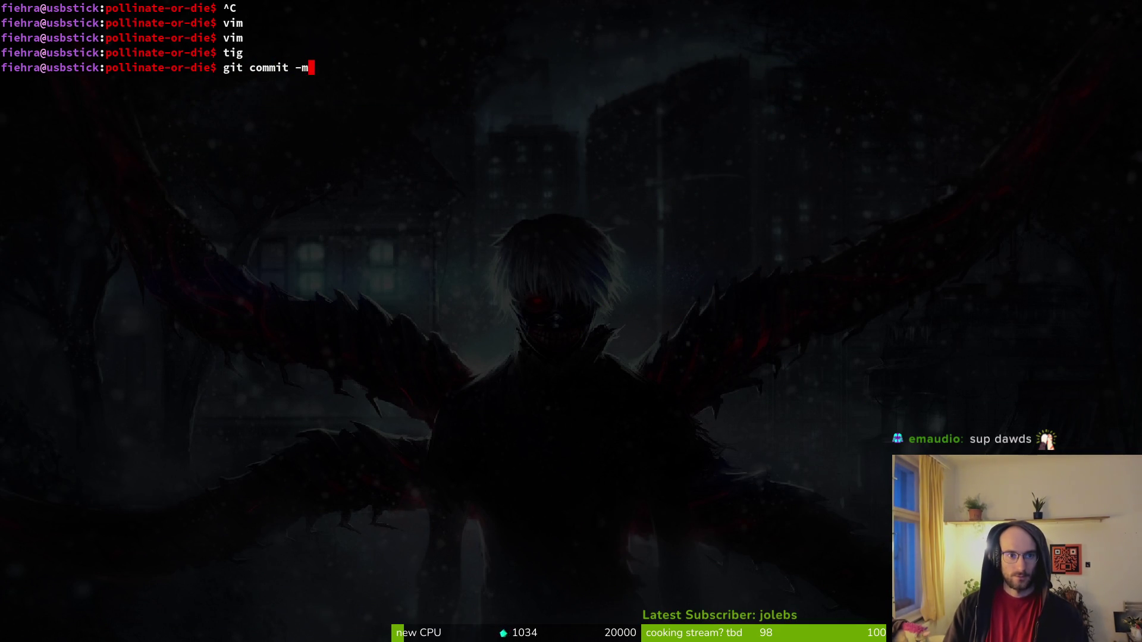
{"action": "type", "text": "mpro"}
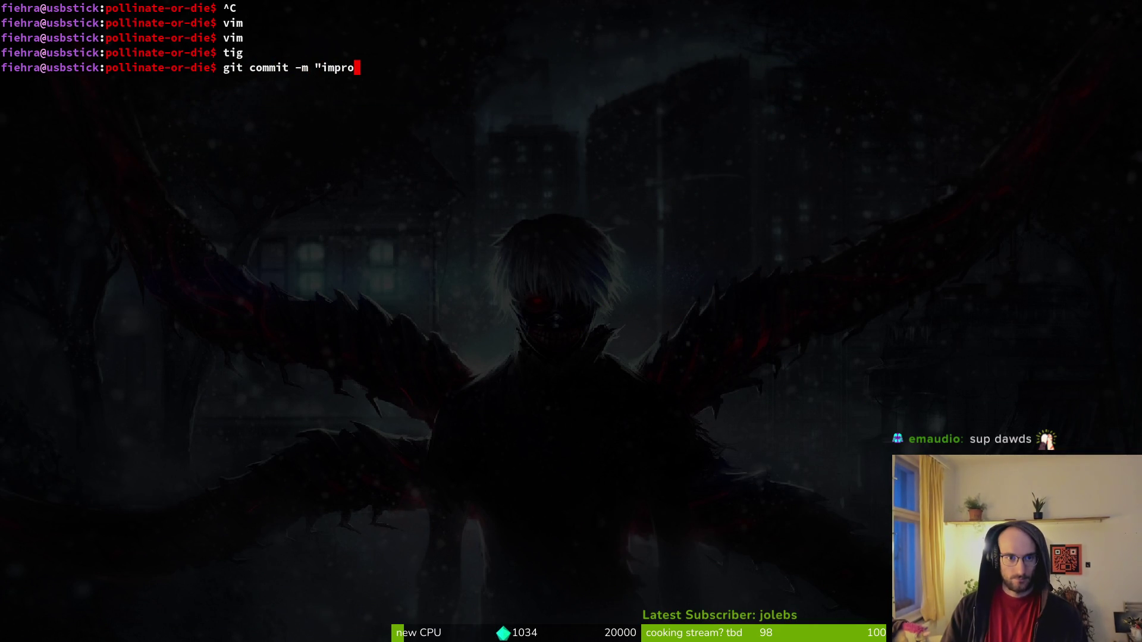
{"action": "type", "text": "ved flwoer b"}
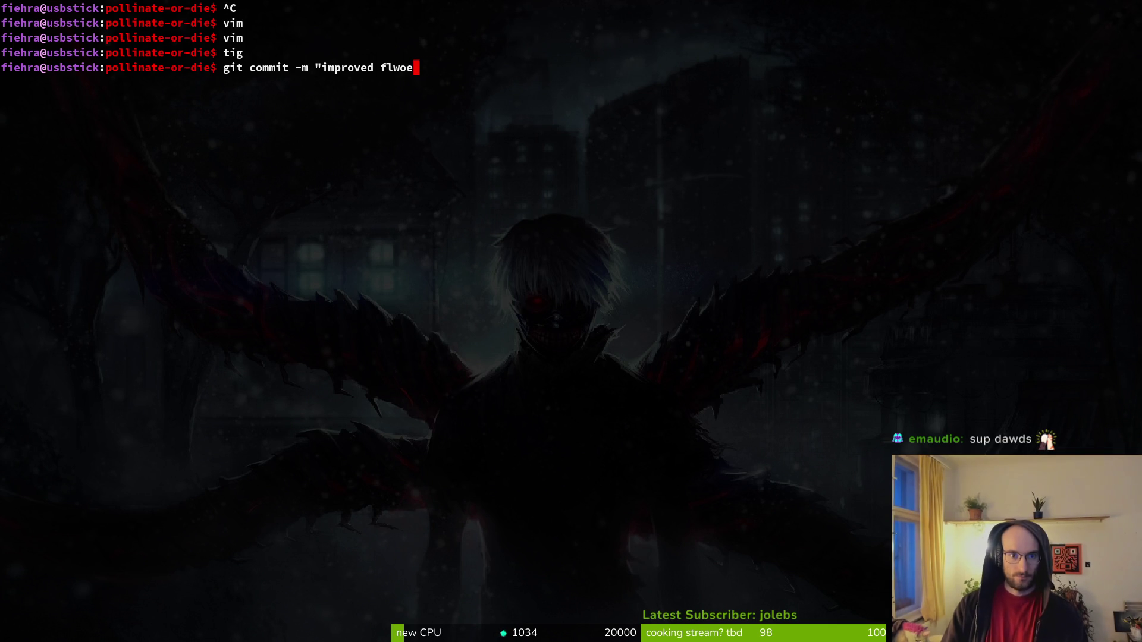
{"action": "key", "text": "BackSpace"}
{"action": "type", "text": "ower buff vf"}
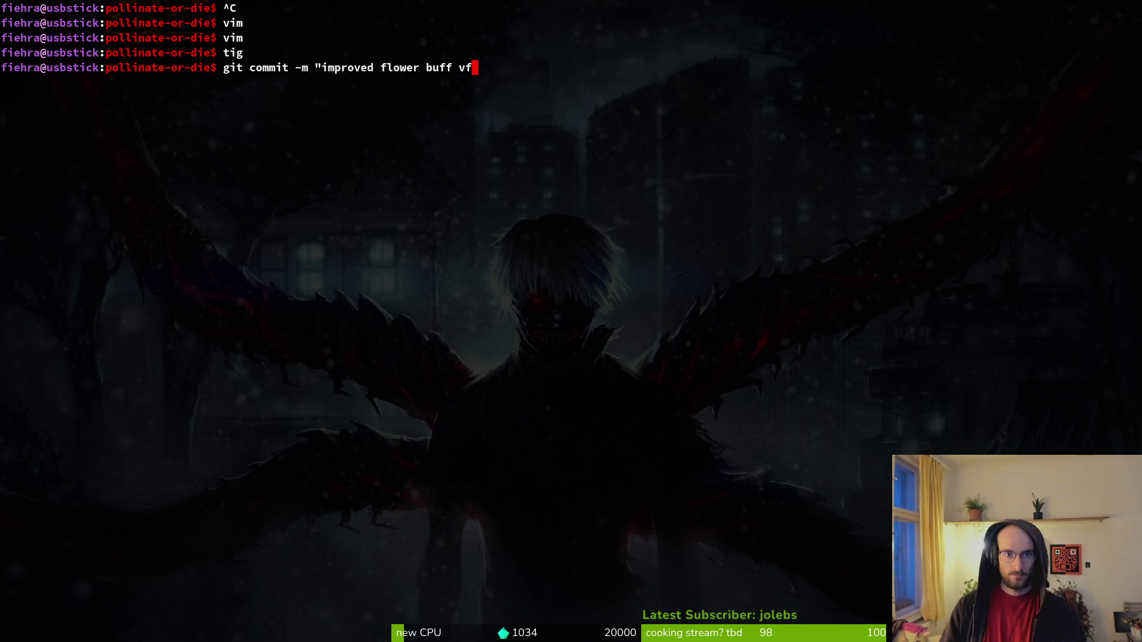
{"action": "type", "text": "x and labeling\""}
{"action": "key", "text": "Return"}
{"action": "type", "text": "tig"}
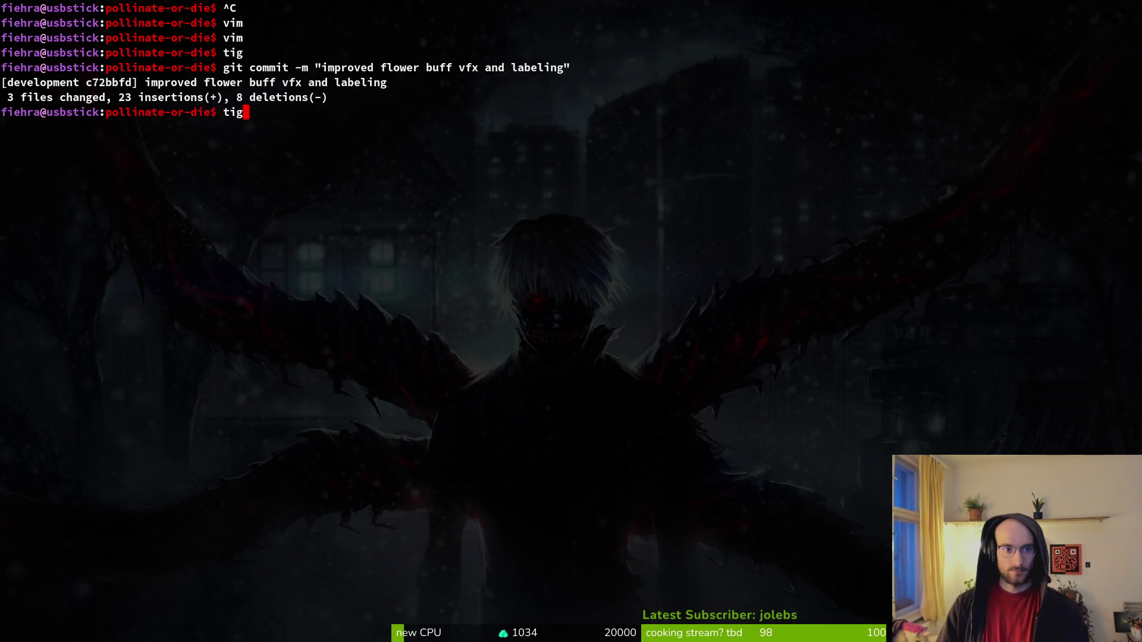
{"action": "key", "text": "alt+Tab"}
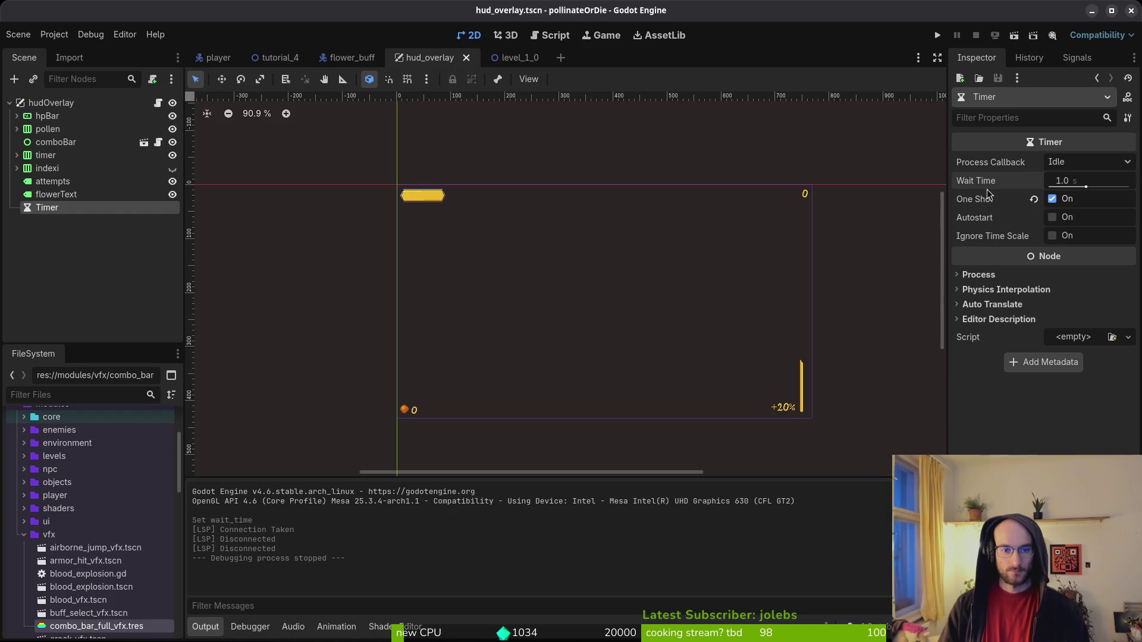
In tig's status view, stage thorns_data.tres, vfx.manager.gd and gif.tscn, skipping debug.helper.gd.
{"action": "key", "text": "alt+Tab"}
{"action": "key", "text": "Return"}
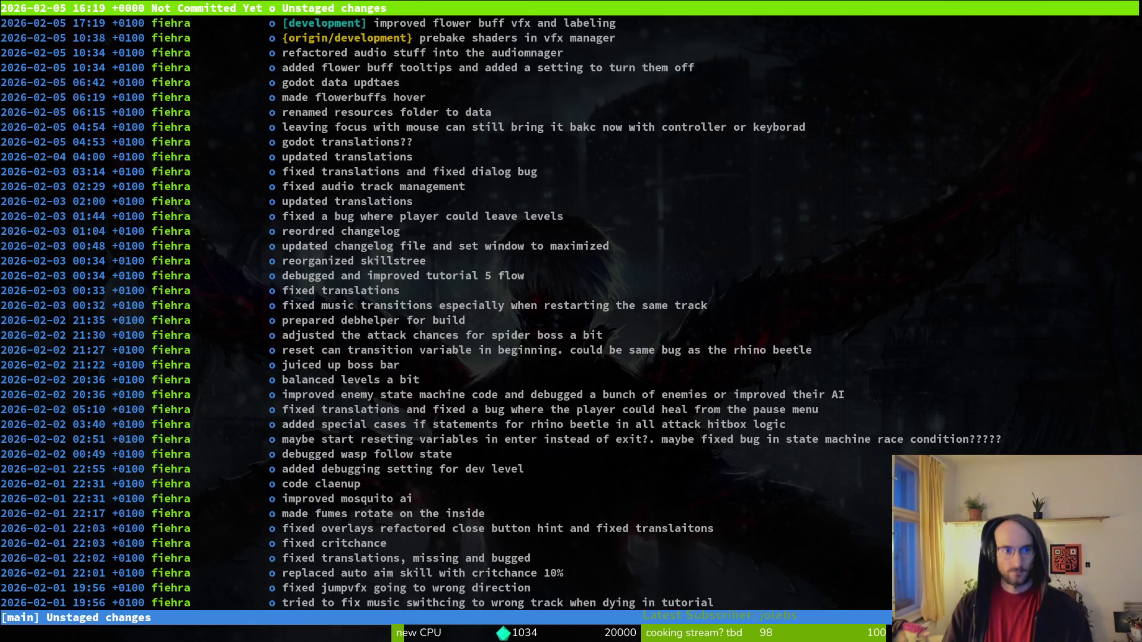
{"action": "key", "text": "s"}
{"action": "key", "text": "Down"}
{"action": "key", "text": "Down"}
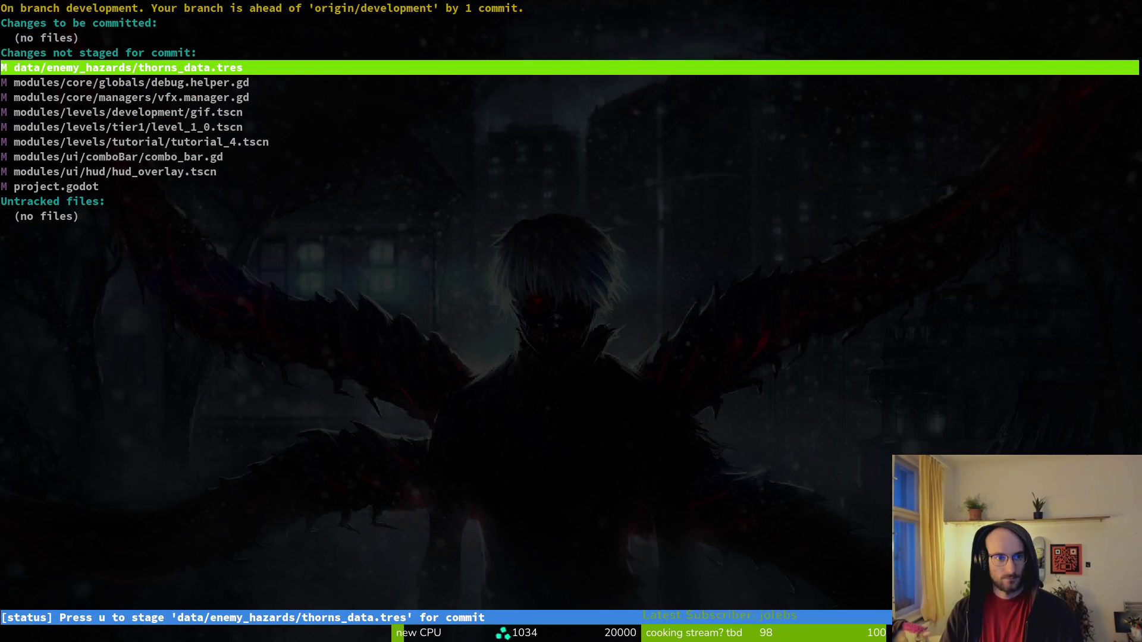
{"action": "key", "text": "Return"}
{"action": "key", "text": "u"}
{"action": "key", "text": "Return"}
{"action": "key", "text": "q"}
{"action": "key", "text": "Down"}
{"action": "key", "text": "Return"}
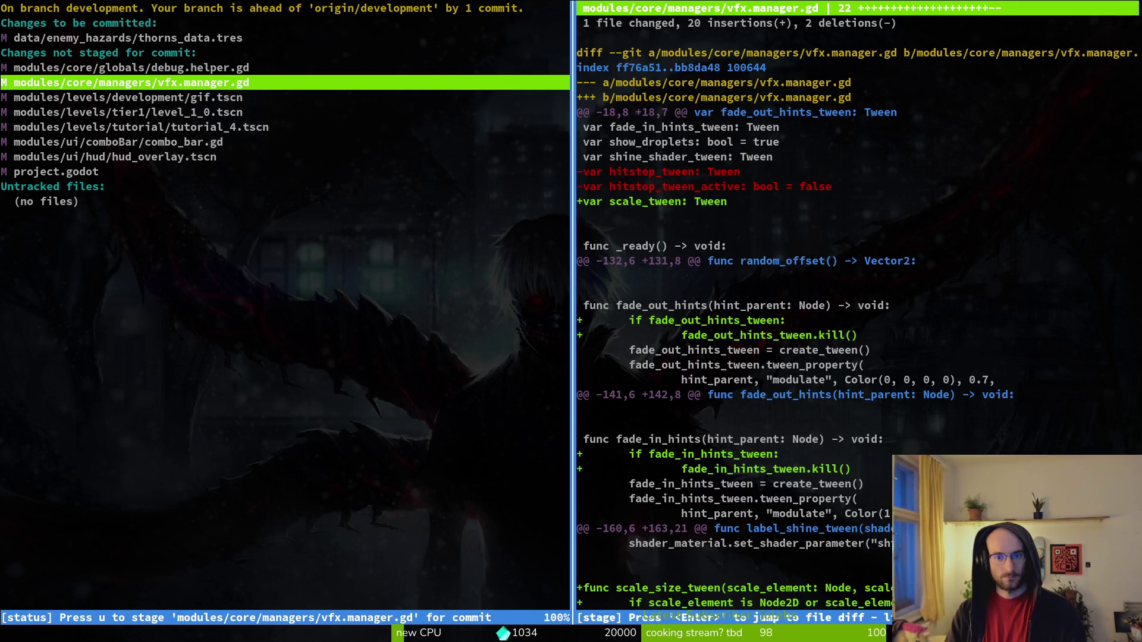
{"action": "key", "text": "u"}
{"action": "key", "text": "Return"}
{"action": "key", "text": "u"}
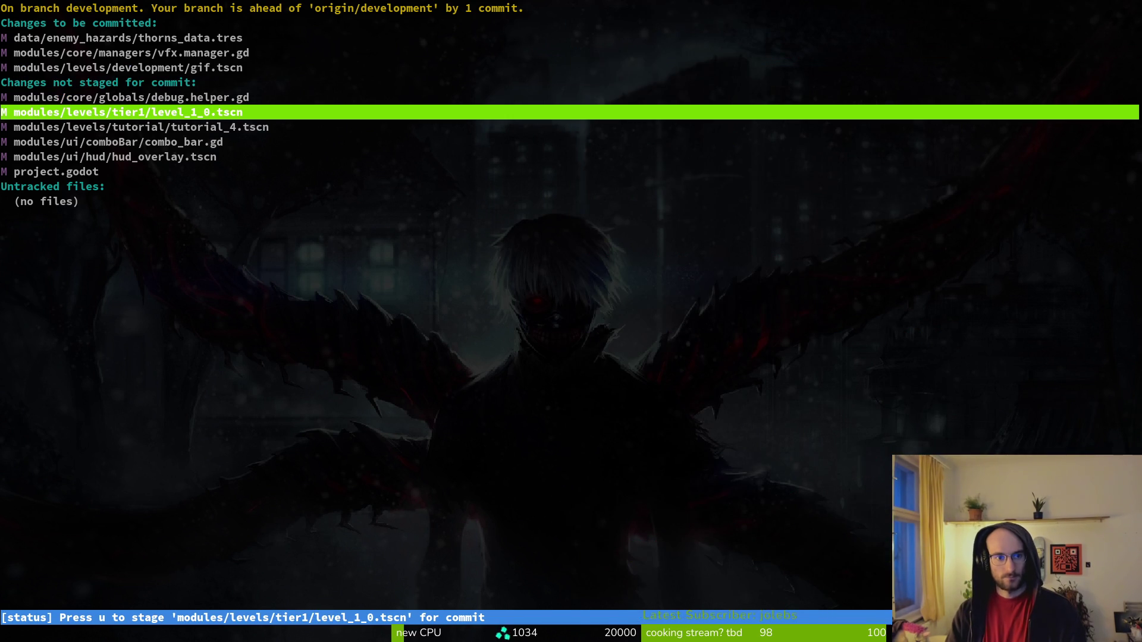
Stage level_1_0.tscn, tutorial_4.tscn, combo_bar.gd and hud_overlay.tscn, leave project.godot unstaged, and quit tig.
{"action": "key", "text": "Return"}
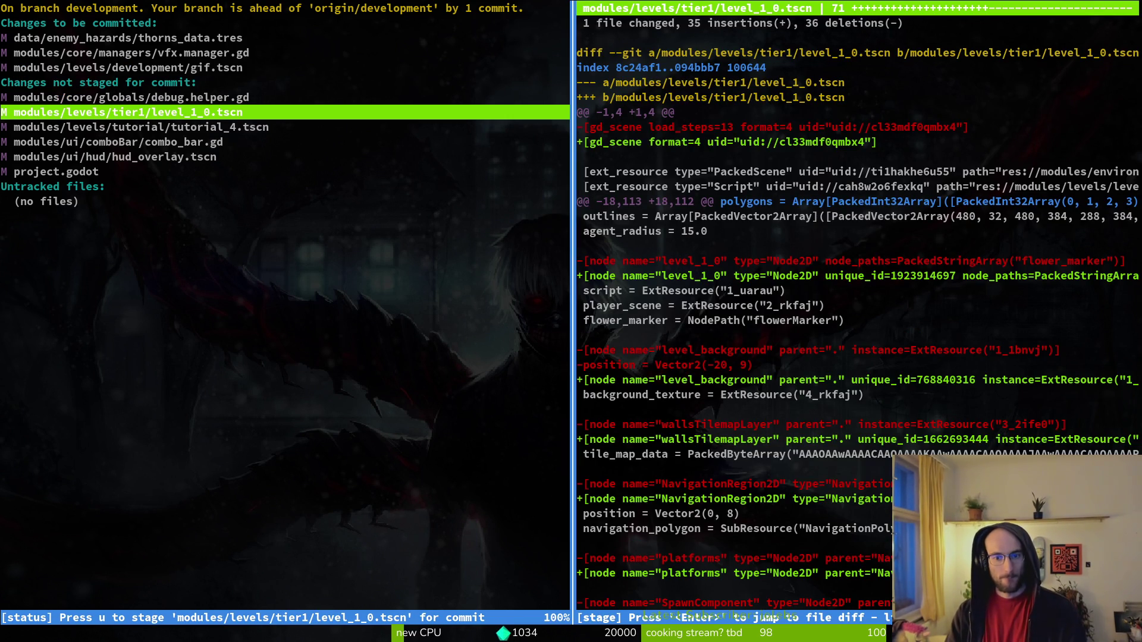
{"action": "key", "text": "q"}
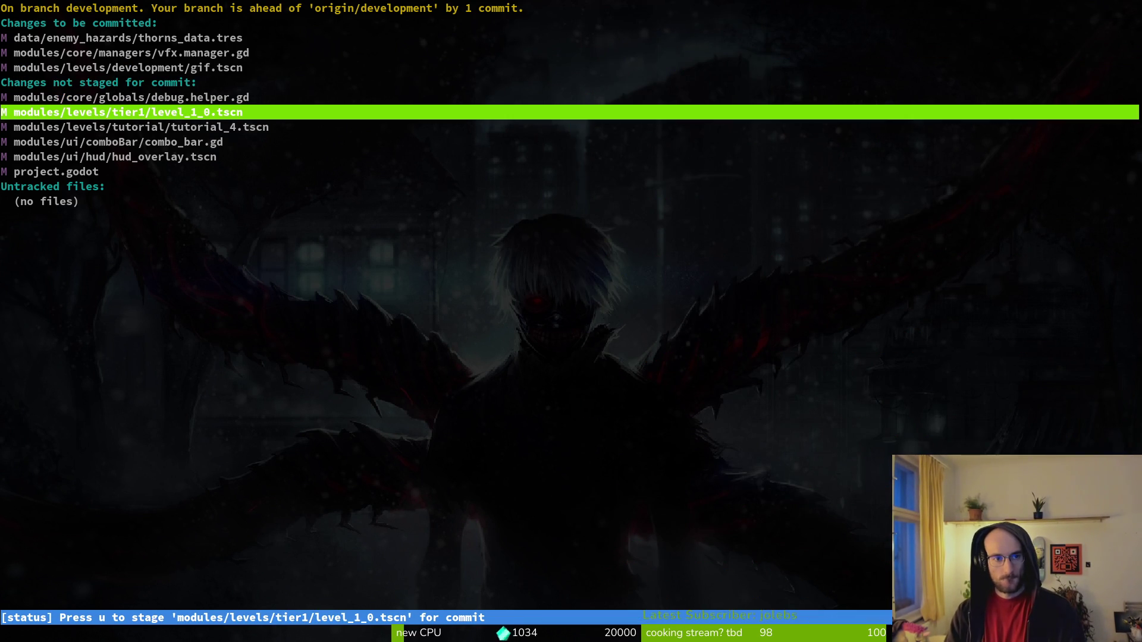
{"action": "key", "text": "u"}
{"action": "key", "text": "Return"}
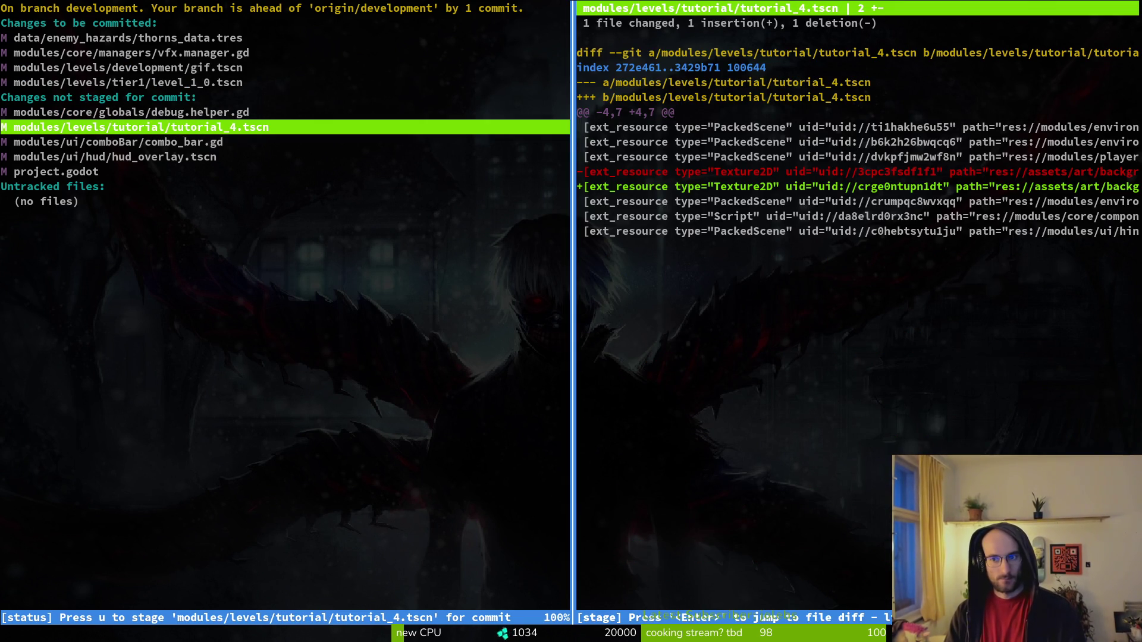
{"action": "key", "text": "q"}
{"action": "key", "text": "u"}
{"action": "key", "text": "Return"}
{"action": "key", "text": "q"}
{"action": "key", "text": "u"}
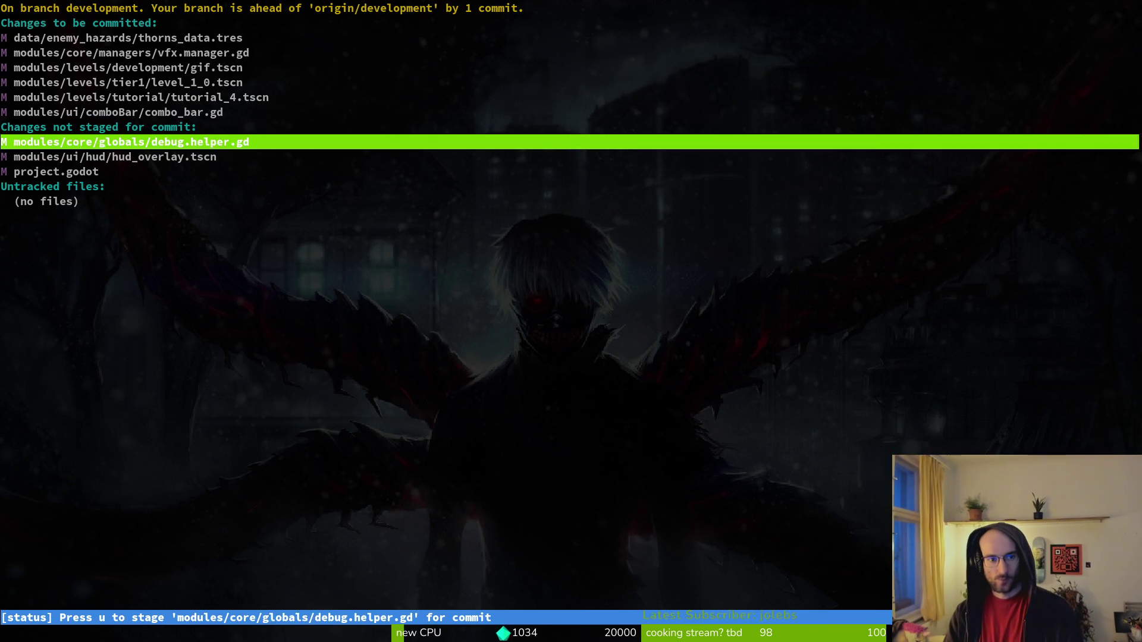
{"action": "key", "text": "Down"}
{"action": "key", "text": "Return"}
{"action": "key", "text": "q"}
{"action": "key", "text": "u"}
{"action": "key", "text": "Down"}
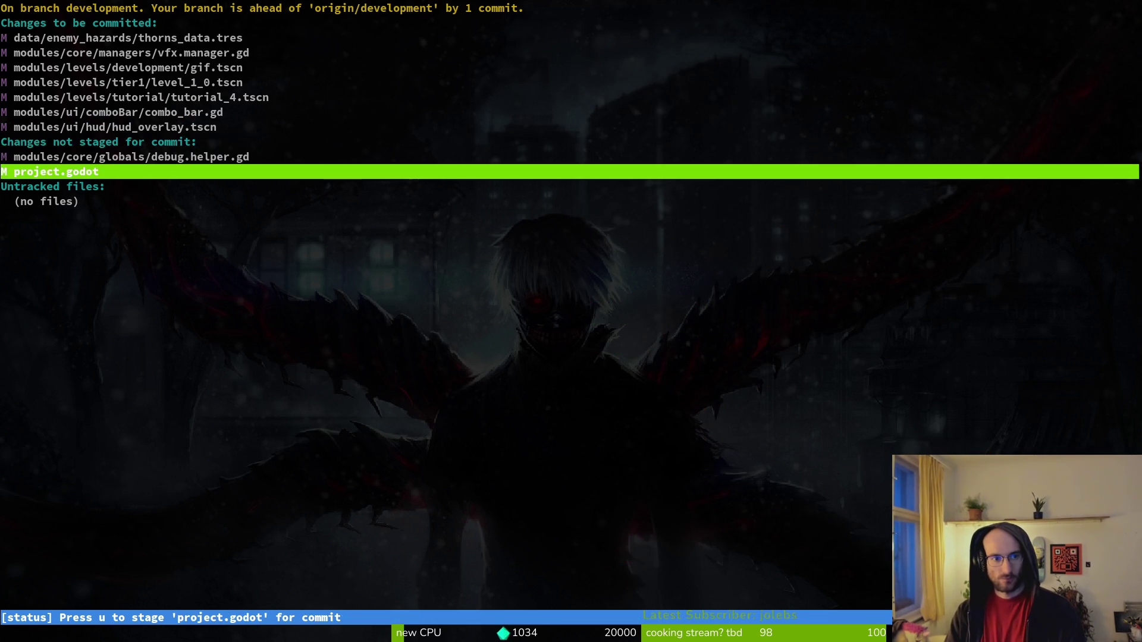
{"action": "type", "text": "qgitc ommit"}
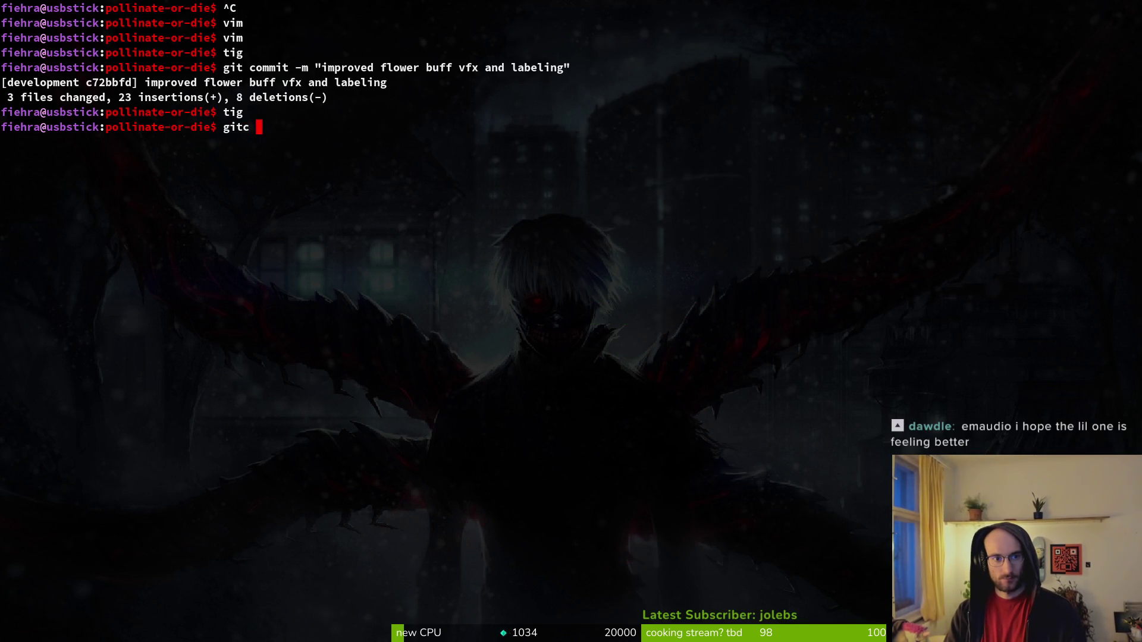
{"action": "type", "text": "mit -m "}
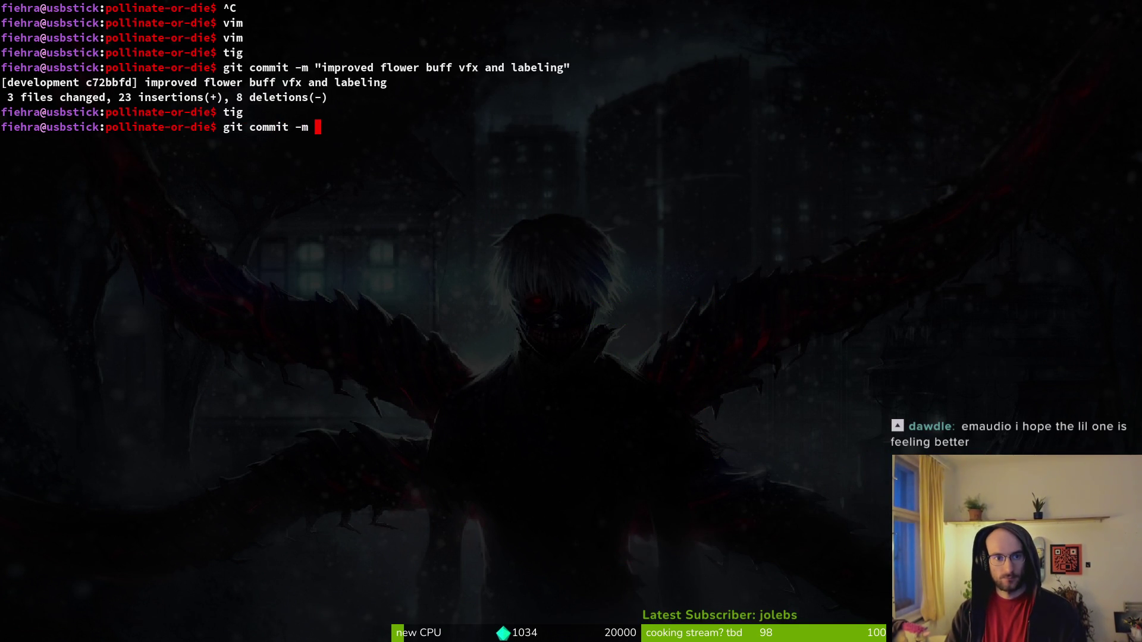
{"action": "type", "text": "\"refactored some v"}
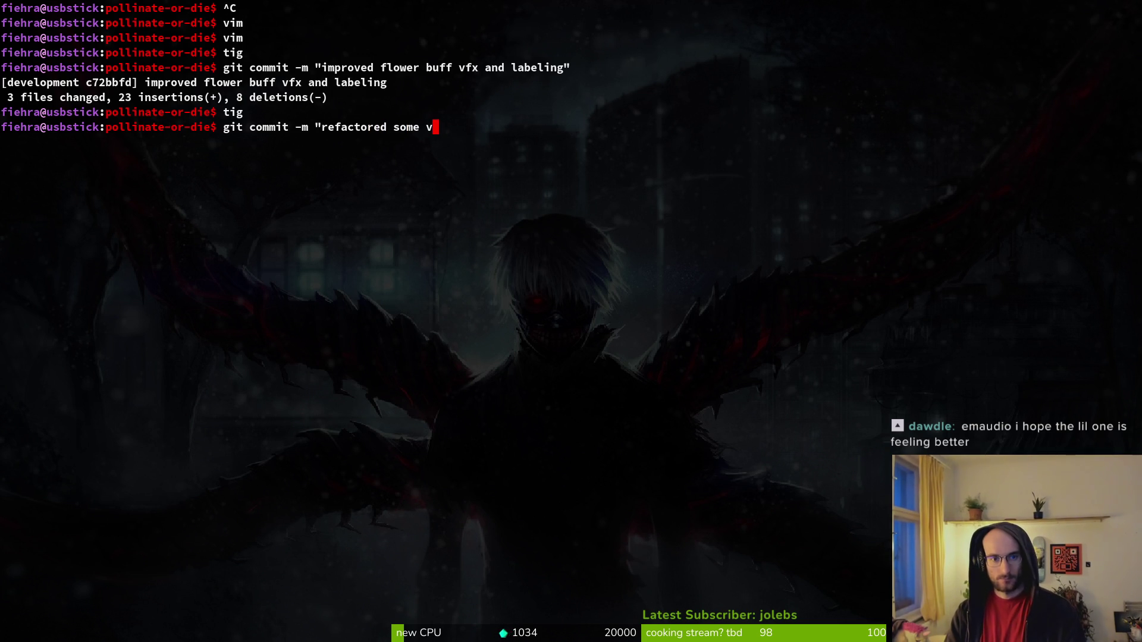
{"action": "type", "text": "tew"}
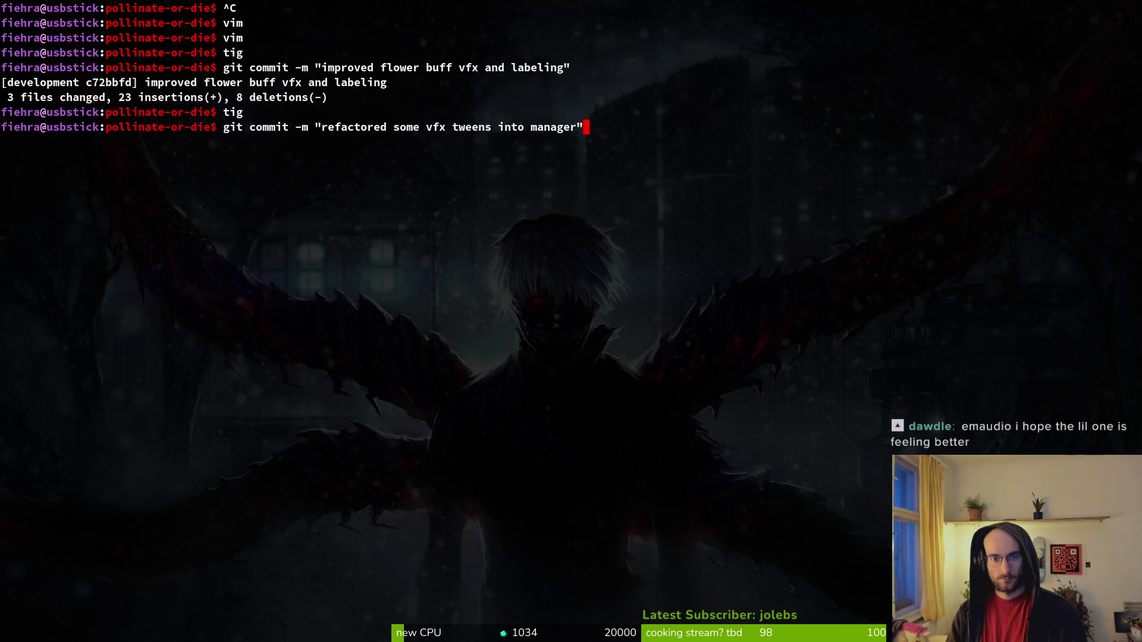
Commit the staged files as "refactored some vfx tweens into manager, updated tut4 BG".
{"action": "key", "text": "super+Return"}
{"action": "type", "text": "tig"}
{"action": "key", "text": "Return"}
{"action": "key", "text": "Down"}
{"action": "key", "text": "Down"}
{"action": "key", "text": "Down"}
{"action": "key", "text": "q"}
{"action": "key", "text": "ctrl+d"}
{"action": "type", "text": "dated"}
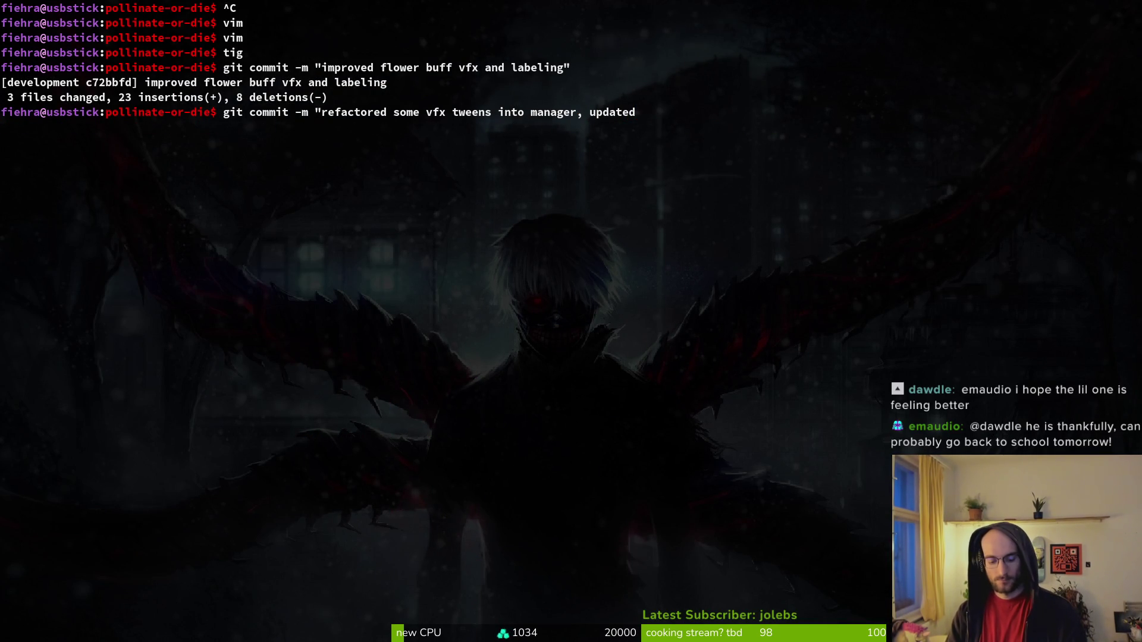
{"action": "type", "text": "tgro"}
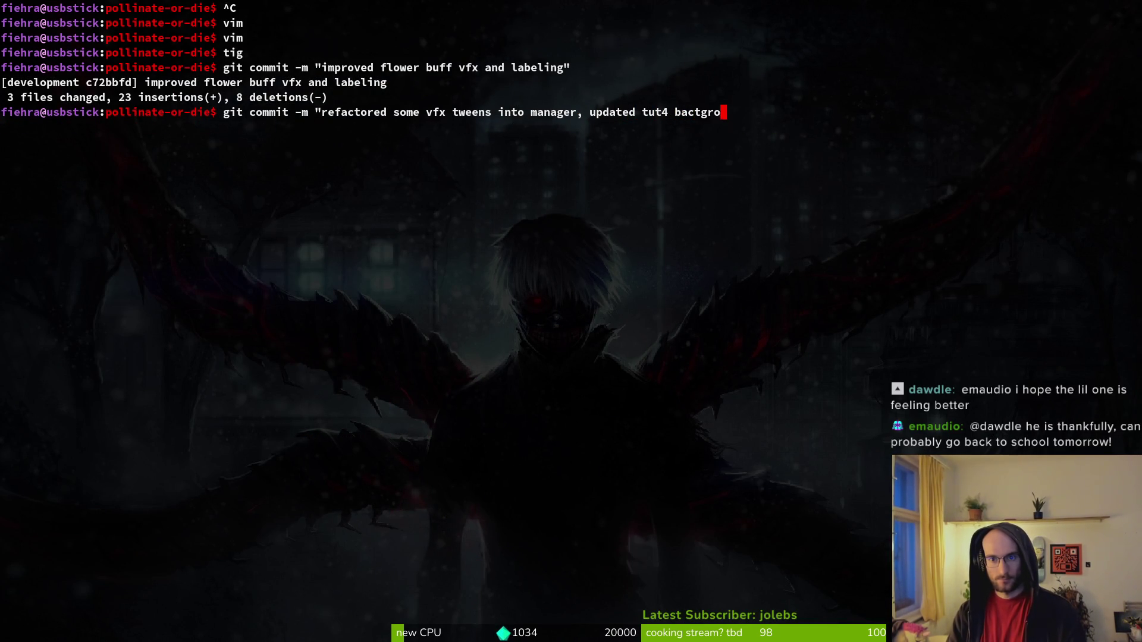
{"action": "type", "text": "u\""}
{"action": "key", "text": "Return"}
Push the commit to development with git push and clear the terminal.
{"action": "type", "text": "git push"}
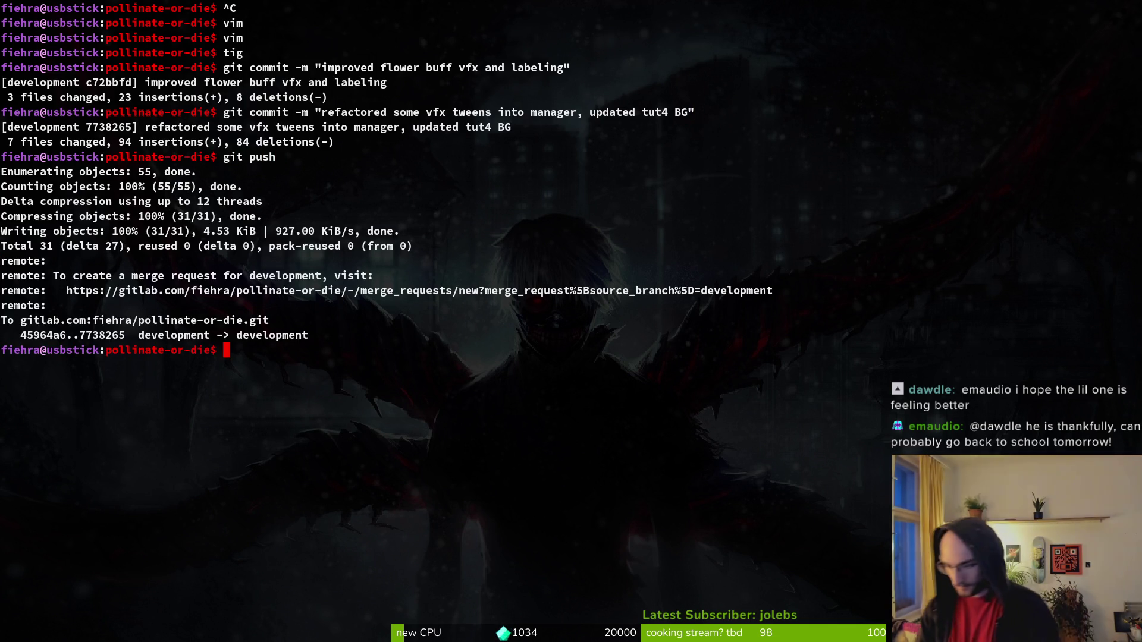
{"action": "type", "text": "clear"}
{"action": "key", "text": "Return"}
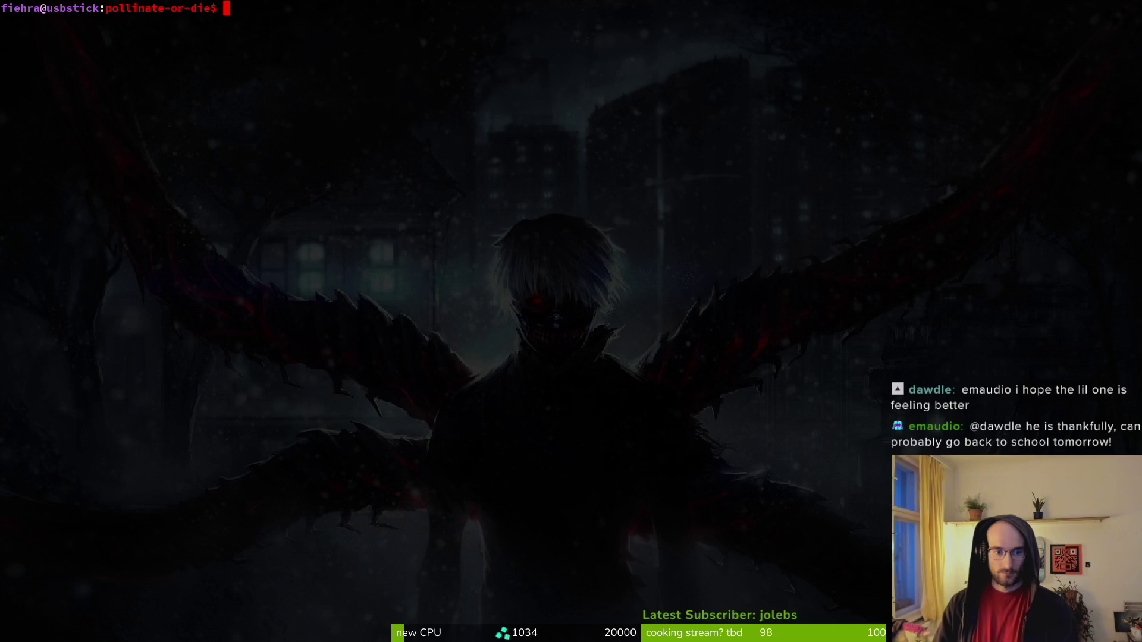
Deselect the Timer node in the Godot editor and launch Aseprite.
{"action": "key", "text": "alt+Tab"}
{"action": "left_click", "coordinate": [457, 320]}
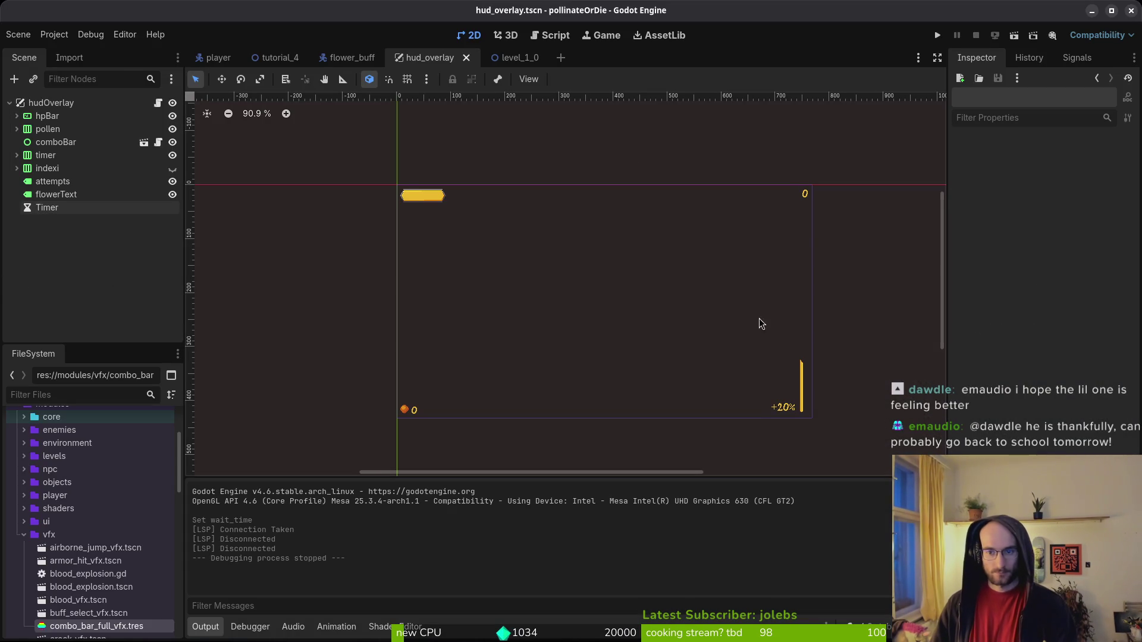
{"action": "scroll", "coordinate": [762, 324], "scroll_direction": "right", "scroll_amount": 1}
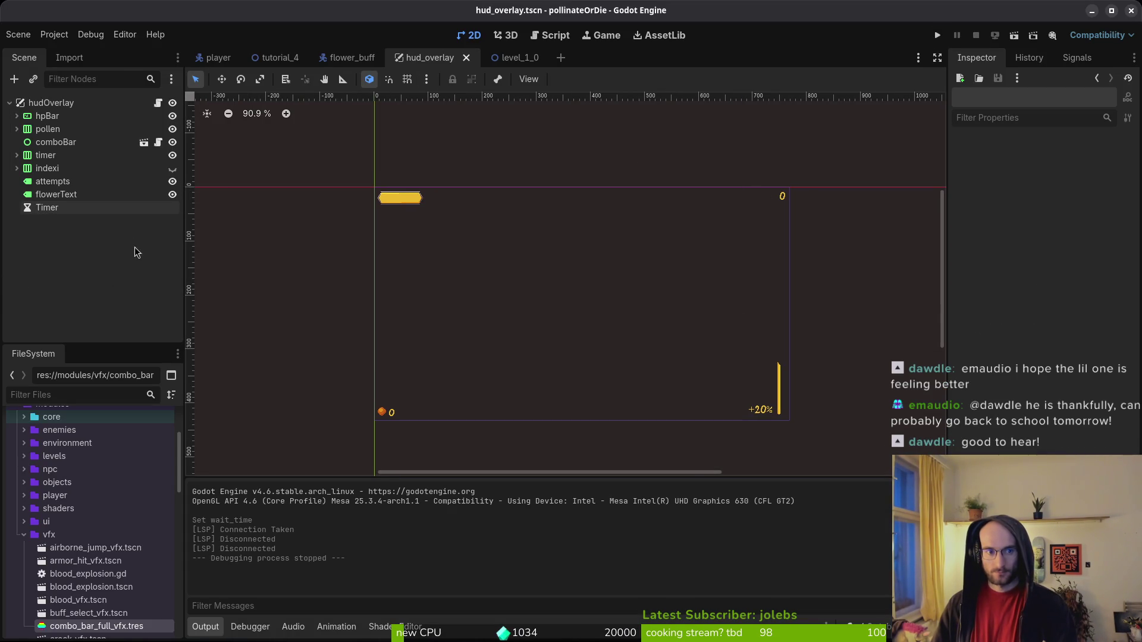
{"action": "scroll", "coordinate": [550, 303], "scroll_direction": "down", "scroll_amount": 5}
{"action": "key", "text": "super"}
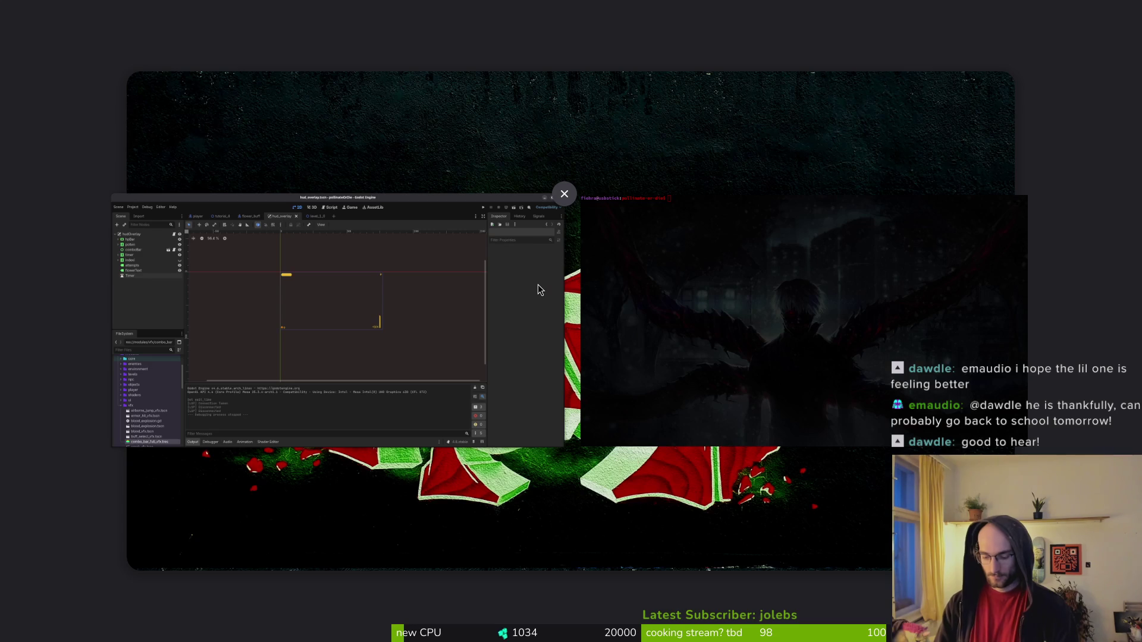
{"action": "type", "text": "aseprite"}
{"action": "key", "text": "Return"}
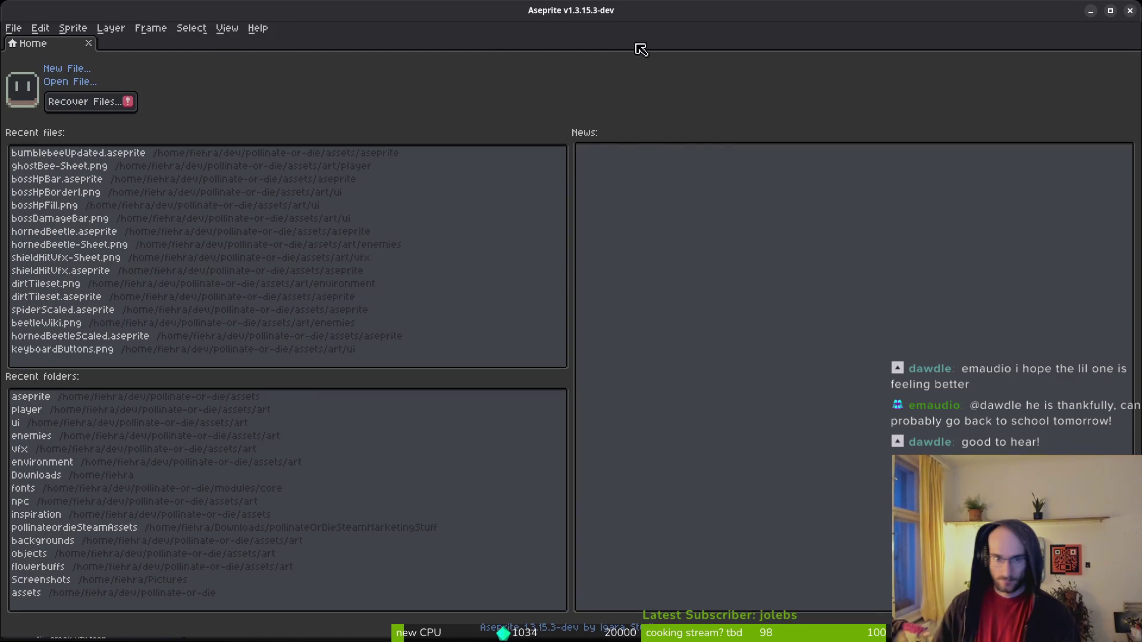
Browse to dev/pollinate-or-die/modules/core/fonts and open bitmapFont.png.
{"action": "left_click", "coordinate": [66, 82]}
{"action": "double_click", "coordinate": [67, 52]}
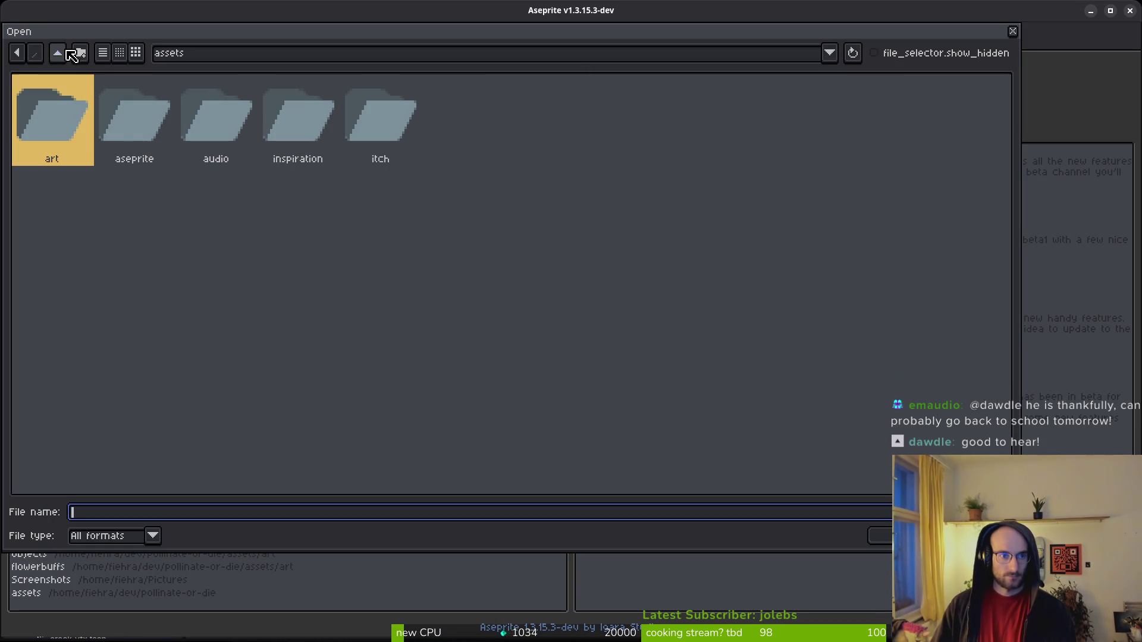
{"action": "left_click", "coordinate": [66, 51]}
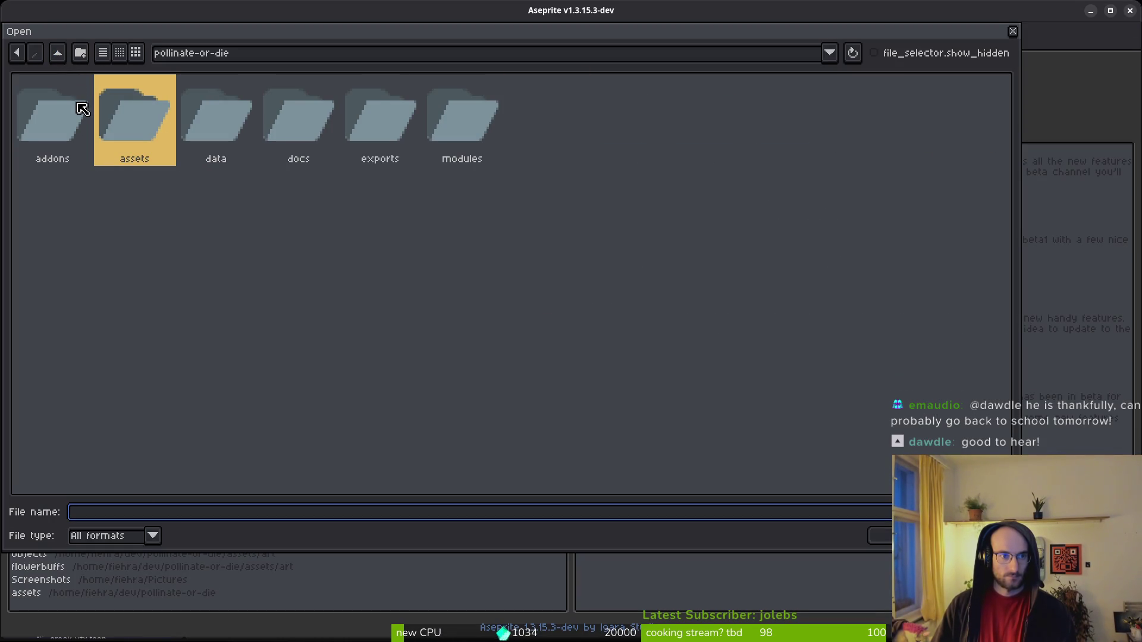
{"action": "left_click", "coordinate": [59, 54]}
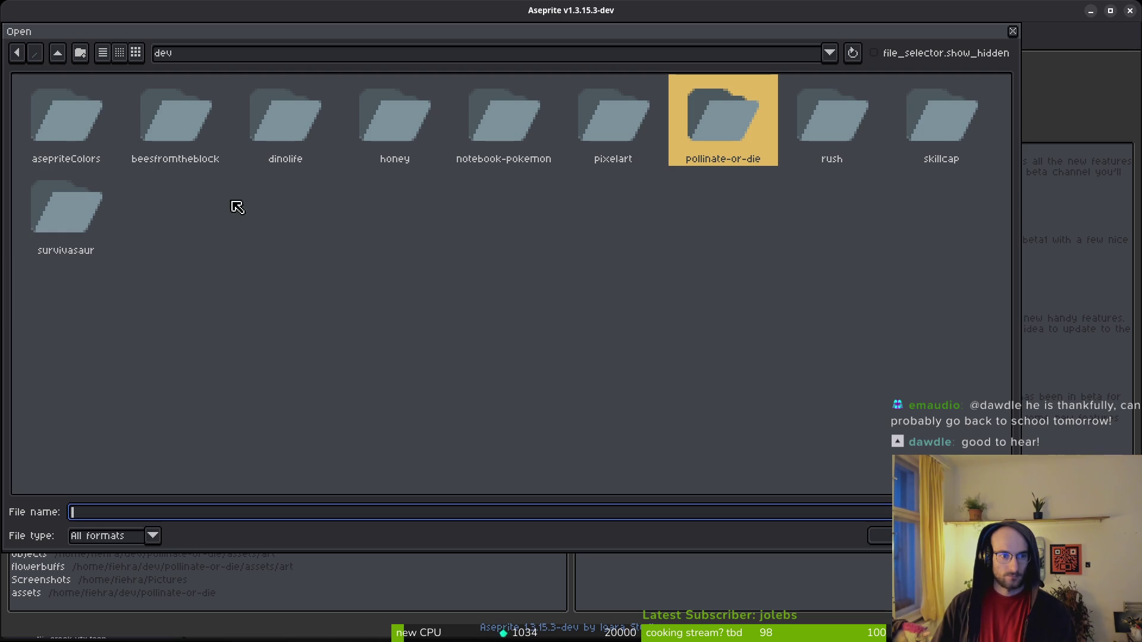
{"action": "left_click", "coordinate": [58, 53]}
{"action": "double_click", "coordinate": [66, 110]}
{"action": "double_click", "coordinate": [693, 145]}
{"action": "double_click", "coordinate": [482, 132]}
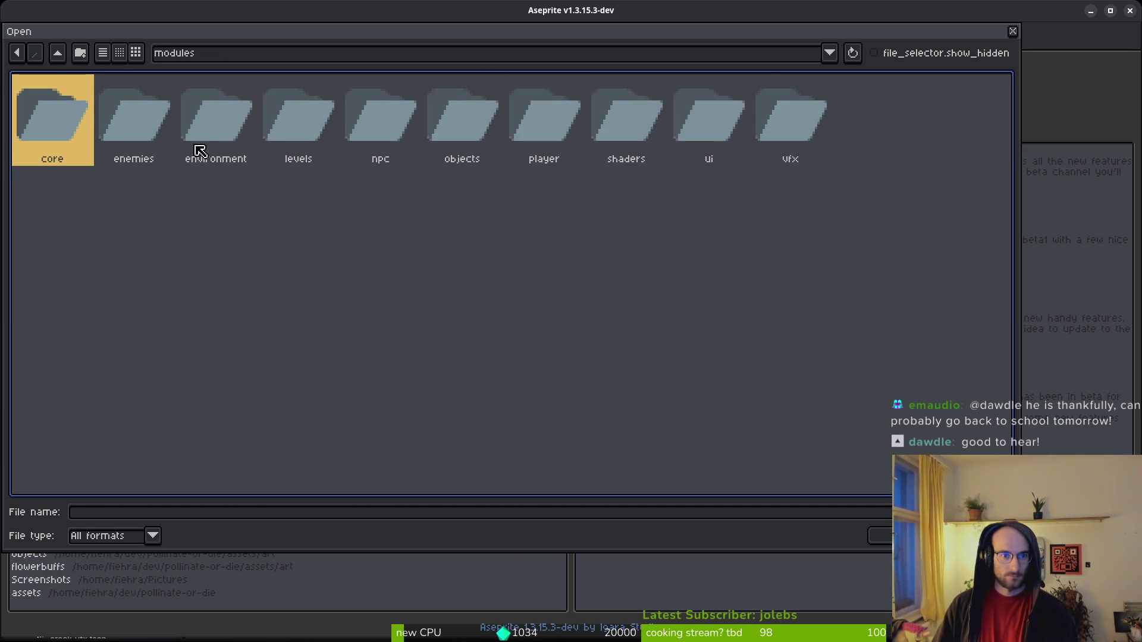
{"action": "double_click", "coordinate": [62, 114]}
{"action": "double_click", "coordinate": [238, 119]}
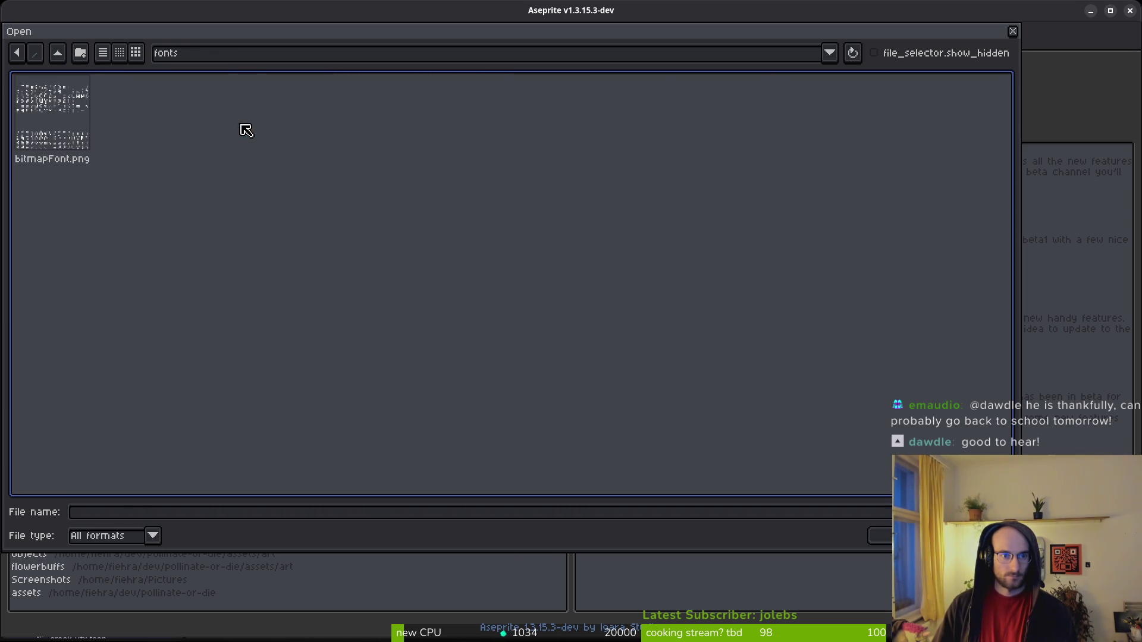
{"action": "left_click", "coordinate": [76, 140]}
{"action": "double_click", "coordinate": [53, 119]}
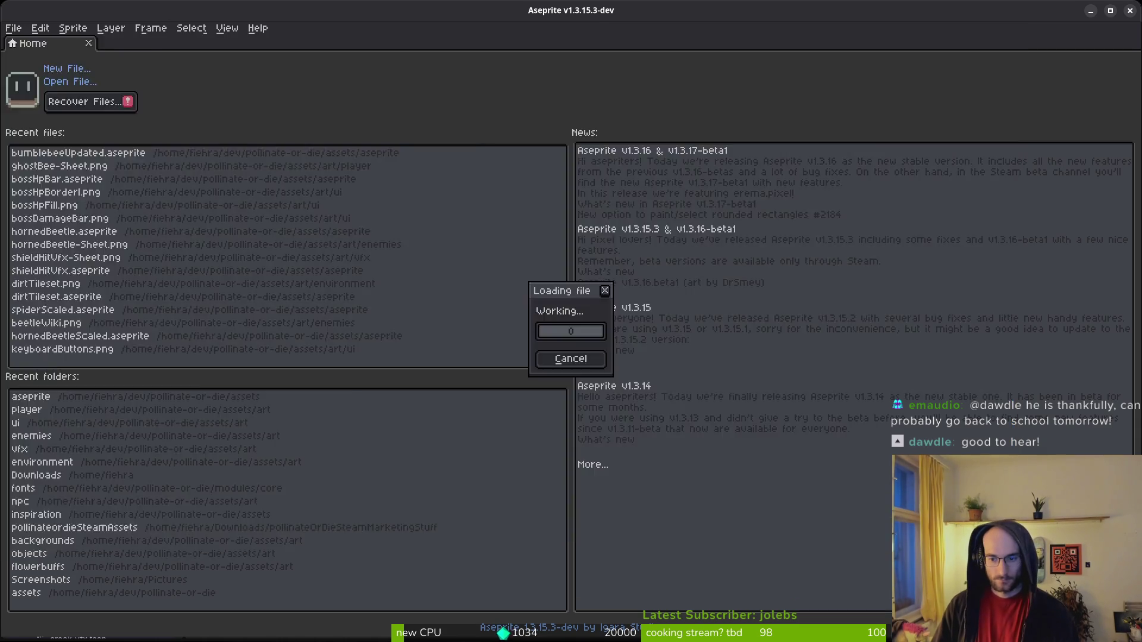
{"action": "scroll", "coordinate": [537, 196], "scroll_direction": "up", "scroll_amount": 4}
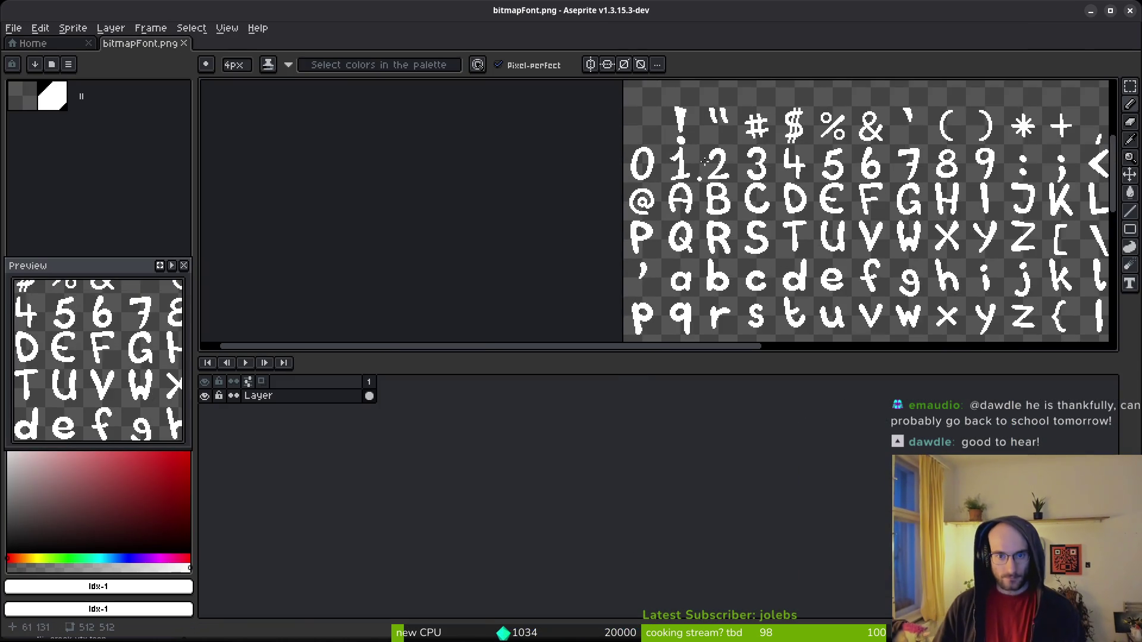
Try a bump on the 0's top and undo it, then add bottom-tip pixels and thicken its upper-left stroke.
{"action": "scroll", "coordinate": [586, 190], "scroll_direction": "up", "scroll_amount": 1}
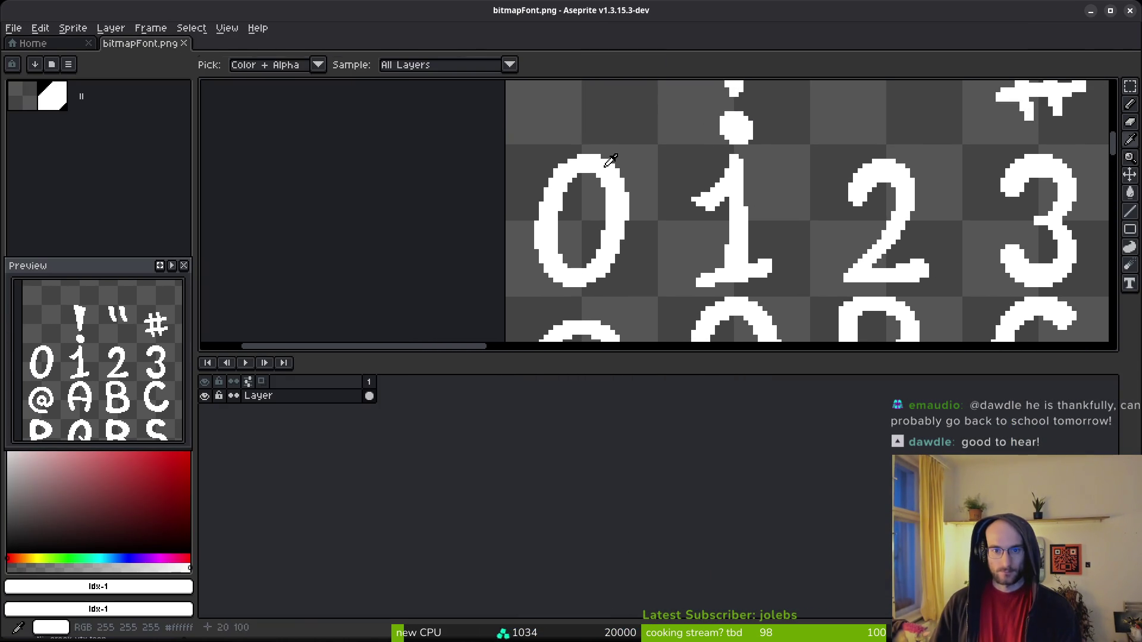
{"action": "scroll", "coordinate": [592, 180], "scroll_direction": "up", "scroll_amount": 2}
{"action": "mouse_move", "coordinate": [592, 179]}
{"action": "left_mouse_down"}
{"action": "mouse_move", "coordinate": [576, 154]}
{"action": "mouse_move", "coordinate": [607, 167]}
{"action": "left_mouse_up"}
{"action": "key", "text": "ctrl+z"}
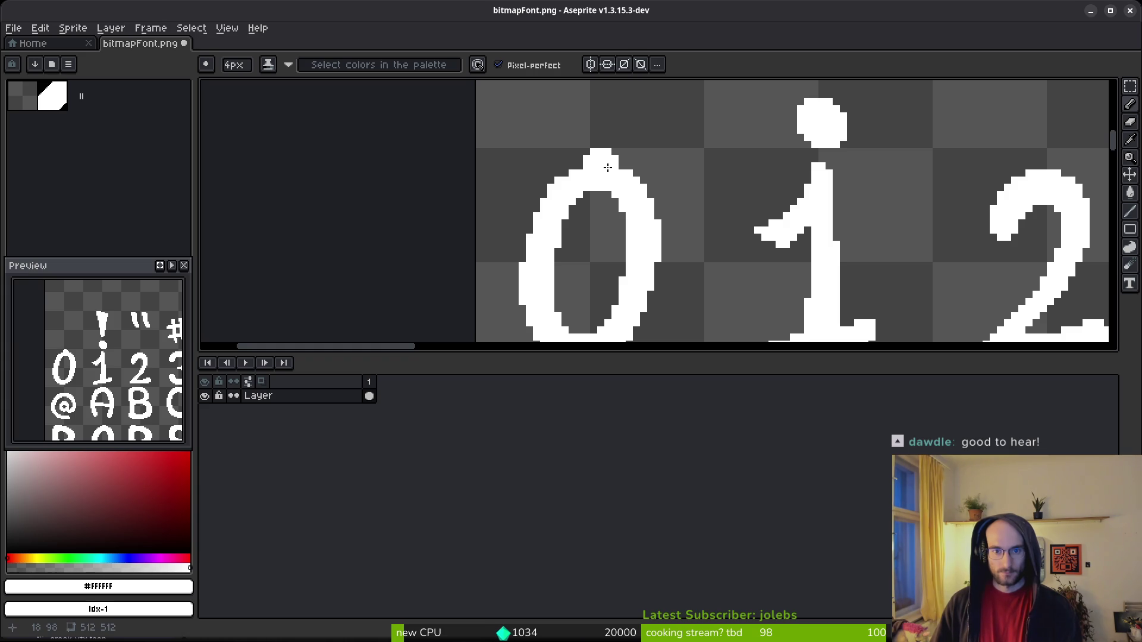
{"action": "scroll", "coordinate": [592, 262], "scroll_direction": "down", "scroll_amount": 2}
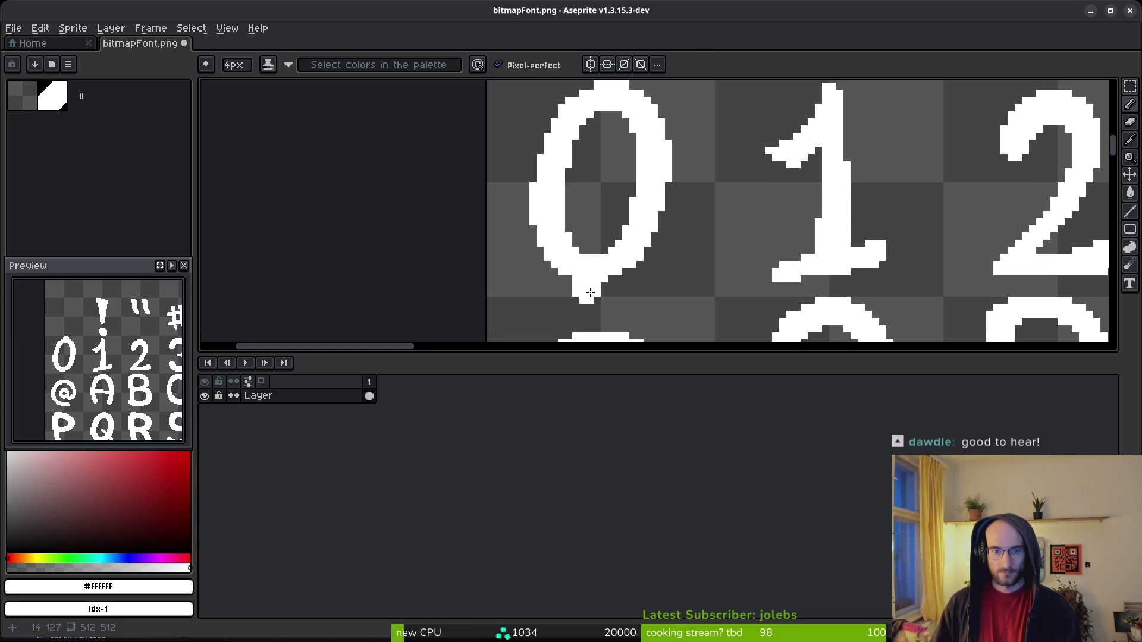
{"action": "left_click", "coordinate": [594, 287]}
{"action": "scroll", "coordinate": [611, 138], "scroll_direction": "up", "scroll_amount": 2}
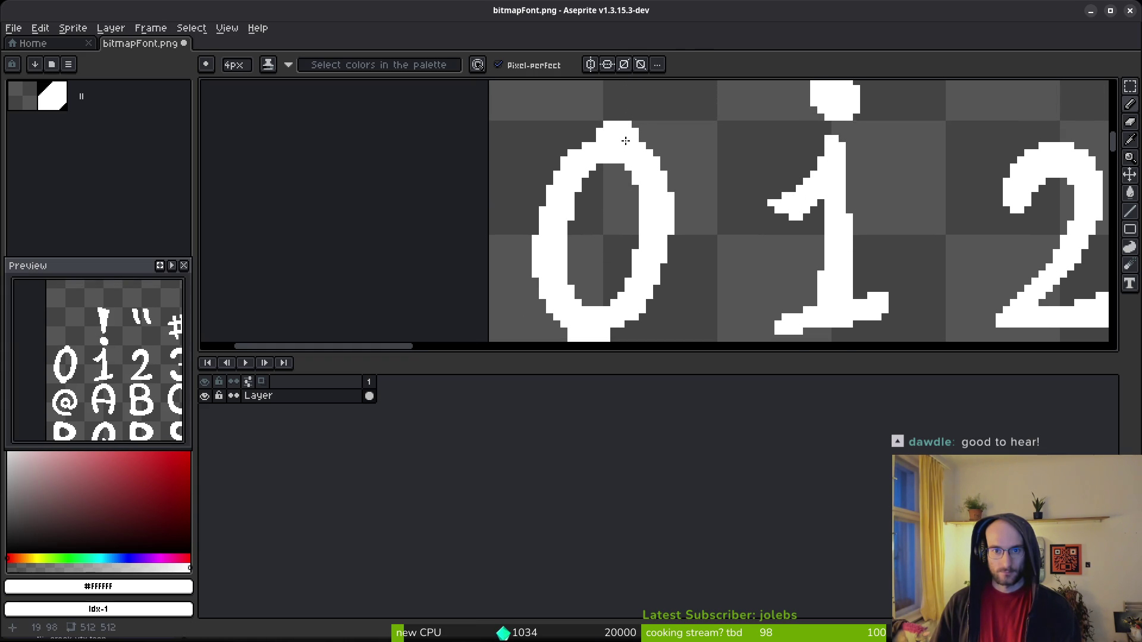
{"action": "scroll", "coordinate": [625, 143], "scroll_direction": "up", "scroll_amount": 2}
{"action": "mouse_move", "coordinate": [622, 146]}
{"action": "left_mouse_down"}
{"action": "mouse_move", "coordinate": [573, 163]}
{"action": "mouse_move", "coordinate": [556, 204]}
{"action": "left_mouse_up"}
Rebuild the 0's left edge pixel by pixel, filling holes and smoothing the lower-left diagonal.
{"action": "key", "text": "e"}
{"action": "key", "text": "b"}
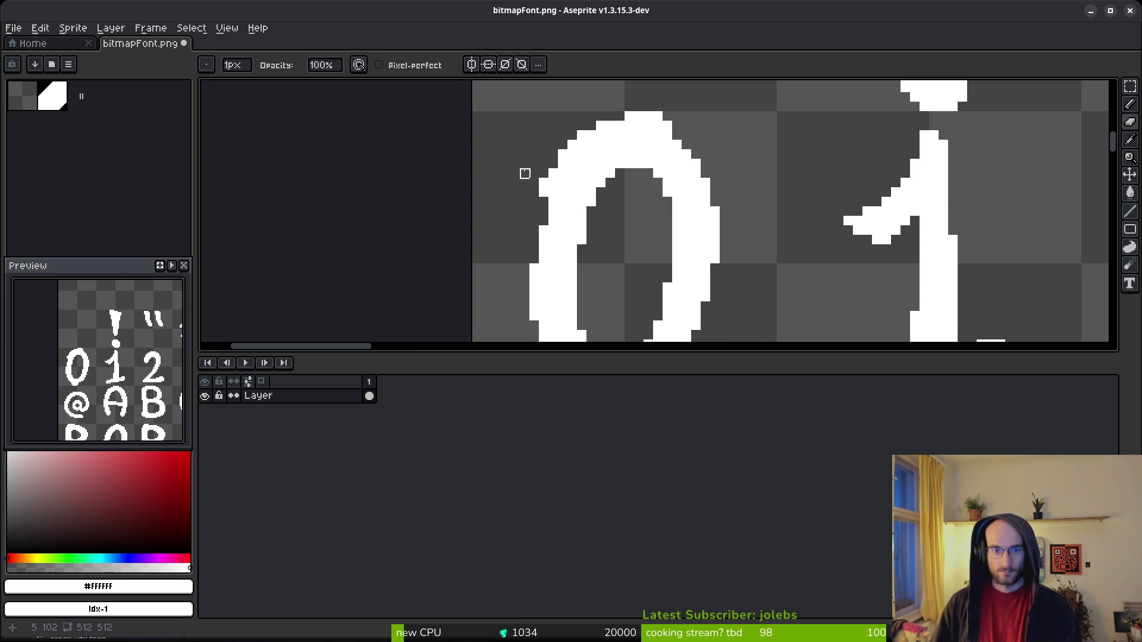
{"action": "key", "text": "b"}
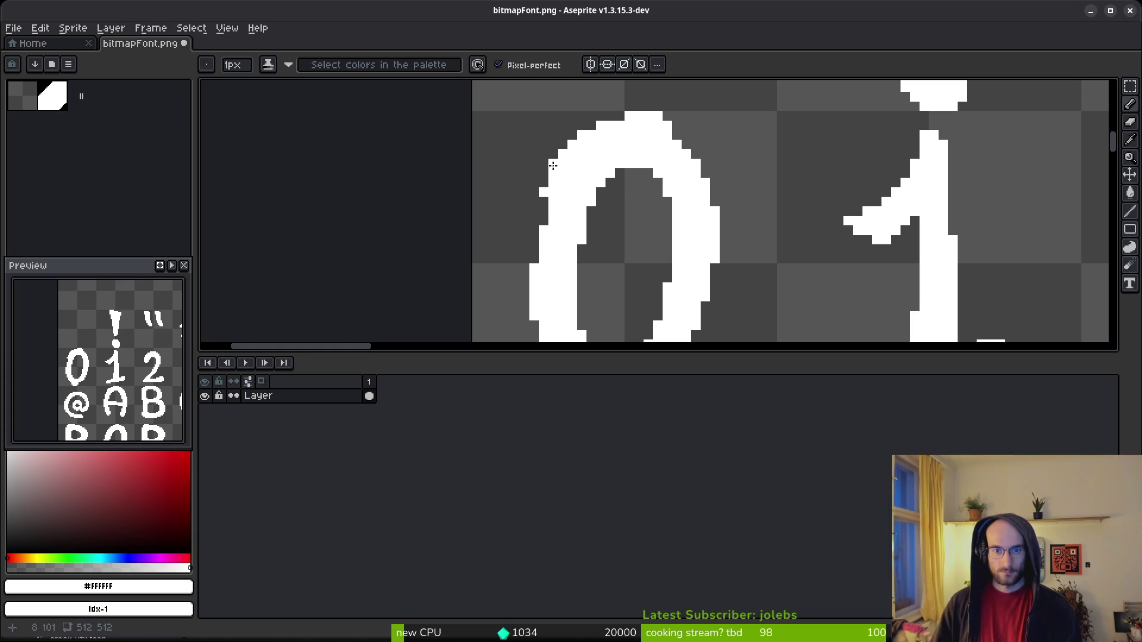
{"action": "left_click", "coordinate": [543, 182]}
{"action": "left_click", "coordinate": [534, 210]}
{"action": "left_click_drag", "start_coordinate": [534, 202], "coordinate": [534, 248]}
{"action": "left_click", "coordinate": [543, 221]}
{"action": "scroll", "coordinate": [541, 260], "scroll_direction": "down", "scroll_amount": 2}
{"action": "left_click_drag", "start_coordinate": [534, 167], "coordinate": [533, 223]}
{"action": "scroll", "coordinate": [534, 232], "scroll_direction": "down", "scroll_amount": 2}
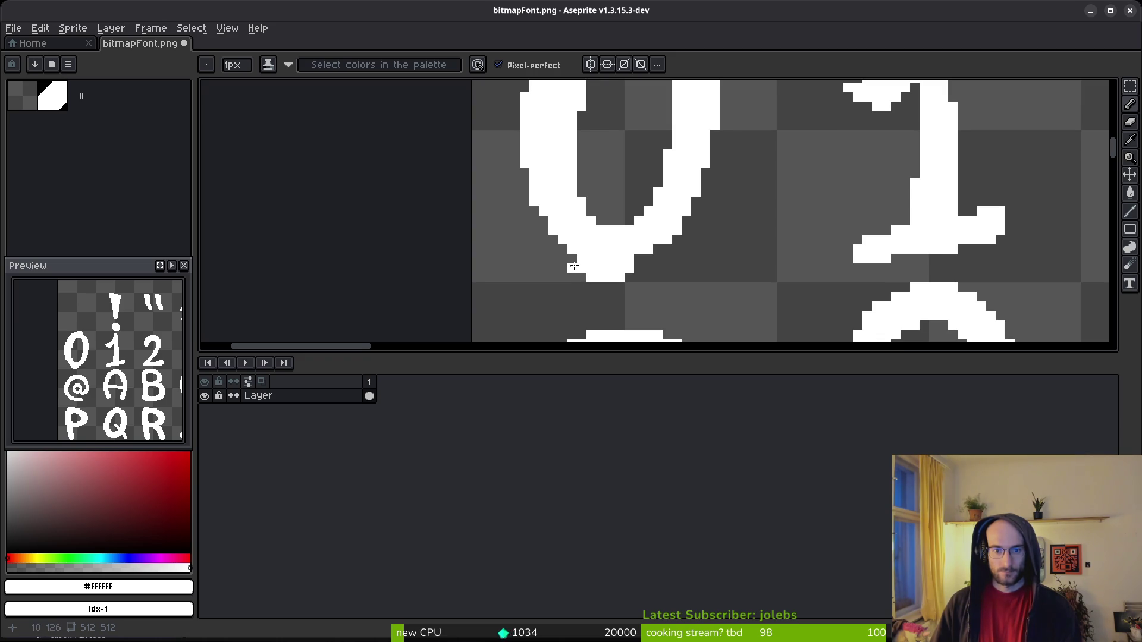
{"action": "left_click_drag", "start_coordinate": [563, 259], "coordinate": [516, 153]}
{"action": "left_click_drag", "start_coordinate": [553, 249], "coordinate": [571, 257]}
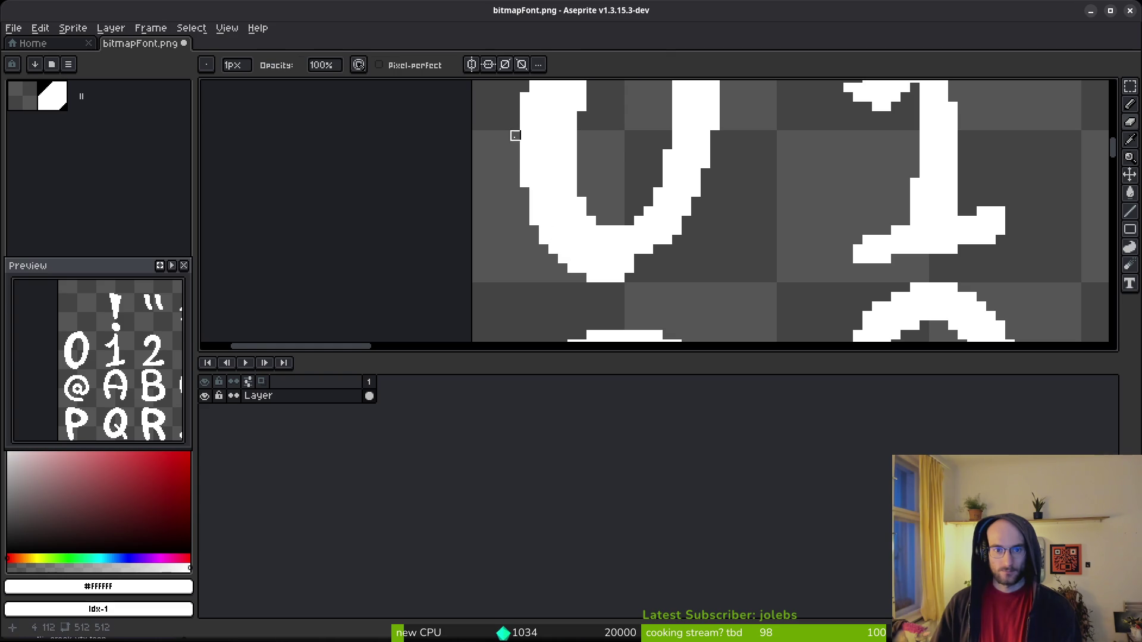
{"action": "scroll", "coordinate": [537, 198], "scroll_direction": "down", "scroll_amount": 3}
{"action": "scroll", "coordinate": [537, 198], "scroll_direction": "up", "scroll_amount": 3}
Marquee-select the left half of the 0 glyph.
{"action": "key", "text": "m"}
{"action": "left_click_drag", "start_coordinate": [499, 85], "coordinate": [554, 272]}
{"action": "left_click_drag", "start_coordinate": [583, 324], "coordinate": [595, 332]}
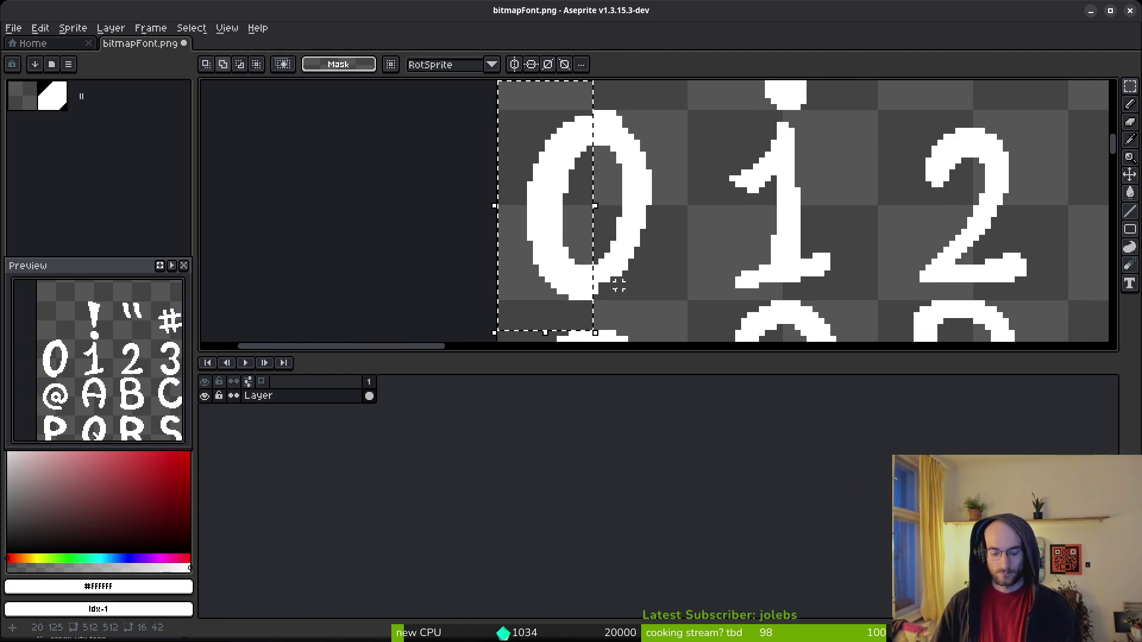
Flip the selected left half horizontally and move it right, then undo and deselect.
{"action": "key", "text": "shift+h"}
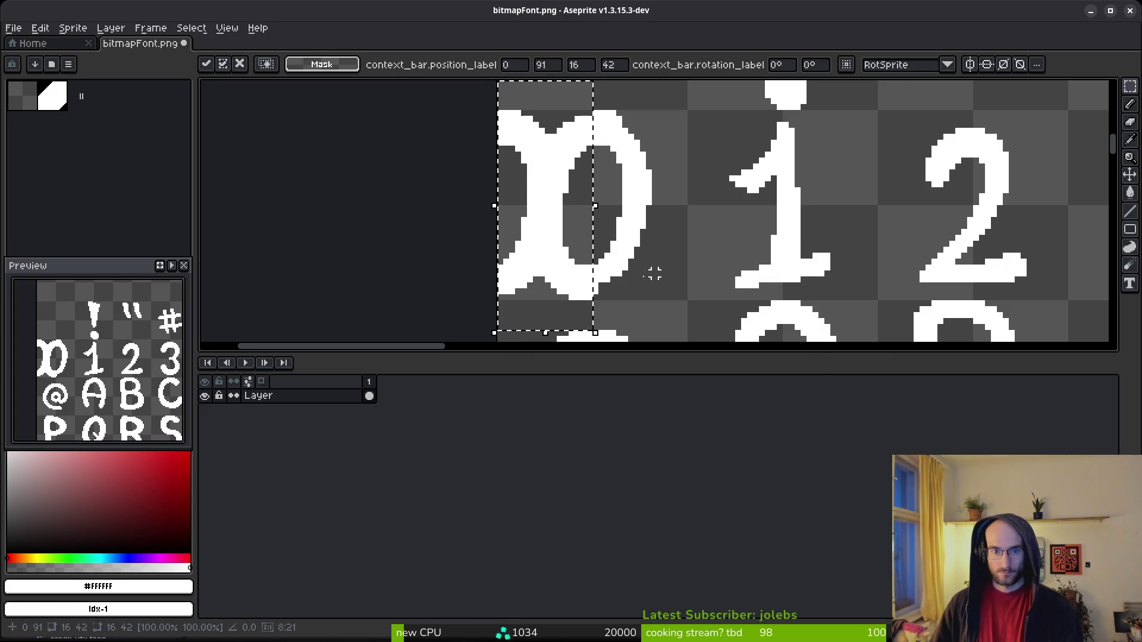
{"action": "mouse_move", "coordinate": [545, 241]}
{"action": "left_mouse_down"}
{"action": "mouse_move", "coordinate": [638, 238]}
{"action": "mouse_move", "coordinate": [642, 250]}
{"action": "mouse_move", "coordinate": [625, 242]}
{"action": "mouse_move", "coordinate": [719, 239]}
{"action": "mouse_move", "coordinate": [694, 240]}
{"action": "mouse_move", "coordinate": [691, 220]}
{"action": "mouse_move", "coordinate": [676, 241]}
{"action": "mouse_move", "coordinate": [632, 241]}
{"action": "mouse_move", "coordinate": [645, 249]}
{"action": "mouse_move", "coordinate": [685, 235]}
{"action": "left_mouse_up"}
{"action": "key", "text": "ctrl+z"}
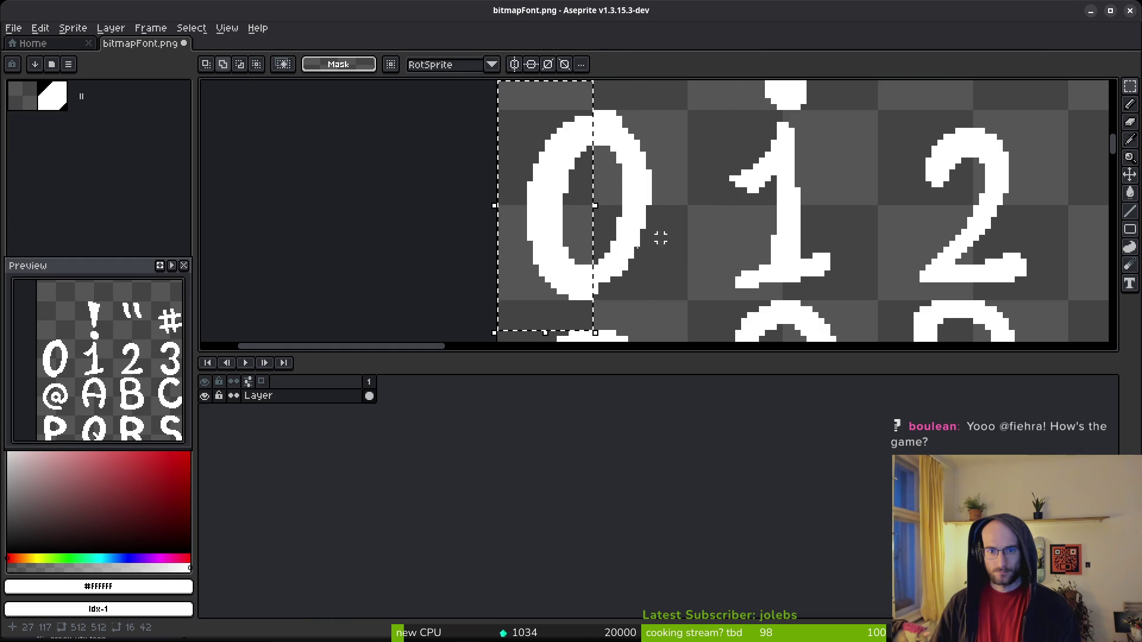
{"action": "key", "text": "ctrl+d"}
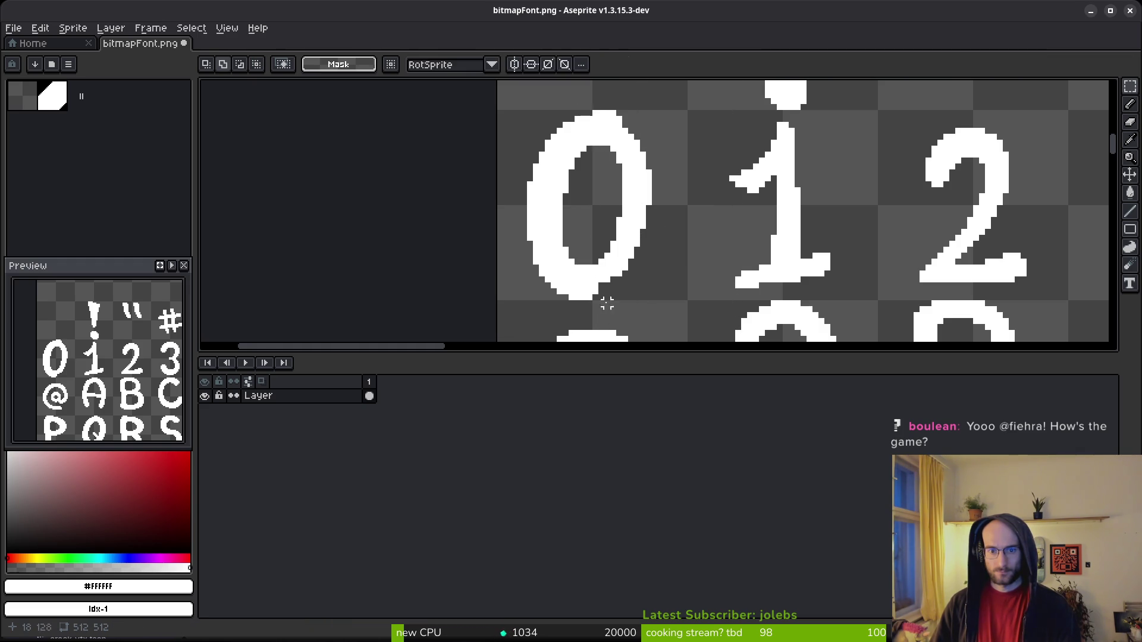
Reselect the 0's left half, mirror it with Shift+H, and move it right to close the glyph.
{"action": "key", "text": "b"}
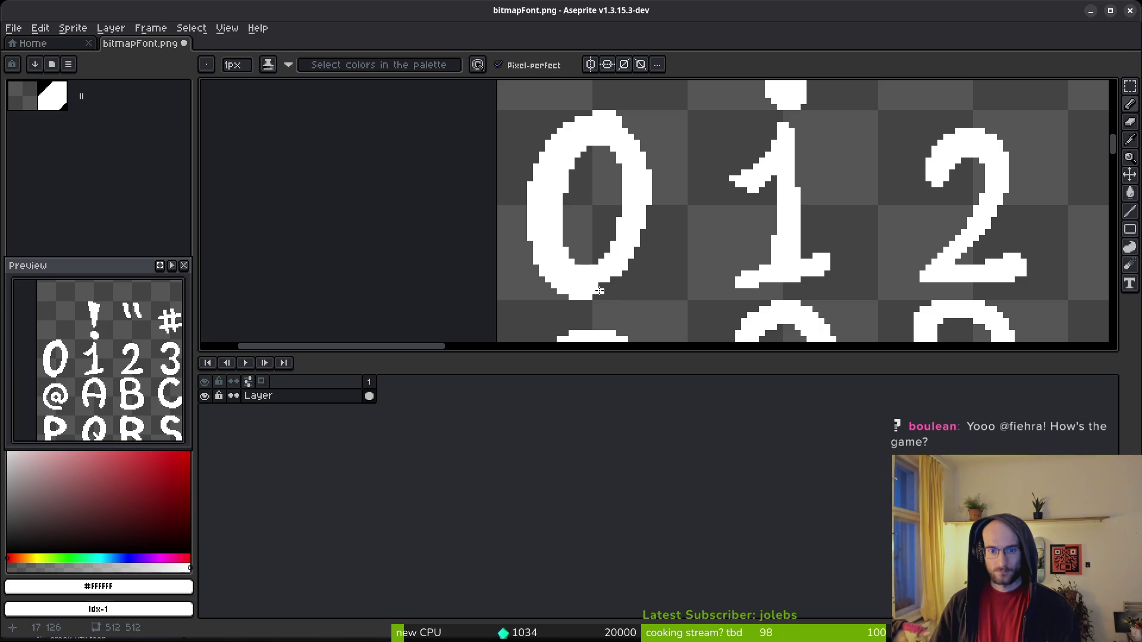
{"action": "key", "text": "m"}
{"action": "mouse_move", "coordinate": [589, 104]}
{"action": "left_mouse_down"}
{"action": "mouse_move", "coordinate": [589, 215]}
{"action": "mouse_move", "coordinate": [568, 300]}
{"action": "mouse_move", "coordinate": [513, 305]}
{"action": "mouse_move", "coordinate": [502, 320]}
{"action": "left_mouse_up"}
{"action": "key", "text": "shift+h"}
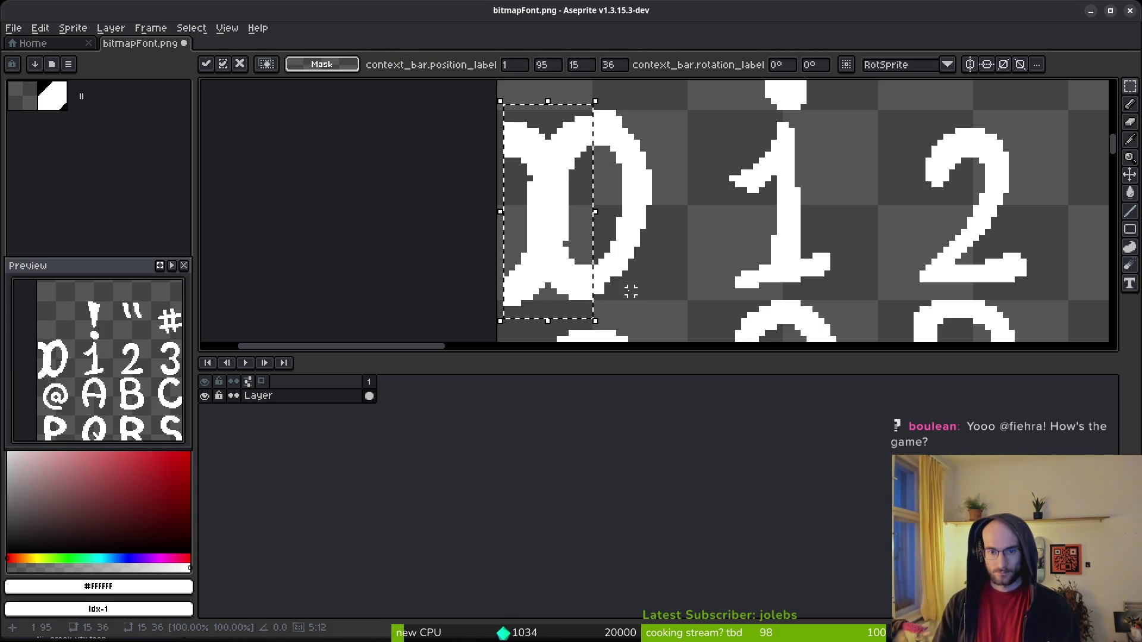
{"action": "mouse_move", "coordinate": [582, 247]}
{"action": "left_mouse_down"}
{"action": "mouse_move", "coordinate": [673, 234]}
{"action": "mouse_move", "coordinate": [684, 256]}
{"action": "mouse_move", "coordinate": [676, 244]}
{"action": "mouse_move", "coordinate": [656, 250]}
{"action": "mouse_move", "coordinate": [689, 250]}
{"action": "mouse_move", "coordinate": [687, 270]}
{"action": "mouse_move", "coordinate": [696, 263]}
{"action": "mouse_move", "coordinate": [657, 250]}
{"action": "left_mouse_up"}
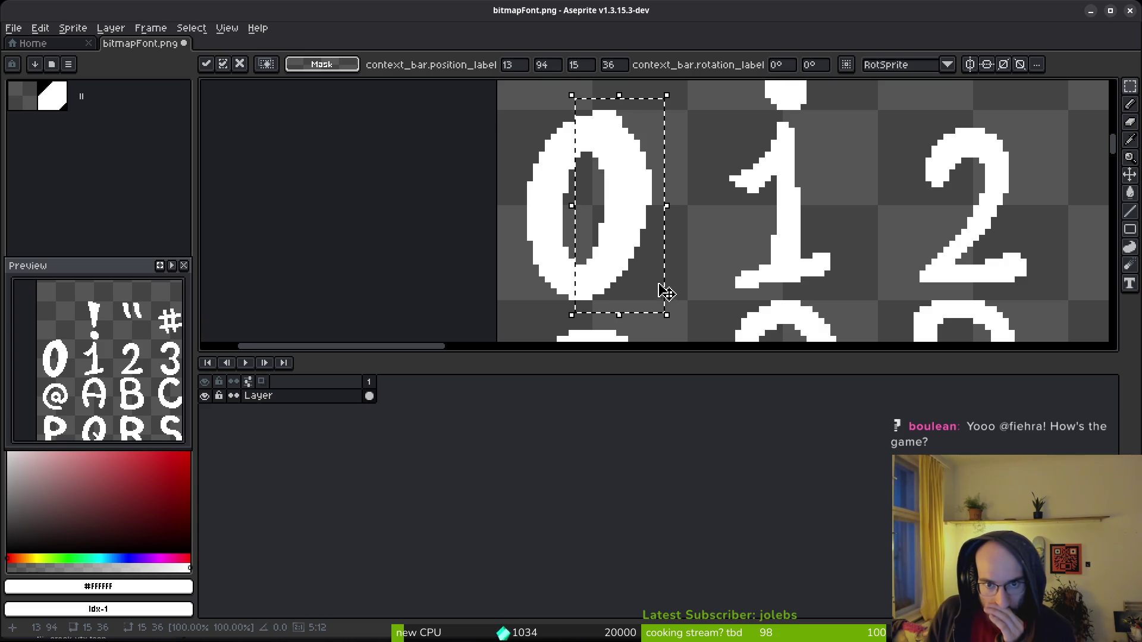
{"action": "scroll", "coordinate": [637, 179], "scroll_direction": "down", "scroll_amount": 8}
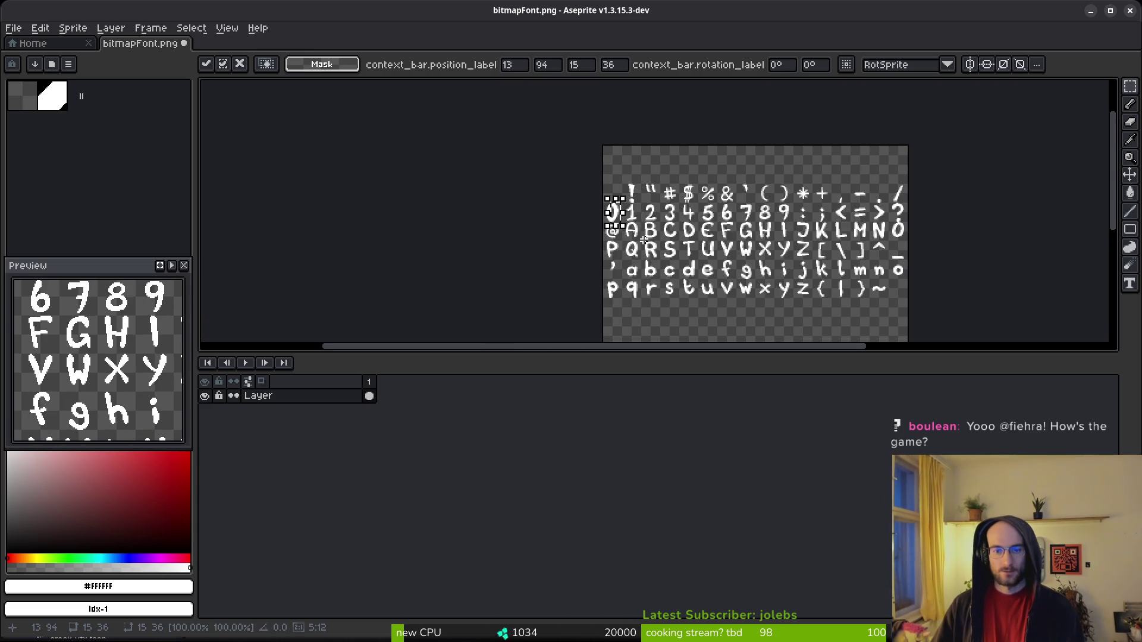
Shift the 0's left half one pixel left and delete its right half.
{"action": "key", "text": "ctrl+d"}
{"action": "scroll", "coordinate": [673, 282], "scroll_direction": "up", "scroll_amount": 5}
{"action": "scroll", "coordinate": [673, 282], "scroll_direction": "down", "scroll_amount": 2}
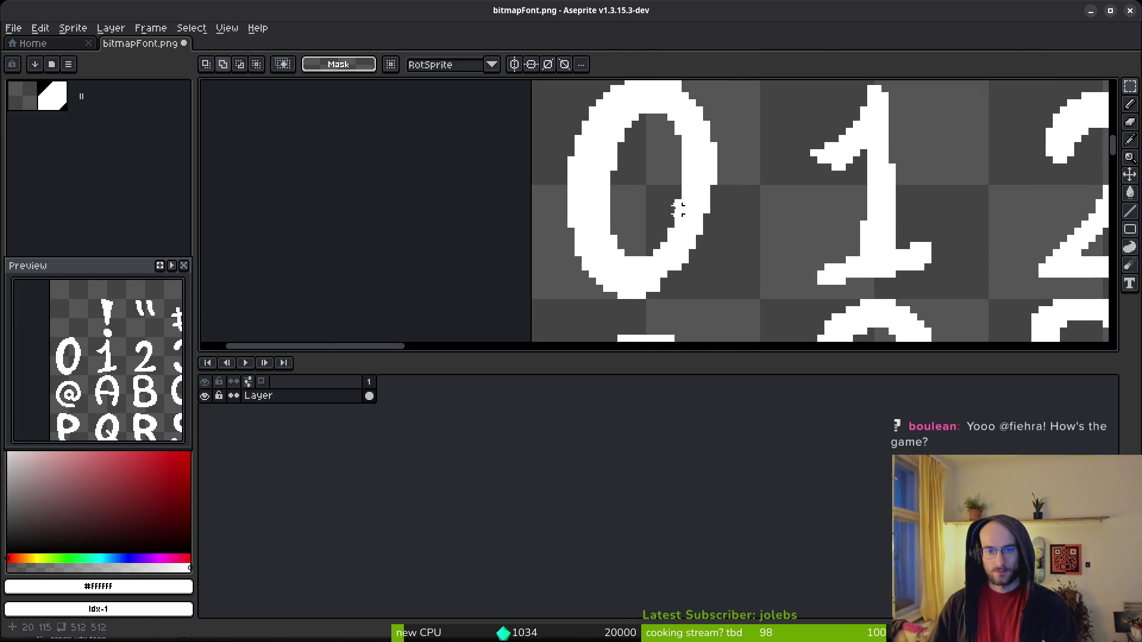
{"action": "scroll", "coordinate": [675, 209], "scroll_direction": "down", "scroll_amount": 1}
{"action": "left_click_drag", "start_coordinate": [567, 110], "coordinate": [664, 330]}
{"action": "key", "text": "Left"}
{"action": "key", "text": "Left"}
{"action": "key", "text": "ctrl+d"}
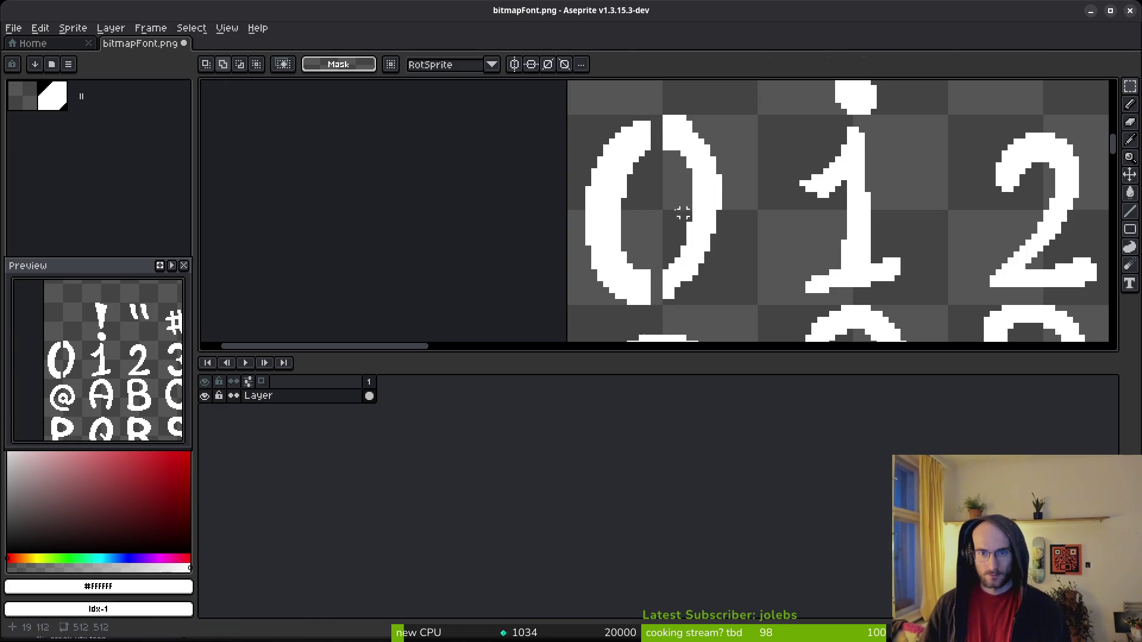
{"action": "left_click_drag", "start_coordinate": [658, 117], "coordinate": [753, 316]}
{"action": "key", "text": "Right"}
{"action": "key", "text": "Delete"}
Paste a horizontally flipped copy of the left half and align it as the 0's new right half.
{"action": "mouse_move", "coordinate": [504, 106]}
{"action": "left_mouse_down"}
{"action": "mouse_move", "coordinate": [642, 232]}
{"action": "mouse_move", "coordinate": [694, 313]}
{"action": "left_mouse_up"}
{"action": "key", "text": "ctrl+c"}
{"action": "key", "text": "ctrl+v"}
{"action": "key", "text": "shift+h"}
{"action": "left_click_drag", "start_coordinate": [660, 223], "coordinate": [720, 228]}
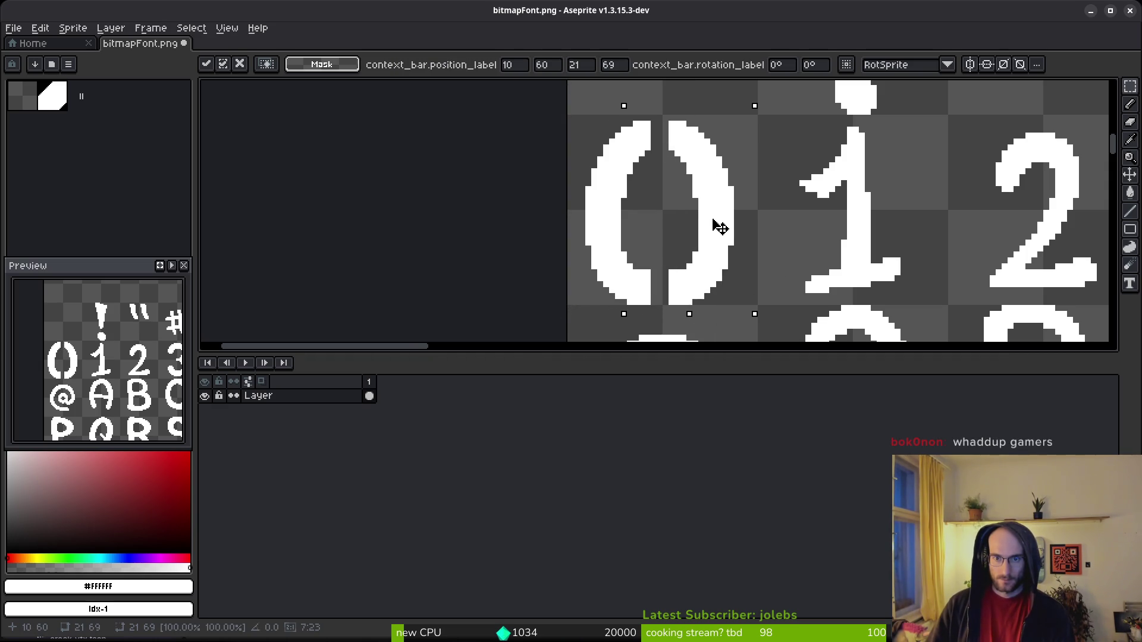
{"action": "key", "text": "Return"}
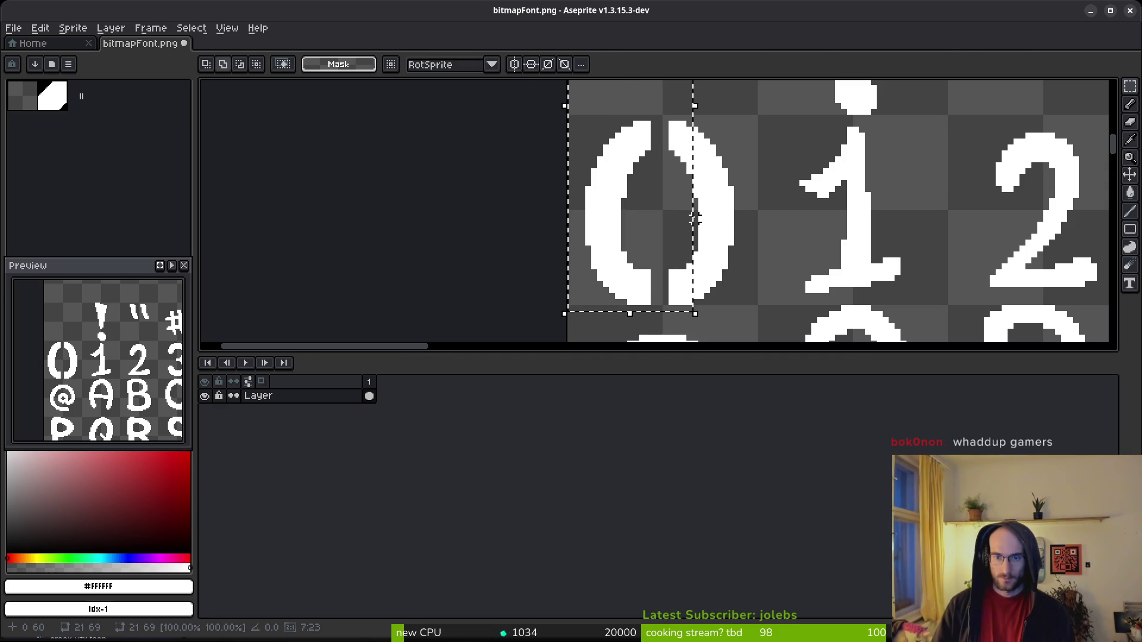
{"action": "left_click_drag", "start_coordinate": [662, 120], "coordinate": [752, 327]}
{"action": "mouse_move", "coordinate": [714, 256]}
{"action": "left_mouse_down"}
{"action": "mouse_move", "coordinate": [696, 242]}
{"action": "mouse_move", "coordinate": [711, 246]}
{"action": "left_mouse_up"}
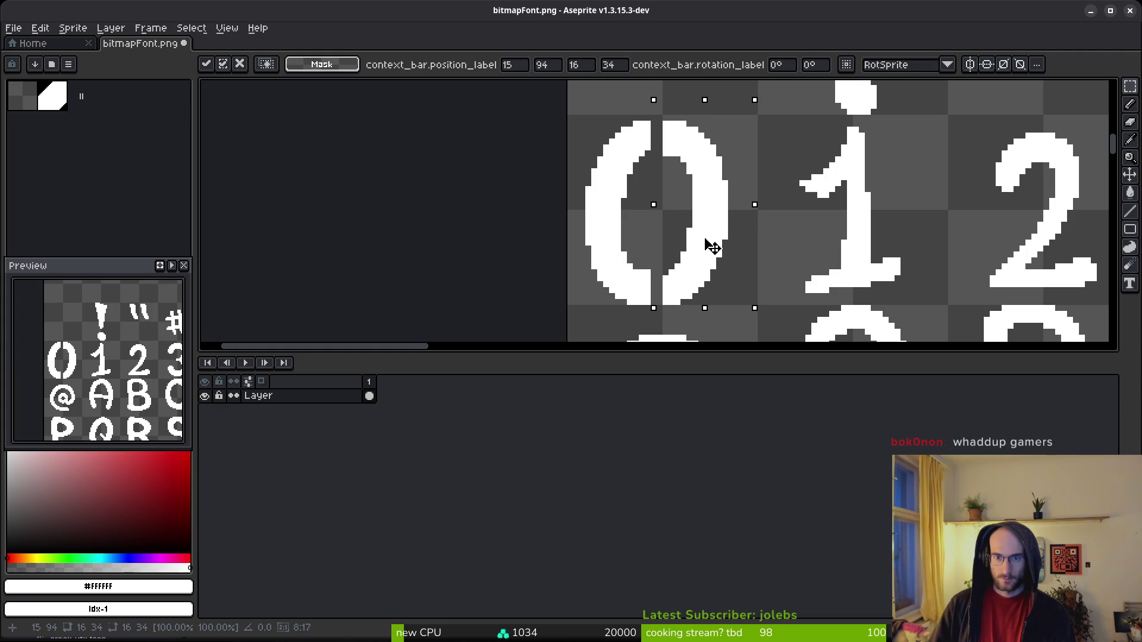
{"action": "key", "text": "Return"}
Try nudging the 0's left part right, then deselect and zoom out over the font sheet.
{"action": "key", "text": "b"}
{"action": "scroll", "coordinate": [661, 267], "scroll_direction": "up", "scroll_amount": 3}
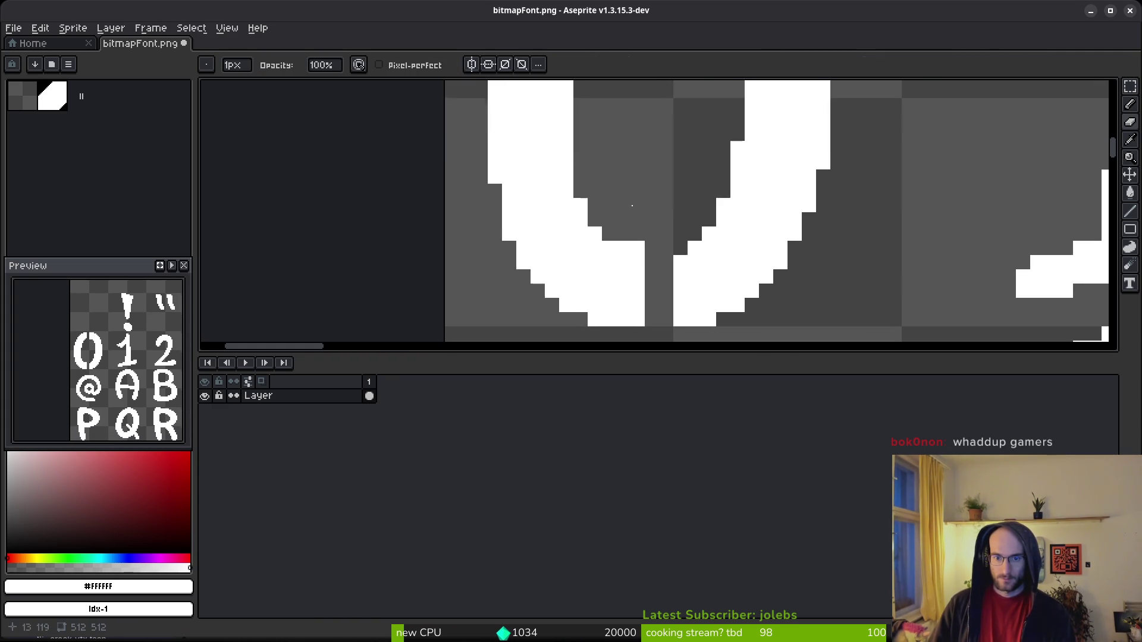
{"action": "scroll", "coordinate": [654, 131], "scroll_direction": "up", "scroll_amount": 4}
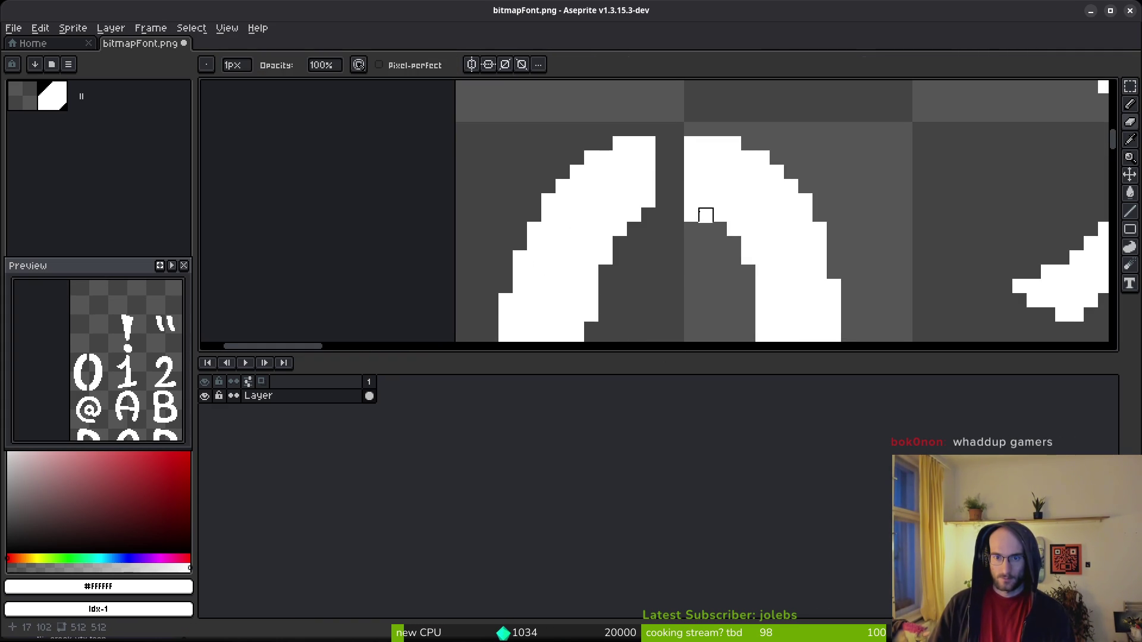
{"action": "scroll", "coordinate": [684, 205], "scroll_direction": "down", "scroll_amount": 2}
{"action": "key", "text": "m"}
{"action": "mouse_move", "coordinate": [602, 135]}
{"action": "left_mouse_down"}
{"action": "mouse_move", "coordinate": [670, 339]}
{"action": "mouse_move", "coordinate": [670, 303]}
{"action": "left_mouse_up"}
{"action": "key", "text": "Right"}
{"action": "key", "text": "Right"}
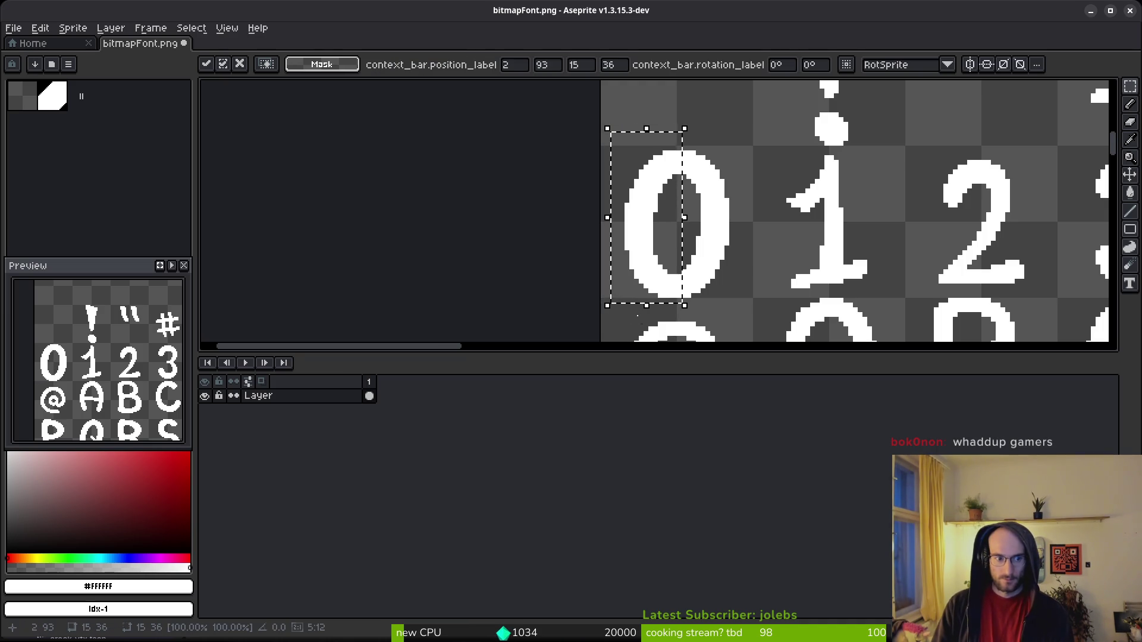
{"action": "key", "text": "ctrl+d"}
{"action": "scroll", "coordinate": [584, 288], "scroll_direction": "down", "scroll_amount": 4}
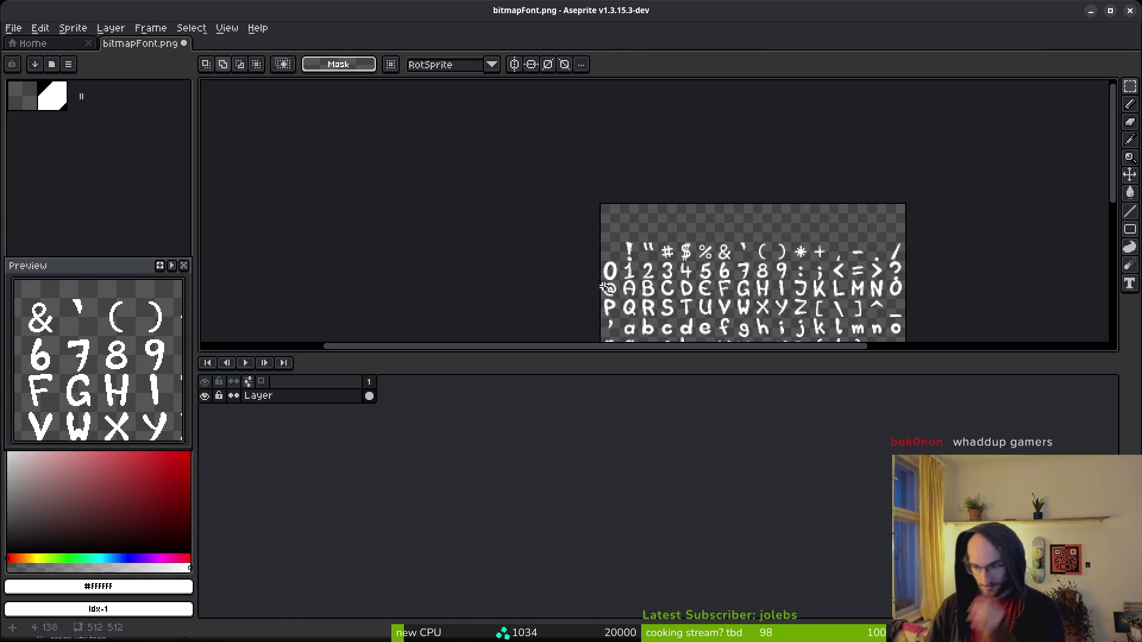
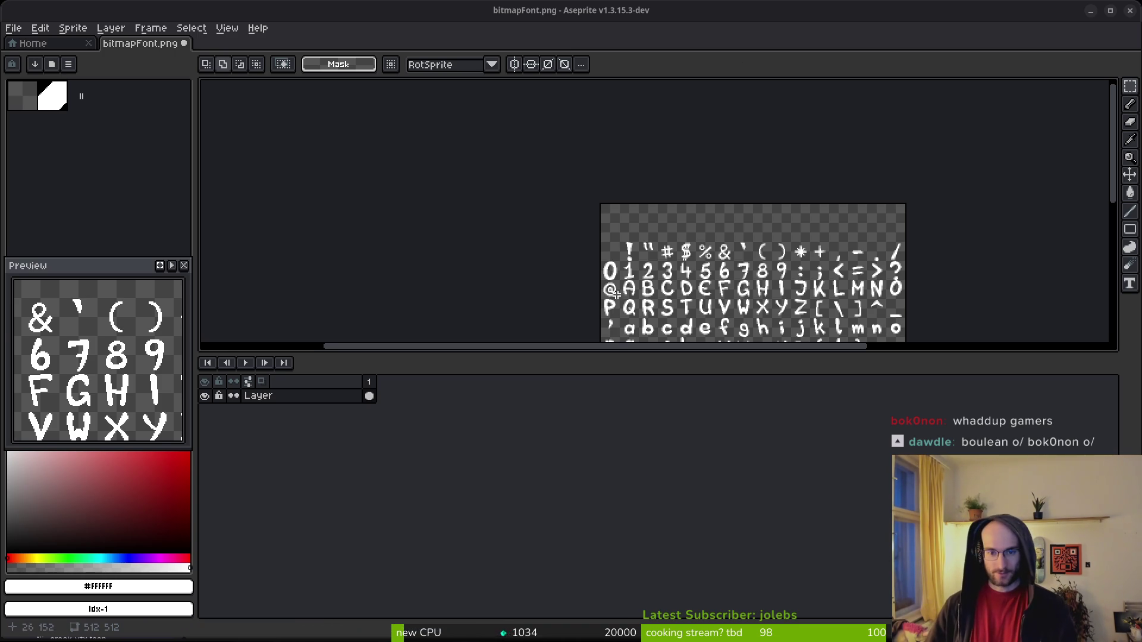
Move the digit 1 glyph up two pixels and deselect it.
{"action": "scroll", "coordinate": [666, 238], "scroll_direction": "up", "scroll_amount": 5}
{"action": "scroll", "coordinate": [723, 232], "scroll_direction": "up", "scroll_amount": 2}
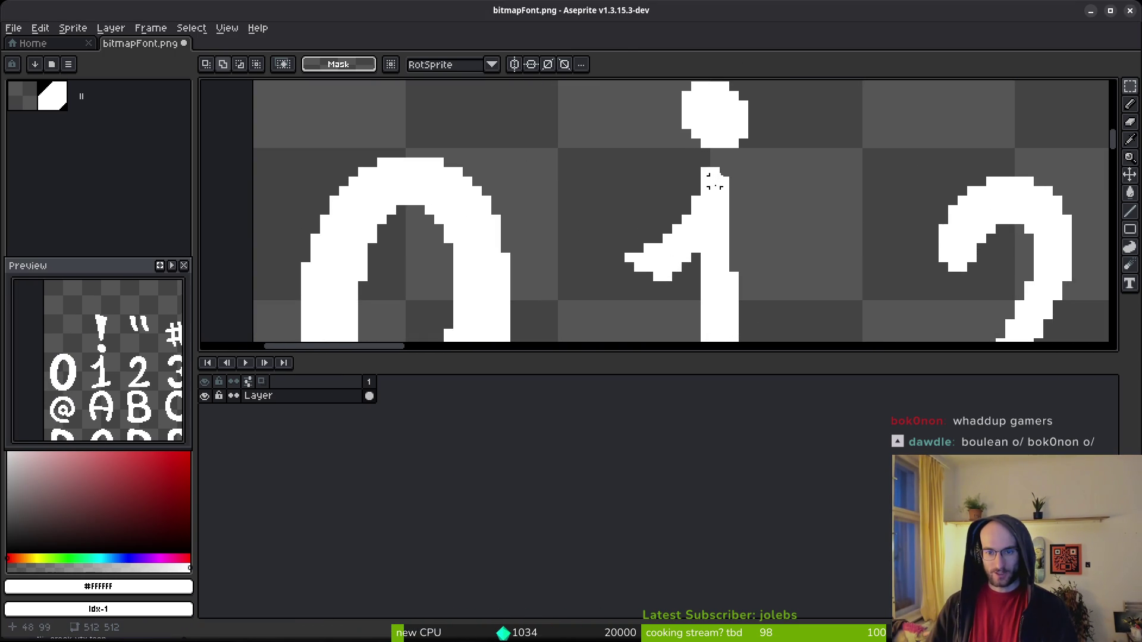
{"action": "key", "text": "b"}
{"action": "scroll", "coordinate": [720, 179], "scroll_direction": "down", "scroll_amount": 2}
{"action": "key", "text": "m"}
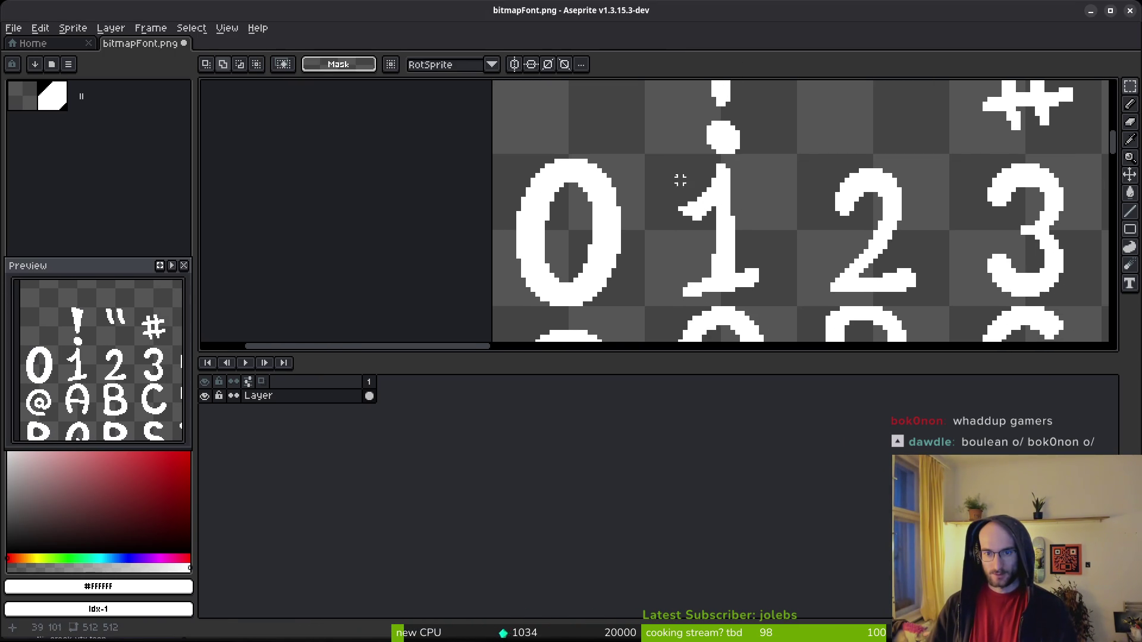
{"action": "left_click_drag", "start_coordinate": [754, 165], "coordinate": [713, 294]}
{"action": "left_click", "coordinate": [762, 171]}
{"action": "mouse_move", "coordinate": [756, 165]}
{"action": "left_mouse_down"}
{"action": "mouse_move", "coordinate": [684, 300]}
{"action": "mouse_move", "coordinate": [648, 312]}
{"action": "left_mouse_up"}
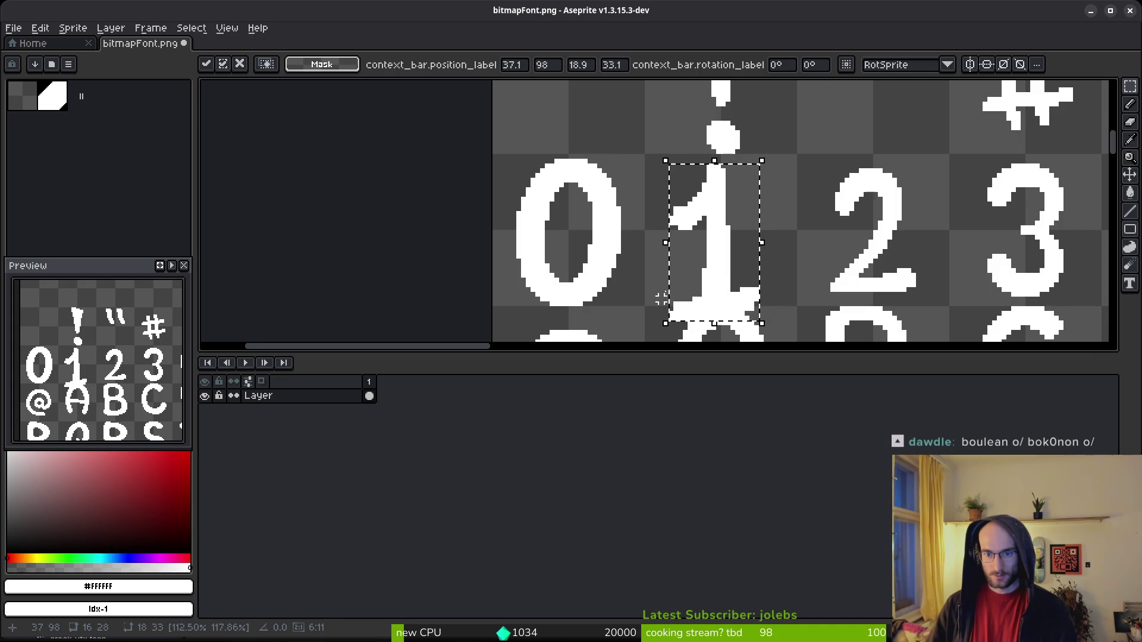
{"action": "mouse_move", "coordinate": [716, 298]}
{"action": "left_mouse_down"}
{"action": "mouse_move", "coordinate": [727, 283]}
{"action": "mouse_move", "coordinate": [716, 284]}
{"action": "left_mouse_up"}
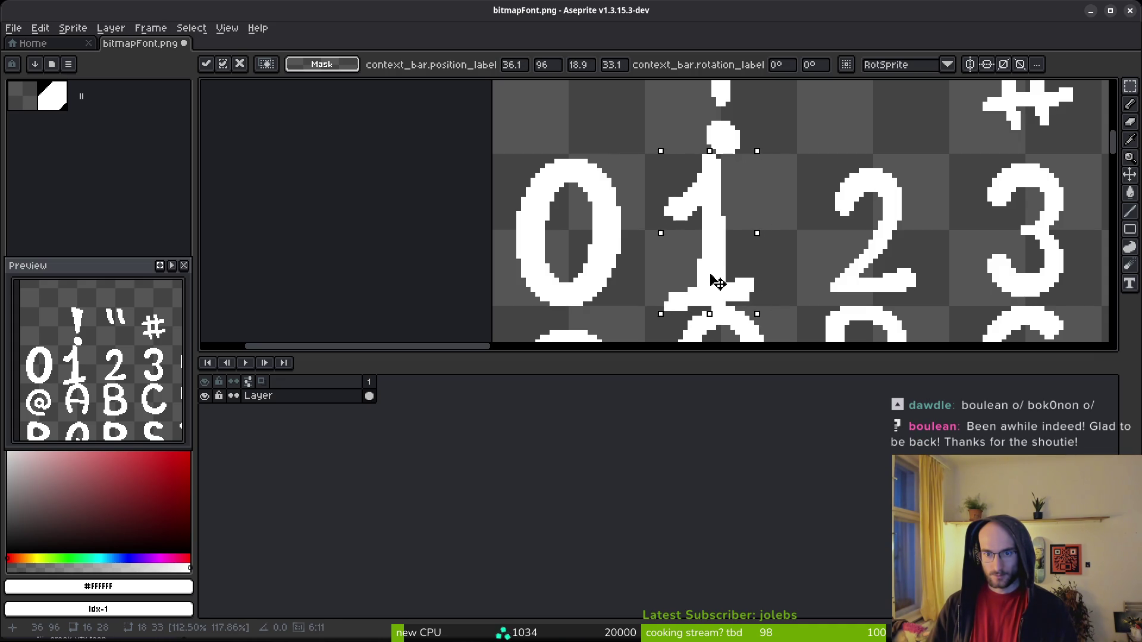
{"action": "key", "text": "Return"}
{"action": "key", "text": "ctrl+d"}
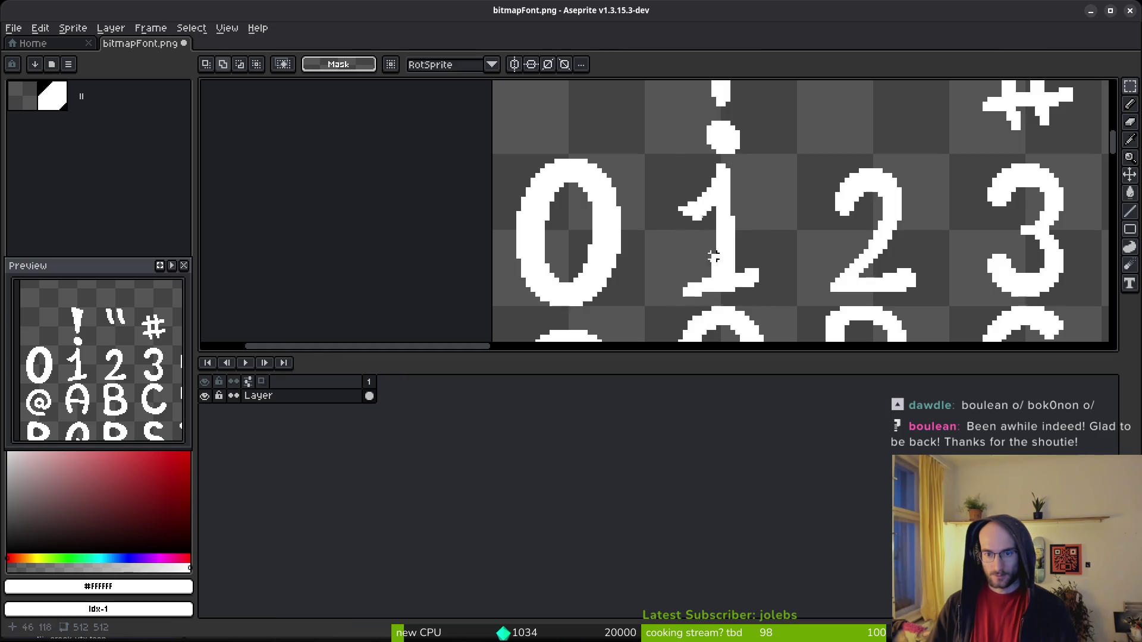
Scale the 1 glyph slightly larger toward the top-right, then deselect.
{"action": "mouse_move", "coordinate": [756, 299]}
{"action": "left_mouse_down"}
{"action": "mouse_move", "coordinate": [708, 245]}
{"action": "mouse_move", "coordinate": [664, 159]}
{"action": "left_mouse_up"}
{"action": "left_click", "coordinate": [732, 166]}
{"action": "mouse_move", "coordinate": [756, 166]}
{"action": "left_mouse_down"}
{"action": "mouse_move", "coordinate": [725, 256]}
{"action": "mouse_move", "coordinate": [668, 308]}
{"action": "left_mouse_up"}
{"action": "left_click", "coordinate": [676, 302]}
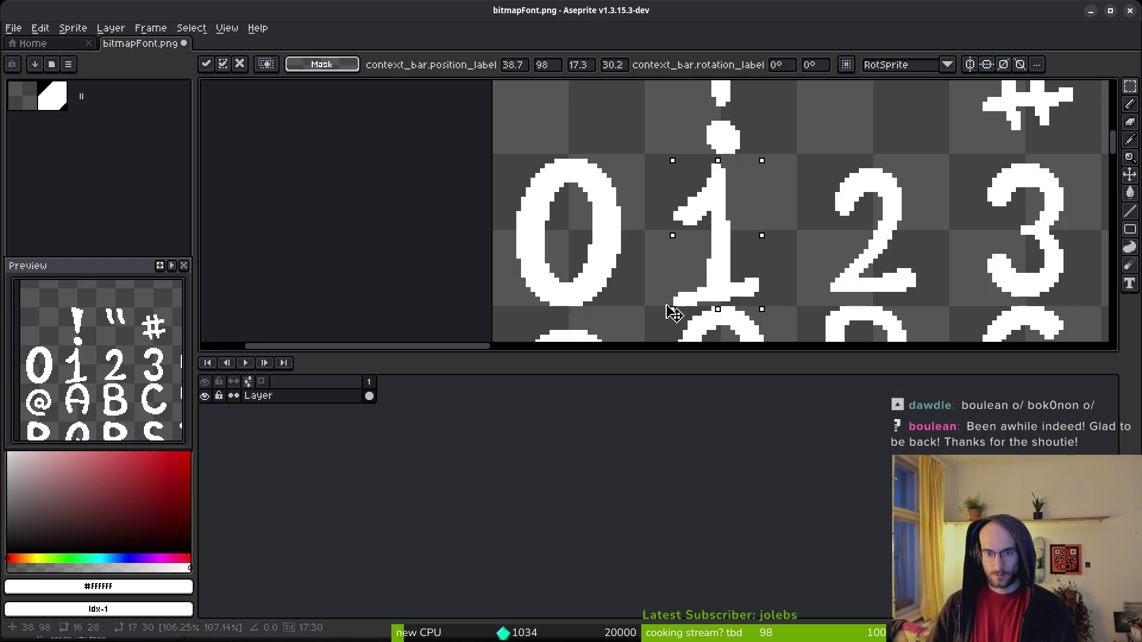
{"action": "left_click_drag", "start_coordinate": [752, 158], "coordinate": [758, 166]}
{"action": "key", "text": "Return"}
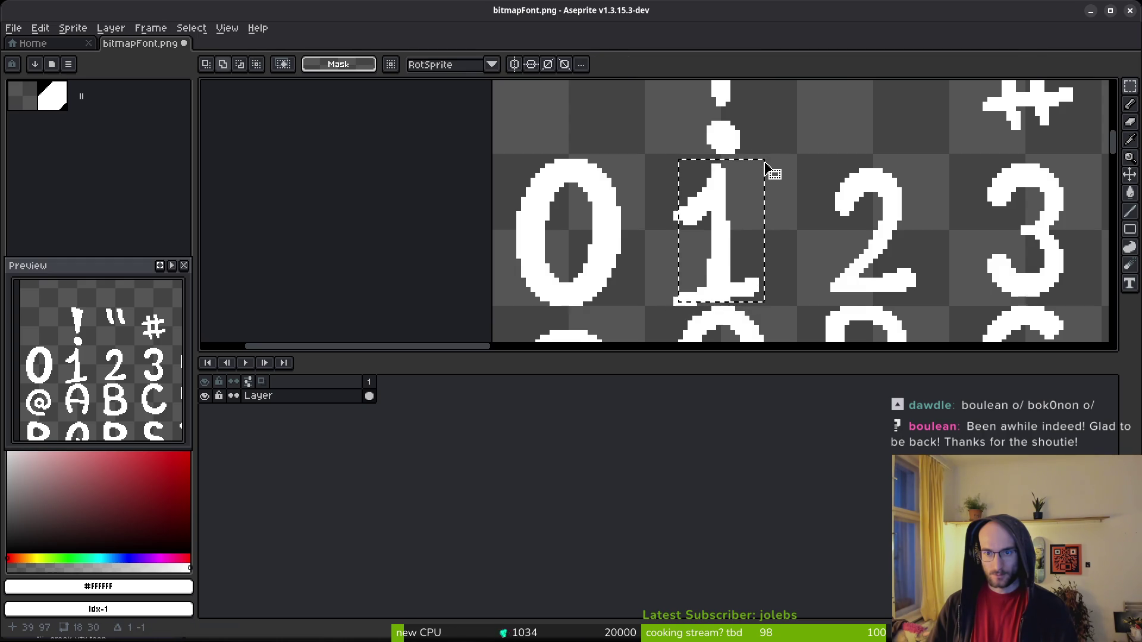
{"action": "left_click", "coordinate": [768, 164]}
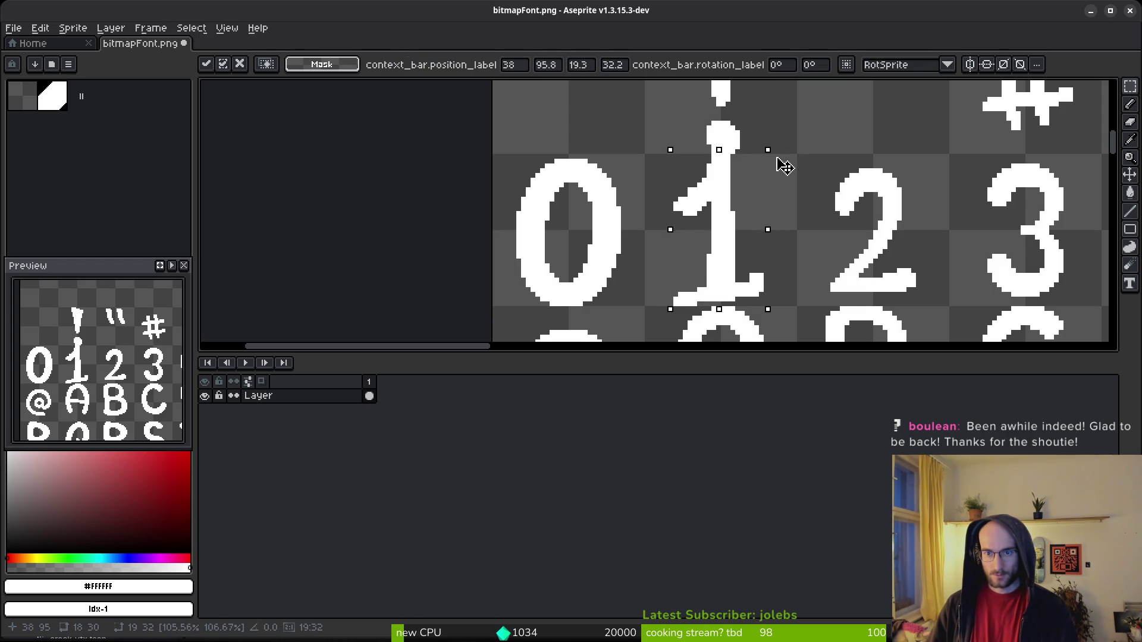
{"action": "left_click_drag", "start_coordinate": [775, 162], "coordinate": [794, 172]}
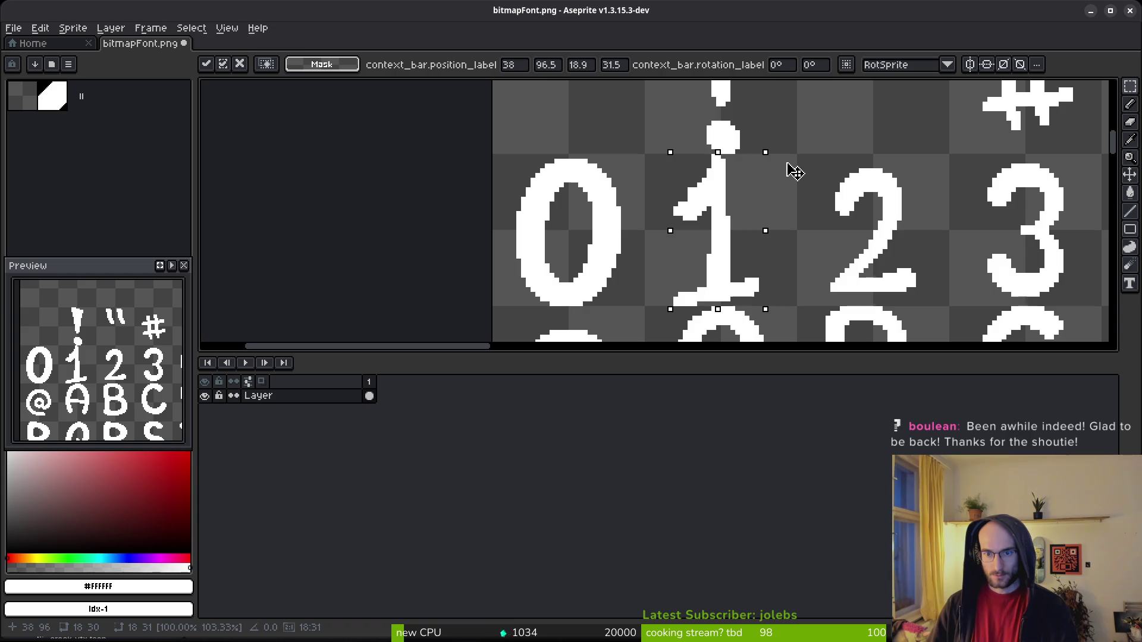
{"action": "key", "text": "Return"}
{"action": "key", "text": "ctrl+d"}
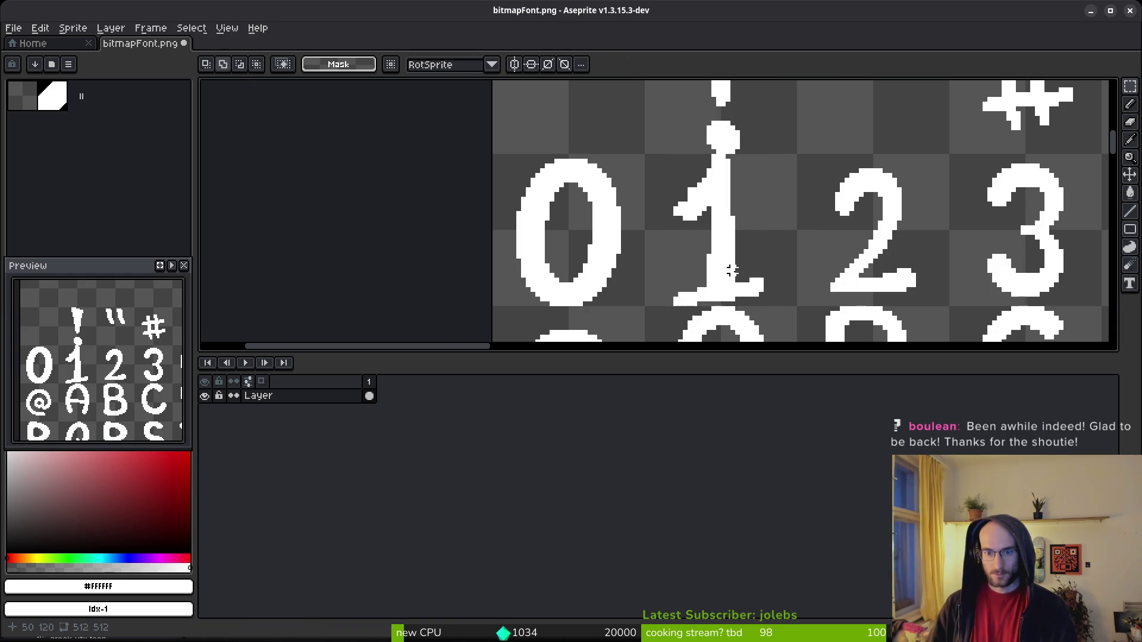
{"action": "scroll", "coordinate": [732, 304], "scroll_direction": "up", "scroll_amount": 3}
{"action": "scroll", "coordinate": [788, 288], "scroll_direction": "down", "scroll_amount": 3}
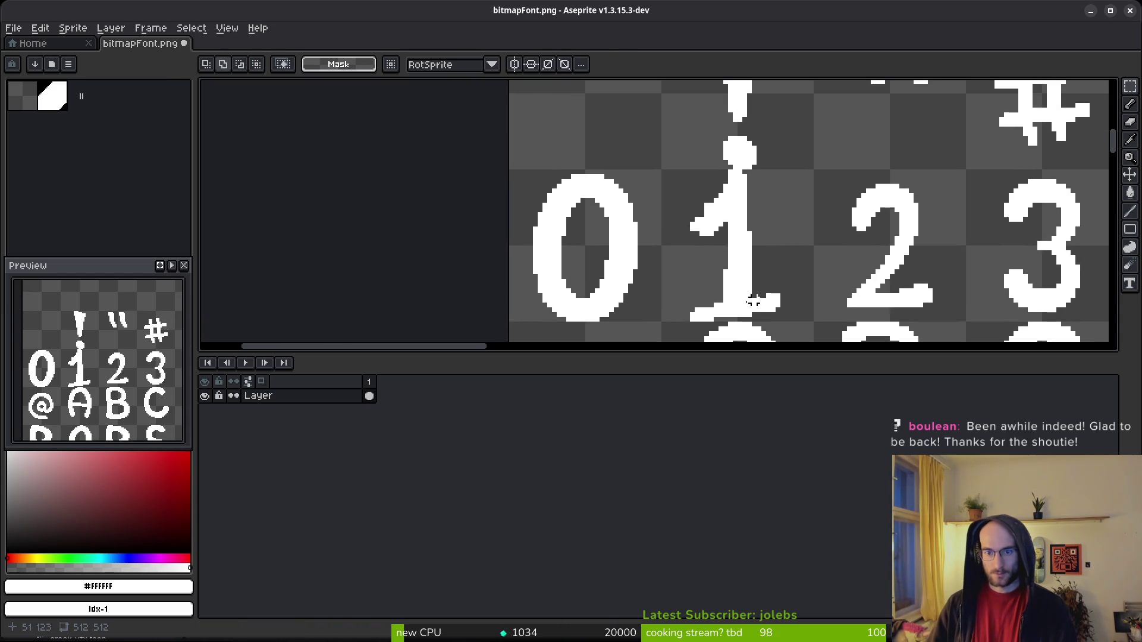
{"action": "scroll", "coordinate": [707, 305], "scroll_direction": "up", "scroll_amount": 3}
{"action": "key", "text": "b"}
{"action": "scroll", "coordinate": [678, 291], "scroll_direction": "down", "scroll_amount": 2}
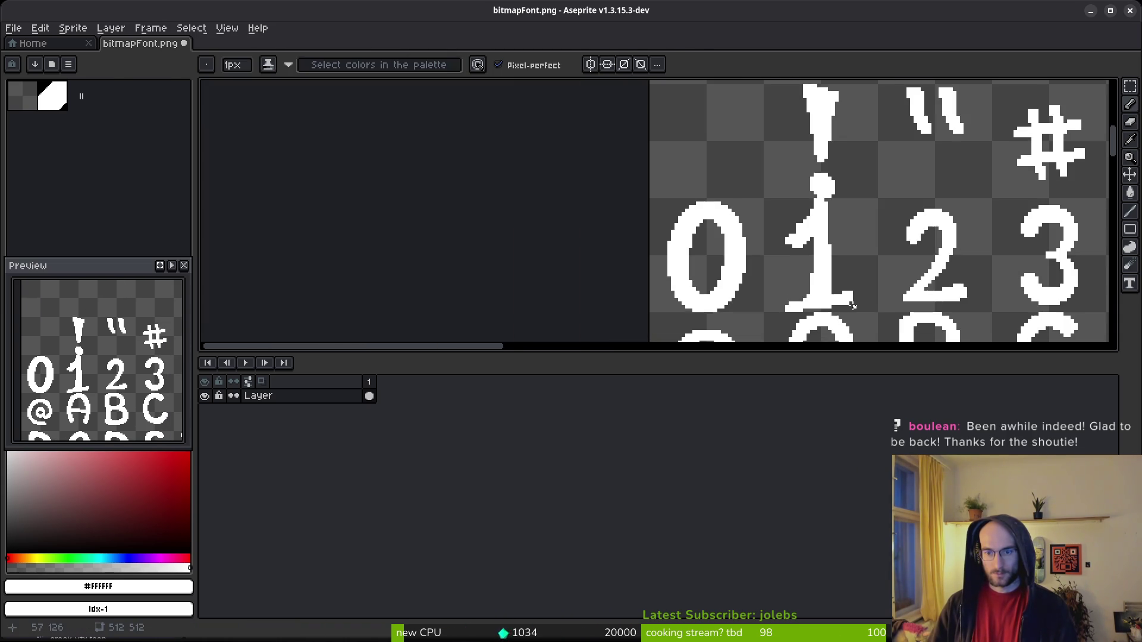
{"action": "scroll", "coordinate": [831, 291], "scroll_direction": "up", "scroll_amount": 1}
{"action": "scroll", "coordinate": [862, 289], "scroll_direction": "down", "scroll_amount": 3}
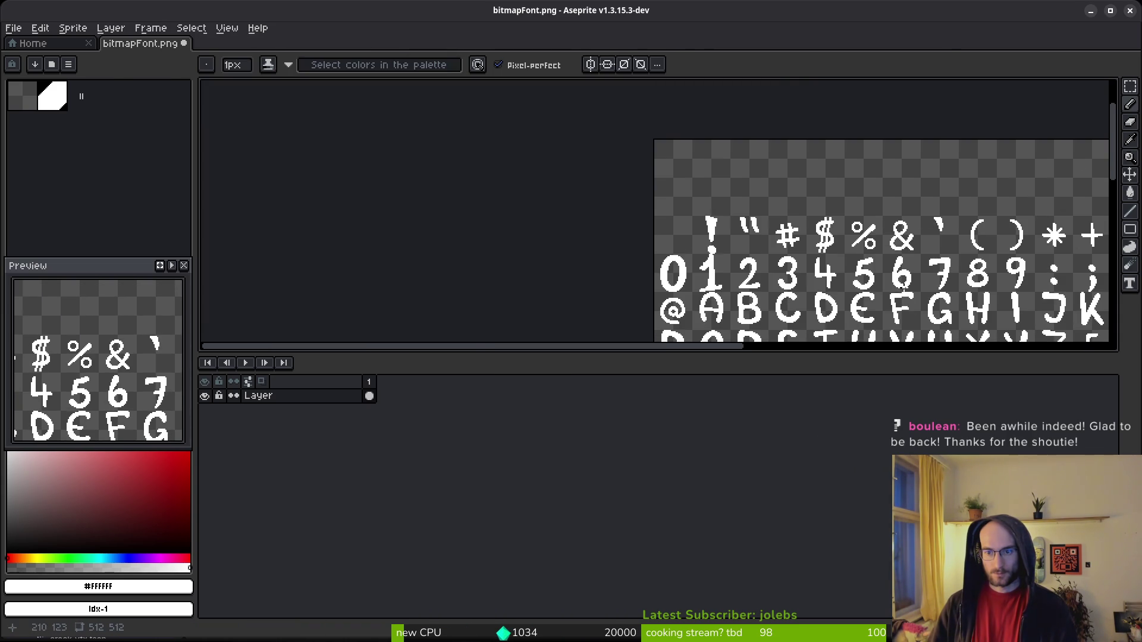
{"action": "scroll", "coordinate": [826, 305], "scroll_direction": "up", "scroll_amount": 3}
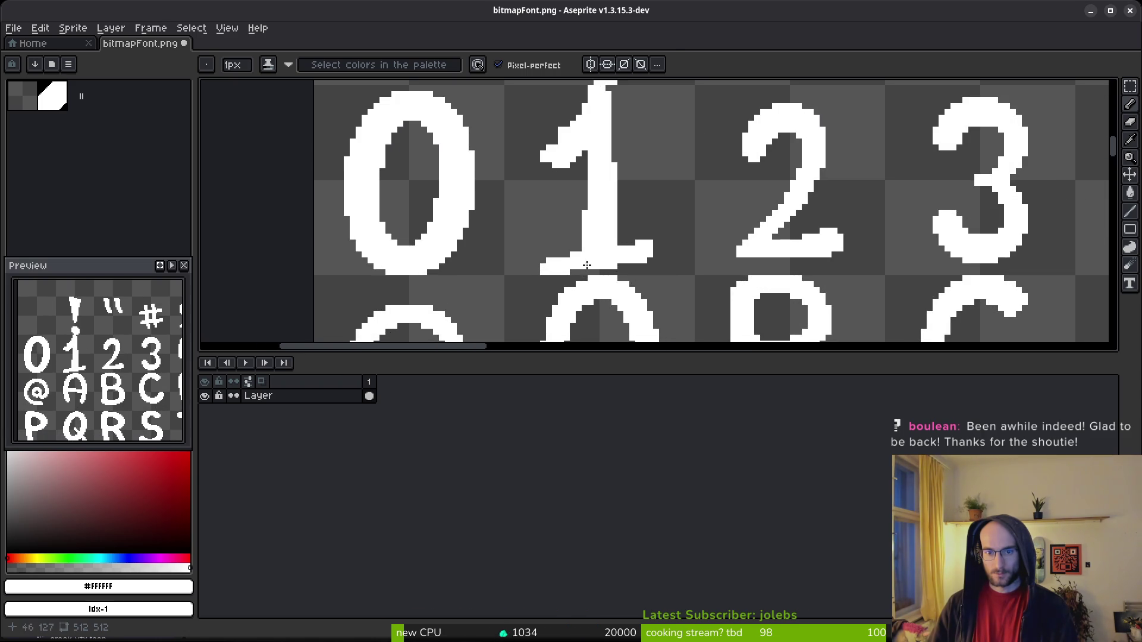
{"action": "scroll", "coordinate": [530, 243], "scroll_direction": "up", "scroll_amount": 2}
{"action": "scroll", "coordinate": [538, 242], "scroll_direction": "down", "scroll_amount": 2}
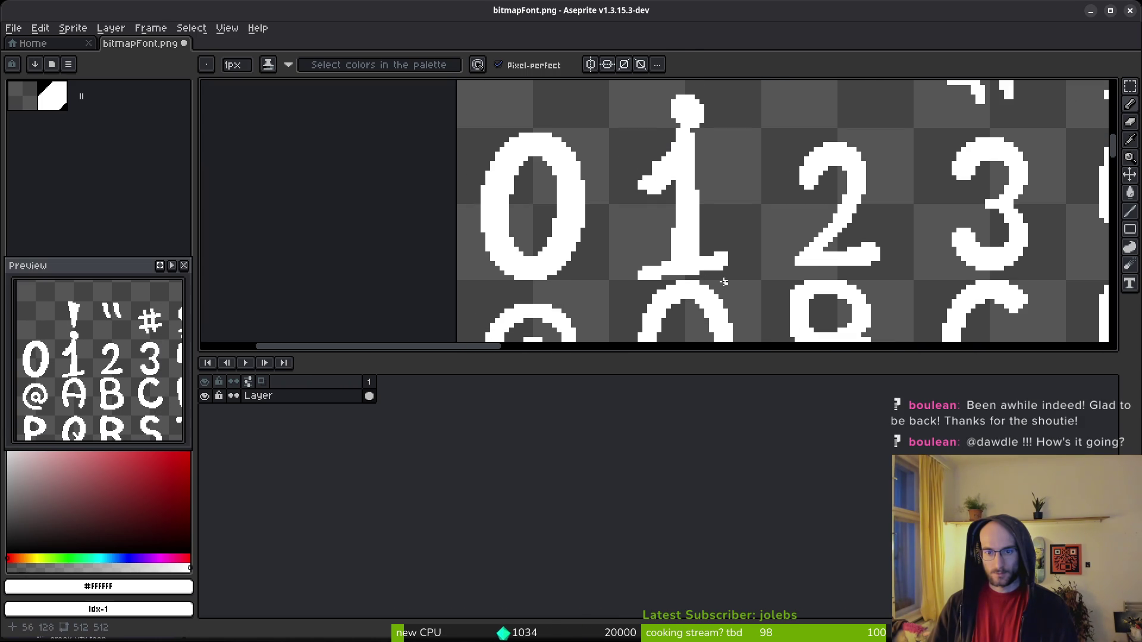
{"action": "left_click_drag", "start_coordinate": [690, 279], "coordinate": [715, 321]}
{"action": "scroll", "coordinate": [693, 276], "scroll_direction": "up", "scroll_amount": 2}
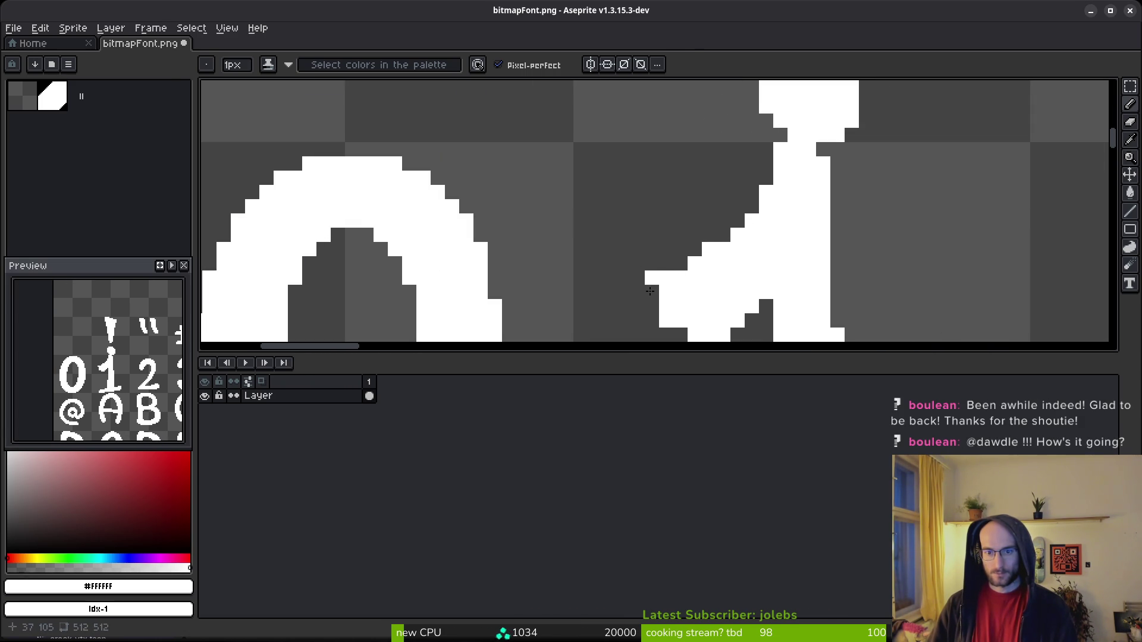
{"action": "scroll", "coordinate": [684, 295], "scroll_direction": "down", "scroll_amount": 2}
{"action": "scroll", "coordinate": [726, 297], "scroll_direction": "up", "scroll_amount": 1}
{"action": "scroll", "coordinate": [743, 297], "scroll_direction": "down", "scroll_amount": 1}
{"action": "scroll", "coordinate": [753, 301], "scroll_direction": "down", "scroll_amount": 2}
{"action": "left_click_drag", "start_coordinate": [753, 300], "coordinate": [735, 304]}
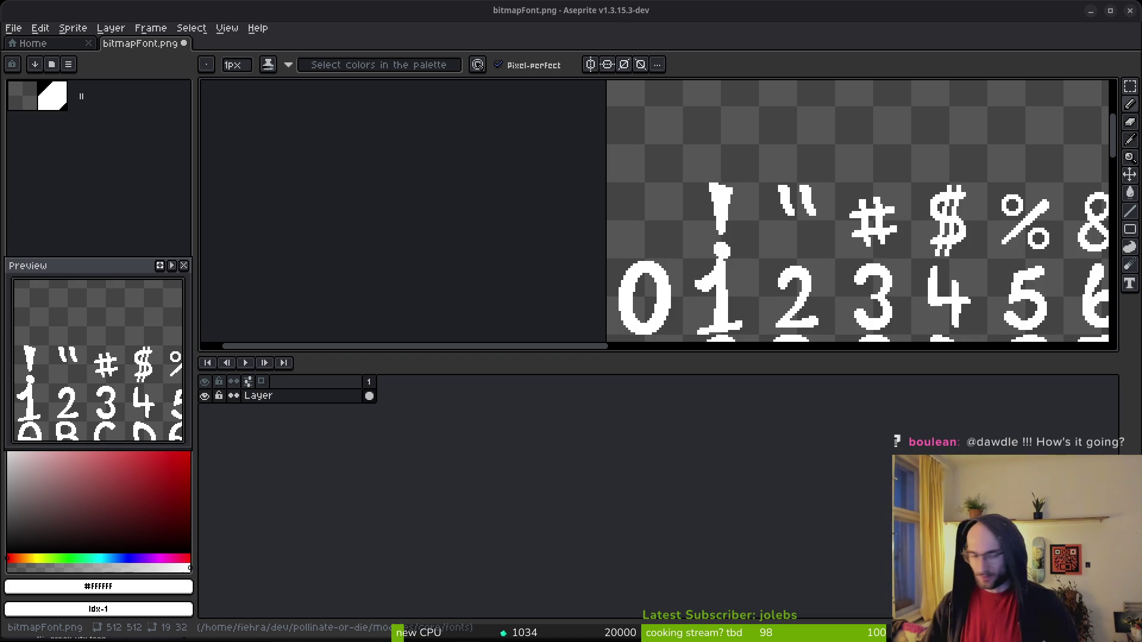
{"action": "scroll", "coordinate": [769, 245], "scroll_direction": "up", "scroll_amount": 2}
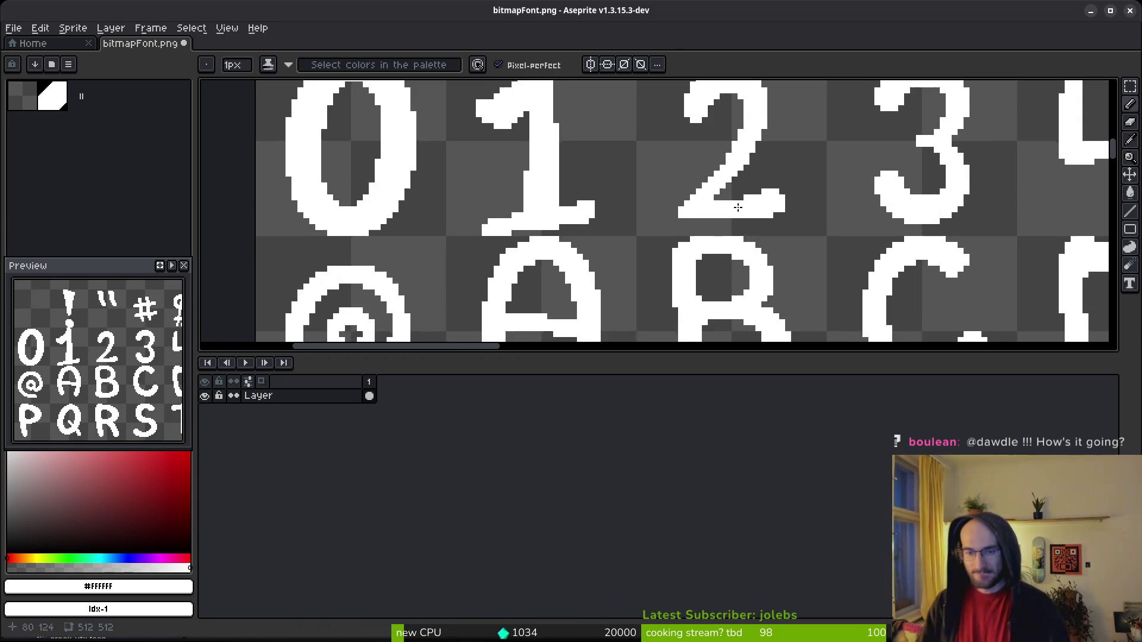
{"action": "scroll", "coordinate": [769, 246], "scroll_direction": "down", "scroll_amount": 5}
{"action": "scroll", "coordinate": [705, 315], "scroll_direction": "up", "scroll_amount": 4}
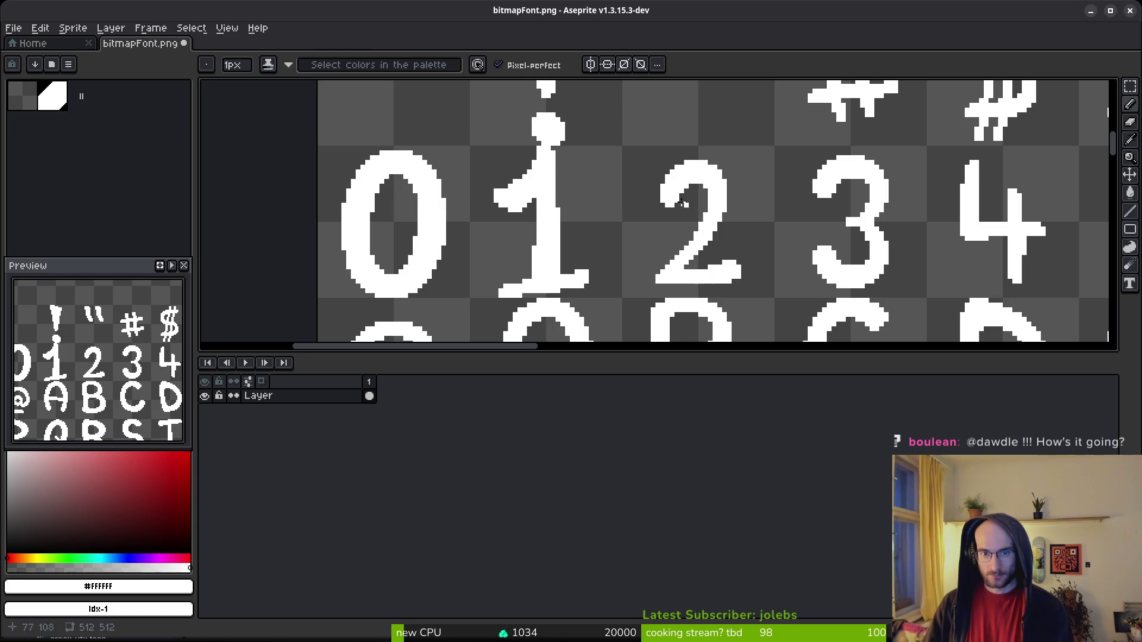
{"action": "key", "text": "m"}
Scale the digit 2 glyph up to about 23×33 pixels.
{"action": "mouse_move", "coordinate": [739, 284]}
{"action": "left_mouse_down"}
{"action": "mouse_move", "coordinate": [667, 168]}
{"action": "mouse_move", "coordinate": [626, 152]}
{"action": "left_mouse_up"}
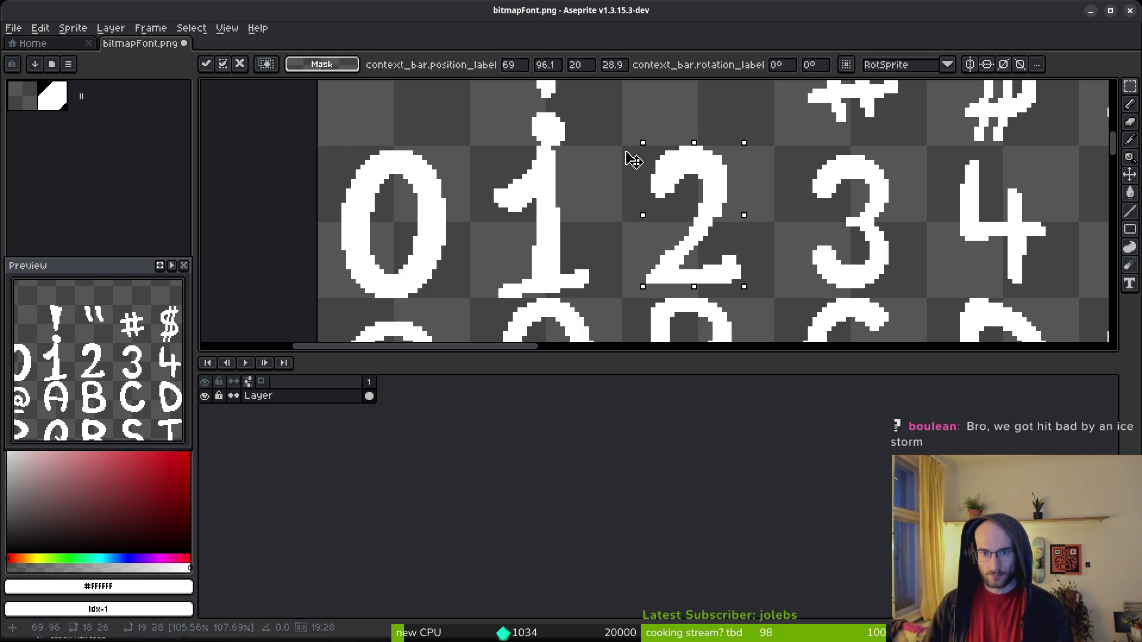
{"action": "left_click_drag", "start_coordinate": [745, 289], "coordinate": [774, 301]}
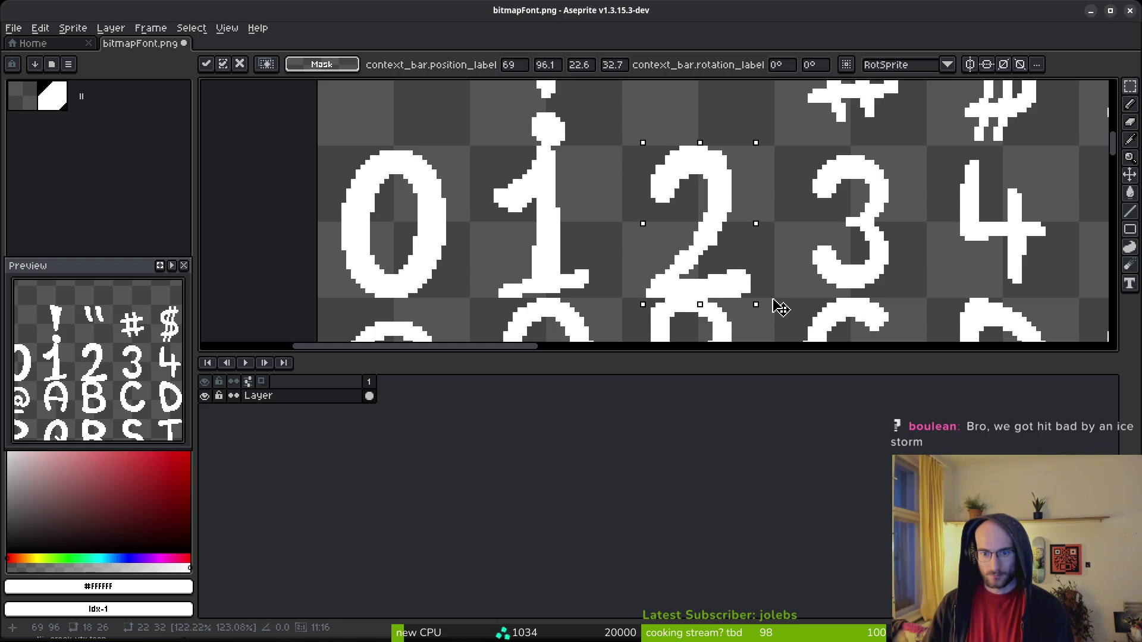
{"action": "key", "text": "b"}
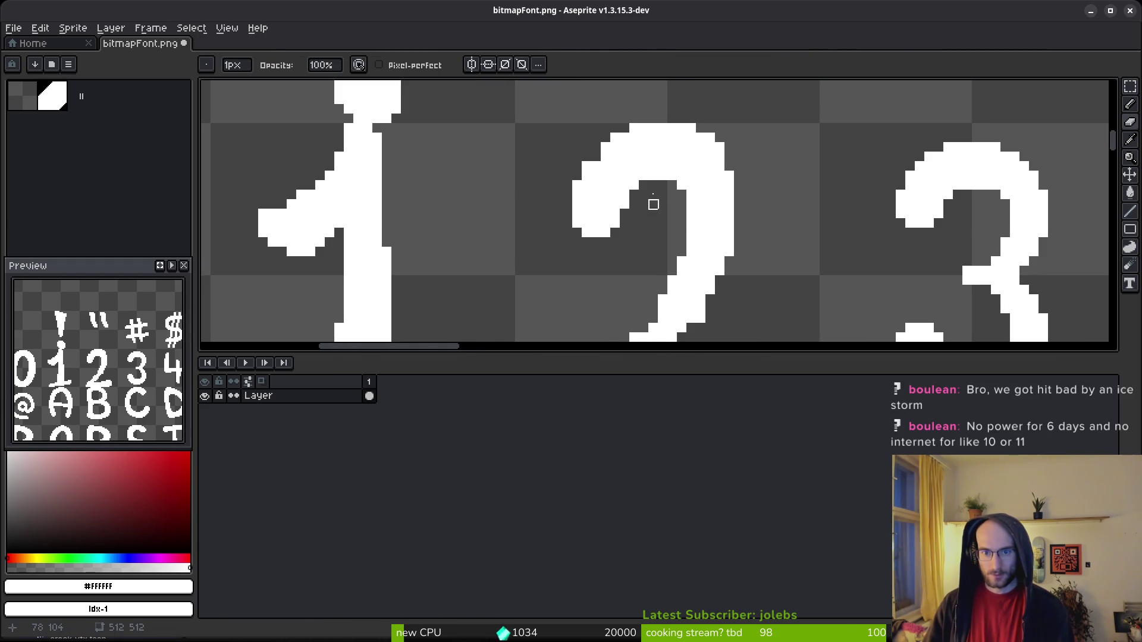
{"action": "scroll", "coordinate": [674, 216], "scroll_direction": "down", "scroll_amount": 2}
{"action": "scroll", "coordinate": [675, 216], "scroll_direction": "up", "scroll_amount": 2}
{"action": "scroll", "coordinate": [653, 179], "scroll_direction": "down", "scroll_amount": 3}
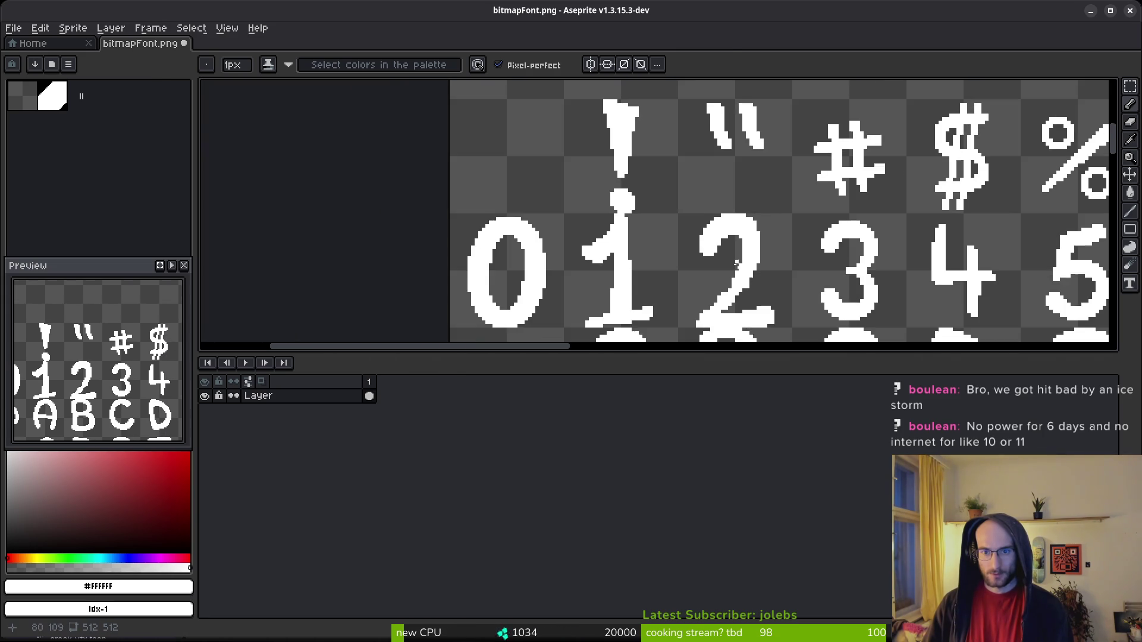
Paint white pixels down the 2's right edge and along its diagonal.
{"action": "left_click_drag", "start_coordinate": [763, 286], "coordinate": [684, 238]}
{"action": "scroll", "coordinate": [684, 238], "scroll_direction": "up", "scroll_amount": 4}
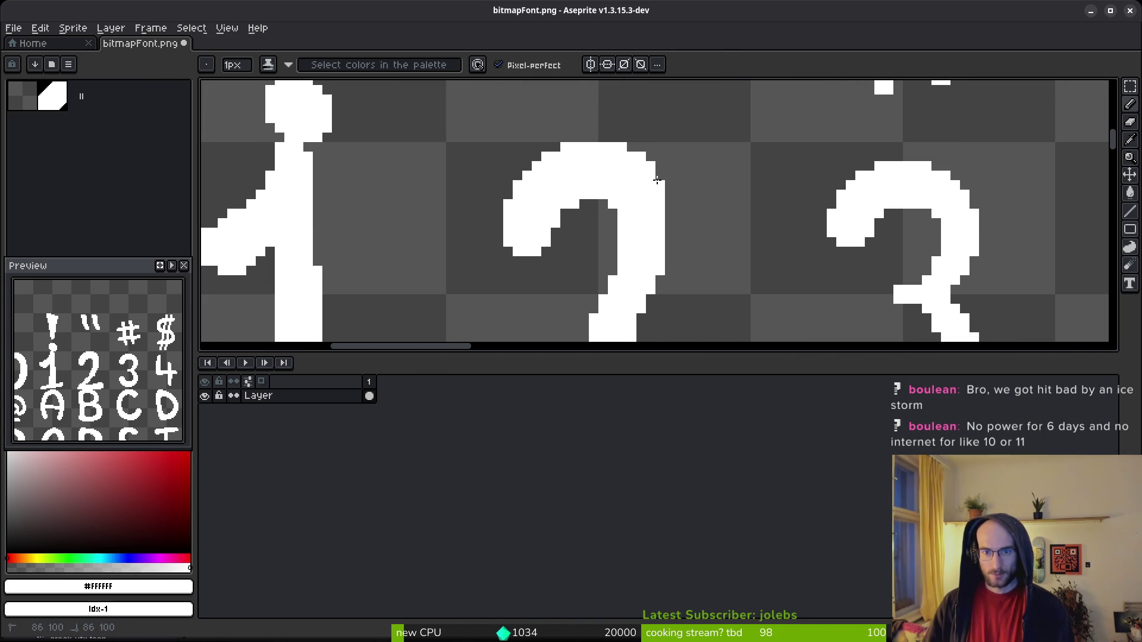
{"action": "scroll", "coordinate": [682, 235], "scroll_direction": "down", "scroll_amount": 1}
{"action": "scroll", "coordinate": [682, 235], "scroll_direction": "up", "scroll_amount": 2}
{"action": "mouse_move", "coordinate": [643, 173]}
{"action": "left_mouse_down"}
{"action": "mouse_move", "coordinate": [646, 257]}
{"action": "mouse_move", "coordinate": [747, 102]}
{"action": "mouse_move", "coordinate": [688, 125]}
{"action": "mouse_move", "coordinate": [671, 181]}
{"action": "mouse_move", "coordinate": [549, 304]}
{"action": "left_mouse_up"}
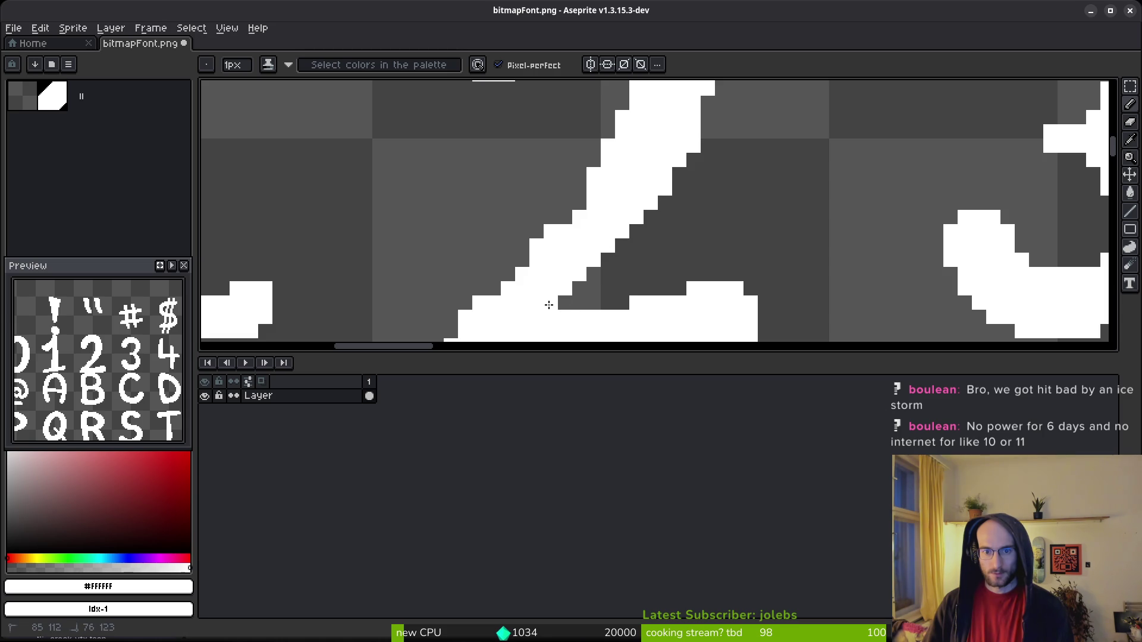
{"action": "scroll", "coordinate": [663, 229], "scroll_direction": "down", "scroll_amount": 2}
{"action": "scroll", "coordinate": [596, 230], "scroll_direction": "up", "scroll_amount": 3}
{"action": "left_click_drag", "start_coordinate": [547, 131], "coordinate": [520, 222]}
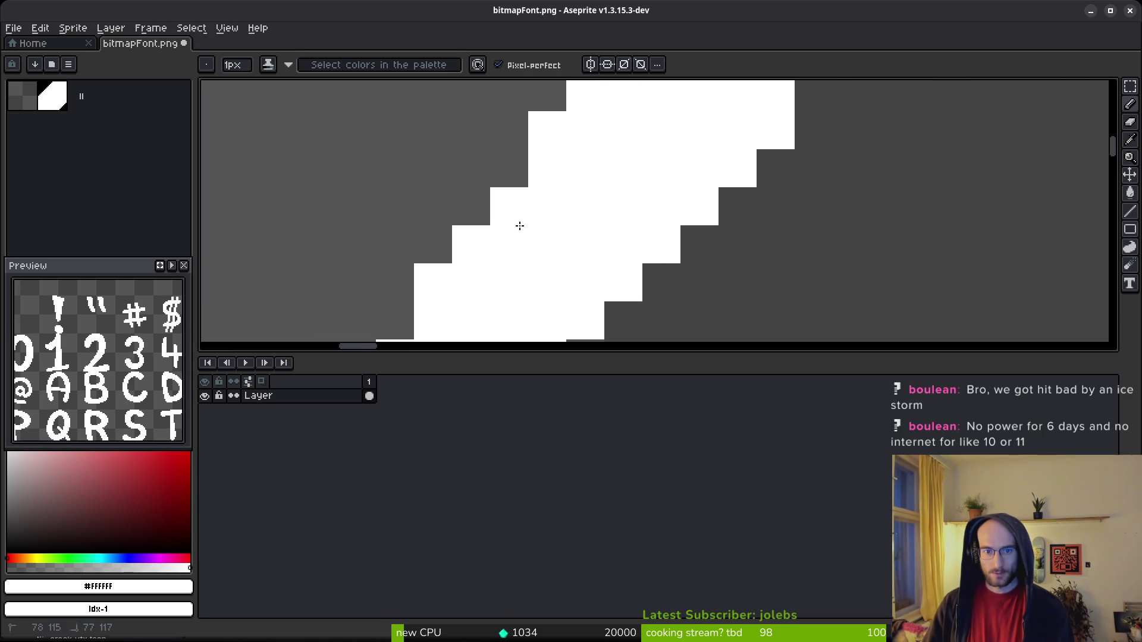
{"action": "scroll", "coordinate": [613, 197], "scroll_direction": "down", "scroll_amount": 2}
{"action": "scroll", "coordinate": [670, 197], "scroll_direction": "up", "scroll_amount": 3}
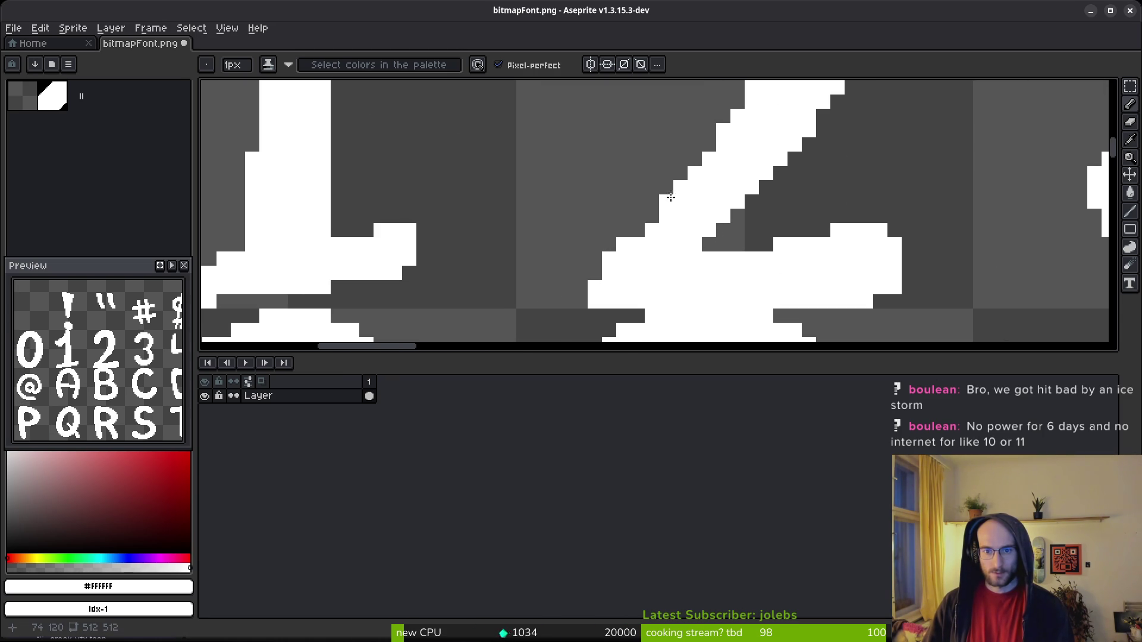
{"action": "scroll", "coordinate": [750, 231], "scroll_direction": "down", "scroll_amount": 2}
{"action": "scroll", "coordinate": [758, 247], "scroll_direction": "up", "scroll_amount": 3}
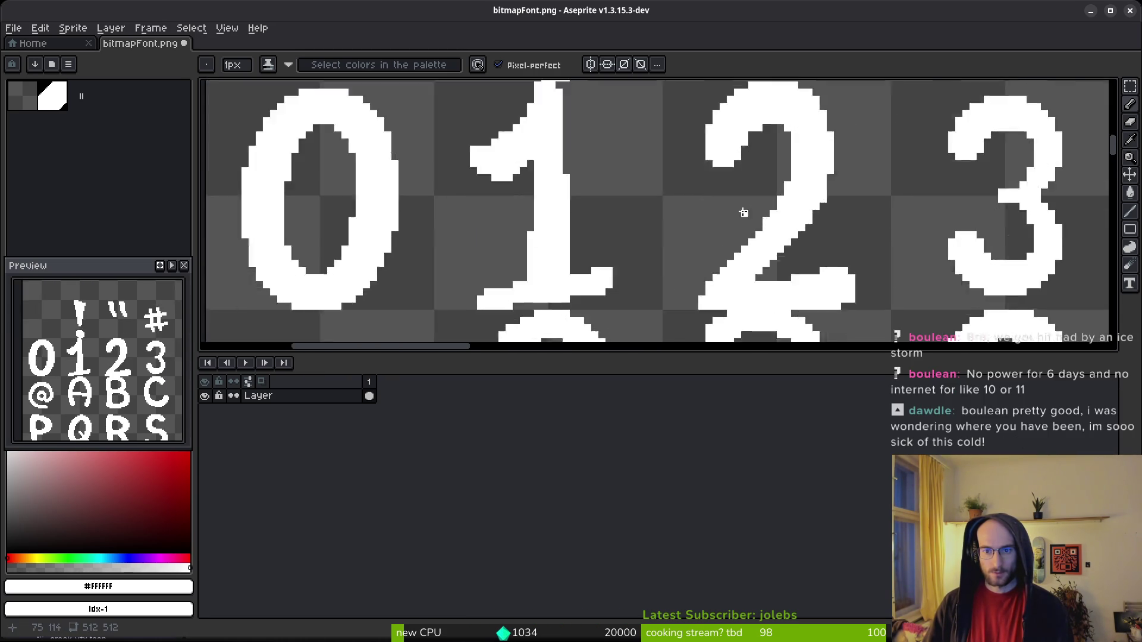
{"action": "scroll", "coordinate": [758, 247], "scroll_direction": "right", "scroll_amount": 3}
{"action": "scroll", "coordinate": [726, 166], "scroll_direction": "left", "scroll_amount": 1}
{"action": "scroll", "coordinate": [795, 211], "scroll_direction": "right", "scroll_amount": 2}
{"action": "scroll", "coordinate": [794, 212], "scroll_direction": "right", "scroll_amount": 2}
{"action": "scroll", "coordinate": [774, 219], "scroll_direction": "down", "scroll_amount": 1}
Scale the digit 3 glyph up to about 18×32 pixels.
{"action": "key", "text": "m"}
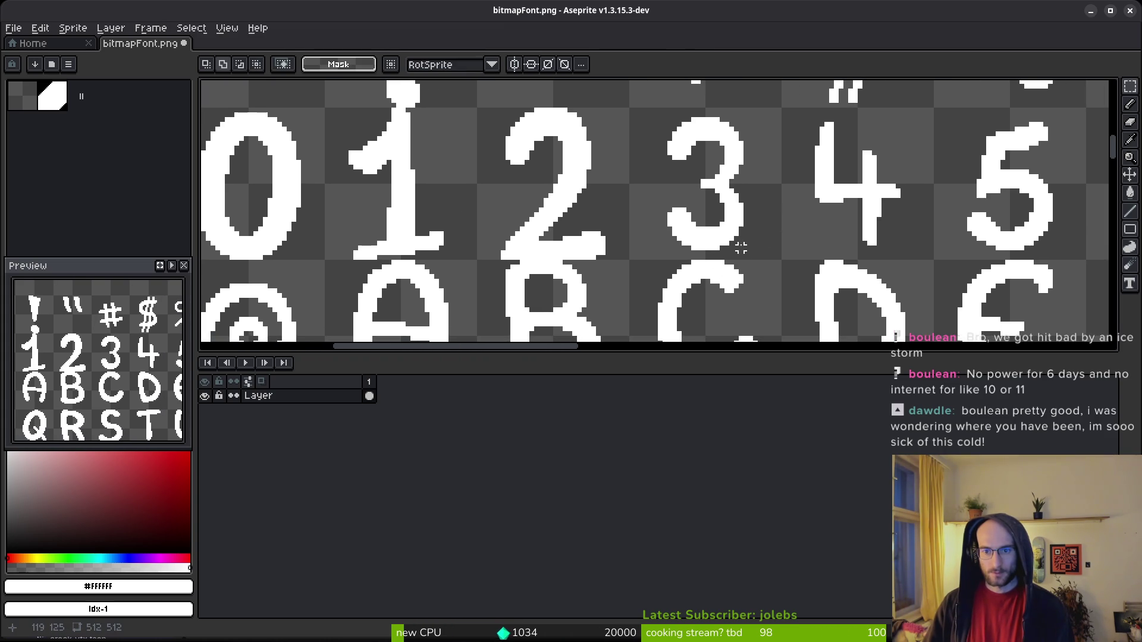
{"action": "left_click_drag", "start_coordinate": [741, 248], "coordinate": [658, 113]}
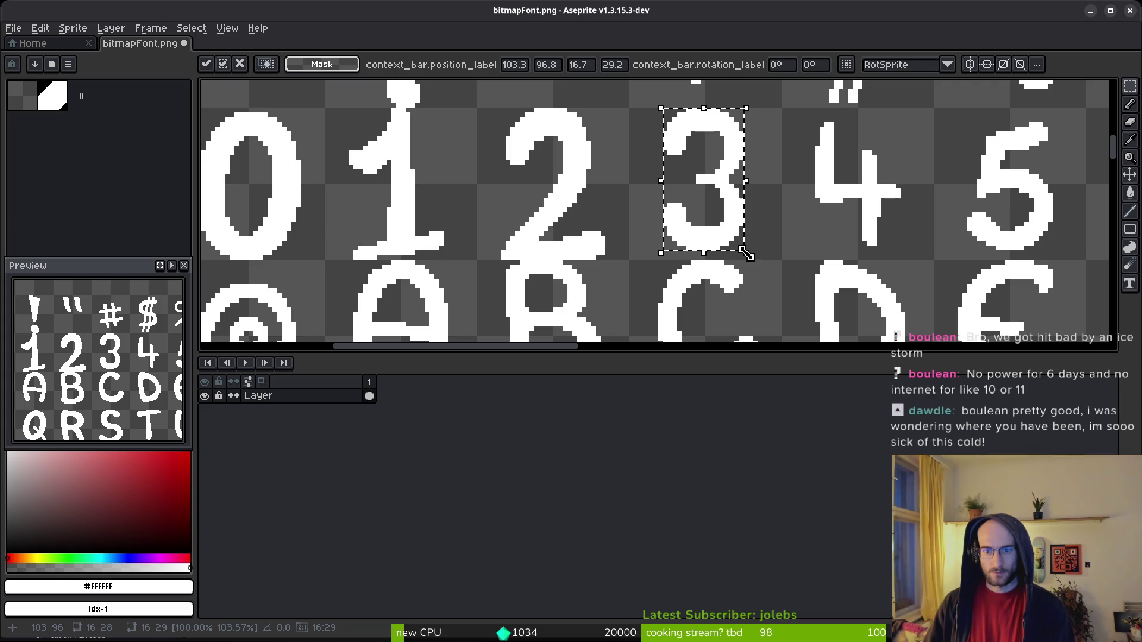
{"action": "left_click_drag", "start_coordinate": [750, 257], "coordinate": [759, 261]}
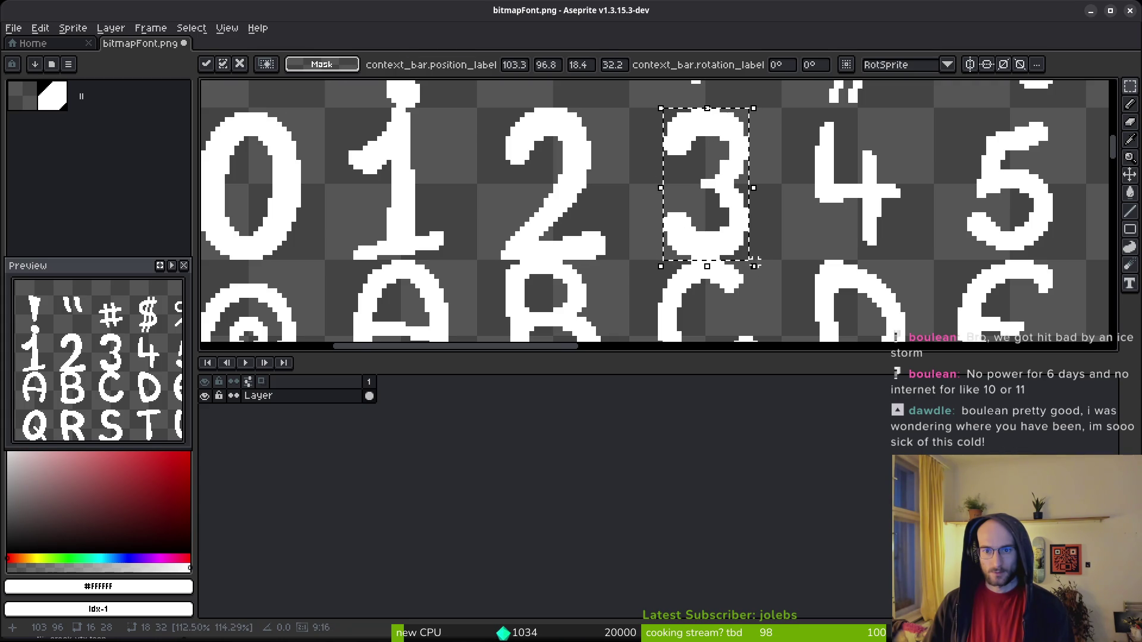
{"action": "key", "text": "Return"}
{"action": "scroll", "coordinate": [701, 171], "scroll_direction": "up", "scroll_amount": 3}
Fill white pixels into the 3's top-left stroke, inner left and right edges, and top row.
{"action": "left_click", "coordinate": [701, 172]}
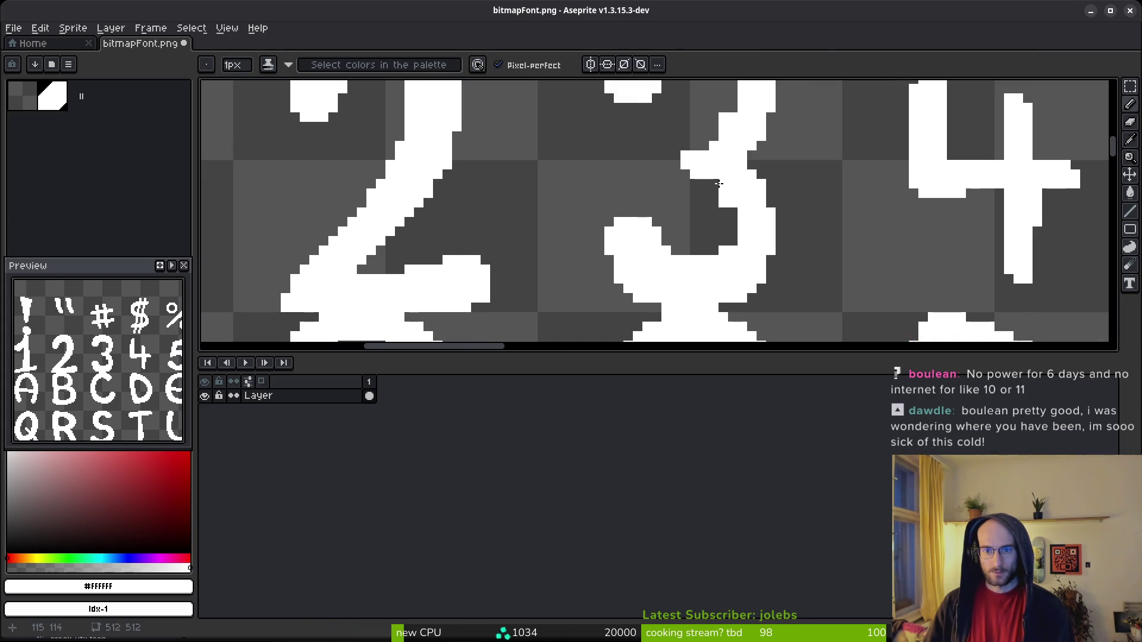
{"action": "mouse_move", "coordinate": [731, 205]}
{"action": "left_mouse_down"}
{"action": "mouse_move", "coordinate": [734, 238]}
{"action": "mouse_move", "coordinate": [713, 252]}
{"action": "left_mouse_up"}
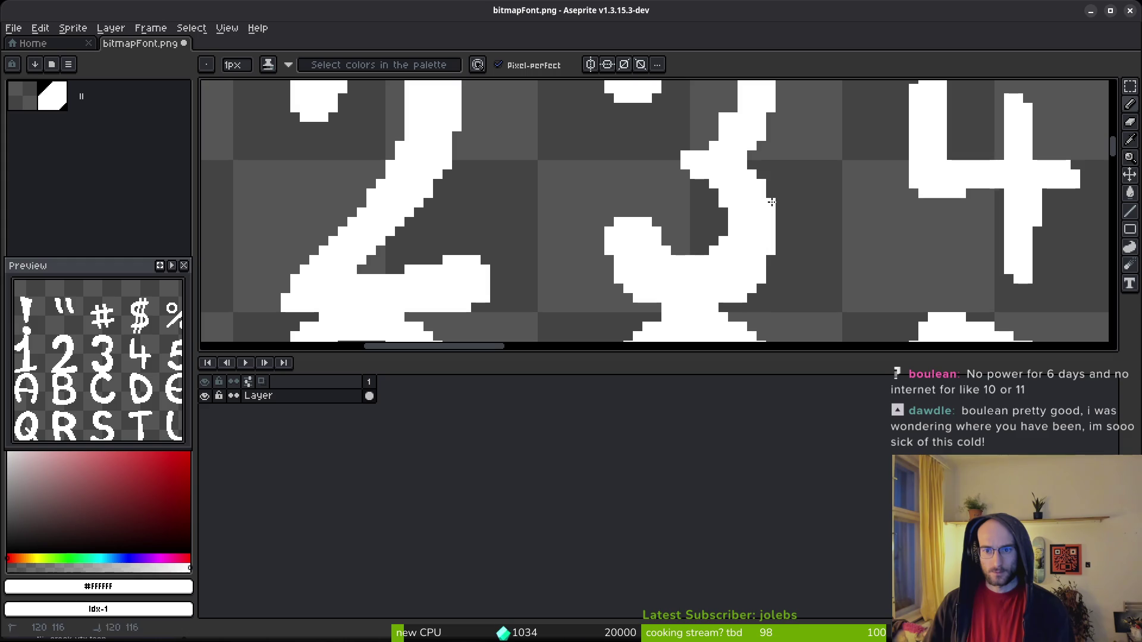
{"action": "left_click_drag", "start_coordinate": [752, 155], "coordinate": [760, 244]}
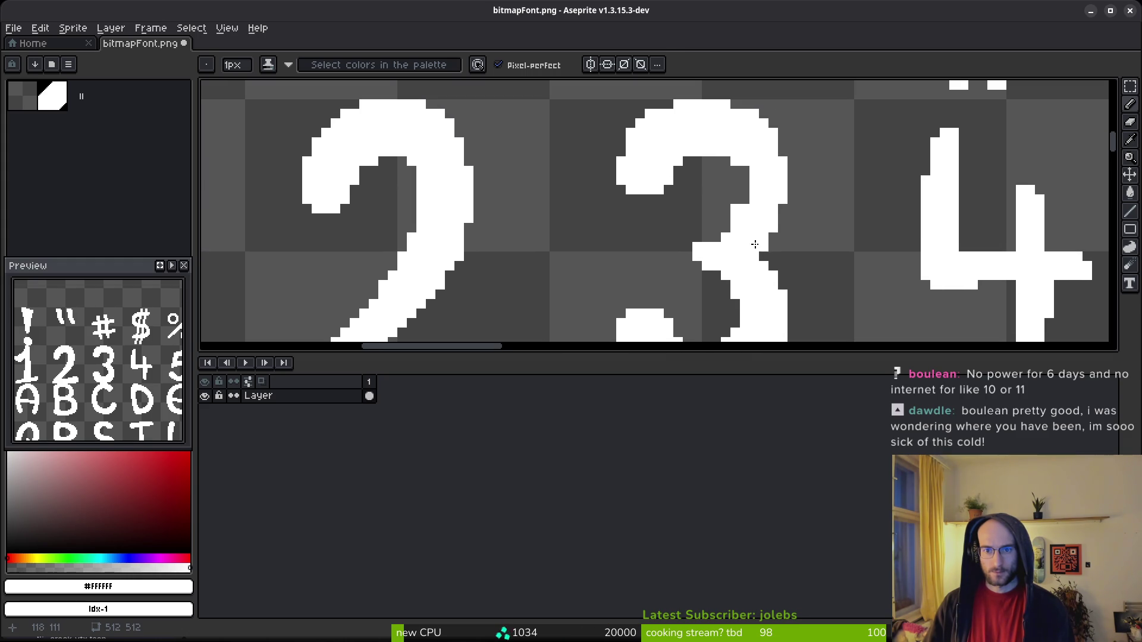
{"action": "left_click_drag", "start_coordinate": [746, 177], "coordinate": [744, 203]}
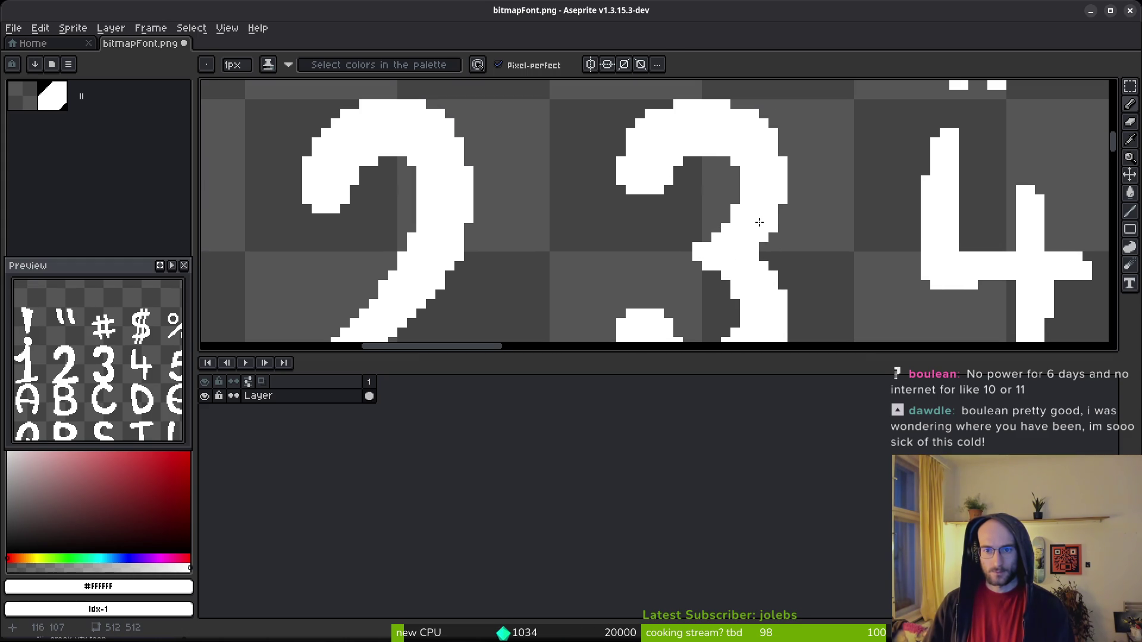
{"action": "scroll", "coordinate": [678, 151], "scroll_direction": "down", "scroll_amount": 3}
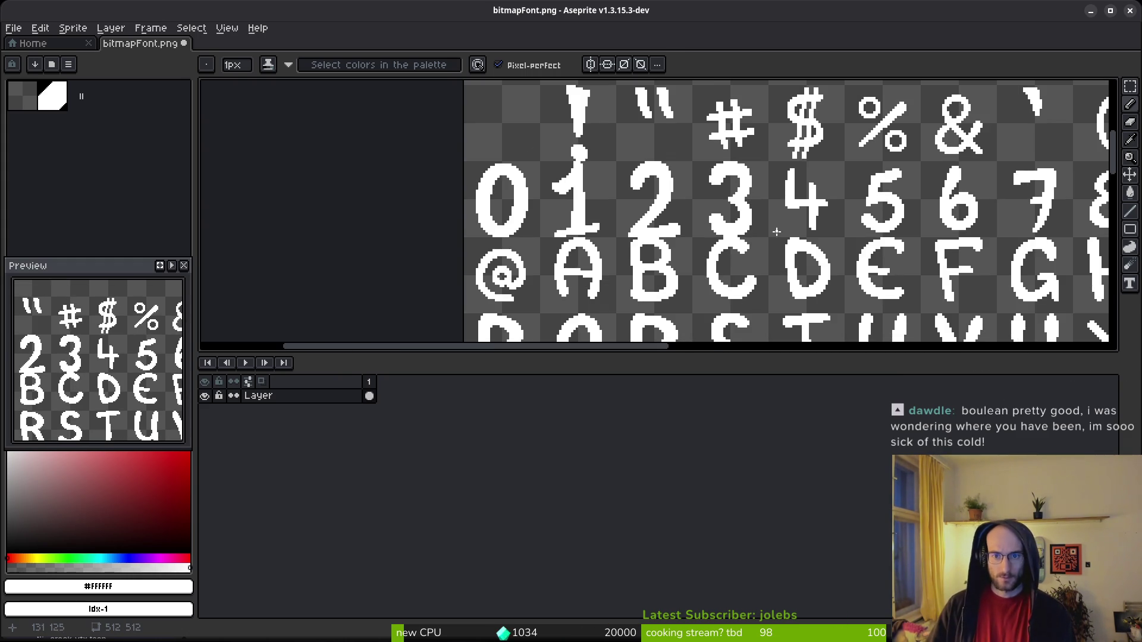
{"action": "scroll", "coordinate": [772, 224], "scroll_direction": "up", "scroll_amount": 3}
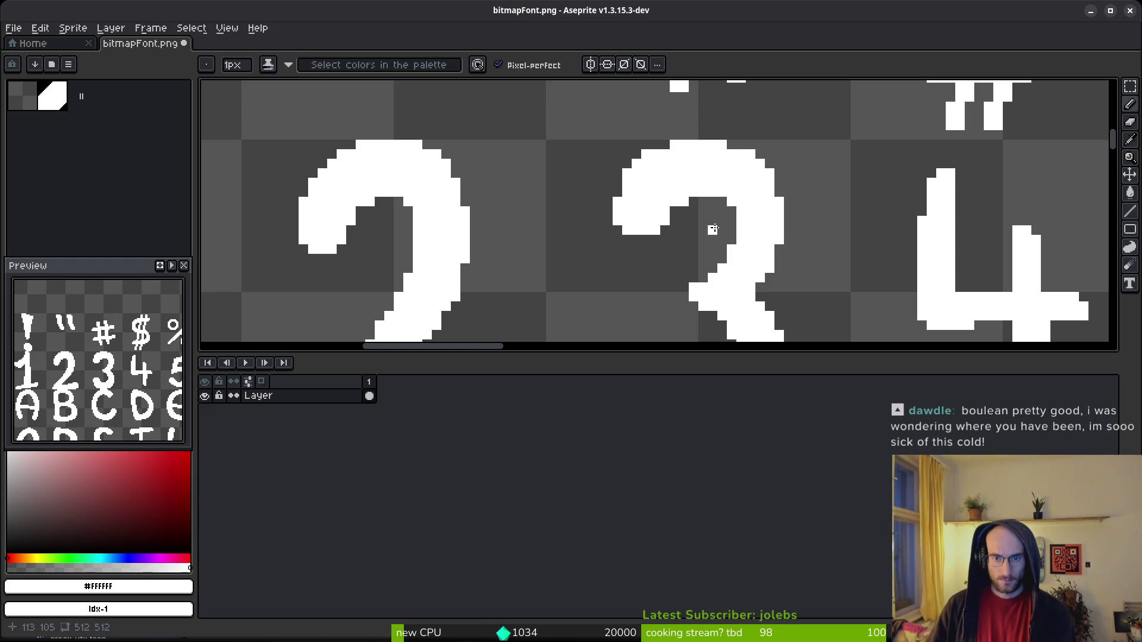
{"action": "key", "text": "e"}
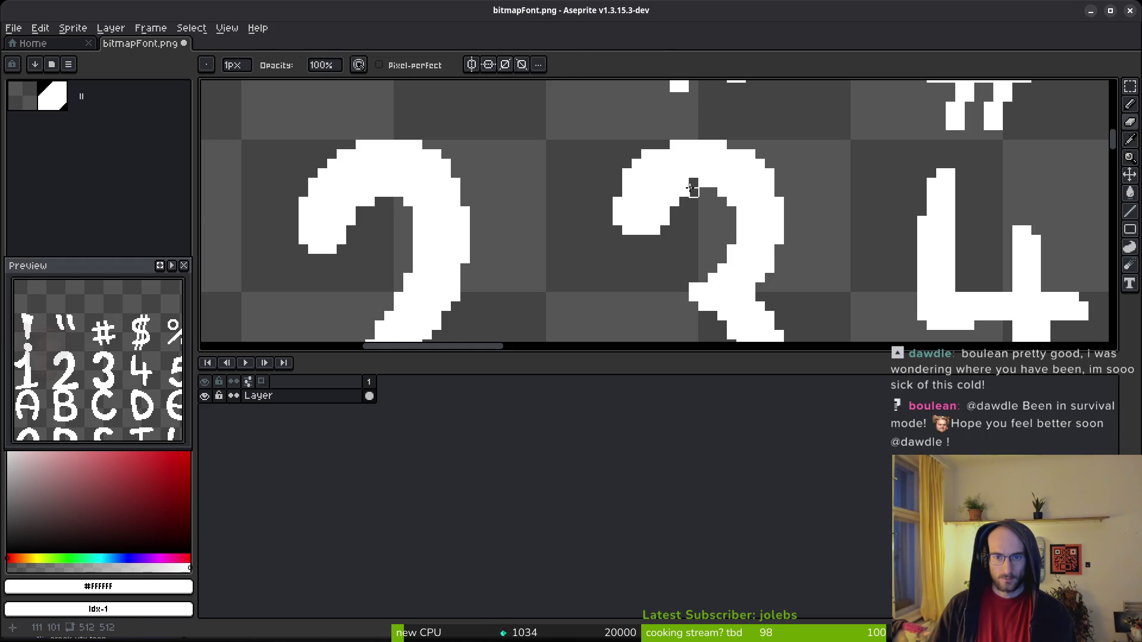
{"action": "key", "text": "b"}
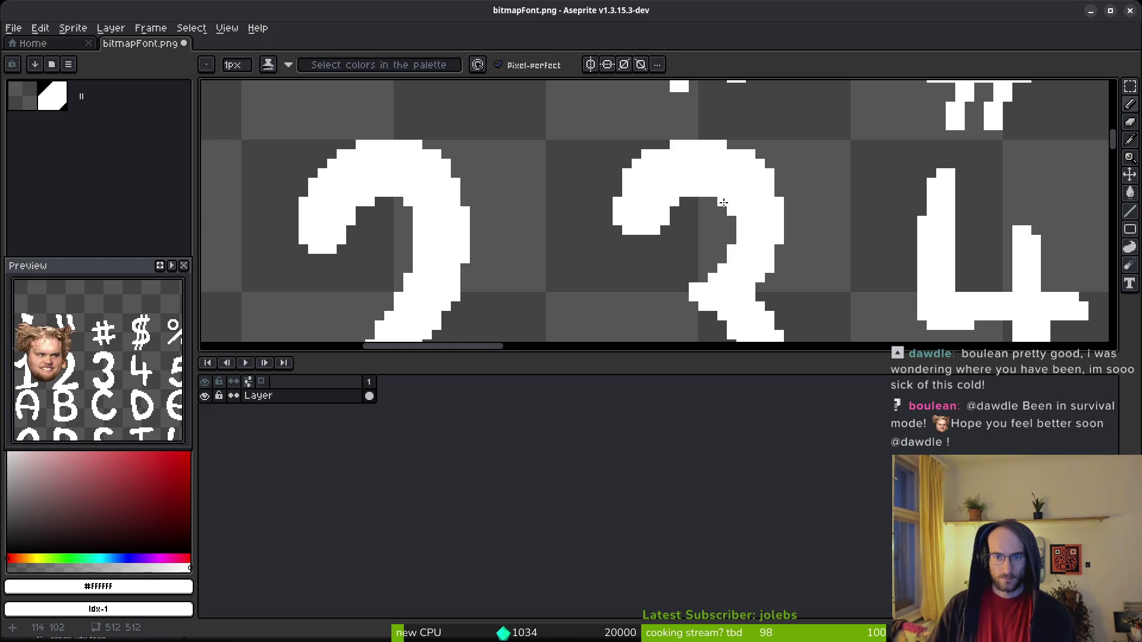
{"action": "scroll", "coordinate": [716, 201], "scroll_direction": "down", "scroll_amount": 3}
{"action": "scroll", "coordinate": [720, 208], "scroll_direction": "up", "scroll_amount": 3}
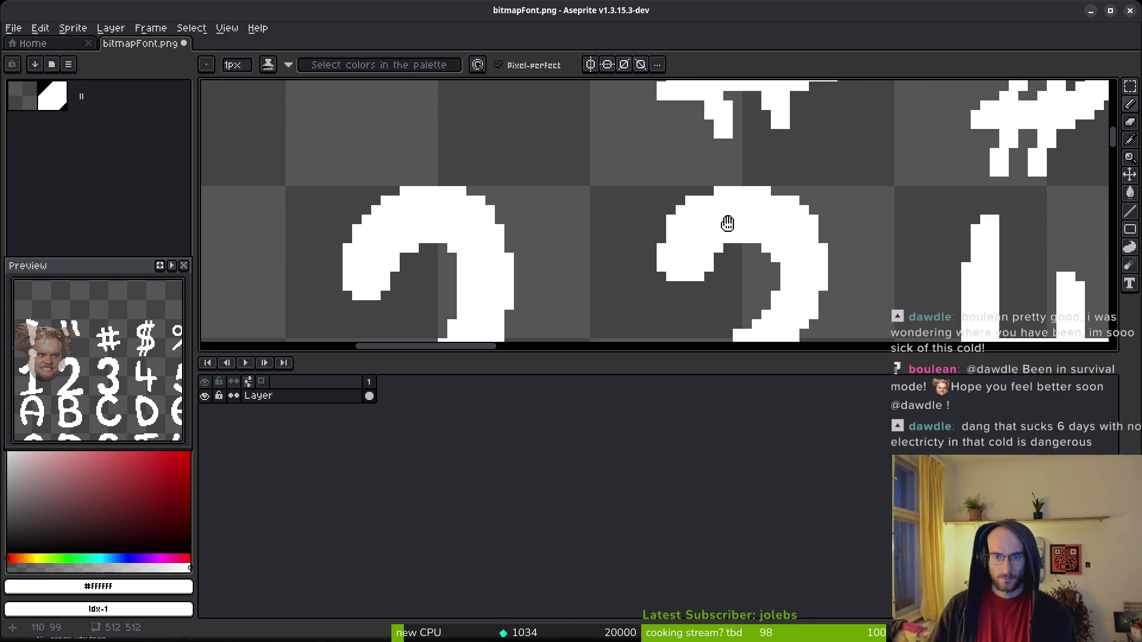
{"action": "left_click", "coordinate": [775, 199]}
{"action": "scroll", "coordinate": [838, 263], "scroll_direction": "down", "scroll_amount": 3}
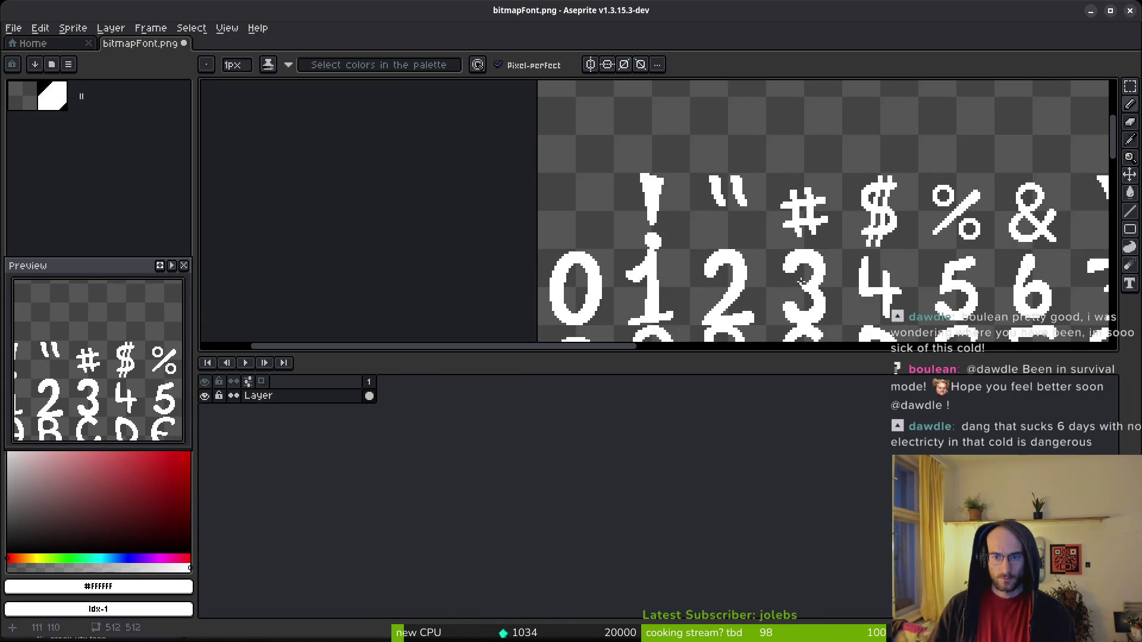
{"action": "scroll", "coordinate": [781, 251], "scroll_direction": "up", "scroll_amount": 3}
{"action": "scroll", "coordinate": [790, 254], "scroll_direction": "down", "scroll_amount": 3}
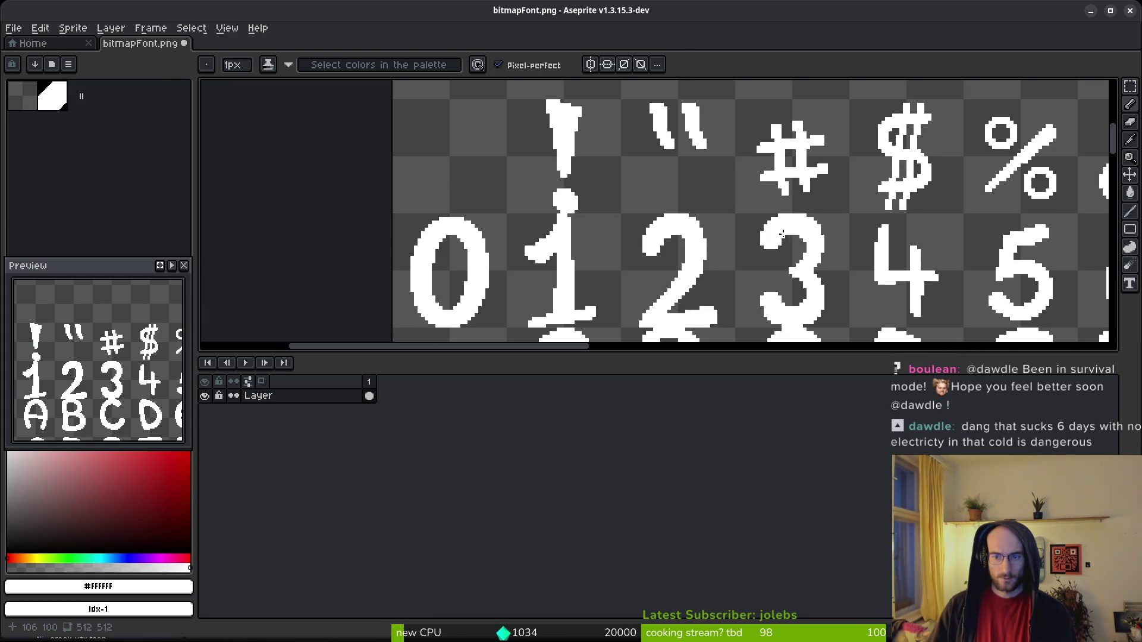
{"action": "left_click_drag", "start_coordinate": [821, 301], "coordinate": [742, 215]}
{"action": "scroll", "coordinate": [669, 189], "scroll_direction": "up", "scroll_amount": 3}
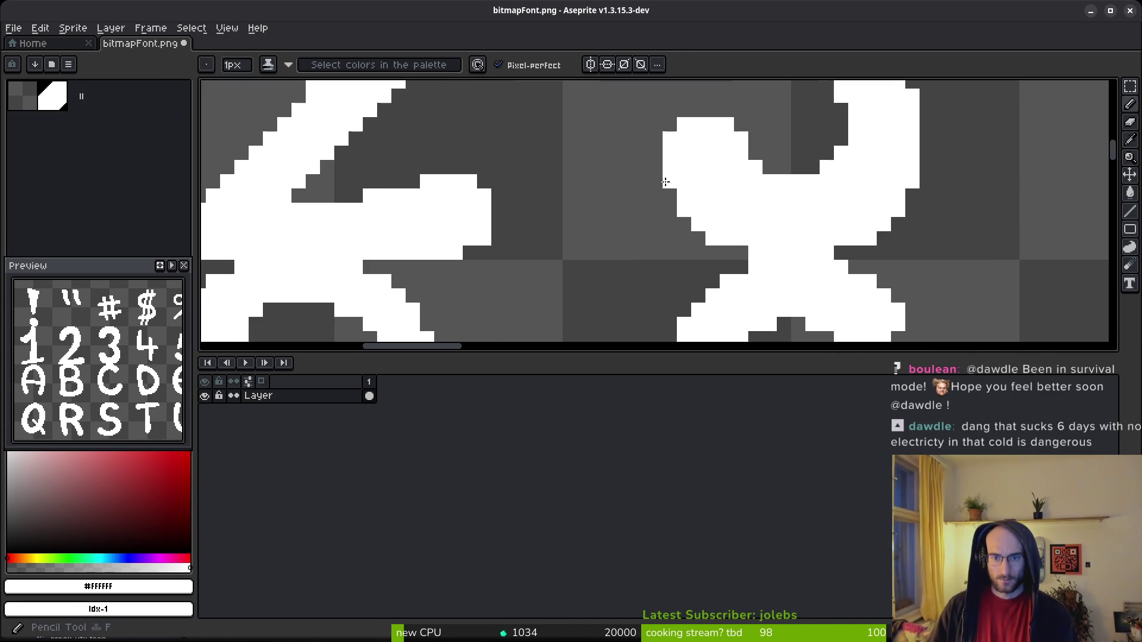
{"action": "scroll", "coordinate": [764, 224], "scroll_direction": "down", "scroll_amount": 2}
Save bitmapFont.png with Ctrl+S and review the digit row.
{"action": "key", "text": "ctrl+s"}
{"action": "scroll", "coordinate": [661, 250], "scroll_direction": "up", "scroll_amount": 4}
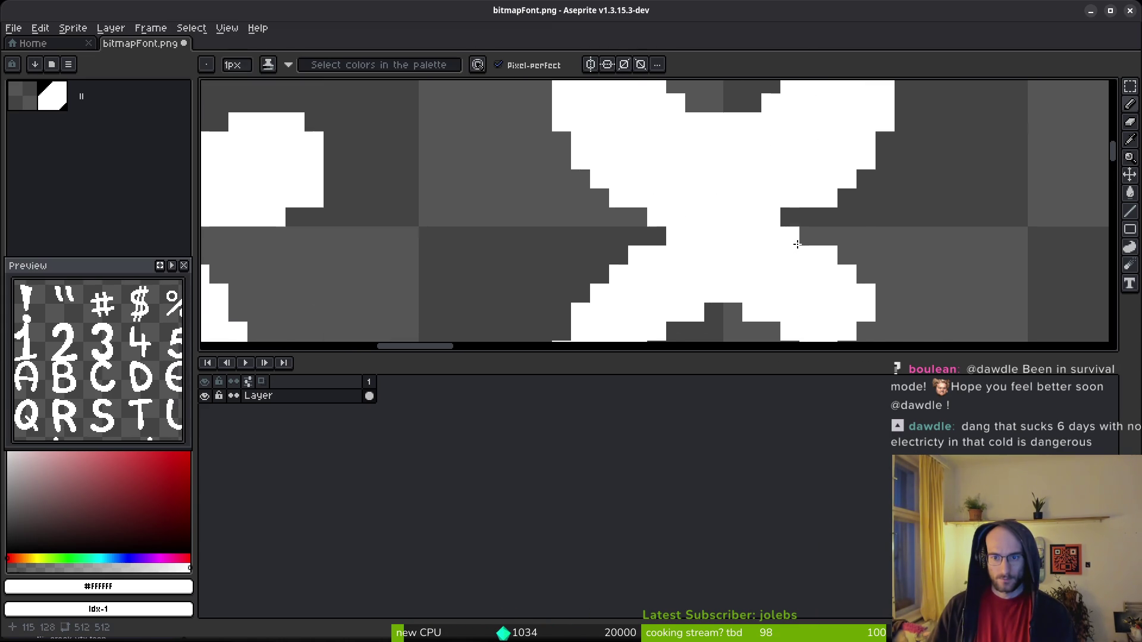
{"action": "scroll", "coordinate": [790, 250], "scroll_direction": "down", "scroll_amount": 2}
{"action": "scroll", "coordinate": [791, 282], "scroll_direction": "down", "scroll_amount": 1}
{"action": "scroll", "coordinate": [797, 215], "scroll_direction": "right", "scroll_amount": 1}
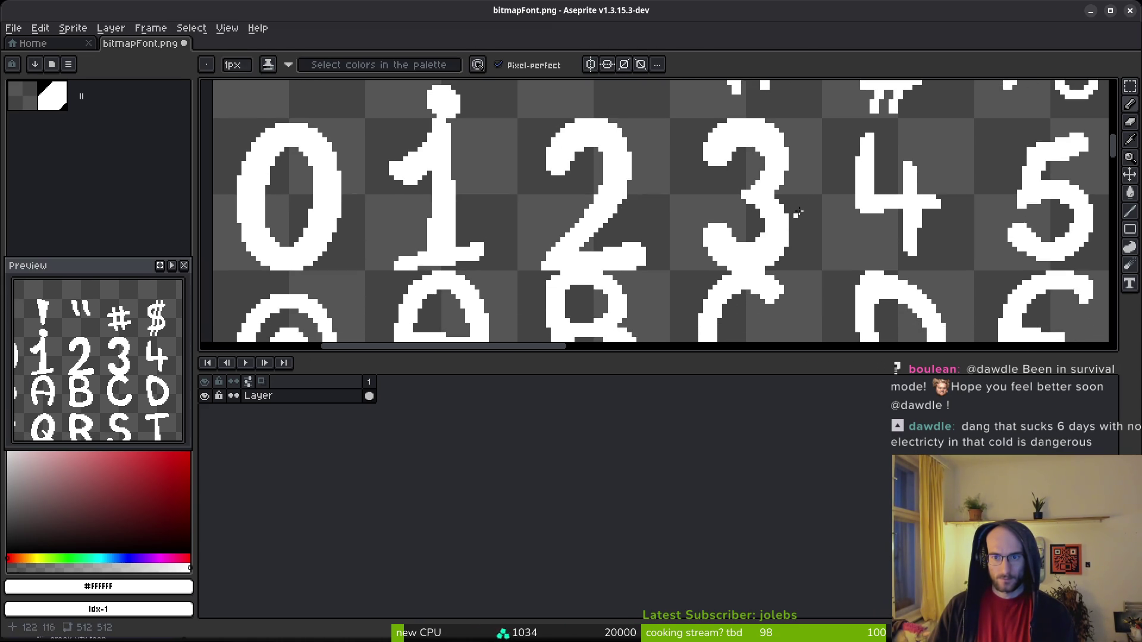
{"action": "scroll", "coordinate": [801, 193], "scroll_direction": "up", "scroll_amount": 4}
{"action": "scroll", "coordinate": [772, 212], "scroll_direction": "down", "scroll_amount": 2}
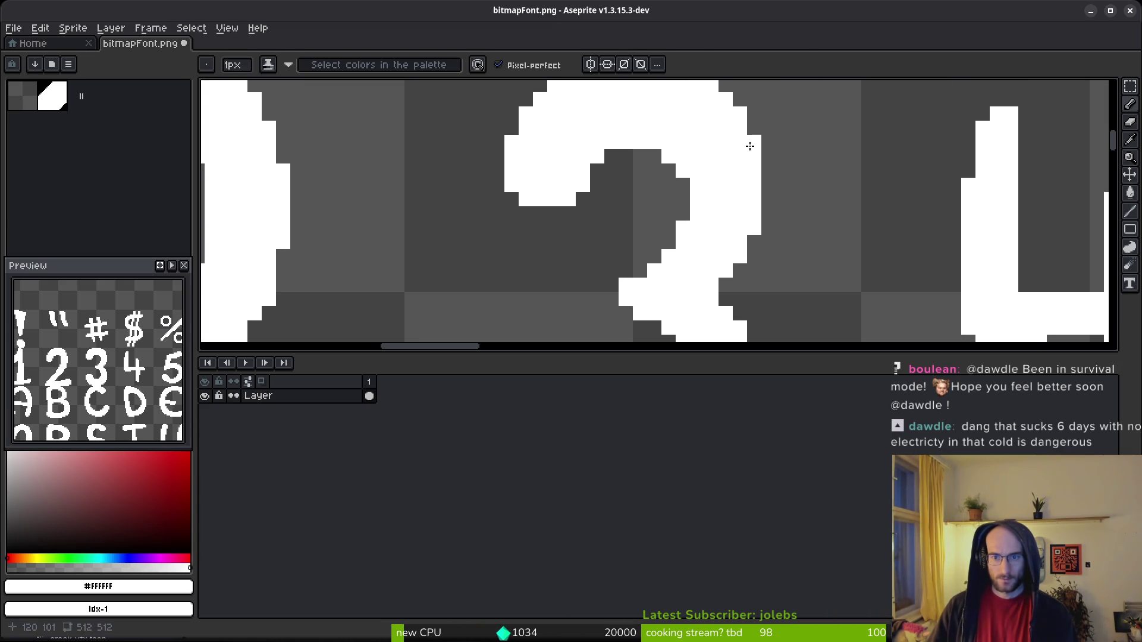
{"action": "scroll", "coordinate": [768, 179], "scroll_direction": "down", "scroll_amount": 3}
{"action": "scroll", "coordinate": [794, 229], "scroll_direction": "down", "scroll_amount": 1}
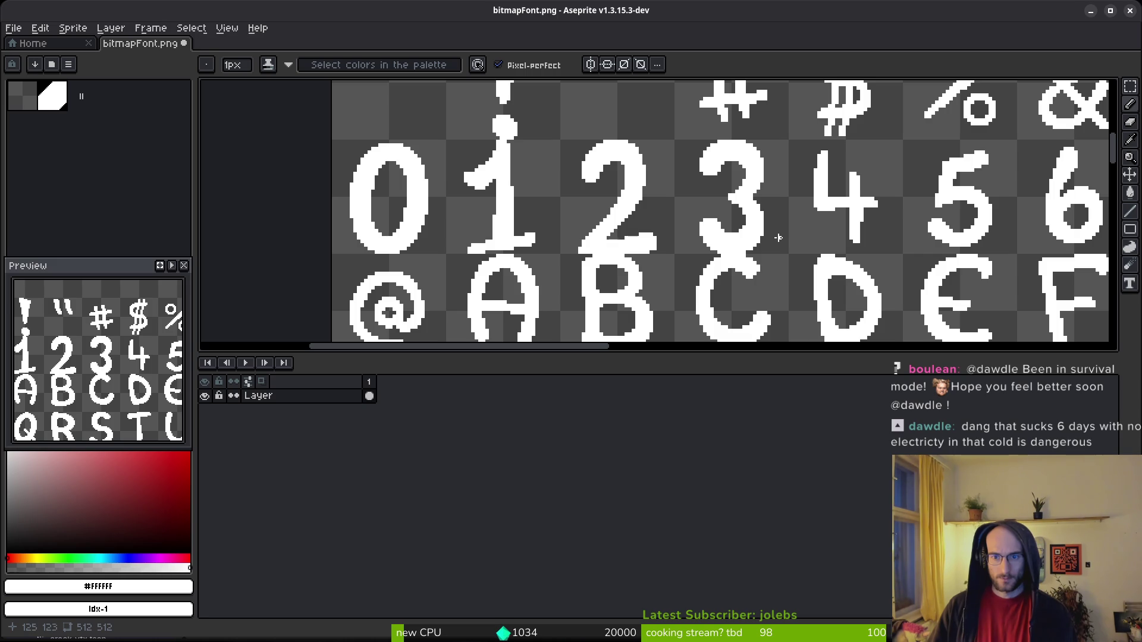
{"action": "scroll", "coordinate": [763, 231], "scroll_direction": "up", "scroll_amount": 4}
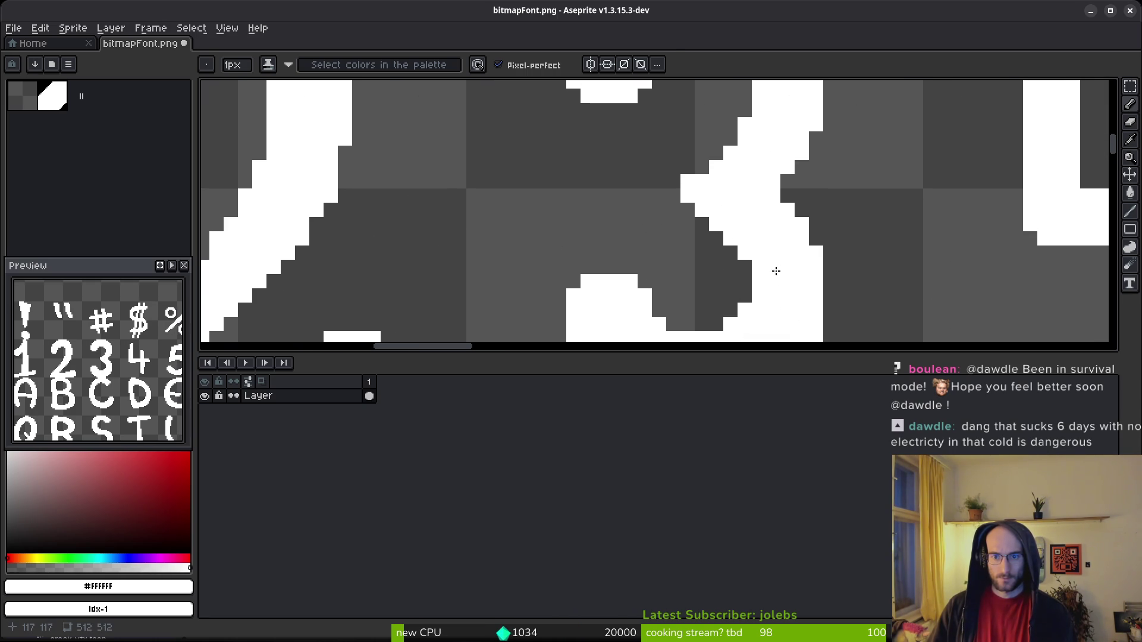
{"action": "scroll", "coordinate": [797, 274], "scroll_direction": "down", "scroll_amount": 3}
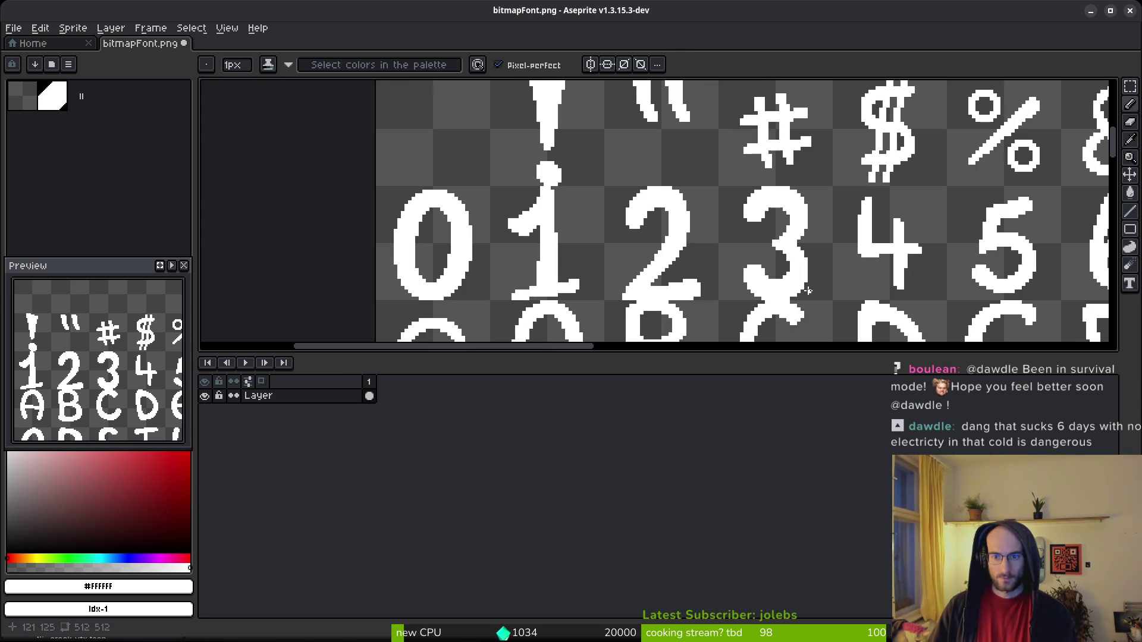
{"action": "scroll", "coordinate": [800, 264], "scroll_direction": "up", "scroll_amount": 4}
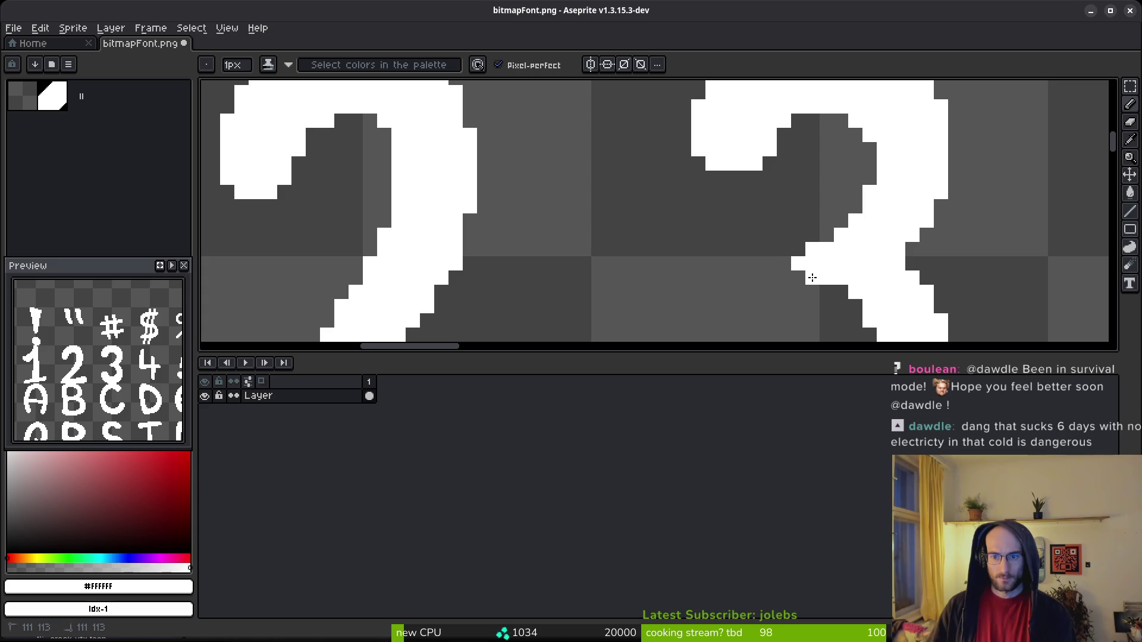
{"action": "scroll", "coordinate": [800, 261], "scroll_direction": "down", "scroll_amount": 3}
{"action": "scroll", "coordinate": [844, 275], "scroll_direction": "up", "scroll_amount": 3}
{"action": "scroll", "coordinate": [845, 274], "scroll_direction": "down", "scroll_amount": 3}
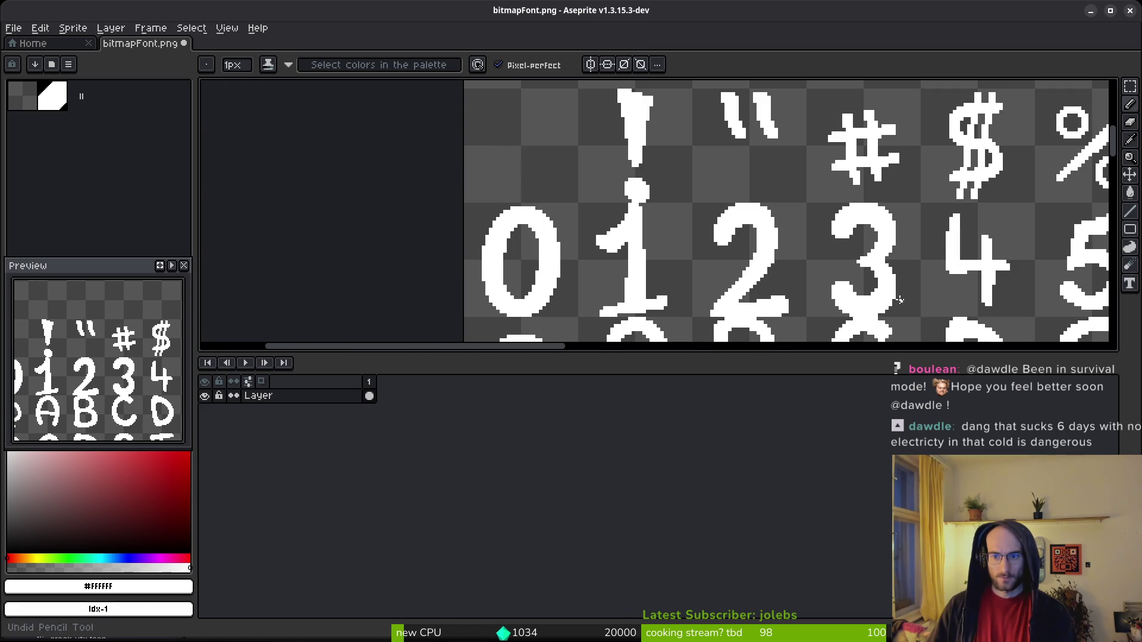
{"action": "scroll", "coordinate": [859, 258], "scroll_direction": "up", "scroll_amount": 2}
{"action": "scroll", "coordinate": [861, 260], "scroll_direction": "down", "scroll_amount": 1}
{"action": "scroll", "coordinate": [862, 260], "scroll_direction": "up", "scroll_amount": 2}
{"action": "scroll", "coordinate": [867, 247], "scroll_direction": "down", "scroll_amount": 6}
{"action": "scroll", "coordinate": [904, 276], "scroll_direction": "up", "scroll_amount": 4}
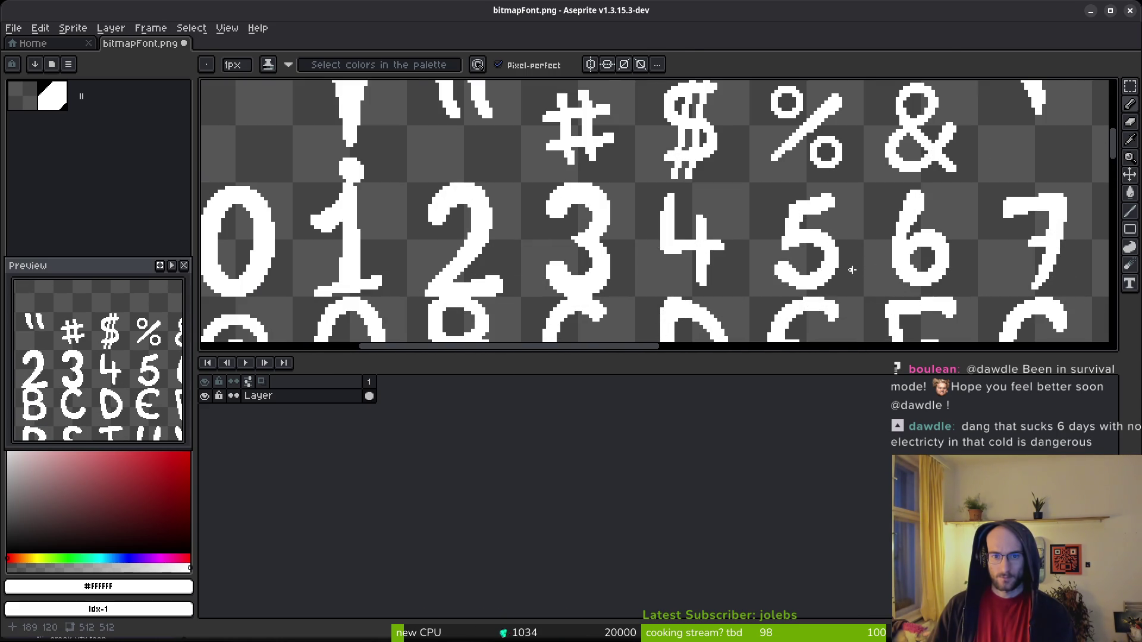
{"action": "key", "text": "ctrl+s"}
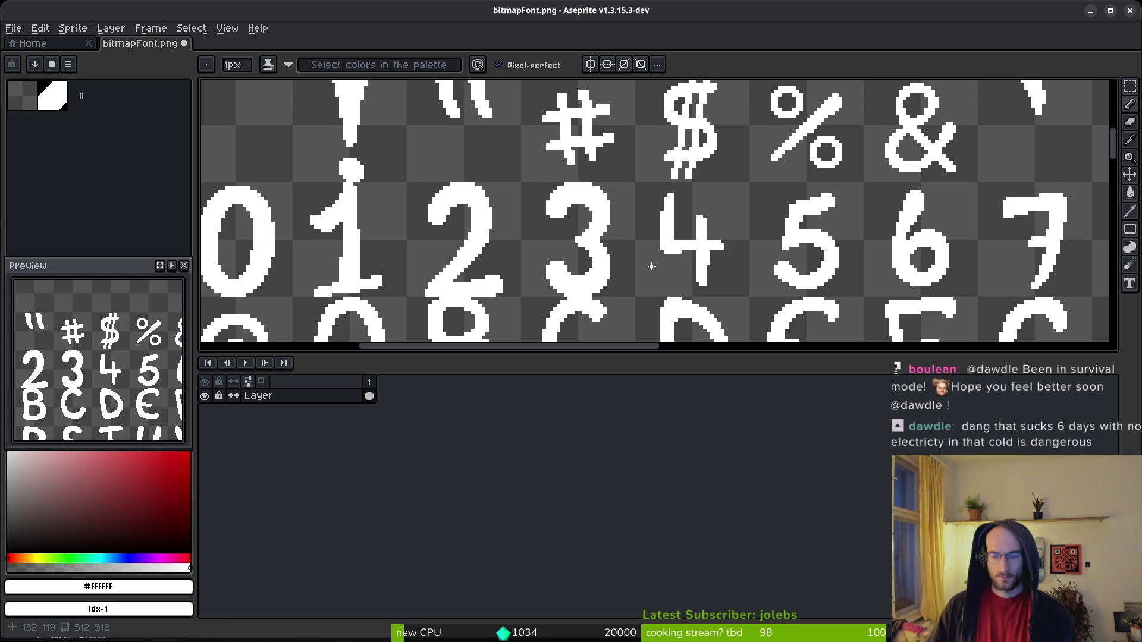
{"action": "left_click_drag", "start_coordinate": [654, 253], "coordinate": [655, 248]}
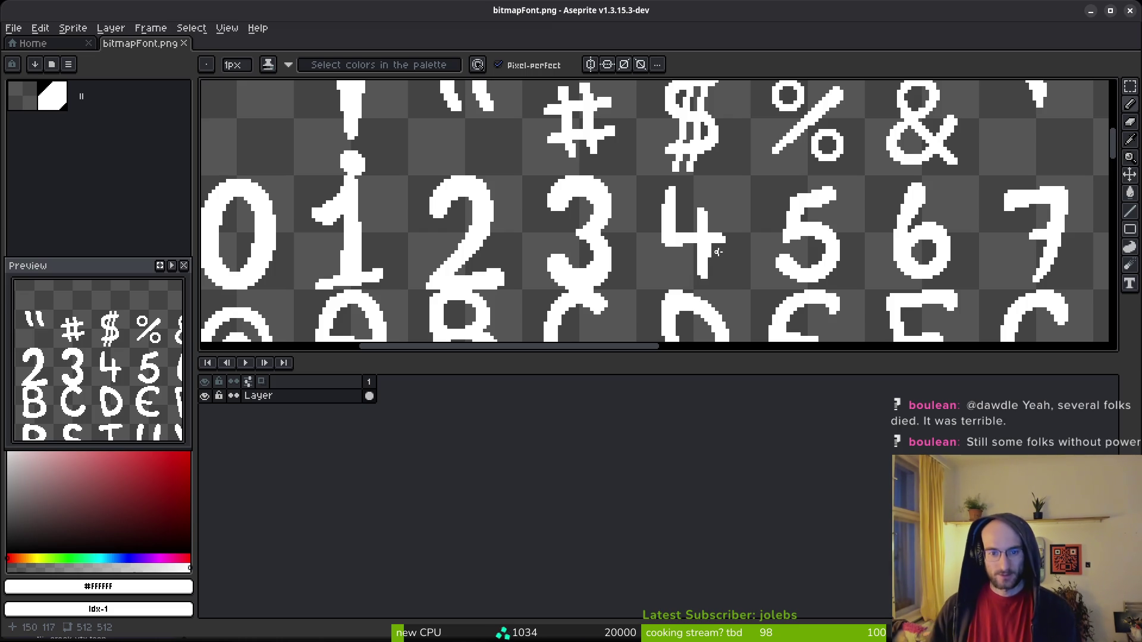
{"action": "scroll", "coordinate": [678, 260], "scroll_direction": "up", "scroll_amount": 1}
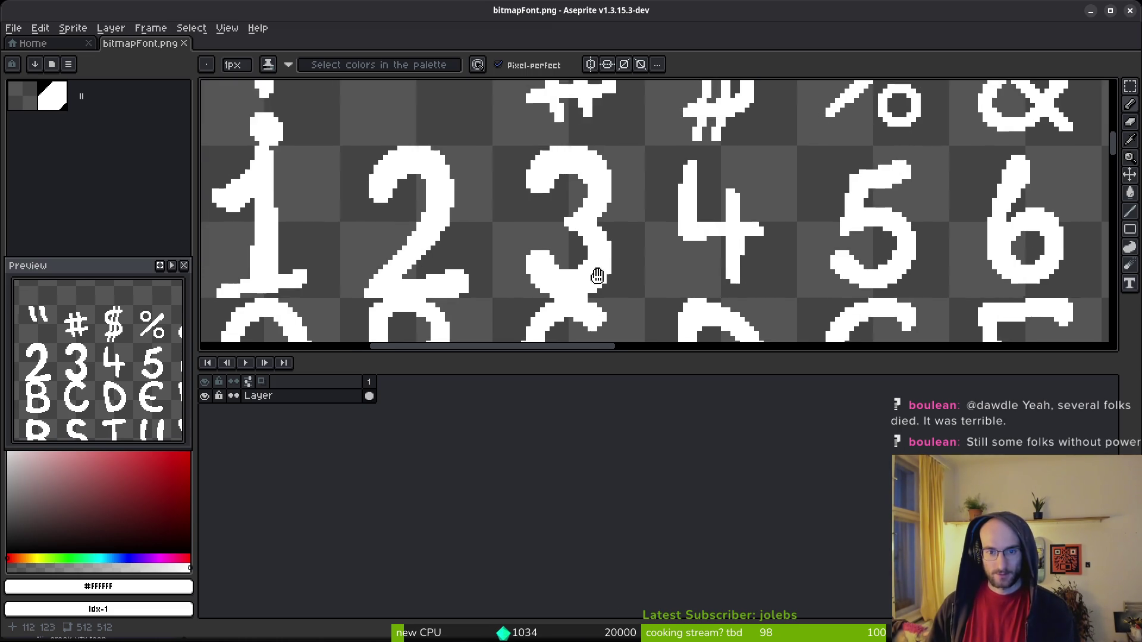
Draw a white column down the middle of the 3 and save the sheet.
{"action": "key", "text": "m"}
{"action": "left_click_drag", "start_coordinate": [633, 137], "coordinate": [687, 204]}
{"action": "left_click", "coordinate": [684, 232]}
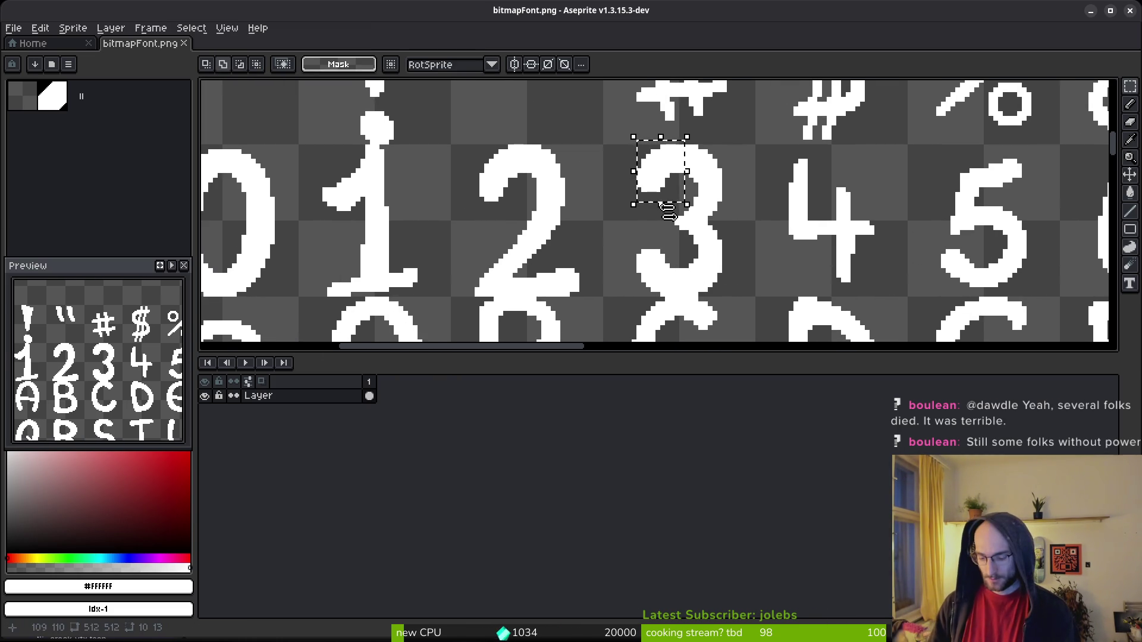
{"action": "scroll", "coordinate": [691, 241], "scroll_direction": "up", "scroll_amount": 2}
{"action": "left_click_drag", "start_coordinate": [588, 173], "coordinate": [704, 269]}
{"action": "key", "text": "ctrl+d"}
{"action": "key", "text": "b"}
{"action": "left_click_drag", "start_coordinate": [705, 226], "coordinate": [707, 261]}
{"action": "scroll", "coordinate": [708, 261], "scroll_direction": "down", "scroll_amount": 1}
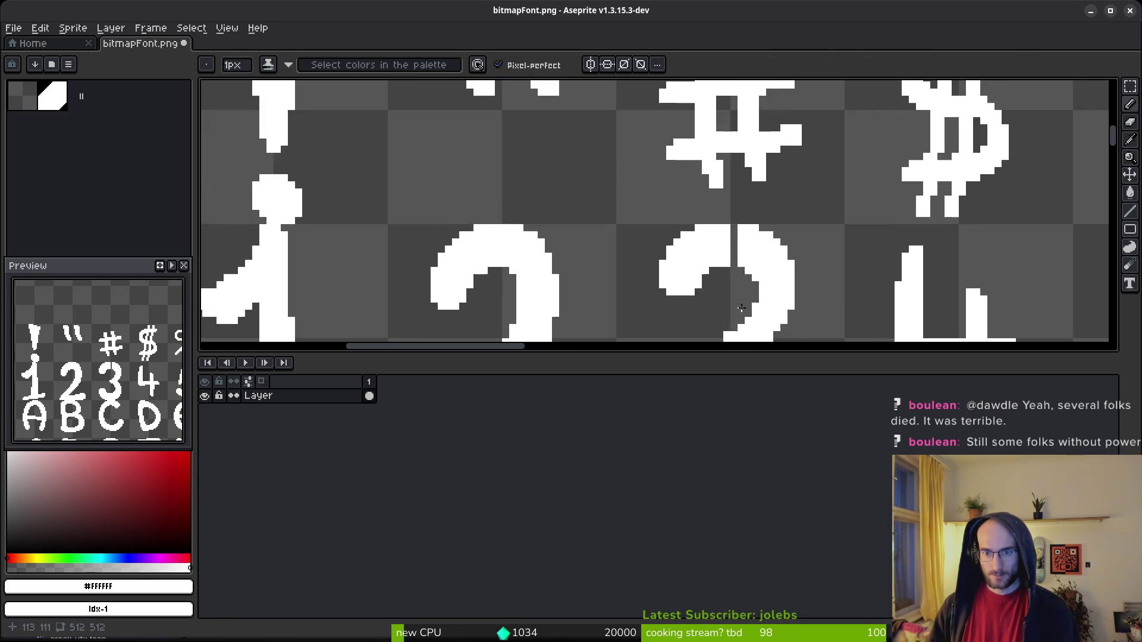
{"action": "scroll", "coordinate": [712, 272], "scroll_direction": "up", "scroll_amount": 3}
{"action": "left_click_drag", "start_coordinate": [712, 313], "coordinate": [712, 214]}
{"action": "scroll", "coordinate": [751, 275], "scroll_direction": "down", "scroll_amount": 3}
{"action": "scroll", "coordinate": [751, 275], "scroll_direction": "down", "scroll_amount": 2}
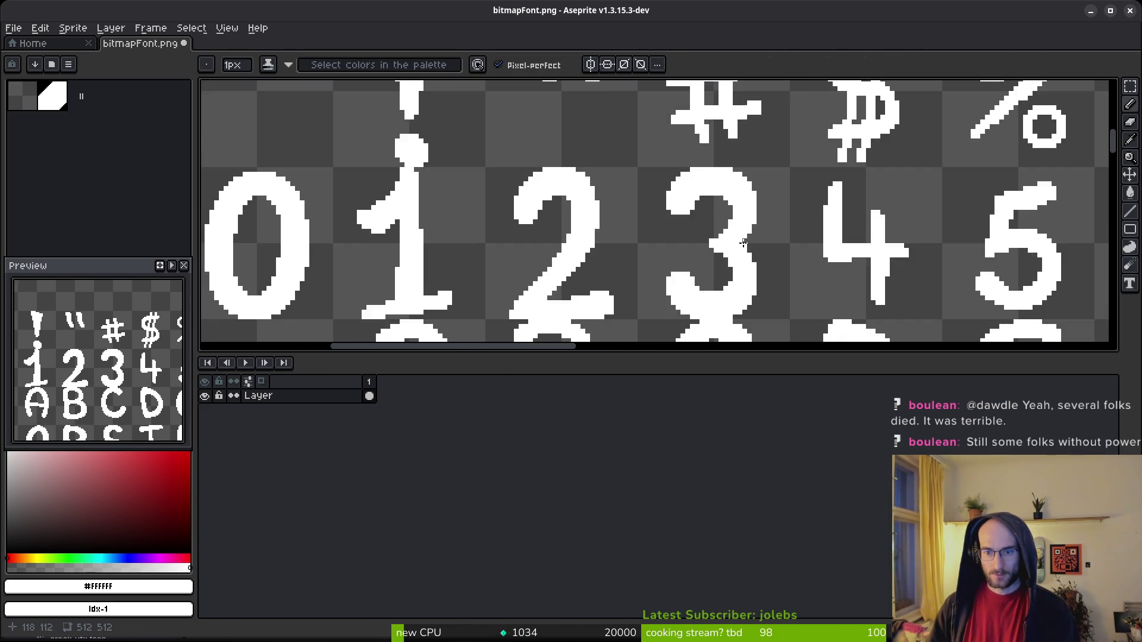
{"action": "key", "text": "ctrl+s"}
Undo the last two changes to the 3.
{"action": "scroll", "coordinate": [760, 266], "scroll_direction": "down", "scroll_amount": 2}
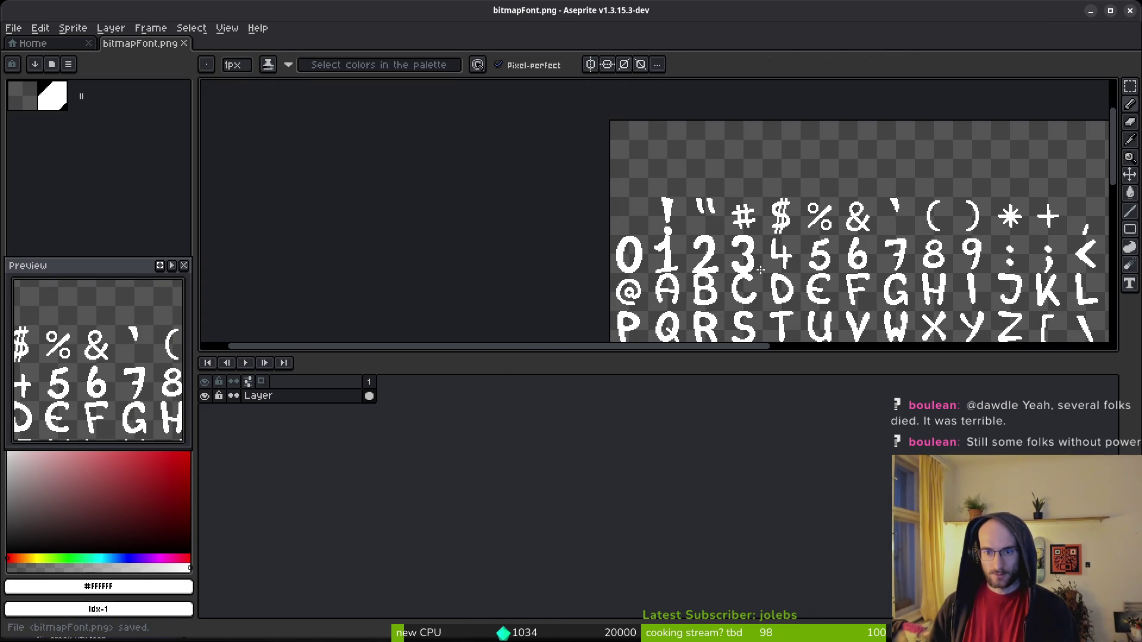
{"action": "key", "text": "ctrl+z"}
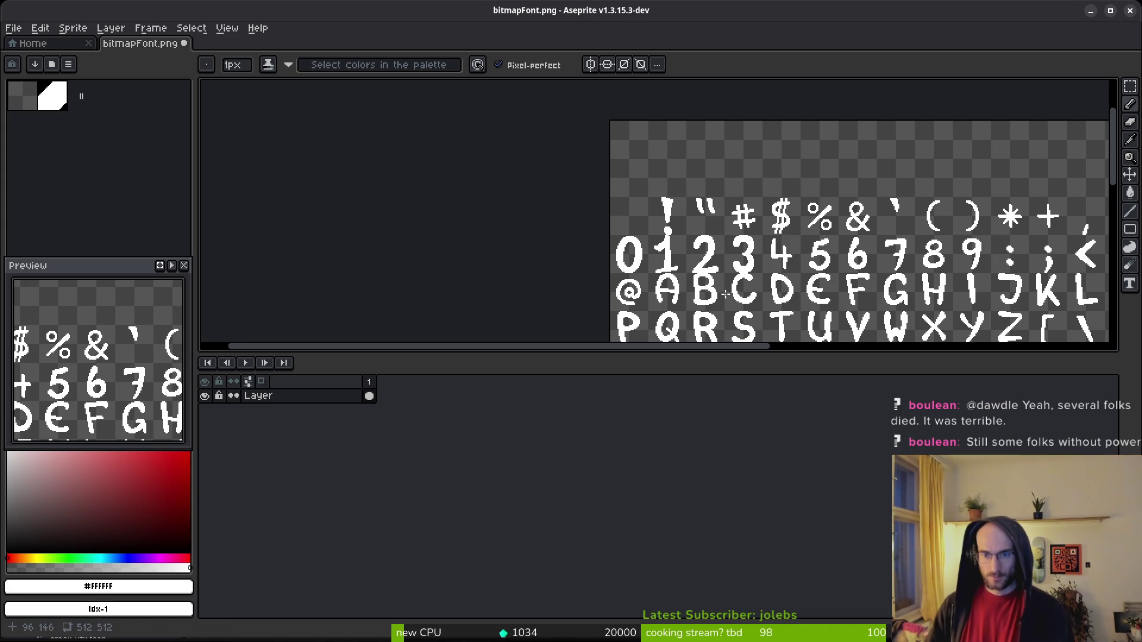
{"action": "key", "text": "ctrl+z"}
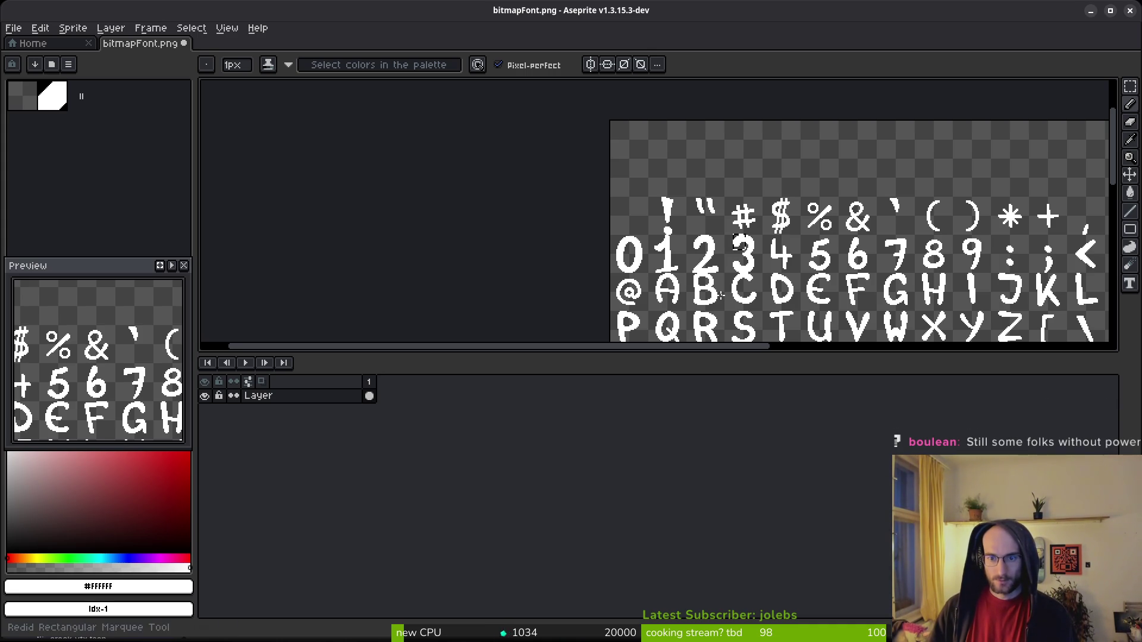
{"action": "scroll", "coordinate": [775, 240], "scroll_direction": "up", "scroll_amount": 5}
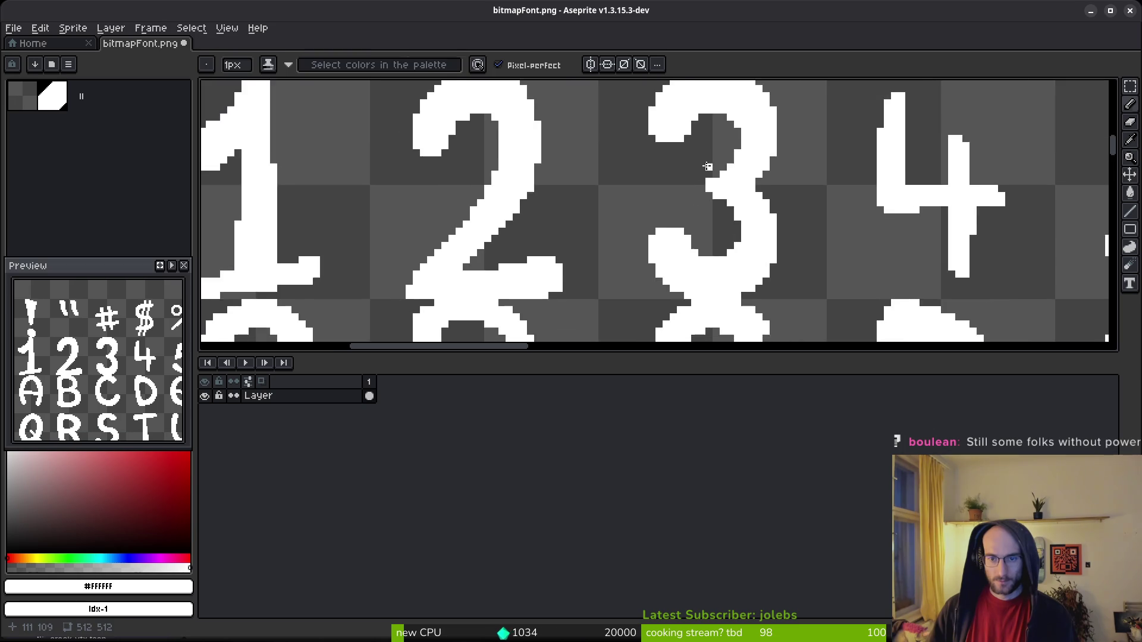
Nudge the selected top and lower sections of the 3 one pixel left.
{"action": "key", "text": "m"}
{"action": "scroll", "coordinate": [706, 105], "scroll_direction": "up", "scroll_amount": 1}
{"action": "mouse_move", "coordinate": [710, 104]}
{"action": "left_mouse_down"}
{"action": "mouse_move", "coordinate": [678, 182]}
{"action": "mouse_move", "coordinate": [638, 193]}
{"action": "left_mouse_up"}
{"action": "mouse_move", "coordinate": [708, 237]}
{"action": "left_mouse_down"}
{"action": "mouse_move", "coordinate": [641, 305]}
{"action": "mouse_move", "coordinate": [682, 297]}
{"action": "mouse_move", "coordinate": [683, 257]}
{"action": "left_mouse_up"}
{"action": "key", "text": "Left"}
{"action": "key", "text": "ctrl+d"}
{"action": "key", "text": "b"}
{"action": "scroll", "coordinate": [652, 308], "scroll_direction": "up", "scroll_amount": 2}
{"action": "scroll", "coordinate": [683, 257], "scroll_direction": "down", "scroll_amount": 1}
{"action": "scroll", "coordinate": [696, 234], "scroll_direction": "up", "scroll_amount": 1}
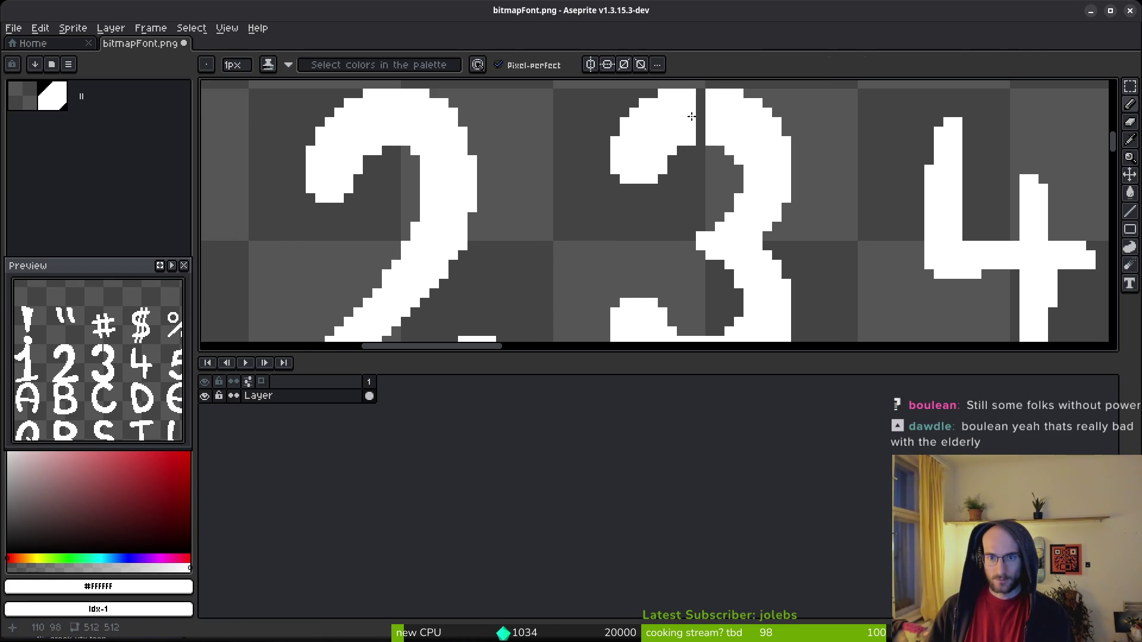
{"action": "scroll", "coordinate": [699, 97], "scroll_direction": "down", "scroll_amount": 2}
{"action": "scroll", "coordinate": [747, 191], "scroll_direction": "up", "scroll_amount": 1}
{"action": "key", "text": "m"}
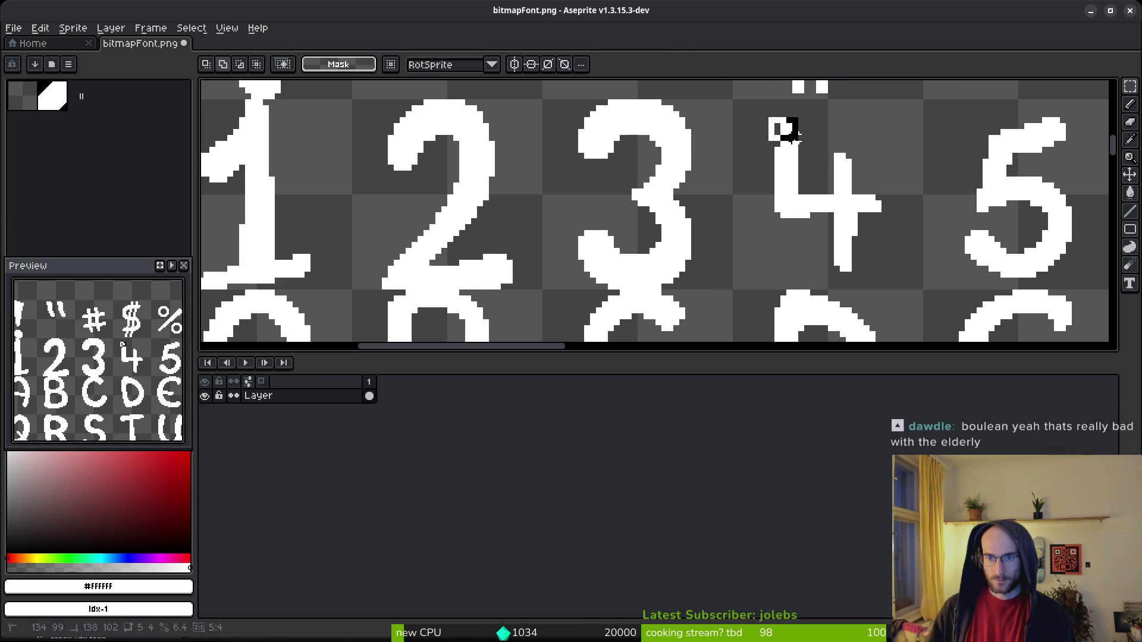
Select the 4 glyph and enlarge it to about 22.5×32.4 so it matches the neighbouring digits.
{"action": "mouse_move", "coordinate": [776, 120]}
{"action": "left_mouse_down"}
{"action": "mouse_move", "coordinate": [788, 172]}
{"action": "mouse_move", "coordinate": [866, 271]}
{"action": "mouse_move", "coordinate": [914, 293]}
{"action": "left_mouse_up"}
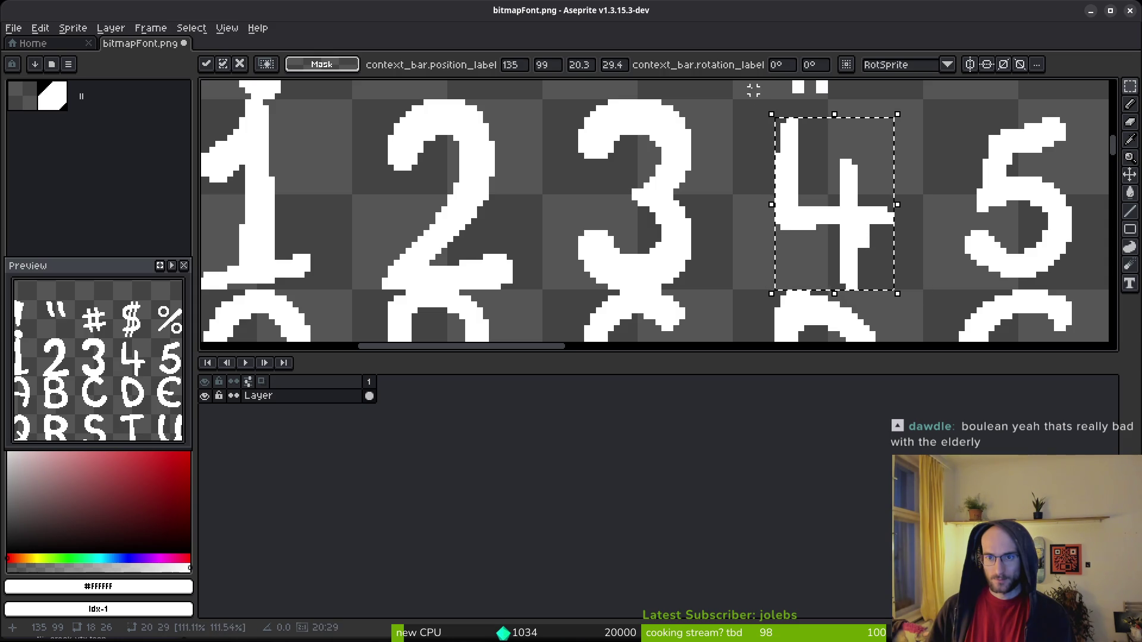
{"action": "left_click_drag", "start_coordinate": [771, 115], "coordinate": [753, 109]}
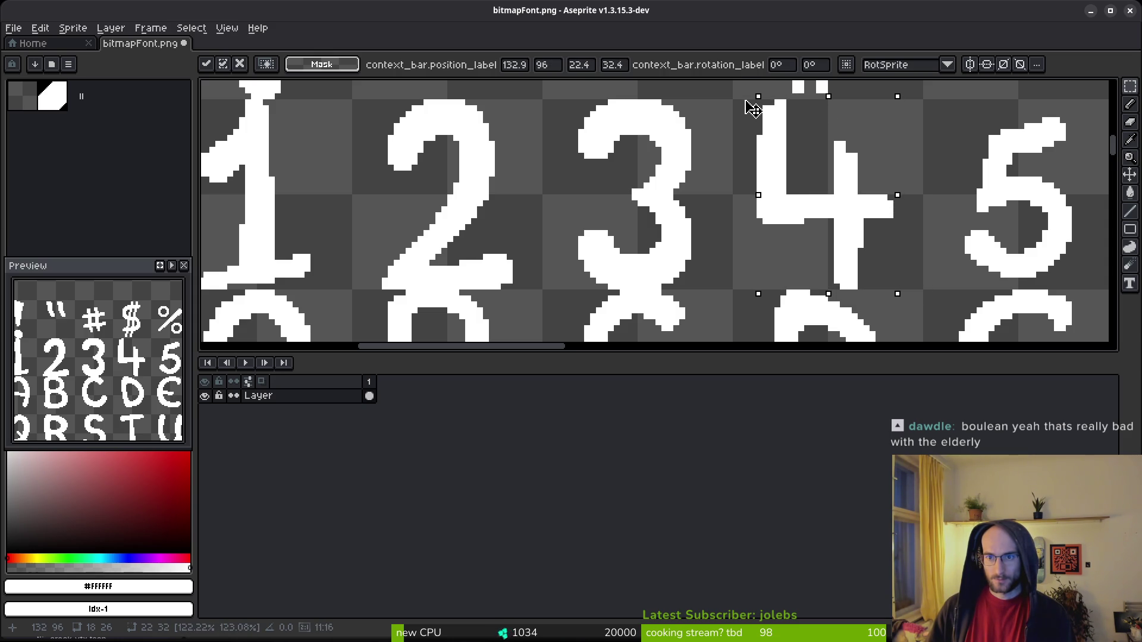
{"action": "key", "text": "ctrl+d"}
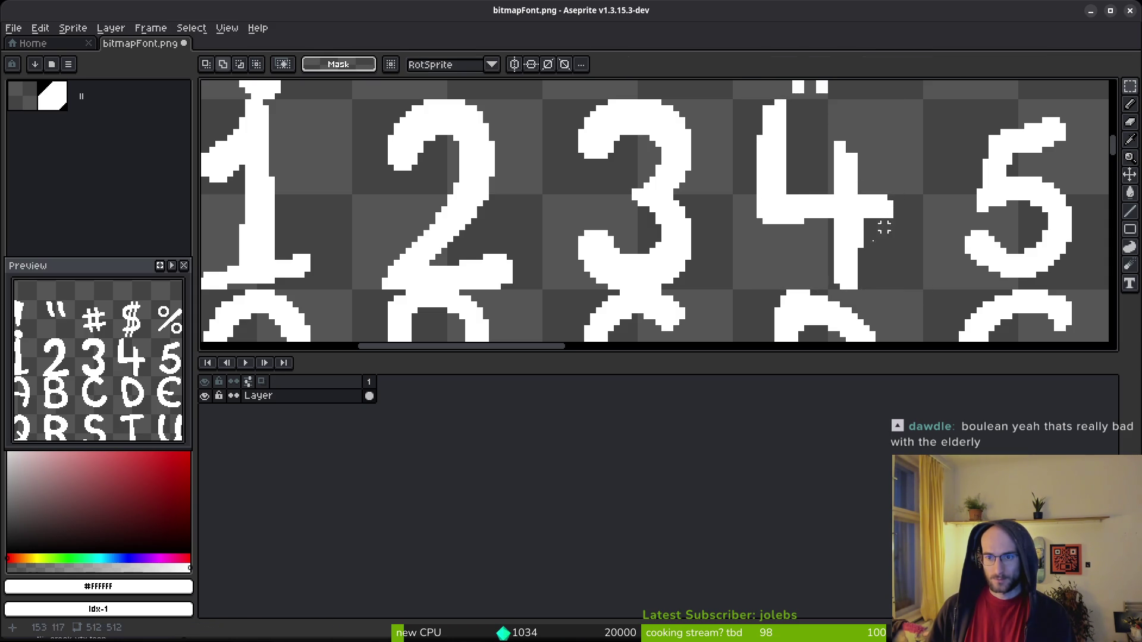
{"action": "scroll", "coordinate": [896, 221], "scroll_direction": "up", "scroll_amount": 1}
Inspect the resized 4 glyph pixel by pixel, switching between pencil and eraser.
{"action": "key", "text": "b"}
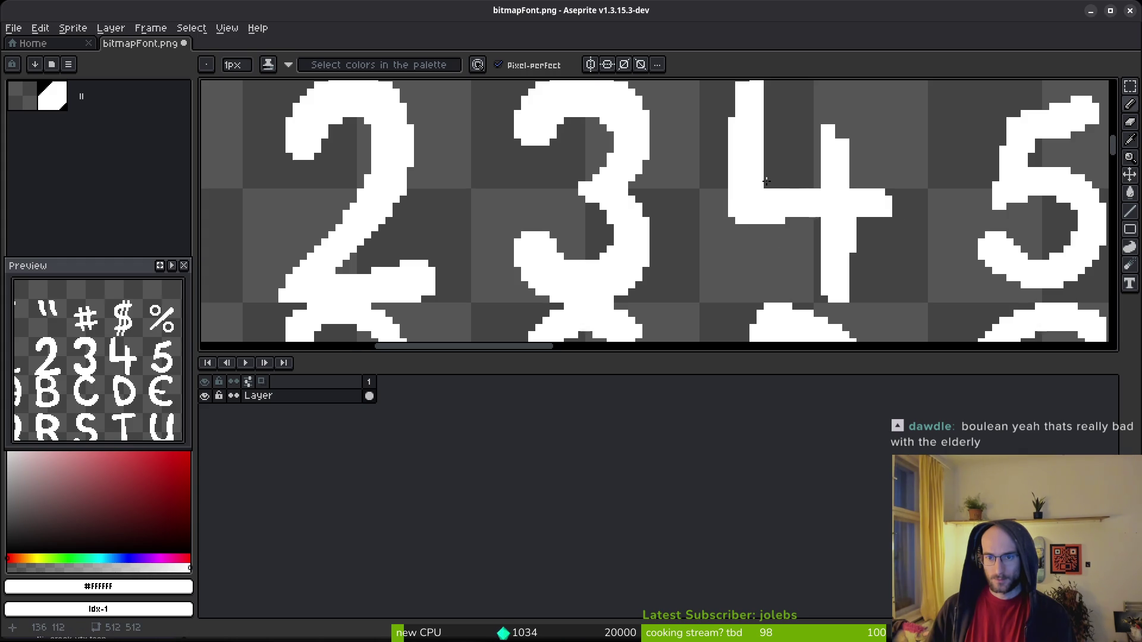
{"action": "scroll", "coordinate": [764, 186], "scroll_direction": "down", "scroll_amount": 2}
{"action": "scroll", "coordinate": [770, 152], "scroll_direction": "up", "scroll_amount": 3}
{"action": "scroll", "coordinate": [809, 176], "scroll_direction": "down", "scroll_amount": 2}
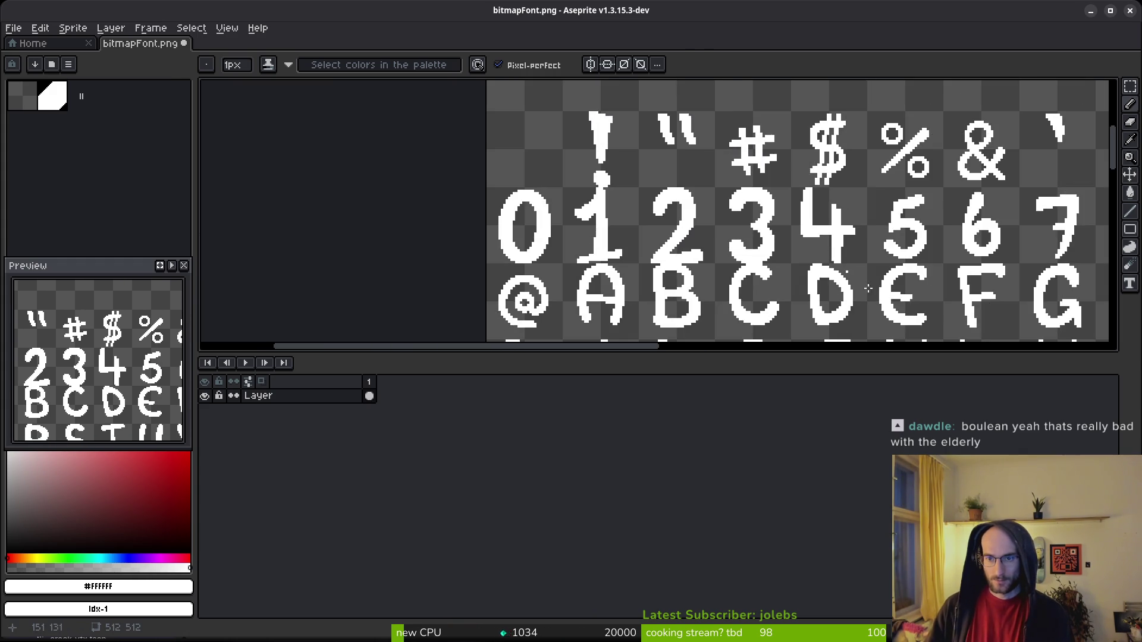
{"action": "scroll", "coordinate": [844, 192], "scroll_direction": "up", "scroll_amount": 2}
{"action": "scroll", "coordinate": [864, 252], "scroll_direction": "down", "scroll_amount": 2}
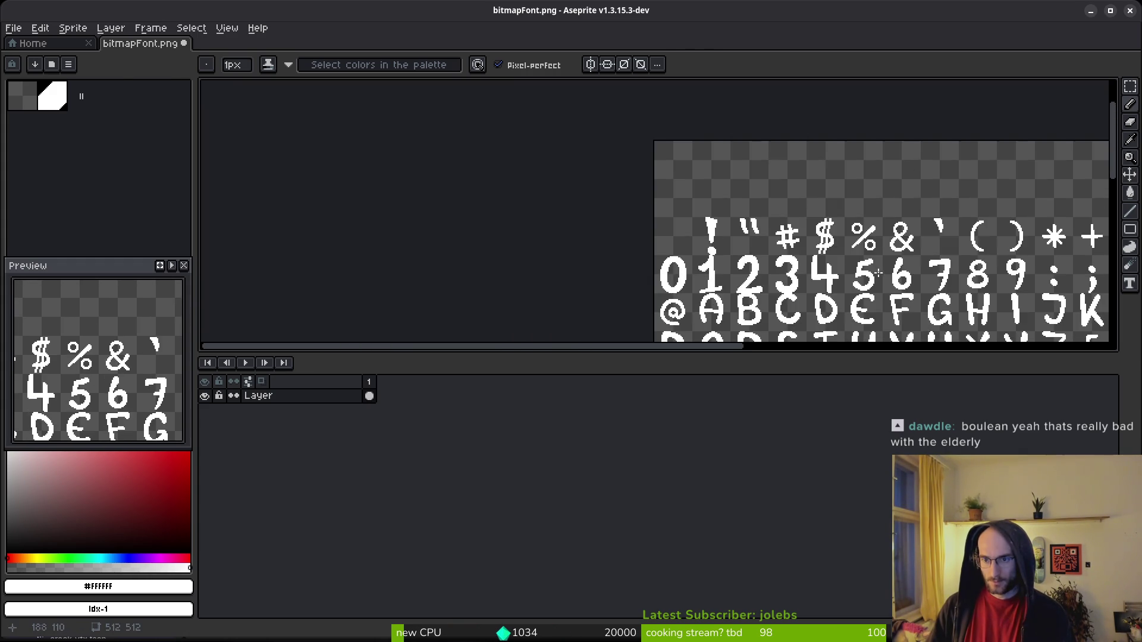
{"action": "scroll", "coordinate": [837, 282], "scroll_direction": "up", "scroll_amount": 4}
{"action": "key", "text": "e"}
{"action": "scroll", "coordinate": [879, 268], "scroll_direction": "down", "scroll_amount": 2}
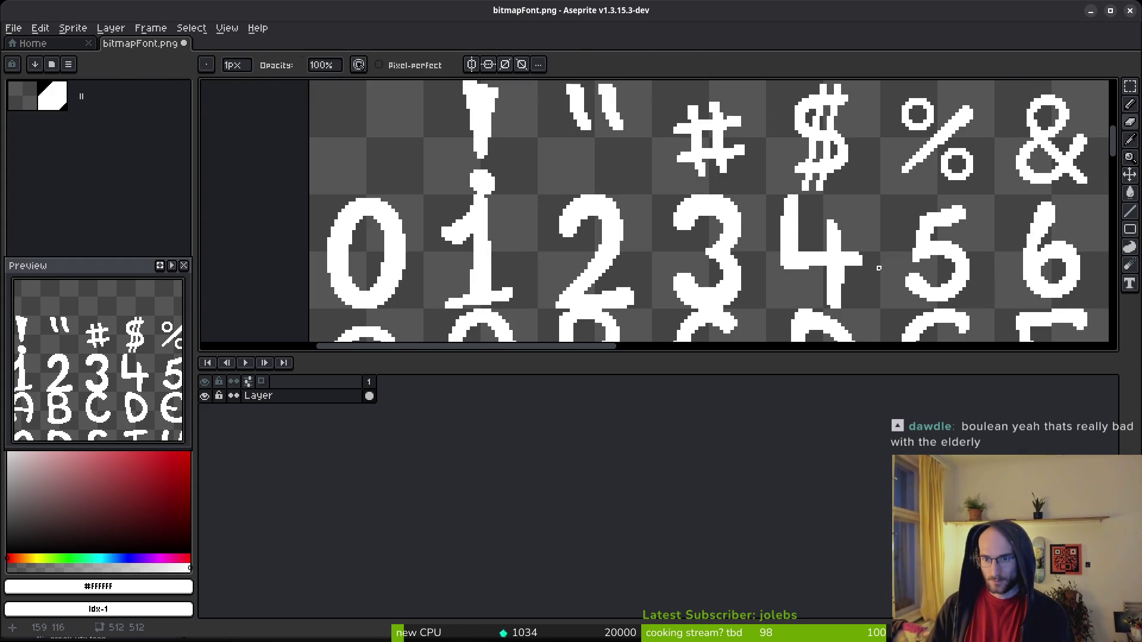
{"action": "scroll", "coordinate": [868, 275], "scroll_direction": "up", "scroll_amount": 3}
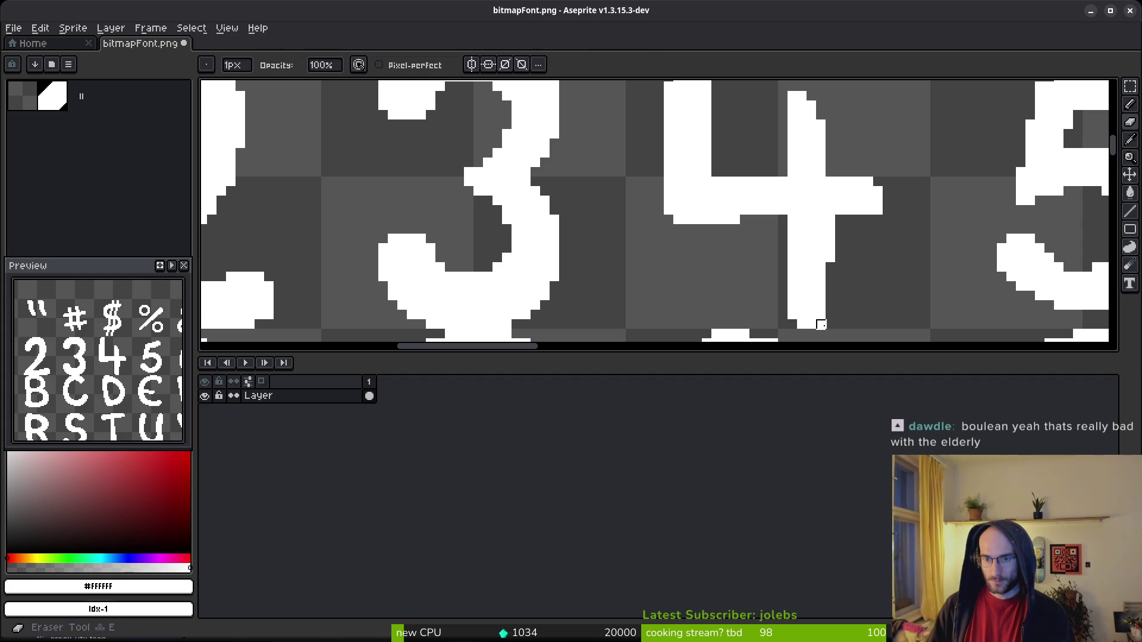
{"action": "scroll", "coordinate": [866, 313], "scroll_direction": "down", "scroll_amount": 2}
{"action": "key", "text": "b"}
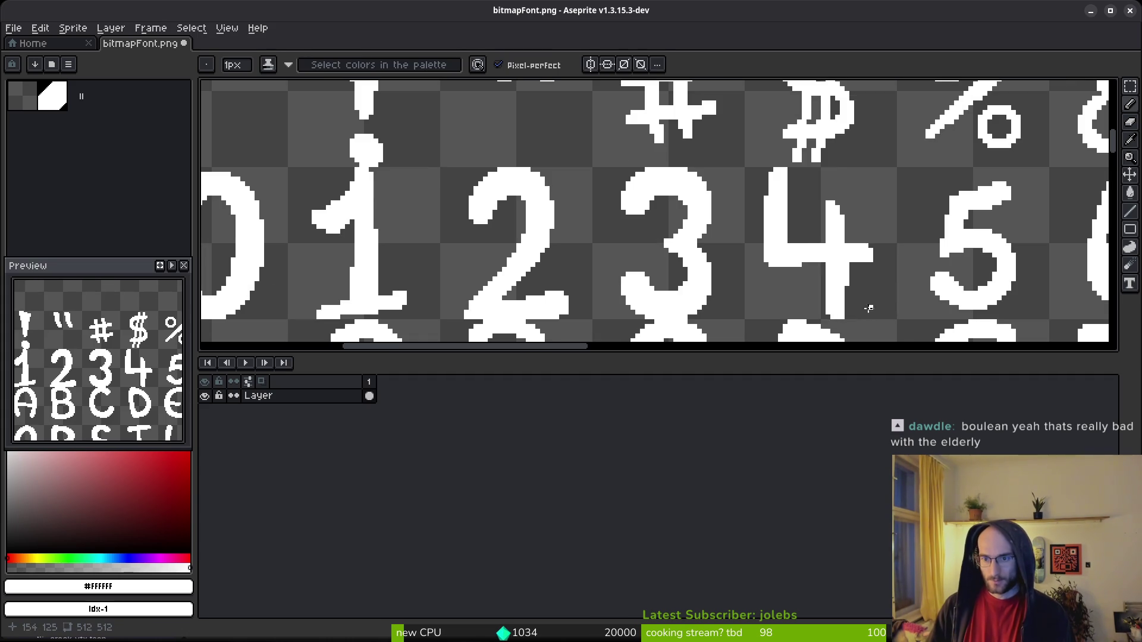
{"action": "scroll", "coordinate": [856, 282], "scroll_direction": "up", "scroll_amount": 2}
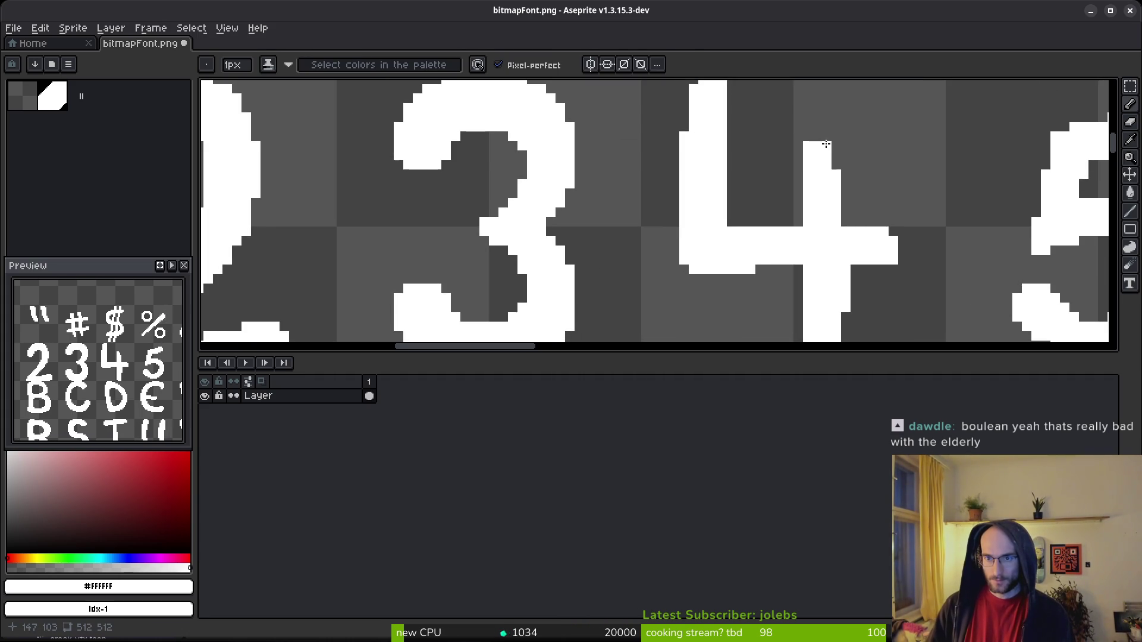
{"action": "scroll", "coordinate": [884, 184], "scroll_direction": "down", "scroll_amount": 3}
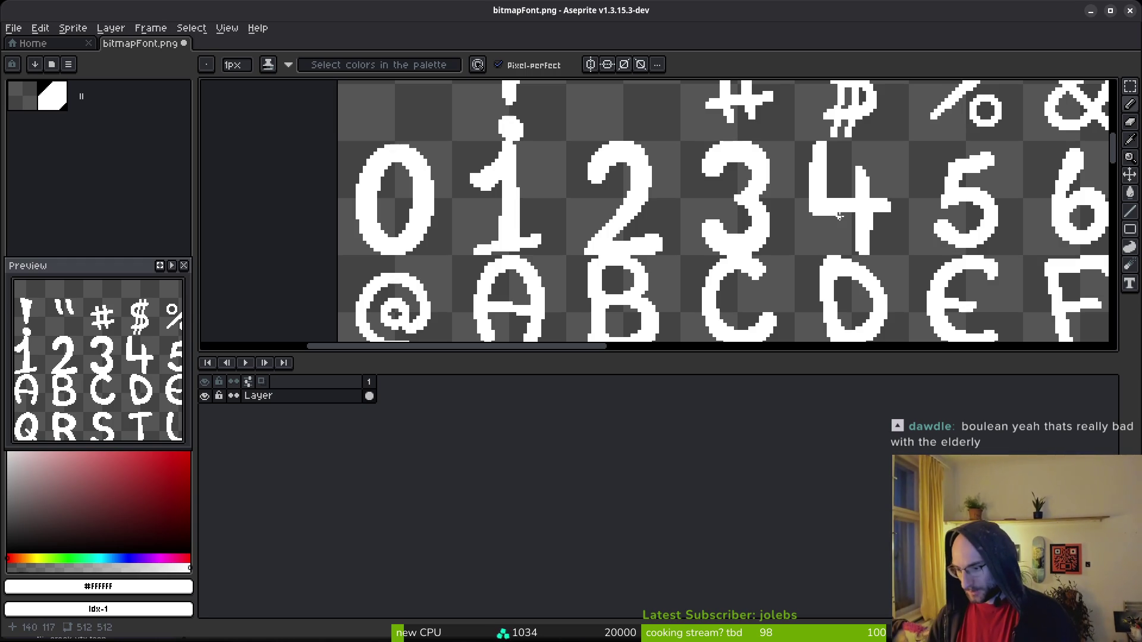
{"action": "scroll", "coordinate": [869, 205], "scroll_direction": "up", "scroll_amount": 2}
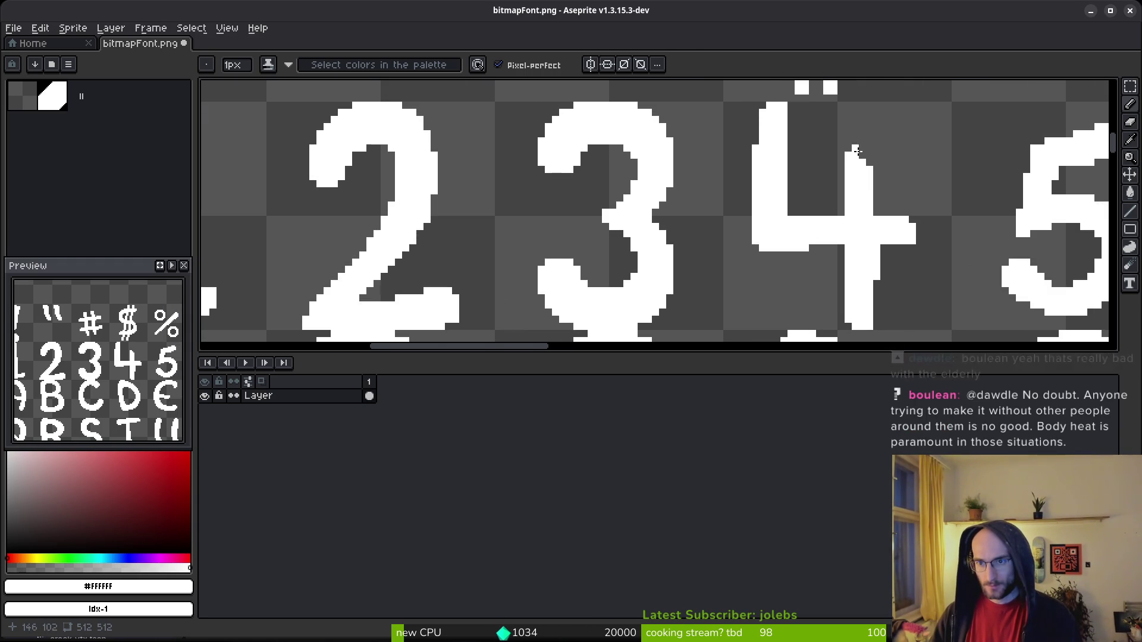
{"action": "key", "text": "e"}
{"action": "scroll", "coordinate": [946, 193], "scroll_direction": "down", "scroll_amount": 3}
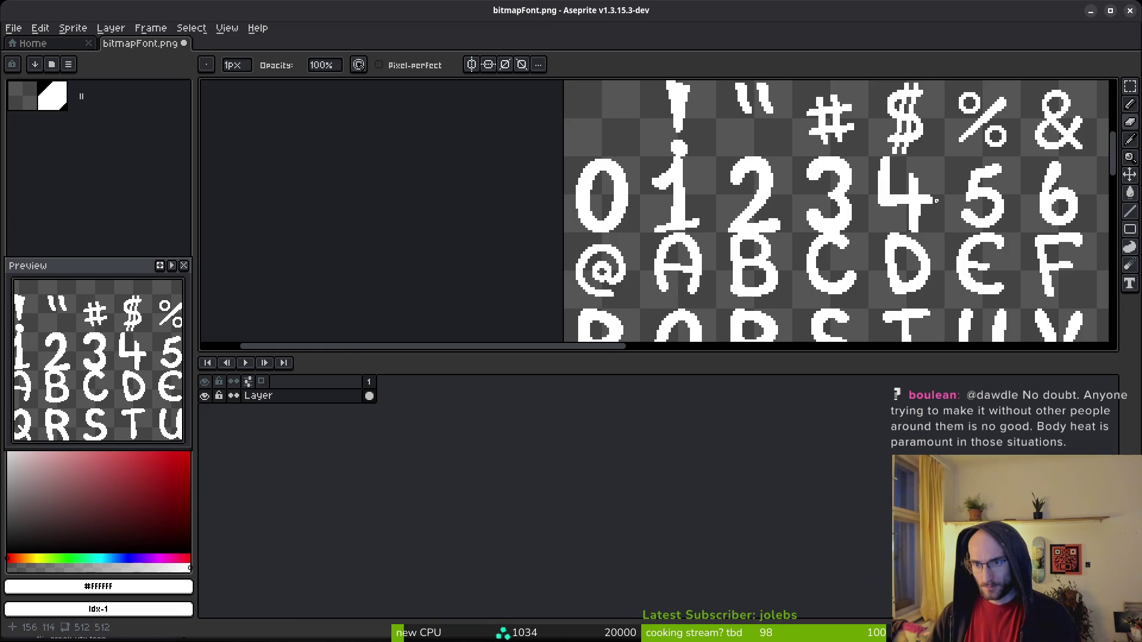
{"action": "scroll", "coordinate": [910, 179], "scroll_direction": "up", "scroll_amount": 2}
{"action": "key", "text": "e"}
{"action": "key", "text": "b"}
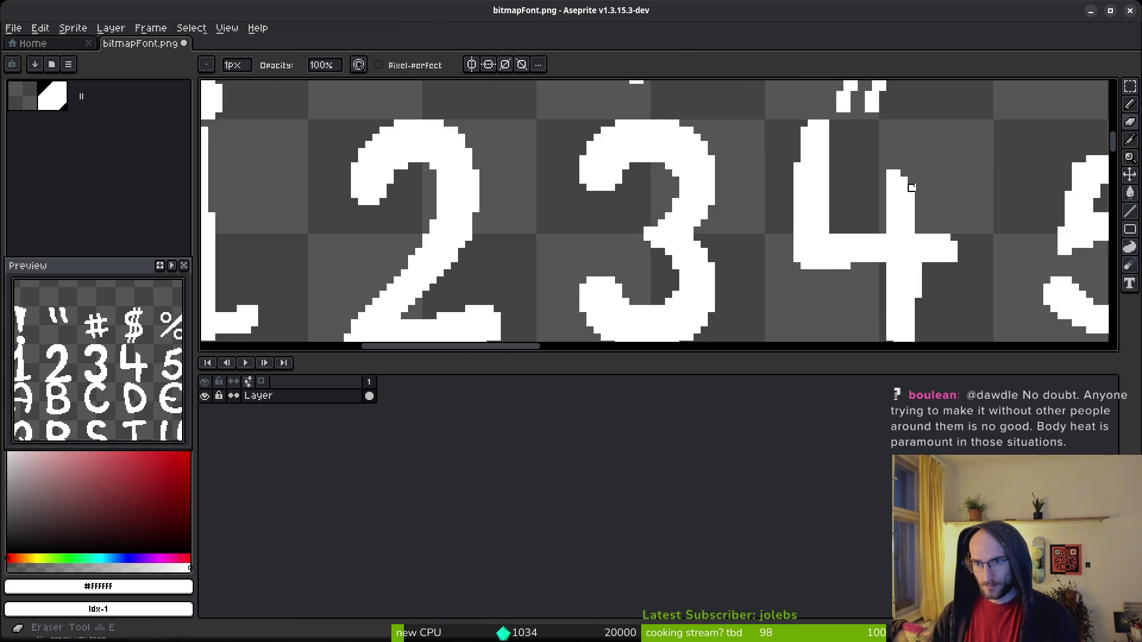
Save the font sheet bitmapFont.png.
{"action": "key", "text": "ctrl+s"}
{"action": "scroll", "coordinate": [916, 216], "scroll_direction": "down", "scroll_amount": 1}
{"action": "scroll", "coordinate": [916, 216], "scroll_direction": "right", "scroll_amount": 1}
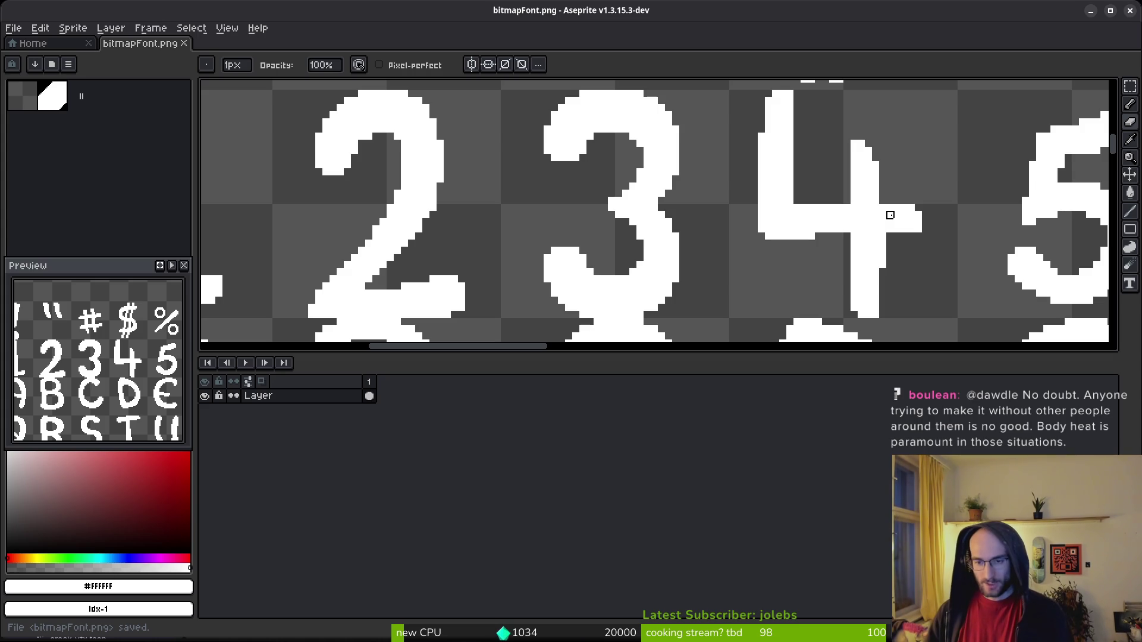
{"action": "key", "text": "m"}
{"action": "scroll", "coordinate": [874, 246], "scroll_direction": "down", "scroll_amount": 2}
{"action": "scroll", "coordinate": [875, 245], "scroll_direction": "up", "scroll_amount": 1}
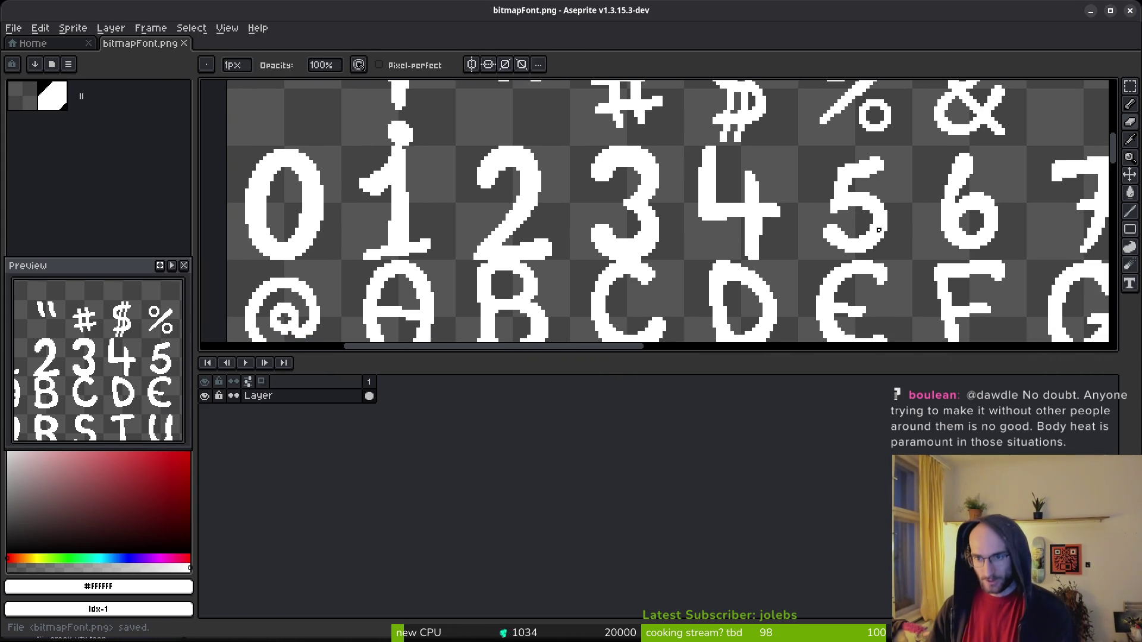
{"action": "scroll", "coordinate": [827, 277], "scroll_direction": "up", "scroll_amount": 1}
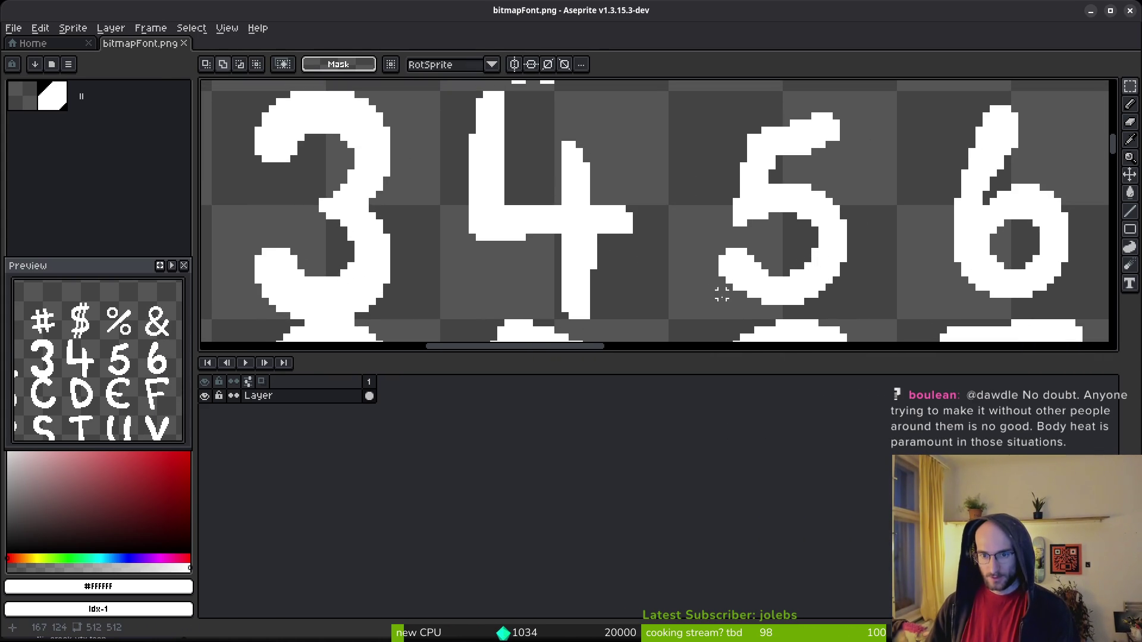
Select the 5 glyph and enlarge it down-left to about 21.7×32.5.
{"action": "mouse_move", "coordinate": [722, 302]}
{"action": "left_mouse_down"}
{"action": "mouse_move", "coordinate": [806, 148]}
{"action": "mouse_move", "coordinate": [850, 111]}
{"action": "mouse_move", "coordinate": [904, 101]}
{"action": "mouse_move", "coordinate": [892, 112]}
{"action": "mouse_move", "coordinate": [897, 145]}
{"action": "left_mouse_up"}
{"action": "scroll", "coordinate": [833, 226], "scroll_direction": "down", "scroll_amount": 1}
{"action": "mouse_move", "coordinate": [731, 292]}
{"action": "left_mouse_down"}
{"action": "mouse_move", "coordinate": [716, 311]}
{"action": "mouse_move", "coordinate": [705, 305]}
{"action": "left_mouse_up"}
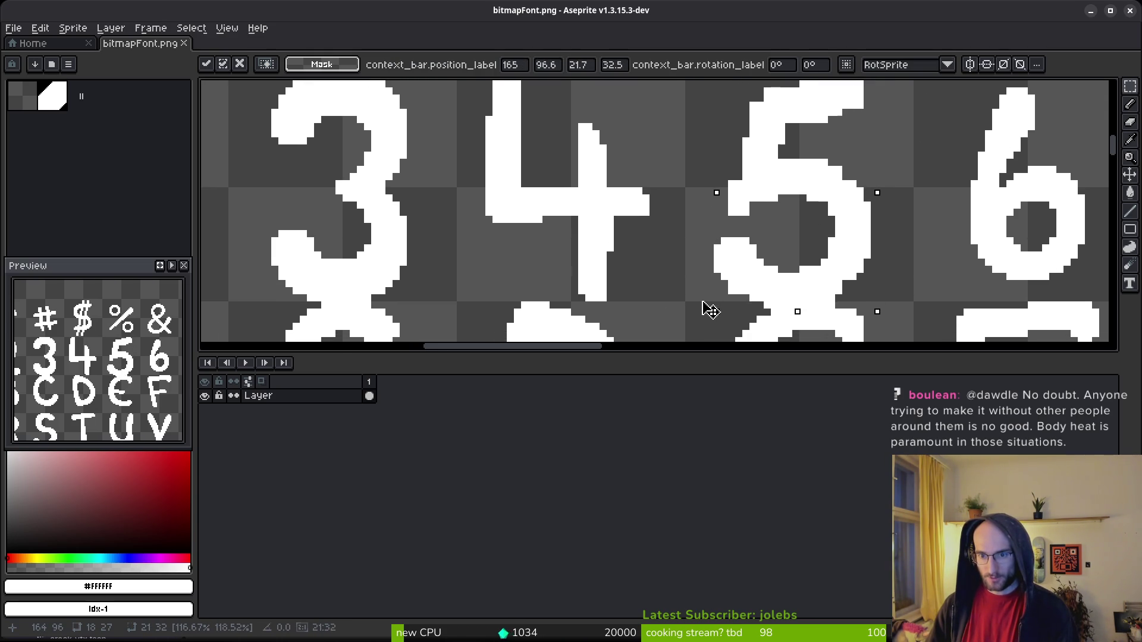
{"action": "scroll", "coordinate": [727, 234], "scroll_direction": "down", "scroll_amount": 1}
{"action": "key", "text": "b"}
Fill in white pixels along the edge of the 5's top stroke.
{"action": "scroll", "coordinate": [727, 233], "scroll_direction": "up", "scroll_amount": 3}
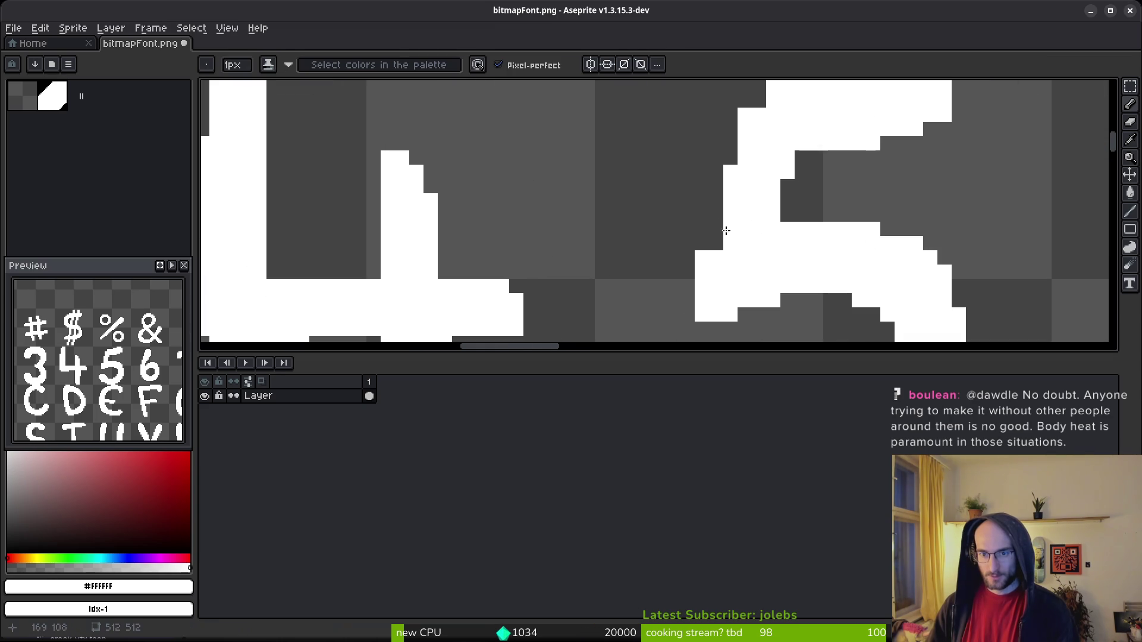
{"action": "scroll", "coordinate": [728, 226], "scroll_direction": "up", "scroll_amount": 2}
{"action": "left_click", "coordinate": [747, 213]}
{"action": "left_click_drag", "start_coordinate": [765, 193], "coordinate": [828, 180]}
{"action": "scroll", "coordinate": [921, 283], "scroll_direction": "down", "scroll_amount": 3}
{"action": "scroll", "coordinate": [892, 261], "scroll_direction": "up", "scroll_amount": 1}
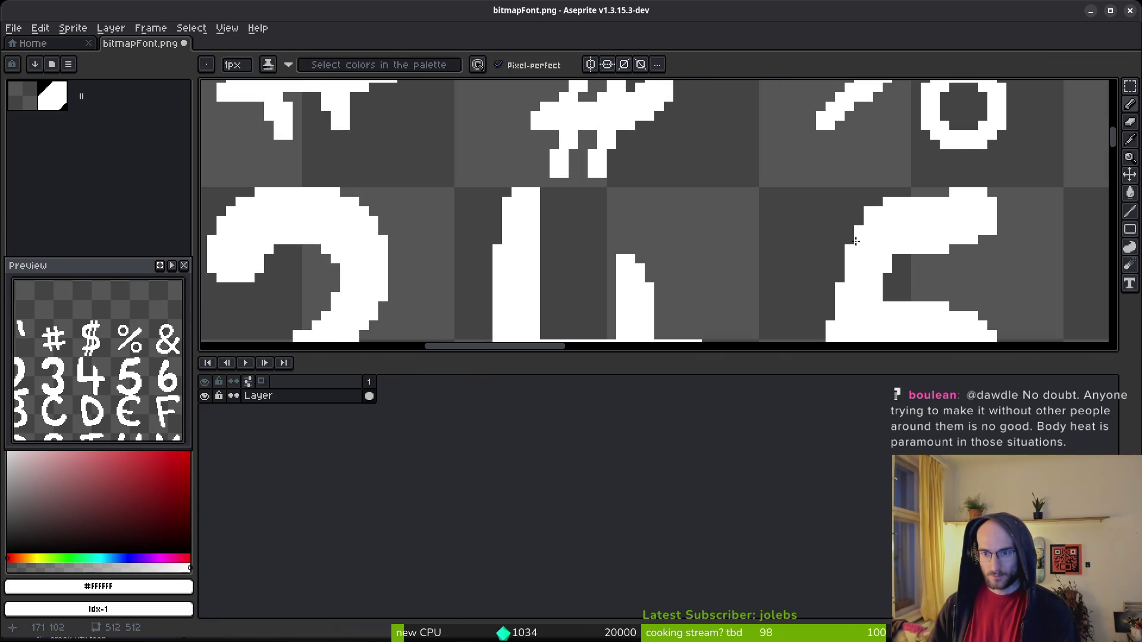
{"action": "scroll", "coordinate": [854, 268], "scroll_direction": "down", "scroll_amount": 3}
{"action": "scroll", "coordinate": [853, 268], "scroll_direction": "up", "scroll_amount": 3}
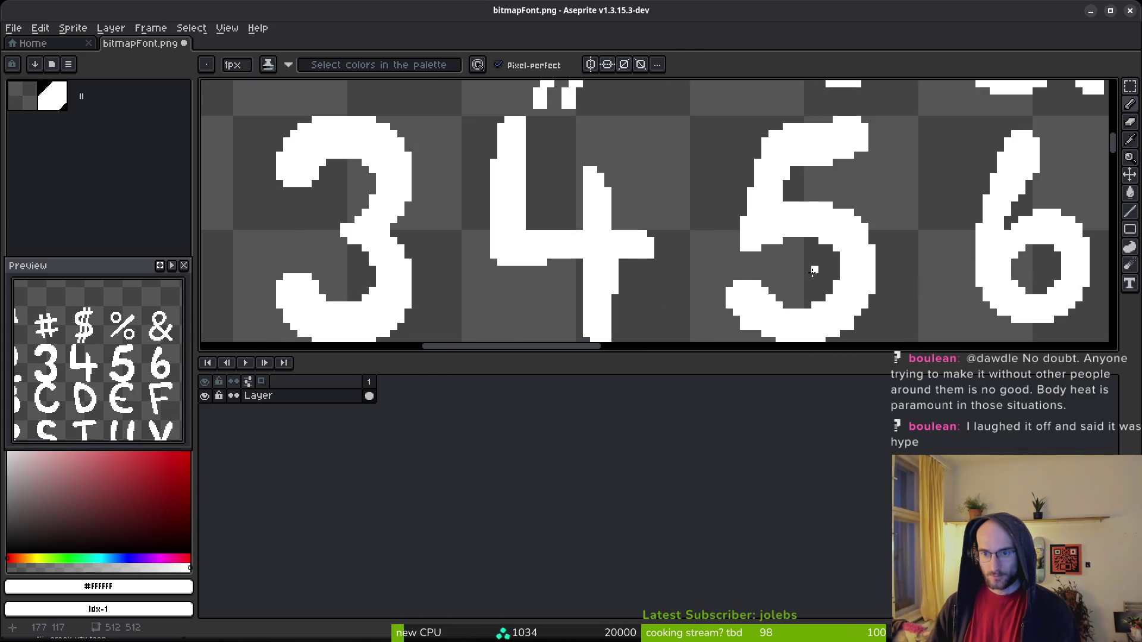
{"action": "scroll", "coordinate": [787, 260], "scroll_direction": "up", "scroll_amount": 1}
Erase a stray pixel from the 5 glyph and save bitmapFont.png.
{"action": "key", "text": "e"}
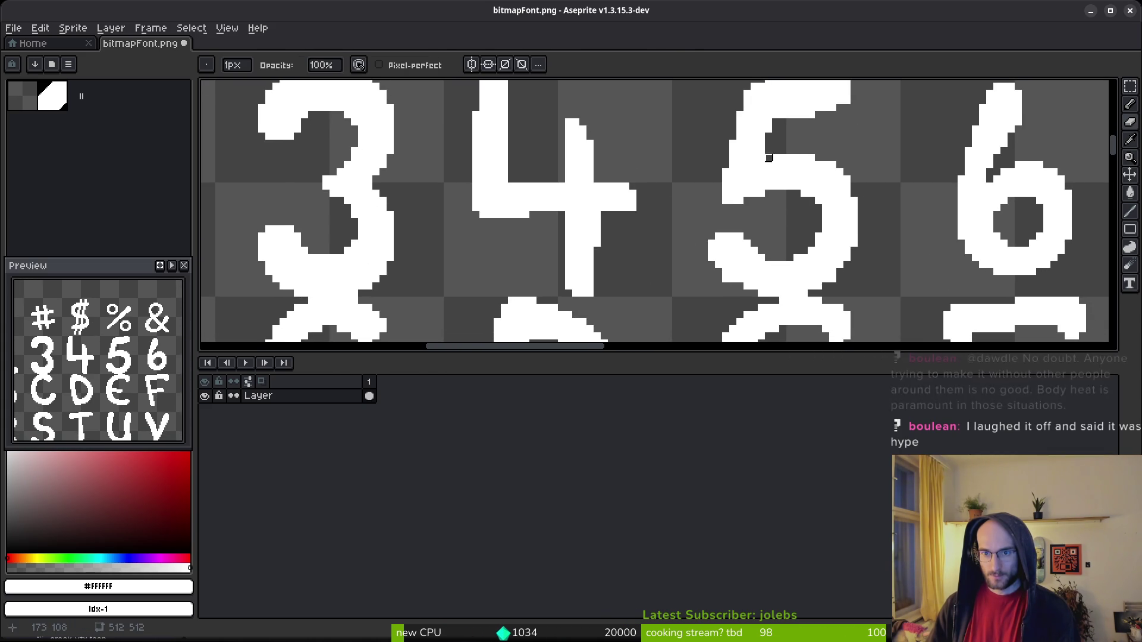
{"action": "scroll", "coordinate": [818, 158], "scroll_direction": "down", "scroll_amount": 2}
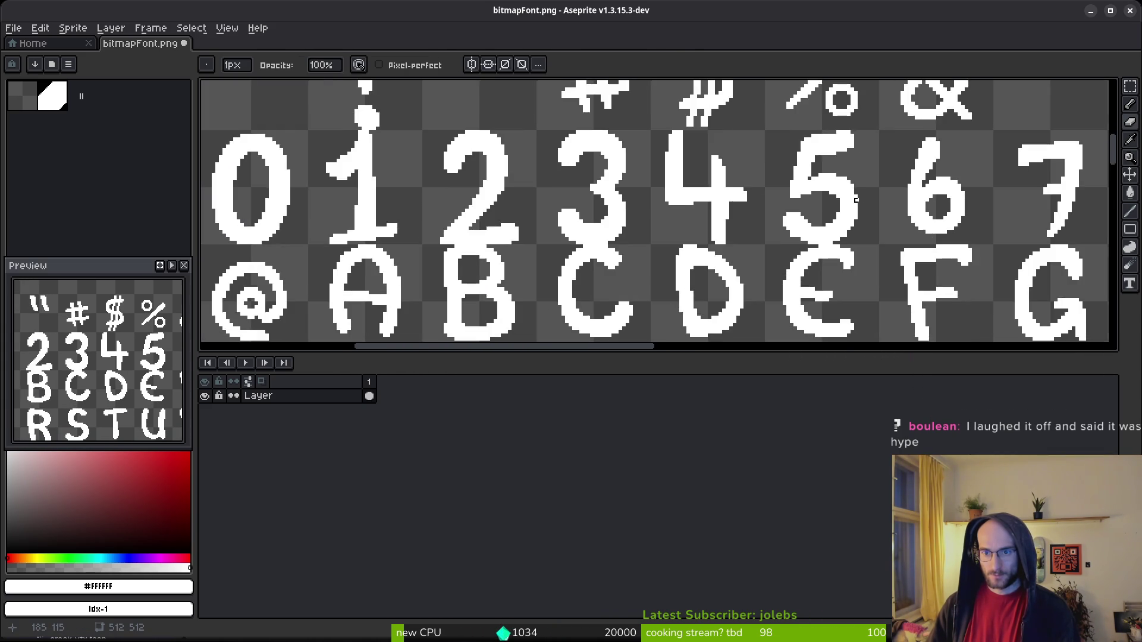
{"action": "scroll", "coordinate": [794, 156], "scroll_direction": "up", "scroll_amount": 2}
{"action": "scroll", "coordinate": [863, 167], "scroll_direction": "down", "scroll_amount": 1}
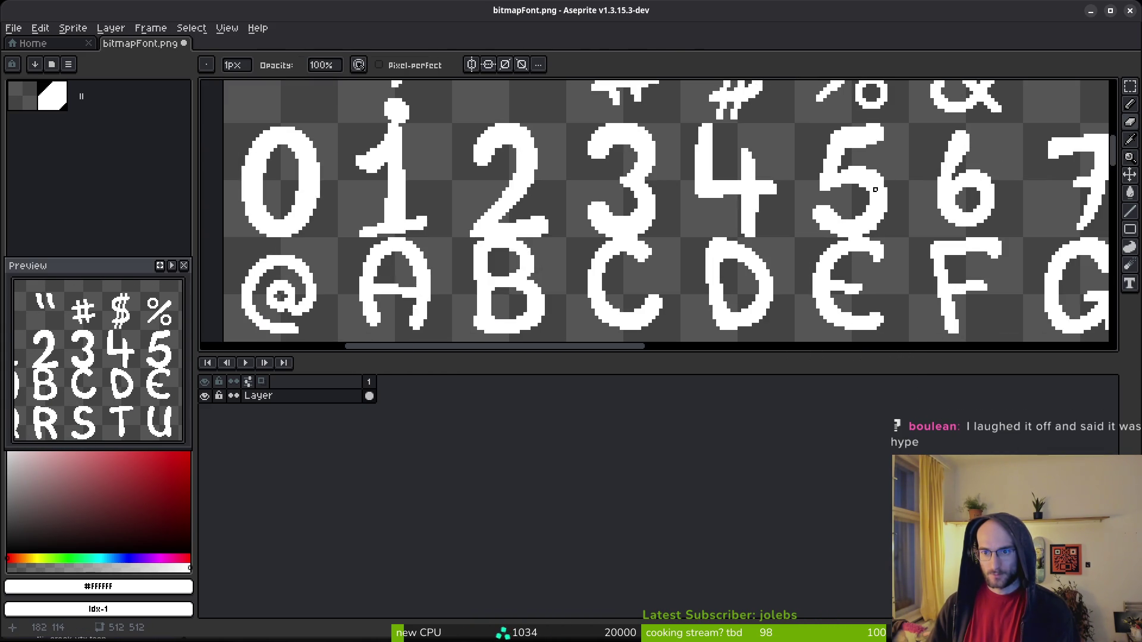
{"action": "scroll", "coordinate": [875, 189], "scroll_direction": "up", "scroll_amount": 3}
{"action": "key", "text": "b"}
{"action": "scroll", "coordinate": [867, 207], "scroll_direction": "down", "scroll_amount": 7}
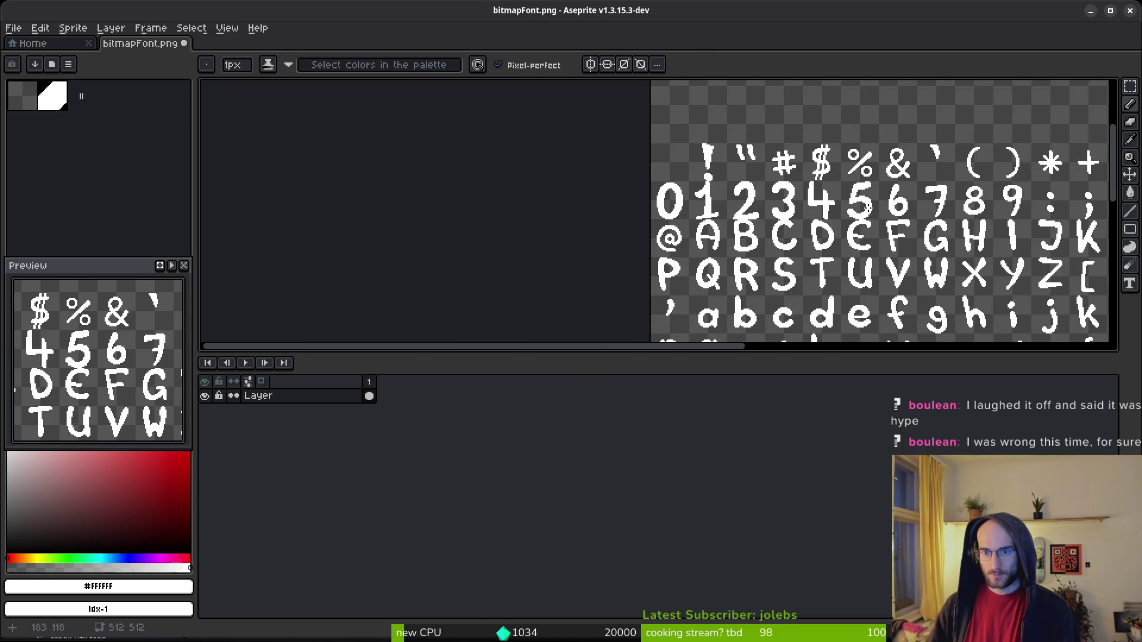
{"action": "scroll", "coordinate": [867, 207], "scroll_direction": "up", "scroll_amount": 3}
{"action": "scroll", "coordinate": [861, 220], "scroll_direction": "down", "scroll_amount": 1}
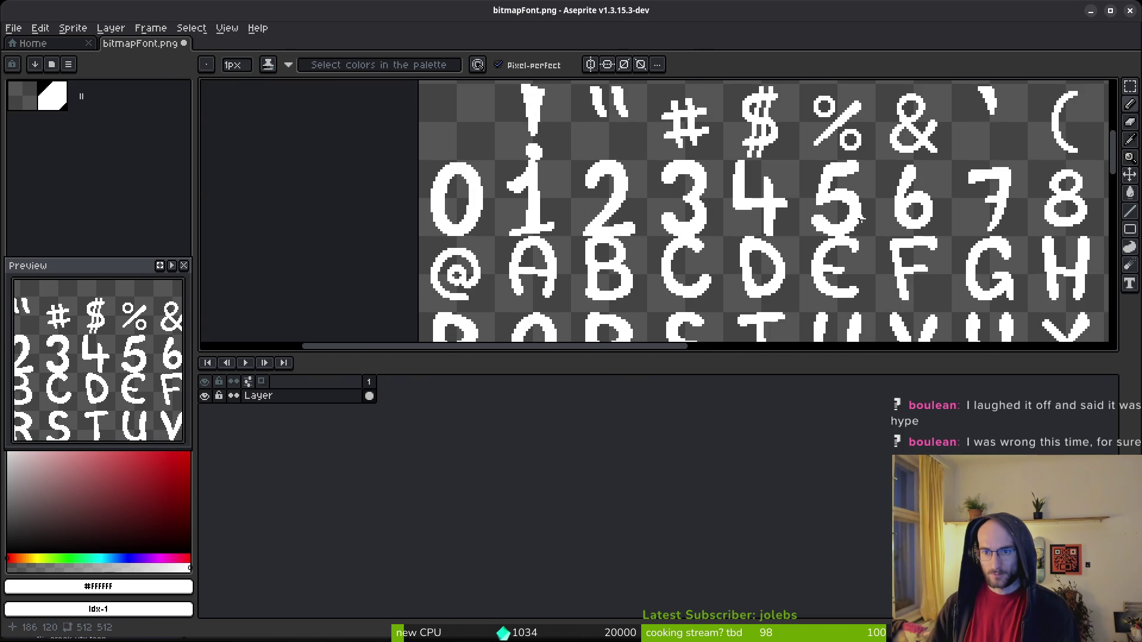
{"action": "scroll", "coordinate": [867, 207], "scroll_direction": "up", "scroll_amount": 3}
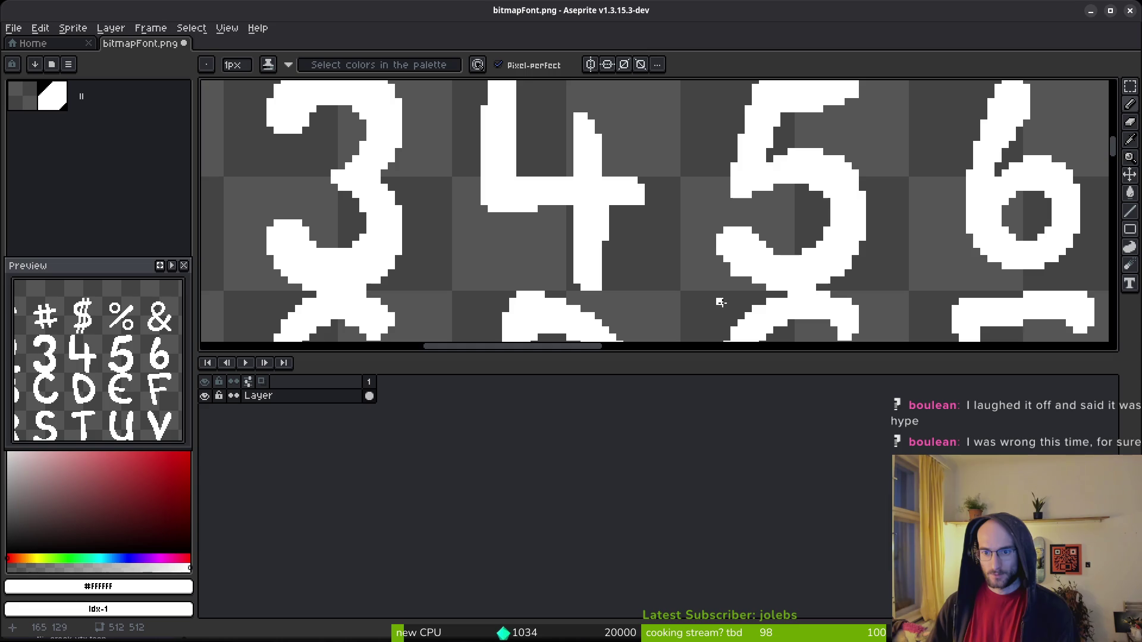
{"action": "key", "text": "e"}
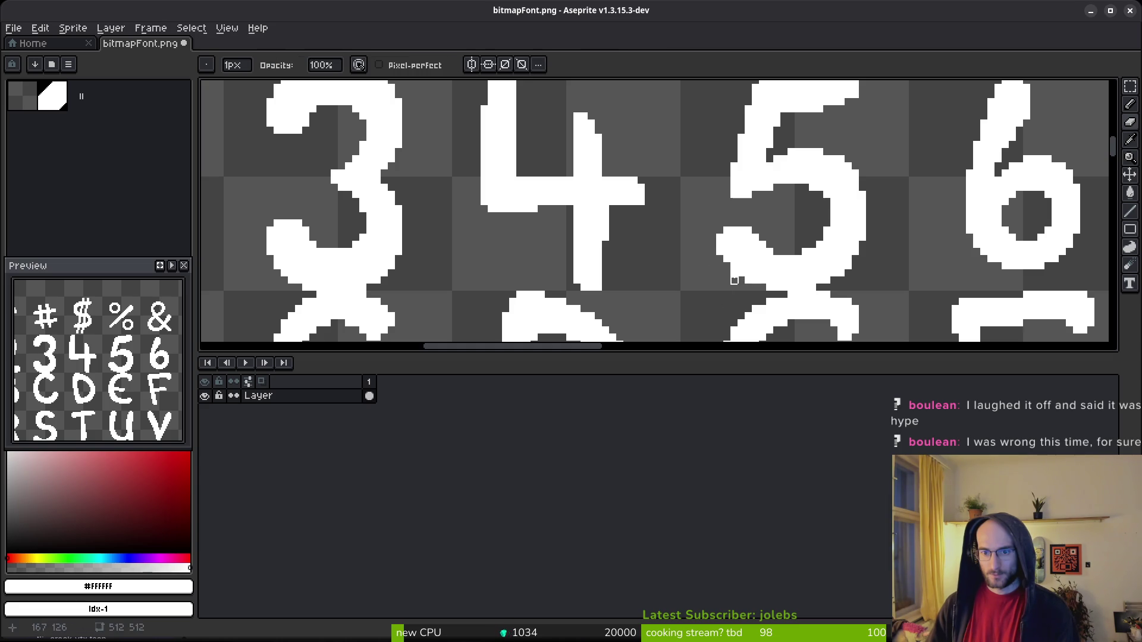
{"action": "left_click", "coordinate": [748, 280]}
{"action": "key", "text": "b"}
{"action": "scroll", "coordinate": [777, 252], "scroll_direction": "down", "scroll_amount": 2}
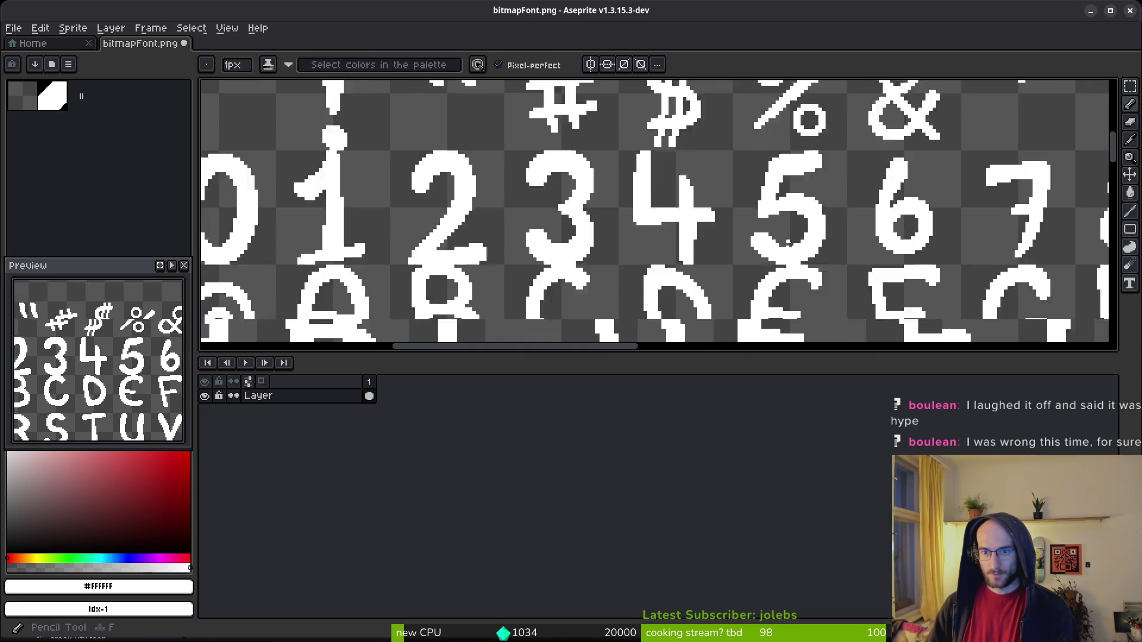
{"action": "scroll", "coordinate": [787, 248], "scroll_direction": "up", "scroll_amount": 2}
{"action": "scroll", "coordinate": [776, 241], "scroll_direction": "down", "scroll_amount": 3}
{"action": "key", "text": "ctrl+s"}
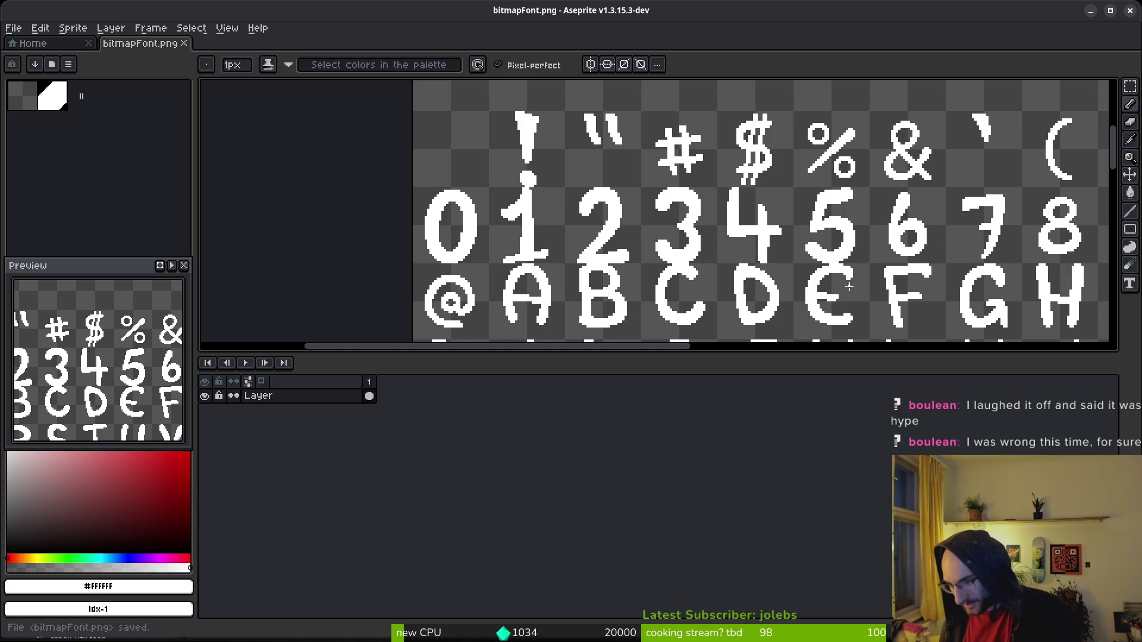
{"action": "scroll", "coordinate": [883, 250], "scroll_direction": "right", "scroll_amount": 3}
Select the 6 glyph and scale it up slightly from its corner.
{"action": "key", "text": "m"}
{"action": "scroll", "coordinate": [809, 250], "scroll_direction": "up", "scroll_amount": 1}
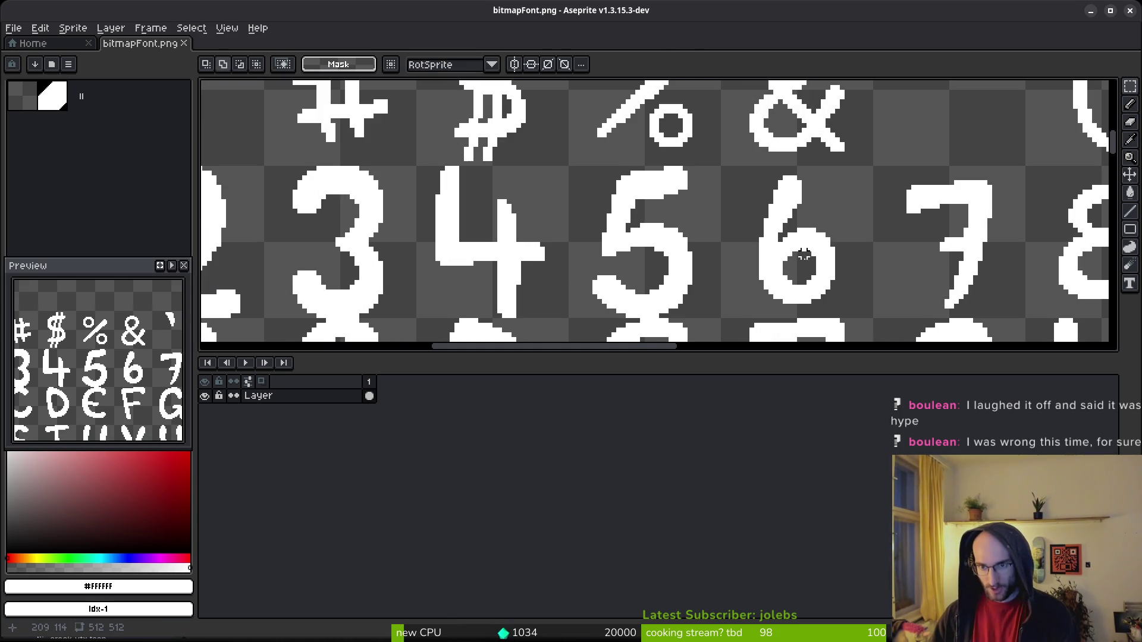
{"action": "mouse_move", "coordinate": [828, 302]}
{"action": "left_mouse_down"}
{"action": "mouse_move", "coordinate": [752, 169]}
{"action": "mouse_move", "coordinate": [735, 166]}
{"action": "left_mouse_up"}
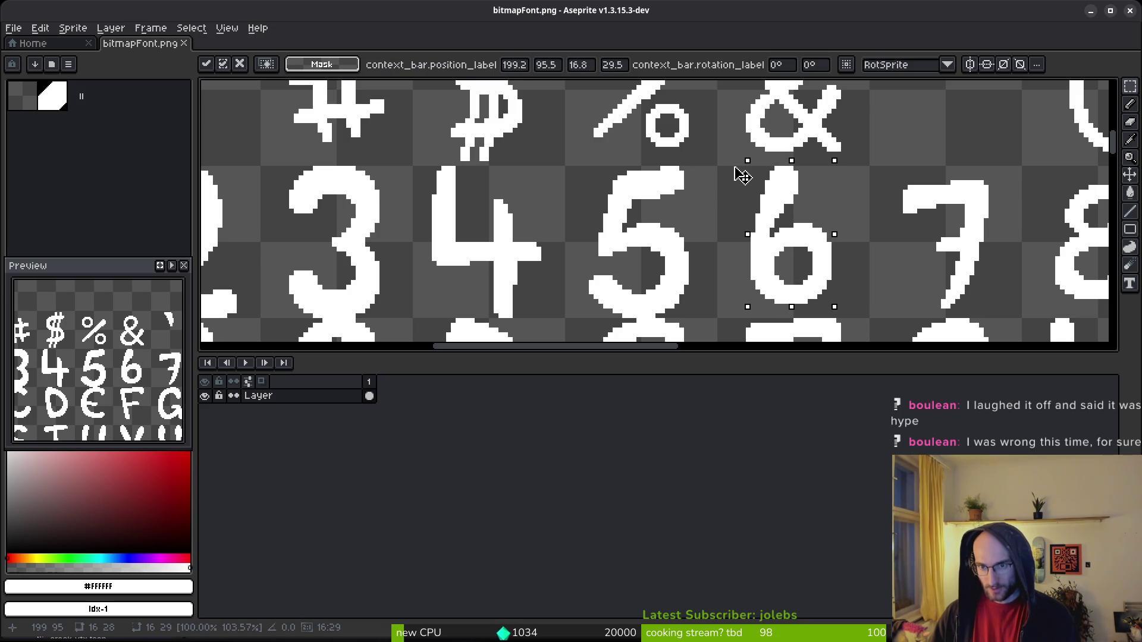
{"action": "left_click_drag", "start_coordinate": [839, 310], "coordinate": [867, 326]}
{"action": "key", "text": "Return"}
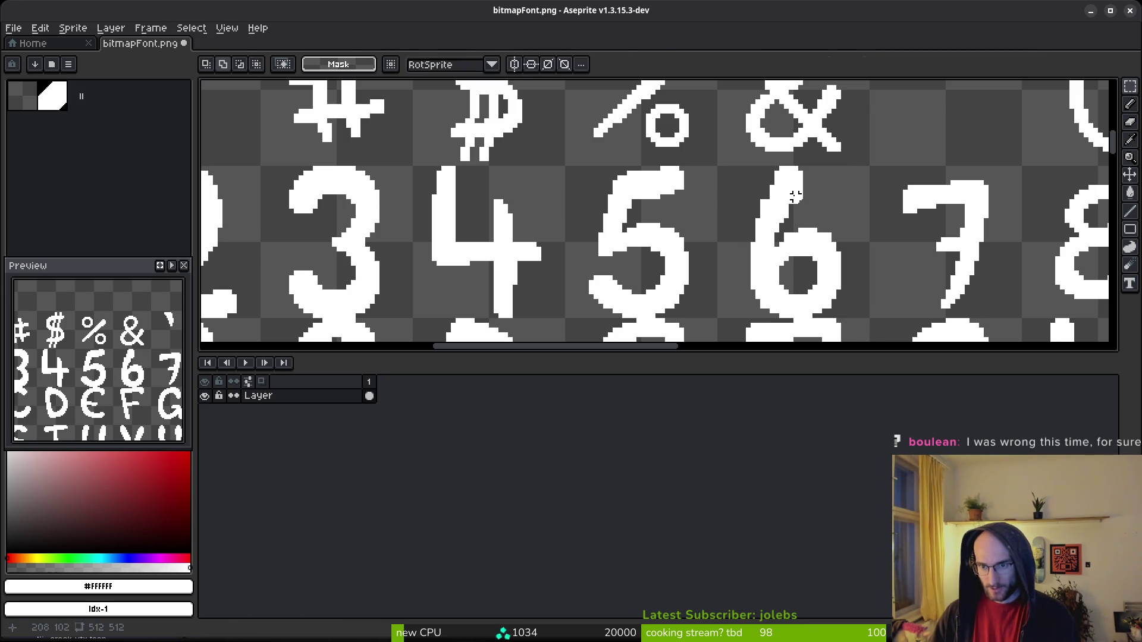
Fill in pixels along the 6's upper-left edge and tidy its stroke with pencil and eraser.
{"action": "scroll", "coordinate": [778, 229], "scroll_direction": "up", "scroll_amount": 2}
{"action": "left_click_drag", "start_coordinate": [776, 222], "coordinate": [789, 197]}
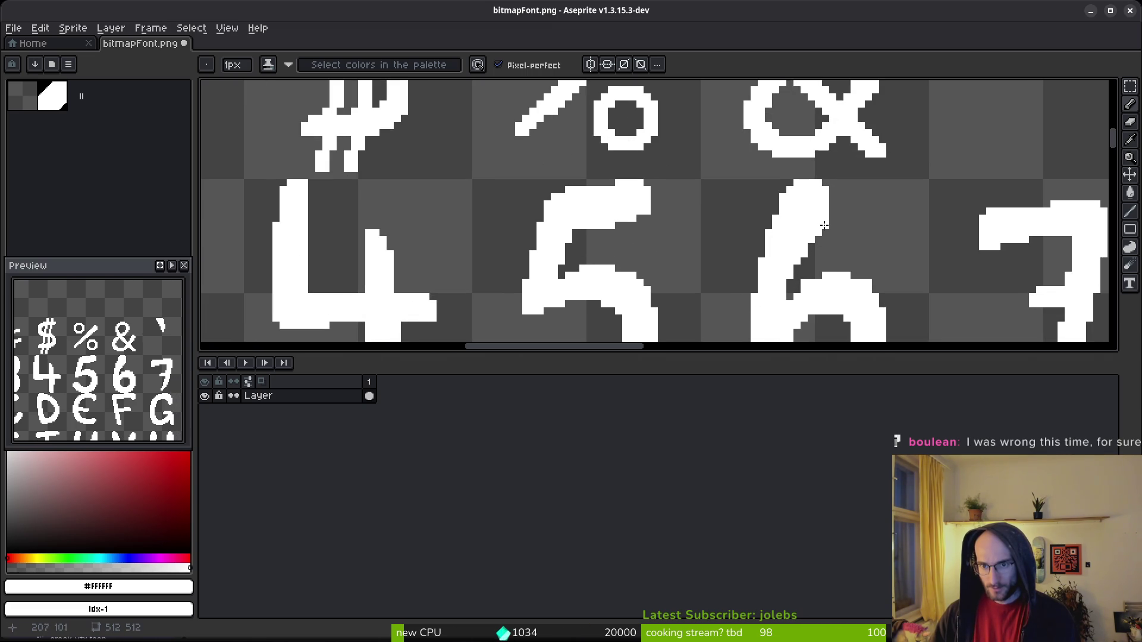
{"action": "scroll", "coordinate": [810, 220], "scroll_direction": "down", "scroll_amount": 2}
{"action": "scroll", "coordinate": [809, 232], "scroll_direction": "up", "scroll_amount": 3}
{"action": "key", "text": "e"}
{"action": "key", "text": "b"}
{"action": "scroll", "coordinate": [906, 245], "scroll_direction": "down", "scroll_amount": 2}
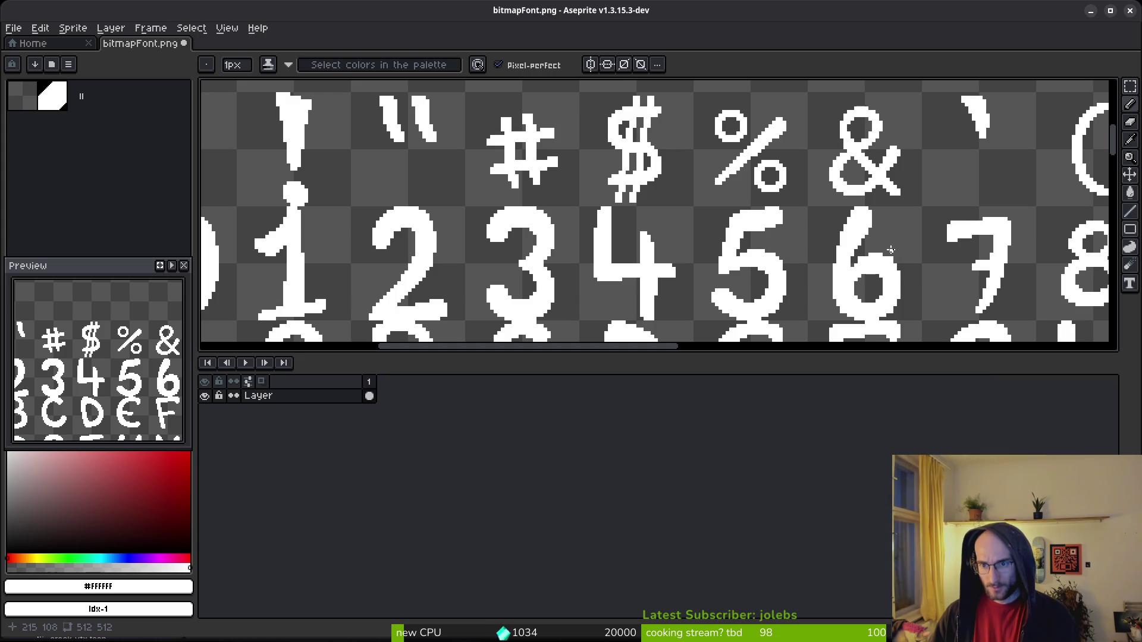
{"action": "scroll", "coordinate": [891, 251], "scroll_direction": "up", "scroll_amount": 3}
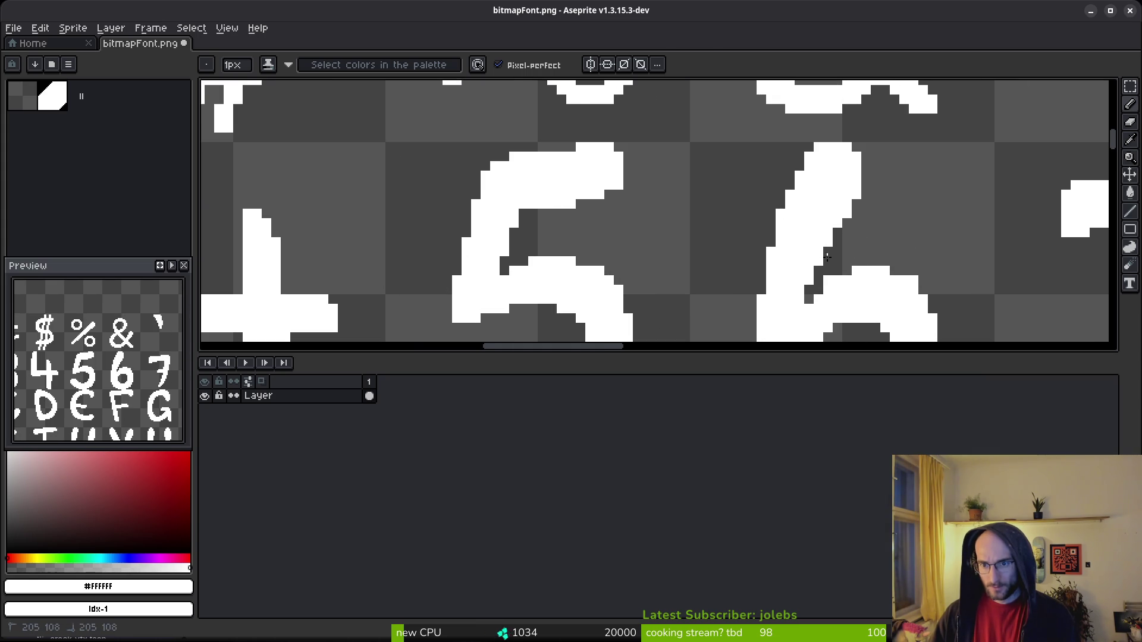
{"action": "scroll", "coordinate": [815, 255], "scroll_direction": "down", "scroll_amount": 2}
{"action": "scroll", "coordinate": [791, 232], "scroll_direction": "up", "scroll_amount": 2}
{"action": "key", "text": "e"}
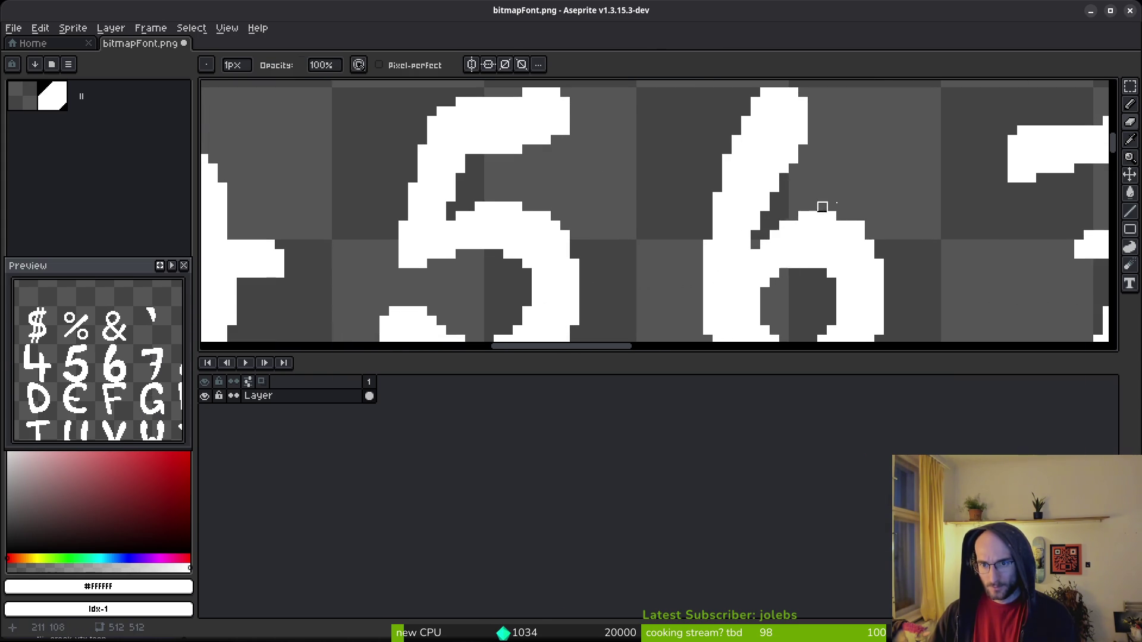
{"action": "scroll", "coordinate": [784, 226], "scroll_direction": "down", "scroll_amount": 3}
{"action": "scroll", "coordinate": [814, 254], "scroll_direction": "up", "scroll_amount": 3}
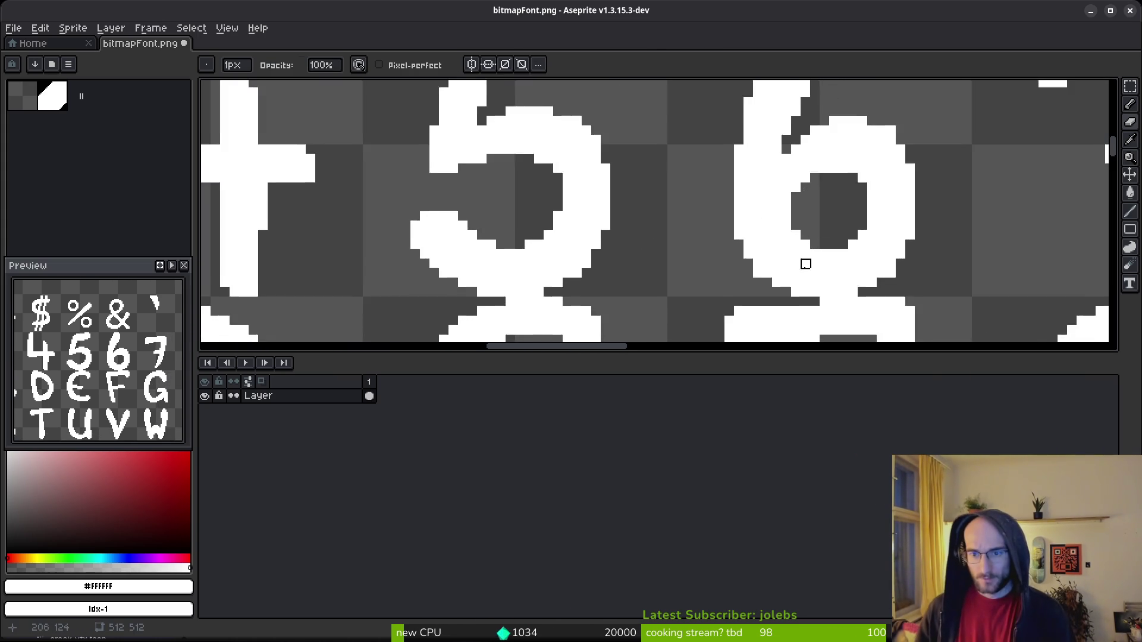
{"action": "key", "text": "b"}
{"action": "scroll", "coordinate": [817, 213], "scroll_direction": "down", "scroll_amount": 3}
{"action": "scroll", "coordinate": [824, 183], "scroll_direction": "up", "scroll_amount": 3}
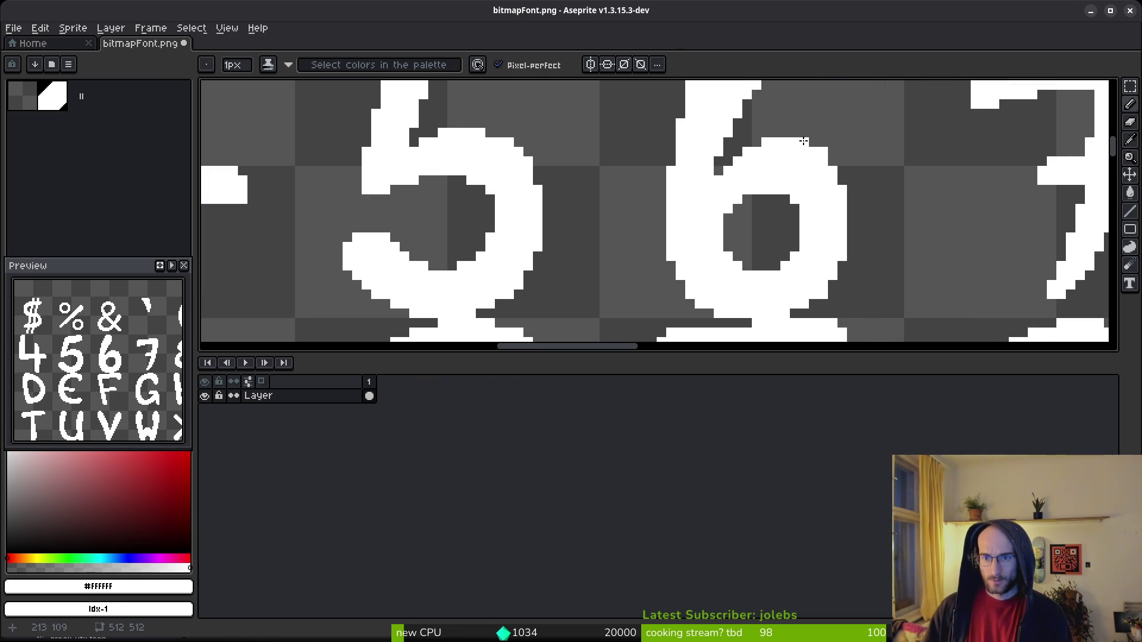
{"action": "key", "text": "e"}
{"action": "scroll", "coordinate": [868, 153], "scroll_direction": "down", "scroll_amount": 3}
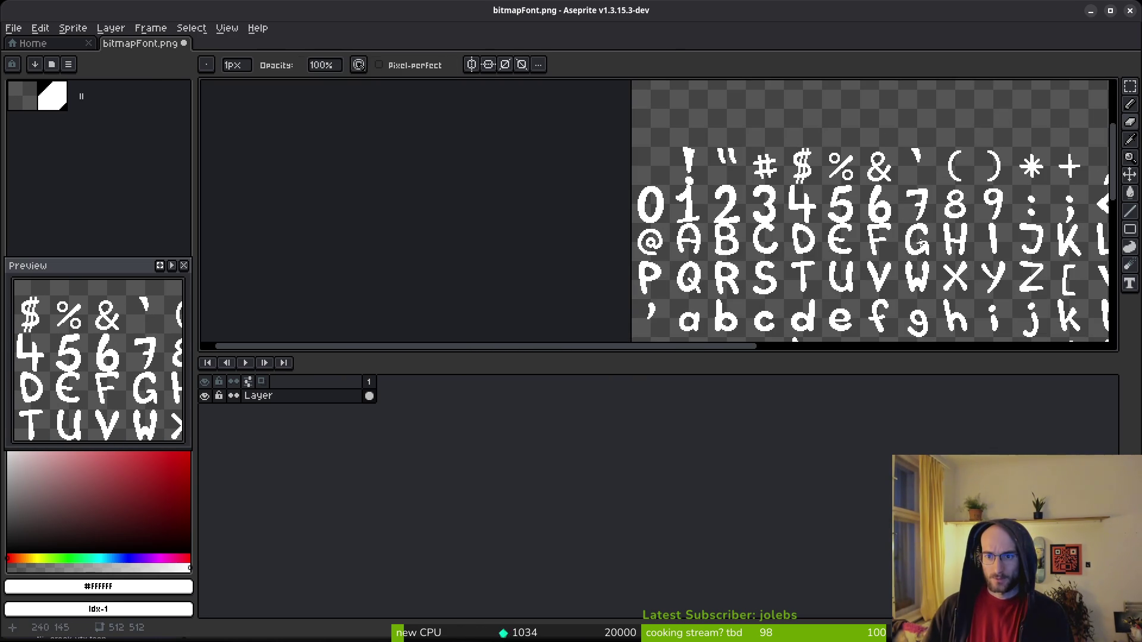
{"action": "left_click_drag", "start_coordinate": [909, 220], "coordinate": [683, 215]}
Select the 7 glyph and enlarge it both up-left and down-right.
{"action": "scroll", "coordinate": [684, 214], "scroll_direction": "up", "scroll_amount": 3}
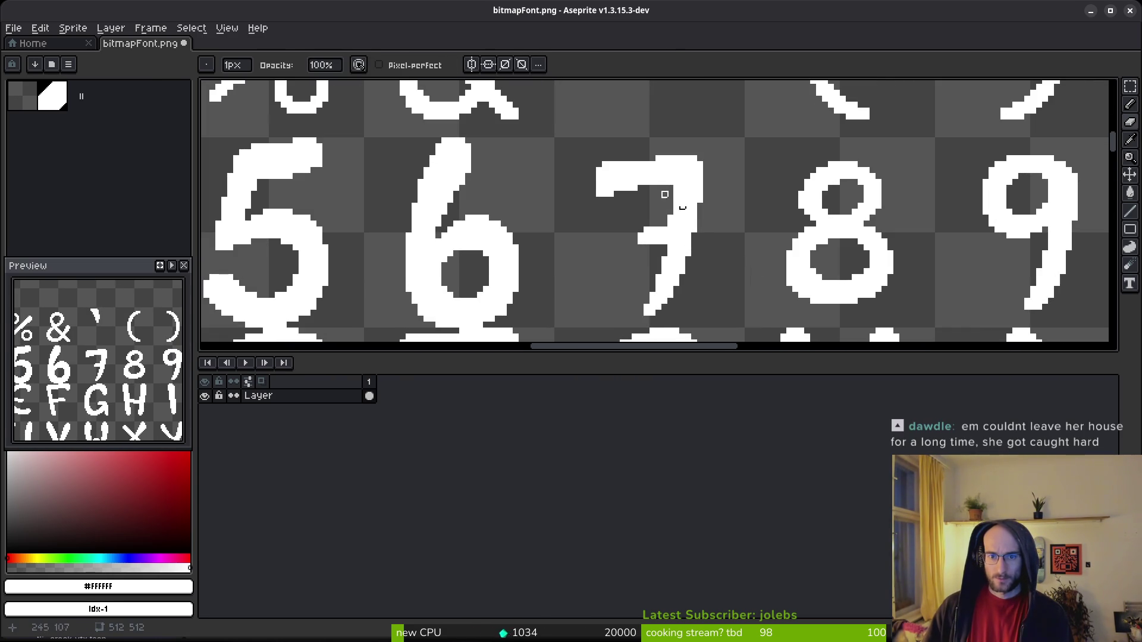
{"action": "key", "text": "m"}
{"action": "mouse_move", "coordinate": [701, 157]}
{"action": "left_mouse_down"}
{"action": "mouse_move", "coordinate": [639, 300]}
{"action": "mouse_move", "coordinate": [587, 319]}
{"action": "left_mouse_up"}
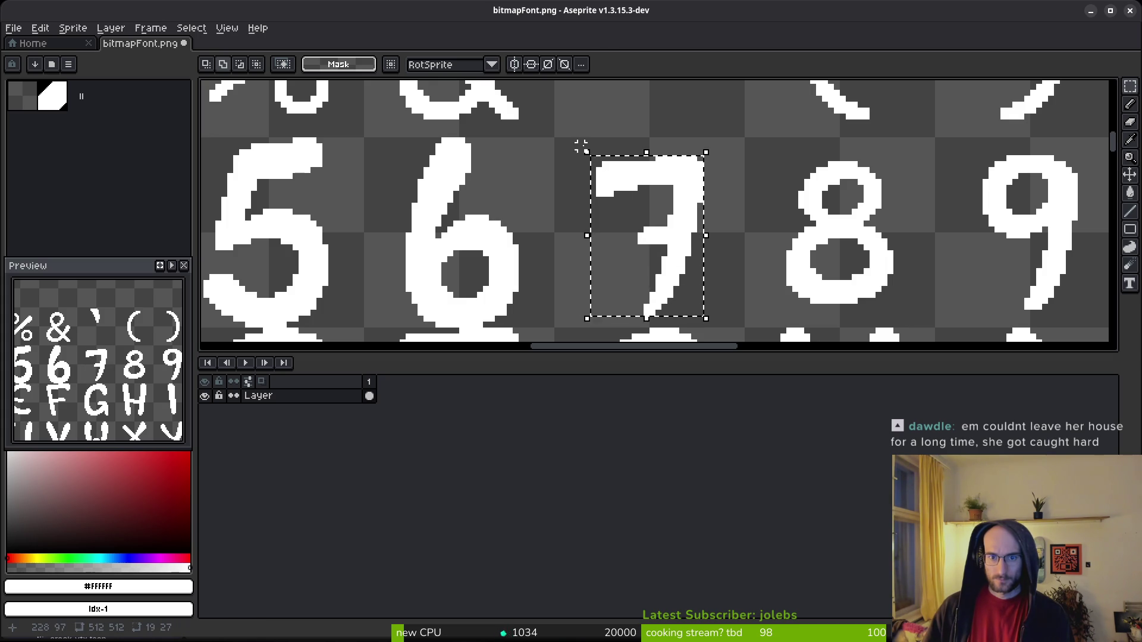
{"action": "mouse_move", "coordinate": [587, 153]}
{"action": "left_mouse_down"}
{"action": "mouse_move", "coordinate": [572, 133]}
{"action": "mouse_move", "coordinate": [565, 145]}
{"action": "left_mouse_up"}
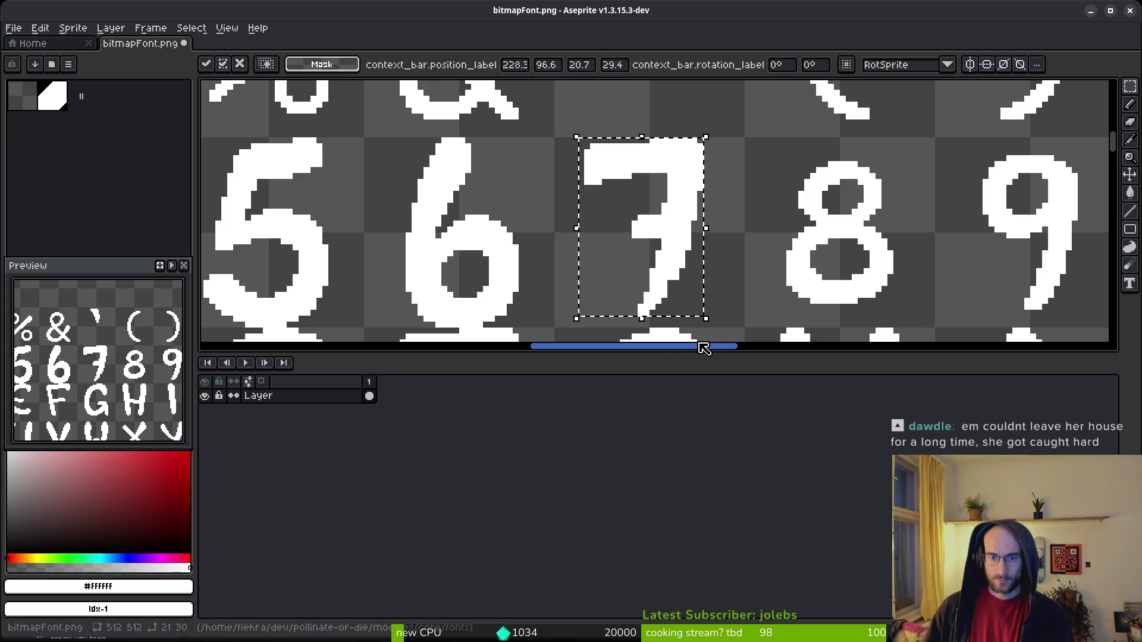
{"action": "left_click_drag", "start_coordinate": [708, 322], "coordinate": [730, 332]}
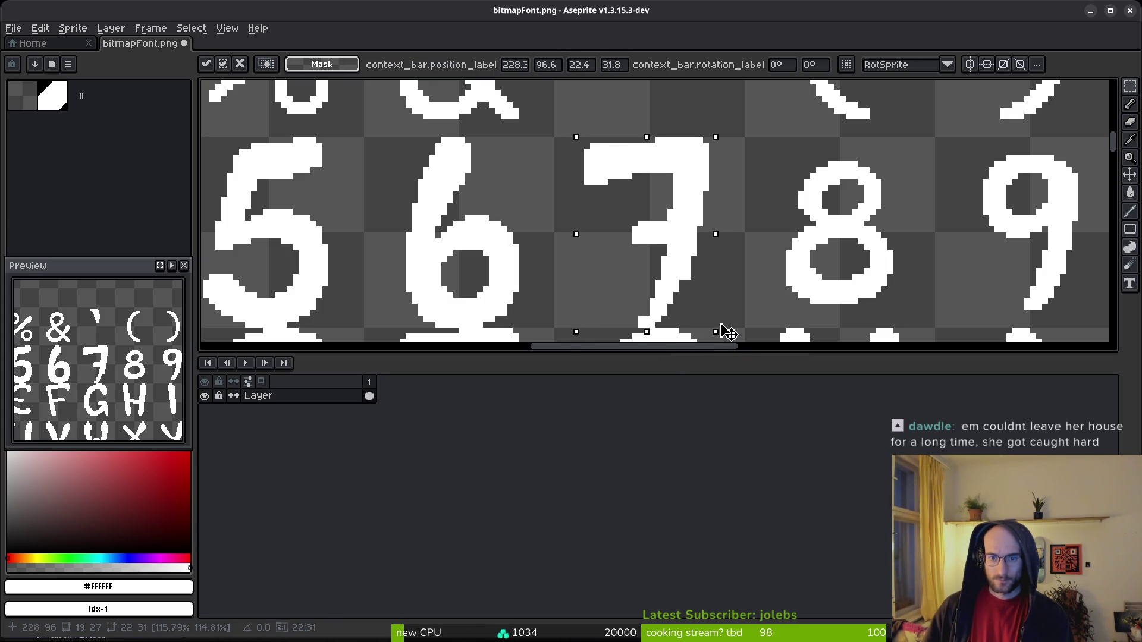
{"action": "key", "text": "b"}
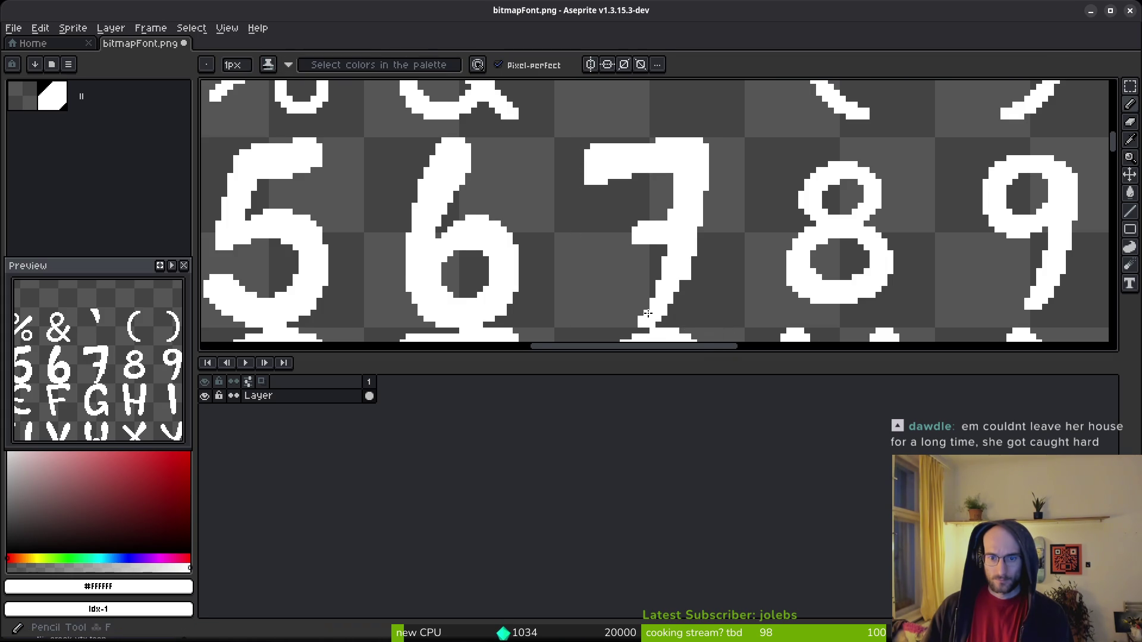
Erase the row of stray pixels under the 7's crossbar.
{"action": "scroll", "coordinate": [648, 314], "scroll_direction": "up", "scroll_amount": 1}
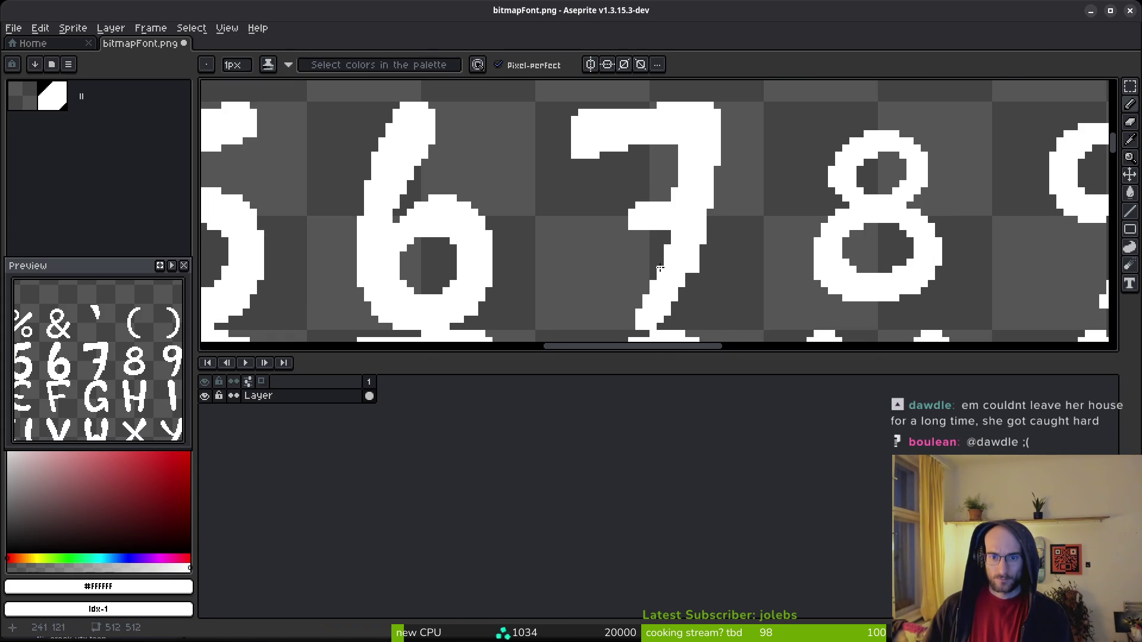
{"action": "key", "text": "e"}
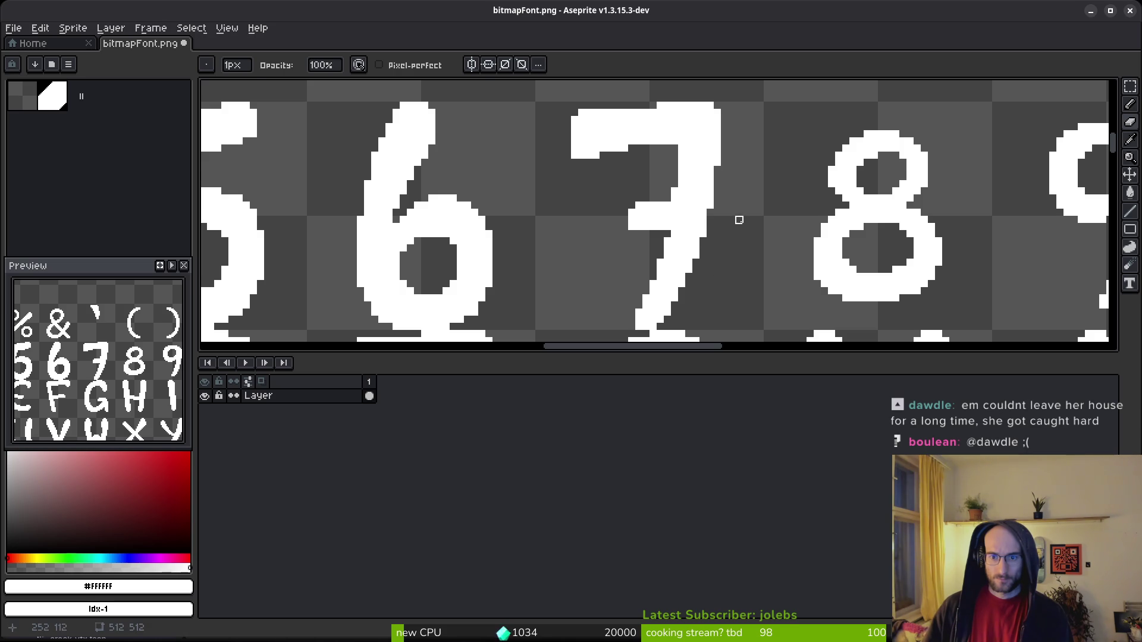
{"action": "scroll", "coordinate": [738, 237], "scroll_direction": "up", "scroll_amount": 1}
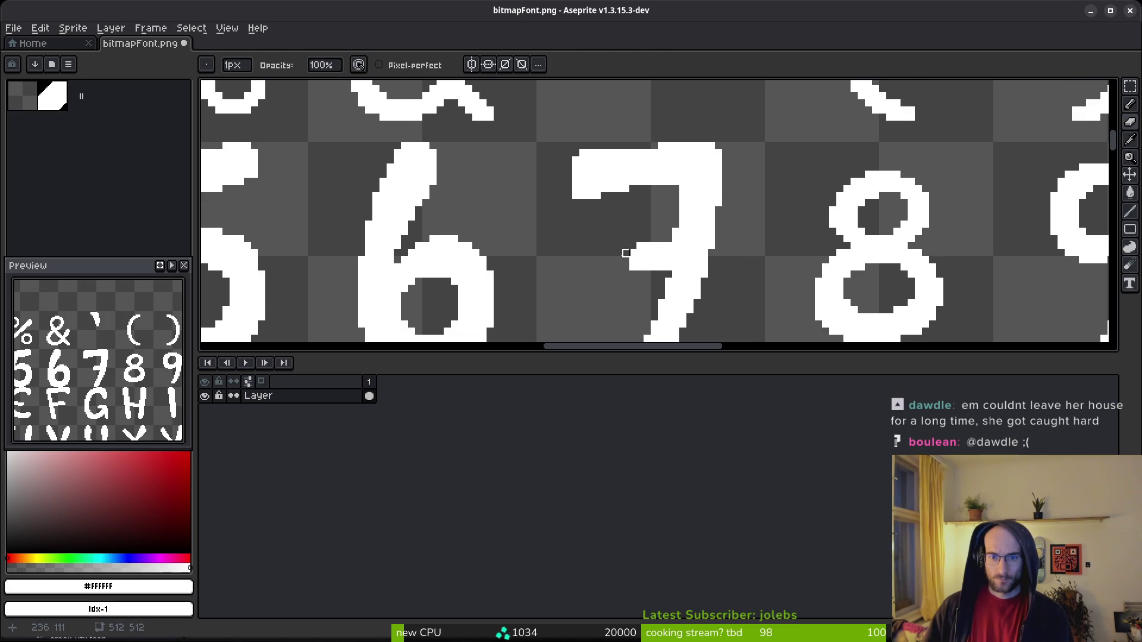
{"action": "scroll", "coordinate": [689, 244], "scroll_direction": "down", "scroll_amount": 1}
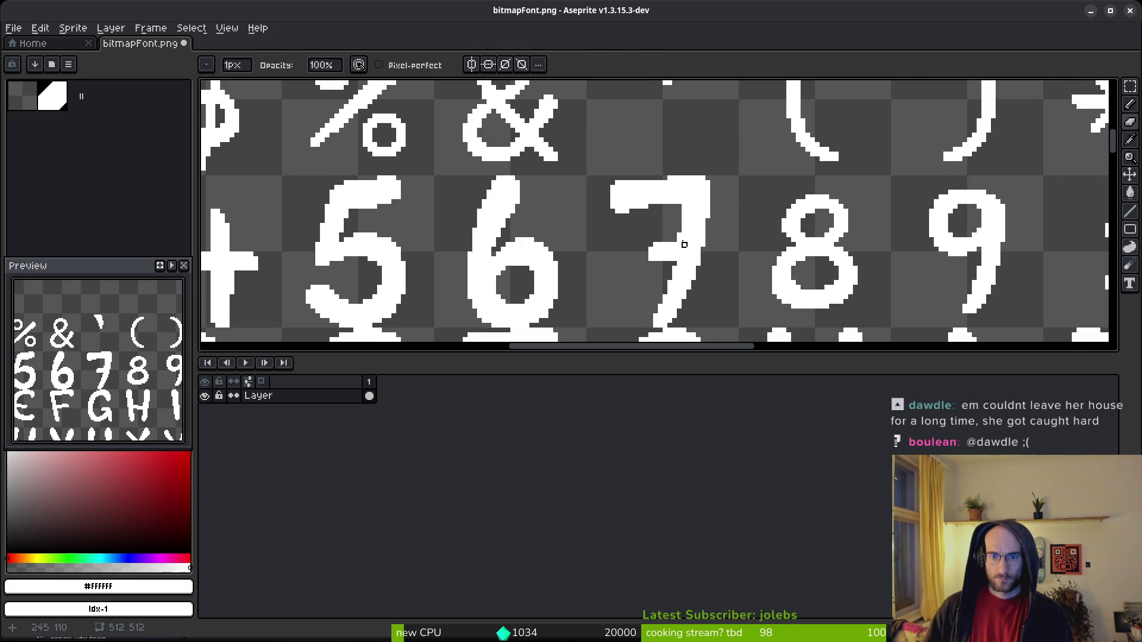
{"action": "scroll", "coordinate": [630, 204], "scroll_direction": "up", "scroll_amount": 2}
{"action": "key", "text": "b"}
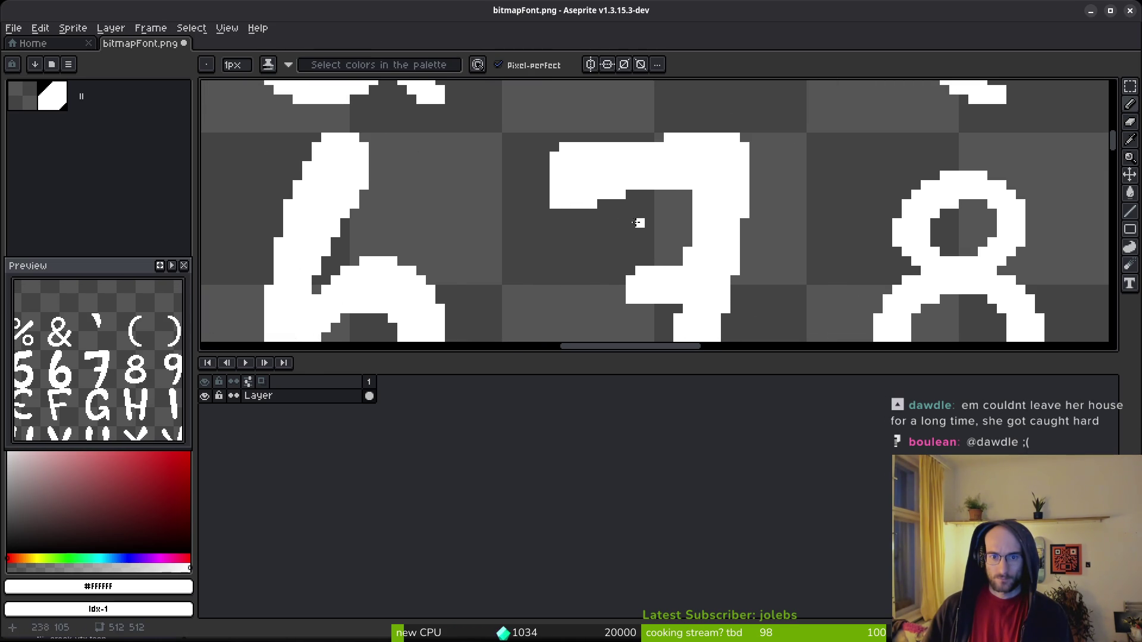
{"action": "scroll", "coordinate": [687, 251], "scroll_direction": "down", "scroll_amount": 3}
{"action": "scroll", "coordinate": [690, 244], "scroll_direction": "up", "scroll_amount": 4}
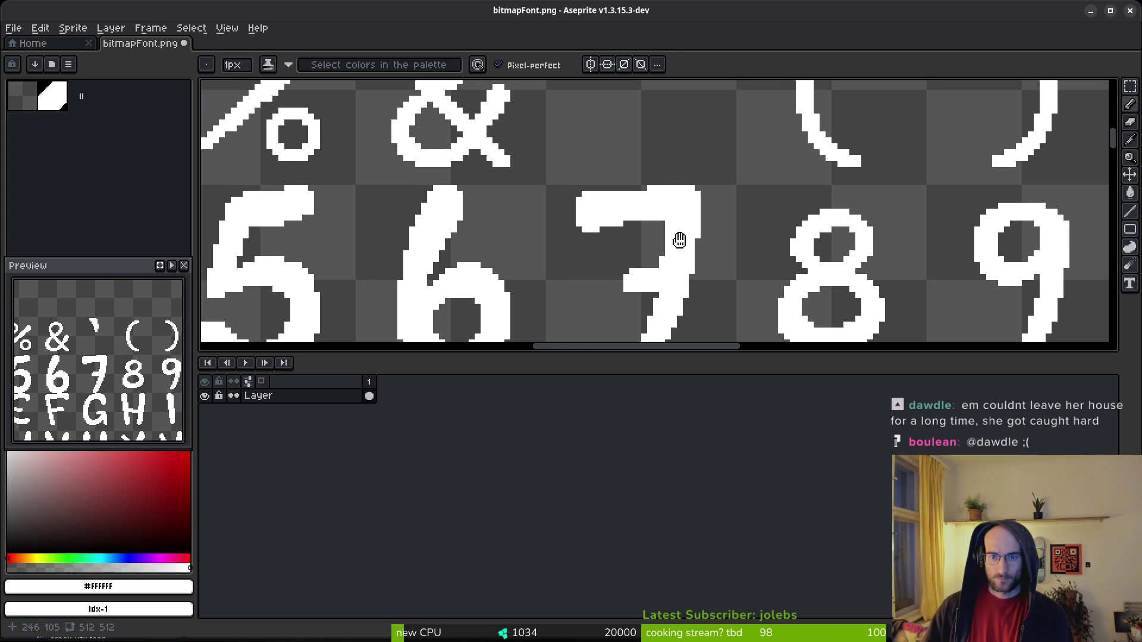
{"action": "scroll", "coordinate": [694, 231], "scroll_direction": "up", "scroll_amount": 3}
{"action": "key", "text": "e"}
{"action": "left_click_drag", "start_coordinate": [658, 248], "coordinate": [611, 246]}
{"action": "scroll", "coordinate": [738, 252], "scroll_direction": "down", "scroll_amount": 3}
{"action": "scroll", "coordinate": [701, 248], "scroll_direction": "up", "scroll_amount": 3}
Review the reworked 7 glyph and save bitmapFont.png.
{"action": "key", "text": "b"}
{"action": "scroll", "coordinate": [727, 255], "scroll_direction": "down", "scroll_amount": 2}
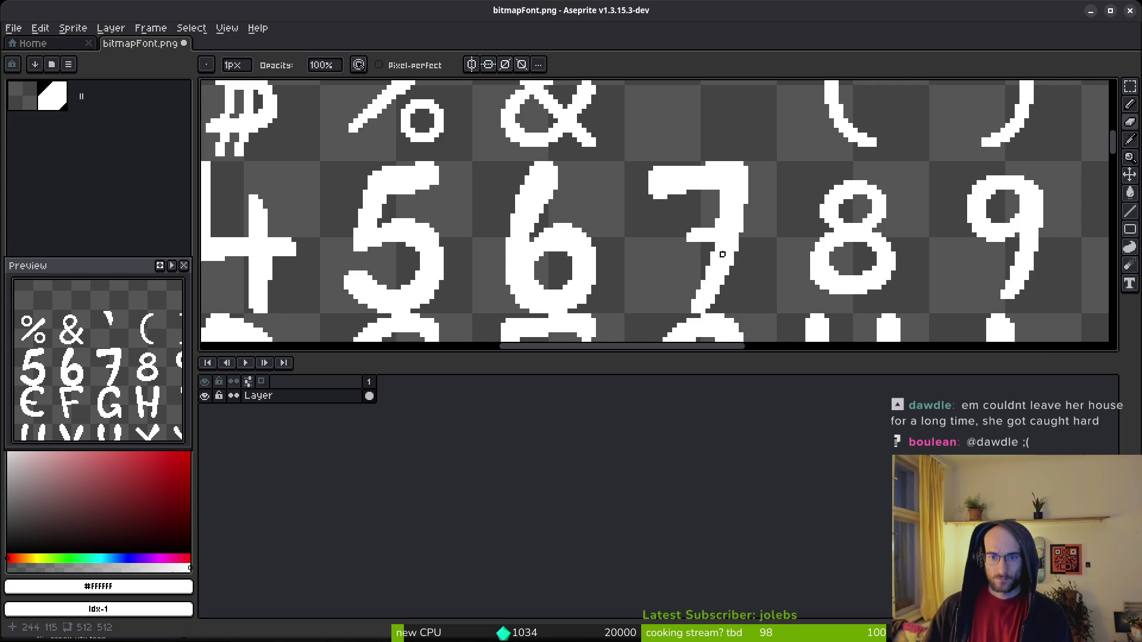
{"action": "scroll", "coordinate": [746, 250], "scroll_direction": "down", "scroll_amount": 1}
{"action": "scroll", "coordinate": [741, 275], "scroll_direction": "down", "scroll_amount": 1}
{"action": "scroll", "coordinate": [618, 201], "scroll_direction": "up", "scroll_amount": 3}
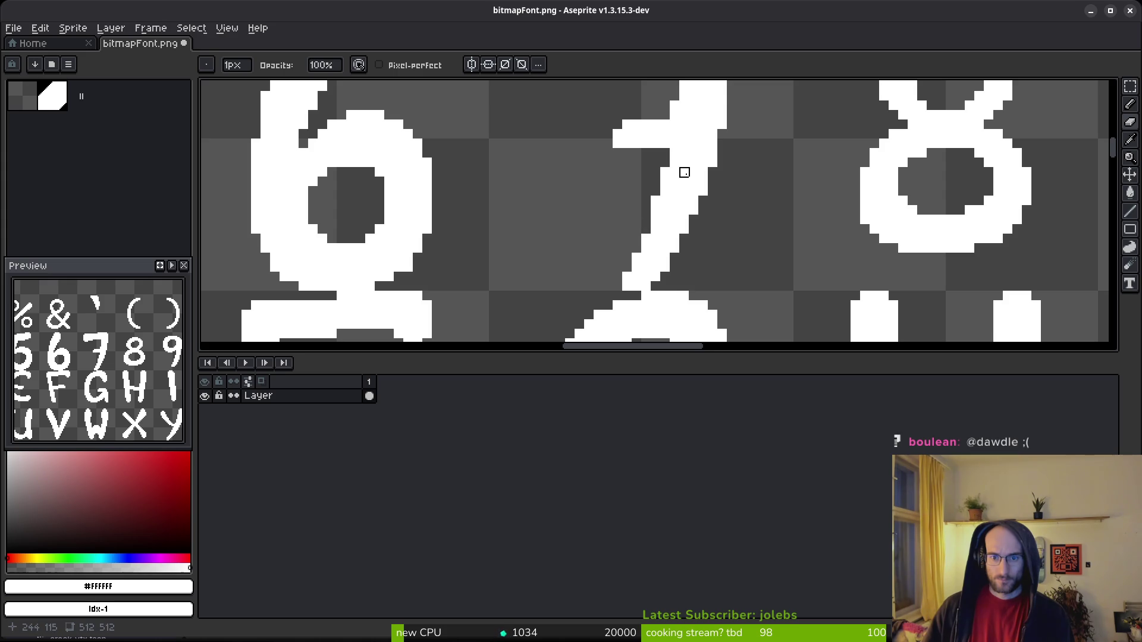
{"action": "scroll", "coordinate": [721, 209], "scroll_direction": "down", "scroll_amount": 1}
{"action": "scroll", "coordinate": [721, 210], "scroll_direction": "down", "scroll_amount": 2}
{"action": "scroll", "coordinate": [757, 229], "scroll_direction": "up", "scroll_amount": 3}
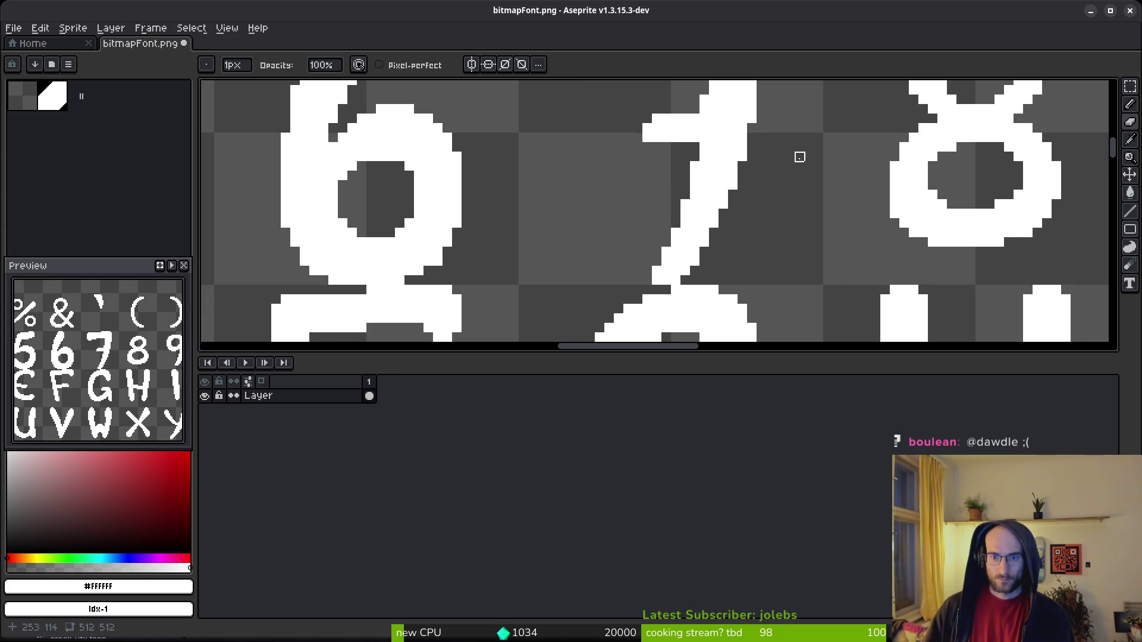
{"action": "scroll", "coordinate": [751, 176], "scroll_direction": "down", "scroll_amount": 1}
{"action": "scroll", "coordinate": [729, 148], "scroll_direction": "up", "scroll_amount": 2}
{"action": "scroll", "coordinate": [874, 185], "scroll_direction": "down", "scroll_amount": 2}
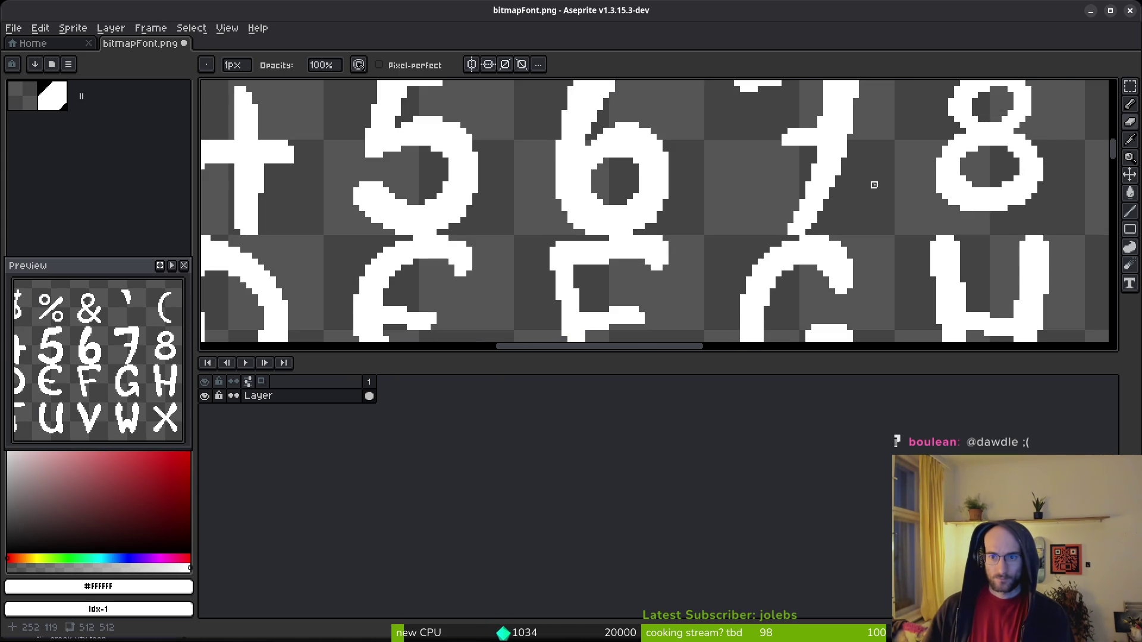
{"action": "scroll", "coordinate": [820, 191], "scroll_direction": "up", "scroll_amount": 3}
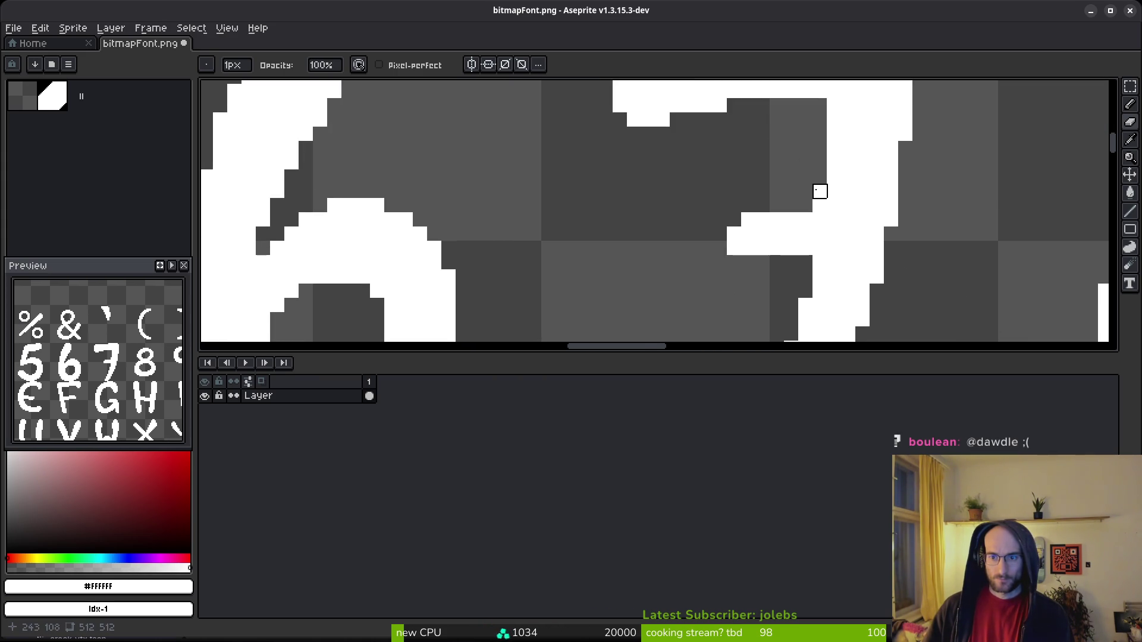
{"action": "scroll", "coordinate": [926, 227], "scroll_direction": "down", "scroll_amount": 3}
{"action": "scroll", "coordinate": [833, 275], "scroll_direction": "up", "scroll_amount": 1}
{"action": "key", "text": "ctrl+s"}
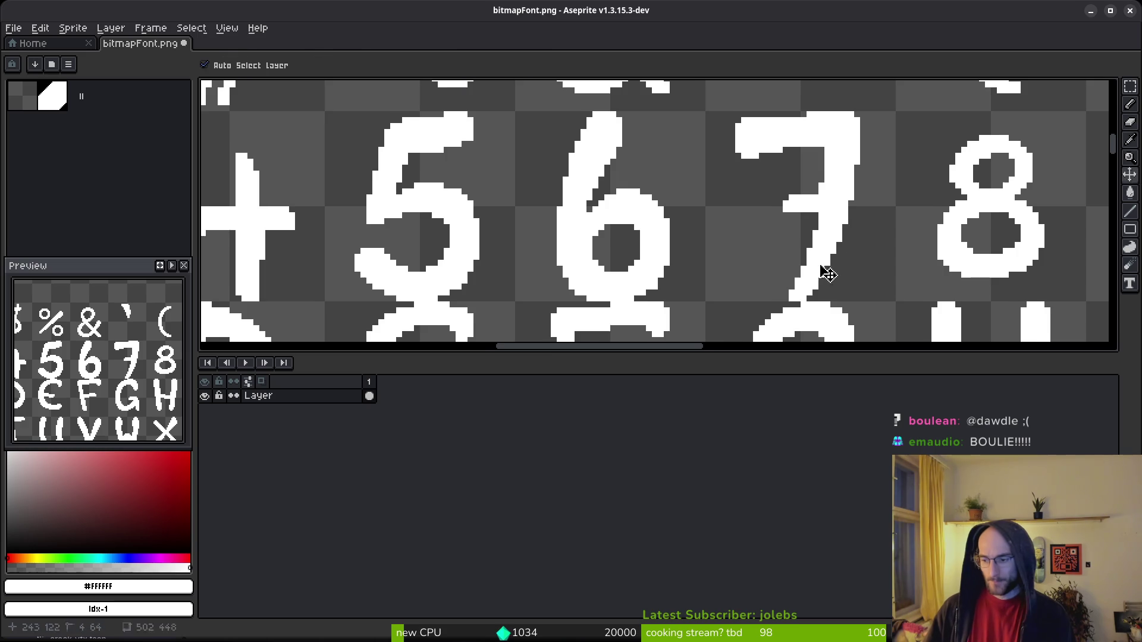
{"action": "scroll", "coordinate": [795, 209], "scroll_direction": "down", "scroll_amount": 1}
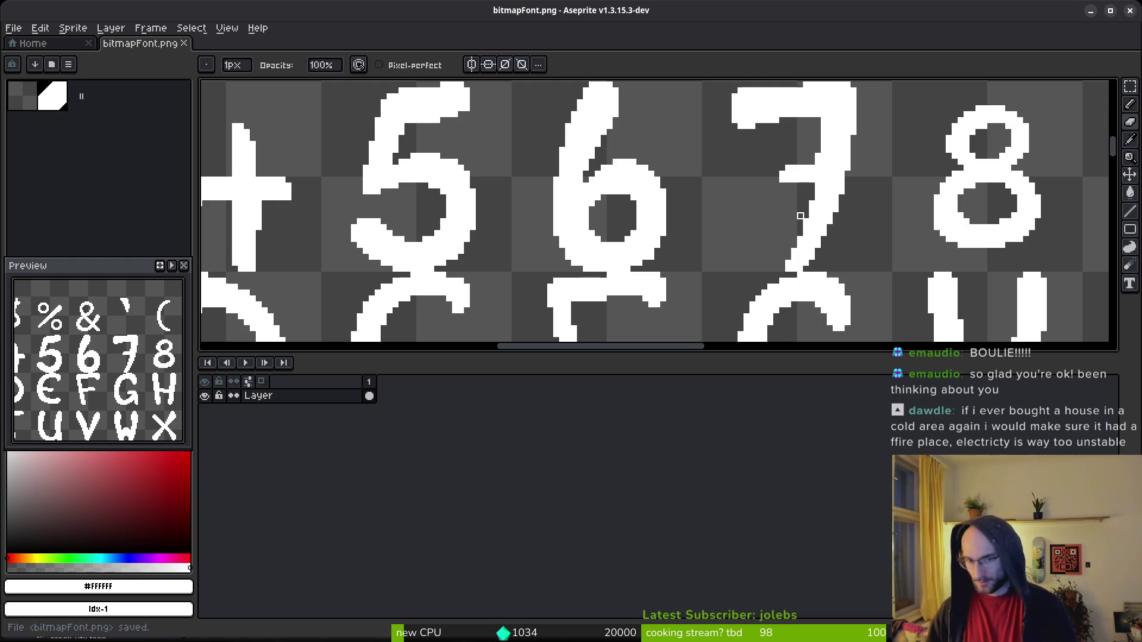
Box the 8 glyph with the marquee, scale it up and commit it.
{"action": "scroll", "coordinate": [616, 257], "scroll_direction": "up", "scroll_amount": 2}
{"action": "scroll", "coordinate": [684, 249], "scroll_direction": "down", "scroll_amount": 2}
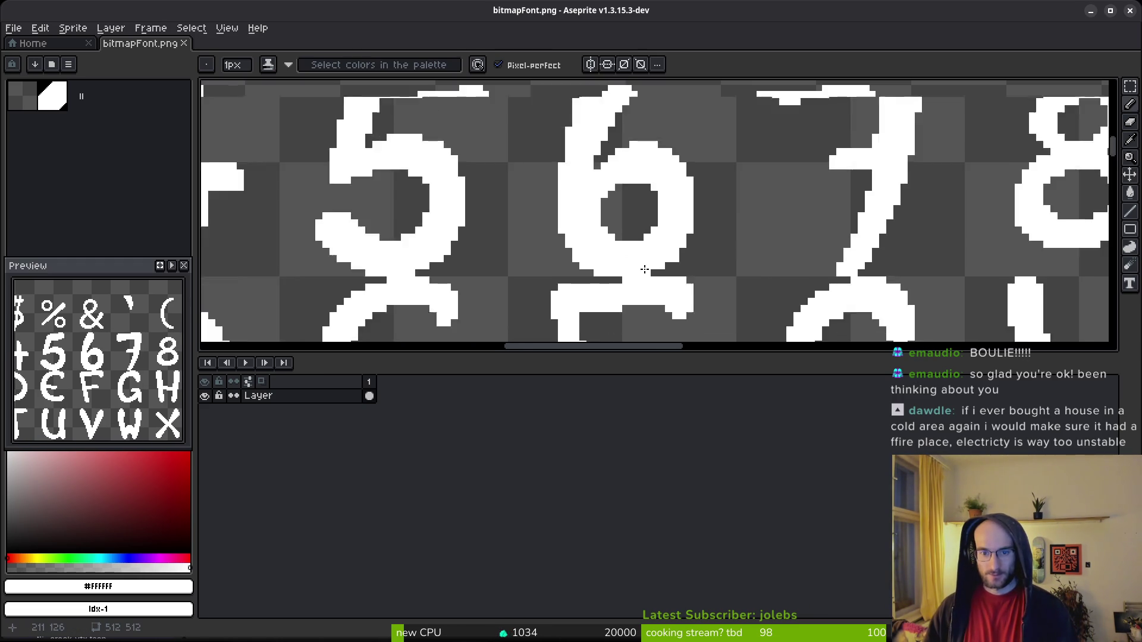
{"action": "scroll", "coordinate": [748, 223], "scroll_direction": "right", "scroll_amount": 3}
{"action": "key", "text": "m"}
{"action": "scroll", "coordinate": [722, 153], "scroll_direction": "up", "scroll_amount": 1}
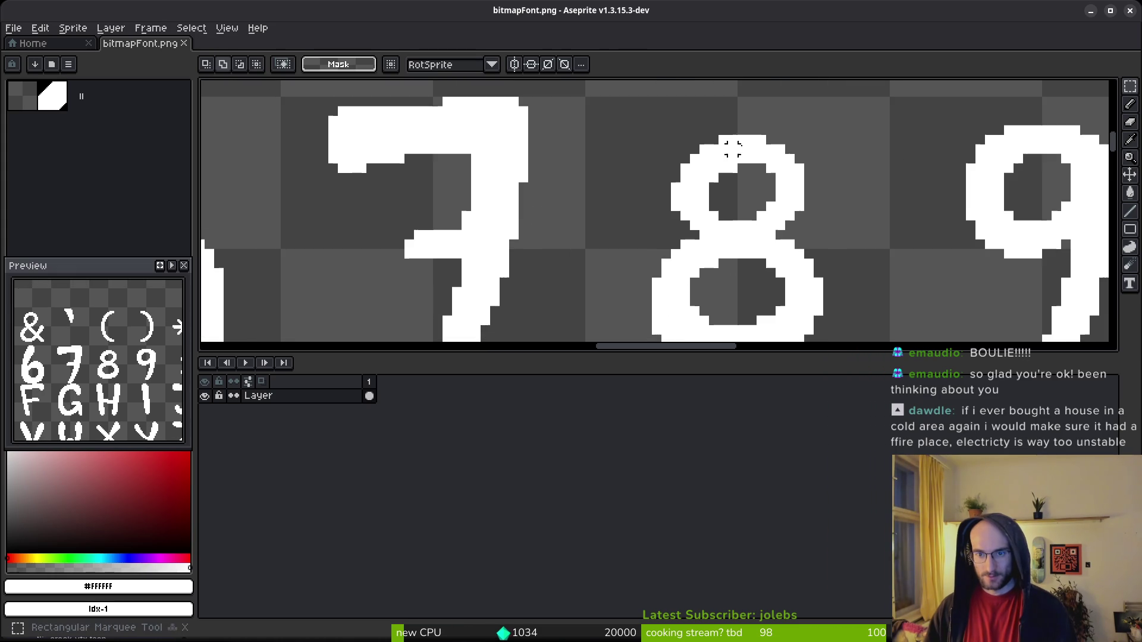
{"action": "scroll", "coordinate": [792, 238], "scroll_direction": "down", "scroll_amount": 1}
{"action": "left_click_drag", "start_coordinate": [805, 294], "coordinate": [676, 125]}
{"action": "left_click_drag", "start_coordinate": [676, 294], "coordinate": [652, 331]}
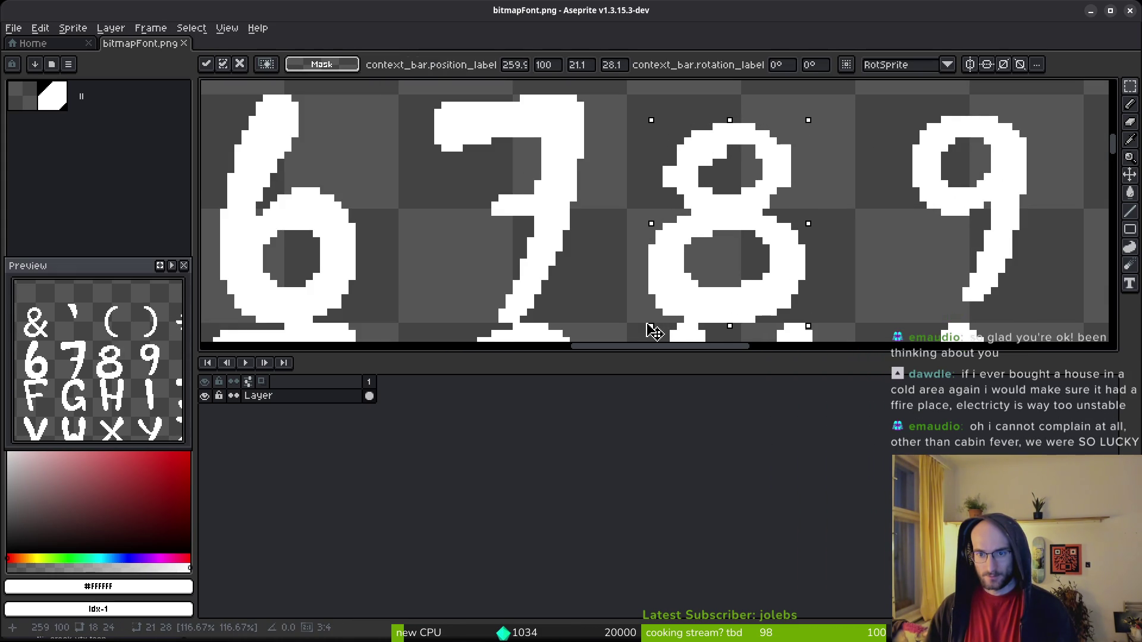
{"action": "scroll", "coordinate": [739, 288], "scroll_direction": "up", "scroll_amount": 3}
{"action": "left_click_drag", "start_coordinate": [777, 195], "coordinate": [807, 175]}
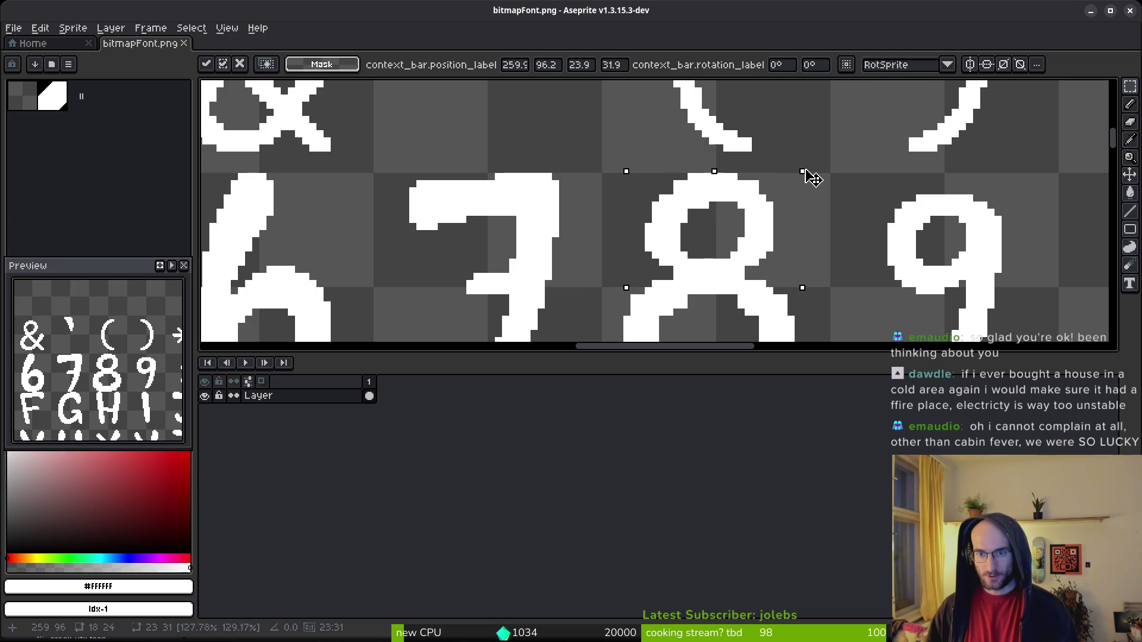
{"action": "key", "text": "f"}
Add a white pixel to the 8's outline and erase two stray pixels at its waist.
{"action": "scroll", "coordinate": [655, 178], "scroll_direction": "up", "scroll_amount": 4}
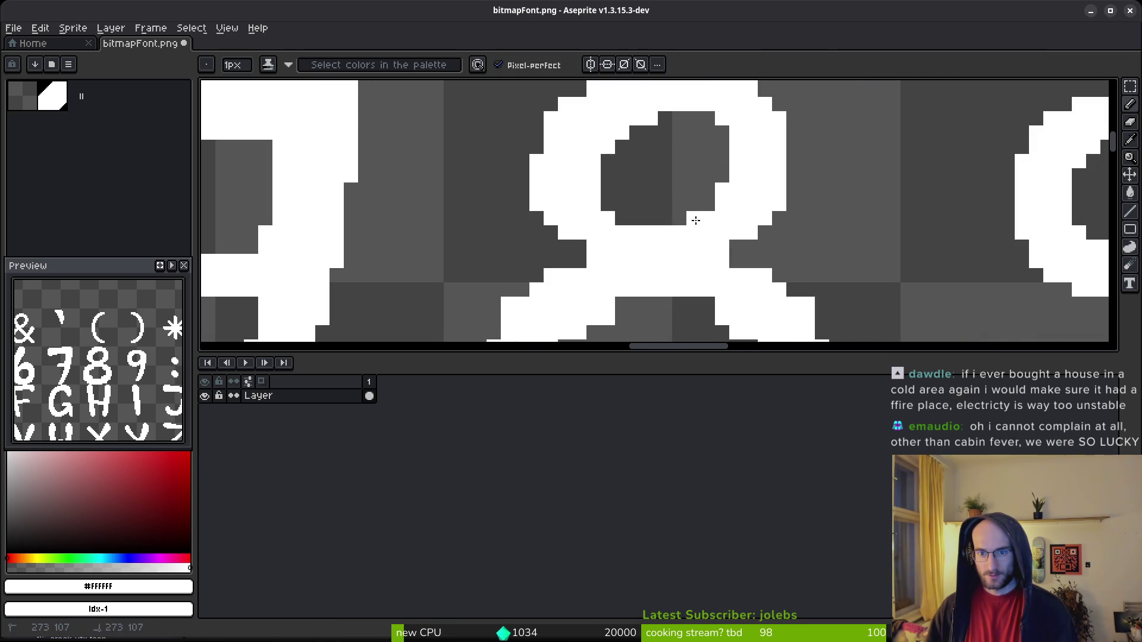
{"action": "scroll", "coordinate": [736, 185], "scroll_direction": "down", "scroll_amount": 3}
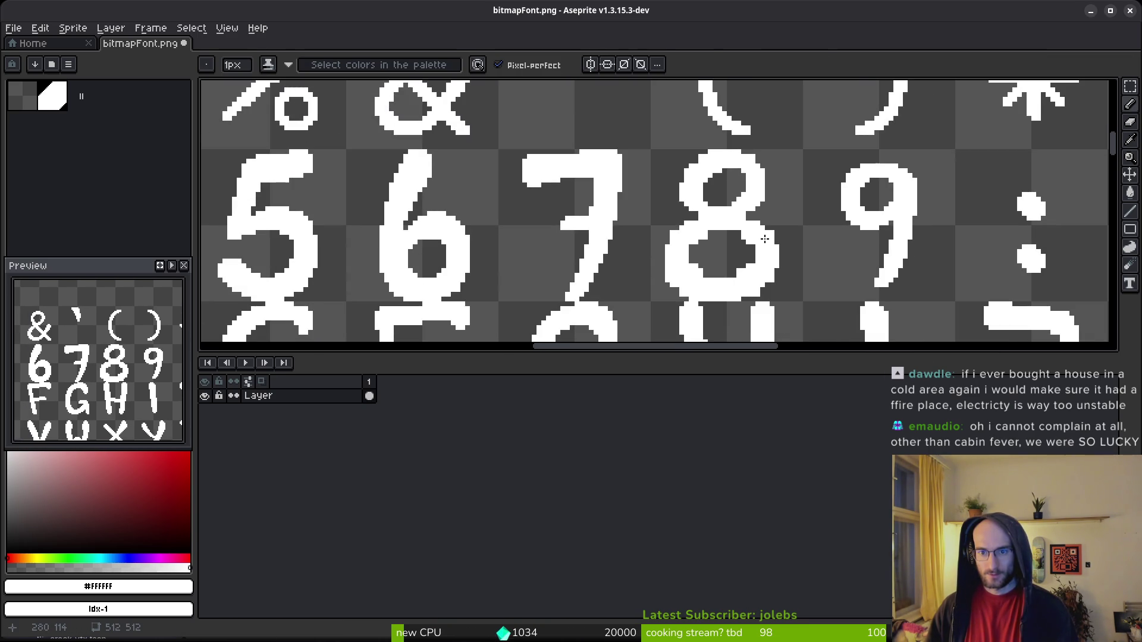
{"action": "scroll", "coordinate": [765, 239], "scroll_direction": "up", "scroll_amount": 1}
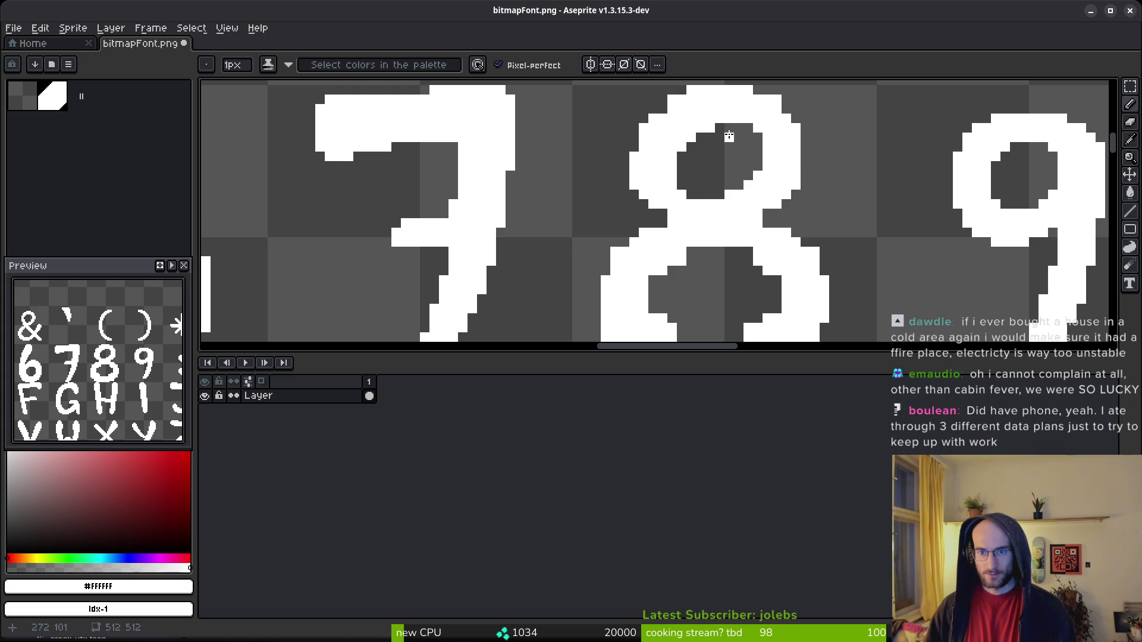
{"action": "scroll", "coordinate": [786, 221], "scroll_direction": "down", "scroll_amount": 1}
{"action": "scroll", "coordinate": [785, 222], "scroll_direction": "up", "scroll_amount": 5}
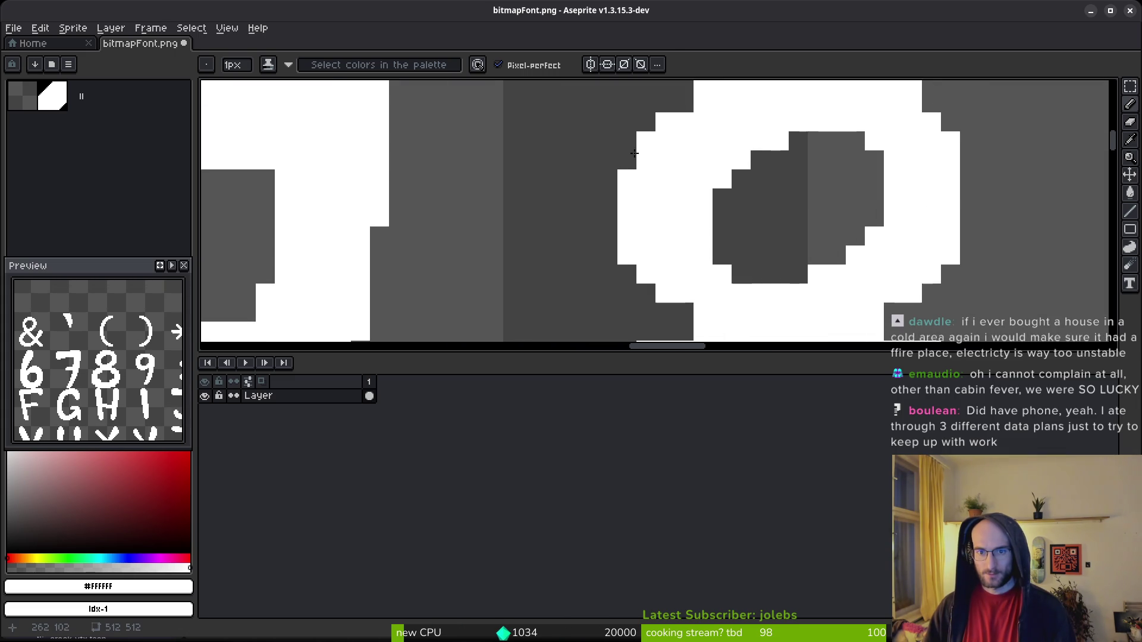
{"action": "left_click_drag", "start_coordinate": [672, 107], "coordinate": [686, 196]}
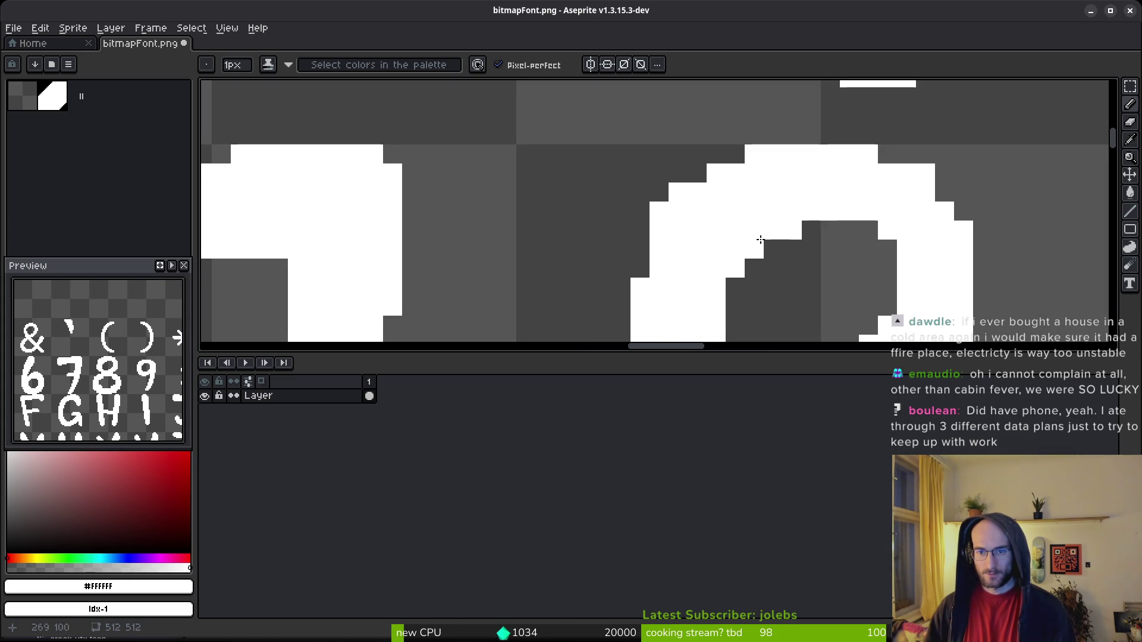
{"action": "key", "text": "e"}
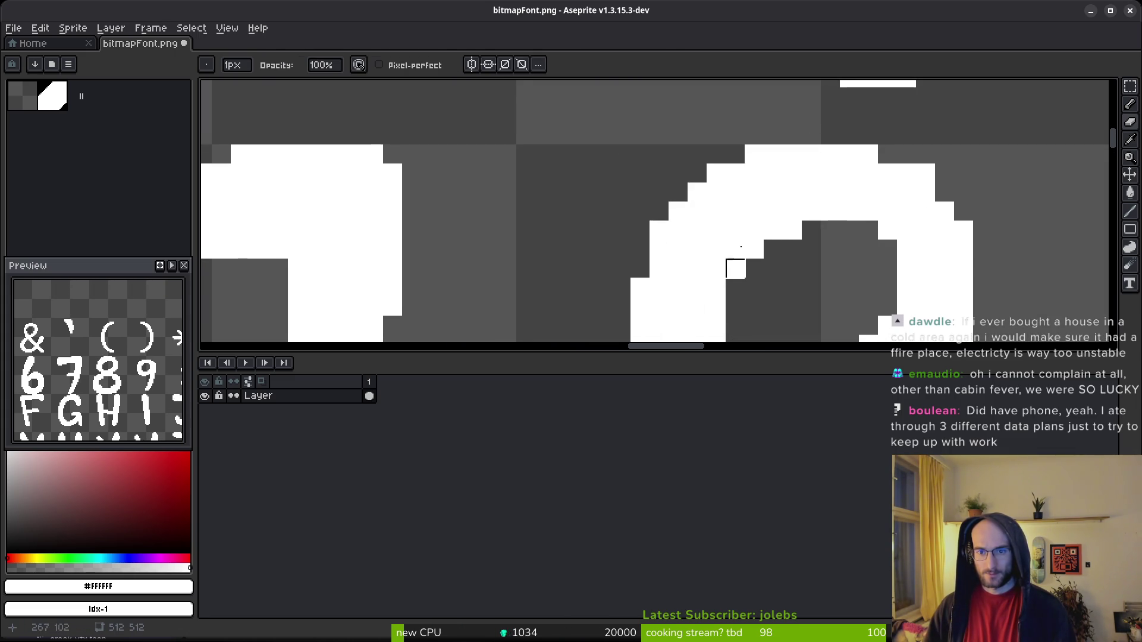
{"action": "scroll", "coordinate": [765, 238], "scroll_direction": "down", "scroll_amount": 3}
{"action": "scroll", "coordinate": [832, 242], "scroll_direction": "up", "scroll_amount": 1}
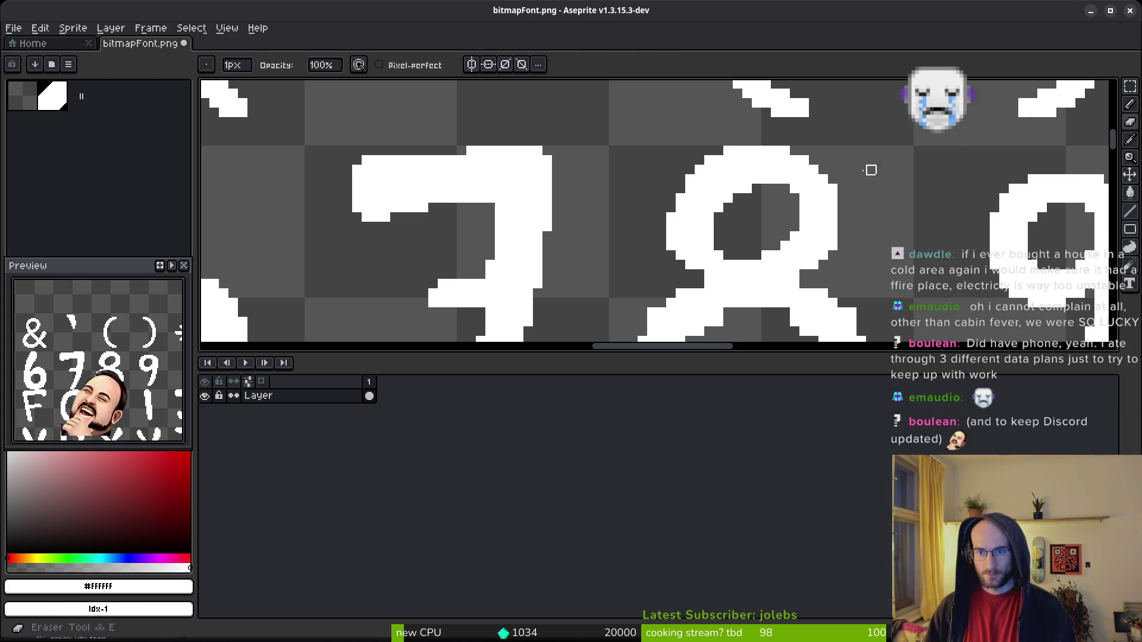
{"action": "scroll", "coordinate": [826, 223], "scroll_direction": "down", "scroll_amount": 1}
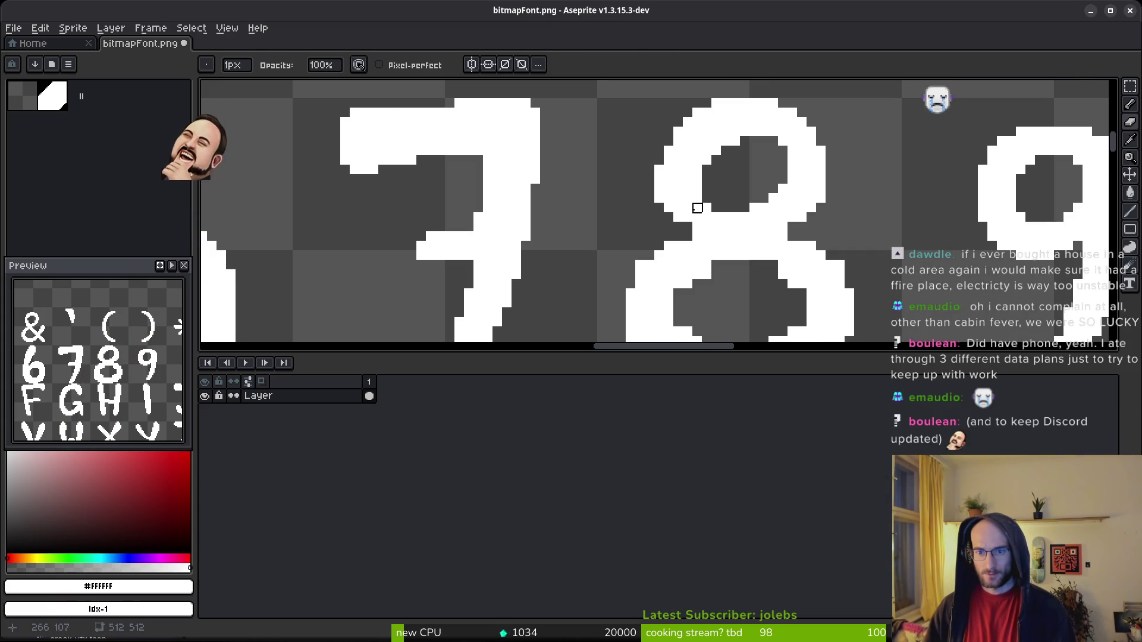
{"action": "key", "text": "b"}
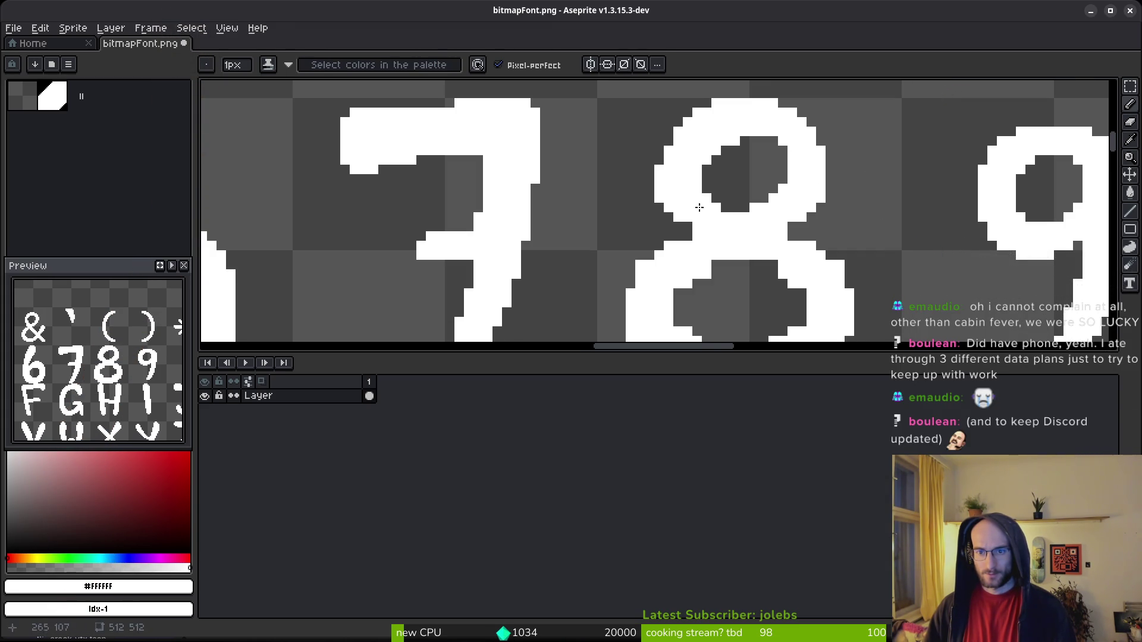
{"action": "scroll", "coordinate": [782, 150], "scroll_direction": "down", "scroll_amount": 2}
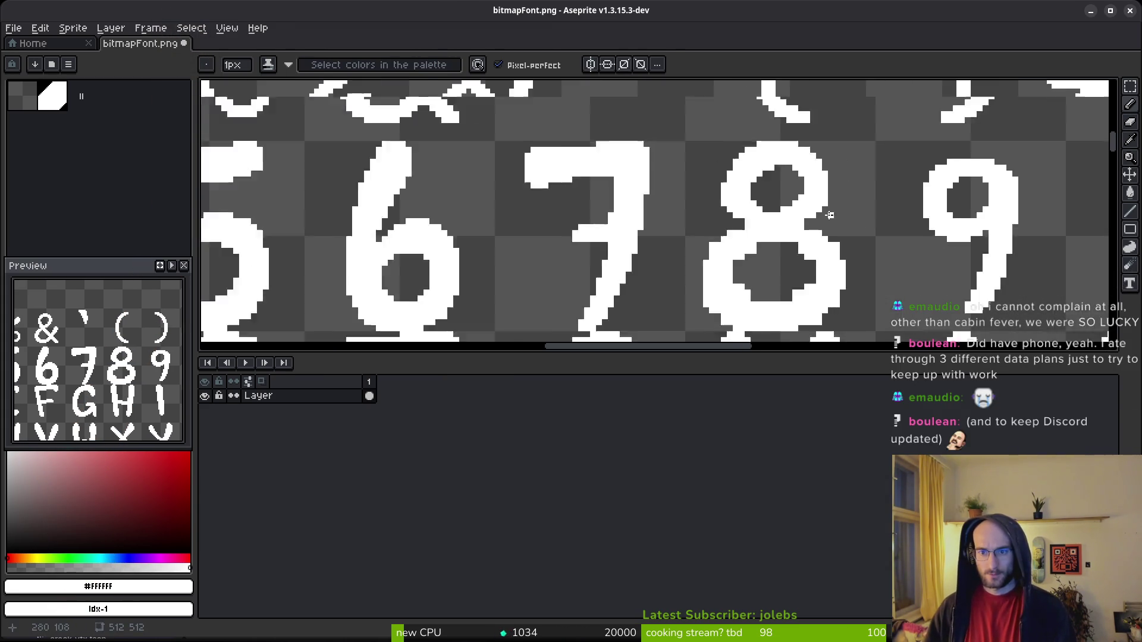
{"action": "scroll", "coordinate": [785, 190], "scroll_direction": "up", "scroll_amount": 3}
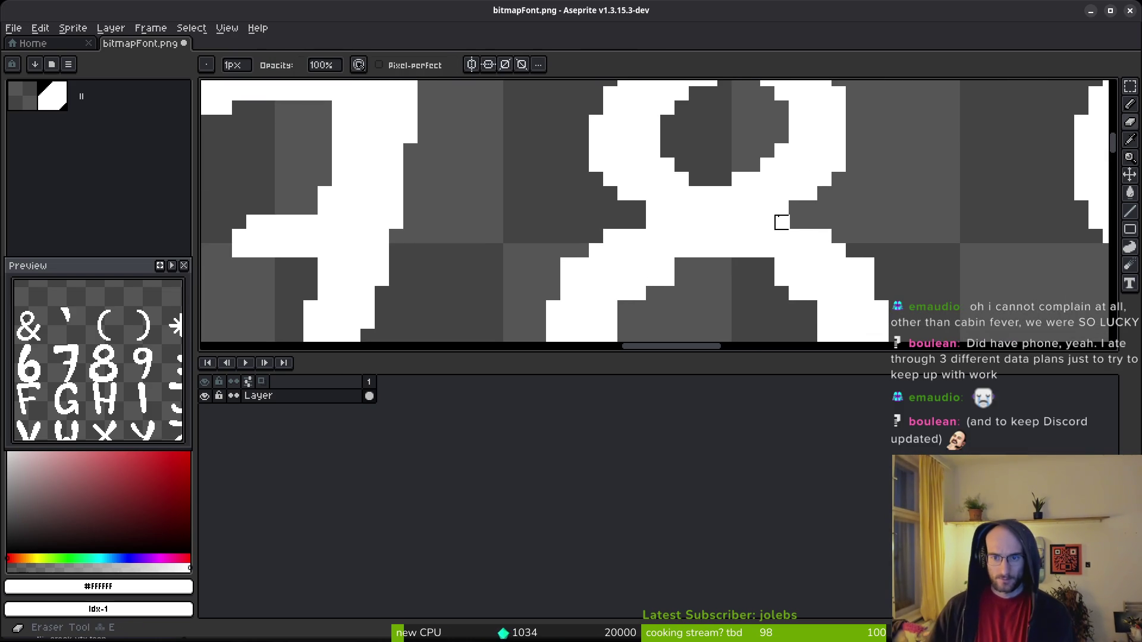
{"action": "key", "text": "b"}
{"action": "left_click", "coordinate": [795, 223]}
{"action": "key", "text": "e"}
{"action": "left_click", "coordinate": [853, 264]}
{"action": "left_click", "coordinate": [810, 222]}
{"action": "key", "text": "b"}
{"action": "scroll", "coordinate": [850, 238], "scroll_direction": "down", "scroll_amount": 4}
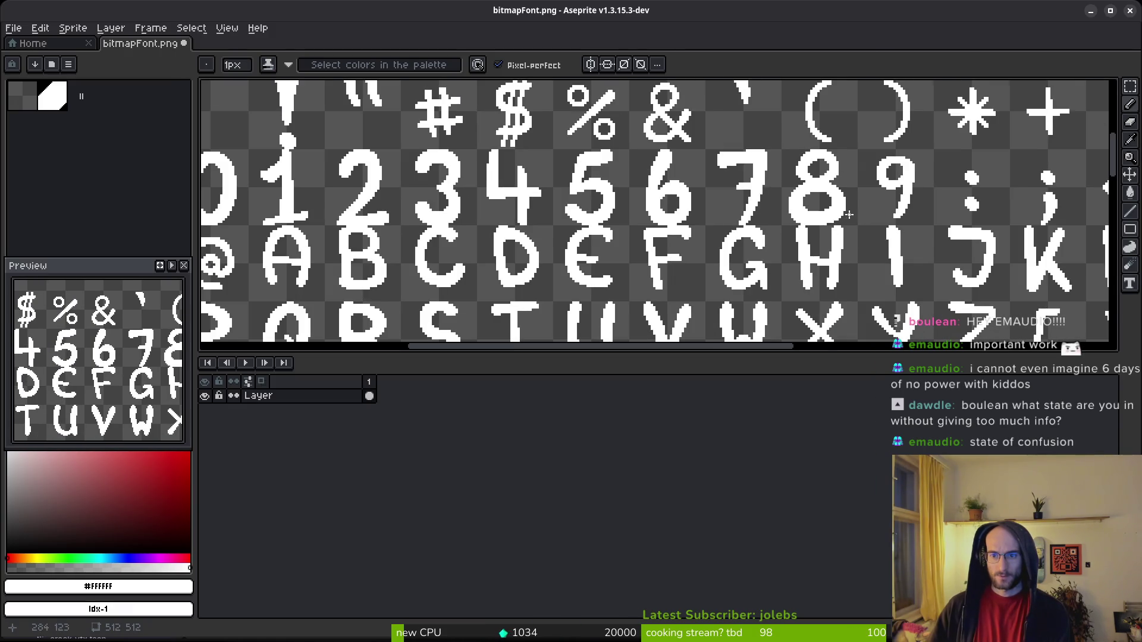
Save the font sheet with Ctrl+S.
{"action": "scroll", "coordinate": [850, 237], "scroll_direction": "down", "scroll_amount": 3}
{"action": "scroll", "coordinate": [839, 234], "scroll_direction": "up", "scroll_amount": 1}
{"action": "key", "text": "ctrl+s"}
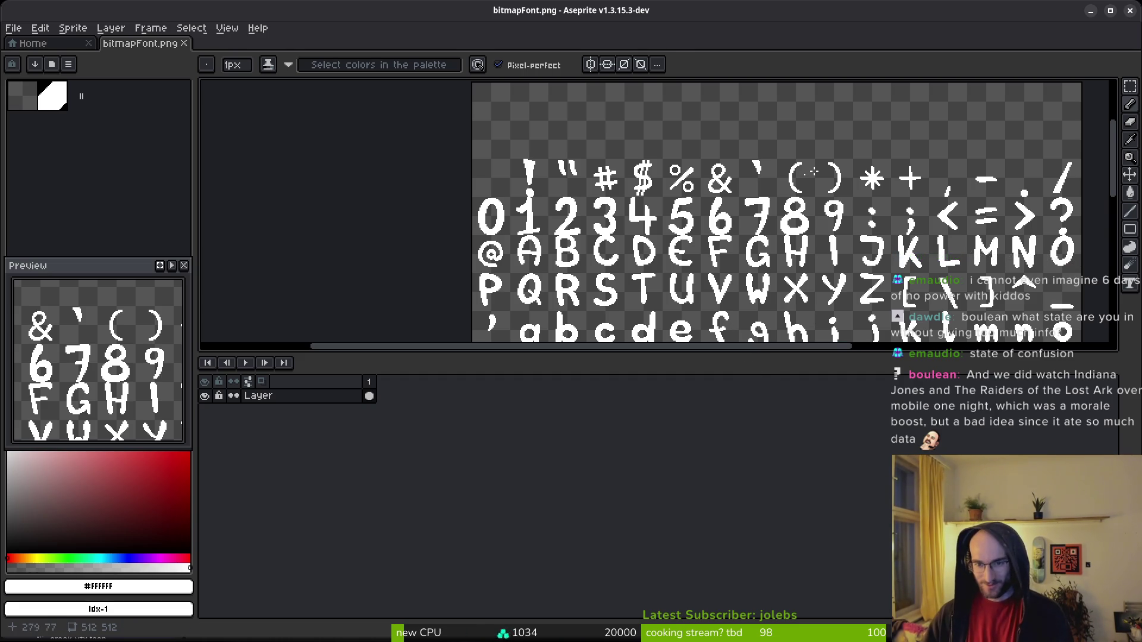
Box the 9 glyph and scale it up to about 19.8 by 32.2 px.
{"action": "scroll", "coordinate": [820, 173], "scroll_direction": "up", "scroll_amount": 5}
{"action": "key", "text": "m"}
{"action": "mouse_move", "coordinate": [813, 159]}
{"action": "left_mouse_down"}
{"action": "mouse_move", "coordinate": [743, 321]}
{"action": "mouse_move", "coordinate": [716, 318]}
{"action": "mouse_move", "coordinate": [700, 337]}
{"action": "mouse_move", "coordinate": [721, 319]}
{"action": "left_mouse_up"}
{"action": "mouse_move", "coordinate": [830, 152]}
{"action": "left_mouse_down"}
{"action": "mouse_move", "coordinate": [823, 158]}
{"action": "mouse_move", "coordinate": [840, 132]}
{"action": "mouse_move", "coordinate": [833, 148]}
{"action": "left_mouse_up"}
{"action": "key", "text": "ctrl+d"}
Fill four notches along the 7's left edge with white pixels.
{"action": "key", "text": "b"}
{"action": "scroll", "coordinate": [791, 237], "scroll_direction": "up", "scroll_amount": 4}
{"action": "left_click", "coordinate": [789, 248]}
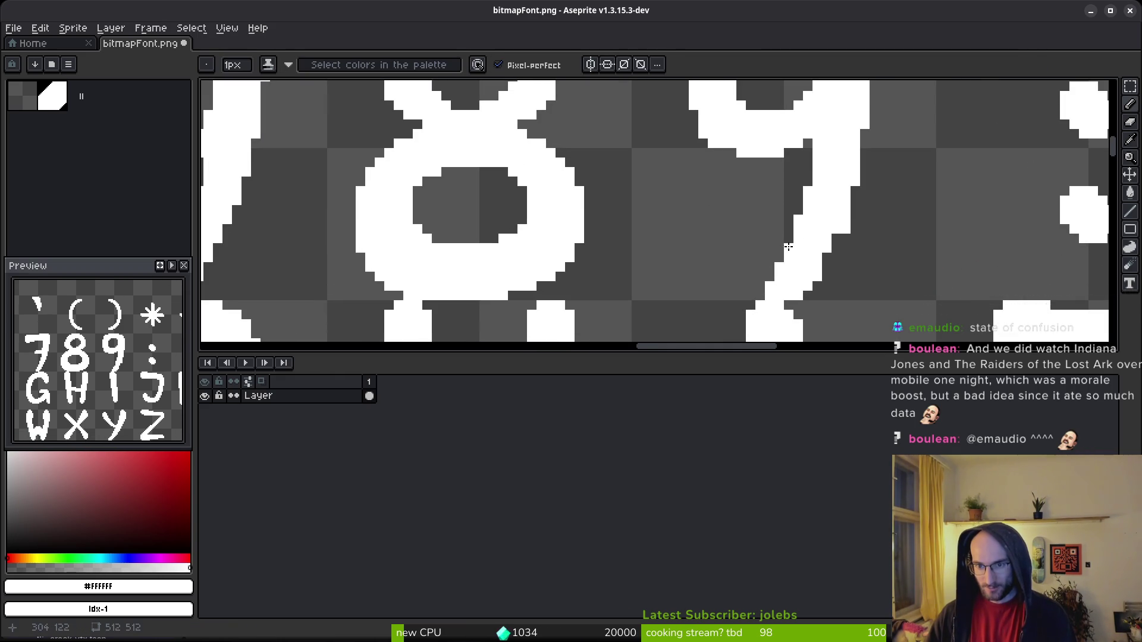
{"action": "left_click", "coordinate": [790, 238]}
{"action": "left_click", "coordinate": [798, 211]}
{"action": "left_click", "coordinate": [811, 182]}
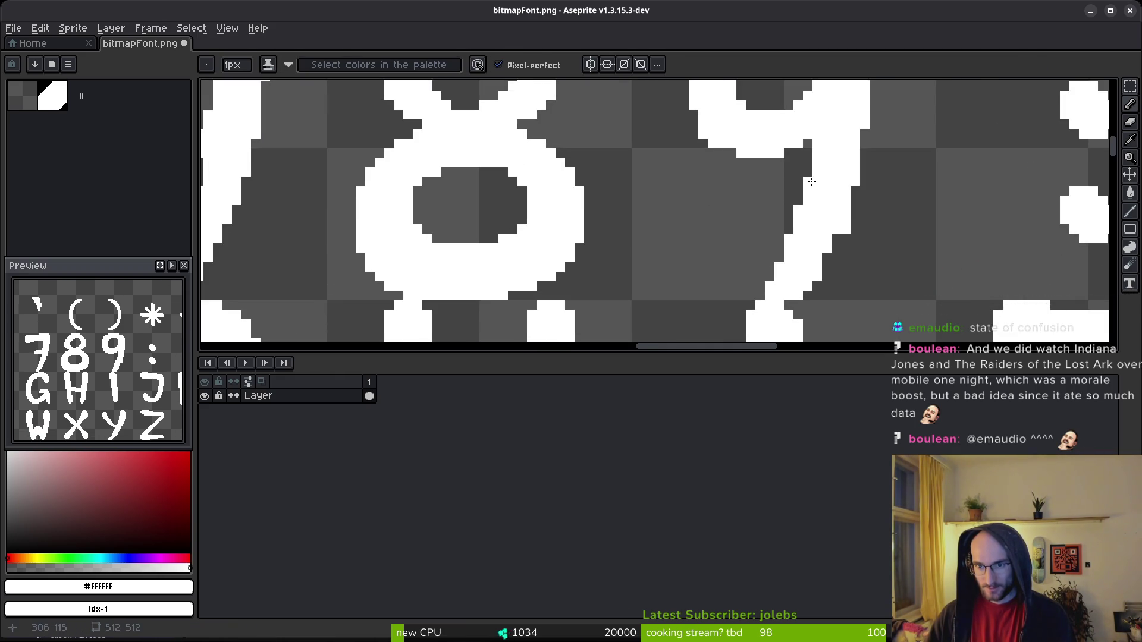
Erase stray pixels from the 7's right edge and lower stroke.
{"action": "key", "text": "e"}
{"action": "left_click_drag", "start_coordinate": [845, 219], "coordinate": [846, 229]}
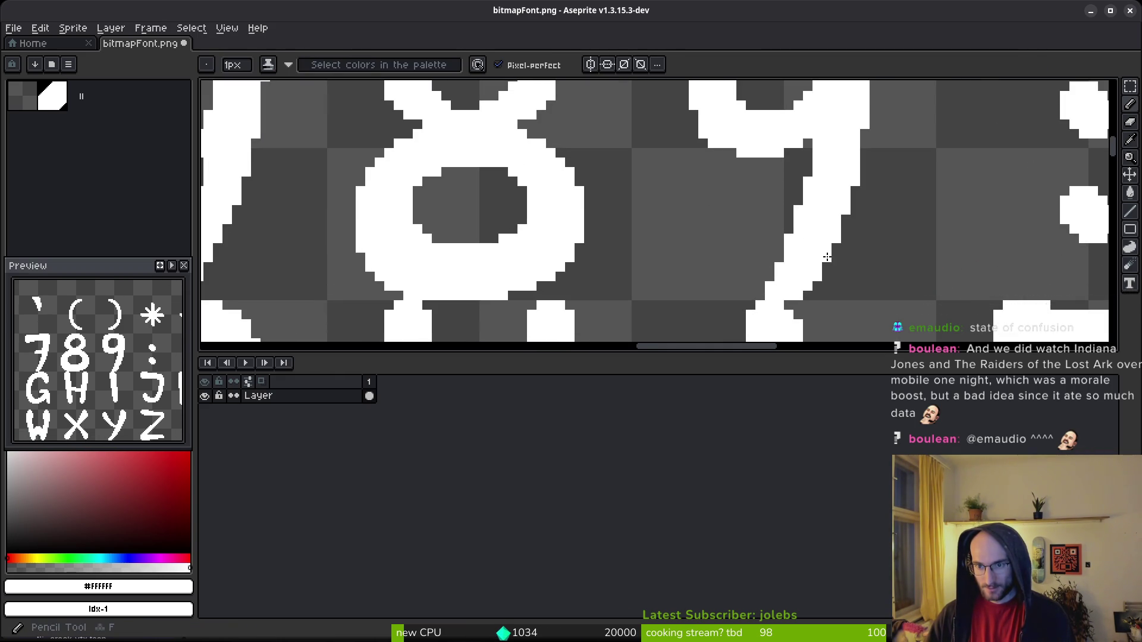
{"action": "left_click", "coordinate": [799, 295]}
{"action": "left_click", "coordinate": [808, 285]}
{"action": "left_click", "coordinate": [817, 276]}
{"action": "left_click", "coordinate": [827, 257]}
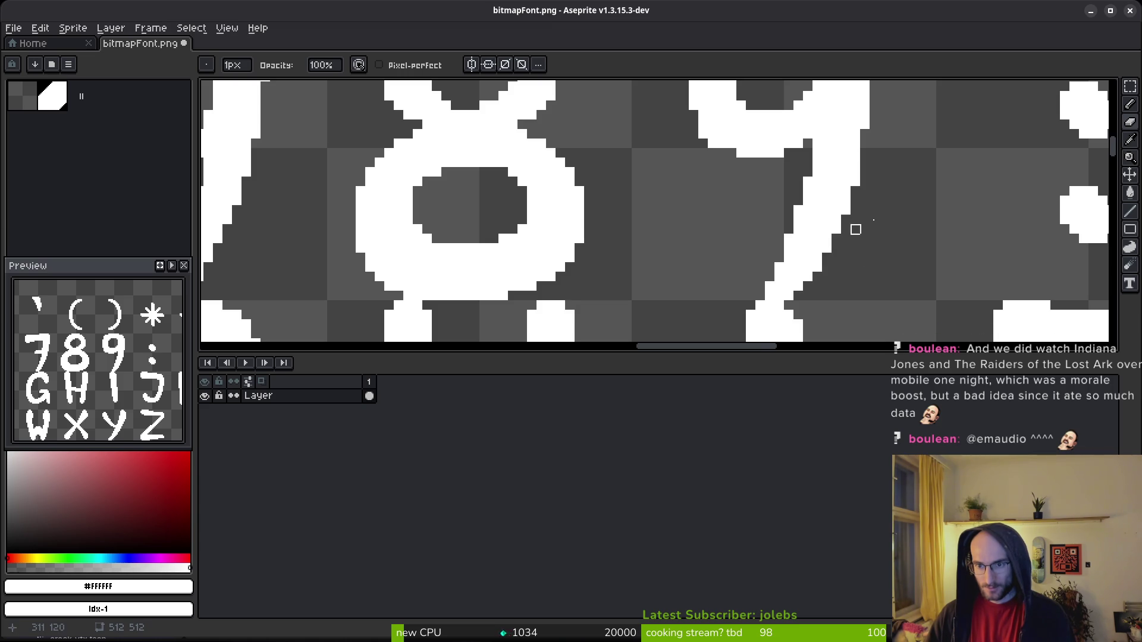
{"action": "scroll", "coordinate": [898, 214], "scroll_direction": "down", "scroll_amount": 1}
{"action": "scroll", "coordinate": [836, 241], "scroll_direction": "up", "scroll_amount": 3}
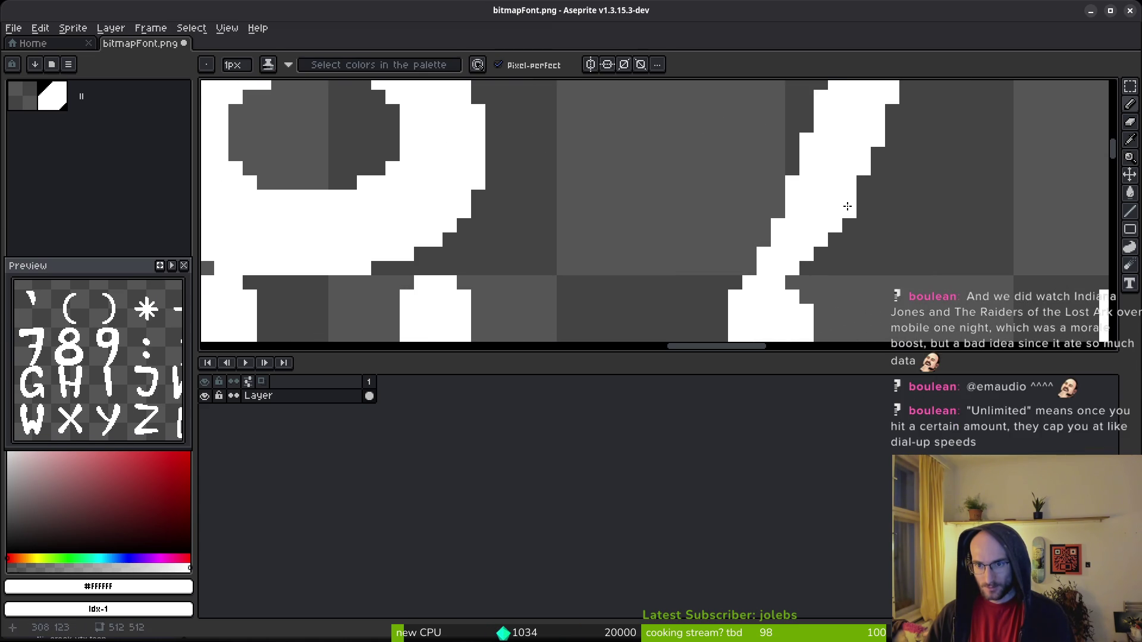
Add two white pixels along the right edge of the 7's stroke.
{"action": "left_click", "coordinate": [818, 251]}
{"action": "left_click", "coordinate": [807, 268]}
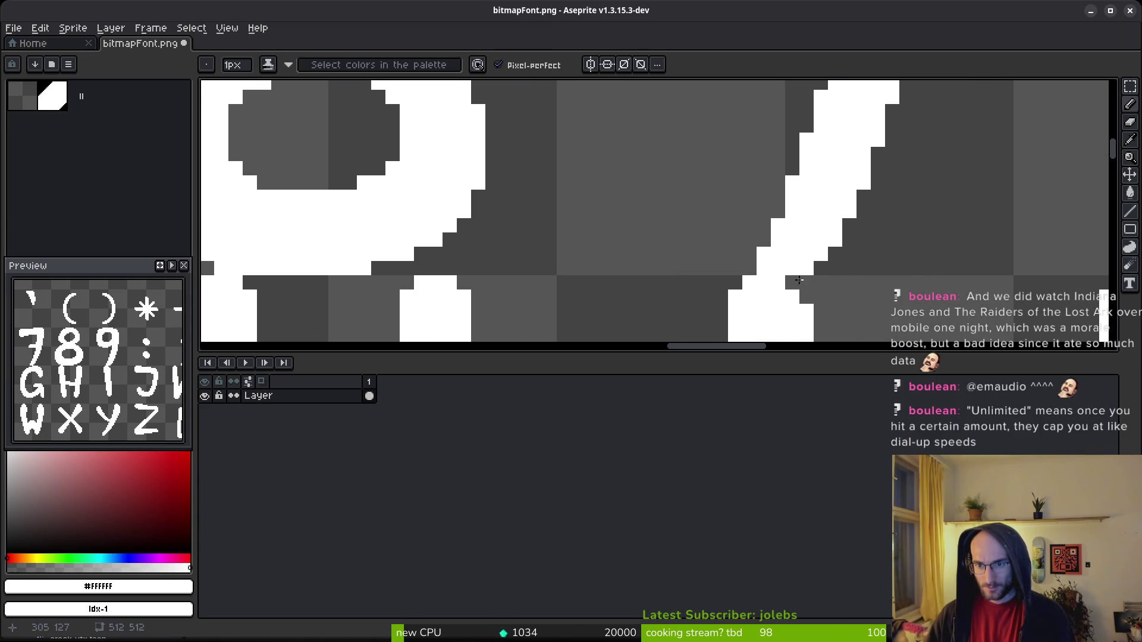
{"action": "scroll", "coordinate": [919, 248], "scroll_direction": "down", "scroll_amount": 2}
{"action": "scroll", "coordinate": [917, 232], "scroll_direction": "up", "scroll_amount": 2}
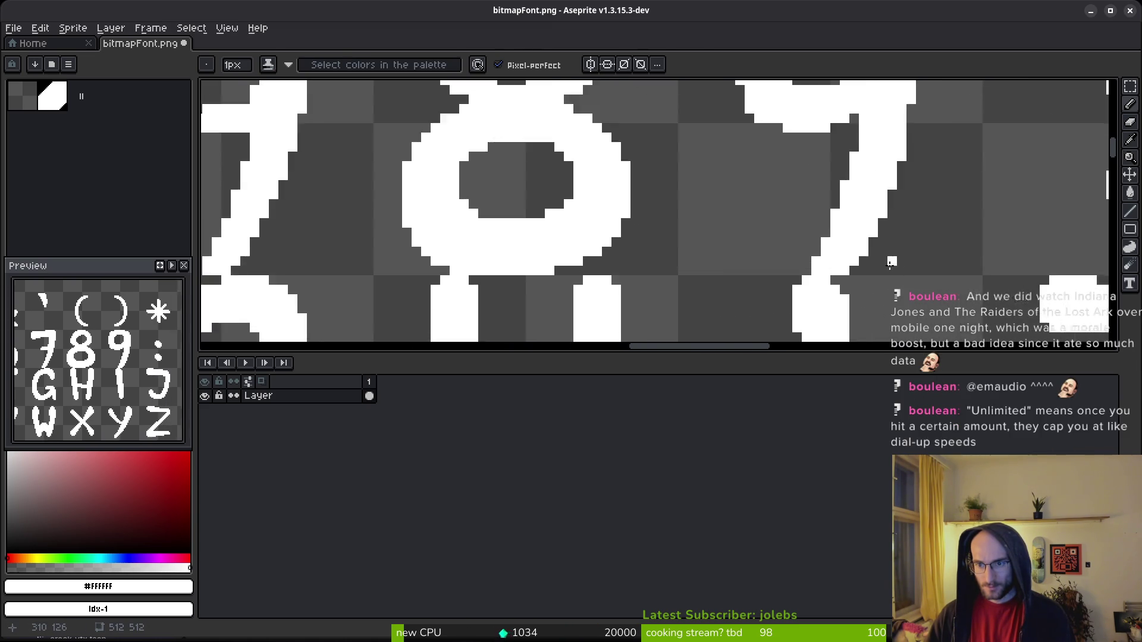
{"action": "scroll", "coordinate": [806, 260], "scroll_direction": "up", "scroll_amount": 2}
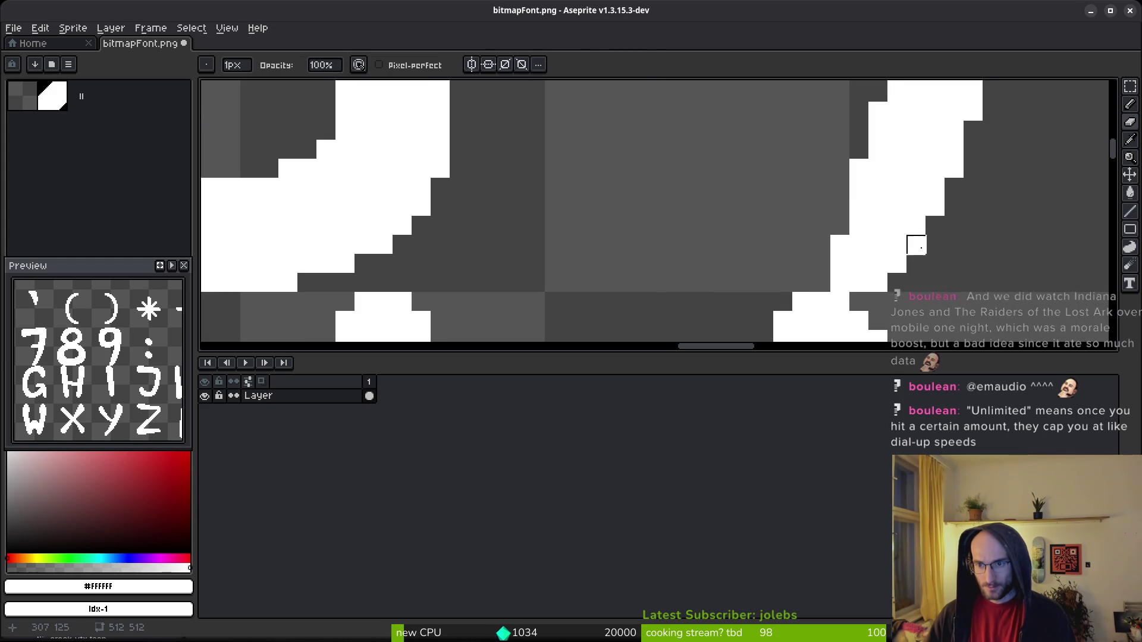
{"action": "scroll", "coordinate": [930, 224], "scroll_direction": "down", "scroll_amount": 3}
{"action": "scroll", "coordinate": [916, 219], "scroll_direction": "up", "scroll_amount": 2}
{"action": "scroll", "coordinate": [1010, 253], "scroll_direction": "down", "scroll_amount": 3}
{"action": "scroll", "coordinate": [1015, 284], "scroll_direction": "up", "scroll_amount": 3}
{"action": "scroll", "coordinate": [953, 187], "scroll_direction": "up", "scroll_amount": 1}
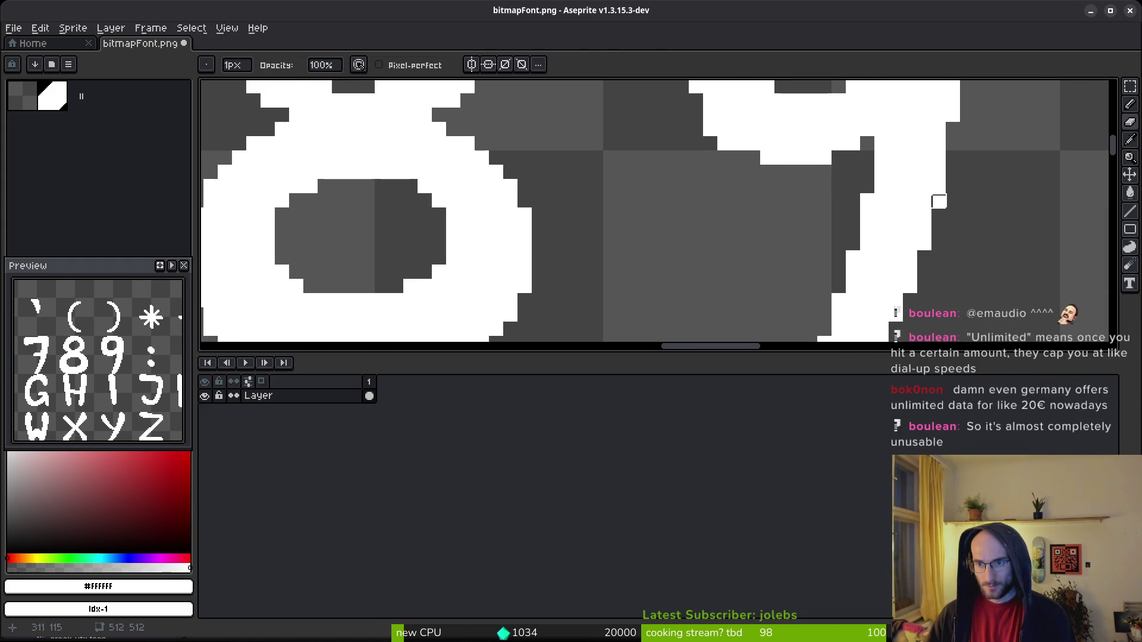
{"action": "scroll", "coordinate": [952, 196], "scroll_direction": "down", "scroll_amount": 2}
{"action": "scroll", "coordinate": [942, 260], "scroll_direction": "up", "scroll_amount": 2}
{"action": "scroll", "coordinate": [872, 230], "scroll_direction": "down", "scroll_amount": 2}
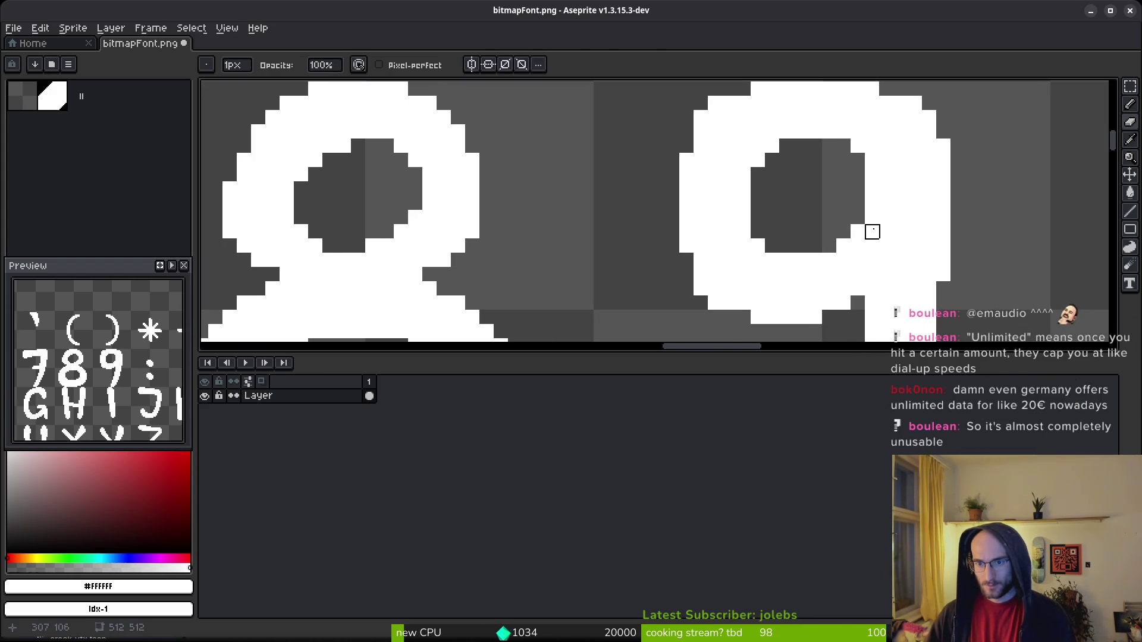
{"action": "scroll", "coordinate": [779, 166], "scroll_direction": "up", "scroll_amount": 1}
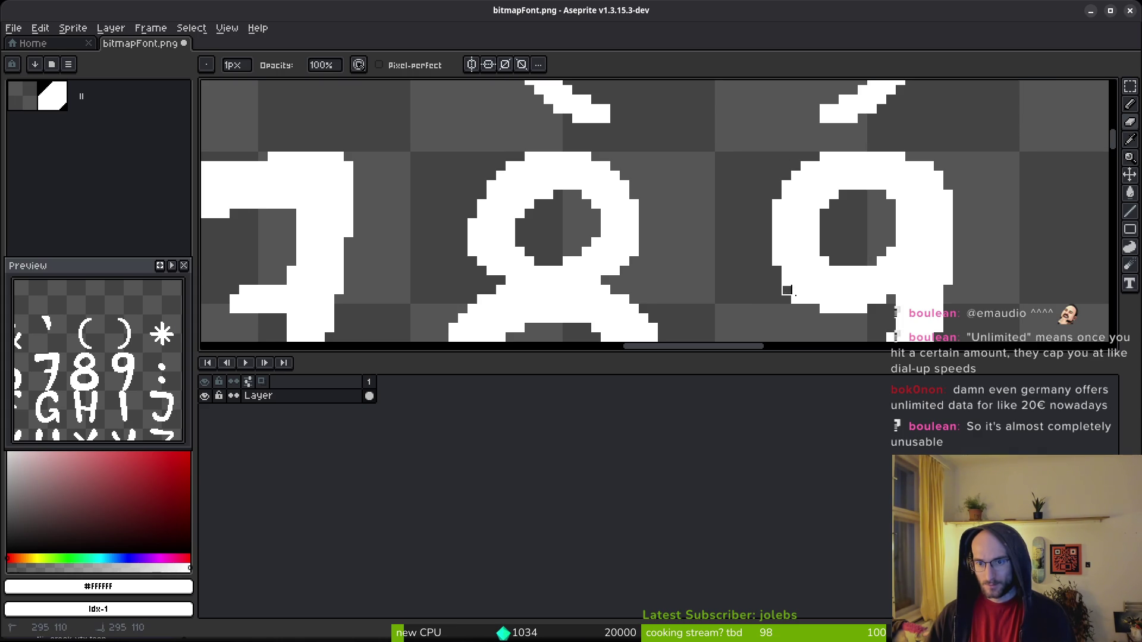
Save the current glyph touch-ups to bitmapFont.png.
{"action": "key", "text": "f"}
{"action": "scroll", "coordinate": [802, 296], "scroll_direction": "down", "scroll_amount": 3}
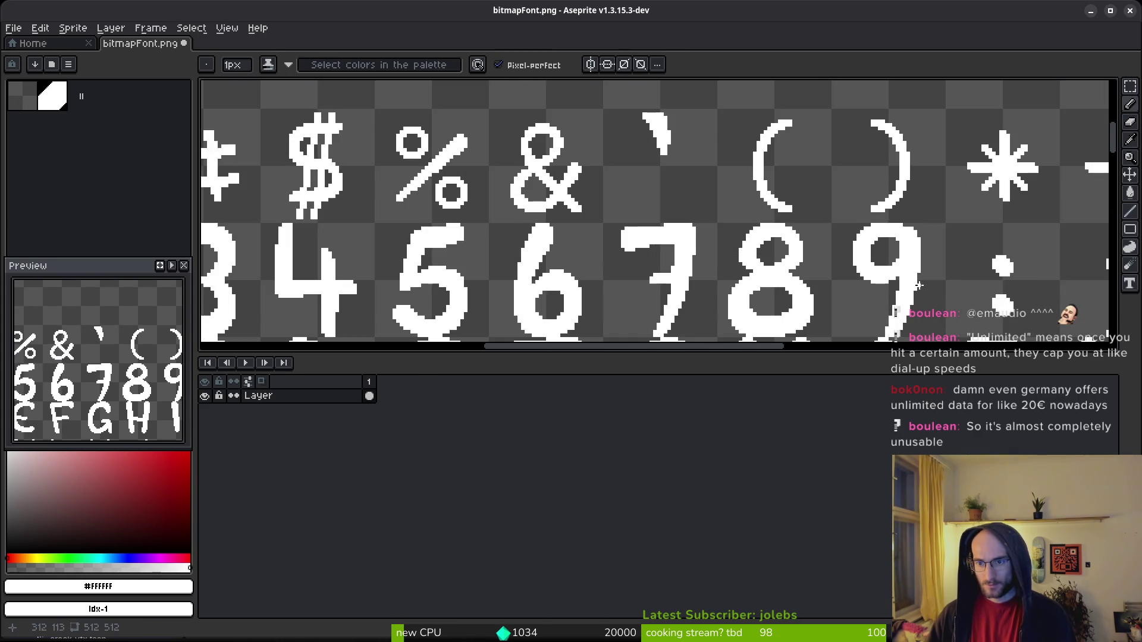
{"action": "scroll", "coordinate": [921, 285], "scroll_direction": "up", "scroll_amount": 3}
{"action": "key", "text": "b"}
{"action": "scroll", "coordinate": [929, 249], "scroll_direction": "down", "scroll_amount": 4}
{"action": "scroll", "coordinate": [929, 250], "scroll_direction": "down", "scroll_amount": 1}
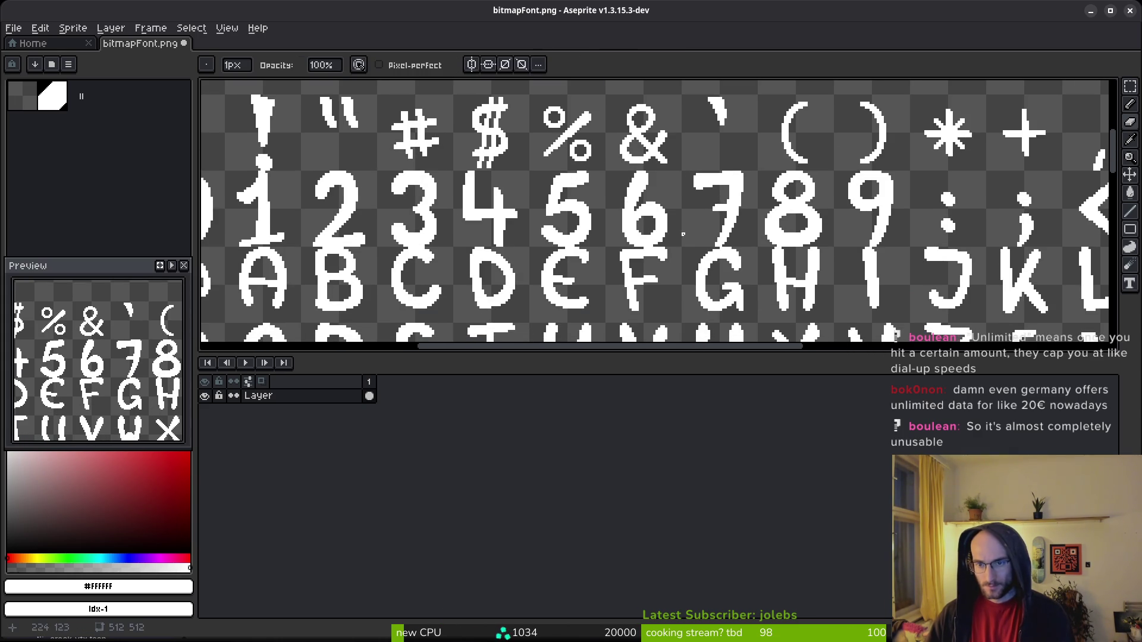
{"action": "key", "text": "ctrl+s"}
Add two white pixels inside the top curve of the 2.
{"action": "scroll", "coordinate": [607, 219], "scroll_direction": "down", "scroll_amount": 1}
{"action": "scroll", "coordinate": [608, 219], "scroll_direction": "down", "scroll_amount": 1}
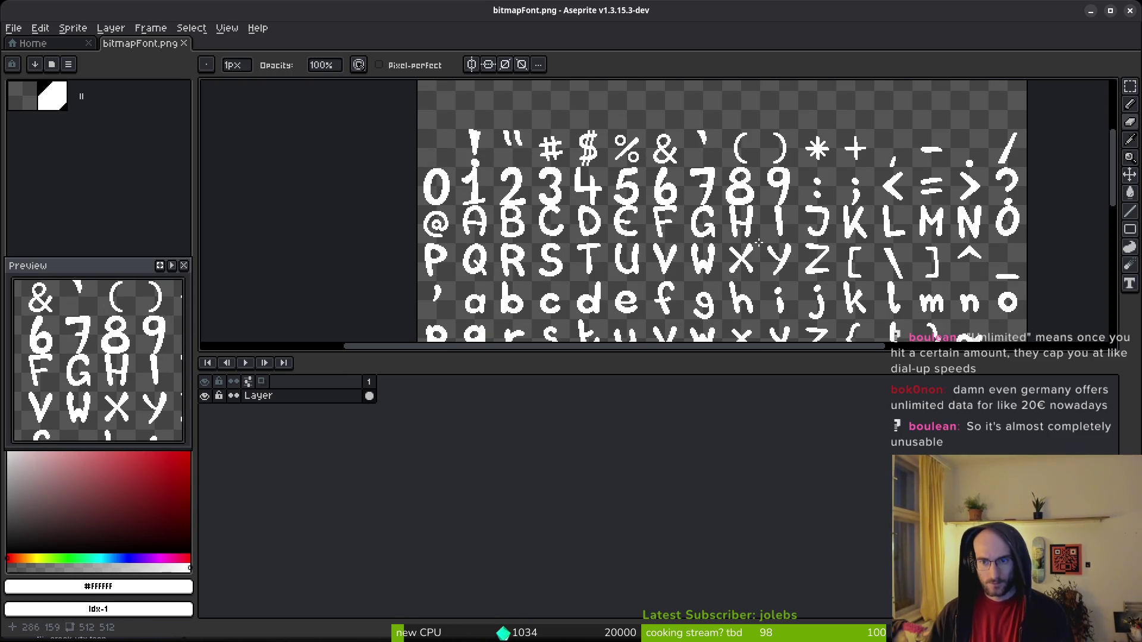
{"action": "scroll", "coordinate": [602, 198], "scroll_direction": "left", "scroll_amount": 2}
{"action": "scroll", "coordinate": [602, 197], "scroll_direction": "down", "scroll_amount": 1}
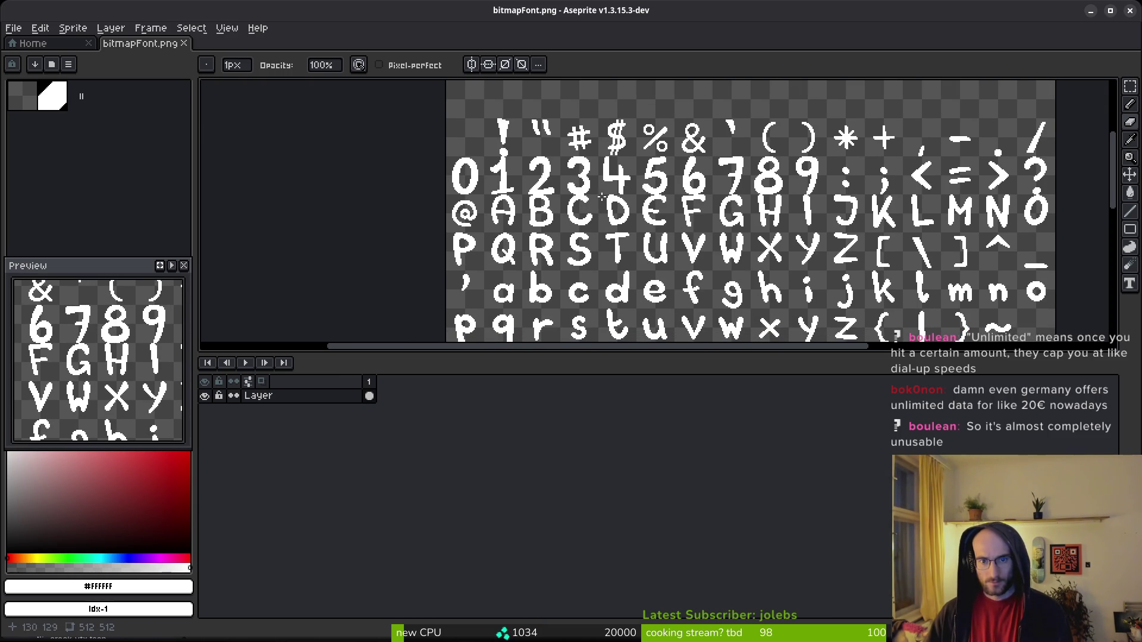
{"action": "scroll", "coordinate": [656, 256], "scroll_direction": "up", "scroll_amount": 4}
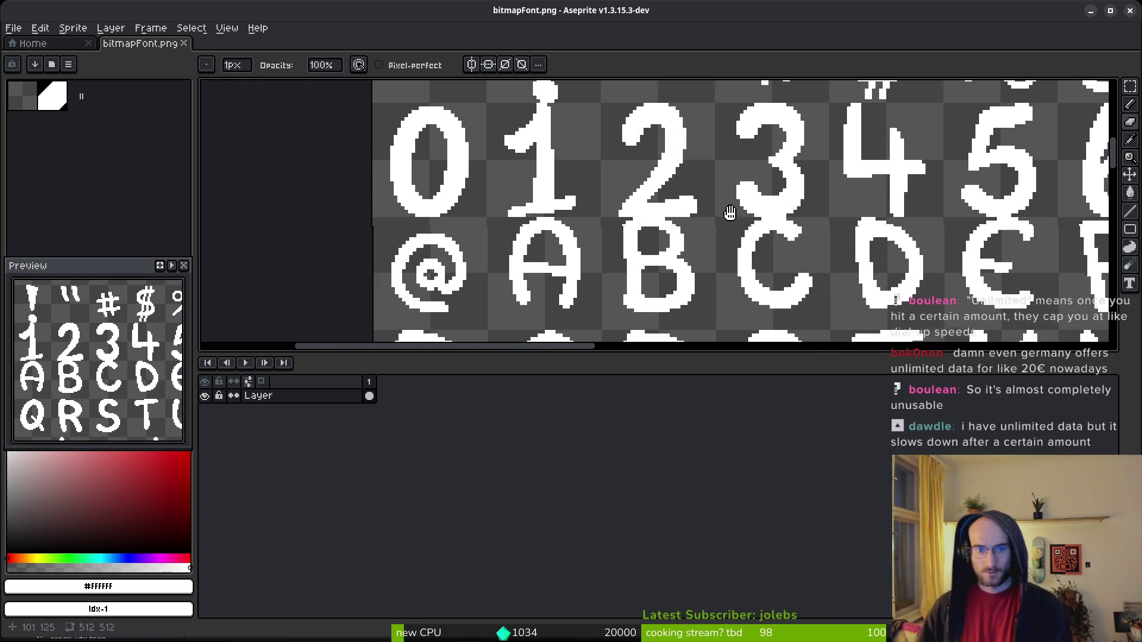
{"action": "scroll", "coordinate": [666, 205], "scroll_direction": "up", "scroll_amount": 4}
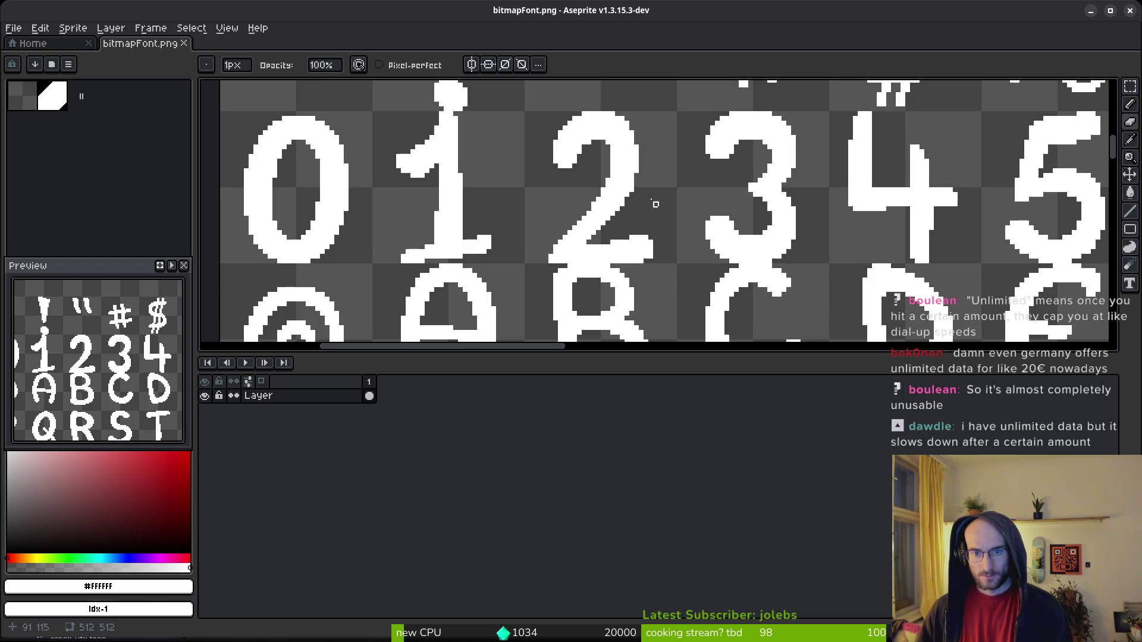
{"action": "key", "text": "b"}
{"action": "left_click", "coordinate": [655, 197]}
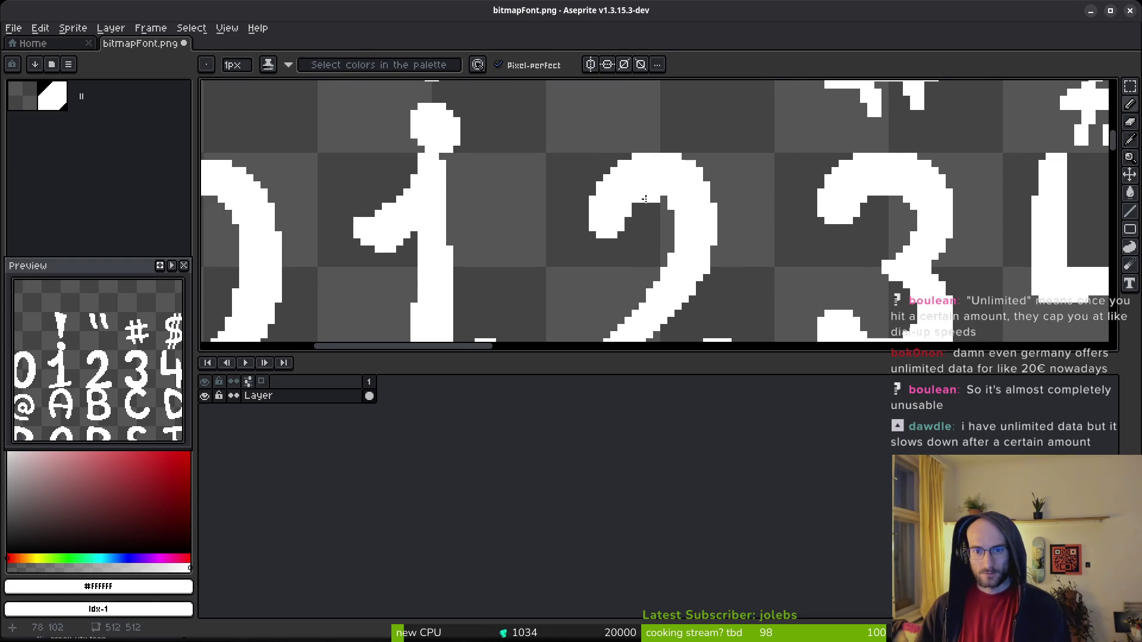
{"action": "left_click", "coordinate": [662, 200]}
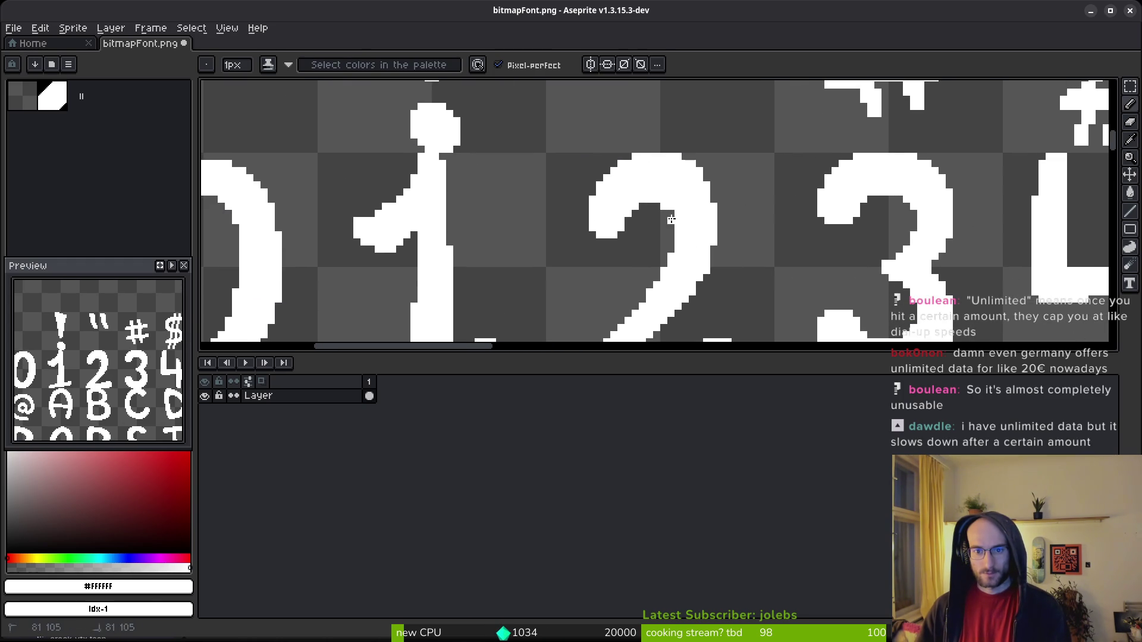
Look over the digit row and save bitmapFont.png again.
{"action": "scroll", "coordinate": [721, 263], "scroll_direction": "down", "scroll_amount": 2}
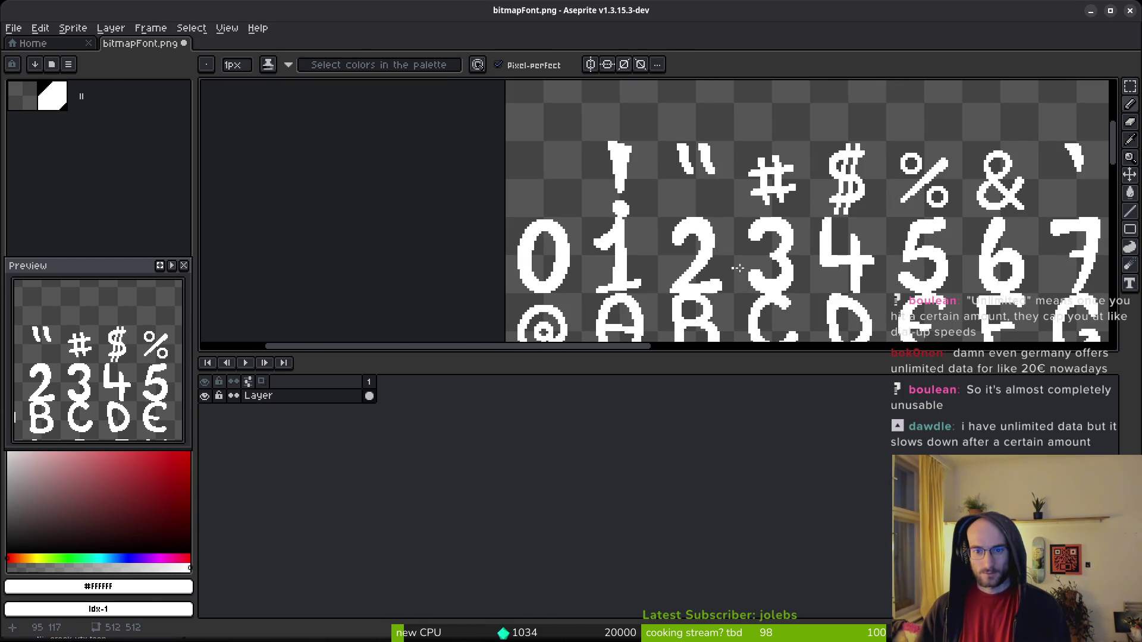
{"action": "scroll", "coordinate": [753, 271], "scroll_direction": "right", "scroll_amount": 3}
{"action": "scroll", "coordinate": [733, 229], "scroll_direction": "down", "scroll_amount": 1}
{"action": "scroll", "coordinate": [864, 253], "scroll_direction": "right", "scroll_amount": 2}
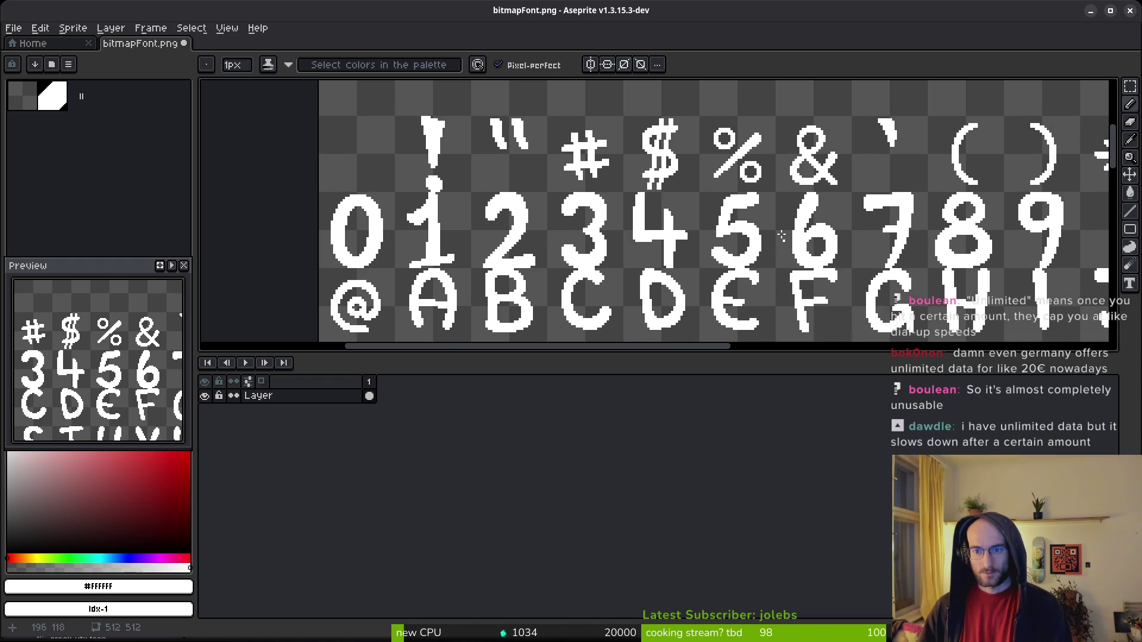
{"action": "scroll", "coordinate": [732, 196], "scroll_direction": "up", "scroll_amount": 2}
{"action": "scroll", "coordinate": [813, 206], "scroll_direction": "down", "scroll_amount": 2}
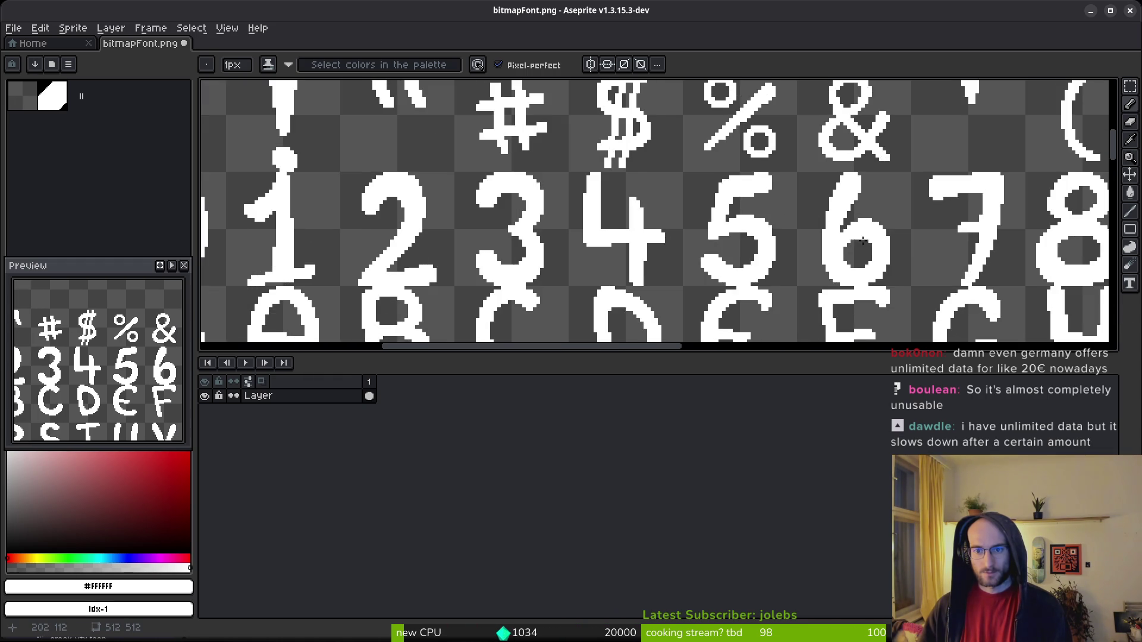
{"action": "scroll", "coordinate": [746, 250], "scroll_direction": "up", "scroll_amount": 1}
{"action": "scroll", "coordinate": [738, 254], "scroll_direction": "right", "scroll_amount": 3}
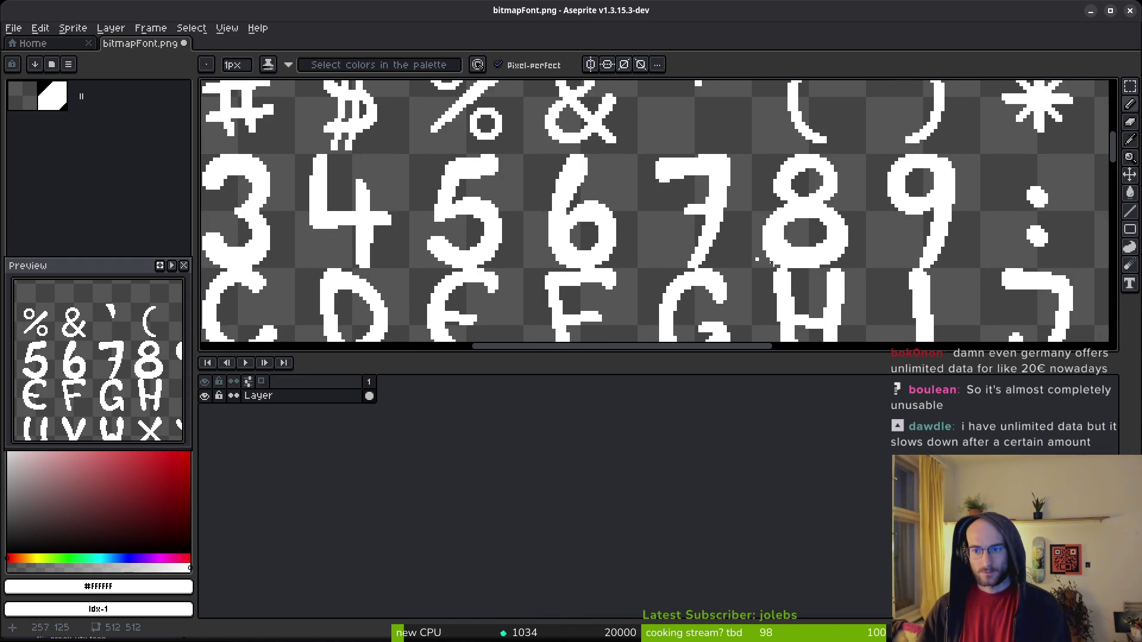
{"action": "scroll", "coordinate": [791, 260], "scroll_direction": "right", "scroll_amount": 1}
{"action": "scroll", "coordinate": [773, 196], "scroll_direction": "up", "scroll_amount": 2}
{"action": "scroll", "coordinate": [750, 191], "scroll_direction": "up", "scroll_amount": 1}
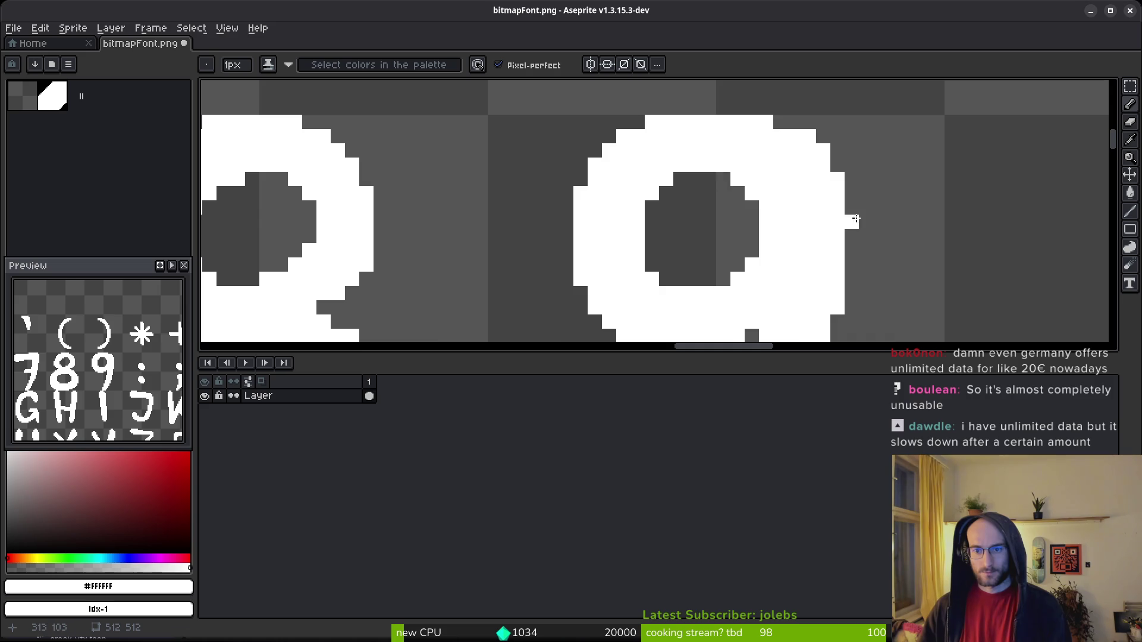
{"action": "scroll", "coordinate": [856, 220], "scroll_direction": "down", "scroll_amount": 1}
{"action": "scroll", "coordinate": [855, 266], "scroll_direction": "down", "scroll_amount": 2}
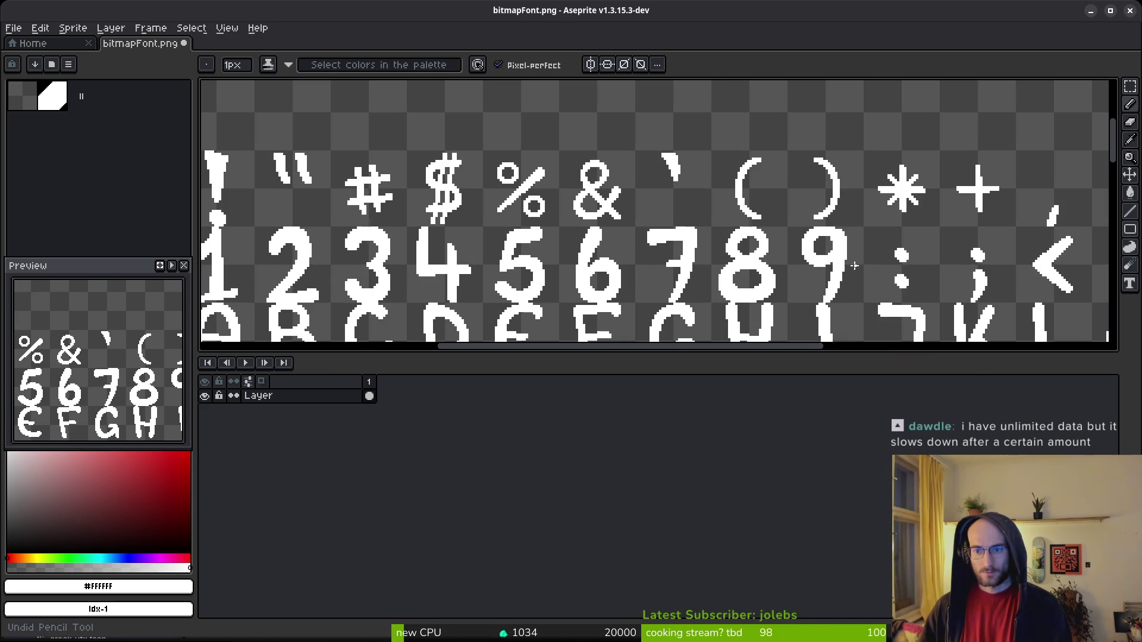
{"action": "scroll", "coordinate": [855, 266], "scroll_direction": "up", "scroll_amount": 2}
{"action": "key", "text": "ctrl+s"}
{"action": "scroll", "coordinate": [839, 238], "scroll_direction": "down", "scroll_amount": 1}
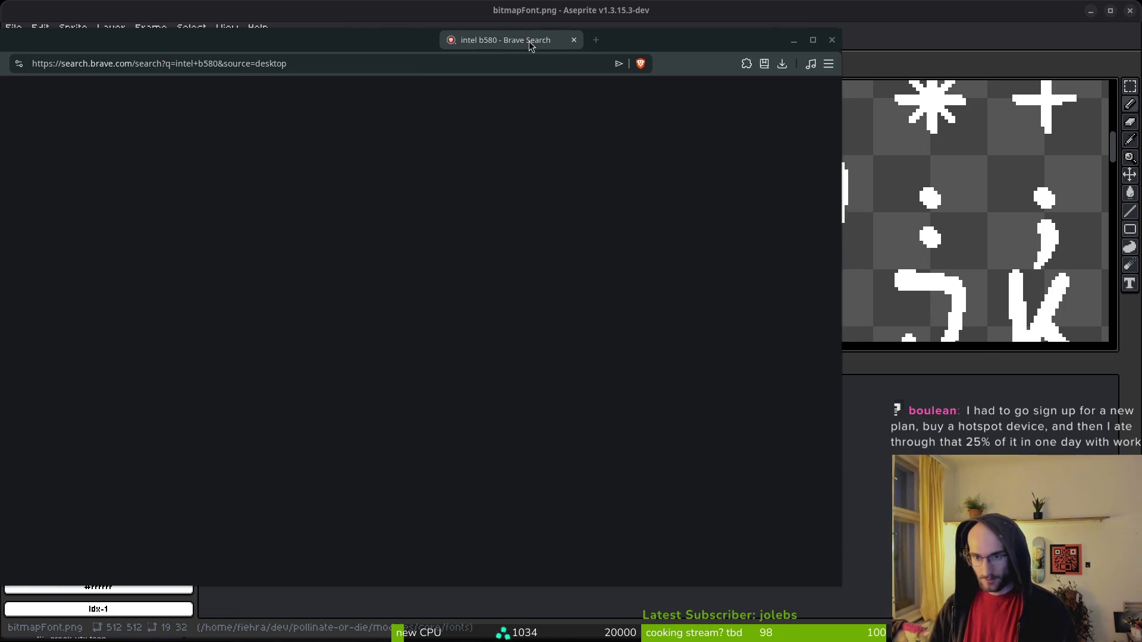
Drag the Brave window with the 'intel b580' results over Aseprite.
{"action": "mouse_move", "coordinate": [535, 52]}
{"action": "left_mouse_down"}
{"action": "mouse_move", "coordinate": [797, 54]}
{"action": "mouse_move", "coordinate": [762, 57]}
{"action": "left_mouse_up"}
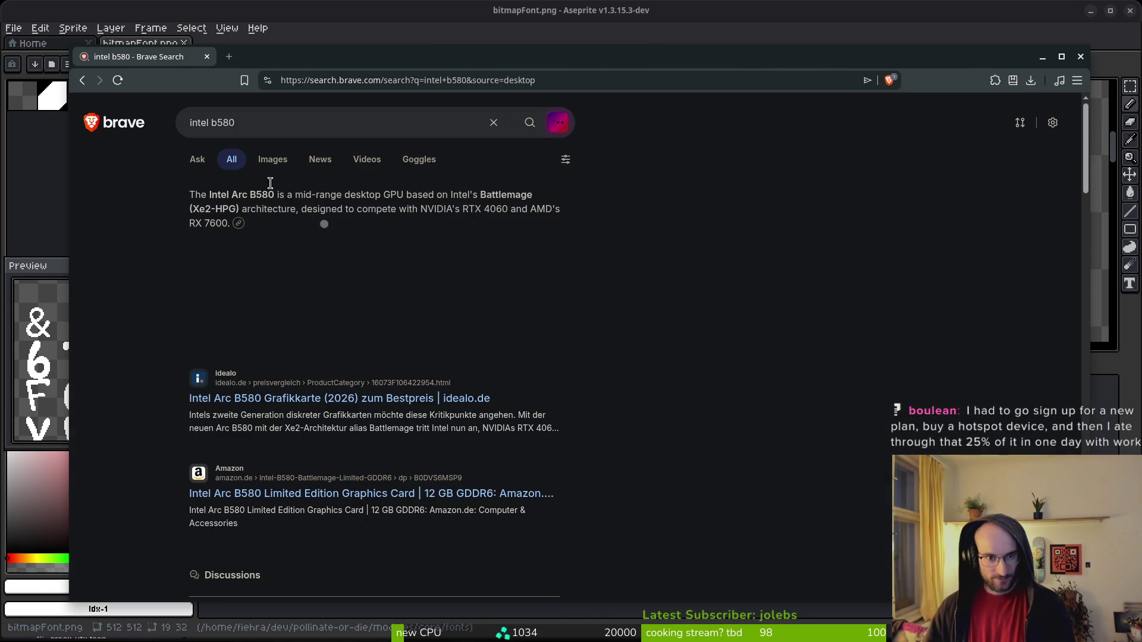
Look at the intel b580 image results, then close the browser.
{"action": "left_click", "coordinate": [284, 159]}
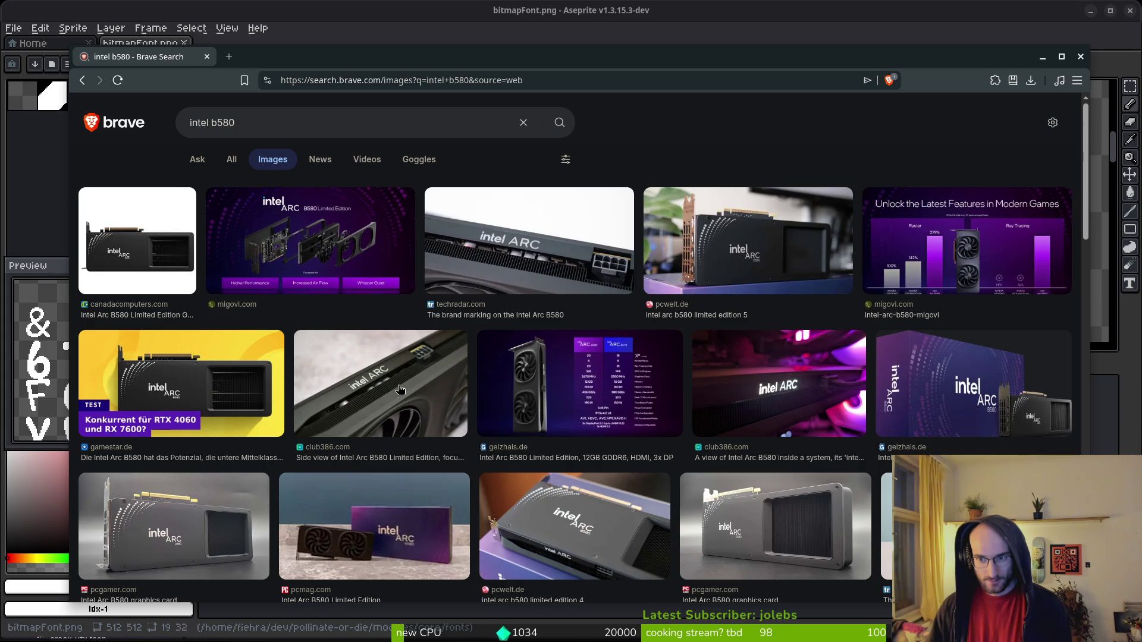
{"action": "left_click", "coordinate": [207, 56]}
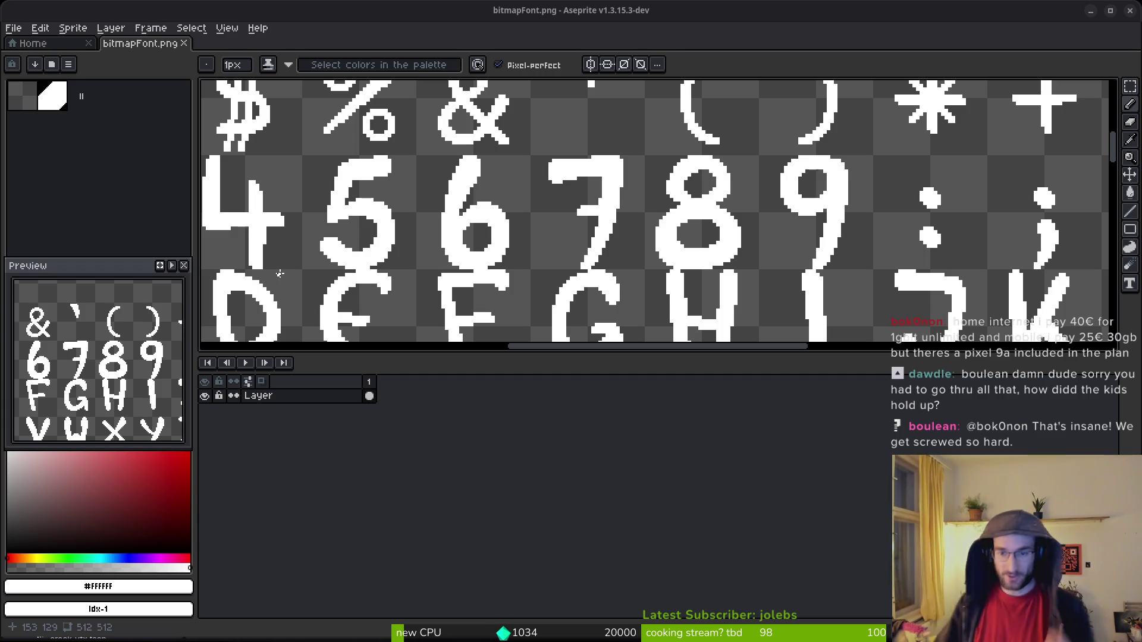
{"action": "scroll", "coordinate": [785, 288], "scroll_direction": "down", "scroll_amount": 5}
{"action": "mouse_move", "coordinate": [769, 297]}
{"action": "left_mouse_down"}
{"action": "mouse_move", "coordinate": [748, 221]}
{"action": "mouse_move", "coordinate": [662, 213]}
{"action": "left_mouse_up"}
Save and quit Aseprite, then run the game project from Godot.
{"action": "key", "text": "ctrl+s"}
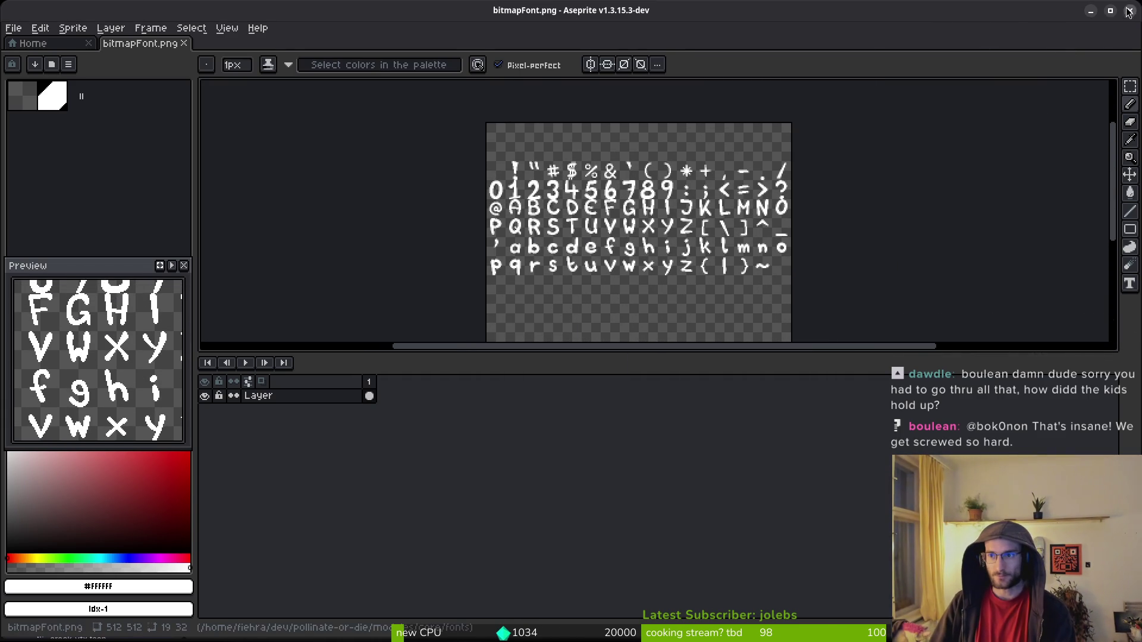
{"action": "left_click", "coordinate": [1130, 10]}
{"action": "left_click", "coordinate": [937, 35]}
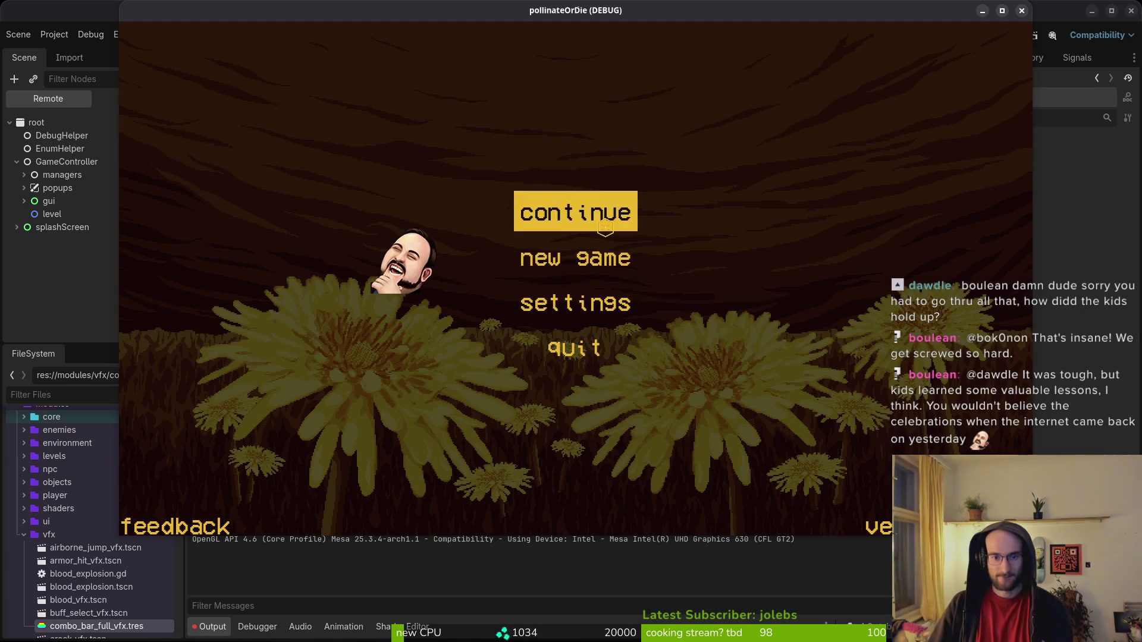
Continue from the game's main menu, stop it with F8, and switch back.
{"action": "left_click", "coordinate": [605, 227]}
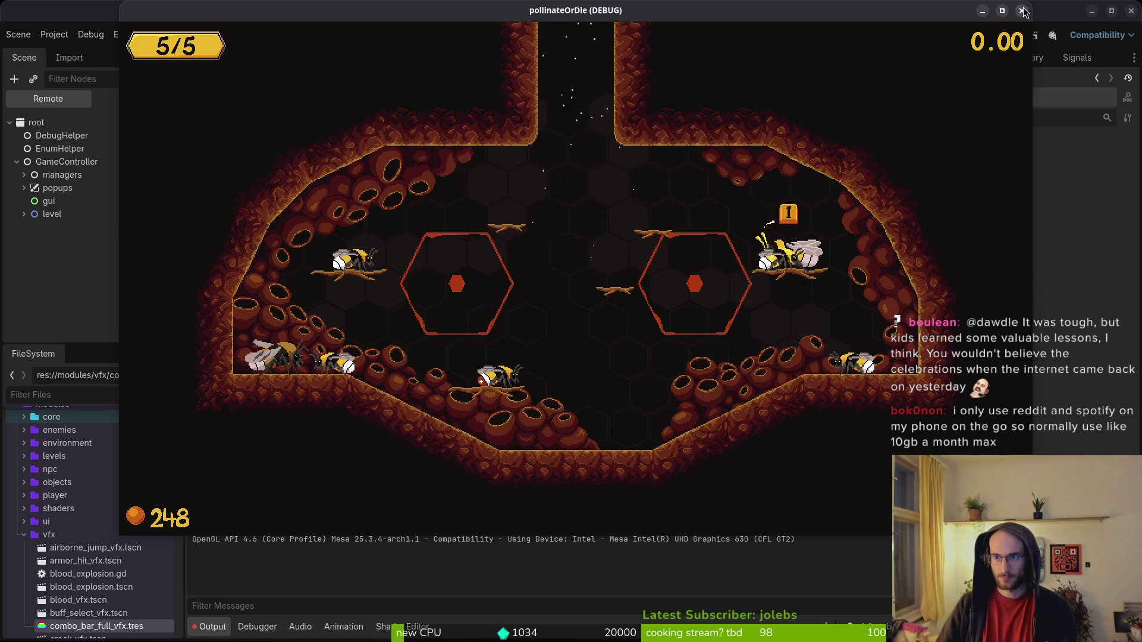
{"action": "key", "text": "F8"}
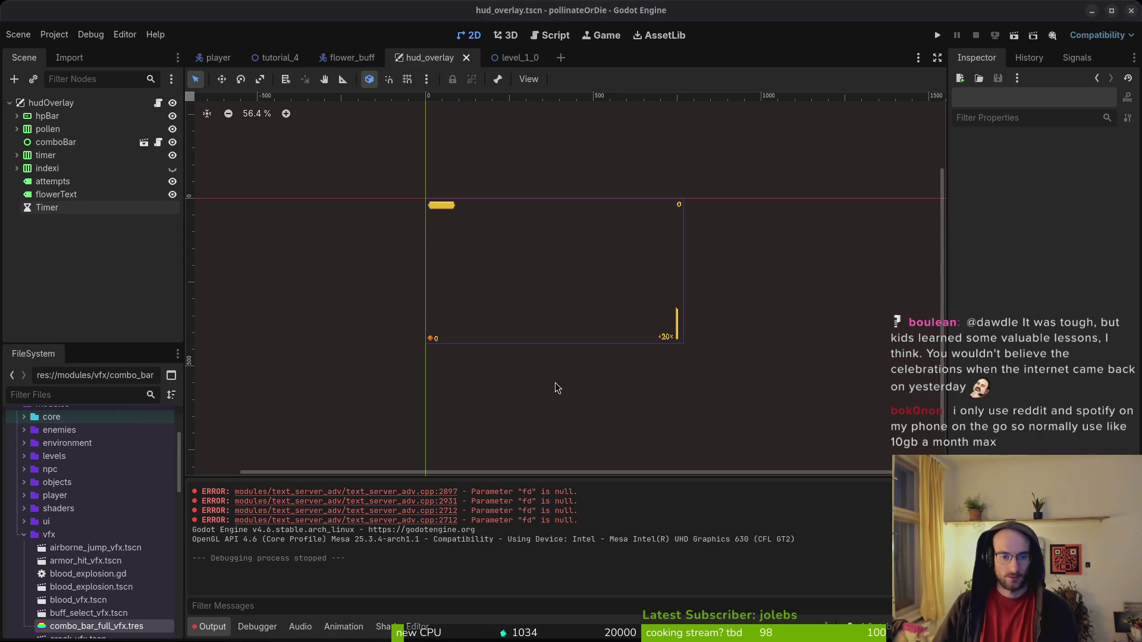
{"action": "key", "text": "alt+Tab"}
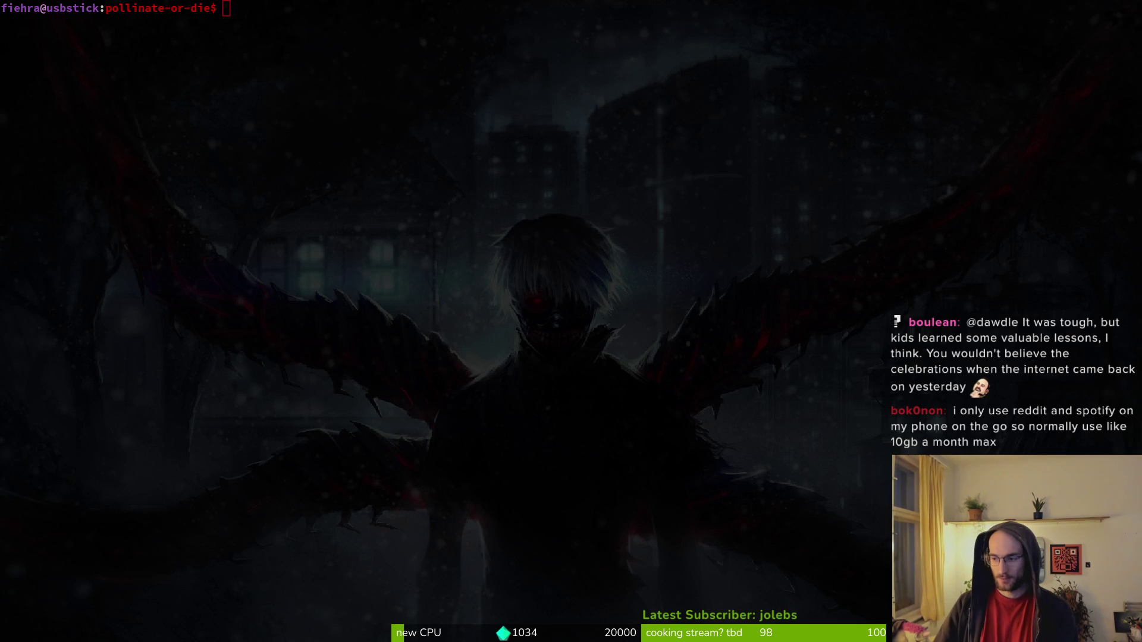
{"action": "key", "text": "alt+Tab"}
{"action": "key", "text": "alt+Tab"}
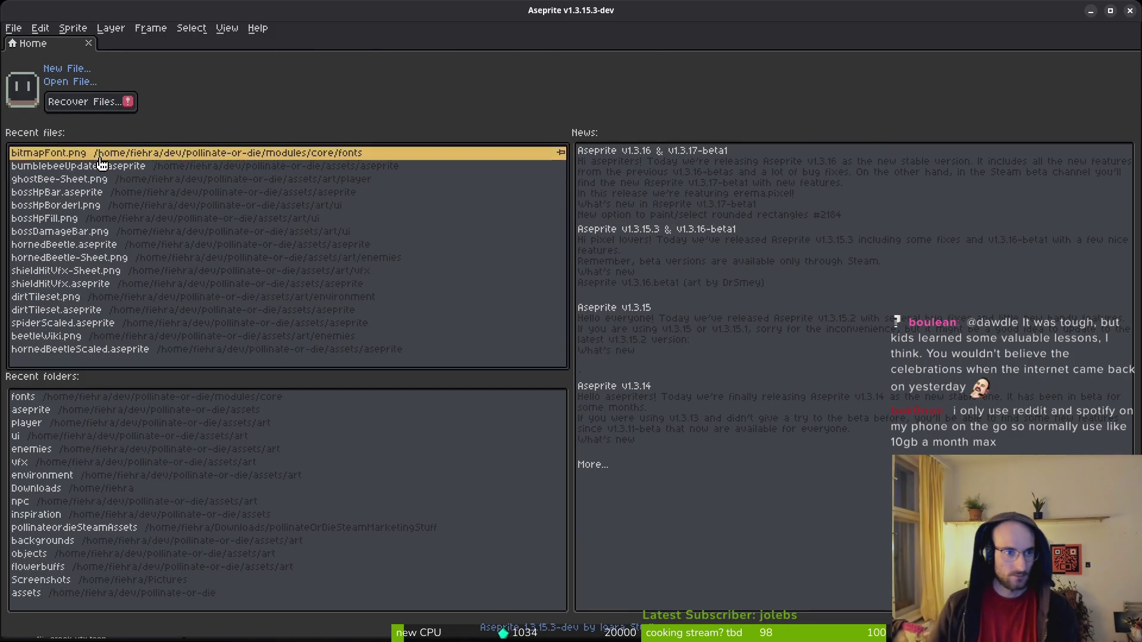
Reopen bitmapFont.png from recent files, inspect the digits, then return to Godot.
{"action": "left_click", "coordinate": [95, 153]}
{"action": "scroll", "coordinate": [540, 227], "scroll_direction": "up", "scroll_amount": 4}
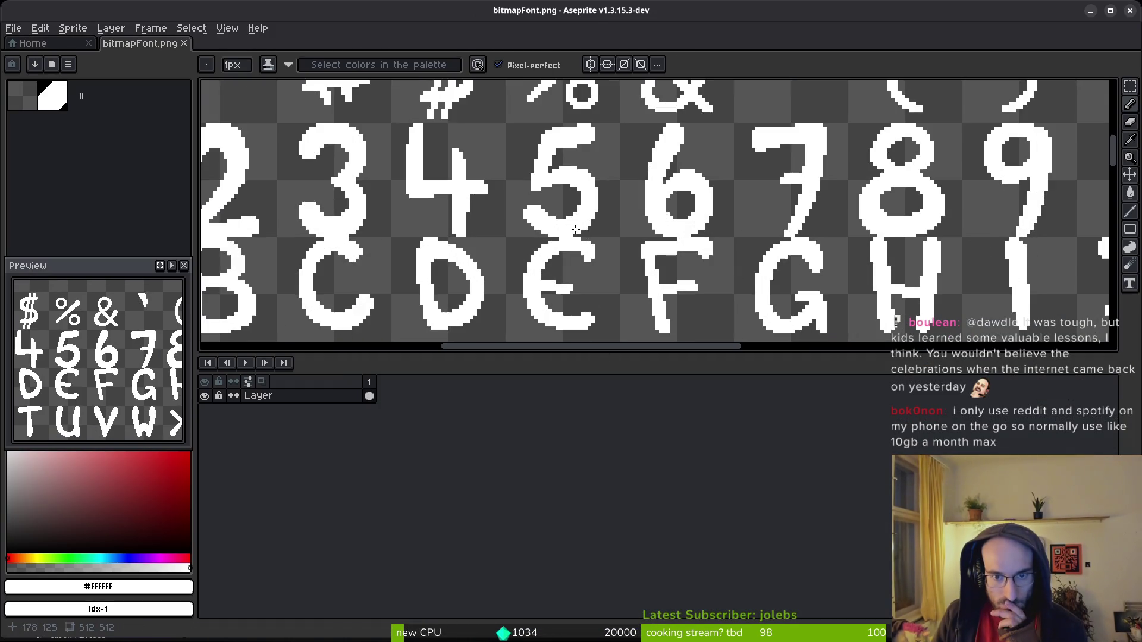
{"action": "scroll", "coordinate": [531, 223], "scroll_direction": "down", "scroll_amount": 2}
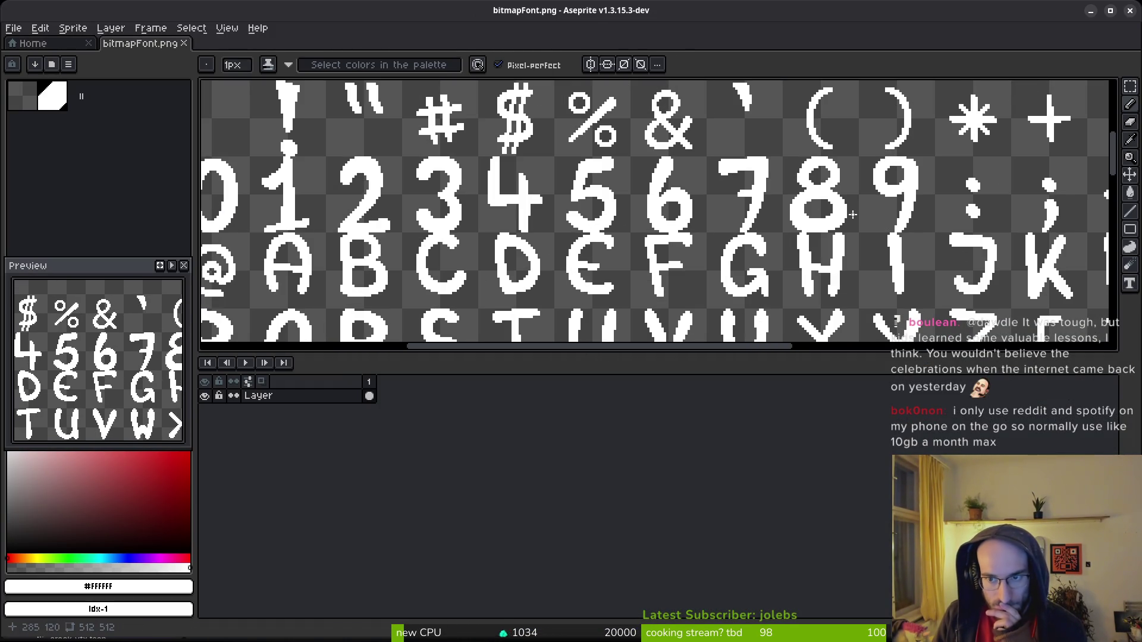
{"action": "scroll", "coordinate": [732, 250], "scroll_direction": "left", "scroll_amount": 3}
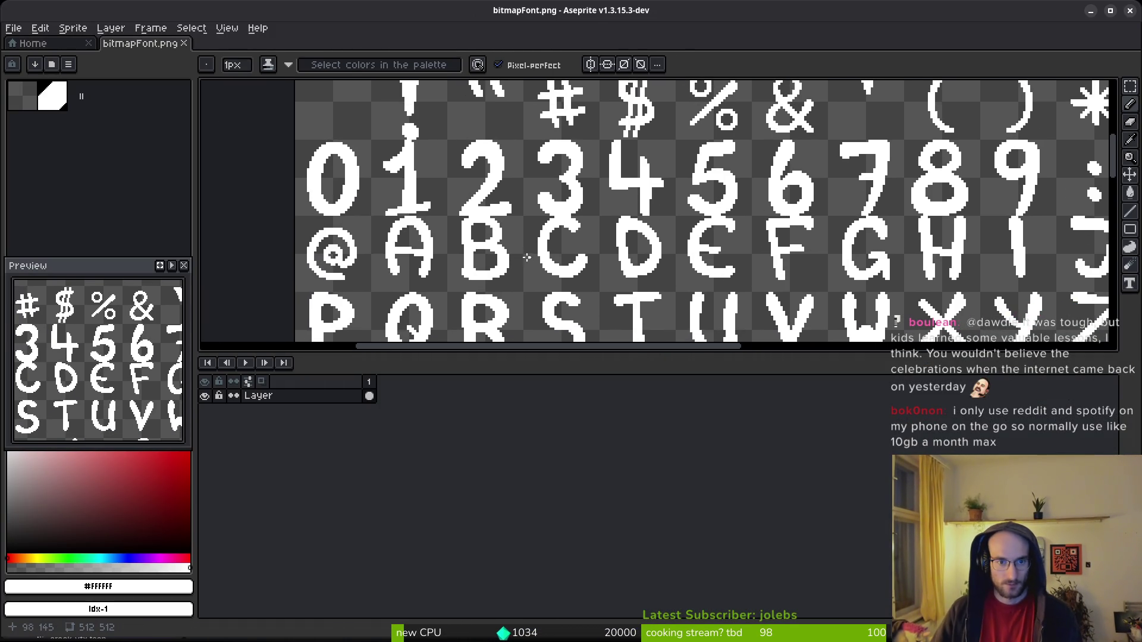
{"action": "key", "text": "alt+Tab"}
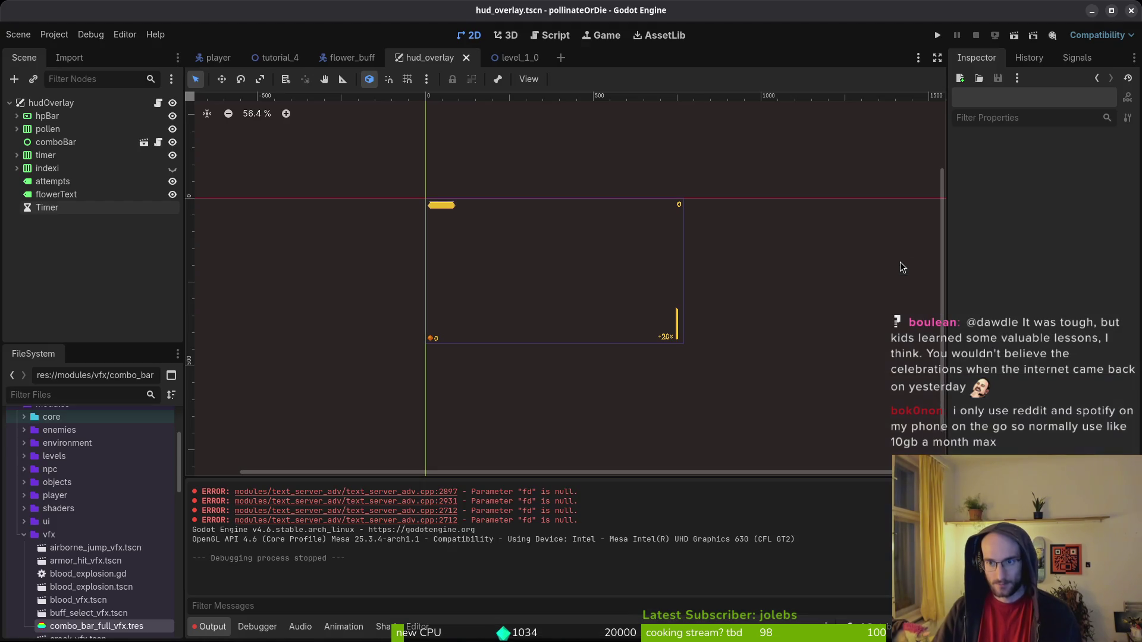
Find and select bitmapFont.png under core/fonts in the FileSystem dock.
{"action": "left_click", "coordinate": [69, 60]}
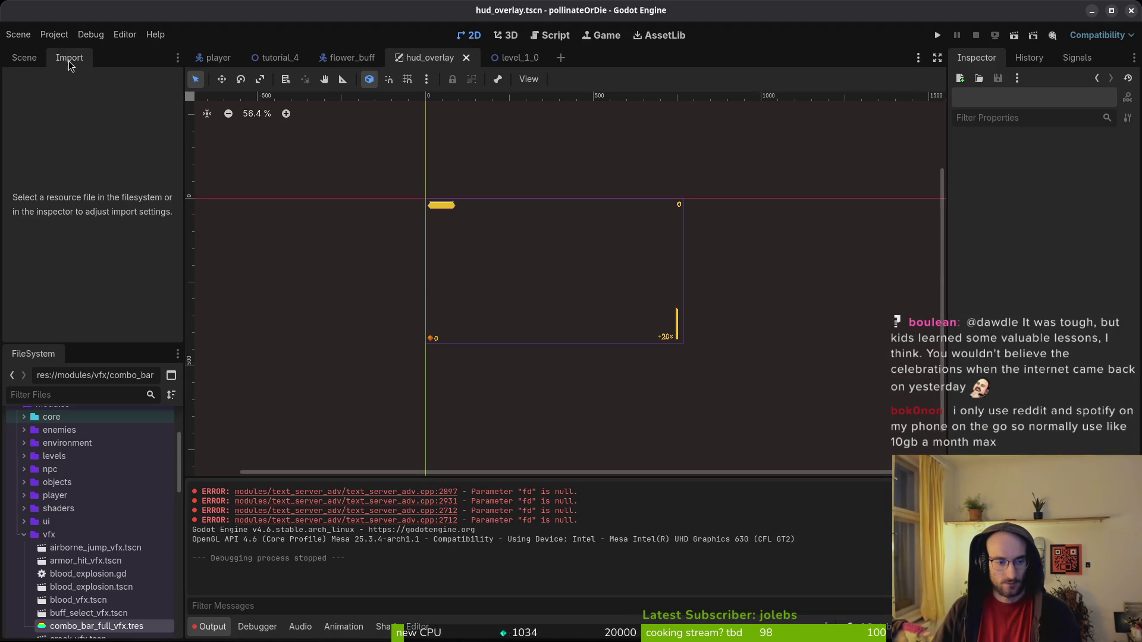
{"action": "left_click", "coordinate": [25, 58]}
{"action": "left_click", "coordinate": [24, 534]}
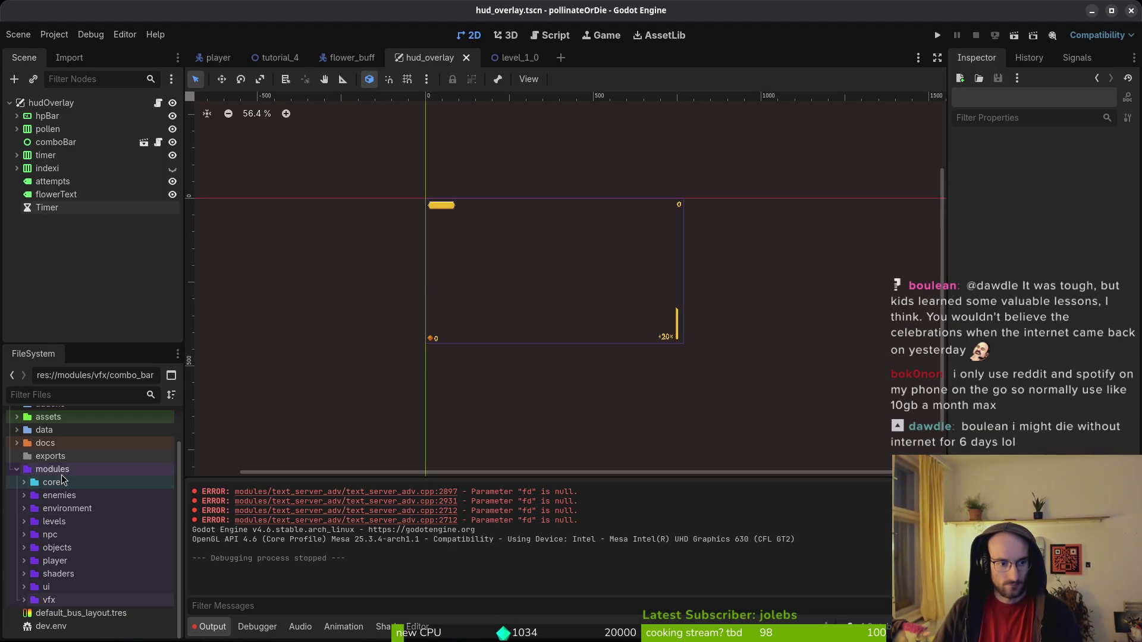
{"action": "left_click", "coordinate": [22, 483]}
{"action": "left_click", "coordinate": [38, 526]}
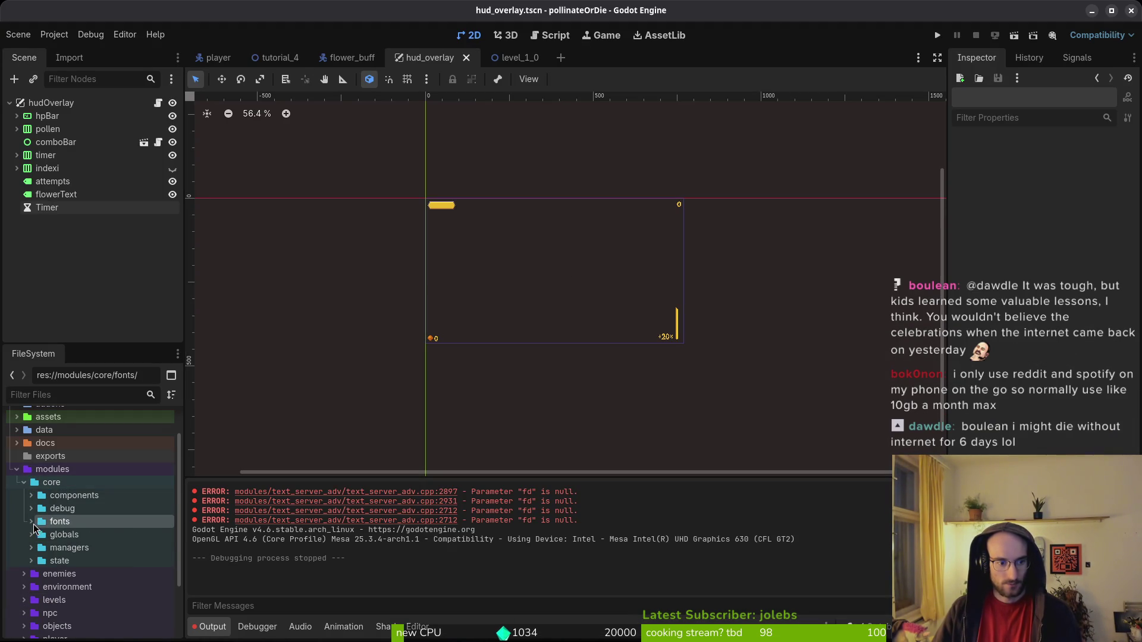
{"action": "left_click", "coordinate": [33, 525]}
{"action": "left_click", "coordinate": [88, 549]}
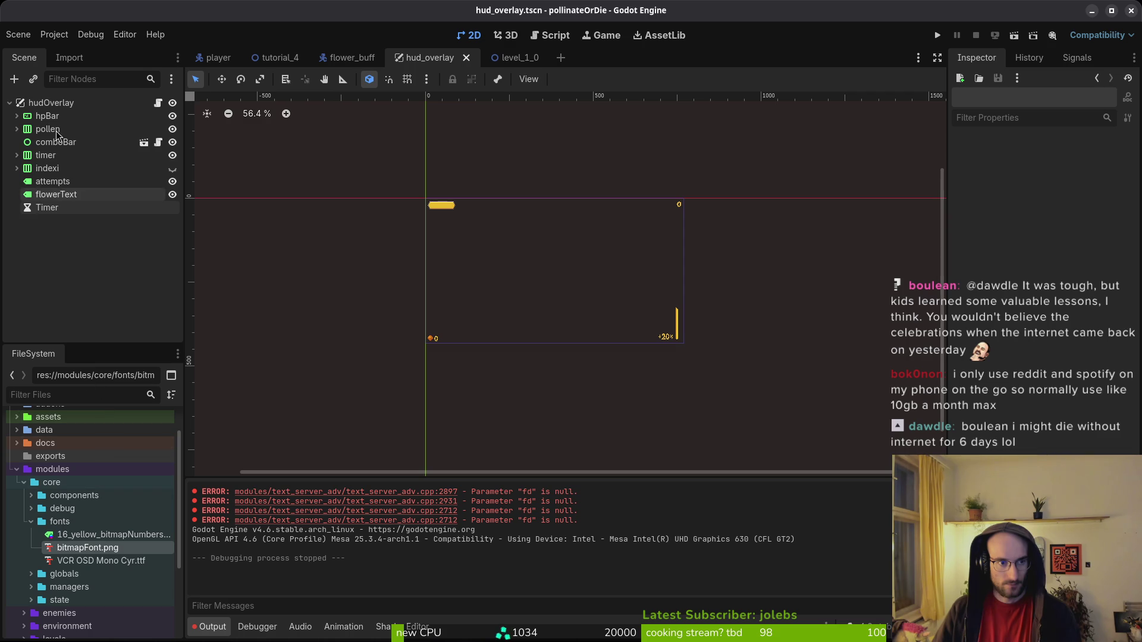
{"action": "double_click", "coordinate": [108, 553]}
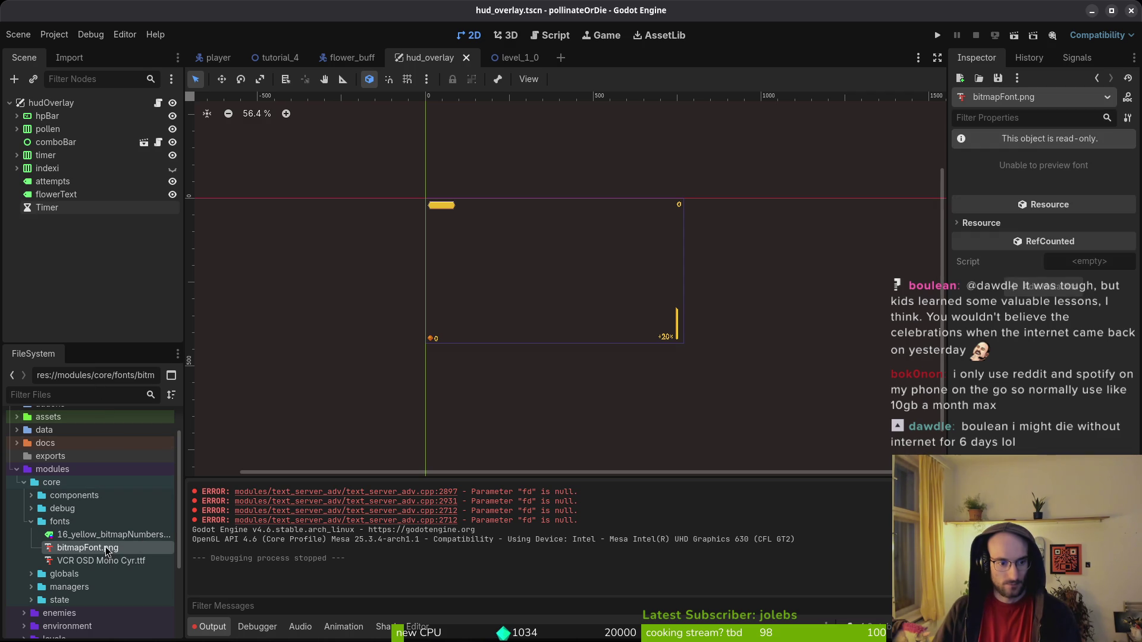
Set Character Margin x to 2 and w to 3, reimport, and run the game.
{"action": "left_click", "coordinate": [68, 59]}
{"action": "scroll", "coordinate": [108, 232], "scroll_direction": "down", "scroll_amount": 1}
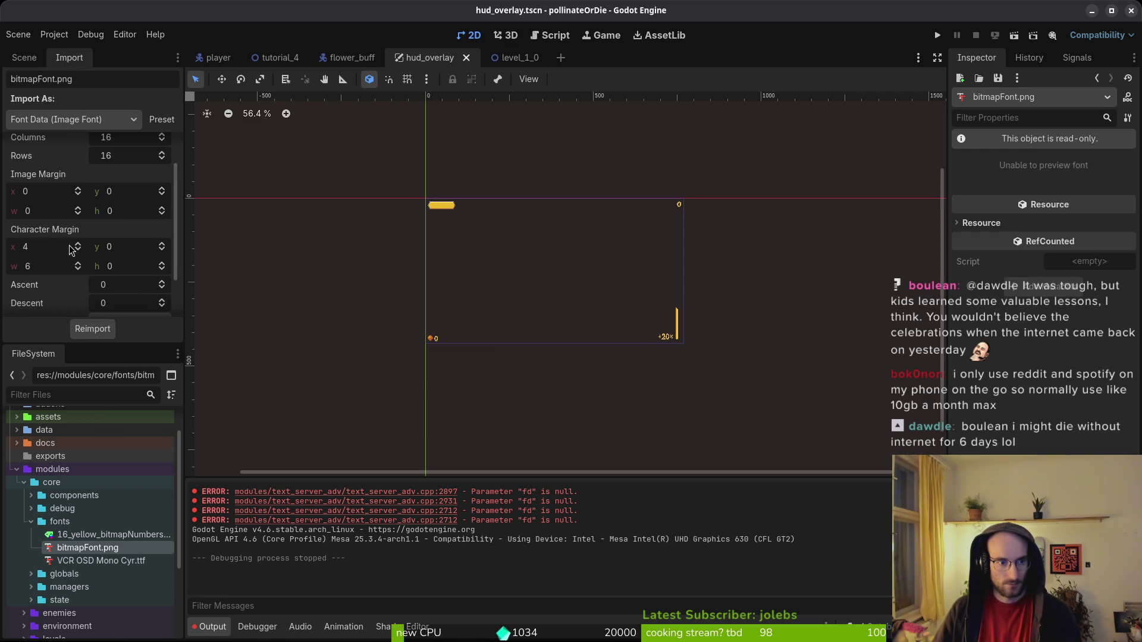
{"action": "left_click", "coordinate": [71, 246]}
{"action": "type", "text": "2"}
{"action": "key", "text": "Return"}
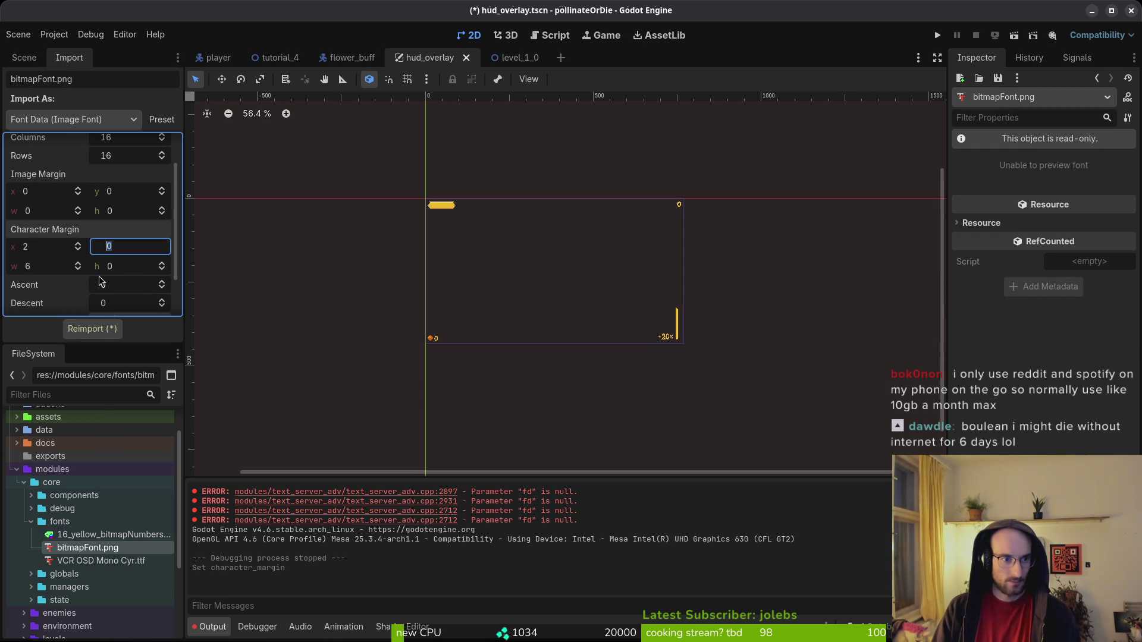
{"action": "key", "text": "Tab"}
{"action": "type", "text": "3"}
{"action": "key", "text": "Return"}
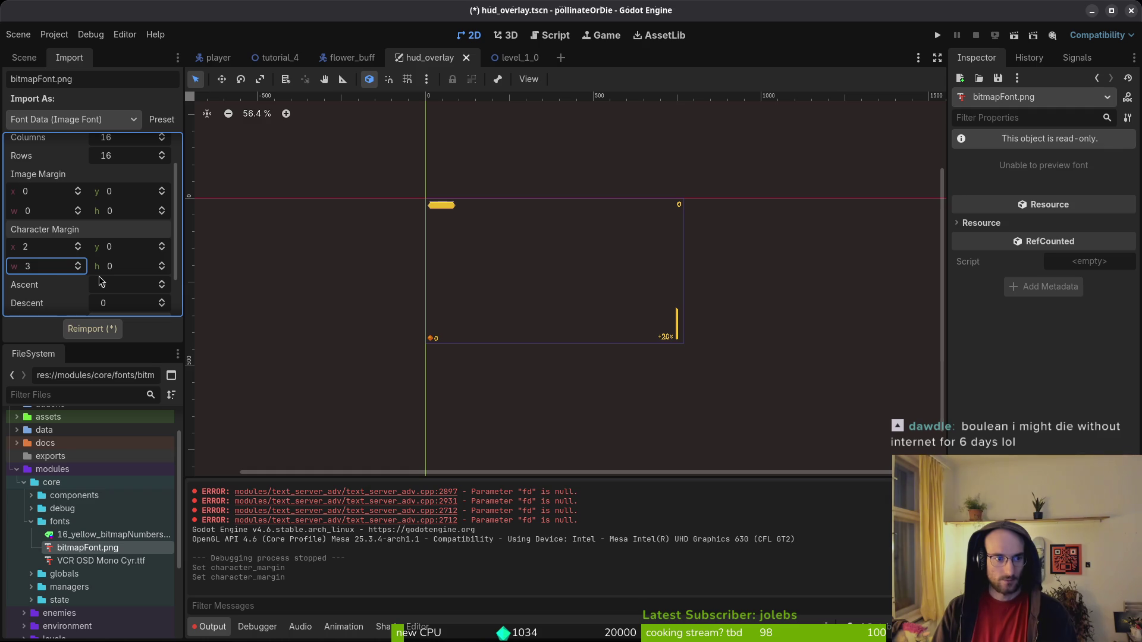
{"action": "left_click", "coordinate": [88, 331]}
{"action": "left_click", "coordinate": [941, 33]}
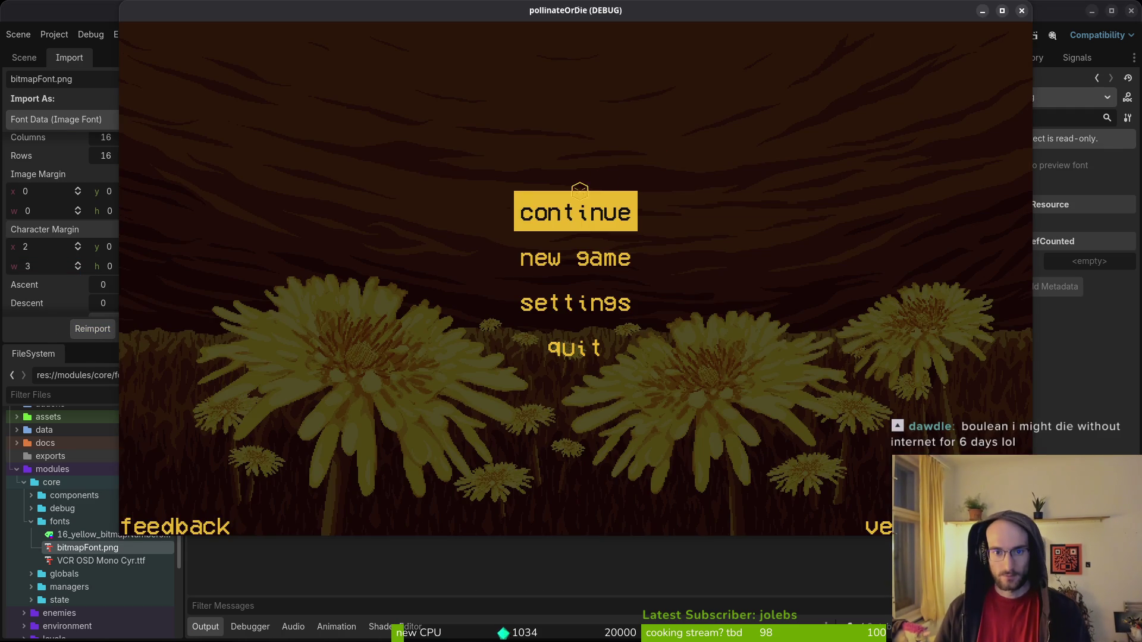
Continue into the game, buy a hive upgrade, then stop the game with F8.
{"action": "left_click", "coordinate": [567, 210]}
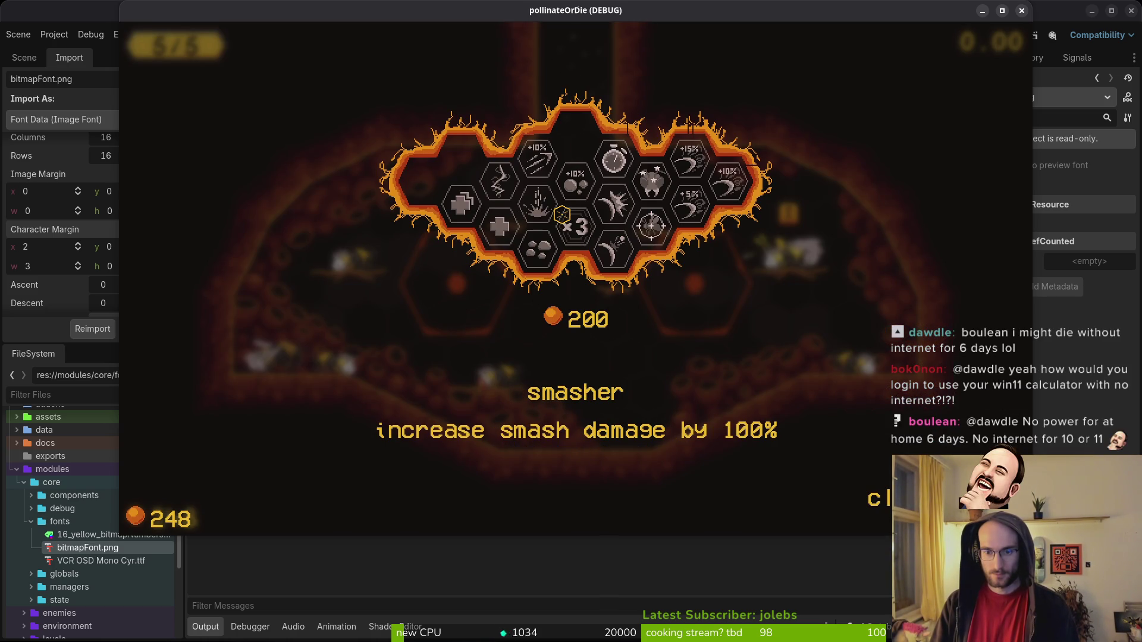
{"action": "left_click", "coordinate": [562, 214]}
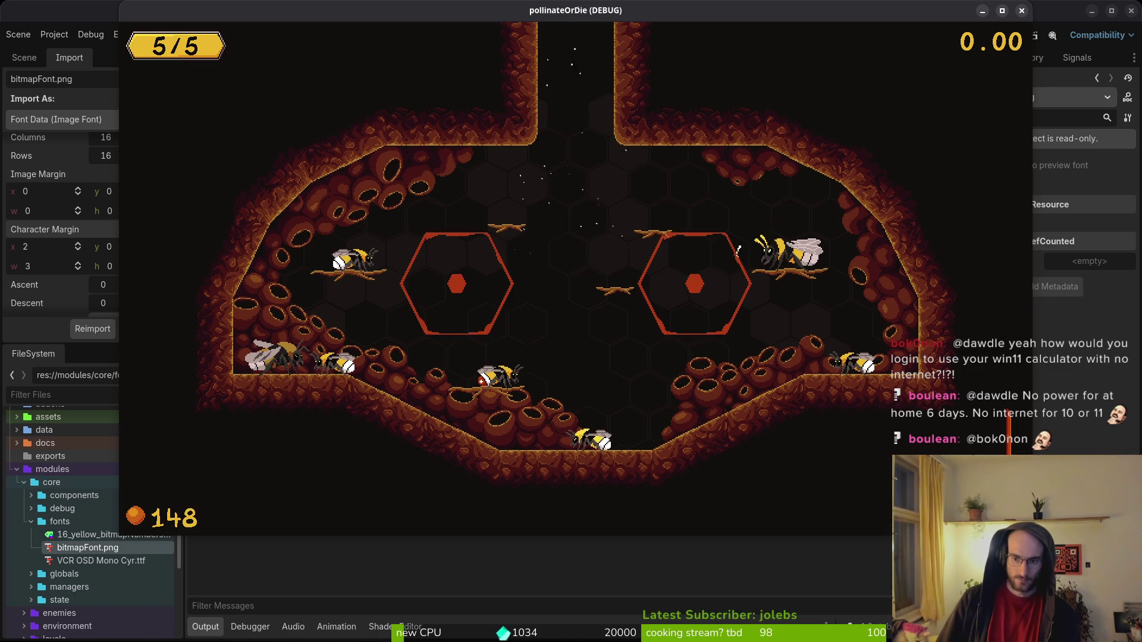
{"action": "key", "text": "F8"}
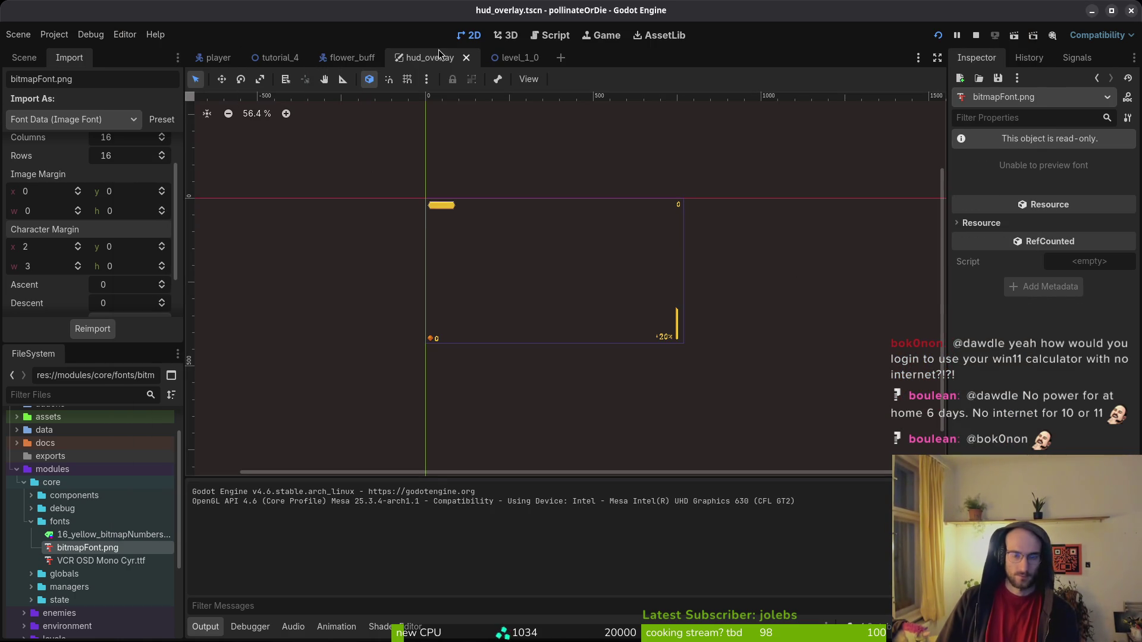
Quick-open the combo_bar.tscn scene.
{"action": "key", "text": "shift+alt+o"}
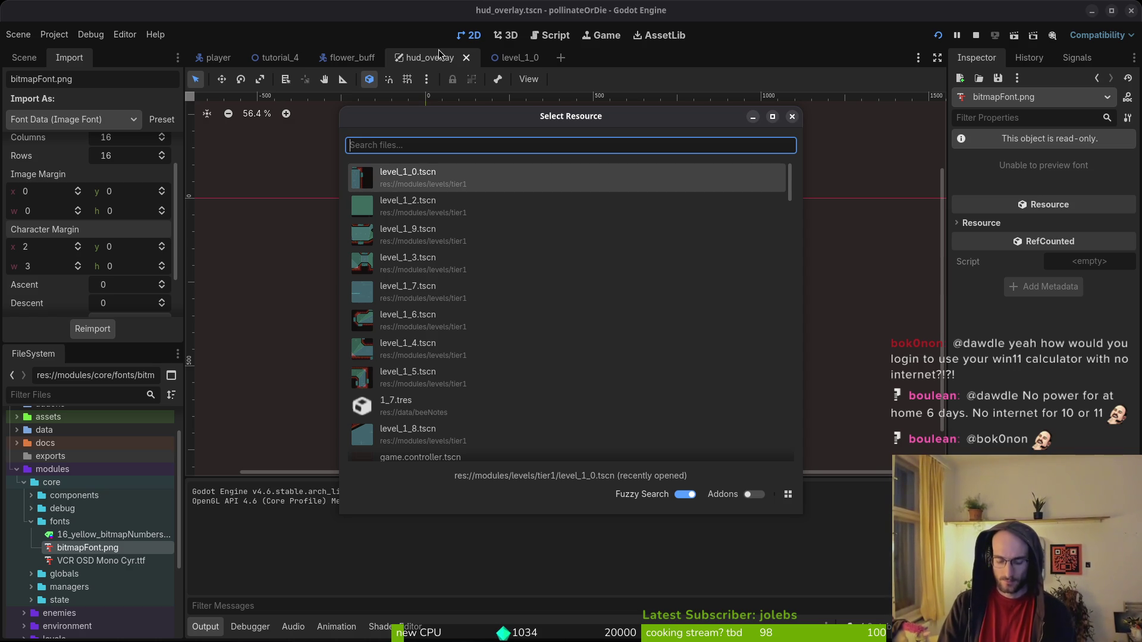
{"action": "type", "text": "combobarts"}
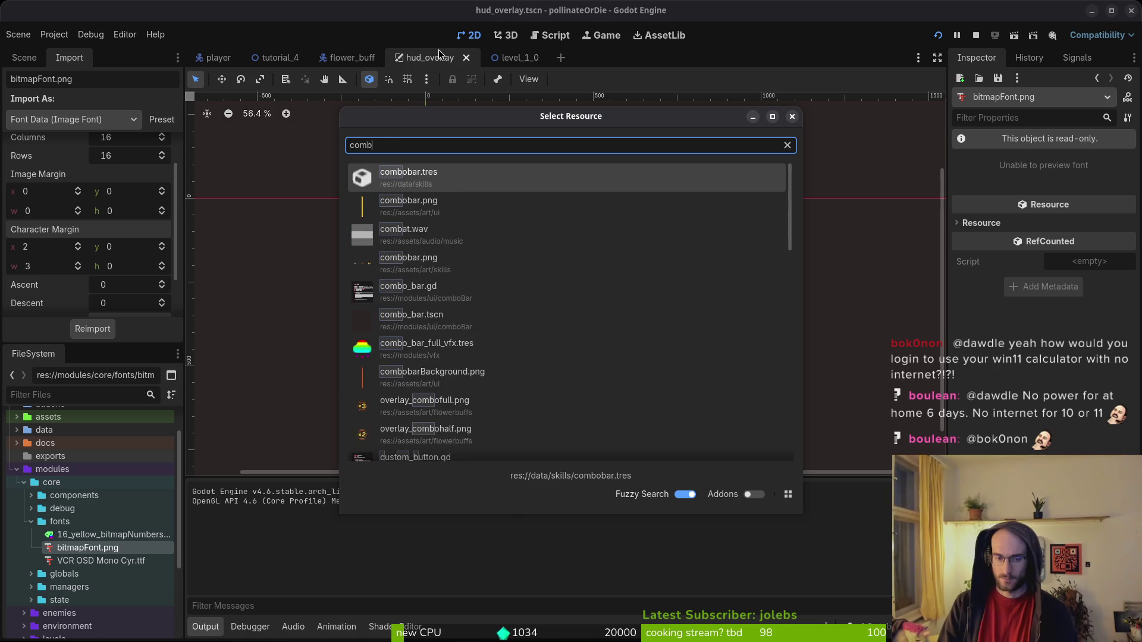
{"action": "key", "text": "Down"}
{"action": "key", "text": "Down"}
{"action": "key", "text": "Down"}
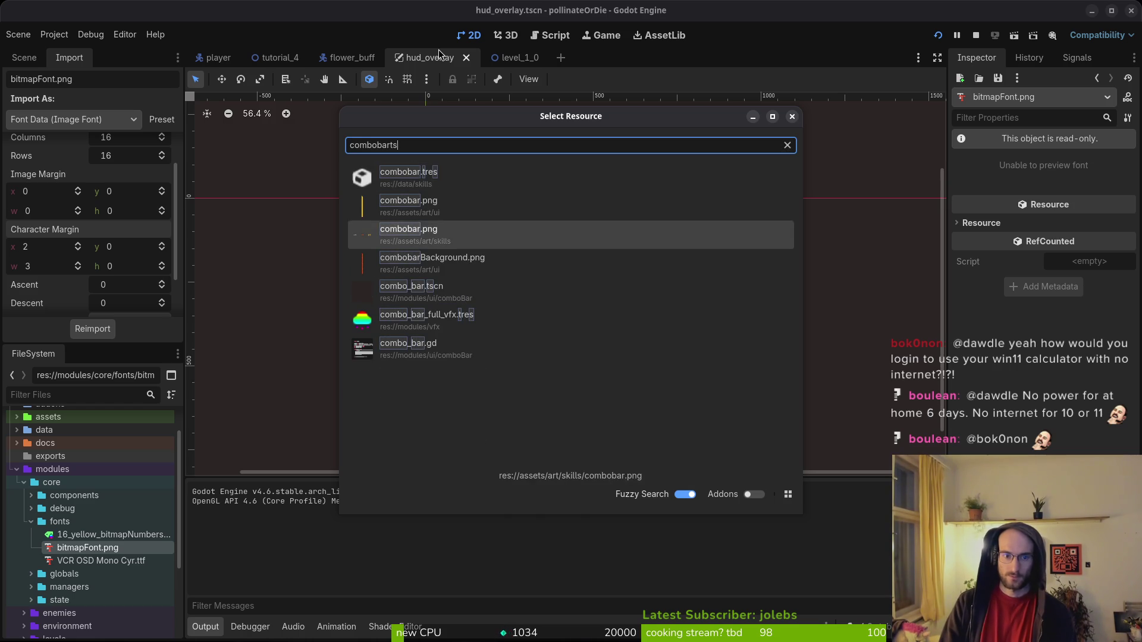
{"action": "key", "text": "Return"}
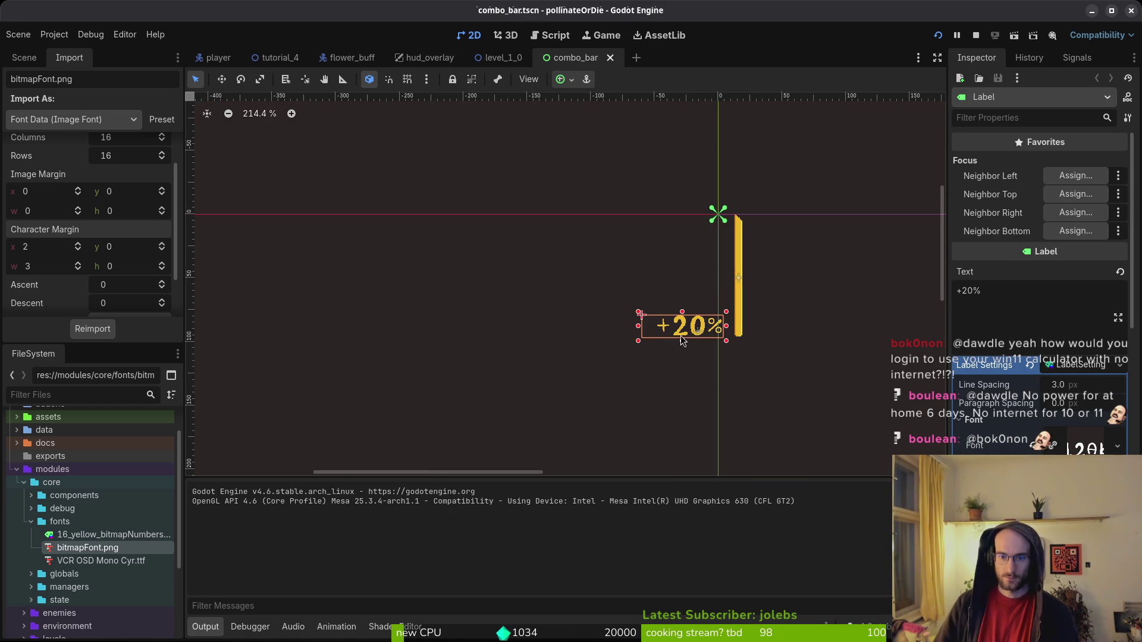
Enlarge the +20% label's font, move it left to (-100, 65), and run the game.
{"action": "scroll", "coordinate": [709, 332], "scroll_direction": "up", "scroll_amount": 5}
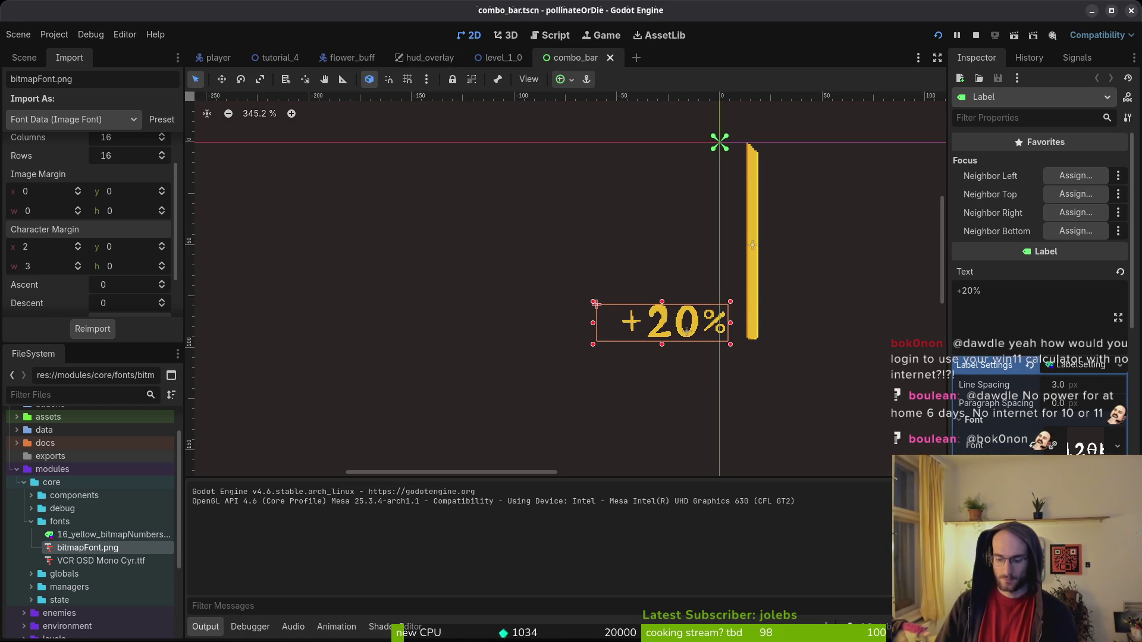
{"action": "key", "text": "Return"}
{"action": "left_click_drag", "start_coordinate": [675, 352], "coordinate": [592, 323]}
{"action": "left_click", "coordinate": [846, 179]}
{"action": "left_click", "coordinate": [939, 39]}
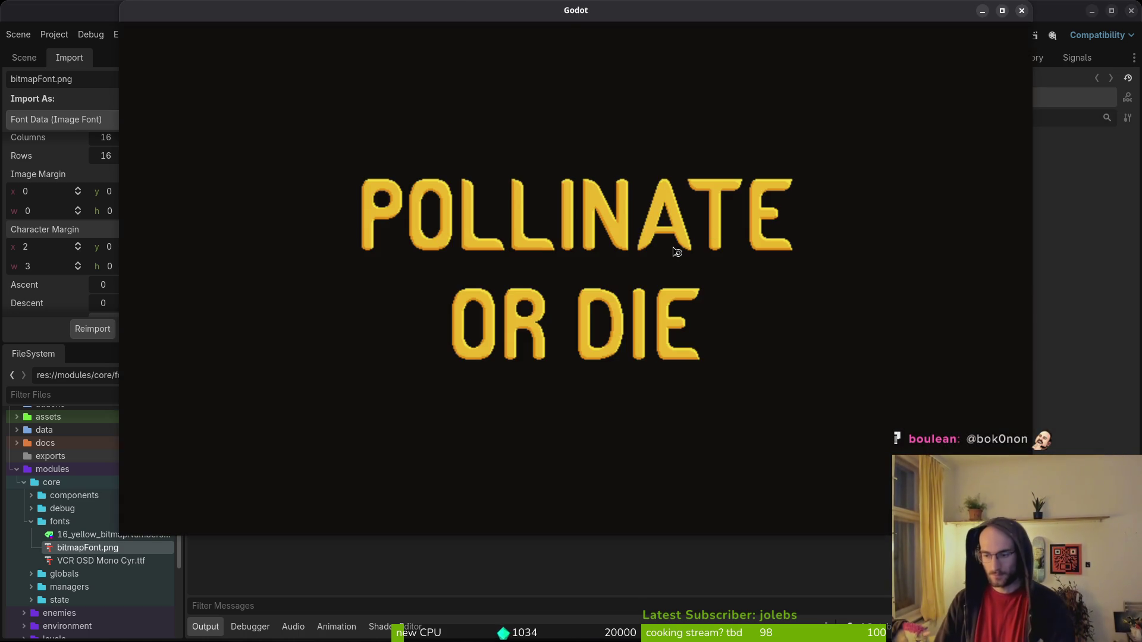
{"action": "key", "text": "Return"}
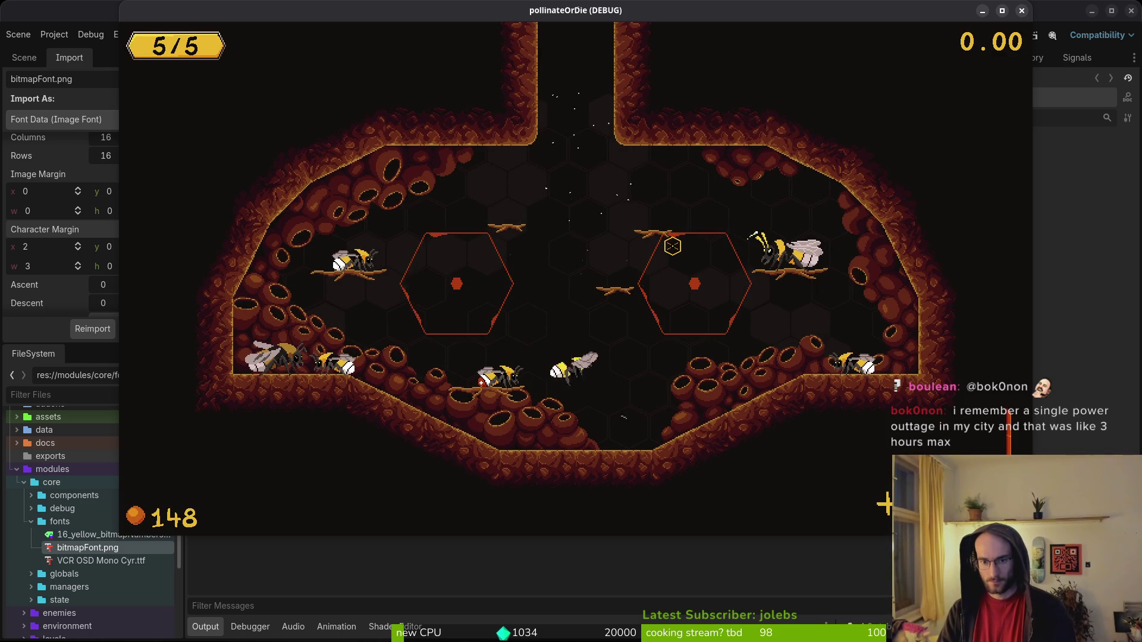
{"action": "key", "text": "F8"}
{"action": "key", "text": "alt+Tab"}
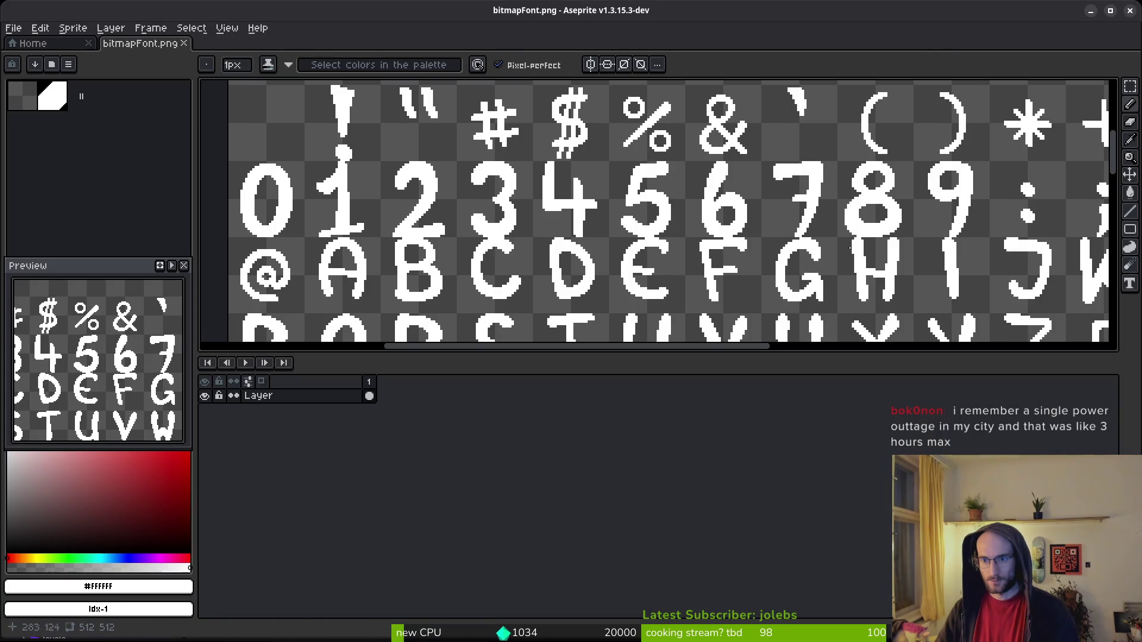
Look over the enlarged 0–9 digit row on bitmapFont.png, then save the sheet.
{"action": "scroll", "coordinate": [612, 201], "scroll_direction": "down", "scroll_amount": 2}
{"action": "scroll", "coordinate": [595, 193], "scroll_direction": "up", "scroll_amount": 3}
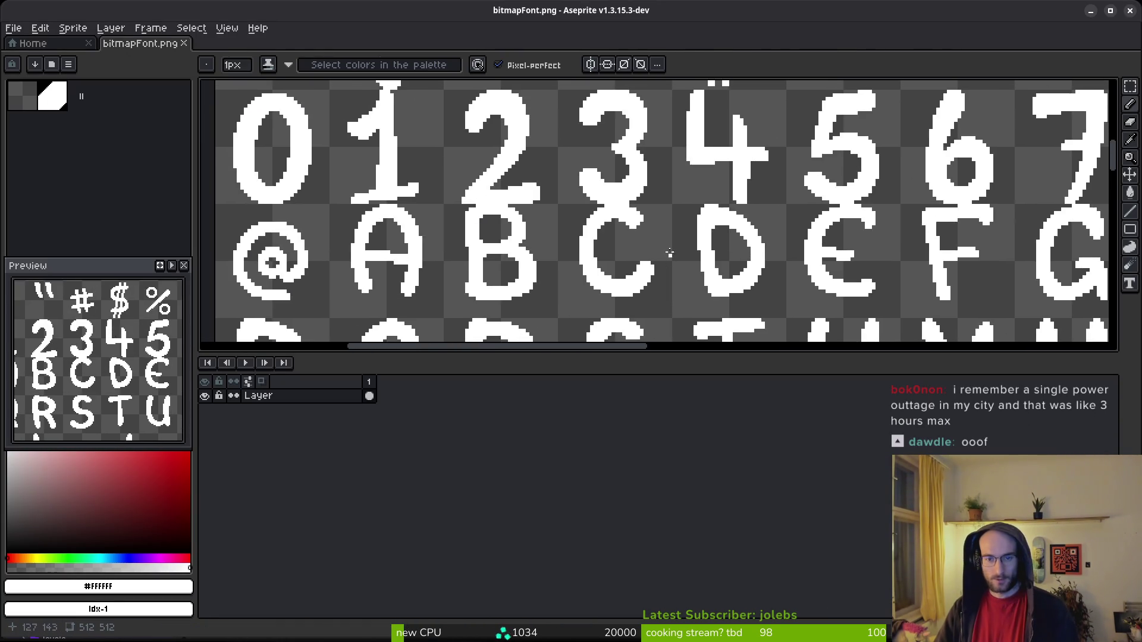
{"action": "scroll", "coordinate": [655, 238], "scroll_direction": "down", "scroll_amount": 2}
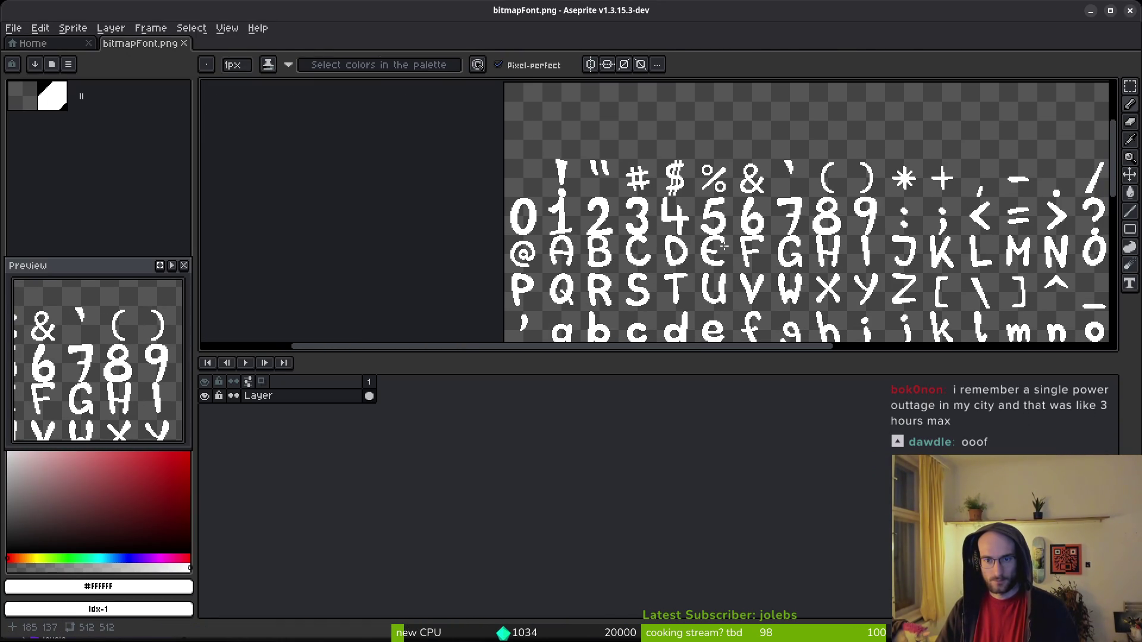
{"action": "left_click_drag", "start_coordinate": [724, 245], "coordinate": [705, 246]}
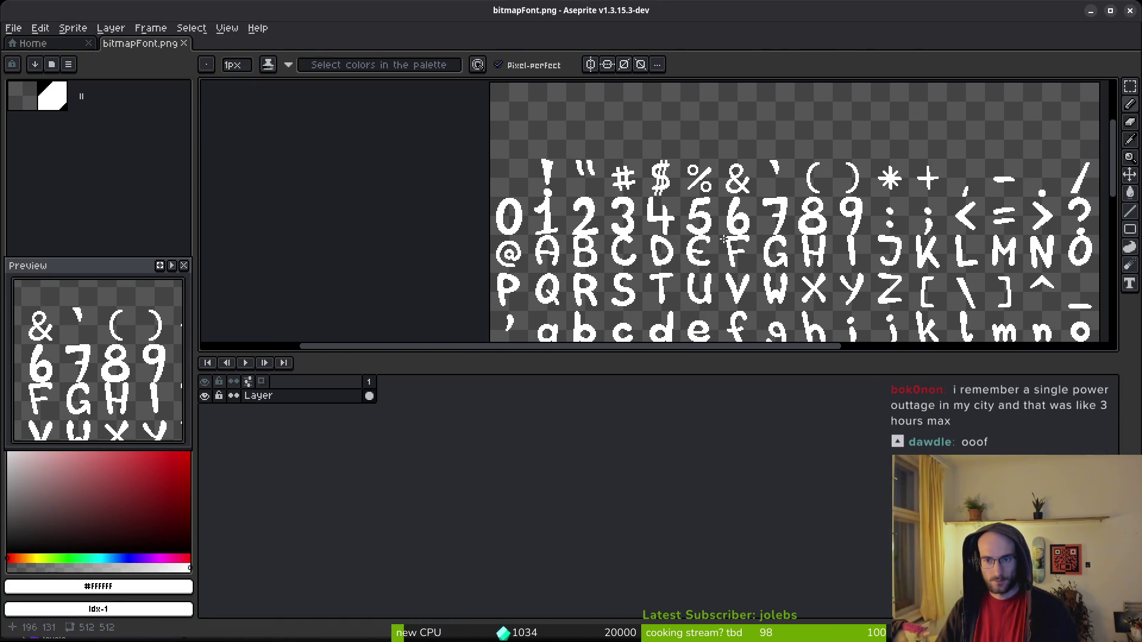
{"action": "scroll", "coordinate": [791, 234], "scroll_direction": "up", "scroll_amount": 3}
{"action": "scroll", "coordinate": [799, 227], "scroll_direction": "down", "scroll_amount": 2}
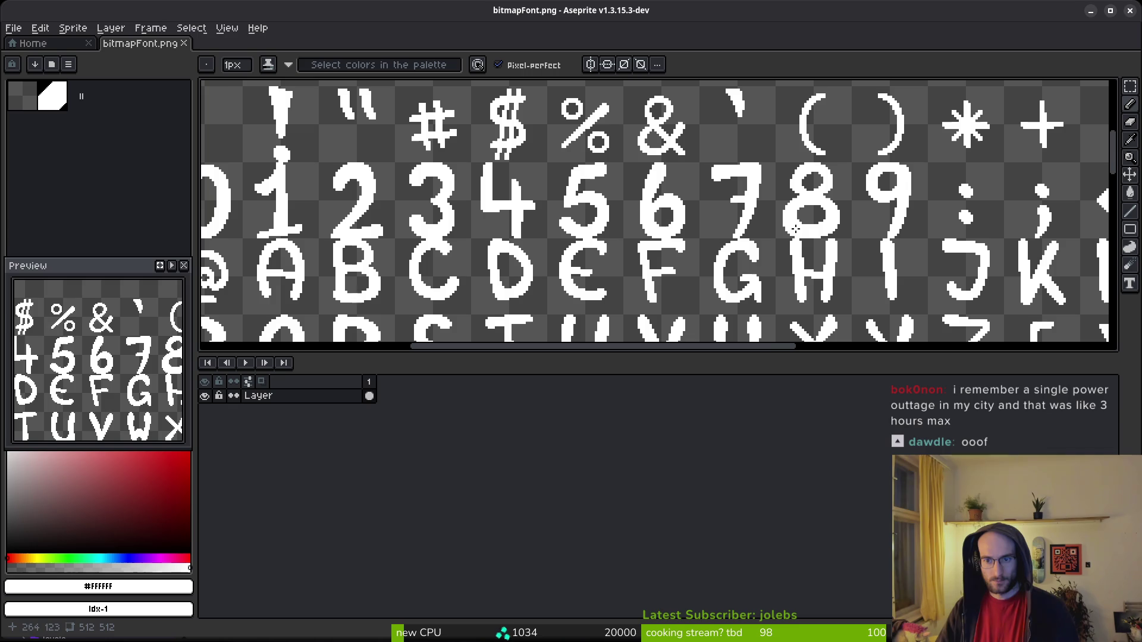
{"action": "left_click_drag", "start_coordinate": [611, 243], "coordinate": [674, 234]}
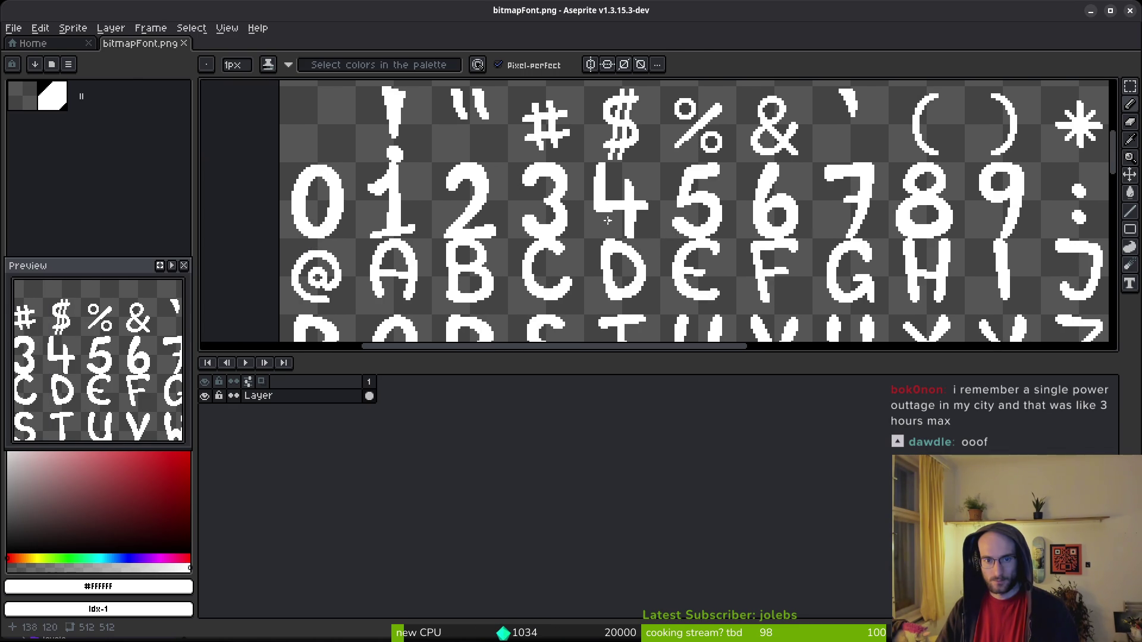
{"action": "key", "text": "ctrl+s"}
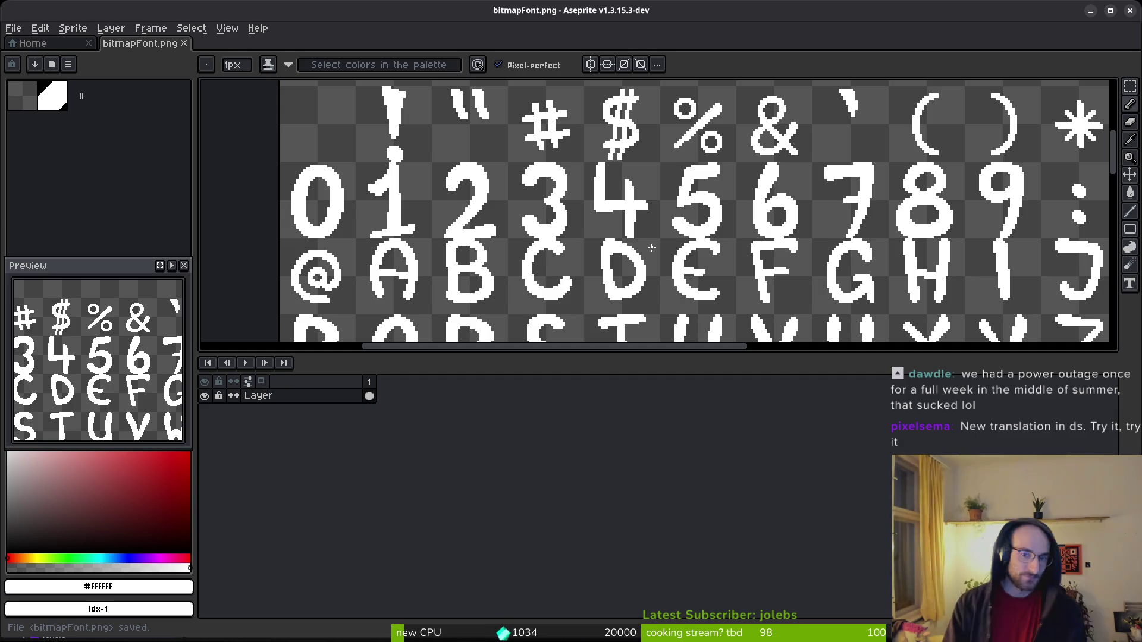
{"action": "left_click_drag", "start_coordinate": [394, 274], "coordinate": [404, 279]}
Select the +20% label in Godot and restore its font after an accidental clear.
{"action": "scroll", "coordinate": [403, 279], "scroll_direction": "up", "scroll_amount": 3}
{"action": "key", "text": "alt+Tab"}
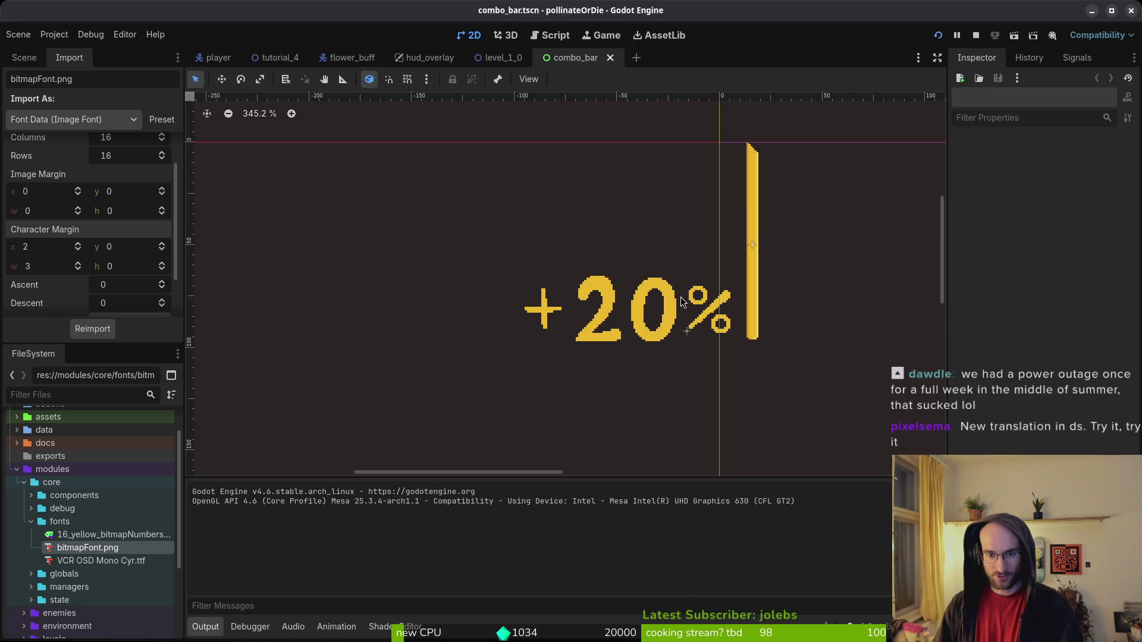
{"action": "left_click", "coordinate": [655, 314]}
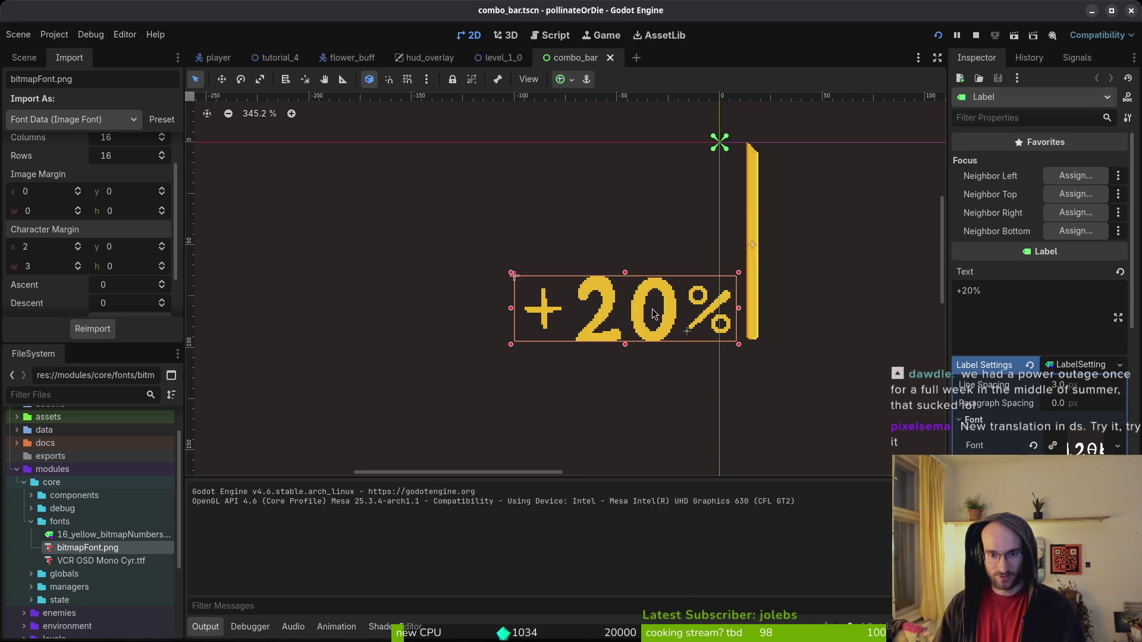
{"action": "left_click", "coordinate": [1032, 447]}
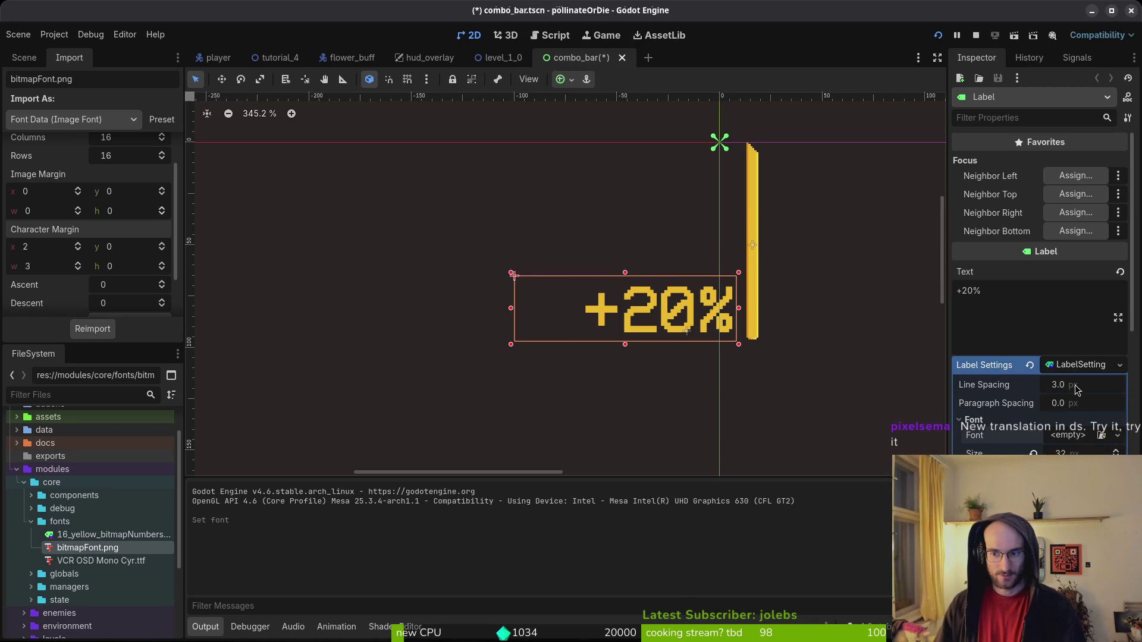
{"action": "key", "text": "ctrl+z"}
{"action": "left_click", "coordinate": [1079, 367]}
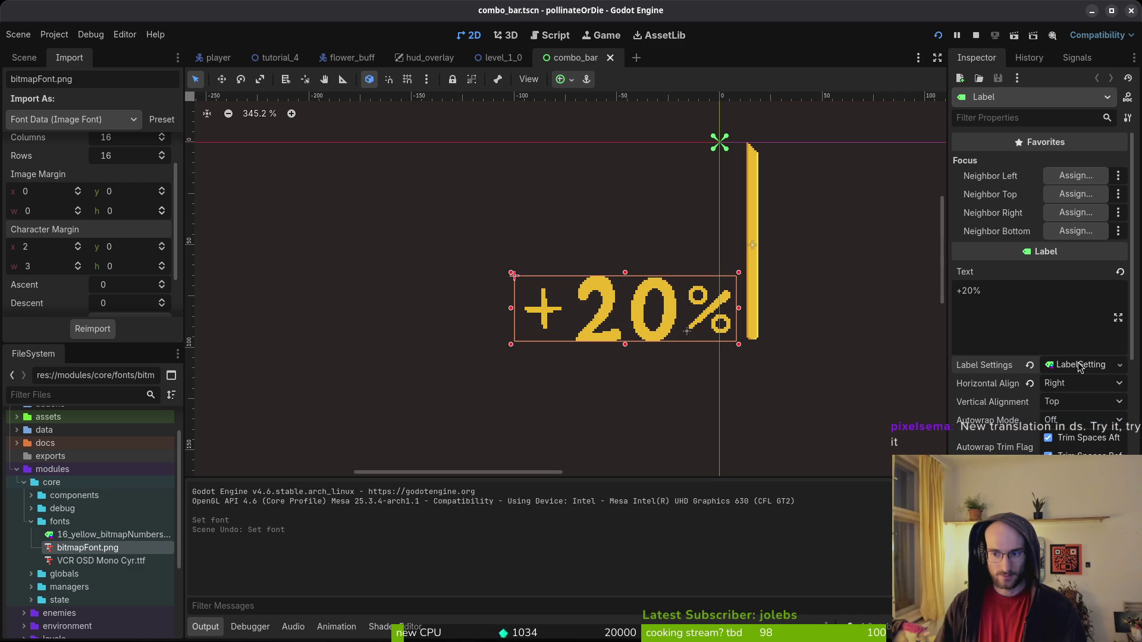
Undo the +20% label's earlier move and font enlargement, then save combo_bar.
{"action": "key", "text": "ctrl+z"}
{"action": "key", "text": "ctrl+z"}
{"action": "key", "text": "ctrl+z"}
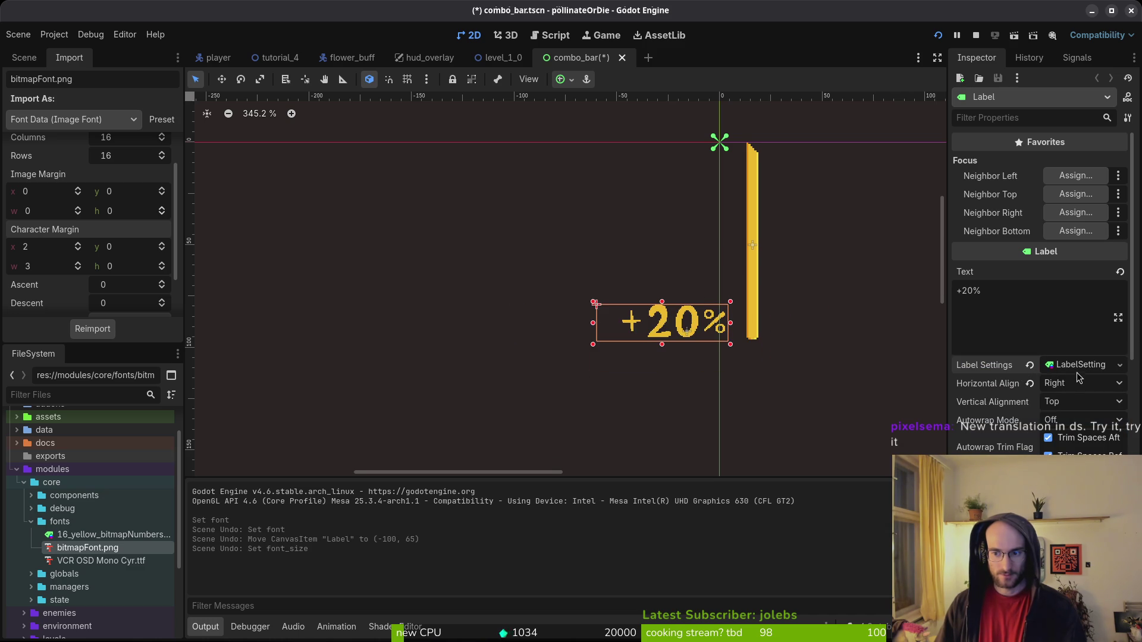
{"action": "key", "text": "ctrl+s"}
{"action": "key", "text": "ctrl+z"}
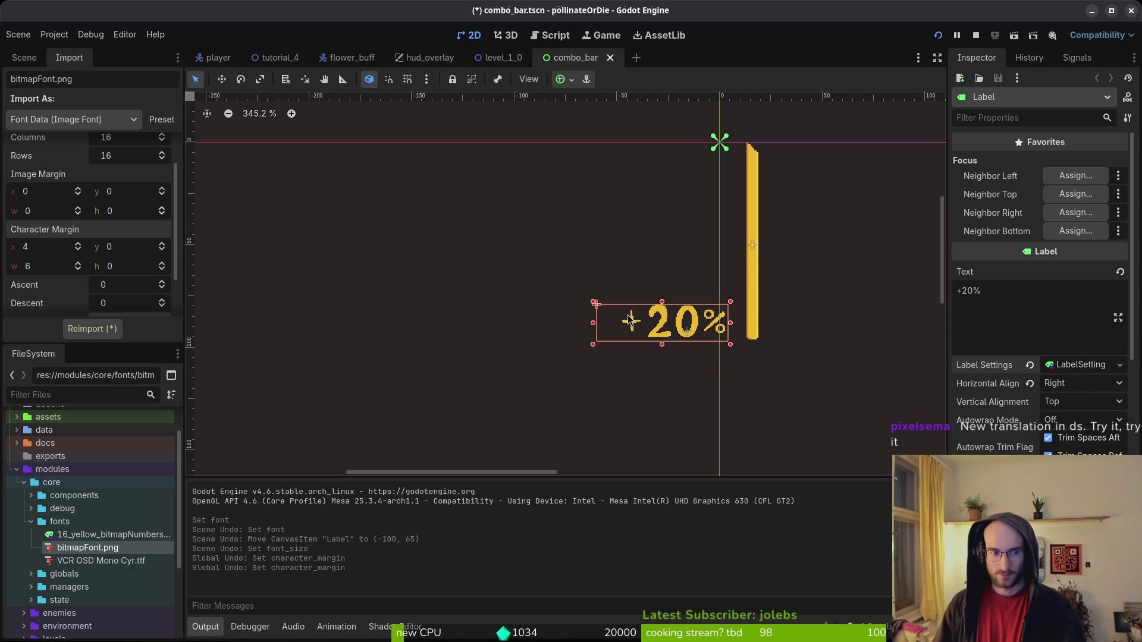
{"action": "key", "text": "ctrl+s"}
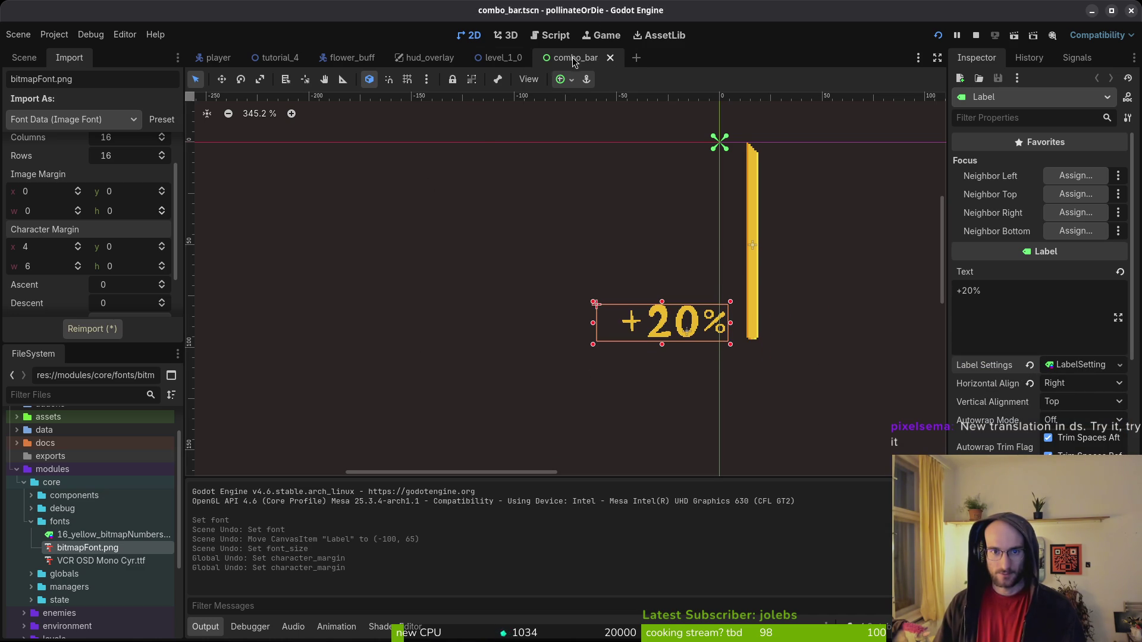
{"action": "left_click", "coordinate": [213, 59]}
Inspect the font of 16_yellow_bitmapNumbers.tres, then return to combo_bar's local scene tree.
{"action": "left_click", "coordinate": [92, 535]}
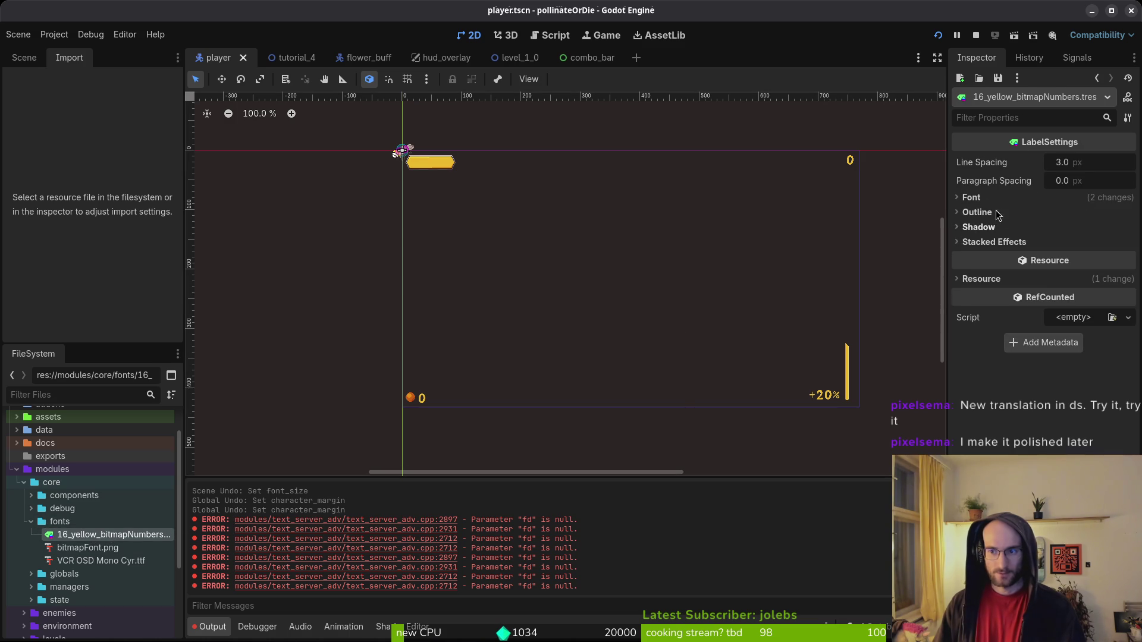
{"action": "left_click", "coordinate": [987, 198]}
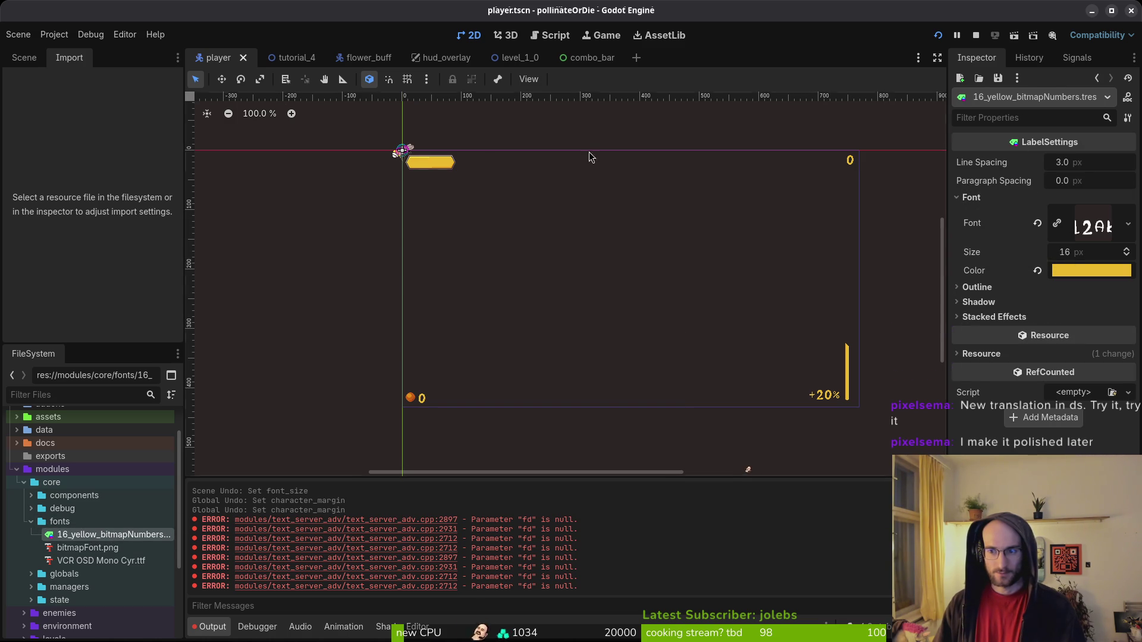
{"action": "left_click", "coordinate": [558, 62]}
{"action": "left_click", "coordinate": [24, 57]}
{"action": "left_click", "coordinate": [136, 98]}
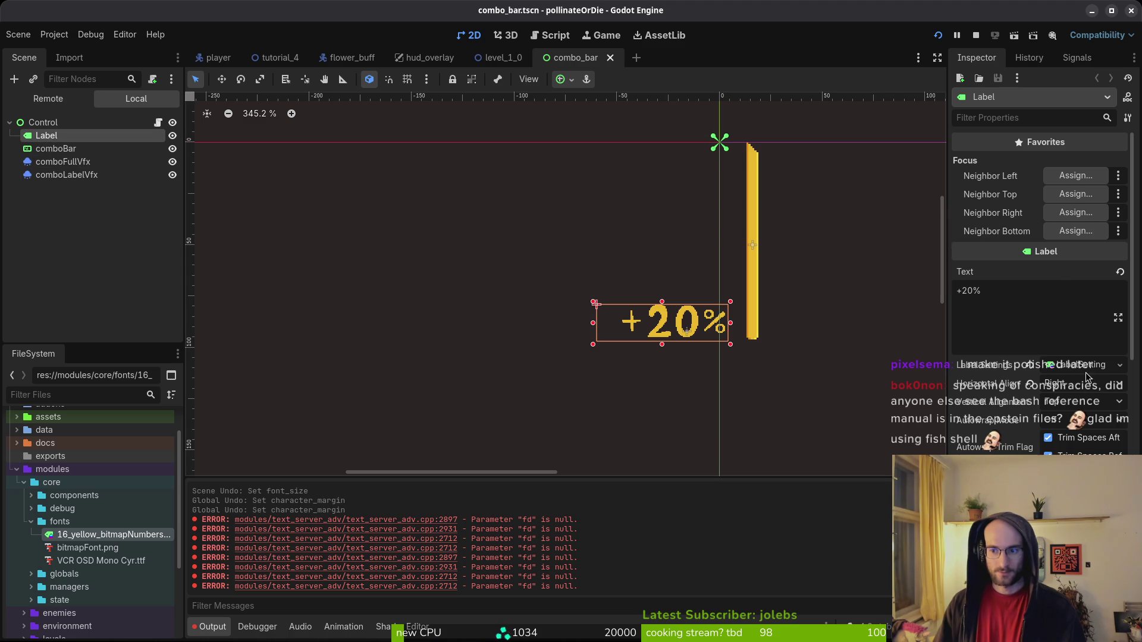
Quick Load 16_yellow_bitmapNumbers into the +20% label's Label Settings and save combo_bar.
{"action": "left_click", "coordinate": [1037, 372]}
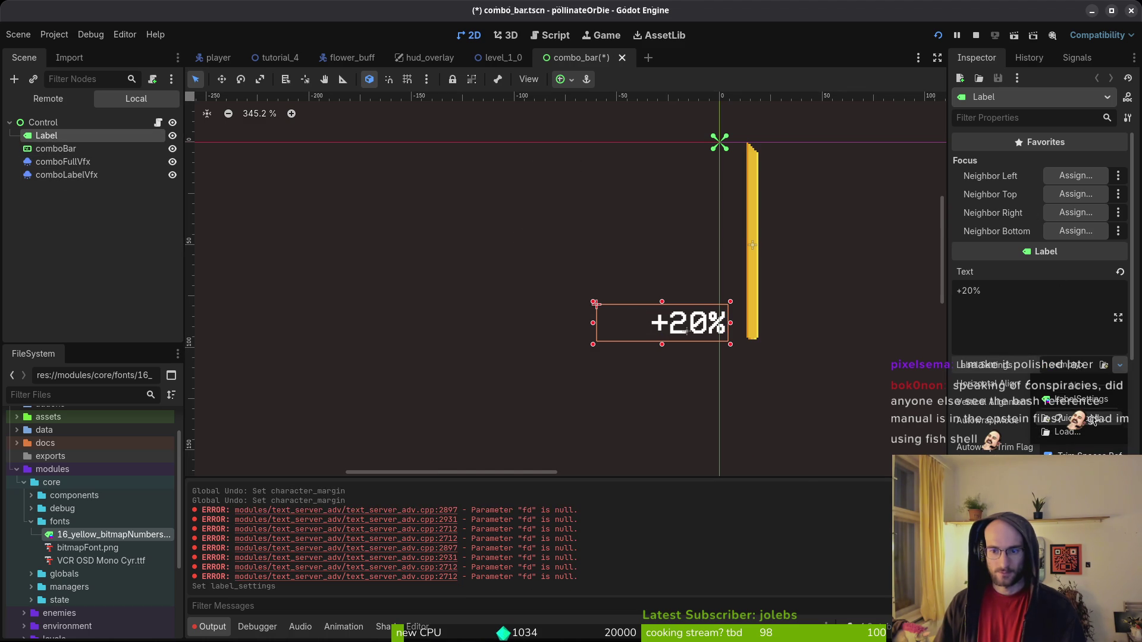
{"action": "left_click", "coordinate": [781, 357]}
{"action": "left_click", "coordinate": [427, 184]}
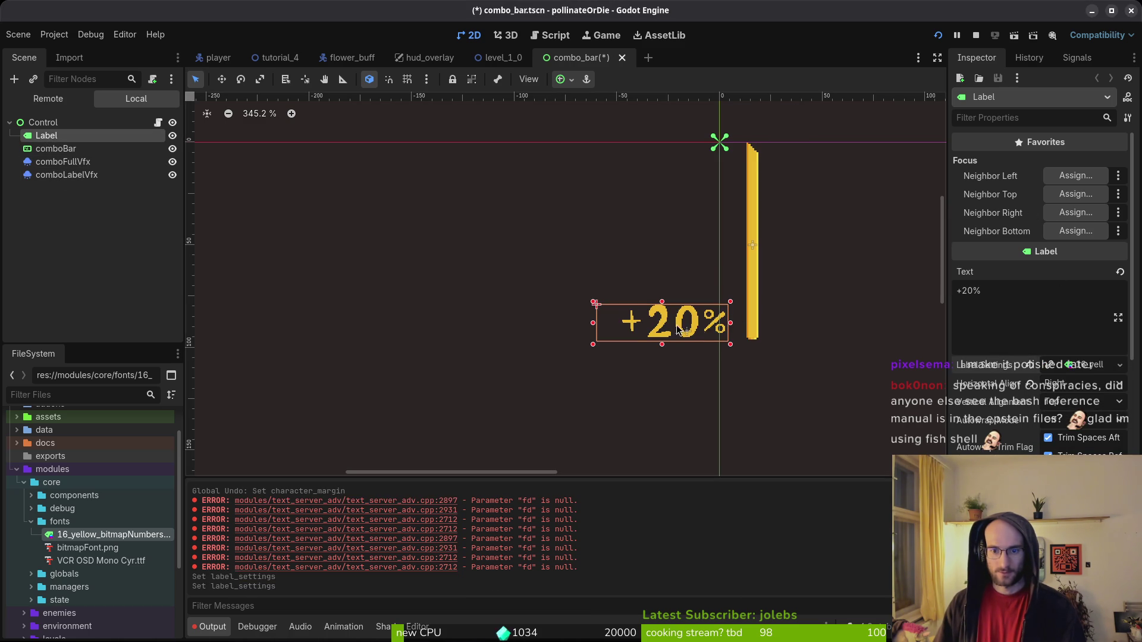
{"action": "scroll", "coordinate": [678, 329], "scroll_direction": "up", "scroll_amount": 5}
{"action": "key", "text": "ctrl+s"}
{"action": "scroll", "coordinate": [745, 346], "scroll_direction": "down", "scroll_amount": 3}
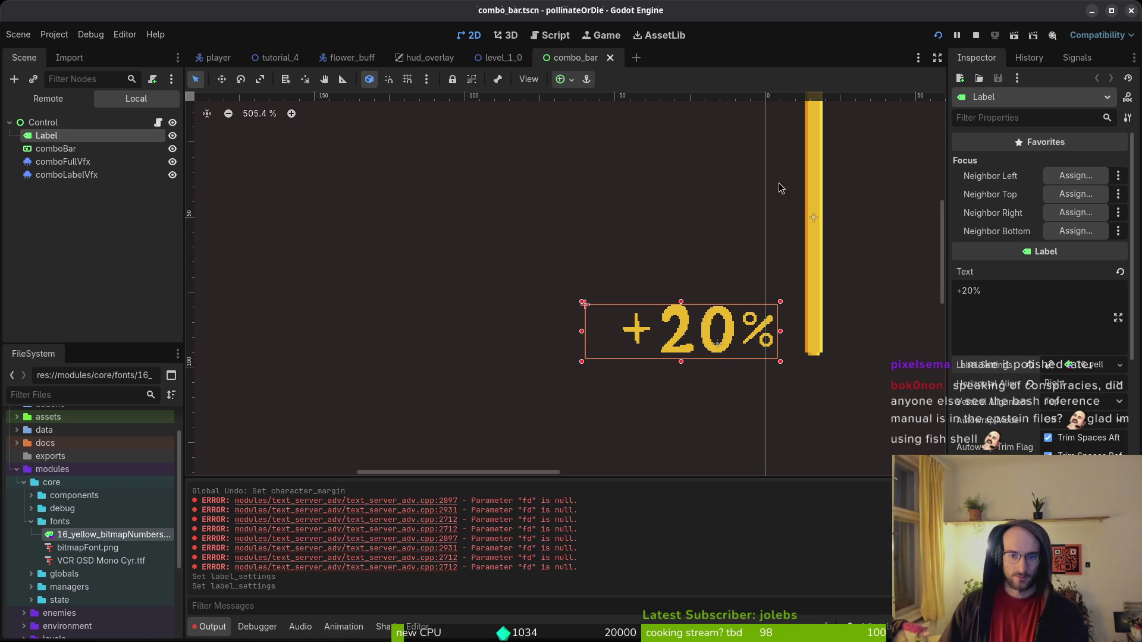
{"action": "key", "text": "alt+Tab"}
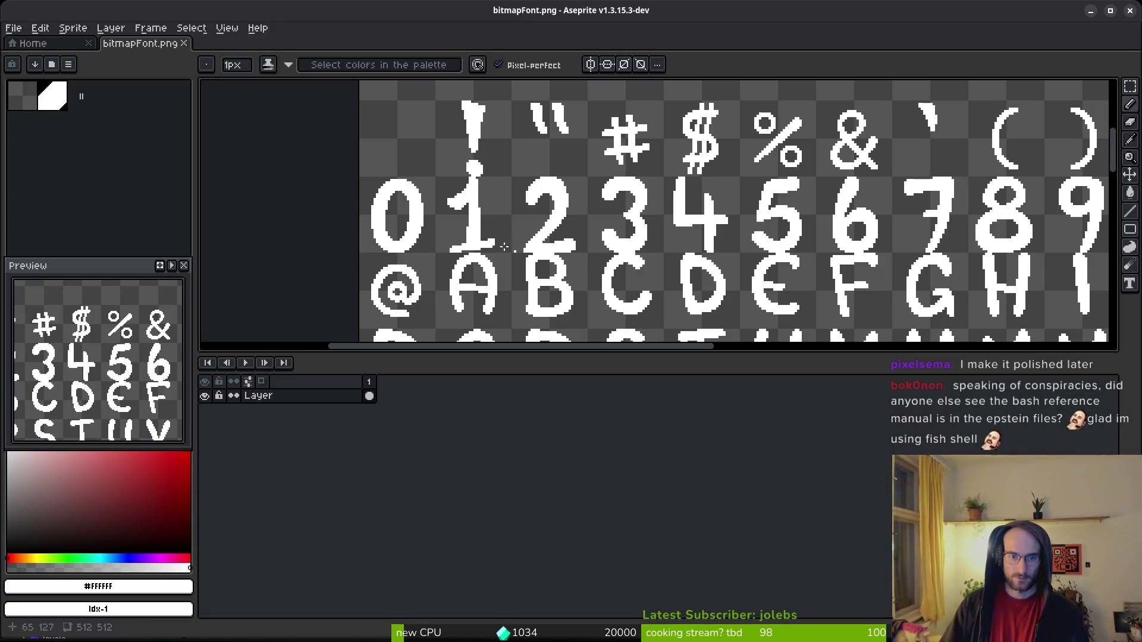
Switch to the Rectangular Marquee and turn on the grid over bitmapFont.png.
{"action": "scroll", "coordinate": [407, 214], "scroll_direction": "up", "scroll_amount": 3}
{"action": "scroll", "coordinate": [407, 215], "scroll_direction": "down", "scroll_amount": 3}
{"action": "key", "text": "m"}
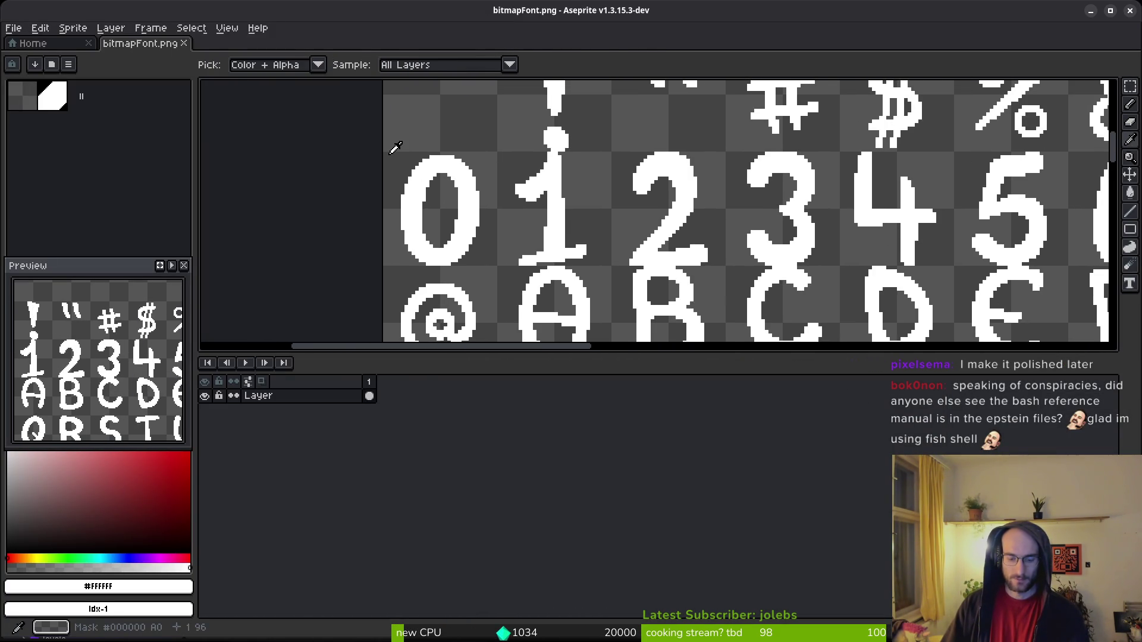
{"action": "key", "text": "ctrl+apostrophe"}
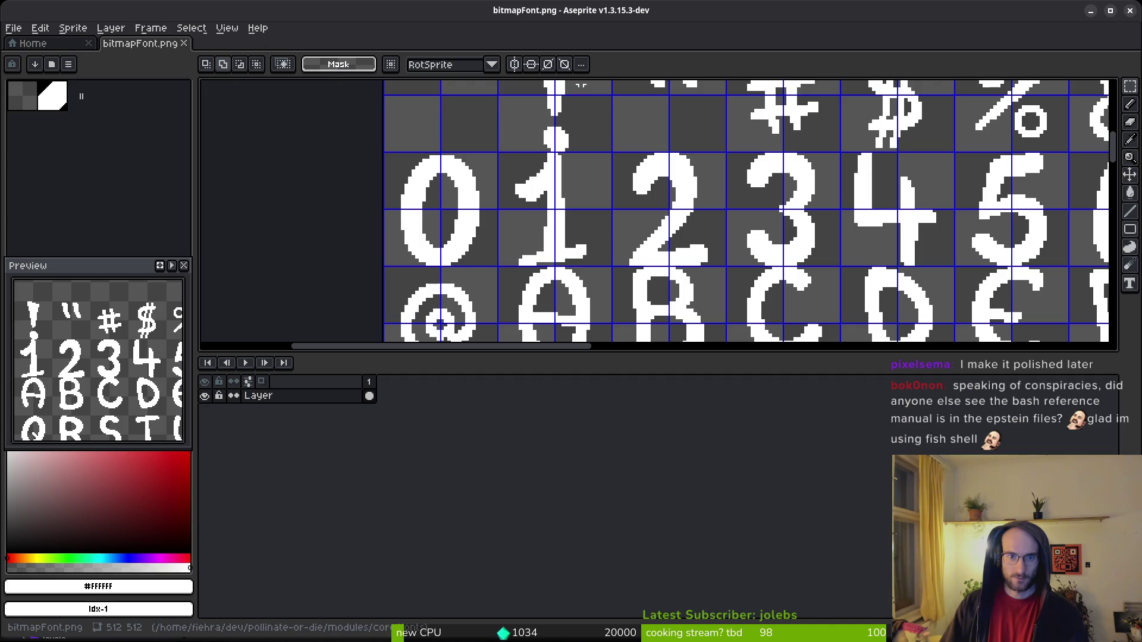
{"action": "left_click", "coordinate": [226, 29]}
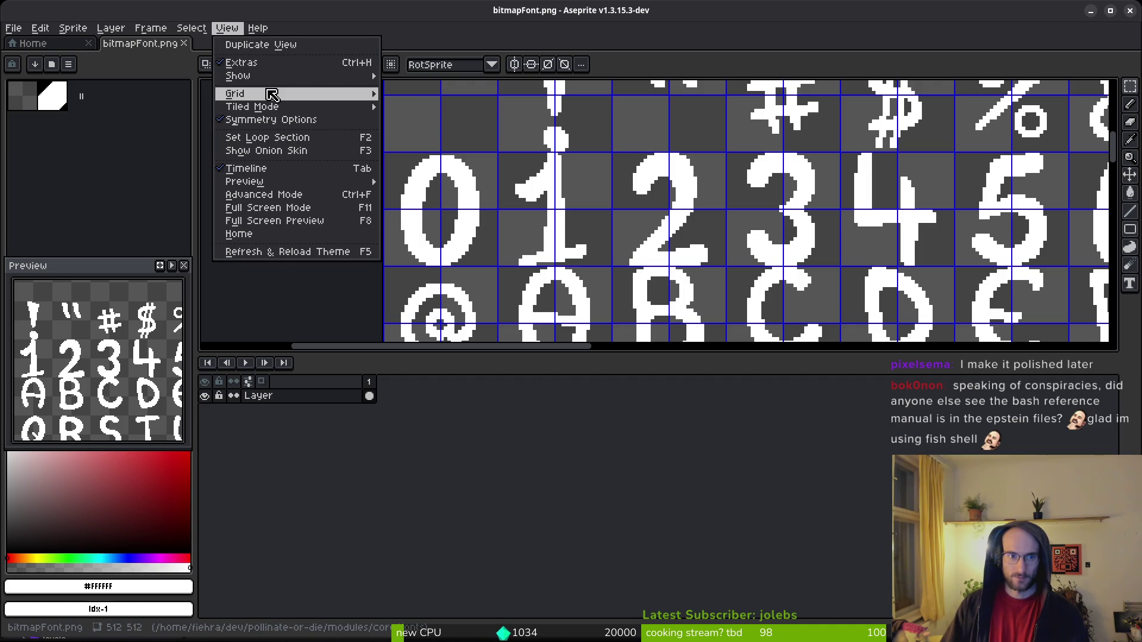
{"action": "scroll", "coordinate": [609, 177], "scroll_direction": "down", "scroll_amount": 1}
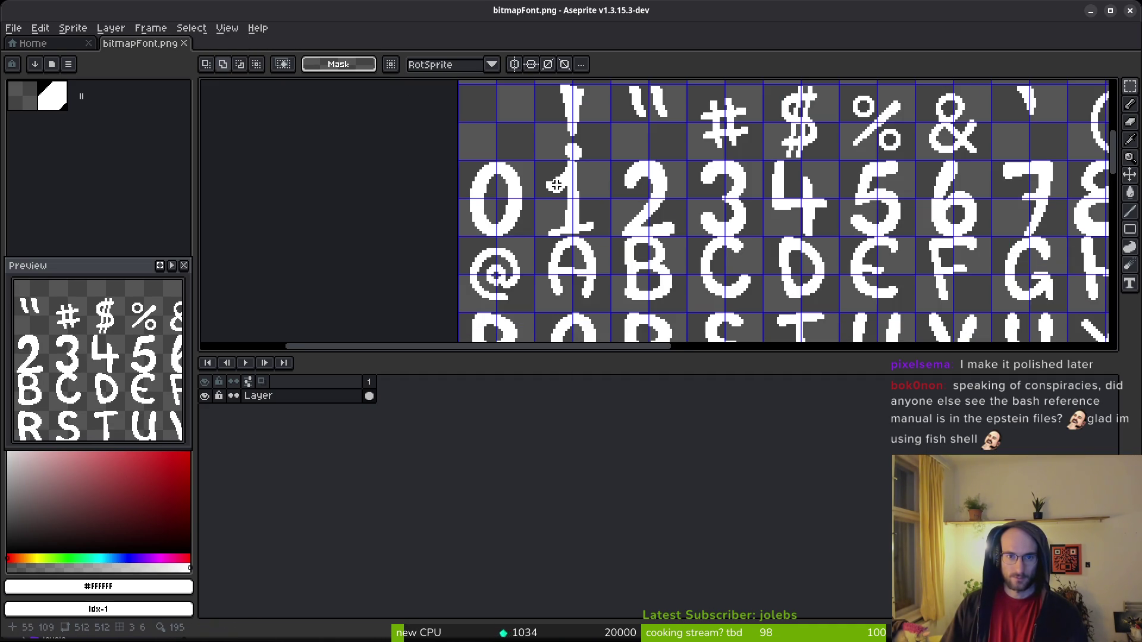
{"action": "key", "text": "ctrl+alt+c"}
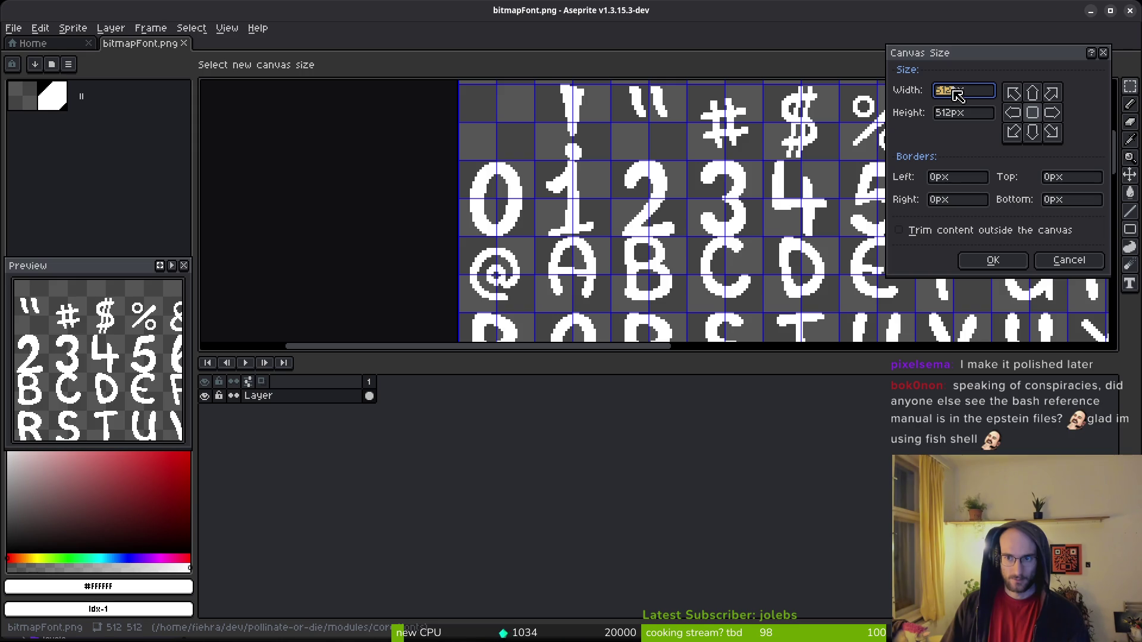
{"action": "type", "text": "/1"}
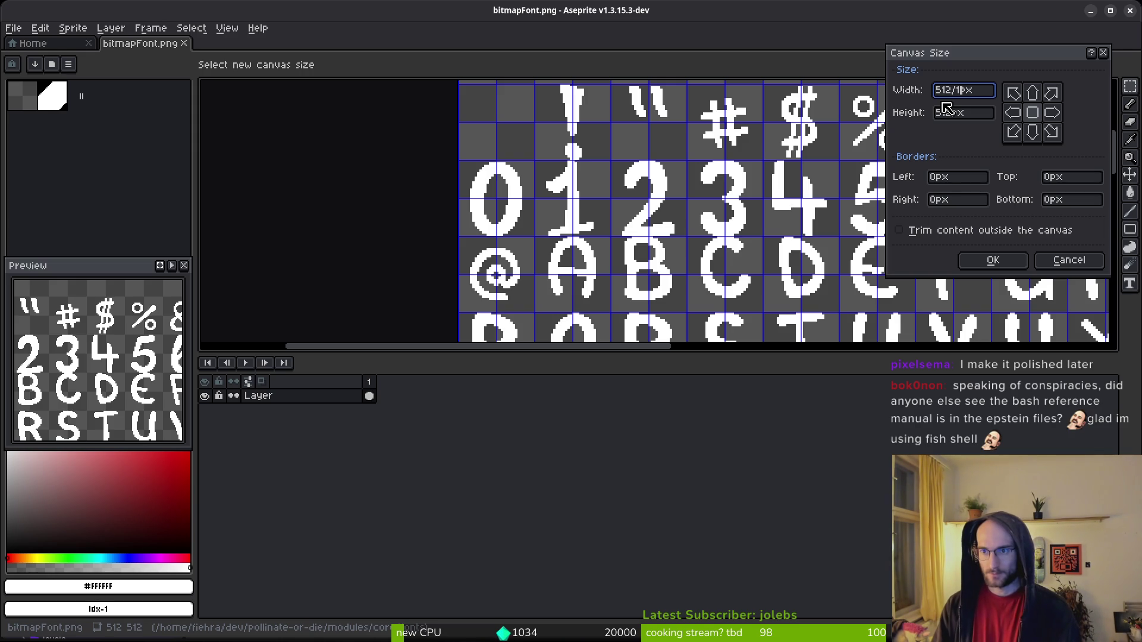
{"action": "type", "text": "5"}
{"action": "key", "text": "Tab"}
{"action": "type", "text": "/1"}
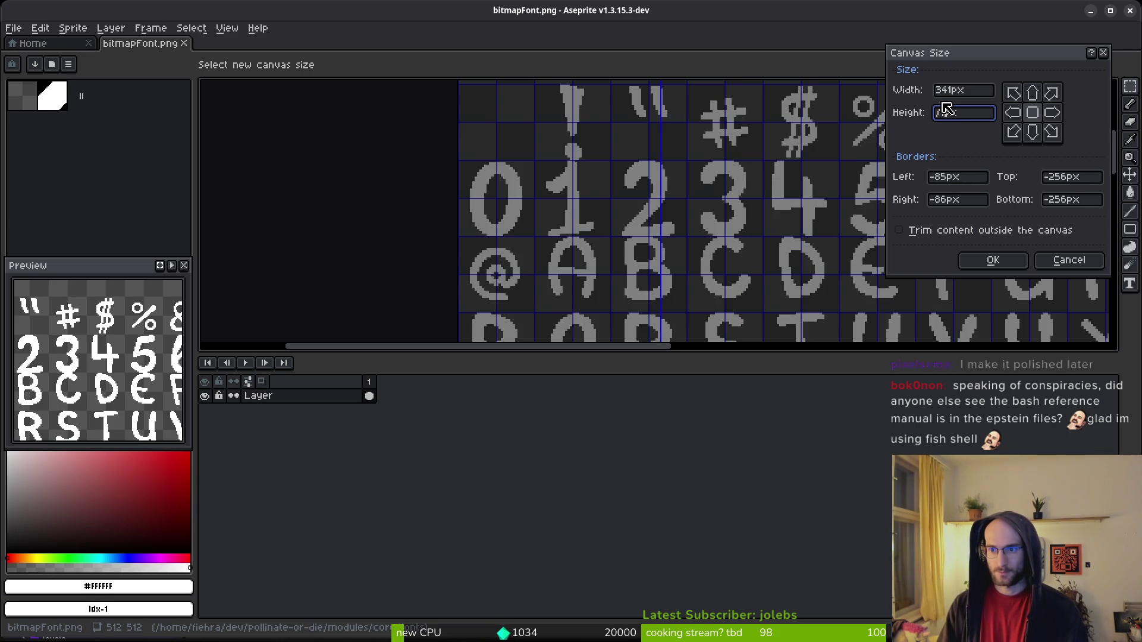
{"action": "key", "text": "Escape"}
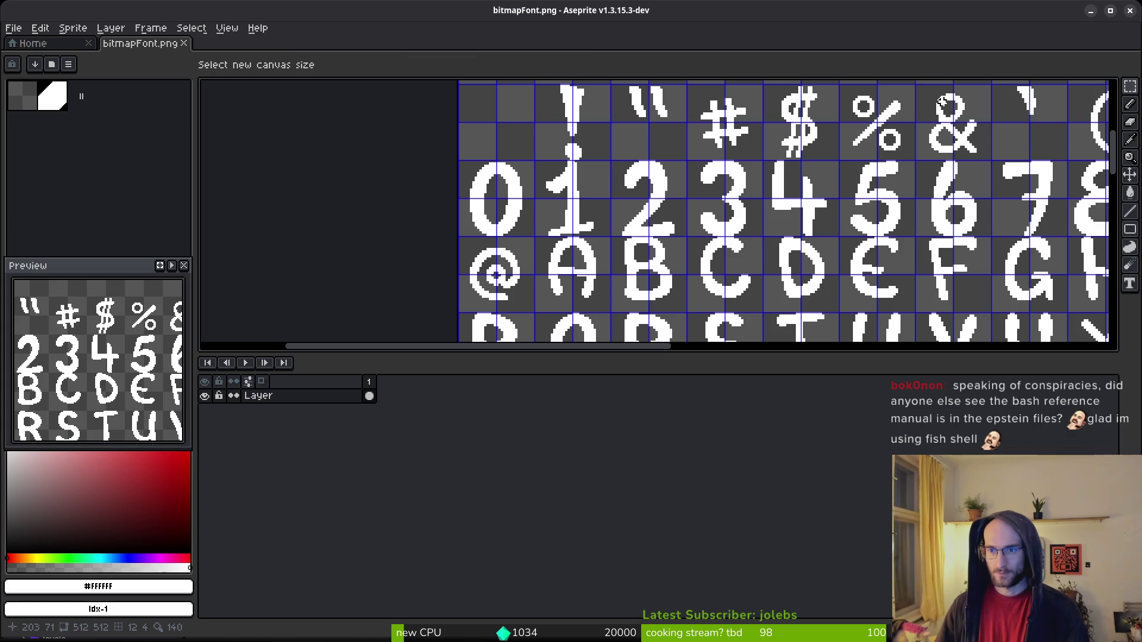
{"action": "scroll", "coordinate": [754, 202], "scroll_direction": "down", "scroll_amount": 3}
{"action": "scroll", "coordinate": [754, 203], "scroll_direction": "up", "scroll_amount": 3}
{"action": "left_click_drag", "start_coordinate": [755, 202], "coordinate": [695, 163]}
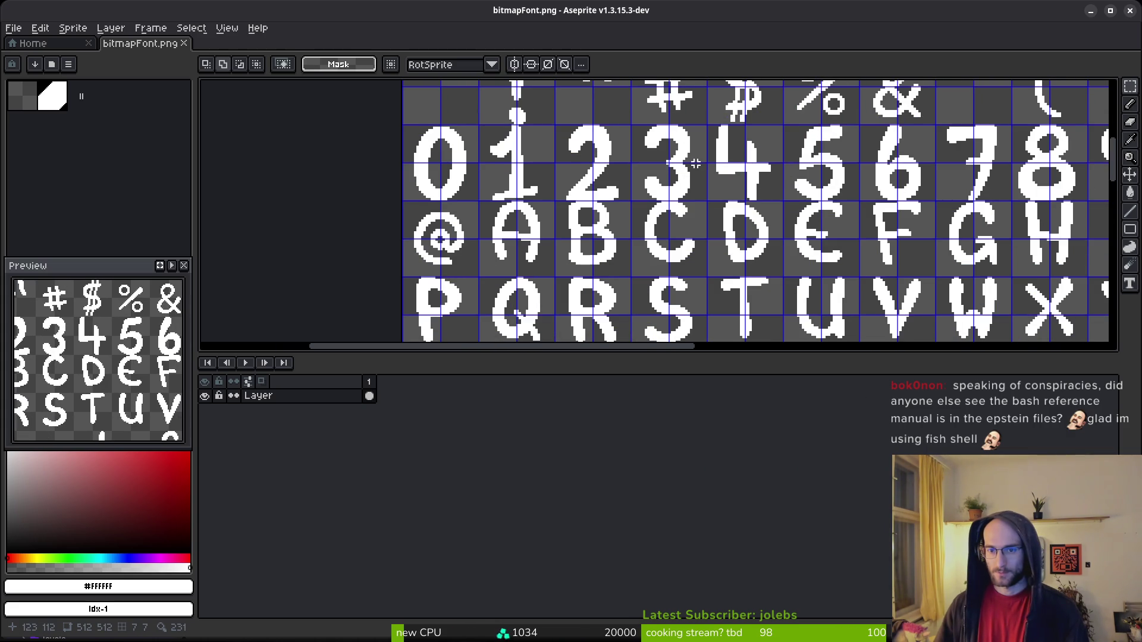
{"action": "key", "text": "ctrl+alt+c"}
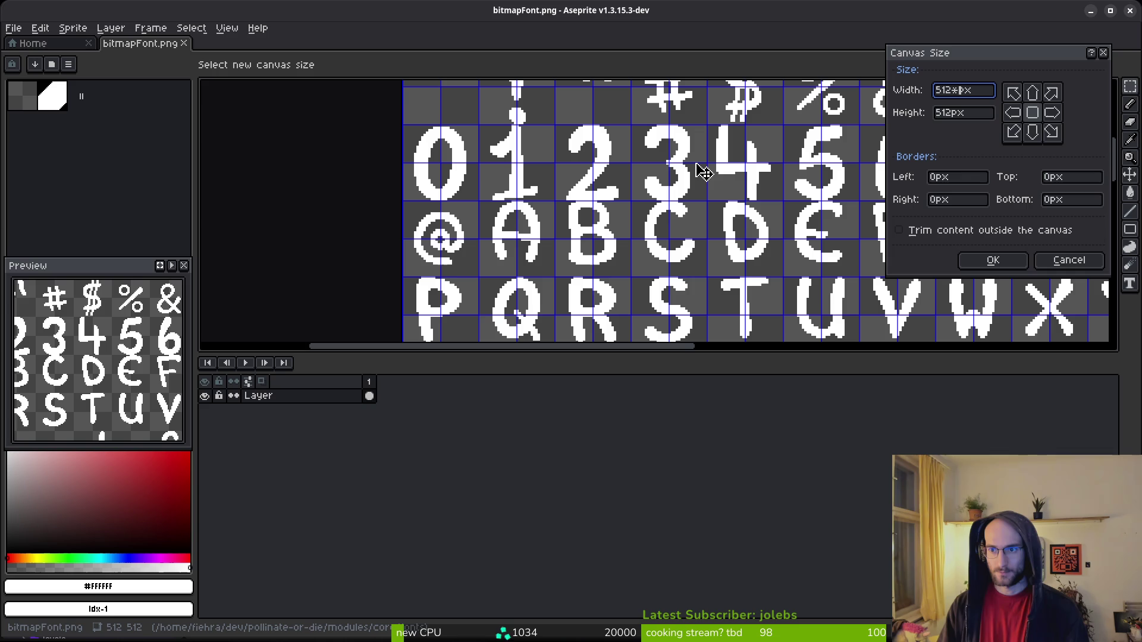
{"action": "type", "text": "24/3"}
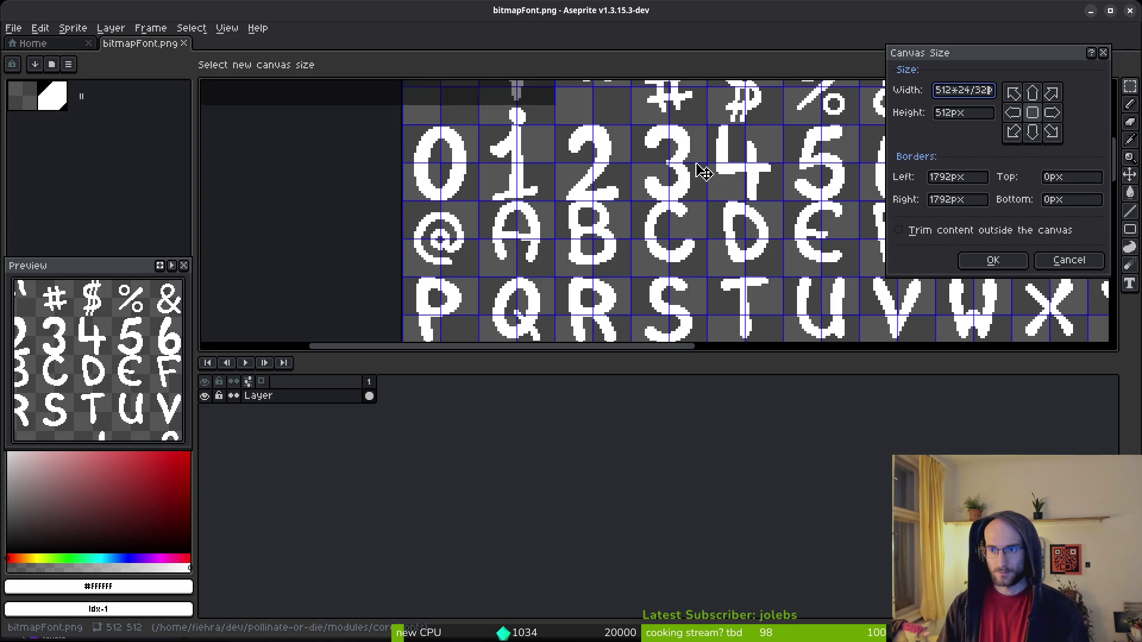
{"action": "type", "text": "2"}
{"action": "key", "text": "Tab"}
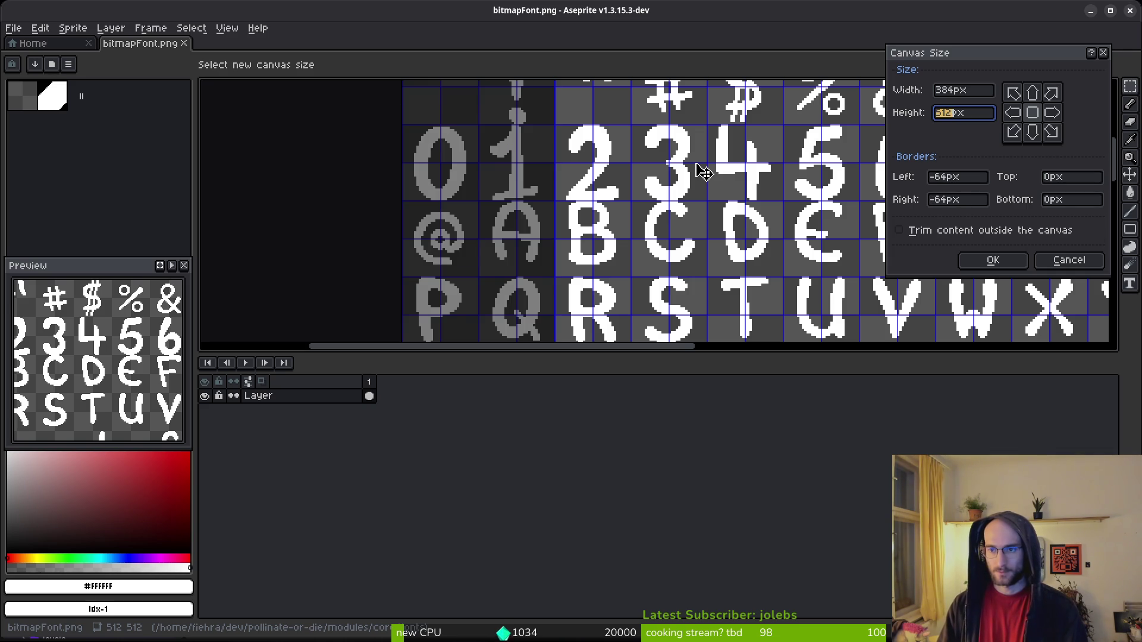
{"action": "type", "text": "384"}
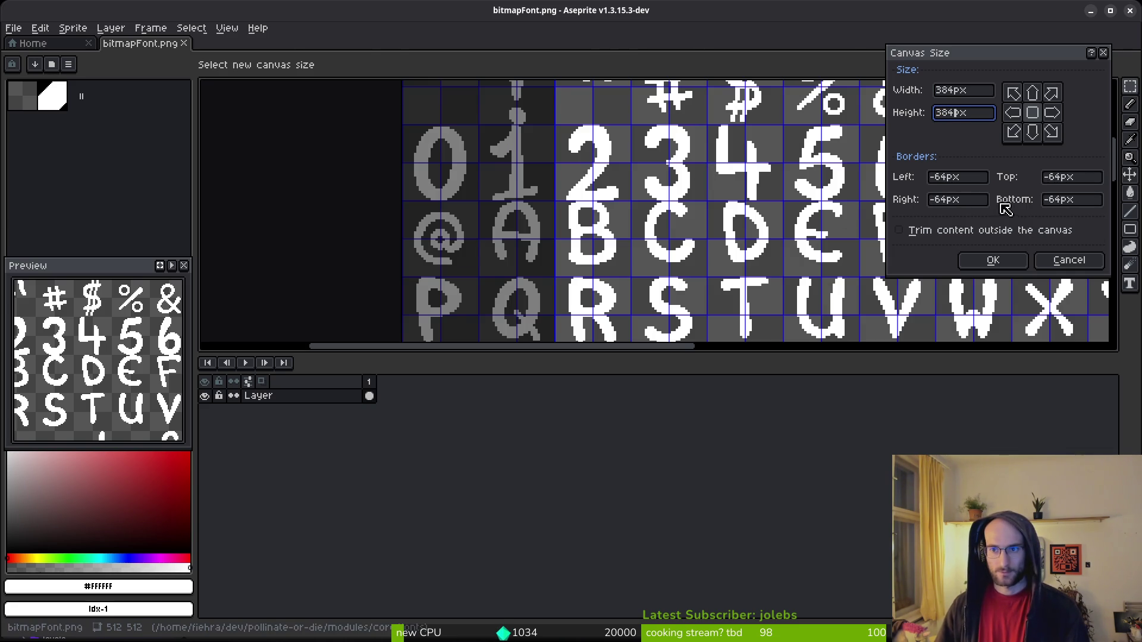
{"action": "left_click", "coordinate": [991, 262]}
{"action": "left_click", "coordinate": [72, 28]}
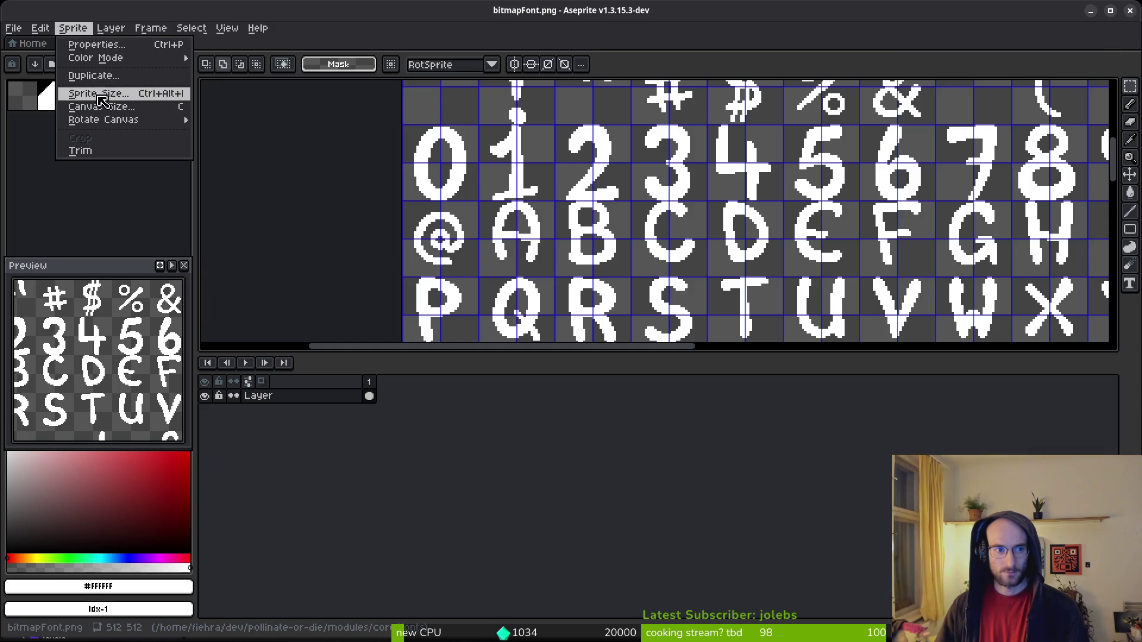
Scale the sprite down to 384×384 px.
{"action": "left_click", "coordinate": [83, 93]}
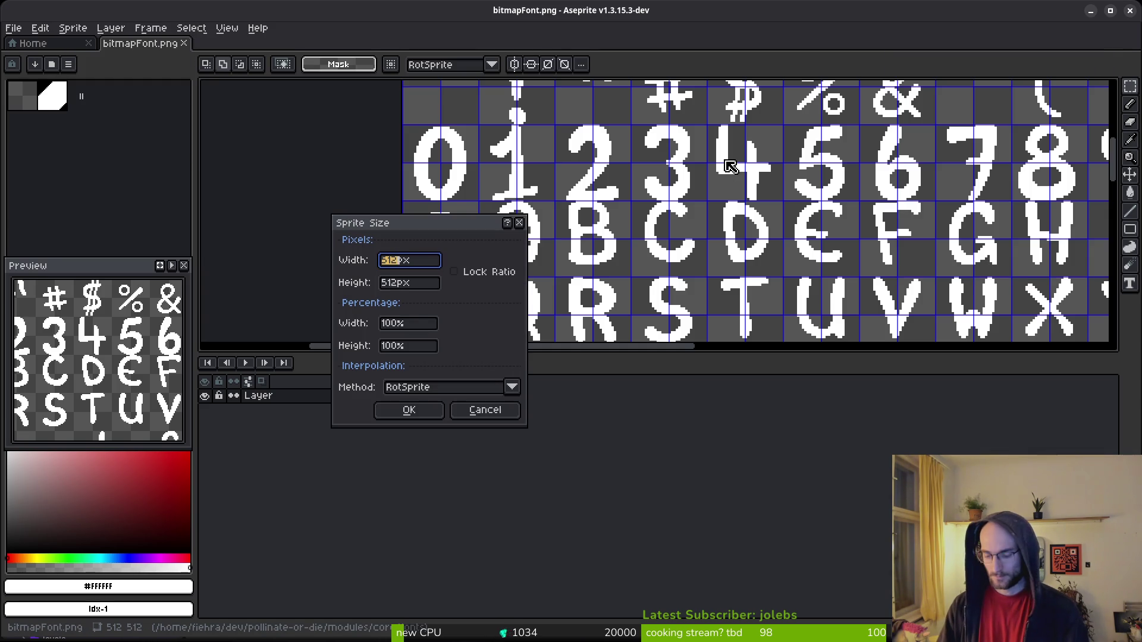
{"action": "key", "text": "Tab"}
{"action": "type", "text": "e4"}
{"action": "key", "text": "Return"}
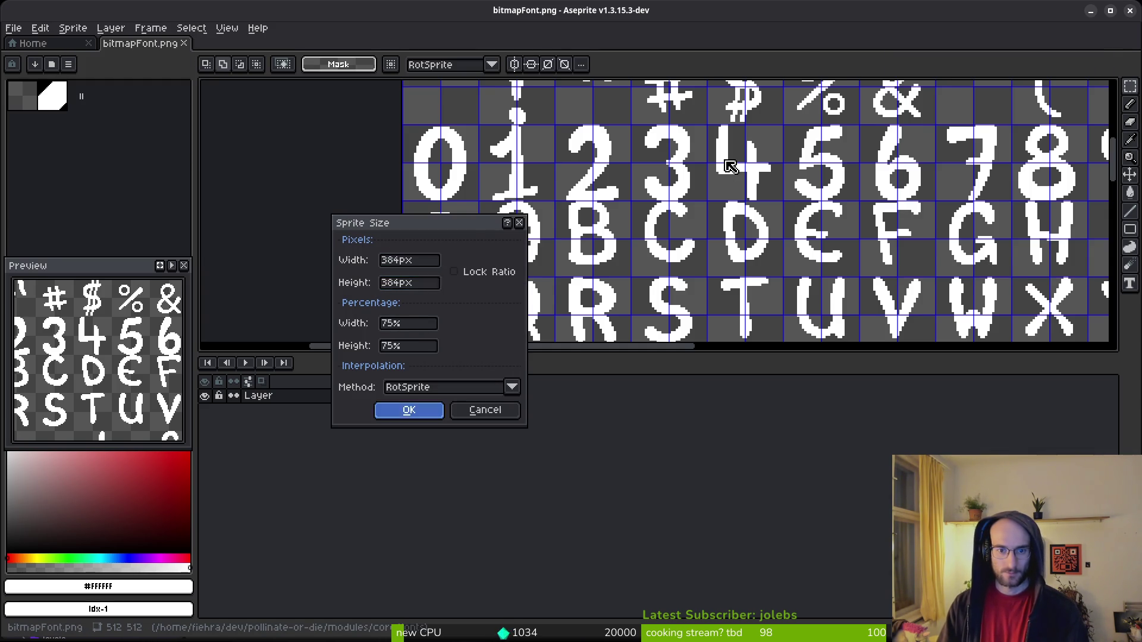
{"action": "left_click_drag", "start_coordinate": [562, 166], "coordinate": [690, 244]}
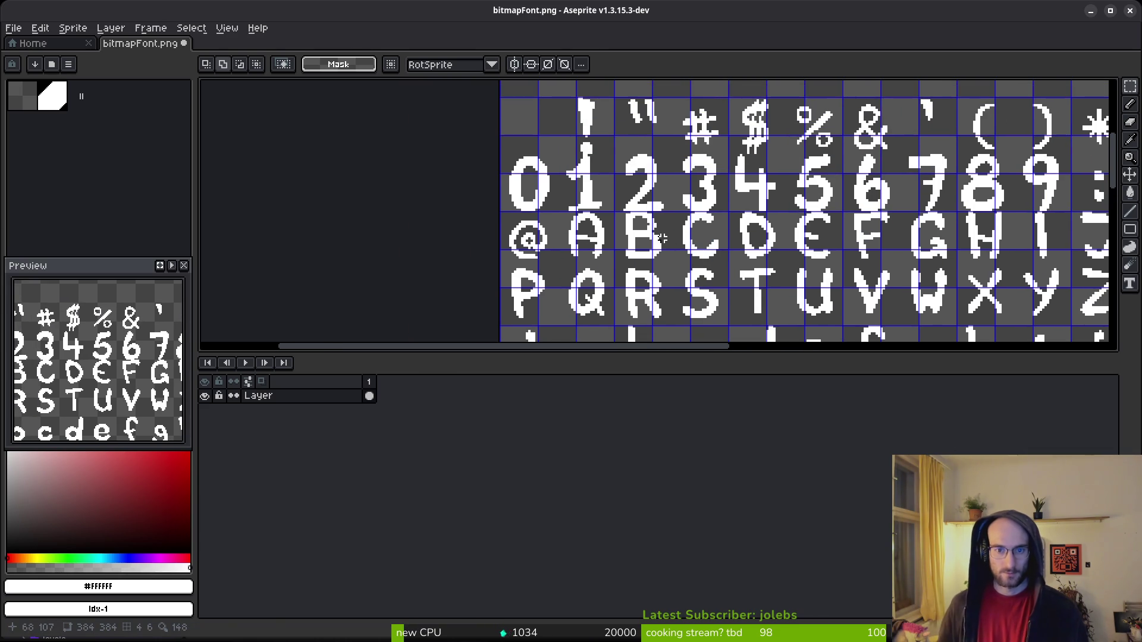
{"action": "scroll", "coordinate": [660, 255], "scroll_direction": "up", "scroll_amount": 1}
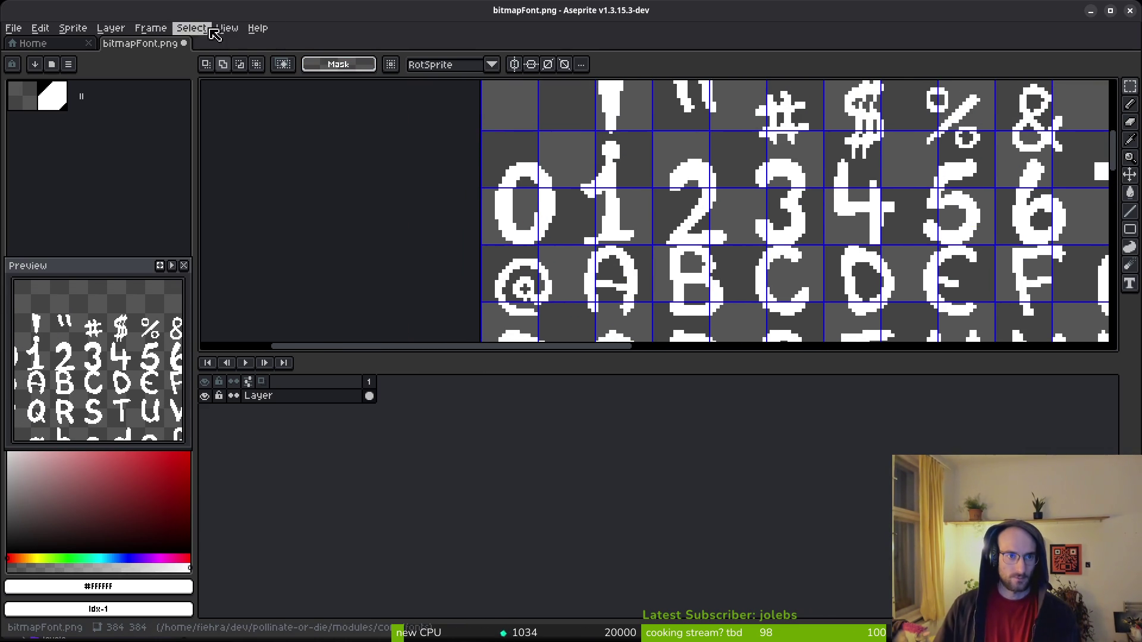
Set the grid cell width to 24 px in Grid Settings.
{"action": "left_click", "coordinate": [226, 28]}
{"action": "mouse_move", "coordinate": [261, 95]}
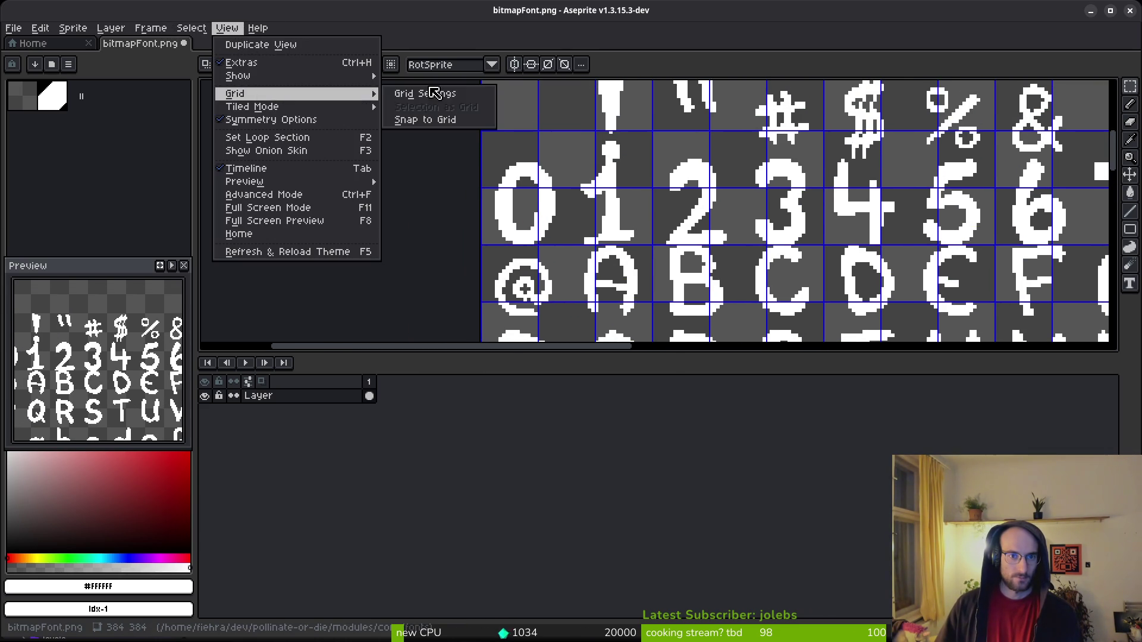
{"action": "left_click", "coordinate": [434, 94]}
{"action": "left_click", "coordinate": [562, 331]}
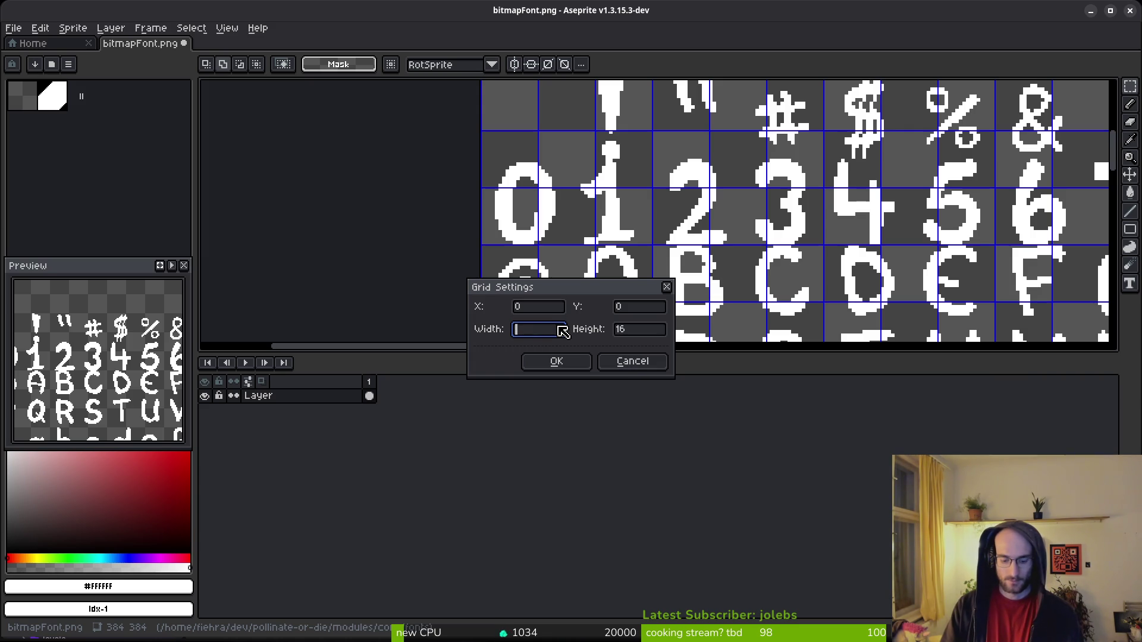
{"action": "type", "text": "24"}
{"action": "key", "text": "Tab"}
{"action": "key", "text": "Return"}
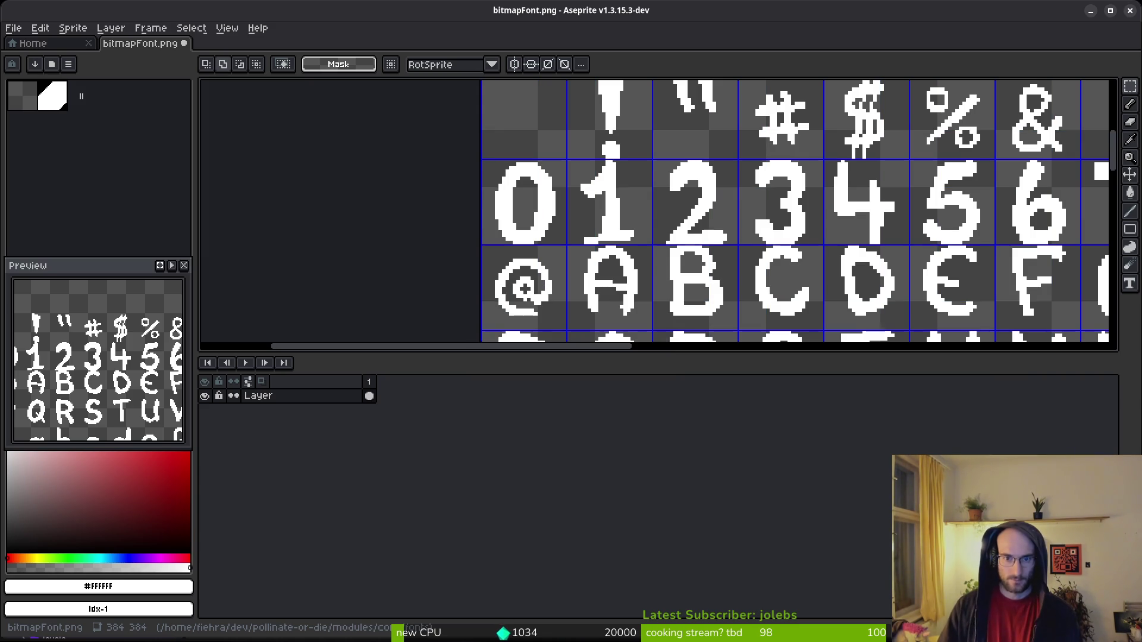
Save the resized sheet and paint white pixels along the base of the 1.
{"action": "key", "text": "ctrl+s"}
{"action": "scroll", "coordinate": [708, 226], "scroll_direction": "up", "scroll_amount": 4}
{"action": "key", "text": "i"}
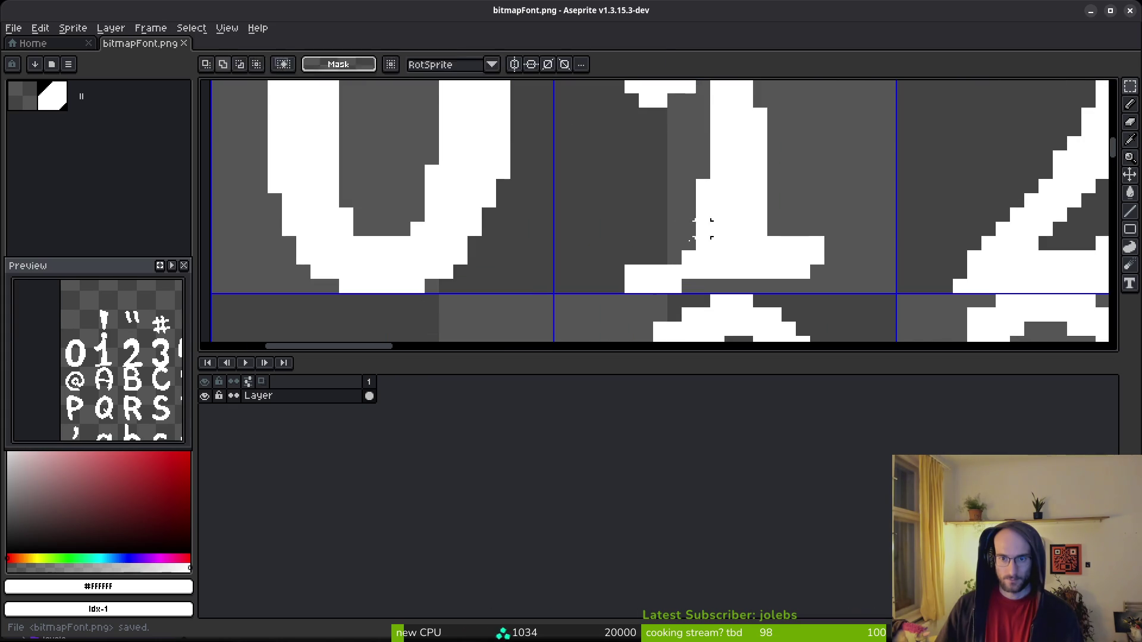
{"action": "key", "text": "b"}
{"action": "left_click_drag", "start_coordinate": [673, 257], "coordinate": [659, 257]}
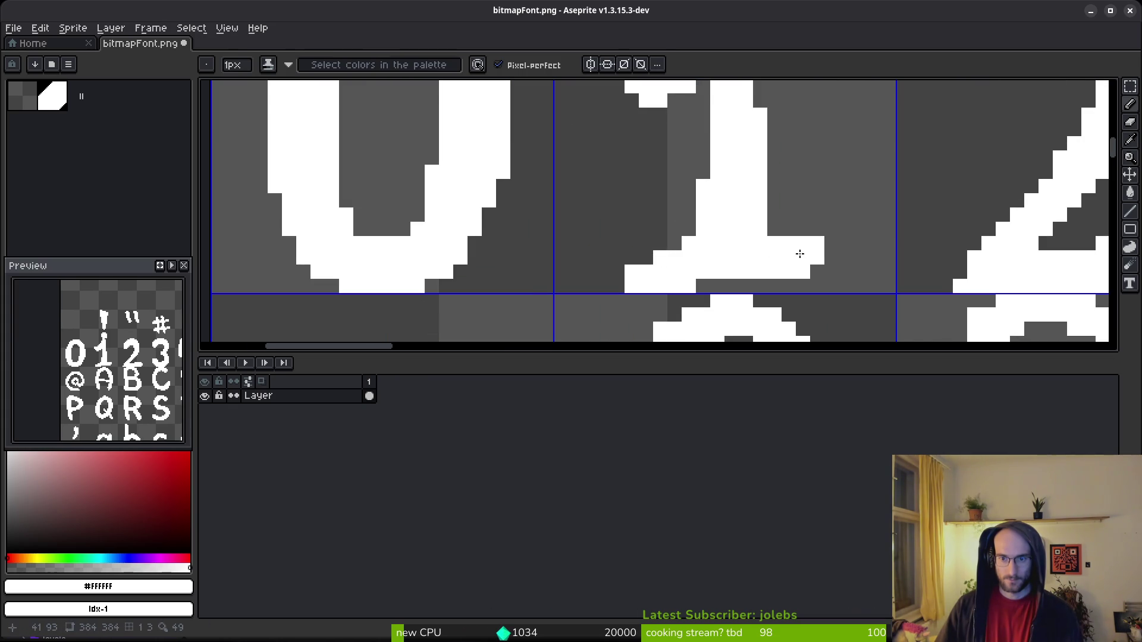
{"action": "scroll", "coordinate": [773, 253], "scroll_direction": "down", "scroll_amount": 2}
{"action": "scroll", "coordinate": [726, 244], "scroll_direction": "up", "scroll_amount": 2}
{"action": "mouse_move", "coordinate": [754, 266]}
{"action": "left_mouse_down"}
{"action": "mouse_move", "coordinate": [714, 266]}
{"action": "mouse_move", "coordinate": [786, 263]}
{"action": "mouse_move", "coordinate": [712, 283]}
{"action": "left_mouse_up"}
{"action": "scroll", "coordinate": [783, 237], "scroll_direction": "down", "scroll_amount": 1}
Zoom in on the 3 glyph and touch up its pixels with Pencil and Eraser.
{"action": "key", "text": "e"}
{"action": "key", "text": "b"}
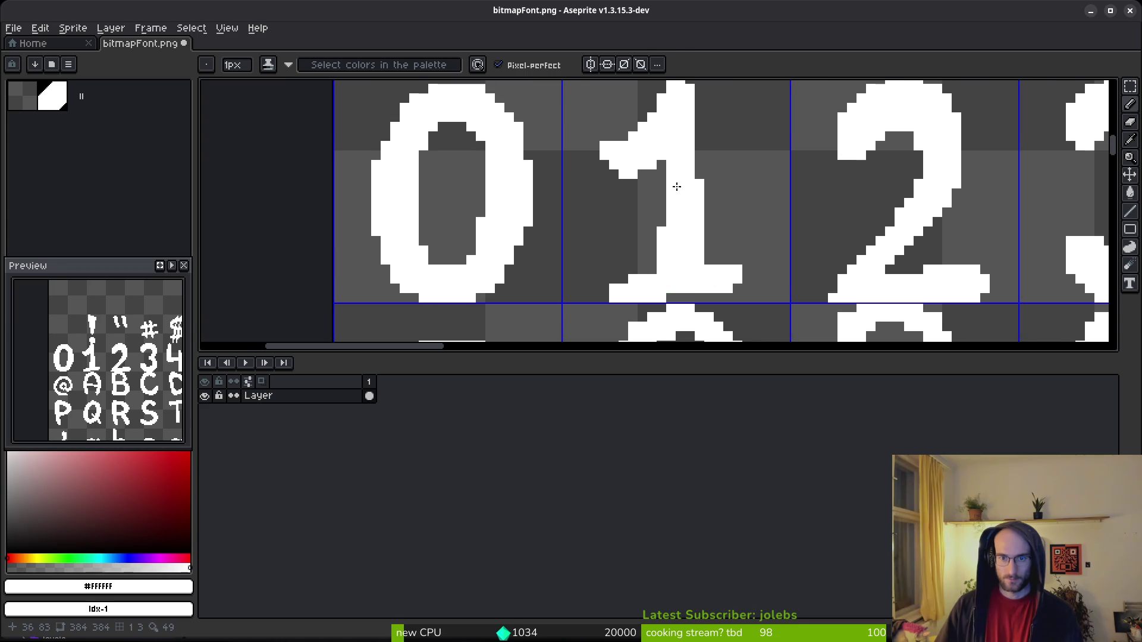
{"action": "scroll", "coordinate": [648, 191], "scroll_direction": "up", "scroll_amount": 2}
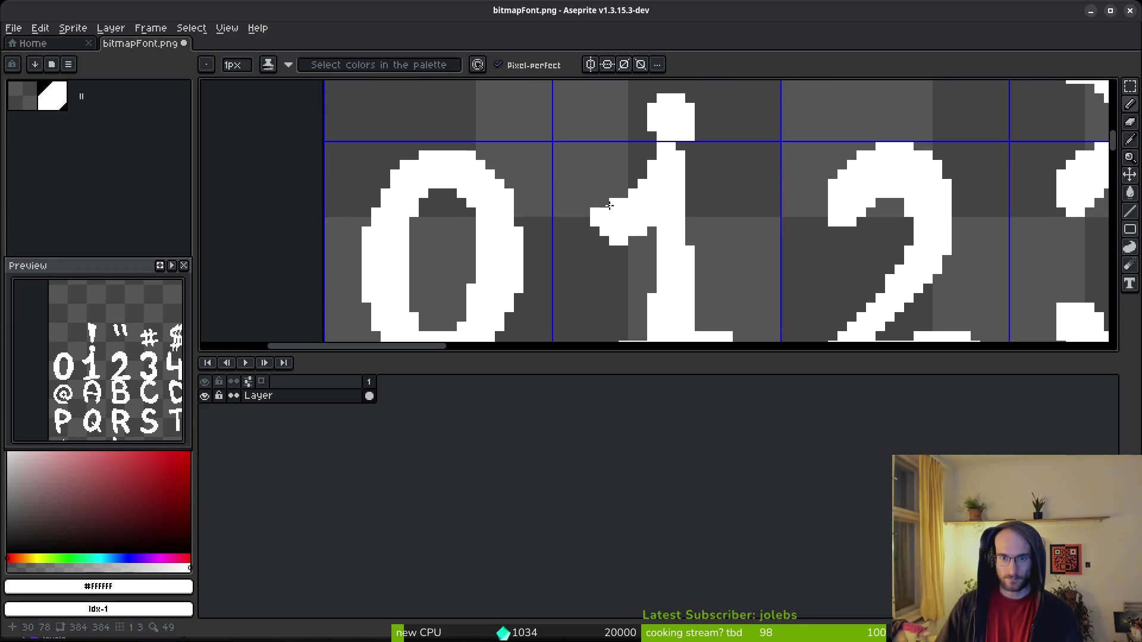
{"action": "scroll", "coordinate": [690, 231], "scroll_direction": "down", "scroll_amount": 1}
{"action": "scroll", "coordinate": [766, 171], "scroll_direction": "up", "scroll_amount": 1}
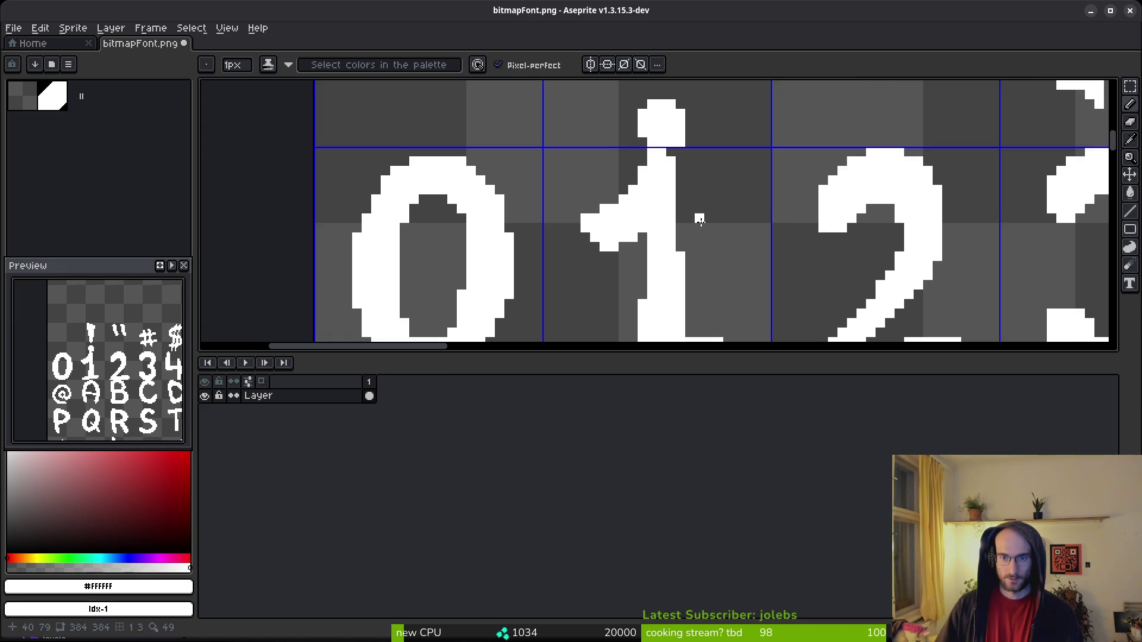
{"action": "scroll", "coordinate": [761, 247], "scroll_direction": "down", "scroll_amount": 2}
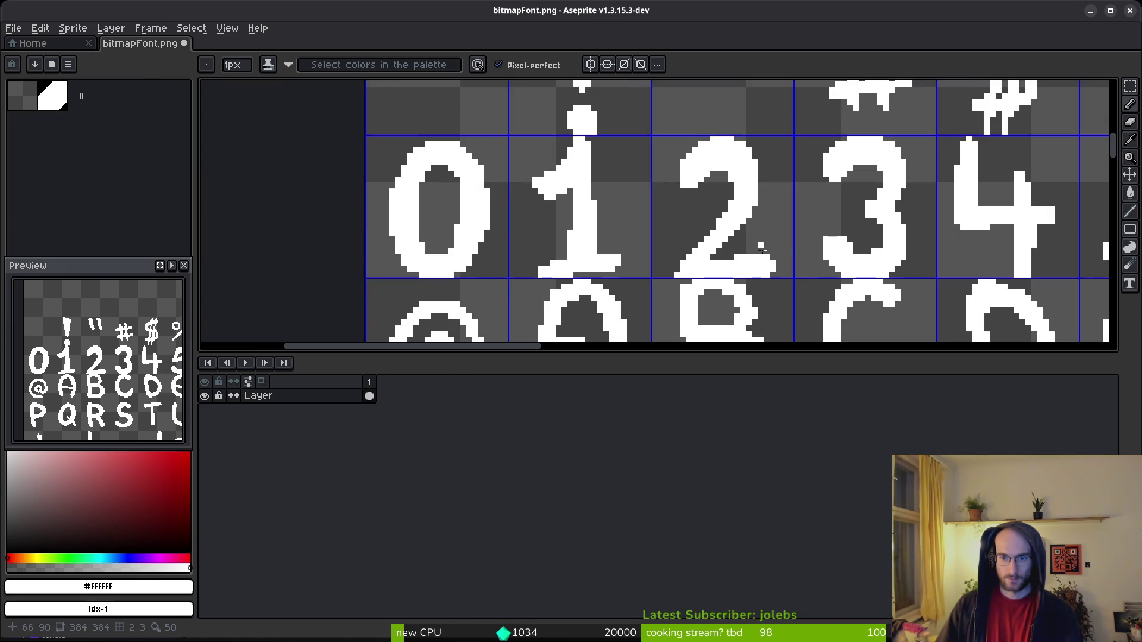
{"action": "scroll", "coordinate": [740, 215], "scroll_direction": "up", "scroll_amount": 3}
{"action": "scroll", "coordinate": [741, 216], "scroll_direction": "down", "scroll_amount": 3}
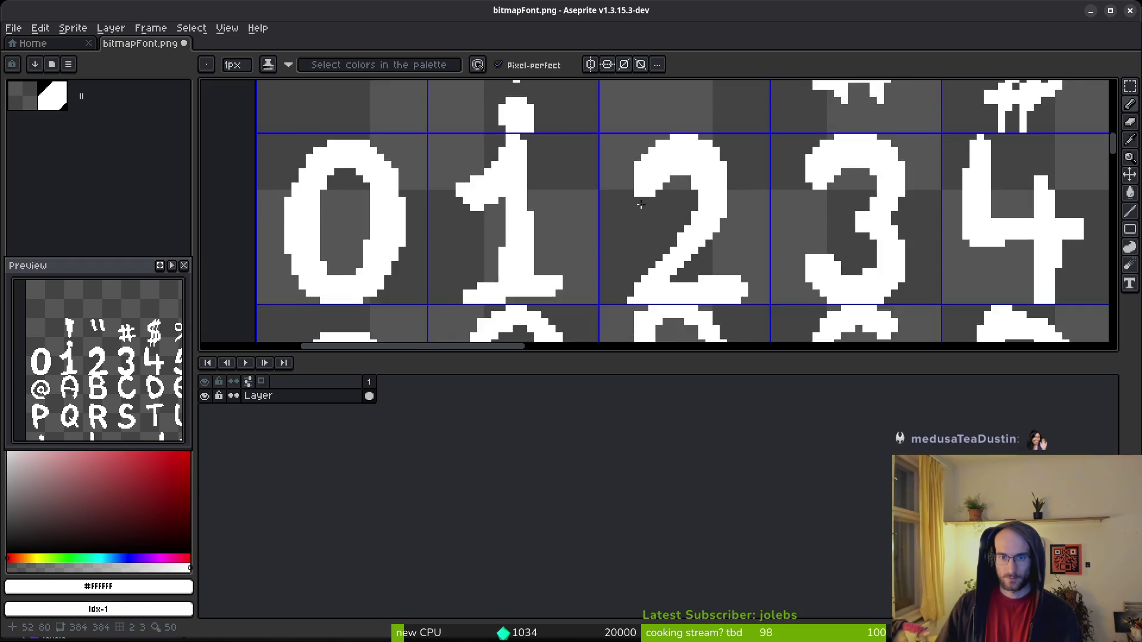
{"action": "scroll", "coordinate": [758, 307], "scroll_direction": "up", "scroll_amount": 4}
{"action": "key", "text": "e"}
{"action": "scroll", "coordinate": [604, 171], "scroll_direction": "down", "scroll_amount": 3}
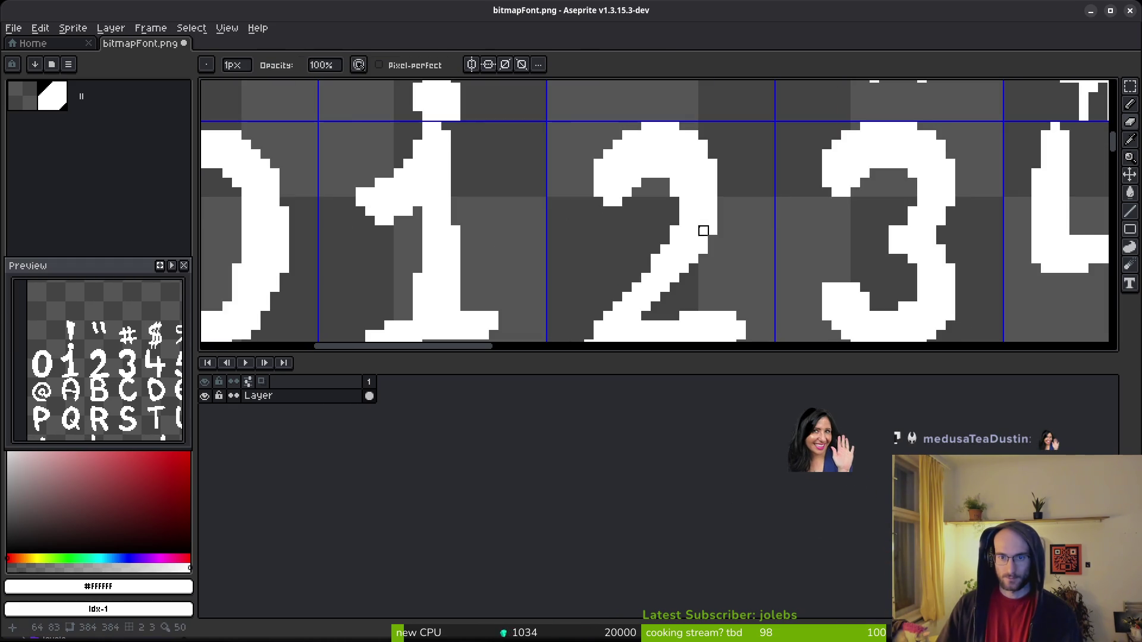
{"action": "scroll", "coordinate": [627, 196], "scroll_direction": "right", "scroll_amount": 3}
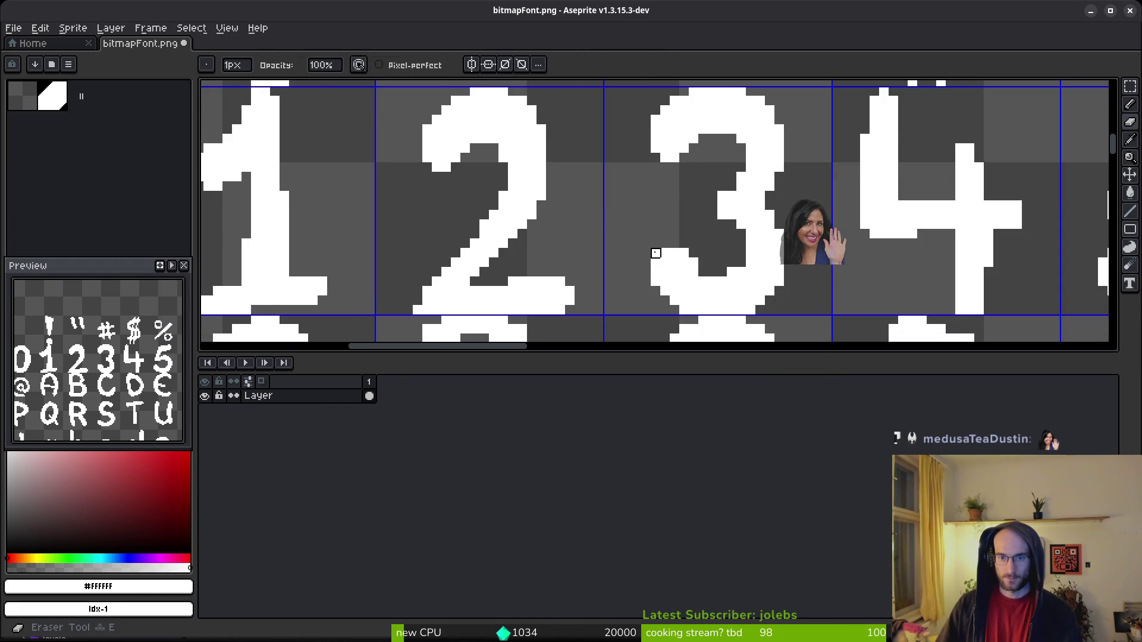
{"action": "scroll", "coordinate": [693, 224], "scroll_direction": "down", "scroll_amount": 1}
{"action": "scroll", "coordinate": [694, 224], "scroll_direction": "up", "scroll_amount": 3}
{"action": "scroll", "coordinate": [702, 247], "scroll_direction": "down", "scroll_amount": 2}
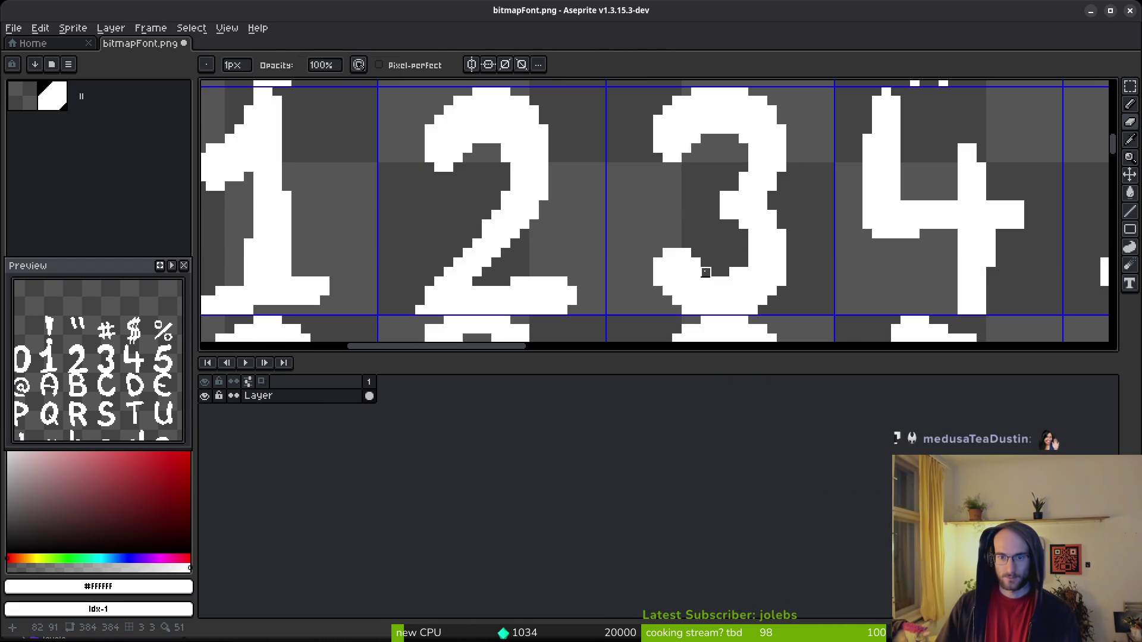
{"action": "key", "text": "b"}
Erase the stray pixels at the foot of the 4 and beside its stem.
{"action": "key", "text": "e"}
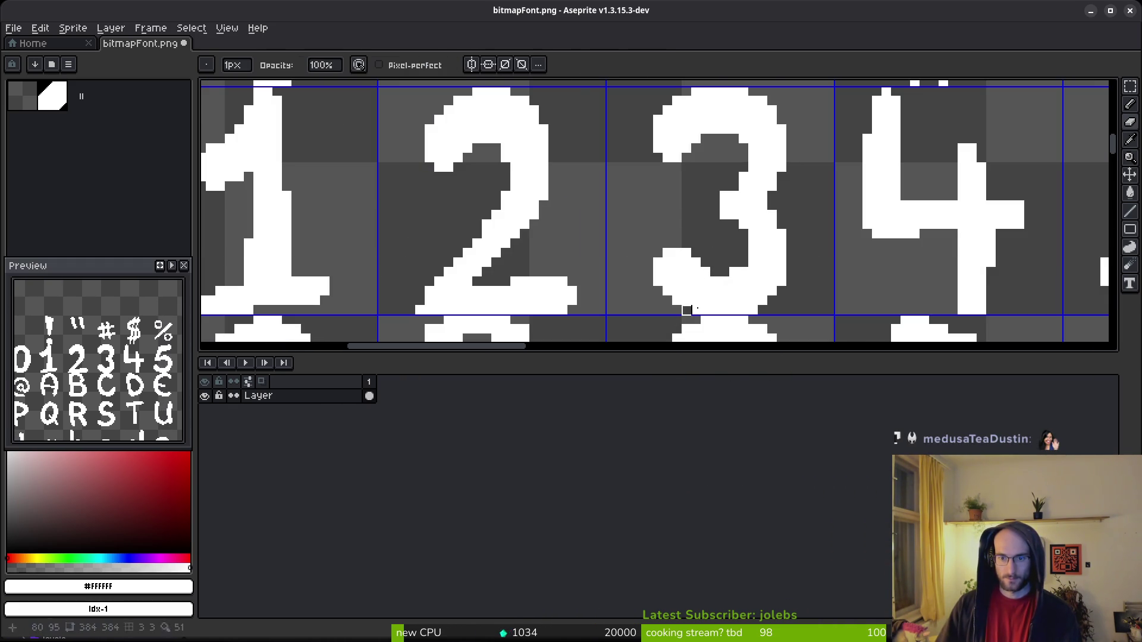
{"action": "mouse_move", "coordinate": [773, 186]}
{"action": "left_mouse_down"}
{"action": "mouse_move", "coordinate": [774, 204]}
{"action": "mouse_move", "coordinate": [694, 170]}
{"action": "mouse_move", "coordinate": [695, 222]}
{"action": "mouse_move", "coordinate": [646, 193]}
{"action": "left_mouse_up"}
{"action": "mouse_move", "coordinate": [780, 237]}
{"action": "left_mouse_down"}
{"action": "mouse_move", "coordinate": [762, 278]}
{"action": "mouse_move", "coordinate": [714, 280]}
{"action": "left_mouse_up"}
{"action": "left_click", "coordinate": [694, 292]}
{"action": "scroll", "coordinate": [773, 255], "scroll_direction": "down", "scroll_amount": 1}
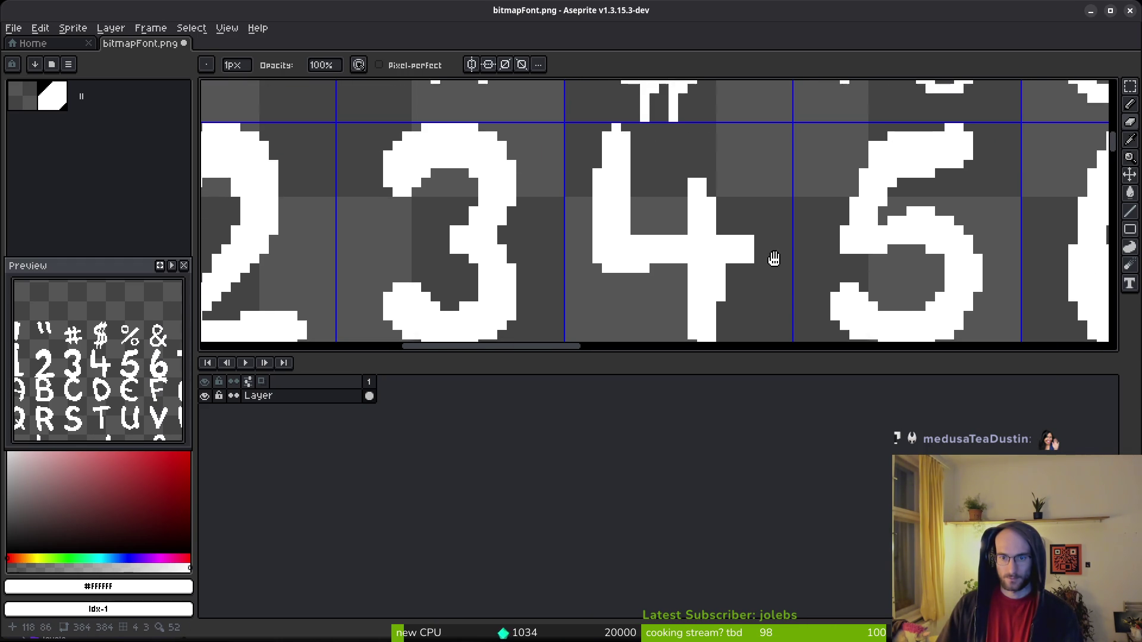
{"action": "key", "text": "b"}
{"action": "scroll", "coordinate": [757, 190], "scroll_direction": "down", "scroll_amount": 1}
{"action": "key", "text": "e"}
{"action": "scroll", "coordinate": [751, 238], "scroll_direction": "up", "scroll_amount": 2}
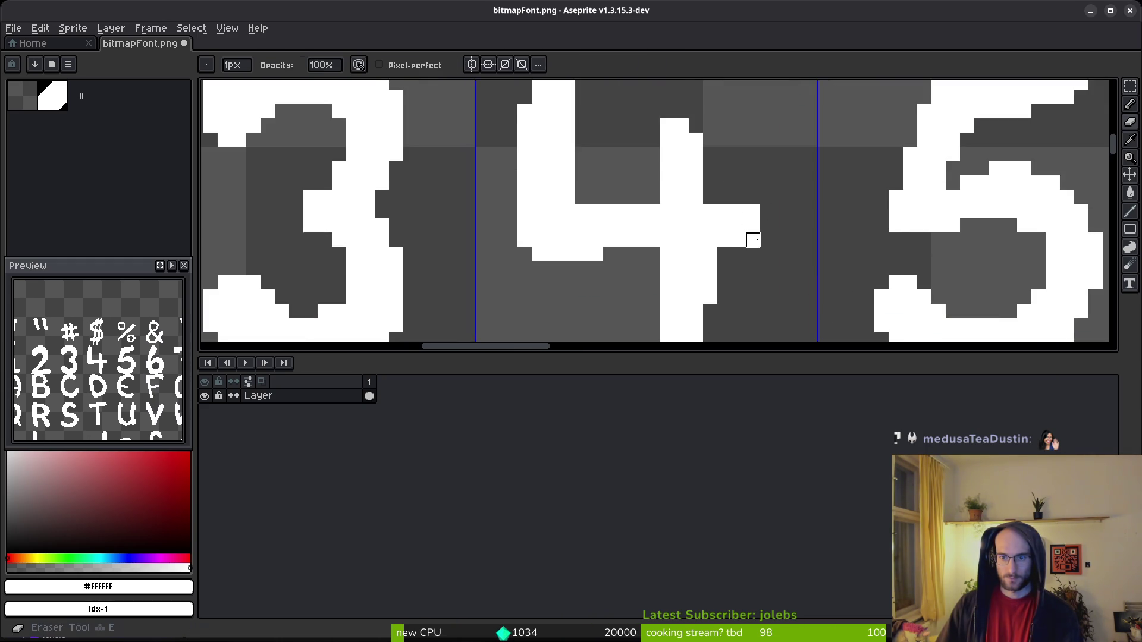
{"action": "scroll", "coordinate": [808, 249], "scroll_direction": "down", "scroll_amount": 1}
{"action": "scroll", "coordinate": [810, 247], "scroll_direction": "down", "scroll_amount": 1}
{"action": "scroll", "coordinate": [782, 206], "scroll_direction": "up", "scroll_amount": 3}
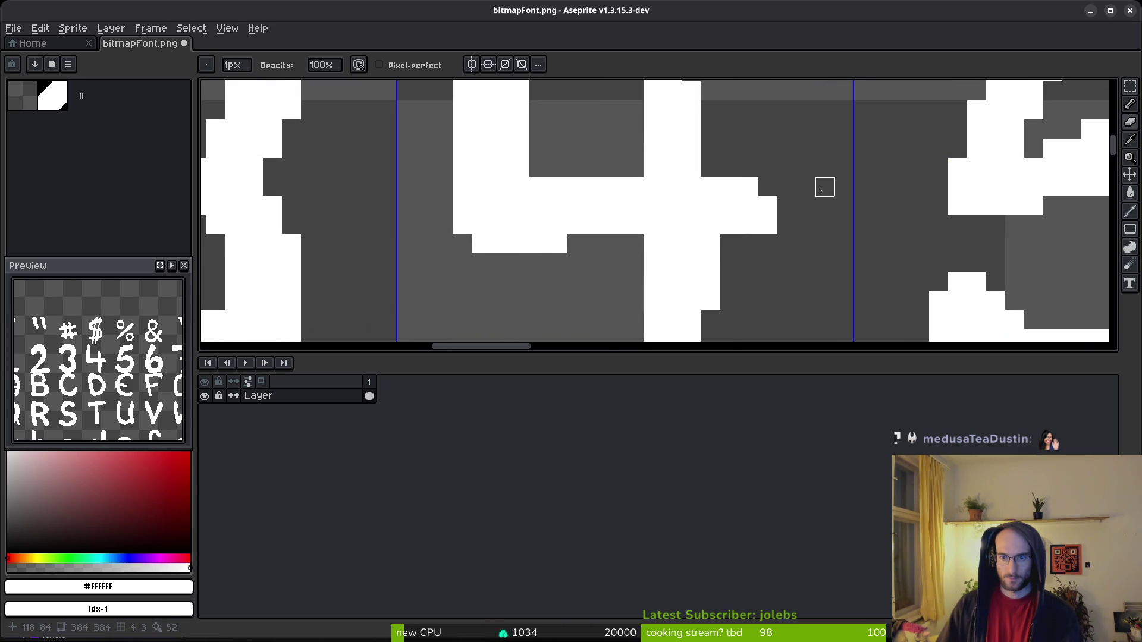
{"action": "scroll", "coordinate": [832, 214], "scroll_direction": "down", "scroll_amount": 2}
{"action": "scroll", "coordinate": [803, 222], "scroll_direction": "up", "scroll_amount": 2}
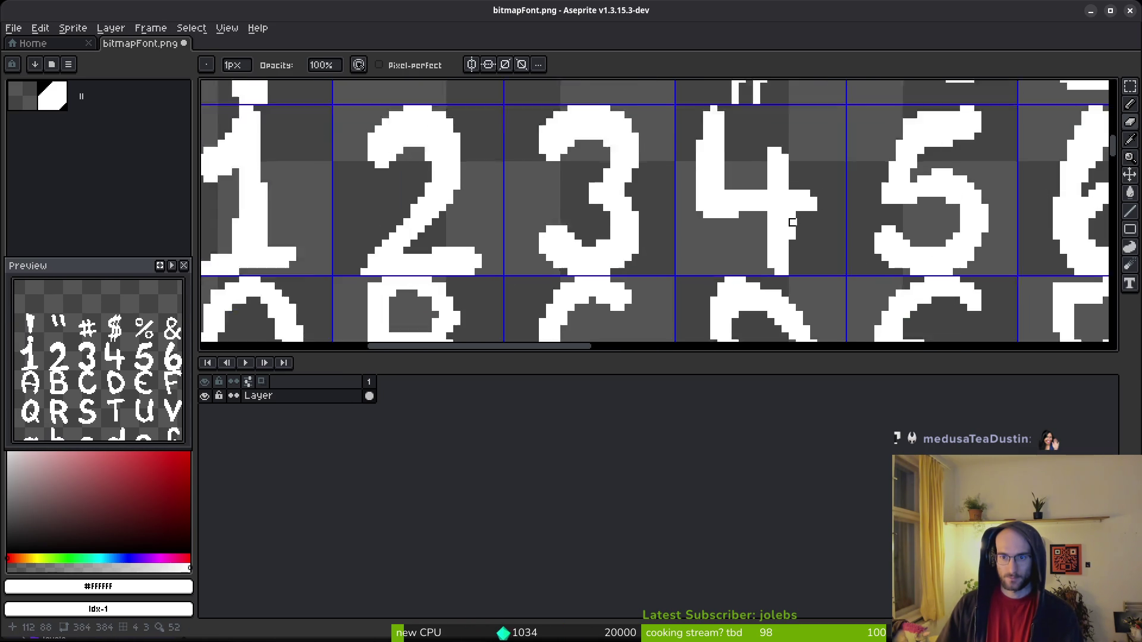
Erase the pixels jutting right of the 4's stem and touch up the 5's edges.
{"action": "mouse_move", "coordinate": [793, 222]}
{"action": "left_mouse_down"}
{"action": "mouse_move", "coordinate": [803, 271]}
{"action": "mouse_move", "coordinate": [803, 222]}
{"action": "left_mouse_up"}
{"action": "key", "text": "b"}
{"action": "scroll", "coordinate": [808, 175], "scroll_direction": "down", "scroll_amount": 2}
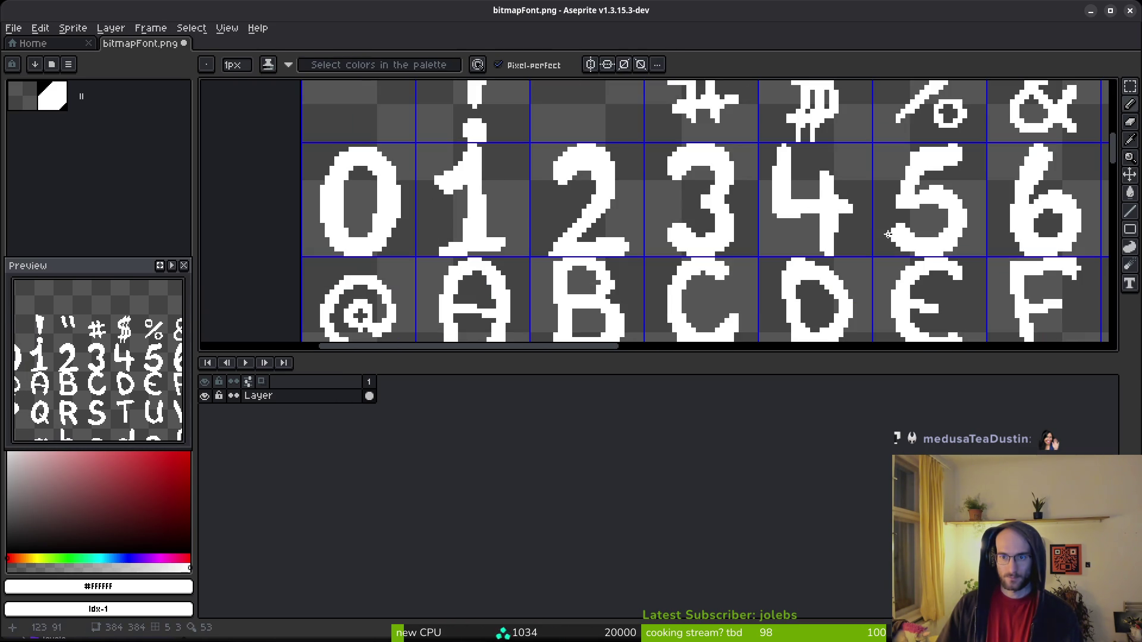
{"action": "scroll", "coordinate": [808, 181], "scroll_direction": "up", "scroll_amount": 2}
{"action": "scroll", "coordinate": [871, 254], "scroll_direction": "down", "scroll_amount": 2}
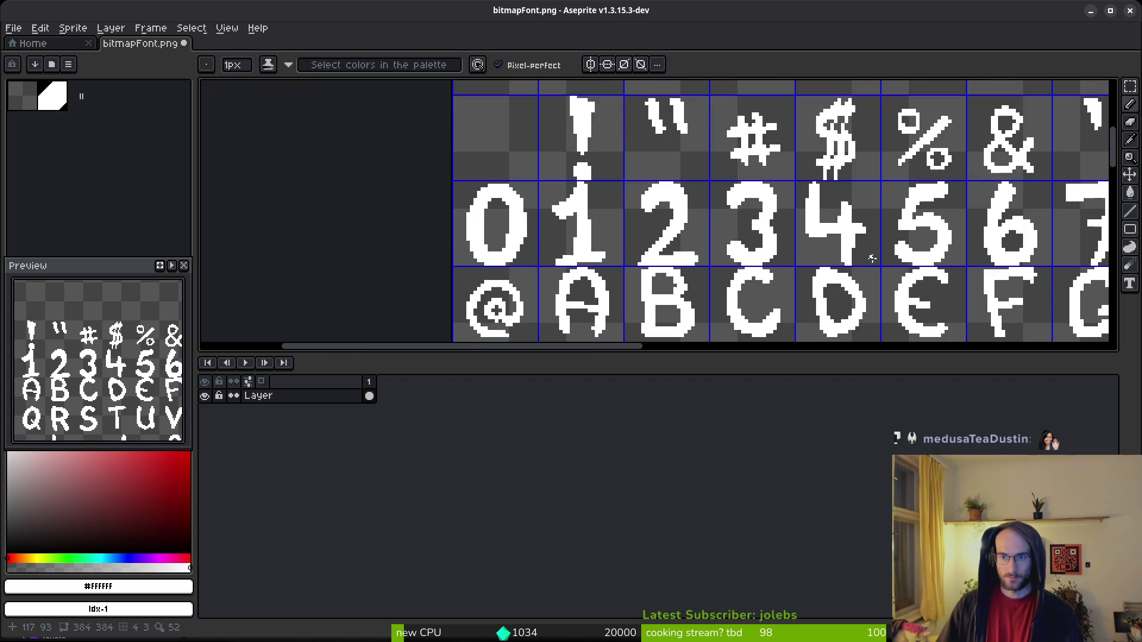
{"action": "scroll", "coordinate": [878, 266], "scroll_direction": "up", "scroll_amount": 4}
{"action": "scroll", "coordinate": [903, 252], "scroll_direction": "down", "scroll_amount": 6}
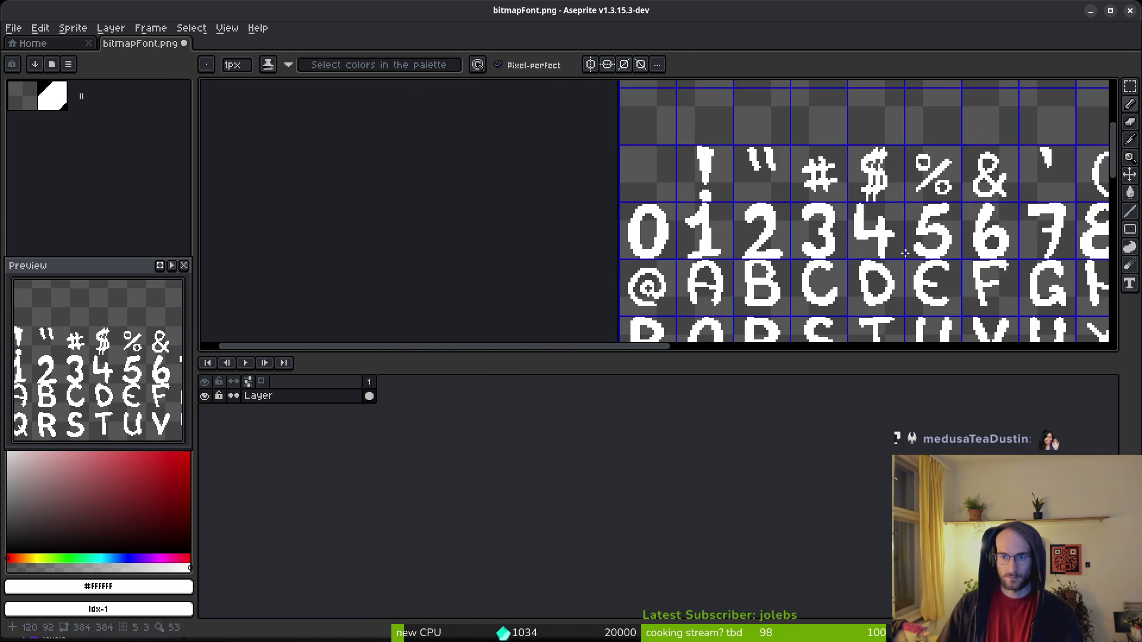
{"action": "scroll", "coordinate": [904, 232], "scroll_direction": "up", "scroll_amount": 4}
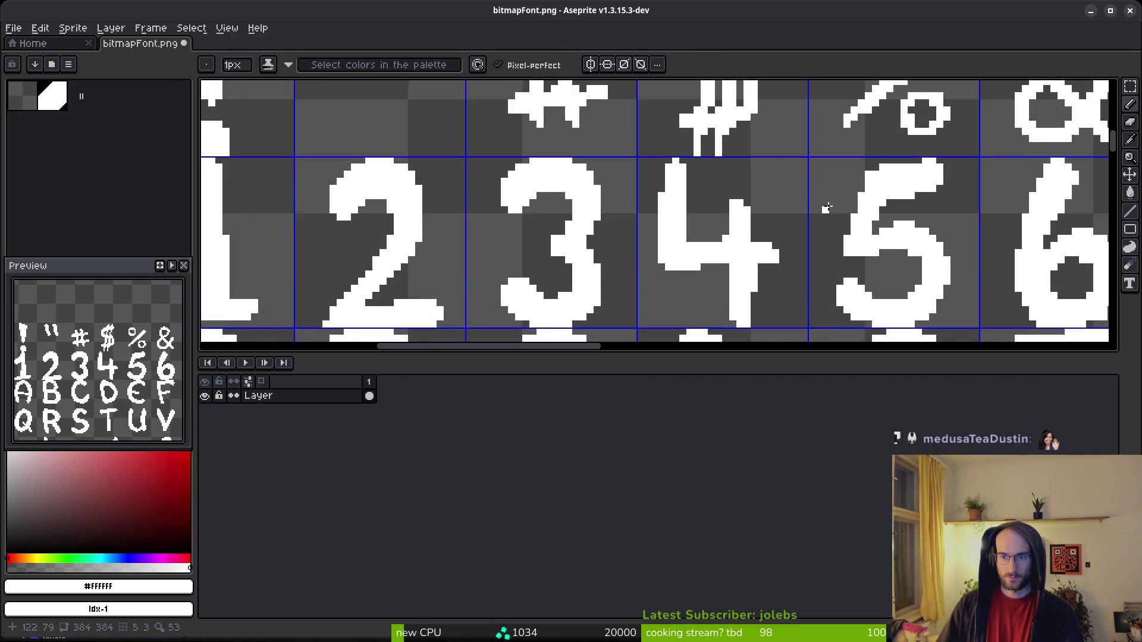
{"action": "scroll", "coordinate": [863, 242], "scroll_direction": "down", "scroll_amount": 2}
{"action": "scroll", "coordinate": [833, 226], "scroll_direction": "right", "scroll_amount": 3}
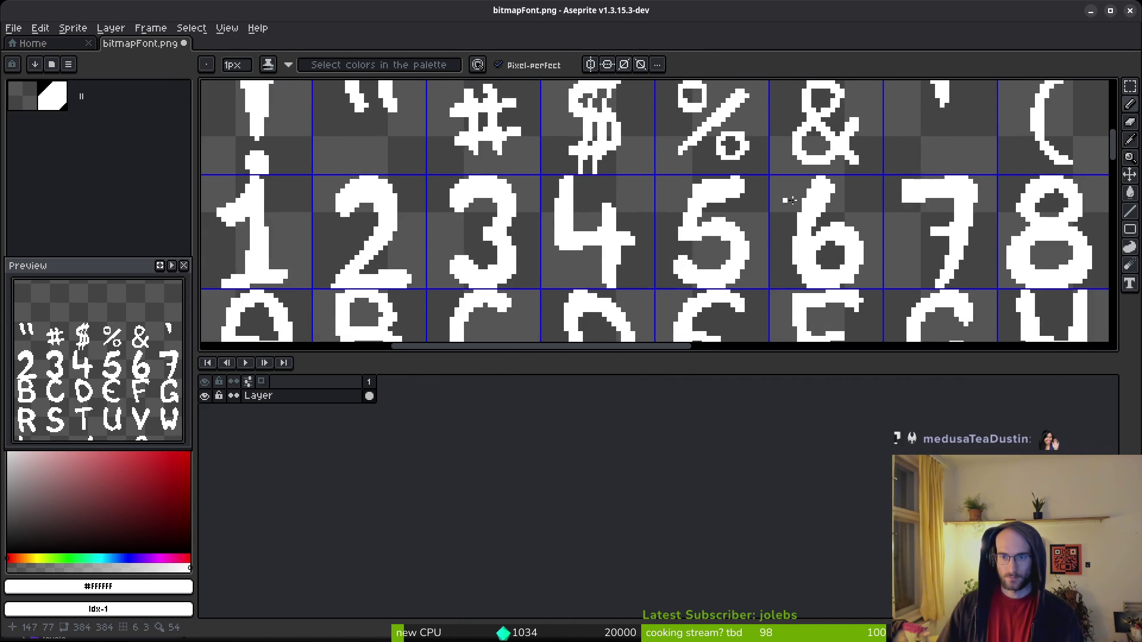
{"action": "scroll", "coordinate": [729, 189], "scroll_direction": "up", "scroll_amount": 2}
{"action": "scroll", "coordinate": [684, 185], "scroll_direction": "down", "scroll_amount": 1}
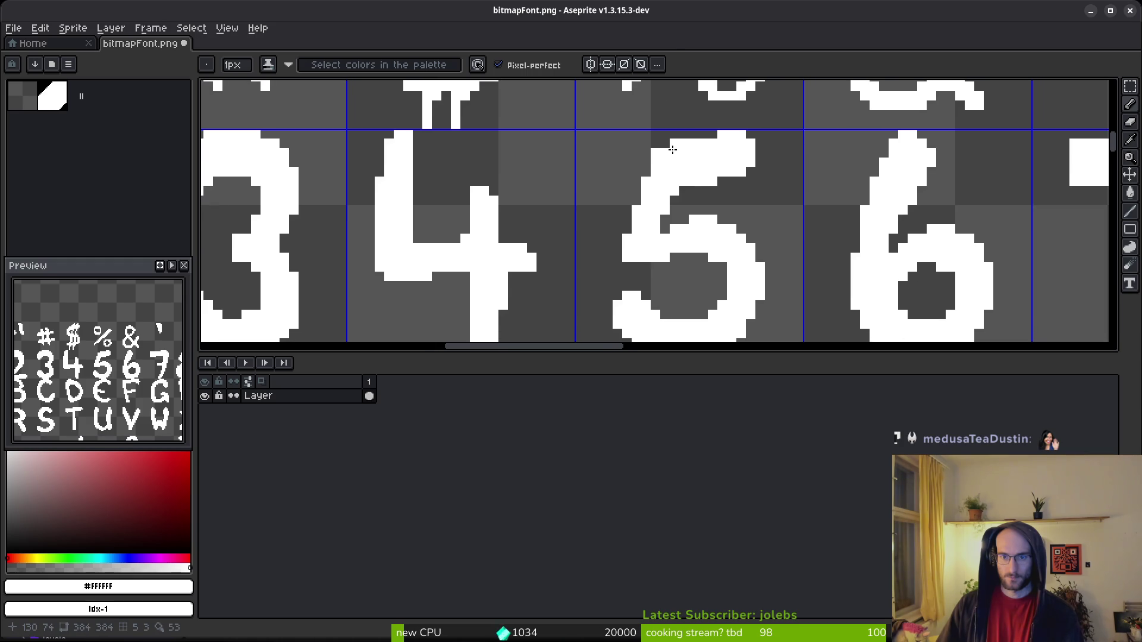
{"action": "scroll", "coordinate": [705, 252], "scroll_direction": "down", "scroll_amount": 2}
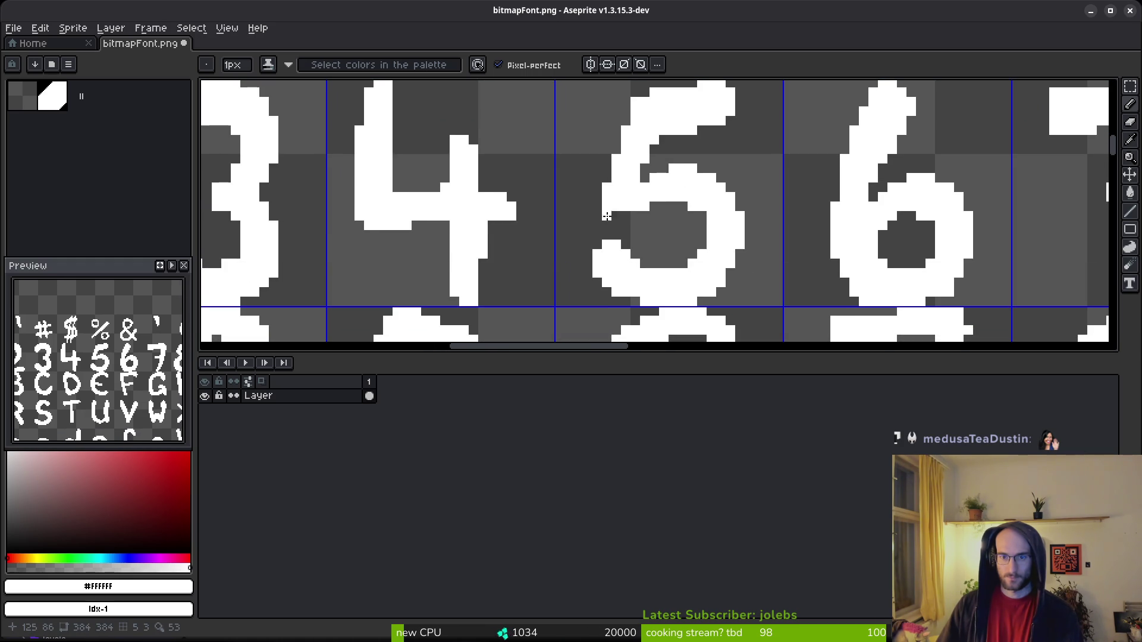
{"action": "key", "text": "e"}
{"action": "scroll", "coordinate": [721, 245], "scroll_direction": "down", "scroll_amount": 1}
{"action": "scroll", "coordinate": [706, 234], "scroll_direction": "up", "scroll_amount": 1}
{"action": "key", "text": "b"}
{"action": "scroll", "coordinate": [709, 186], "scroll_direction": "down", "scroll_amount": 3}
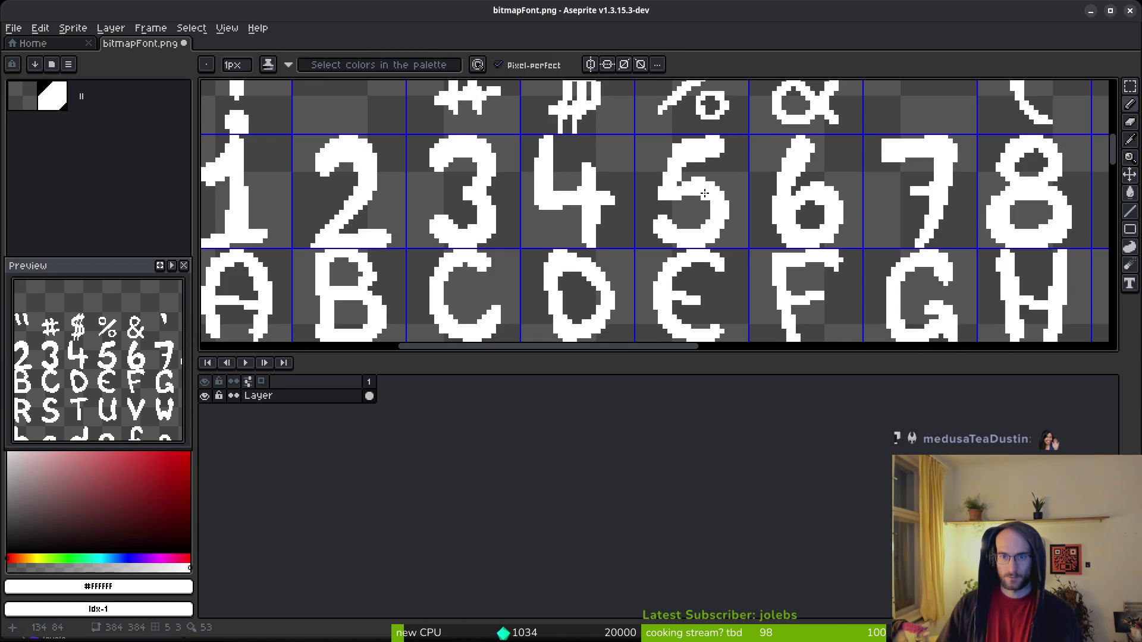
{"action": "scroll", "coordinate": [702, 194], "scroll_direction": "up", "scroll_amount": 1}
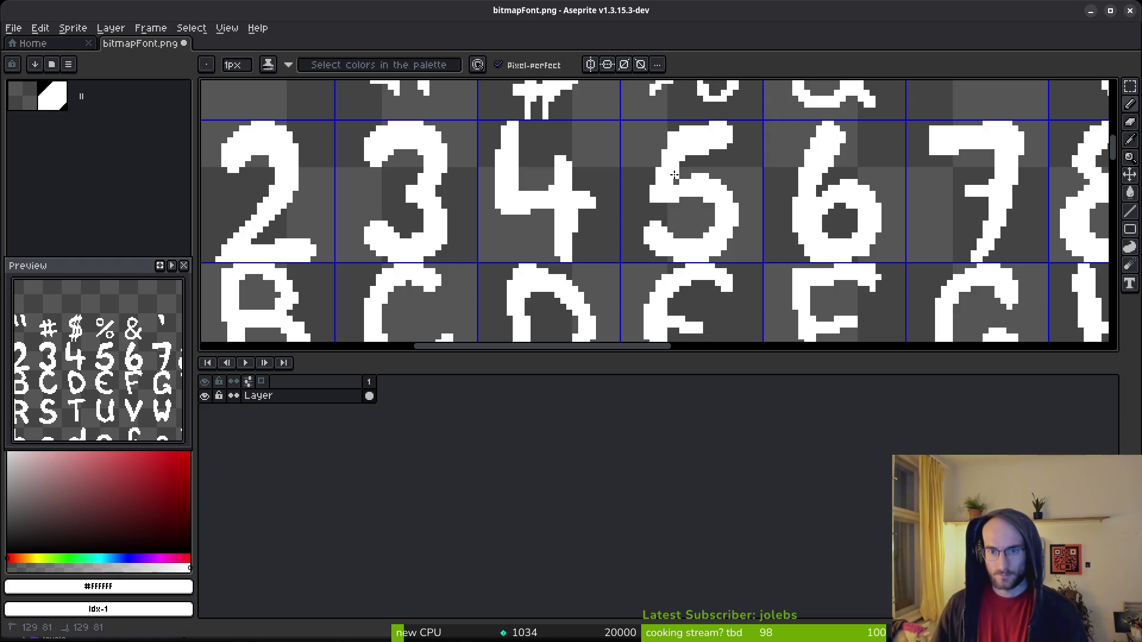
{"action": "scroll", "coordinate": [674, 235], "scroll_direction": "up", "scroll_amount": 2}
Bring the 6 glyph into view and zoom in on its jagged edges.
{"action": "mouse_move", "coordinate": [876, 122]}
{"action": "left_mouse_down"}
{"action": "mouse_move", "coordinate": [746, 119]}
{"action": "mouse_move", "coordinate": [710, 175]}
{"action": "mouse_move", "coordinate": [662, 35]}
{"action": "left_mouse_up"}
{"action": "scroll", "coordinate": [710, 176], "scroll_direction": "up", "scroll_amount": 1}
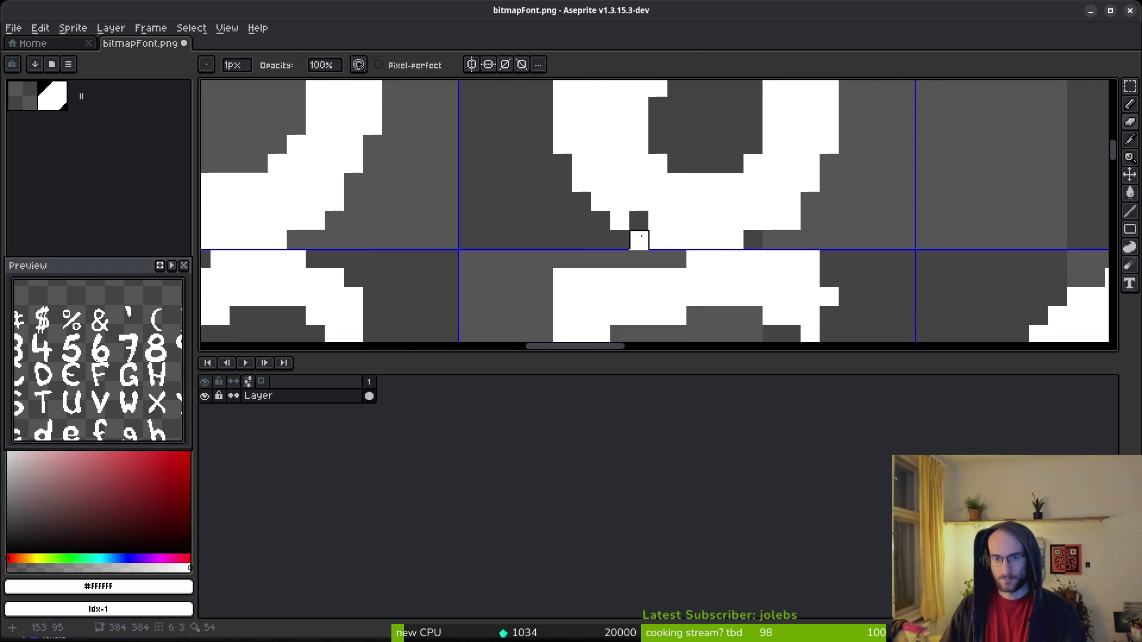
{"action": "scroll", "coordinate": [638, 239], "scroll_direction": "down", "scroll_amount": 2}
{"action": "scroll", "coordinate": [766, 219], "scroll_direction": "up", "scroll_amount": 1}
{"action": "scroll", "coordinate": [767, 219], "scroll_direction": "up", "scroll_amount": 1}
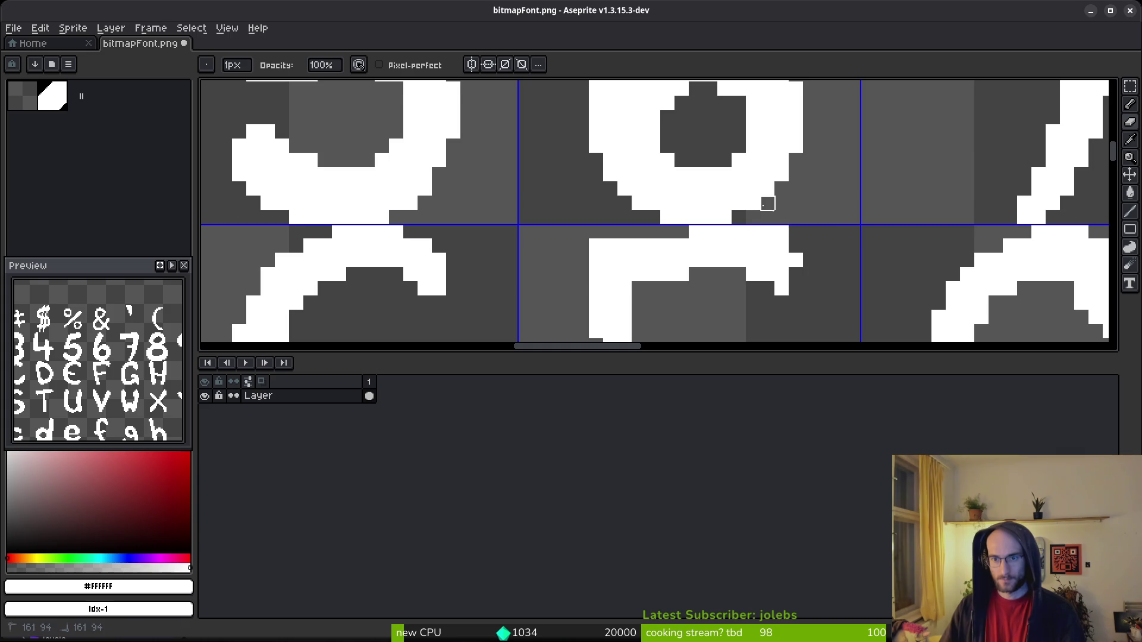
{"action": "scroll", "coordinate": [744, 214], "scroll_direction": "down", "scroll_amount": 3}
{"action": "scroll", "coordinate": [719, 204], "scroll_direction": "up", "scroll_amount": 1}
{"action": "scroll", "coordinate": [719, 204], "scroll_direction": "up", "scroll_amount": 1}
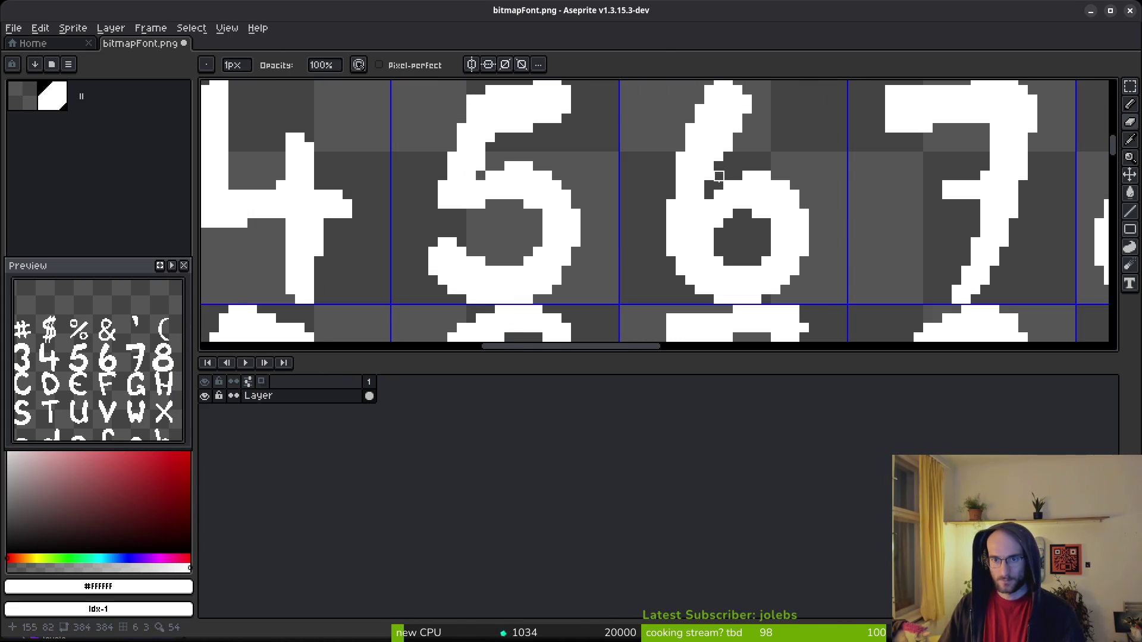
{"action": "scroll", "coordinate": [731, 172], "scroll_direction": "down", "scroll_amount": 2}
{"action": "scroll", "coordinate": [731, 172], "scroll_direction": "up", "scroll_amount": 1}
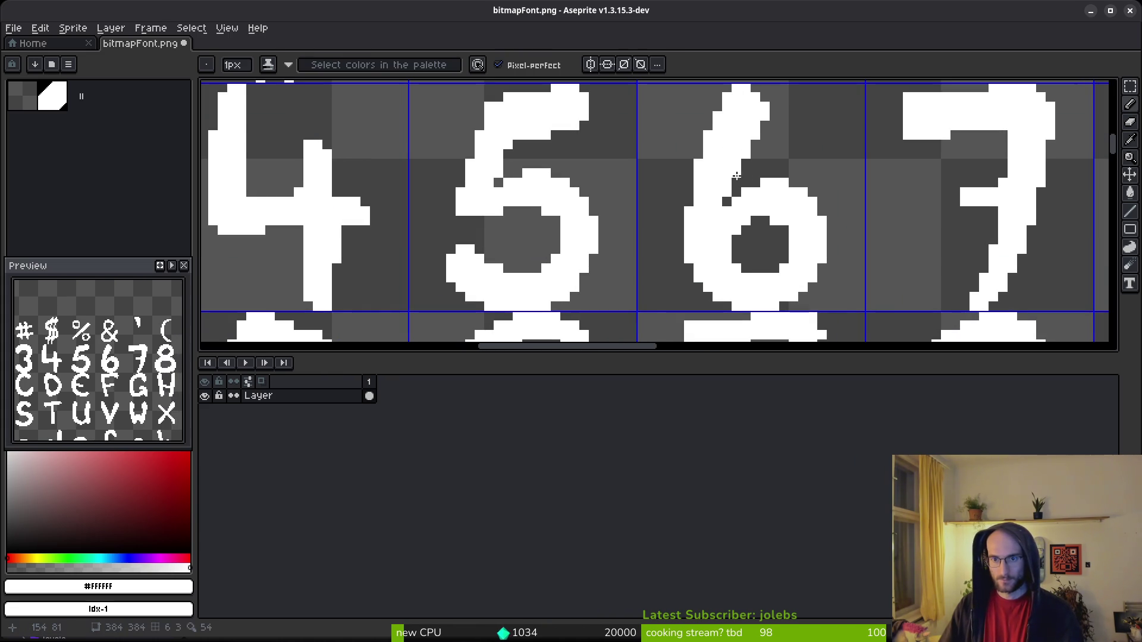
{"action": "scroll", "coordinate": [766, 218], "scroll_direction": "down", "scroll_amount": 3}
{"action": "scroll", "coordinate": [767, 217], "scroll_direction": "up", "scroll_amount": 3}
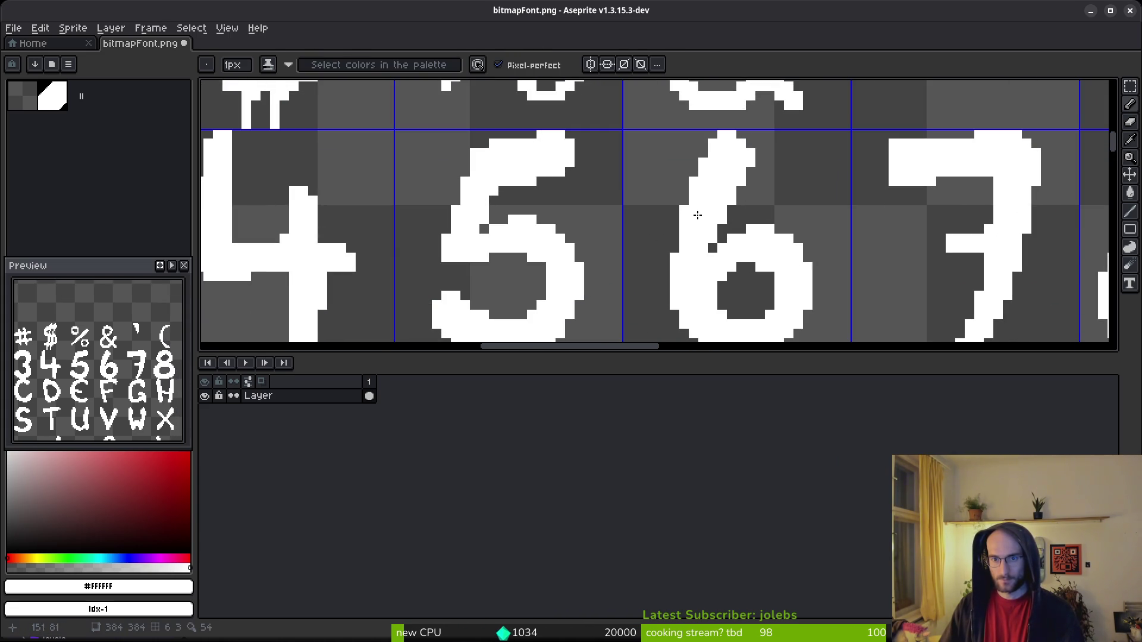
{"action": "scroll", "coordinate": [767, 240], "scroll_direction": "down", "scroll_amount": 3}
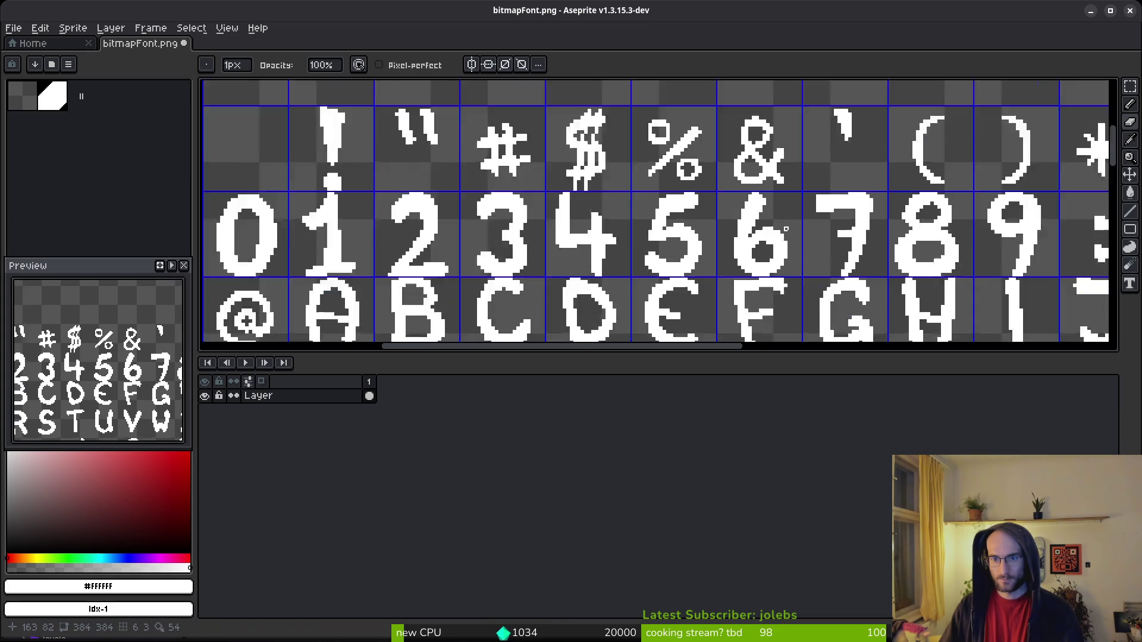
{"action": "scroll", "coordinate": [700, 201], "scroll_direction": "up", "scroll_amount": 1}
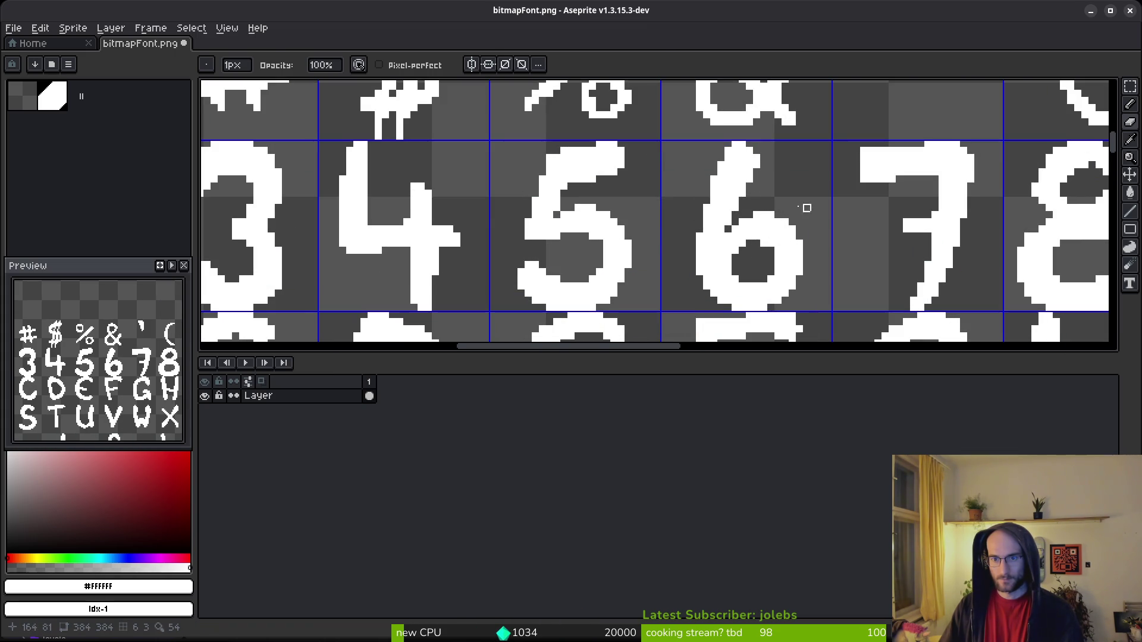
Touch up the digit 7 outline by drawing and erasing individual pixels.
{"action": "key", "text": "b"}
{"action": "scroll", "coordinate": [799, 214], "scroll_direction": "down", "scroll_amount": 2}
{"action": "scroll", "coordinate": [714, 190], "scroll_direction": "right", "scroll_amount": 3}
{"action": "scroll", "coordinate": [659, 160], "scroll_direction": "up", "scroll_amount": 3}
{"action": "key", "text": "e"}
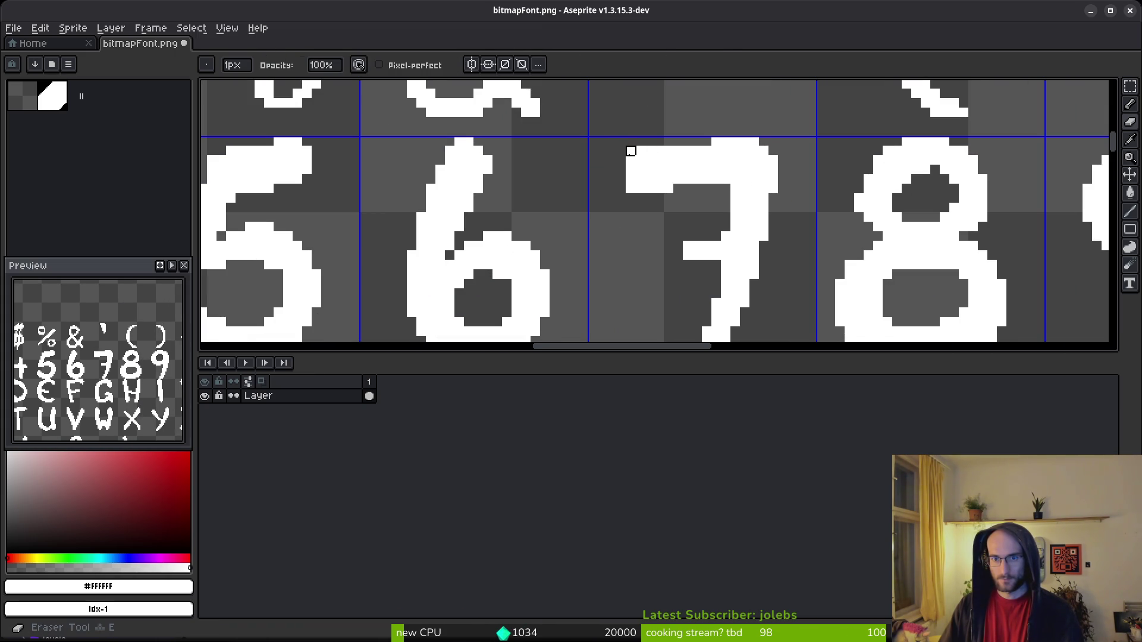
{"action": "scroll", "coordinate": [684, 191], "scroll_direction": "down", "scroll_amount": 3}
{"action": "scroll", "coordinate": [703, 229], "scroll_direction": "up", "scroll_amount": 3}
{"action": "scroll", "coordinate": [684, 214], "scroll_direction": "up", "scroll_amount": 1}
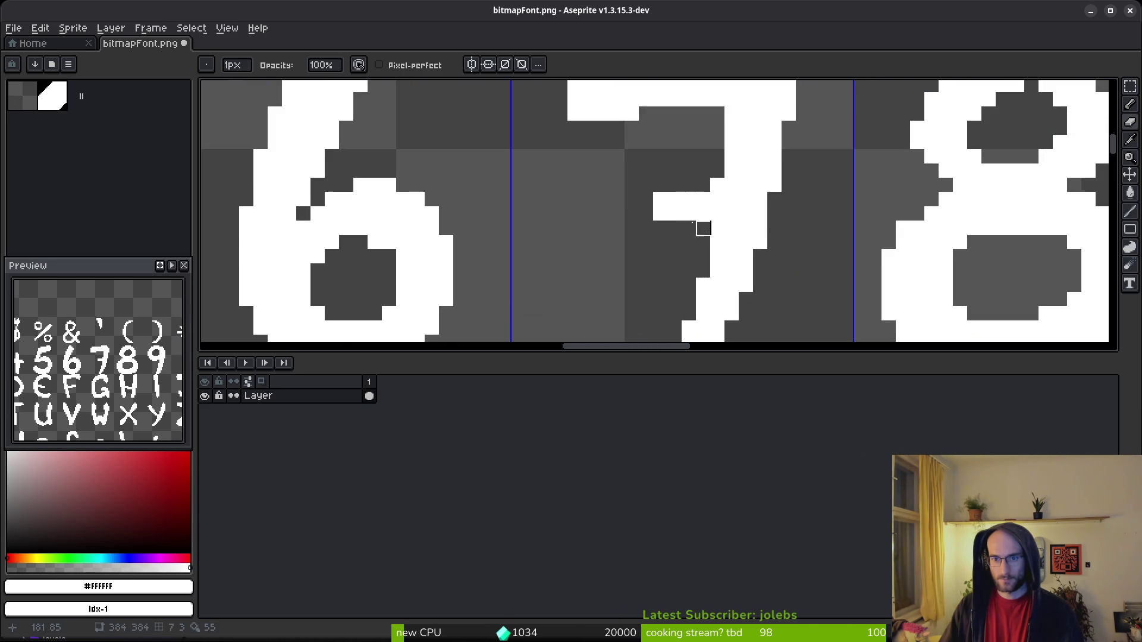
{"action": "scroll", "coordinate": [717, 222], "scroll_direction": "down", "scroll_amount": 3}
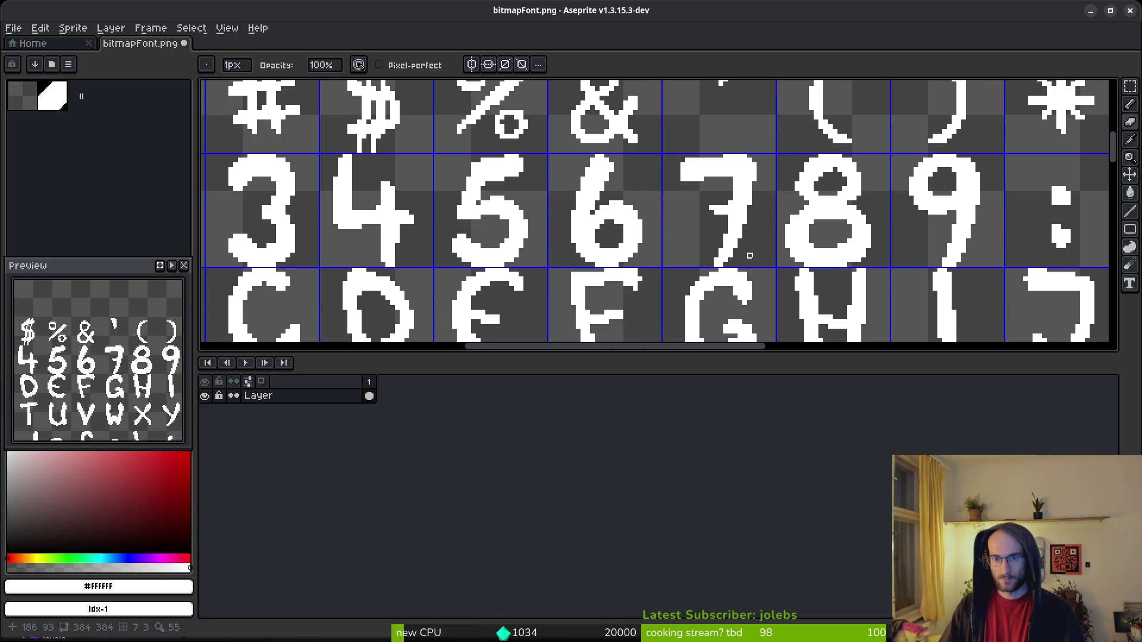
{"action": "scroll", "coordinate": [743, 253], "scroll_direction": "right", "scroll_amount": 2}
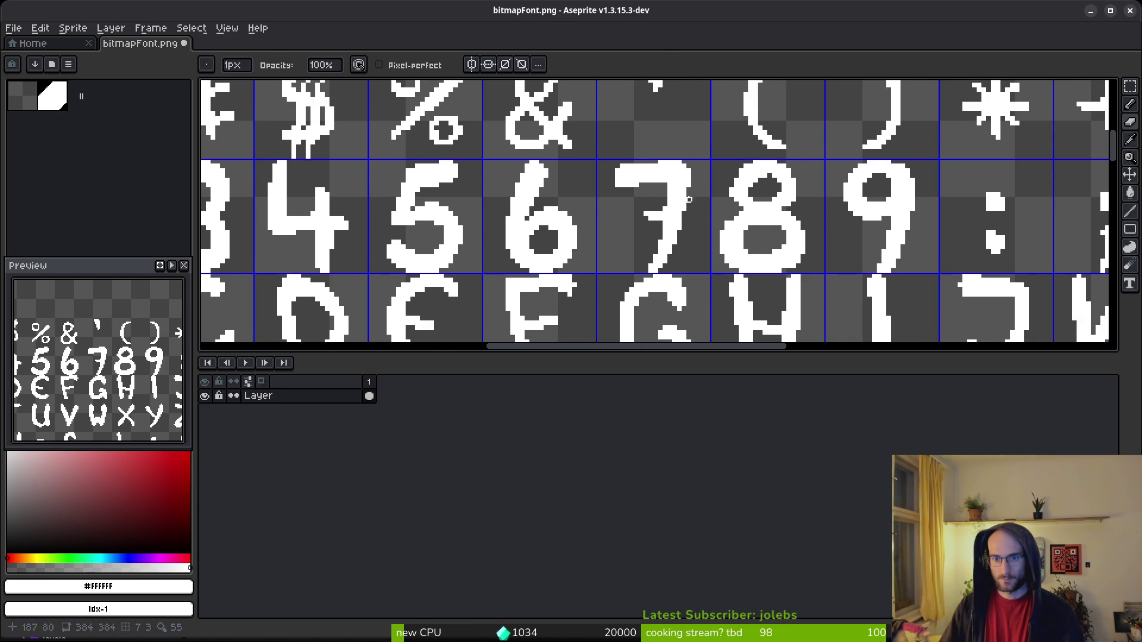
{"action": "key", "text": "b"}
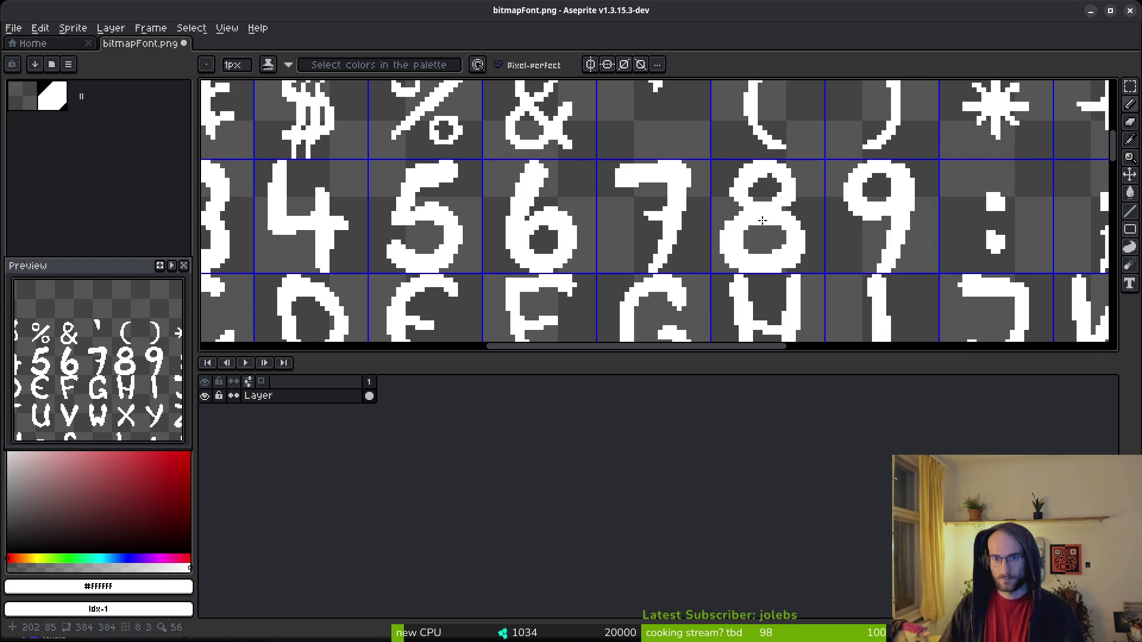
{"action": "scroll", "coordinate": [787, 211], "scroll_direction": "up", "scroll_amount": 1}
Clean the digit 8 outline, alternating Pencil and Eraser on single pixels.
{"action": "key", "text": "e"}
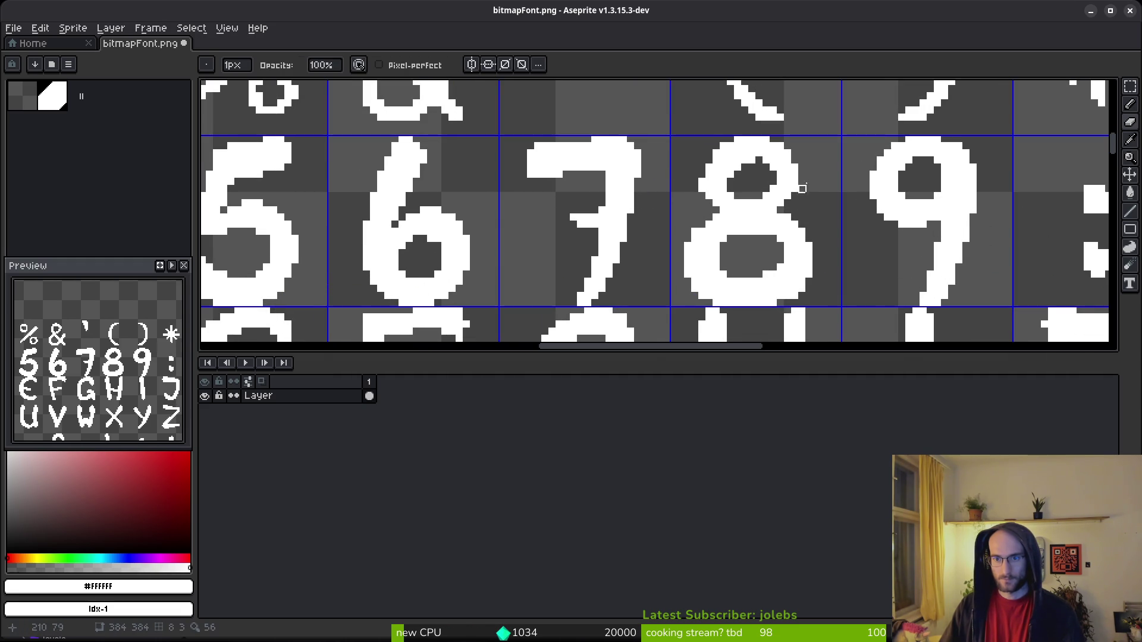
{"action": "key", "text": "b"}
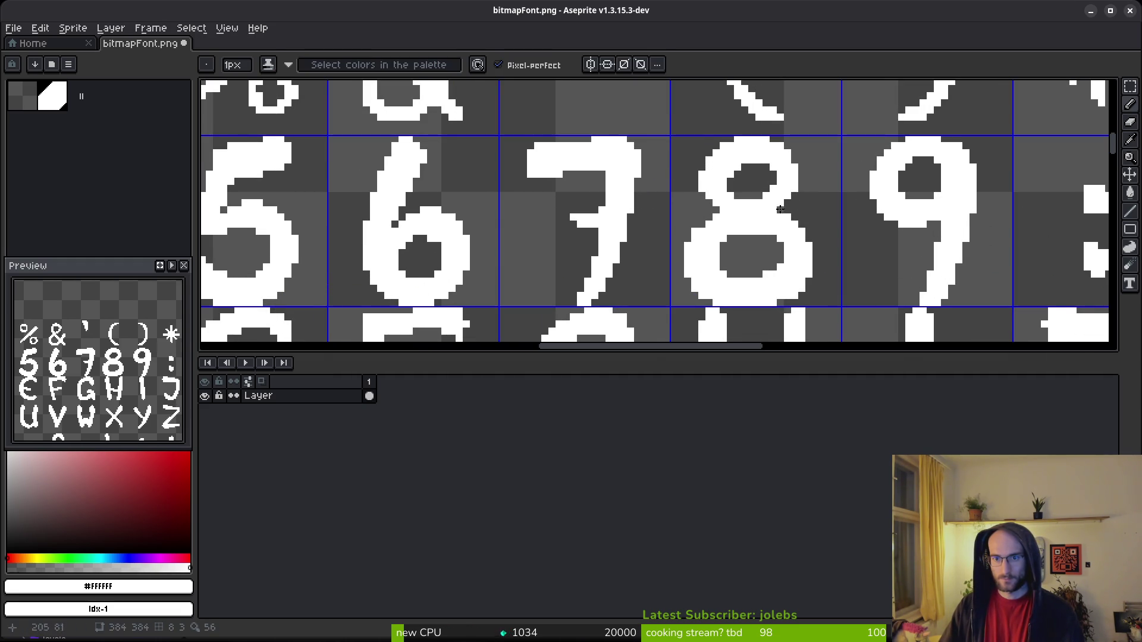
{"action": "scroll", "coordinate": [714, 172], "scroll_direction": "down", "scroll_amount": 2}
{"action": "scroll", "coordinate": [712, 227], "scroll_direction": "up", "scroll_amount": 2}
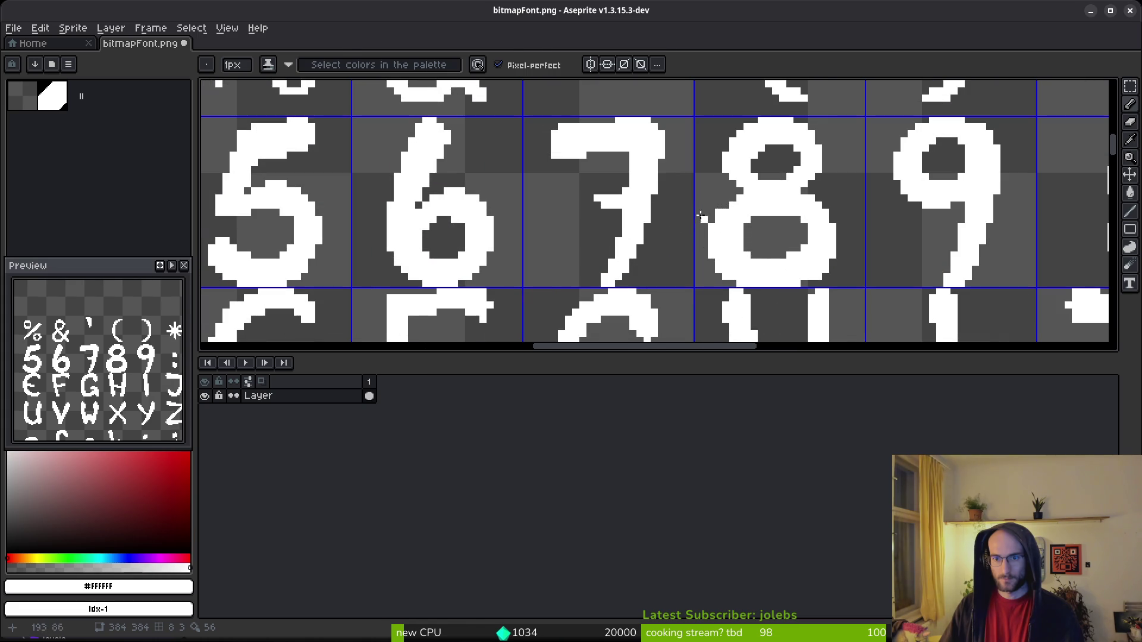
{"action": "key", "text": "e"}
{"action": "key", "text": "b"}
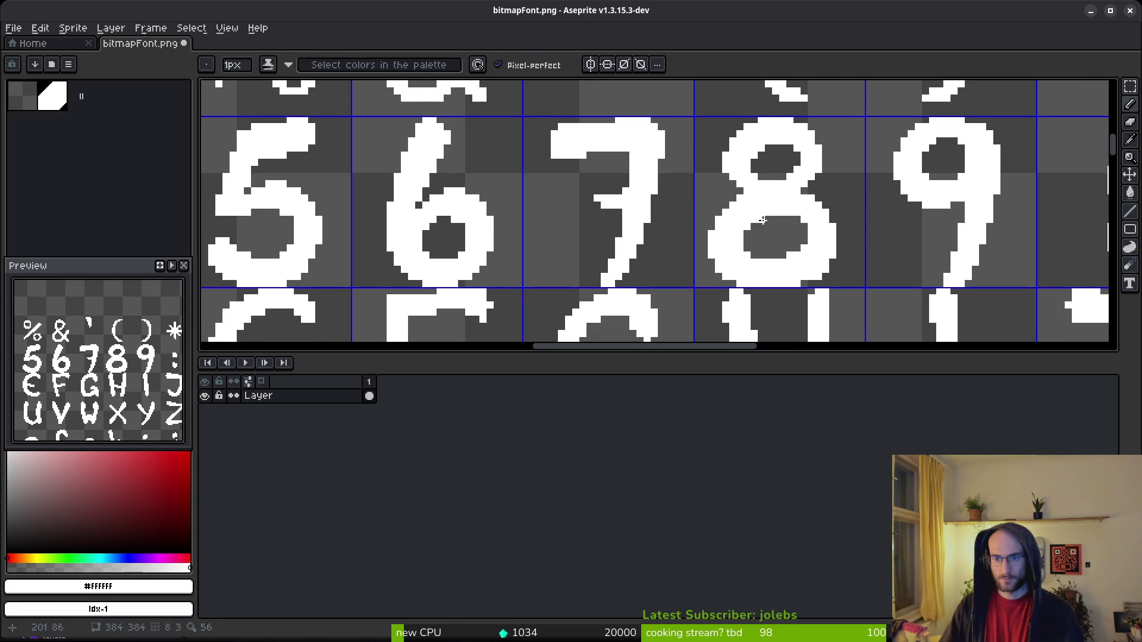
{"action": "scroll", "coordinate": [837, 256], "scroll_direction": "down", "scroll_amount": 2}
{"action": "scroll", "coordinate": [821, 250], "scroll_direction": "up", "scroll_amount": 1}
{"action": "scroll", "coordinate": [803, 238], "scroll_direction": "up", "scroll_amount": 2}
Finish erasing stray pixels on the 8 and save bitmapFont.png.
{"action": "key", "text": "e"}
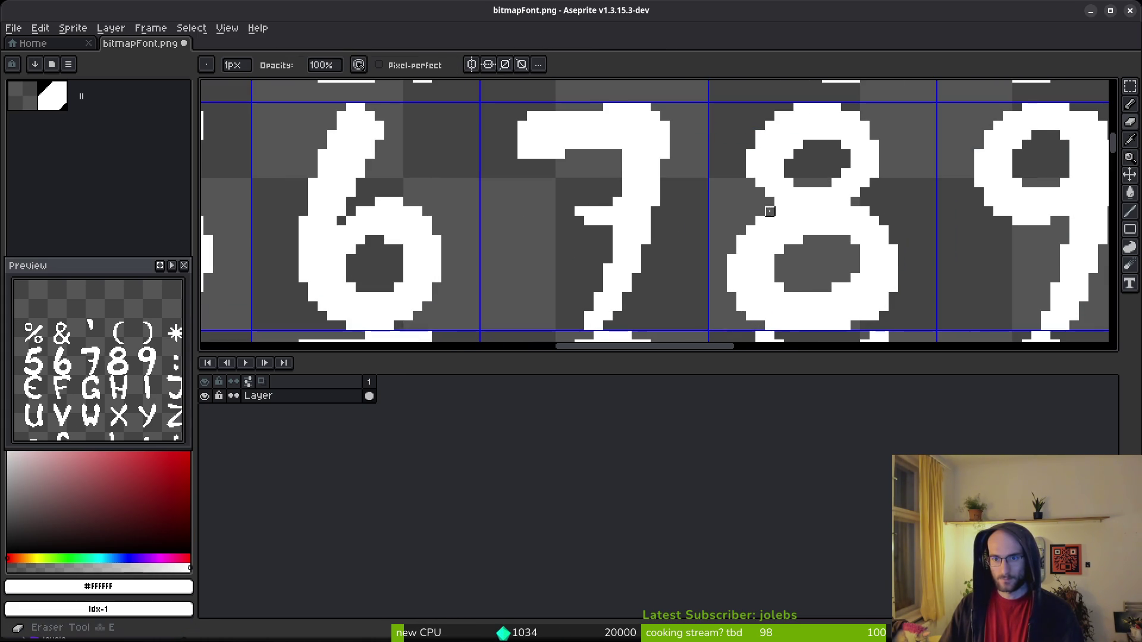
{"action": "key", "text": "b"}
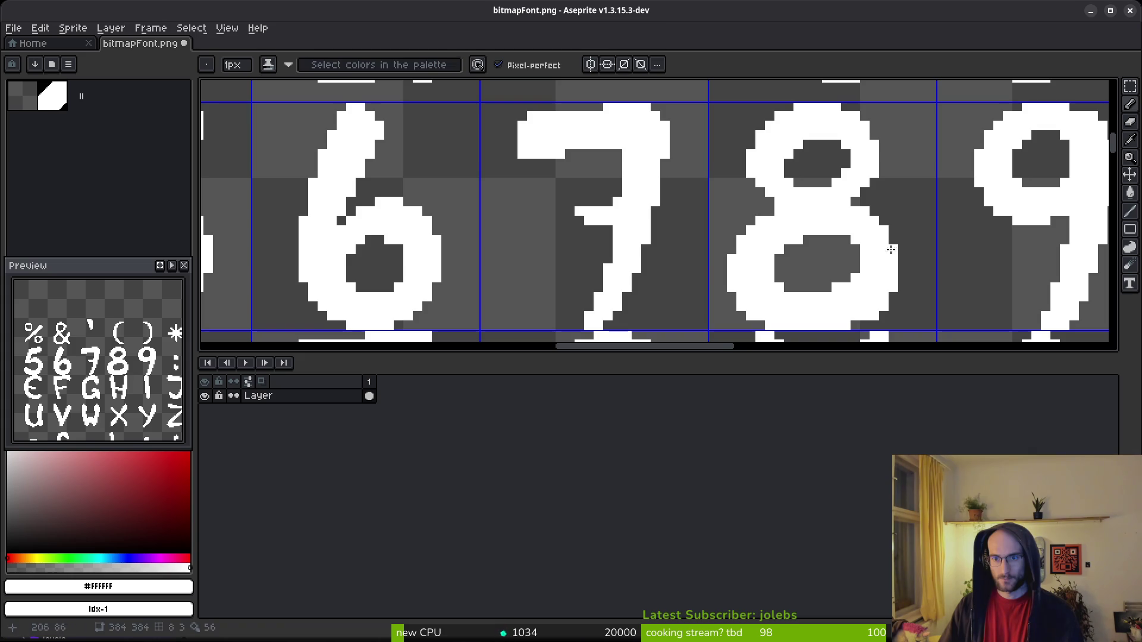
{"action": "scroll", "coordinate": [773, 211], "scroll_direction": "down", "scroll_amount": 3}
{"action": "scroll", "coordinate": [834, 209], "scroll_direction": "up", "scroll_amount": 5}
{"action": "key", "text": "e"}
{"action": "scroll", "coordinate": [906, 238], "scroll_direction": "down", "scroll_amount": 2}
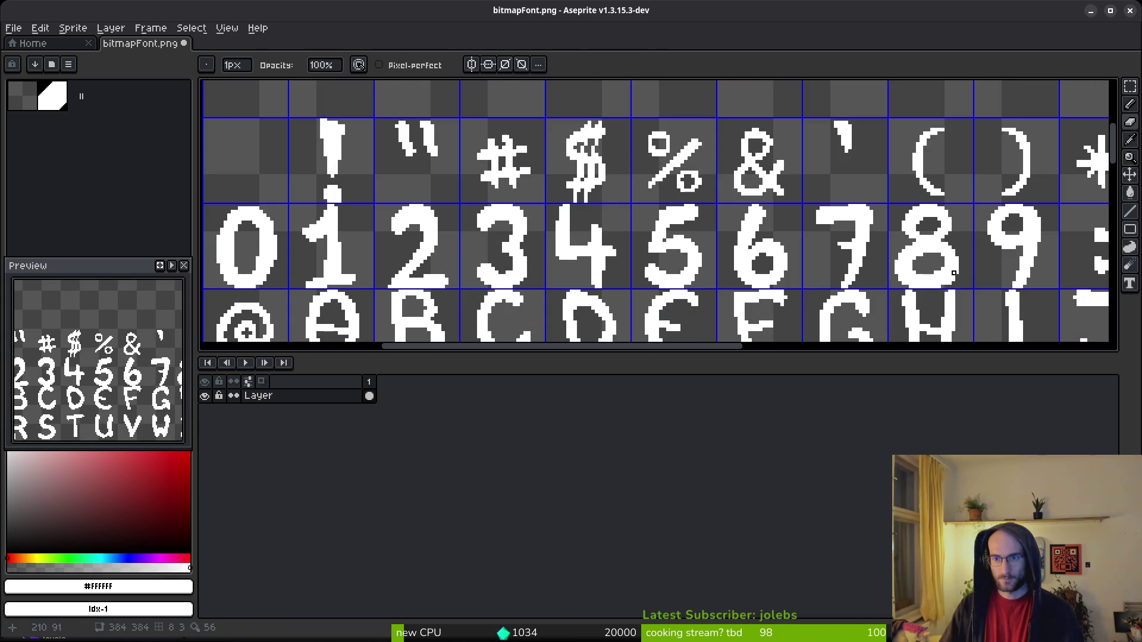
{"action": "key", "text": "ctrl+s"}
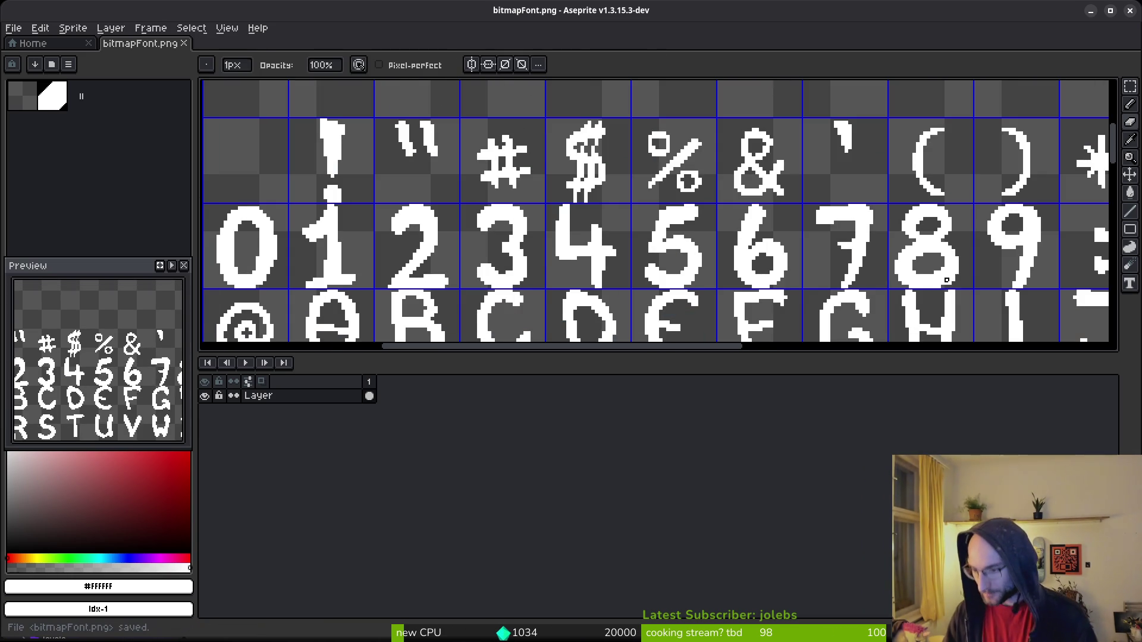
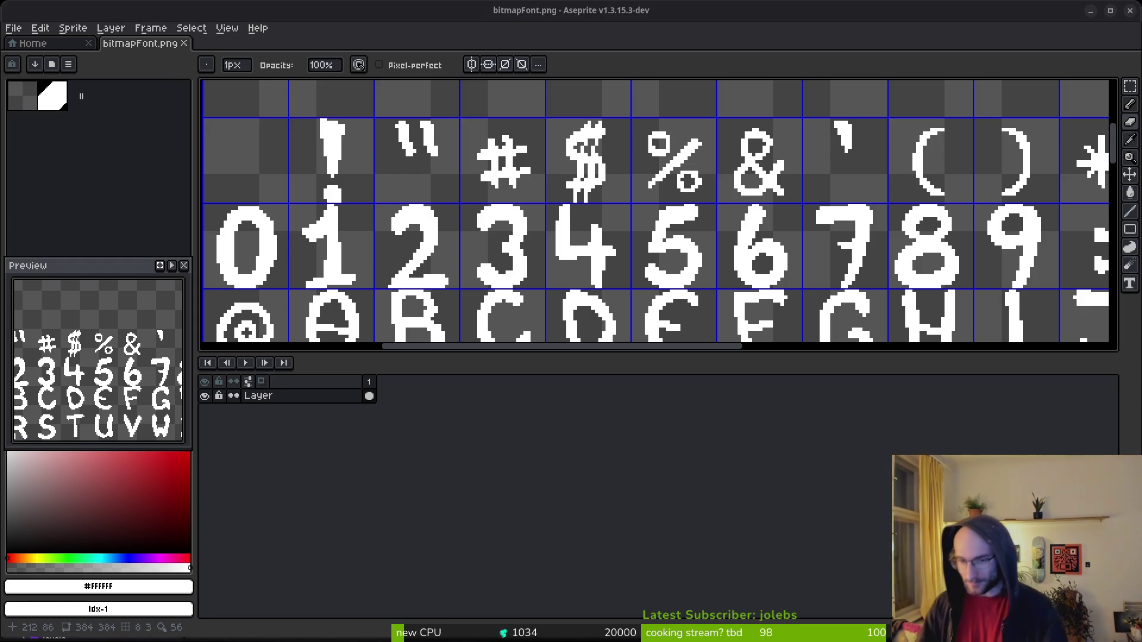
Save the white font sheet bitmapFont.png and zoom out to see the whole sheet.
{"action": "scroll", "coordinate": [967, 245], "scroll_direction": "down", "scroll_amount": 4}
{"action": "key", "text": "ctrl+s"}
{"action": "scroll", "coordinate": [738, 270], "scroll_direction": "up", "scroll_amount": 2}
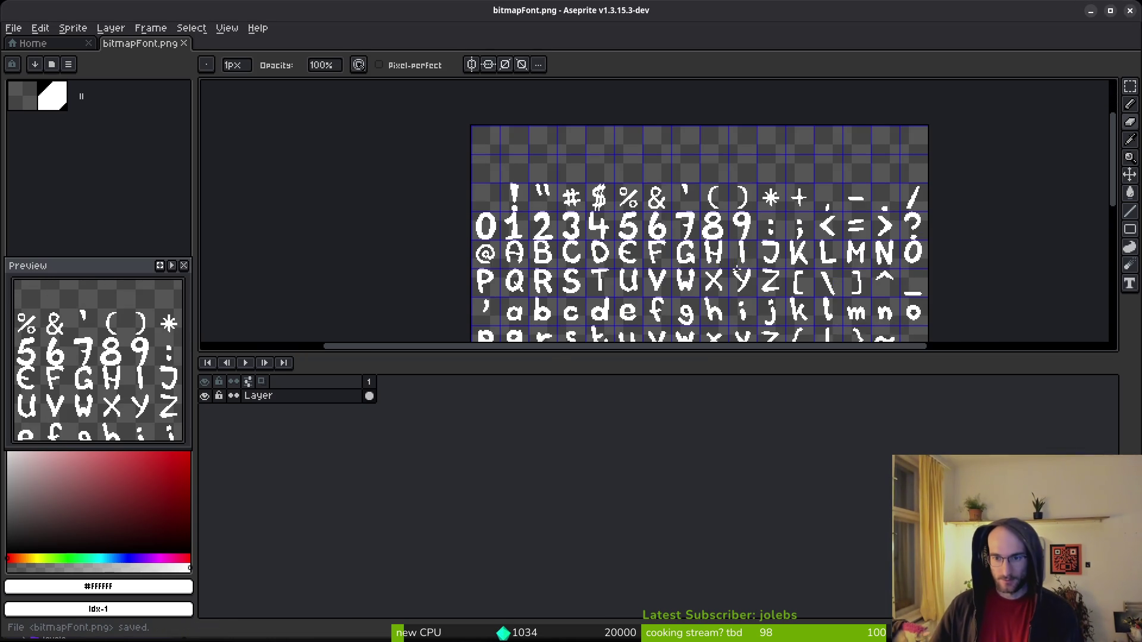
{"action": "left_click_drag", "start_coordinate": [737, 270], "coordinate": [722, 238]}
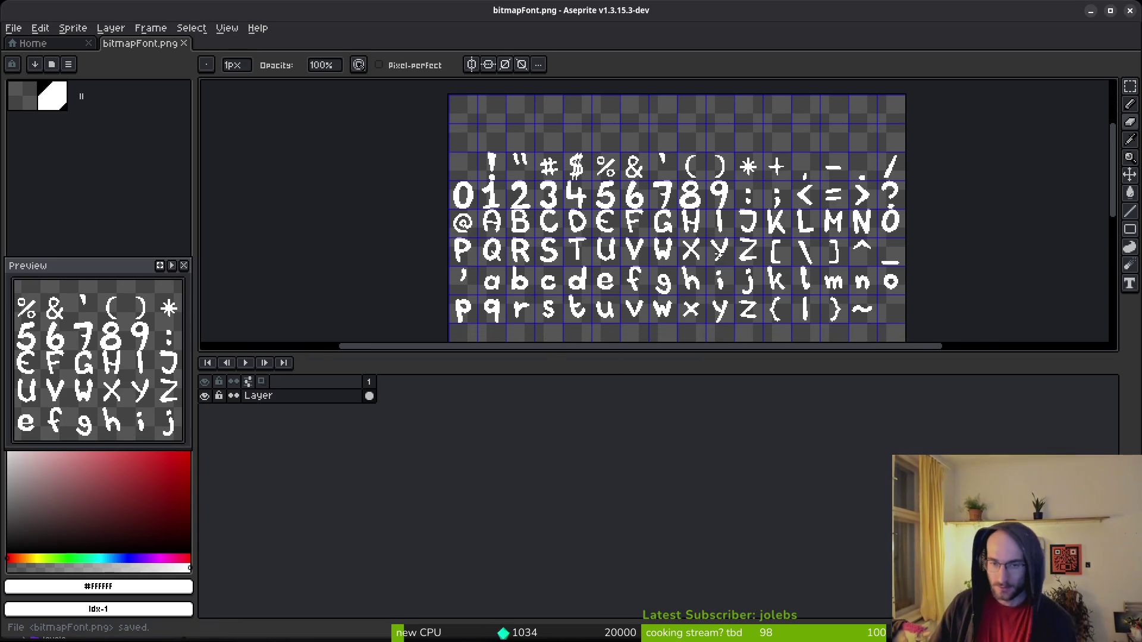
{"action": "key", "text": "alt+Tab"}
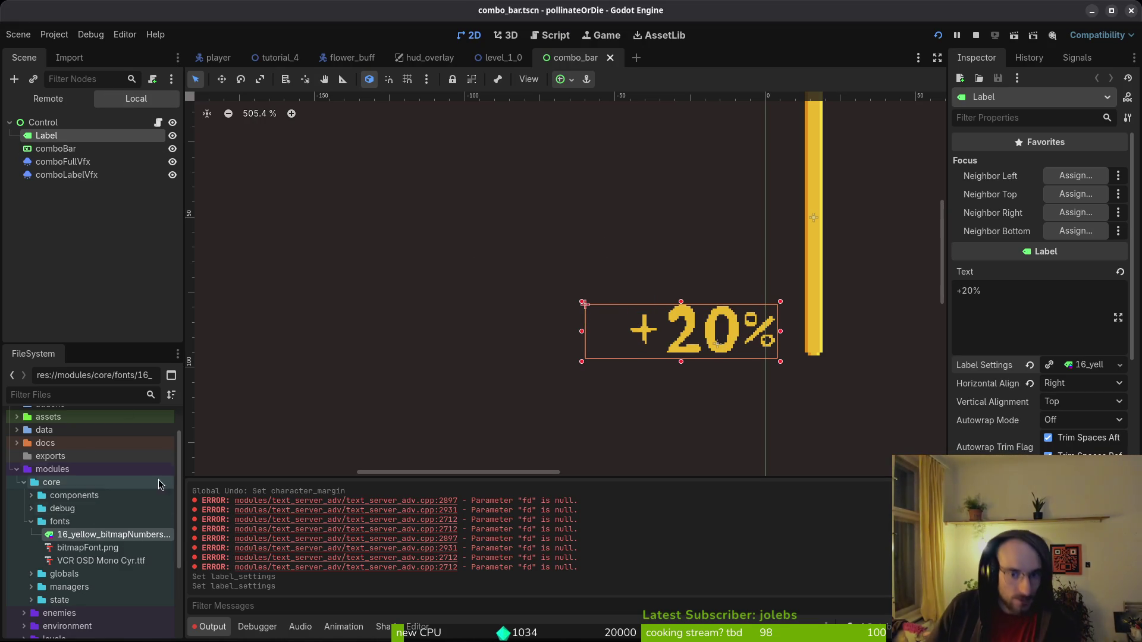
Set the combo label's font size to 24 in its Label Settings.
{"action": "scroll", "coordinate": [1088, 405], "scroll_direction": "down", "scroll_amount": 3}
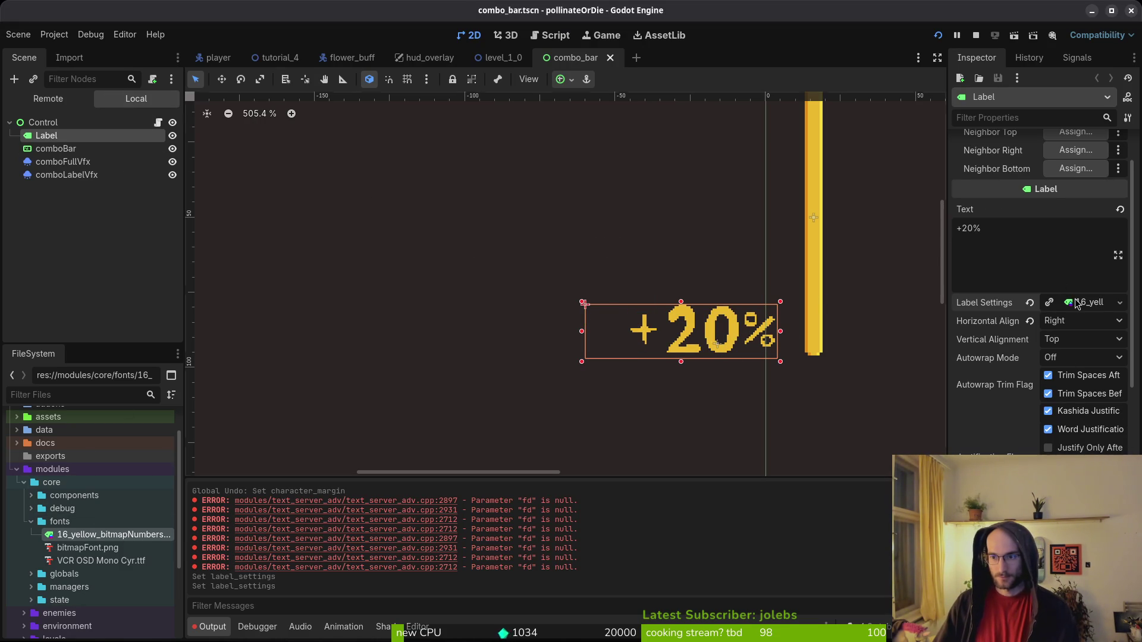
{"action": "left_click", "coordinate": [1077, 304]}
{"action": "left_click", "coordinate": [1099, 415]}
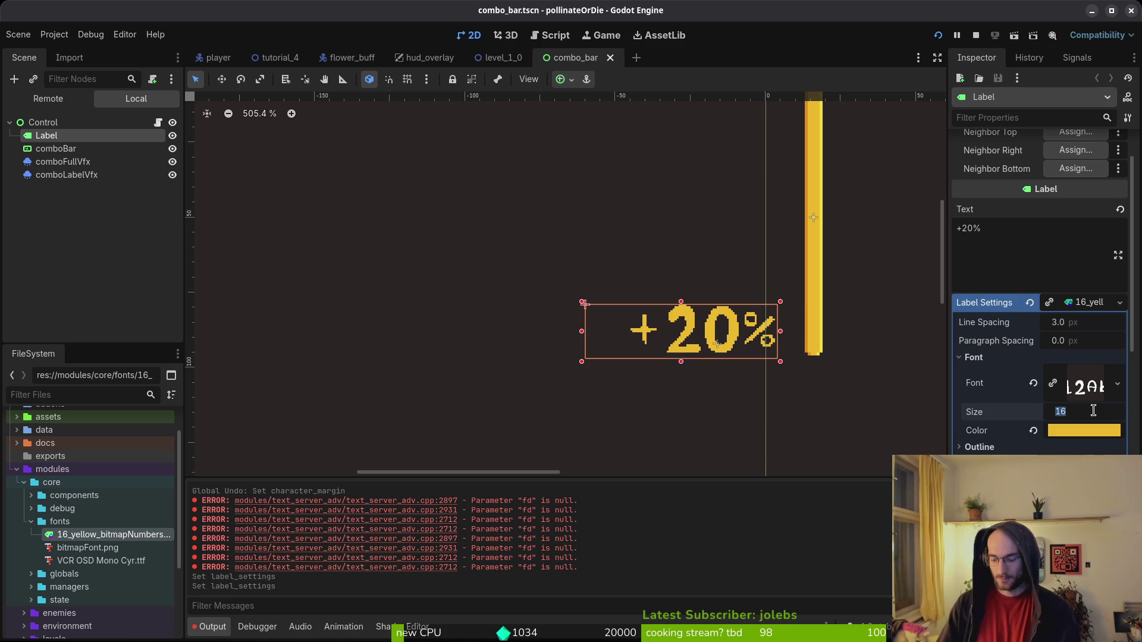
{"action": "type", "text": "24"}
{"action": "key", "text": "Return"}
Change the label text to '+20.0%' and move it left beside the bar.
{"action": "left_click_drag", "start_coordinate": [751, 354], "coordinate": [719, 334]}
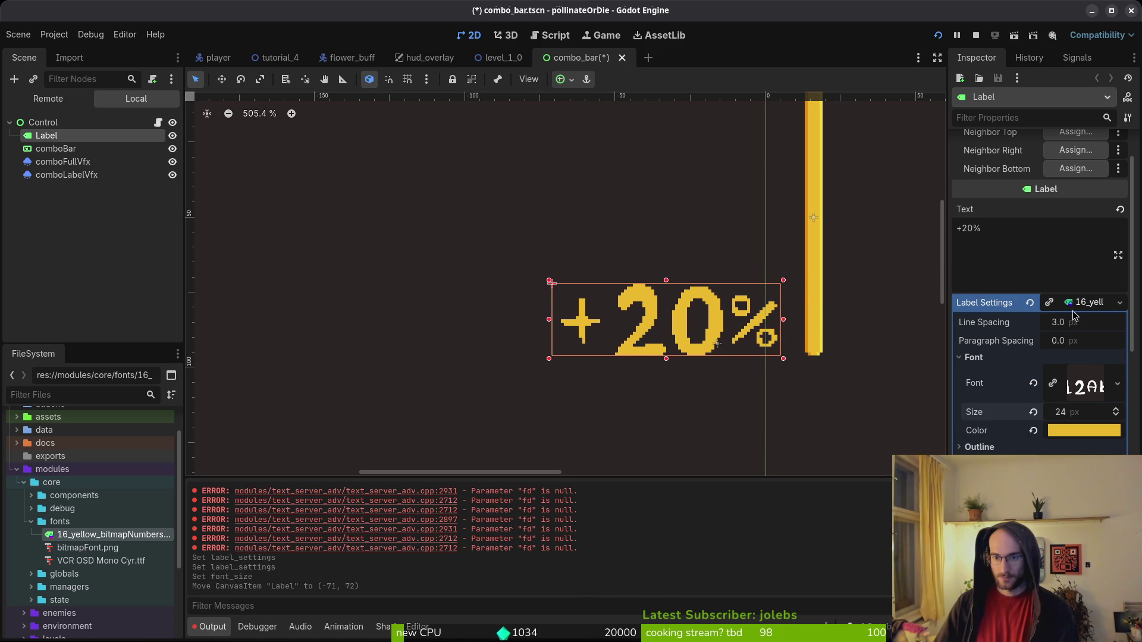
{"action": "left_click", "coordinate": [1024, 234]}
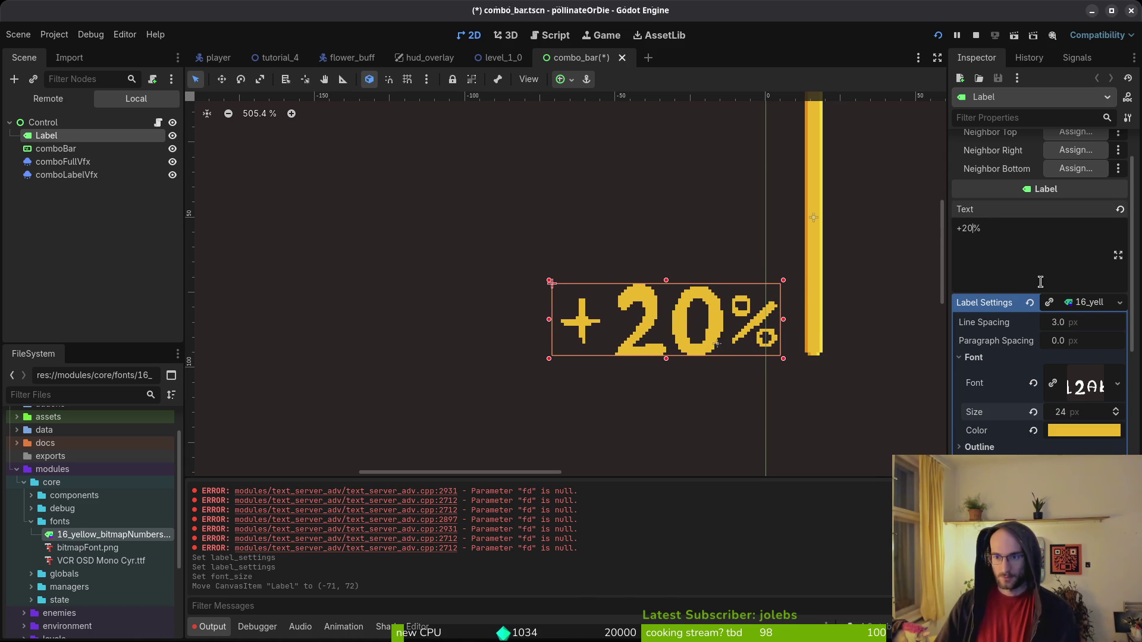
{"action": "type", "text": ".0"}
{"action": "left_click_drag", "start_coordinate": [716, 325], "coordinate": [608, 325]}
{"action": "key", "text": "Escape"}
Zoom into the % glyph and remove a stray pixel beside its ring.
{"action": "key", "text": "alt+Tab"}
{"action": "scroll", "coordinate": [735, 262], "scroll_direction": "up", "scroll_amount": 3}
{"action": "scroll", "coordinate": [654, 238], "scroll_direction": "up", "scroll_amount": 5}
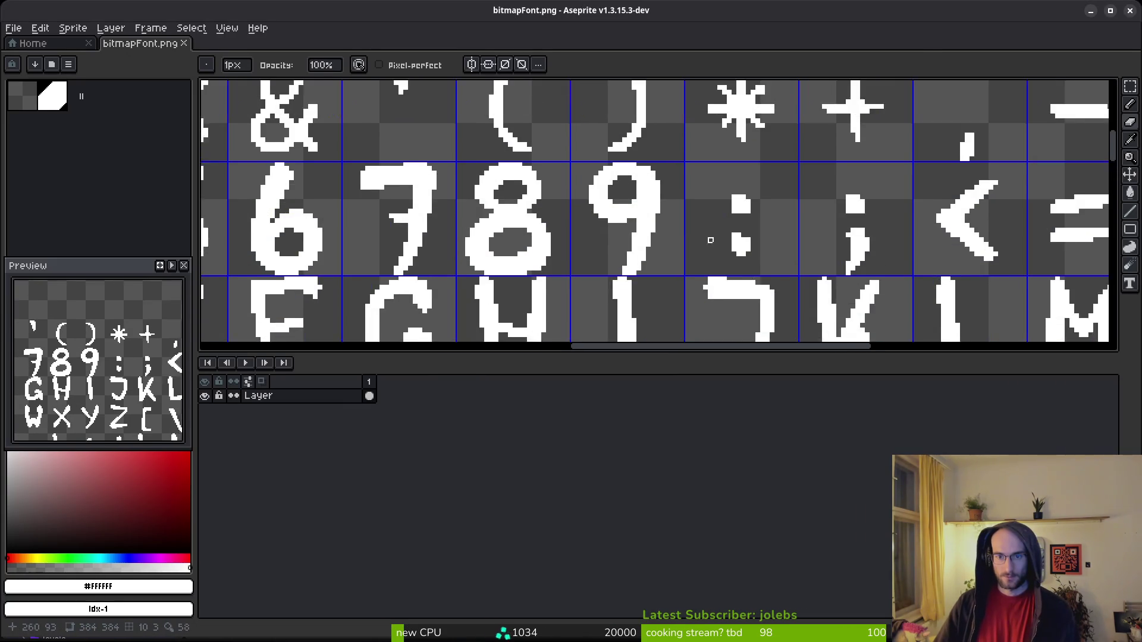
{"action": "scroll", "coordinate": [476, 187], "scroll_direction": "up", "scroll_amount": 6}
{"action": "left_click", "coordinate": [792, 259]}
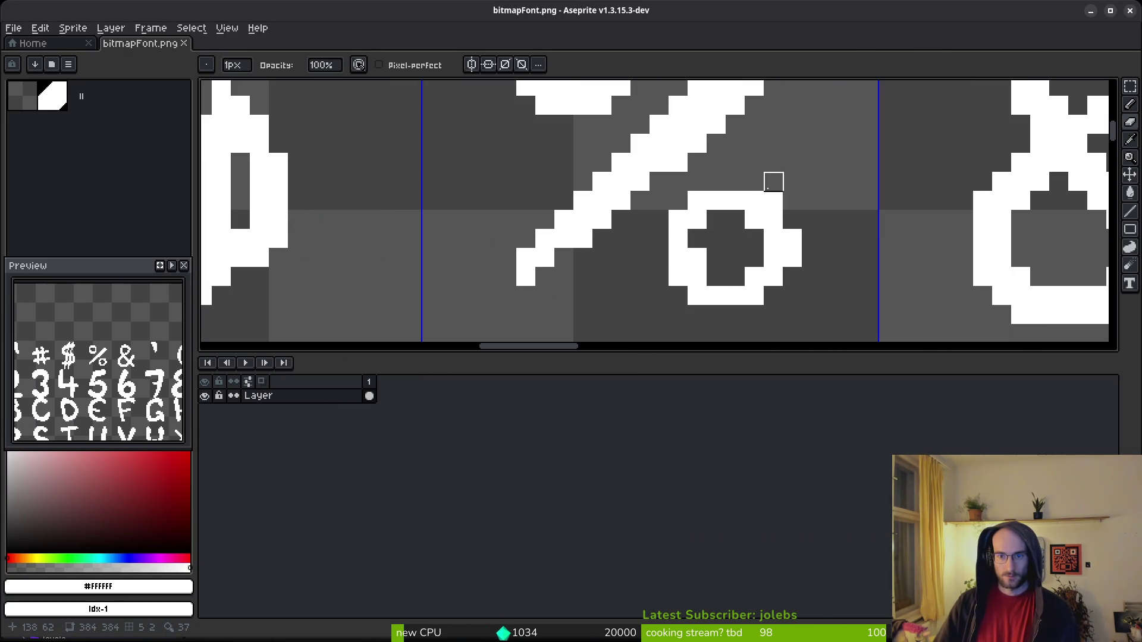
{"action": "key", "text": "ctrl+z"}
{"action": "scroll", "coordinate": [773, 273], "scroll_direction": "down", "scroll_amount": 3}
{"action": "scroll", "coordinate": [714, 250], "scroll_direction": "up", "scroll_amount": 2}
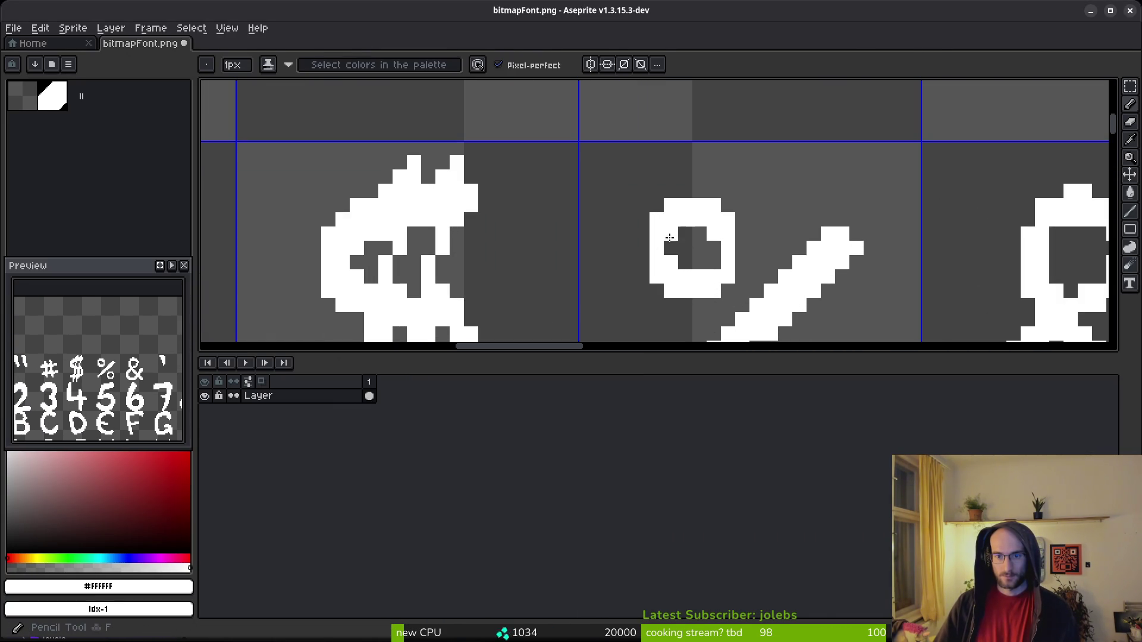
{"action": "scroll", "coordinate": [785, 263], "scroll_direction": "down", "scroll_amount": 3}
{"action": "scroll", "coordinate": [786, 263], "scroll_direction": "down", "scroll_amount": 3}
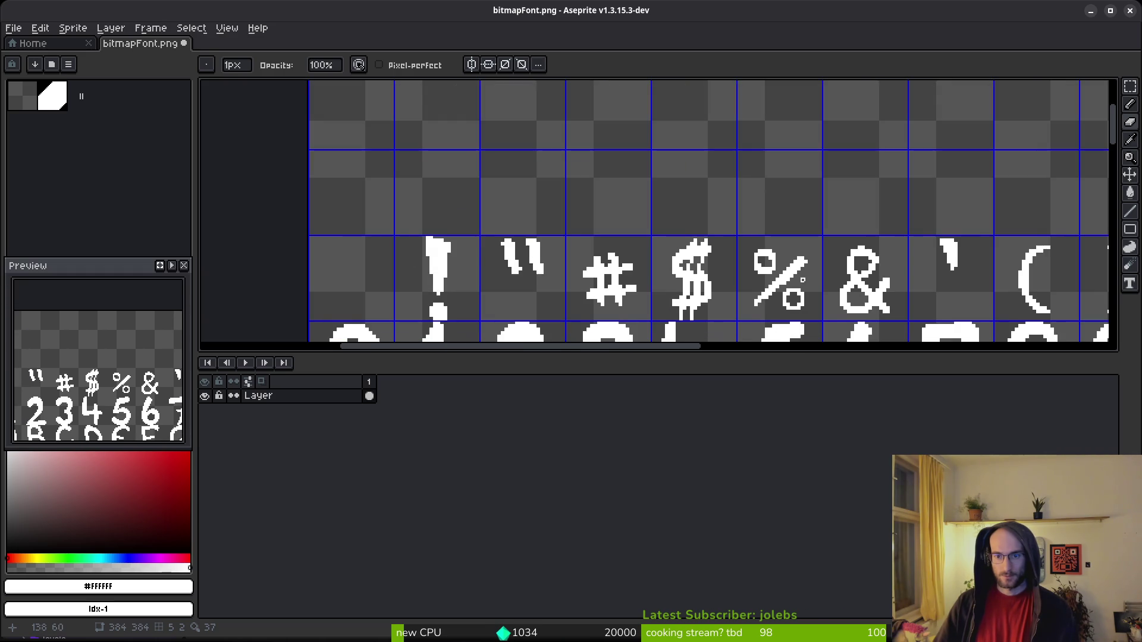
{"action": "scroll", "coordinate": [732, 208], "scroll_direction": "up", "scroll_amount": 4}
Touch up pixels on the % glyph's upper circle with the Pencil and Eraser.
{"action": "key", "text": "b"}
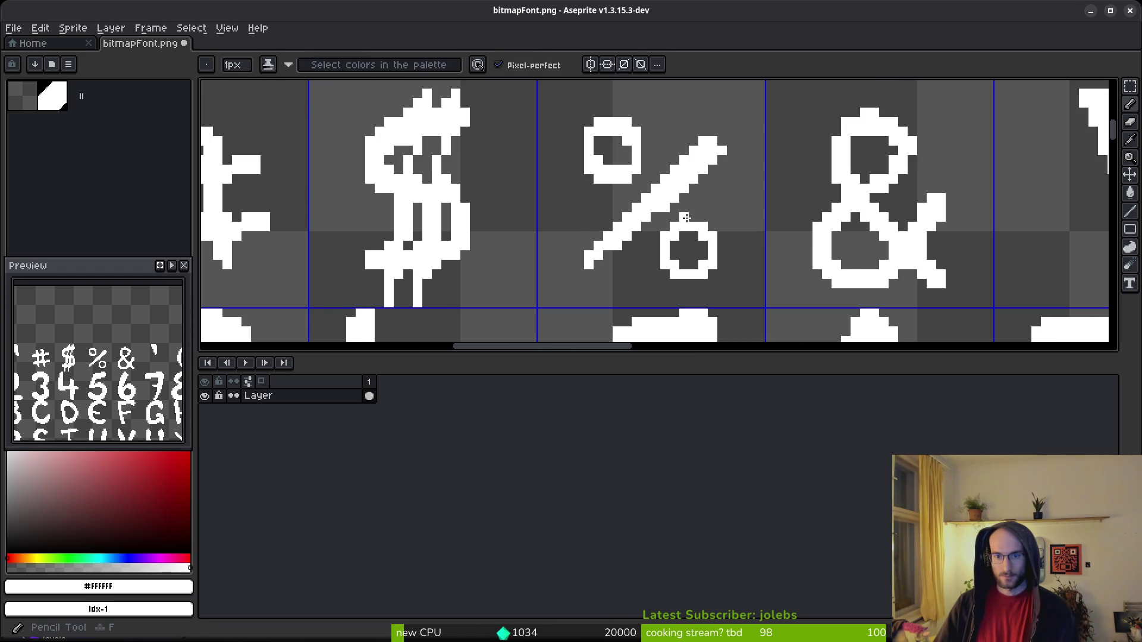
{"action": "key", "text": "e"}
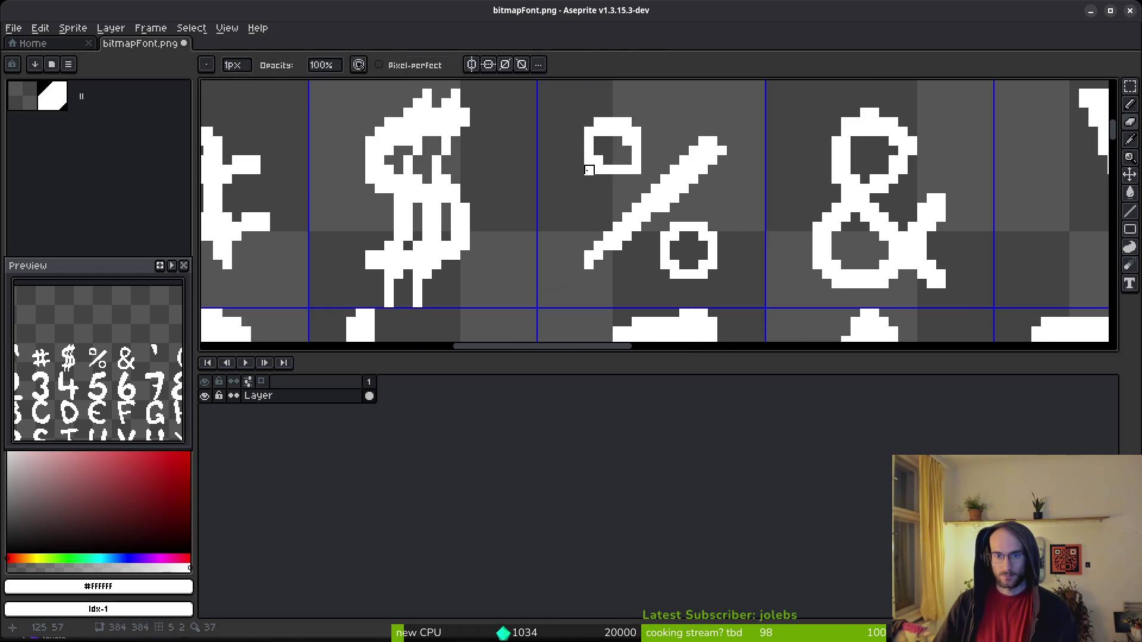
{"action": "key", "text": "b"}
{"action": "left_click", "coordinate": [627, 160]}
{"action": "key", "text": "e"}
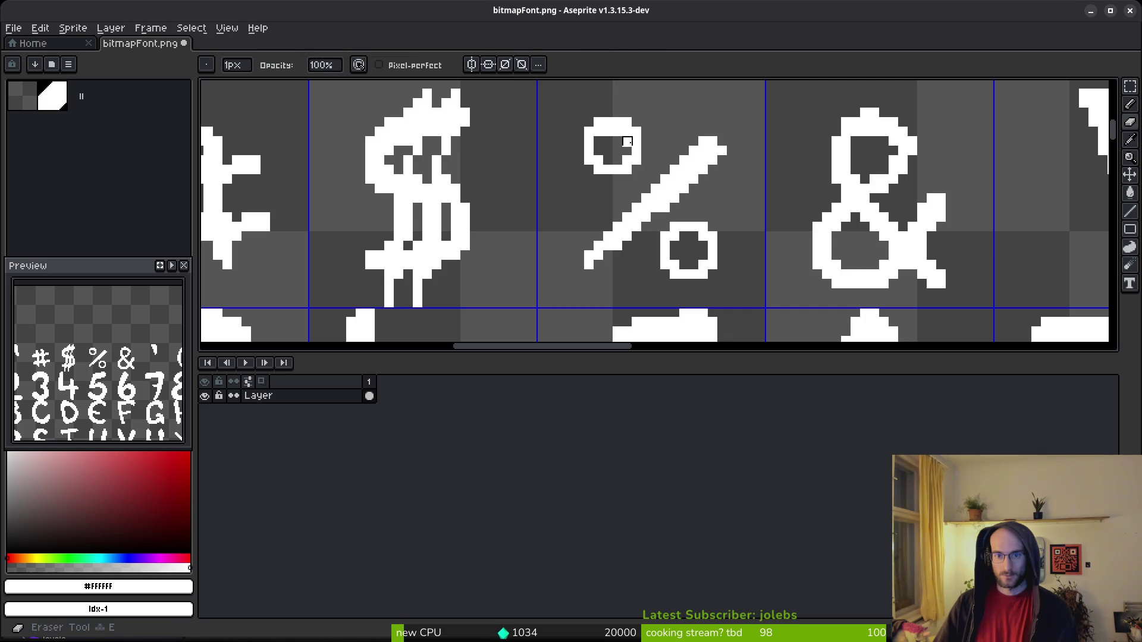
{"action": "left_click", "coordinate": [608, 132]}
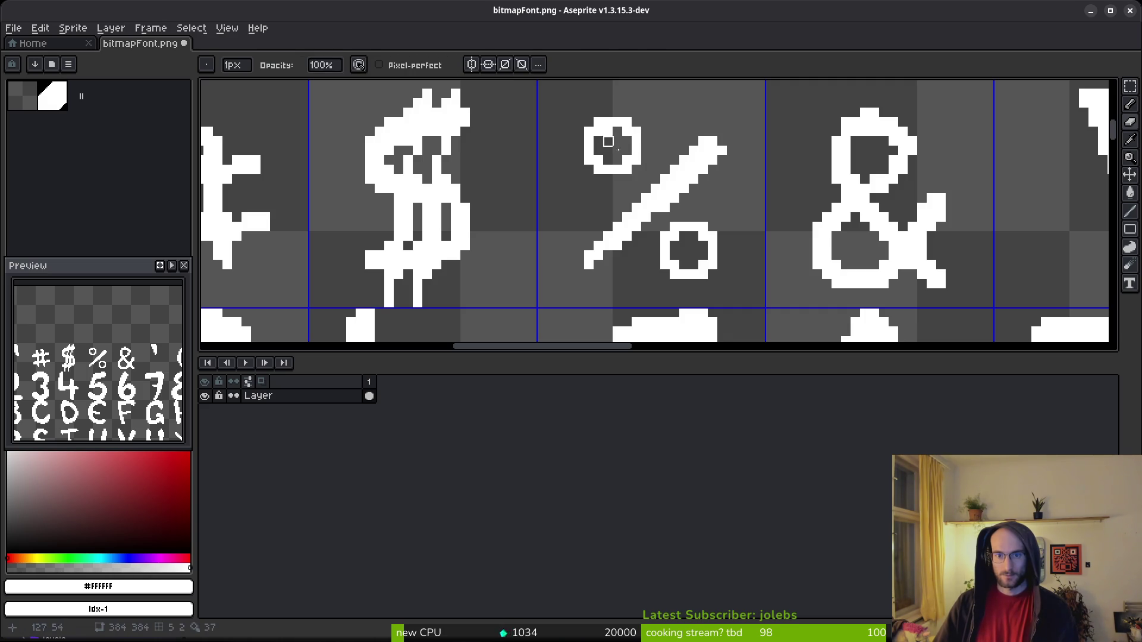
Extend the + glyph's right arm, undoing a drooping tip on the redrawn arm.
{"action": "scroll", "coordinate": [755, 237], "scroll_direction": "down", "scroll_amount": 3}
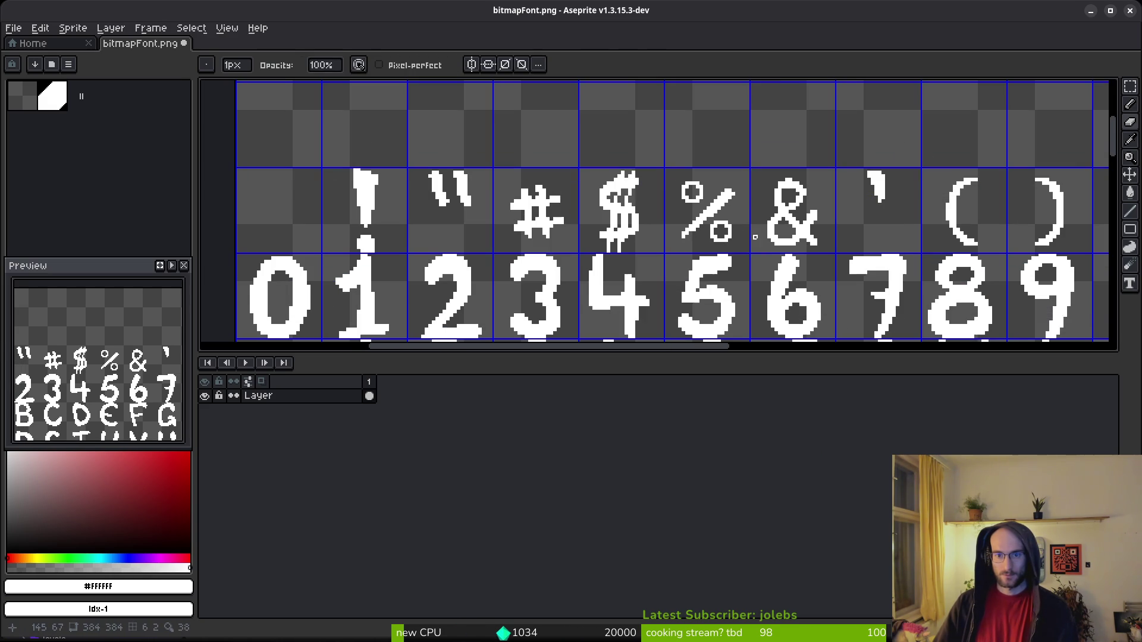
{"action": "scroll", "coordinate": [748, 244], "scroll_direction": "down", "scroll_amount": 2}
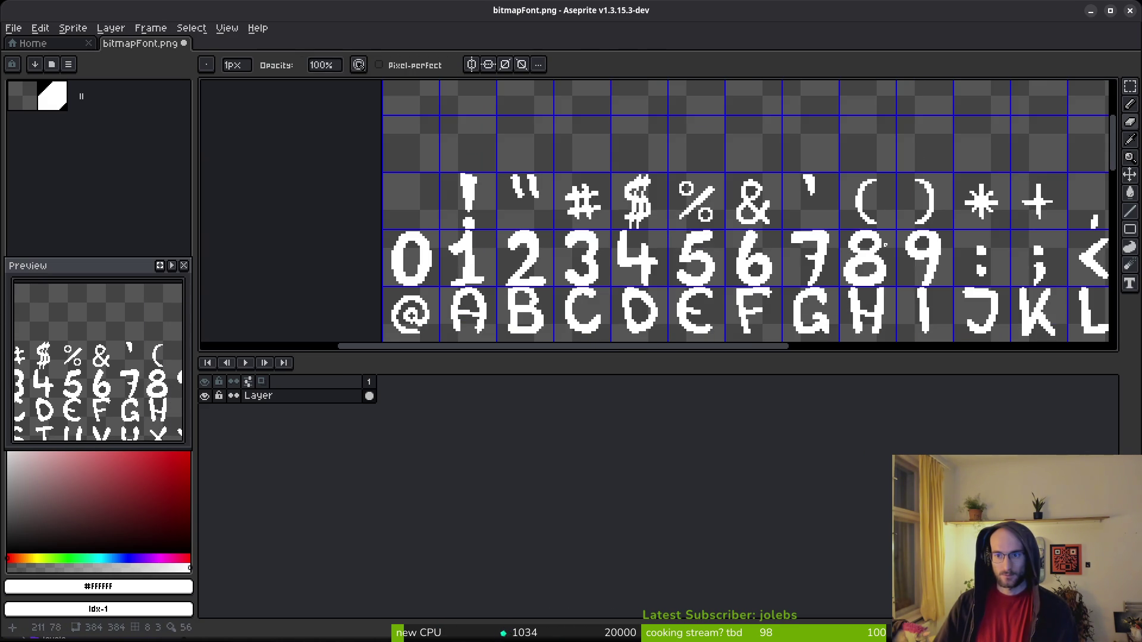
{"action": "scroll", "coordinate": [700, 198], "scroll_direction": "up", "scroll_amount": 1}
{"action": "scroll", "coordinate": [740, 234], "scroll_direction": "right", "scroll_amount": 3}
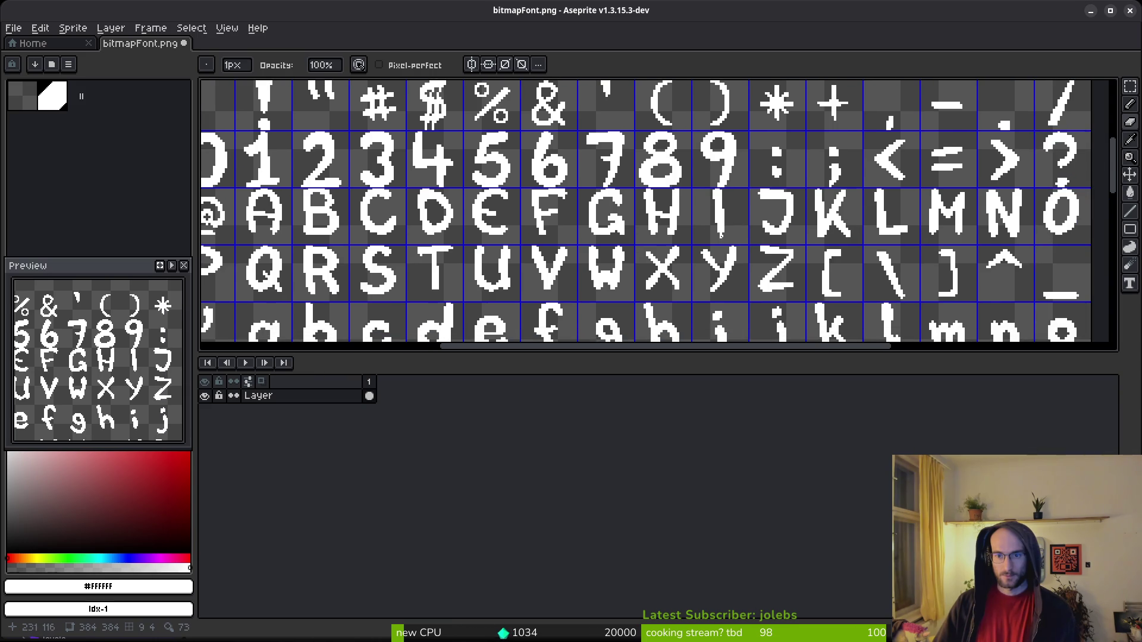
{"action": "scroll", "coordinate": [839, 105], "scroll_direction": "up", "scroll_amount": 5}
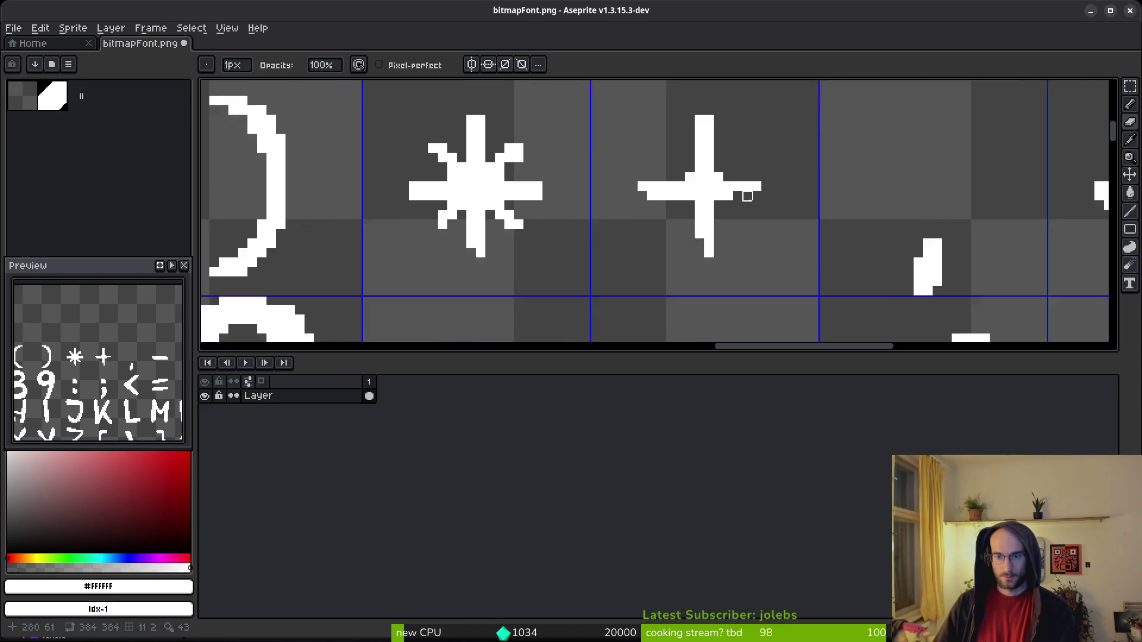
{"action": "left_click", "coordinate": [705, 153]}
{"action": "left_click_drag", "start_coordinate": [704, 152], "coordinate": [747, 152]}
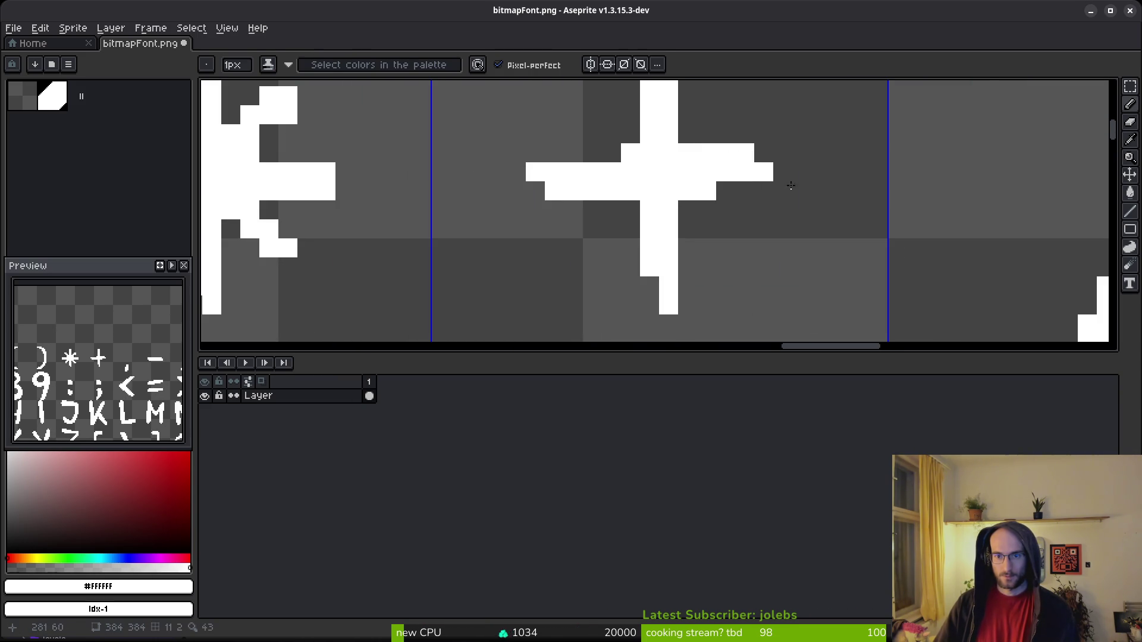
{"action": "scroll", "coordinate": [830, 242], "scroll_direction": "down", "scroll_amount": 4}
{"action": "scroll", "coordinate": [802, 206], "scroll_direction": "up", "scroll_amount": 1}
{"action": "mouse_move", "coordinate": [790, 224]}
{"action": "left_mouse_down"}
{"action": "mouse_move", "coordinate": [832, 242]}
{"action": "mouse_move", "coordinate": [811, 217]}
{"action": "left_mouse_up"}
{"action": "key", "text": "ctrl+z"}
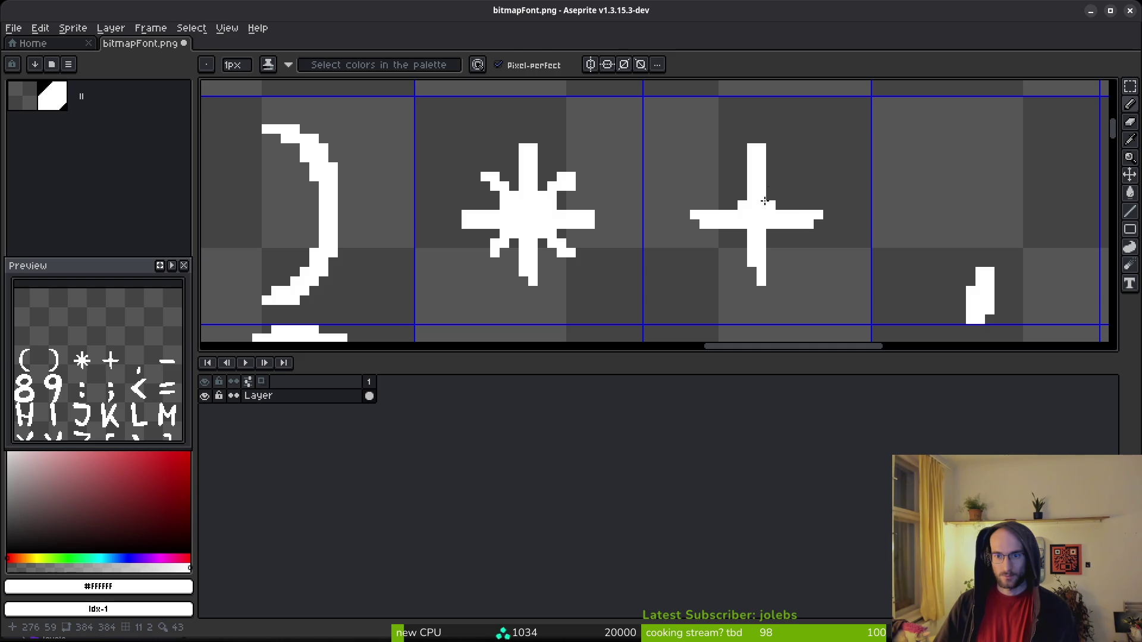
Finish evening out the + glyph and save bitmapFont.png.
{"action": "key", "text": "e"}
{"action": "scroll", "coordinate": [770, 204], "scroll_direction": "down", "scroll_amount": 3}
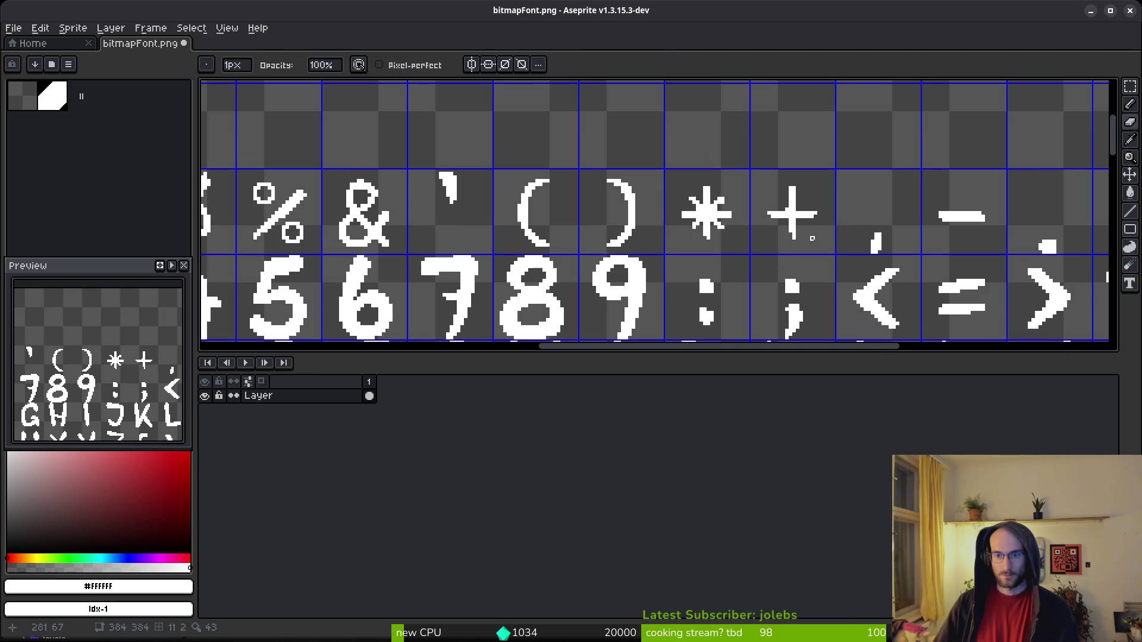
{"action": "scroll", "coordinate": [802, 245], "scroll_direction": "up", "scroll_amount": 2}
{"action": "key", "text": "b"}
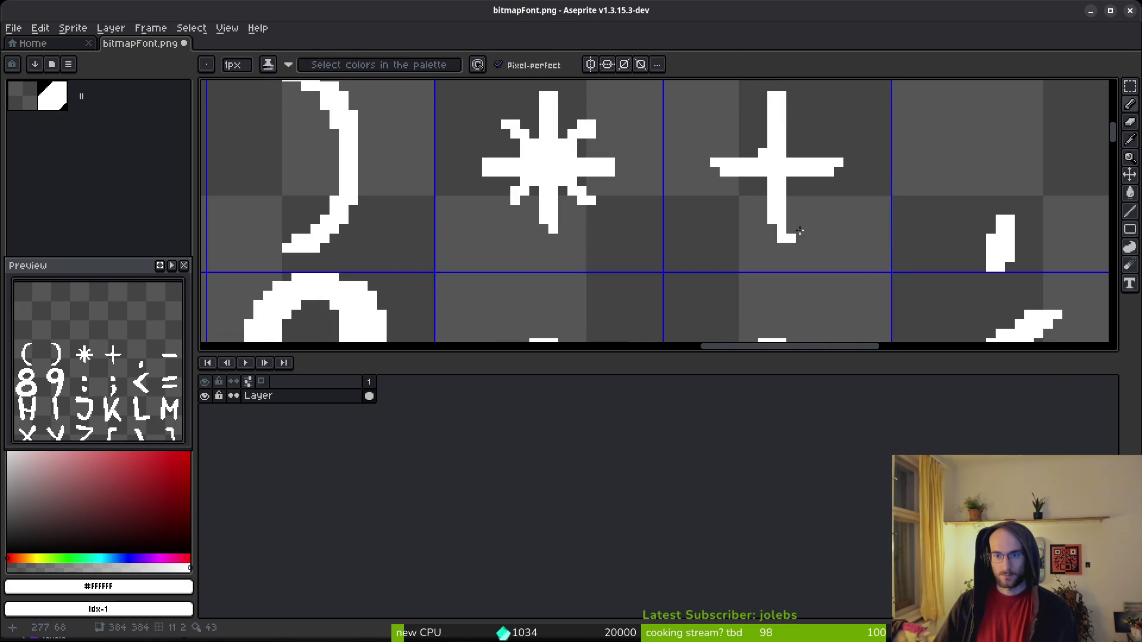
{"action": "scroll", "coordinate": [821, 237], "scroll_direction": "down", "scroll_amount": 2}
{"action": "scroll", "coordinate": [796, 253], "scroll_direction": "down", "scroll_amount": 1}
{"action": "key", "text": "ctrl+s"}
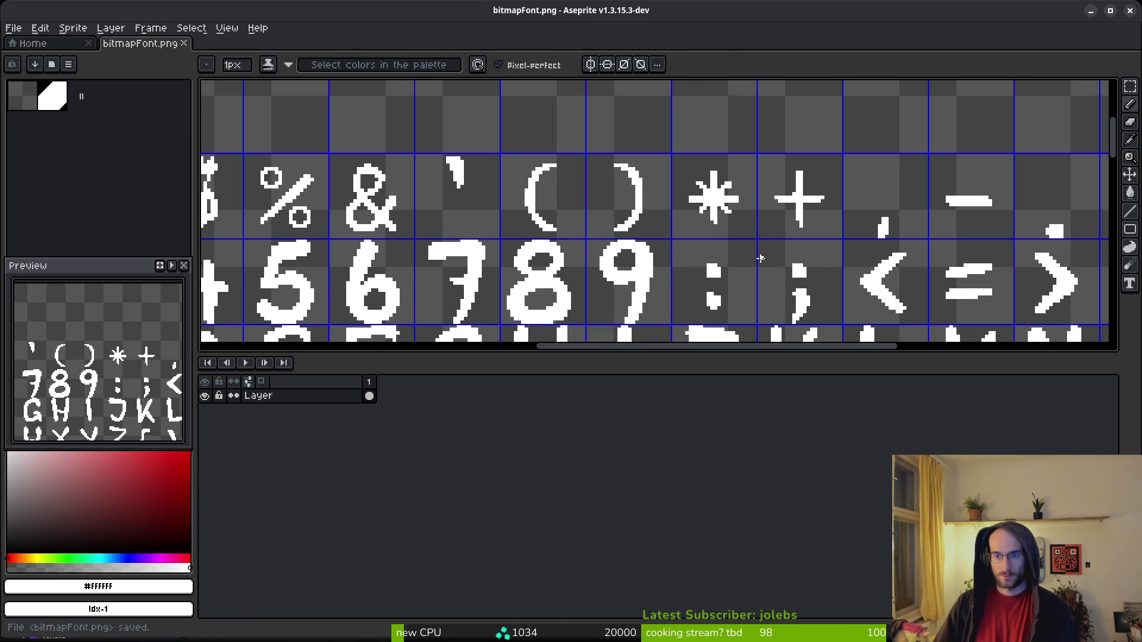
{"action": "scroll", "coordinate": [680, 160], "scroll_direction": "down", "scroll_amount": 4}
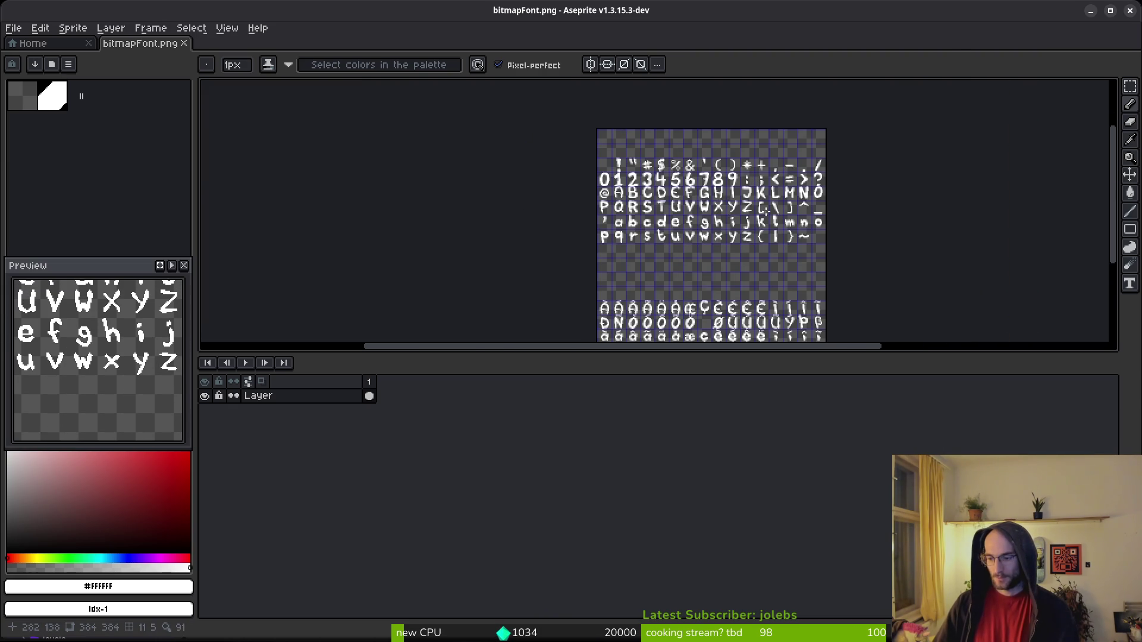
Erase stray white pixels at the top of the $ glyph.
{"action": "scroll", "coordinate": [688, 217], "scroll_direction": "up", "scroll_amount": 4}
{"action": "scroll", "coordinate": [635, 250], "scroll_direction": "up", "scroll_amount": 4}
{"action": "left_click", "coordinate": [636, 239]}
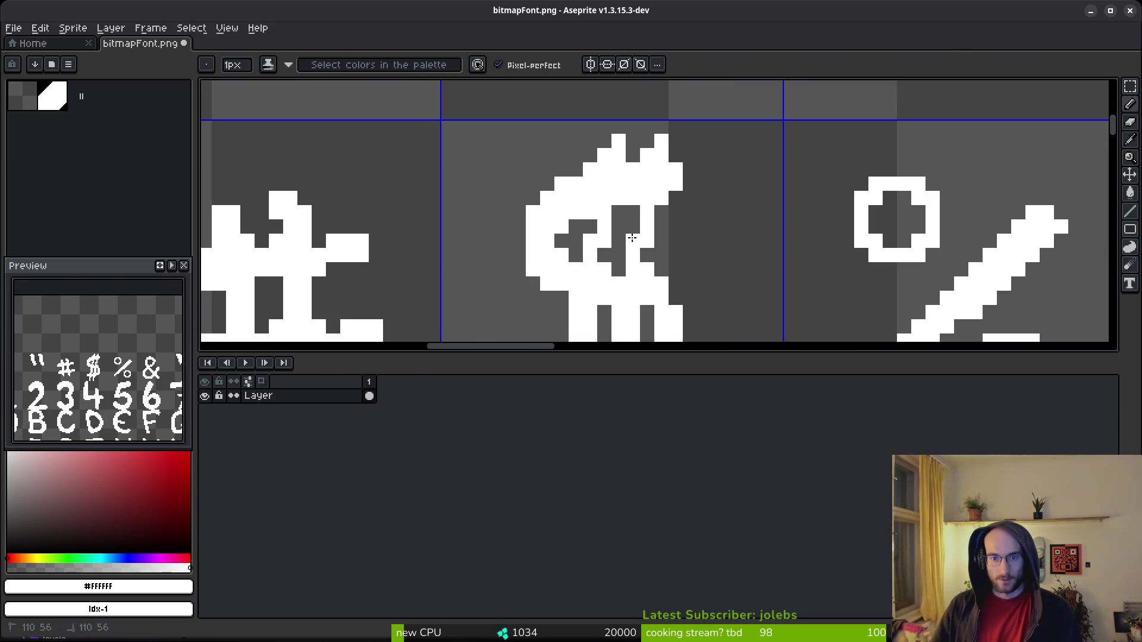
{"action": "key", "text": "e"}
{"action": "left_click", "coordinate": [590, 241]}
{"action": "scroll", "coordinate": [714, 252], "scroll_direction": "down", "scroll_amount": 3}
{"action": "scroll", "coordinate": [714, 252], "scroll_direction": "up", "scroll_amount": 2}
{"action": "left_click_drag", "start_coordinate": [655, 211], "coordinate": [626, 211]}
{"action": "scroll", "coordinate": [696, 211], "scroll_direction": "down", "scroll_amount": 3}
{"action": "scroll", "coordinate": [696, 231], "scroll_direction": "up", "scroll_amount": 3}
{"action": "left_click", "coordinate": [648, 208]}
Rework the $ glyph's top pixels and thin its middle and lower-left stroke.
{"action": "scroll", "coordinate": [734, 206], "scroll_direction": "down", "scroll_amount": 3}
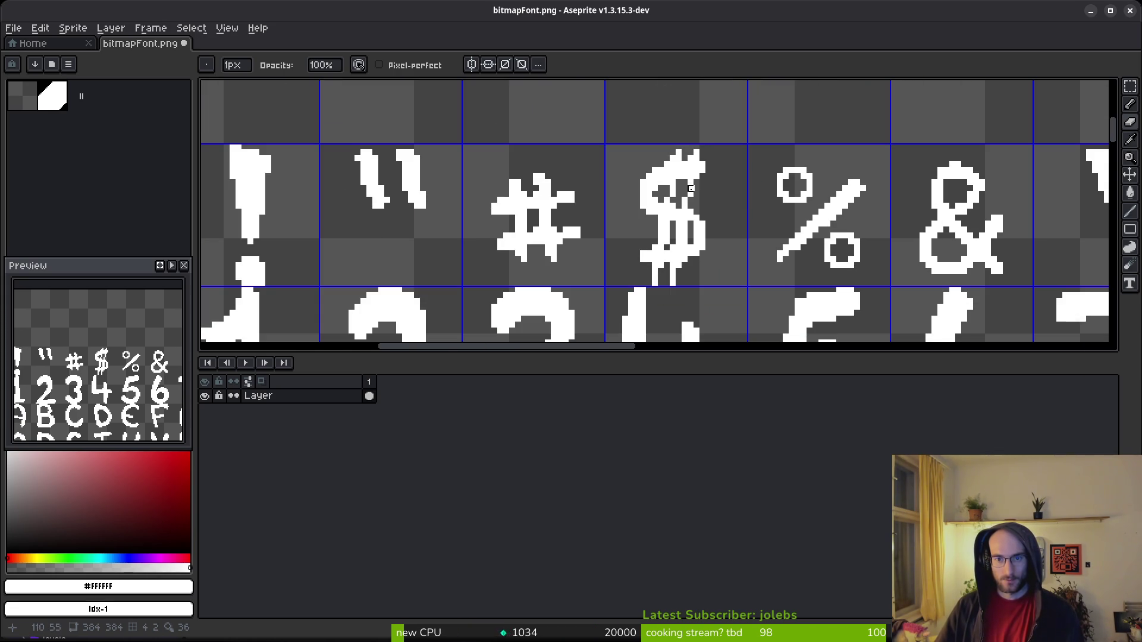
{"action": "scroll", "coordinate": [672, 158], "scroll_direction": "up", "scroll_amount": 3}
{"action": "left_click_drag", "start_coordinate": [728, 156], "coordinate": [672, 156]}
{"action": "scroll", "coordinate": [824, 230], "scroll_direction": "down", "scroll_amount": 3}
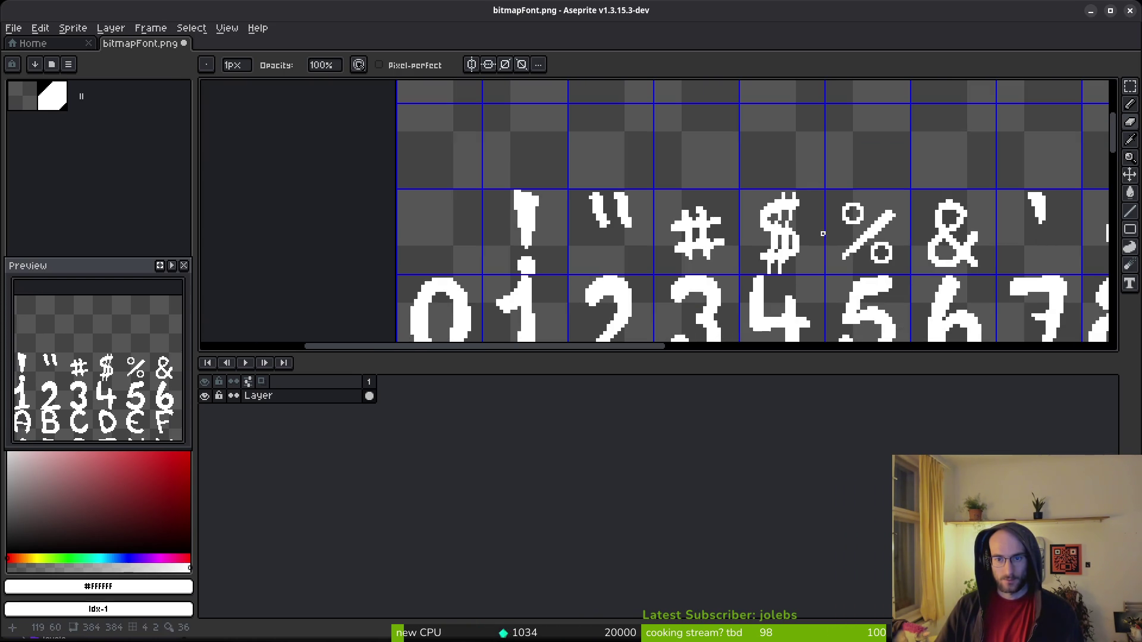
{"action": "scroll", "coordinate": [802, 203], "scroll_direction": "up", "scroll_amount": 3}
{"action": "key", "text": "b"}
{"action": "left_click", "coordinate": [721, 181]}
{"action": "key", "text": "e"}
{"action": "mouse_move", "coordinate": [728, 163]}
{"action": "left_mouse_down"}
{"action": "mouse_move", "coordinate": [730, 185]}
{"action": "mouse_move", "coordinate": [771, 186]}
{"action": "left_mouse_up"}
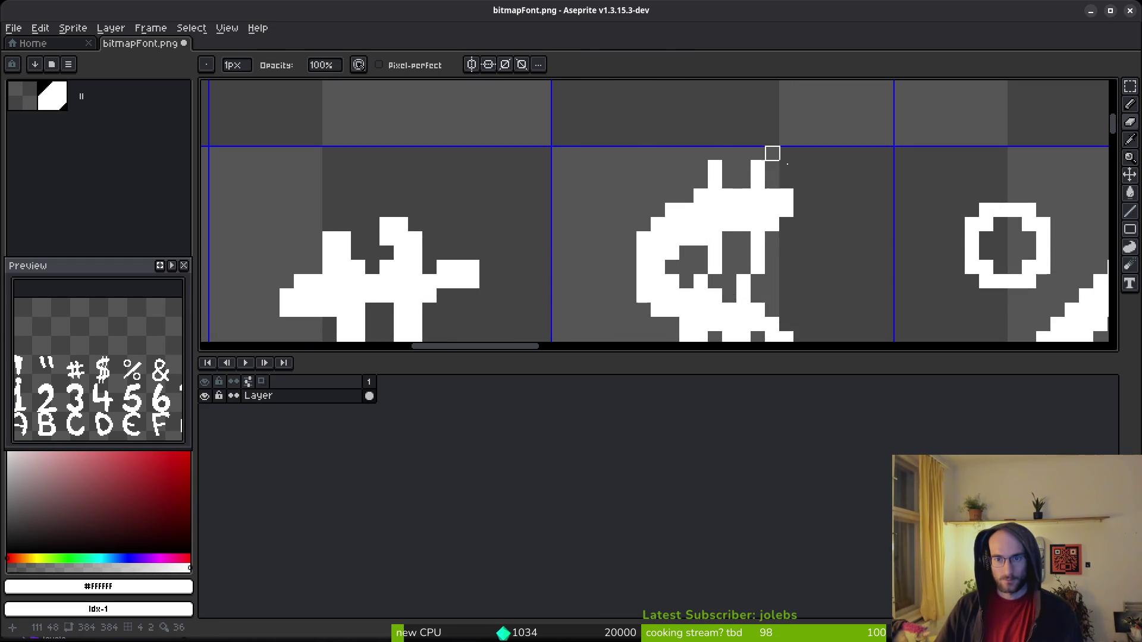
{"action": "scroll", "coordinate": [838, 254], "scroll_direction": "down", "scroll_amount": 3}
{"action": "scroll", "coordinate": [838, 254], "scroll_direction": "up", "scroll_amount": 3}
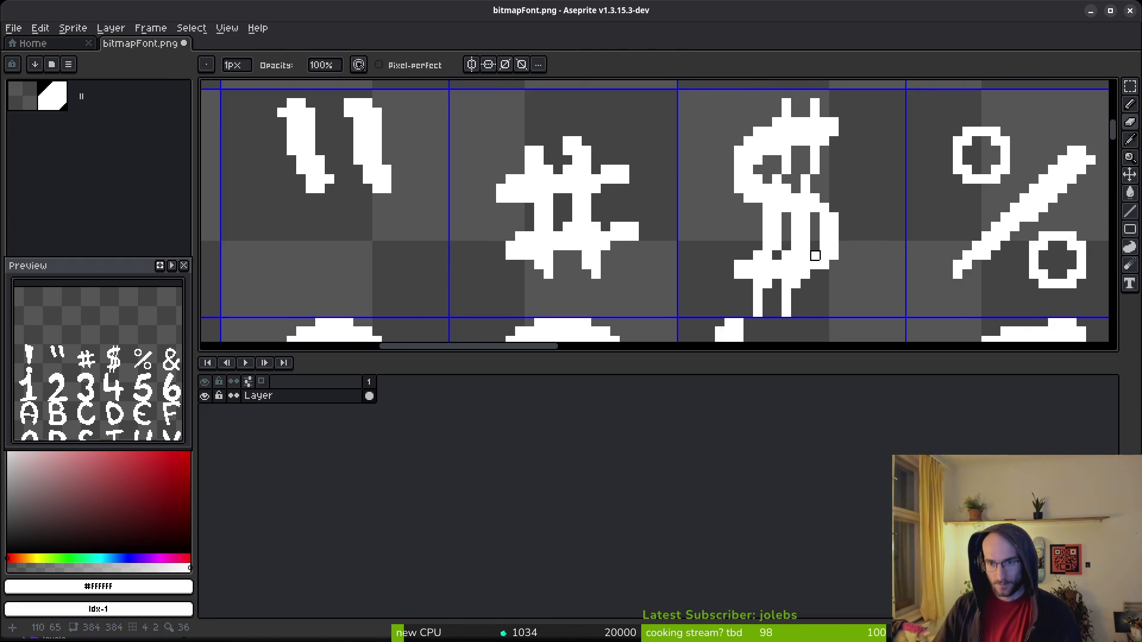
{"action": "mouse_move", "coordinate": [786, 227]}
{"action": "left_mouse_down"}
{"action": "mouse_move", "coordinate": [797, 225]}
{"action": "mouse_move", "coordinate": [797, 247]}
{"action": "mouse_move", "coordinate": [758, 256]}
{"action": "left_mouse_up"}
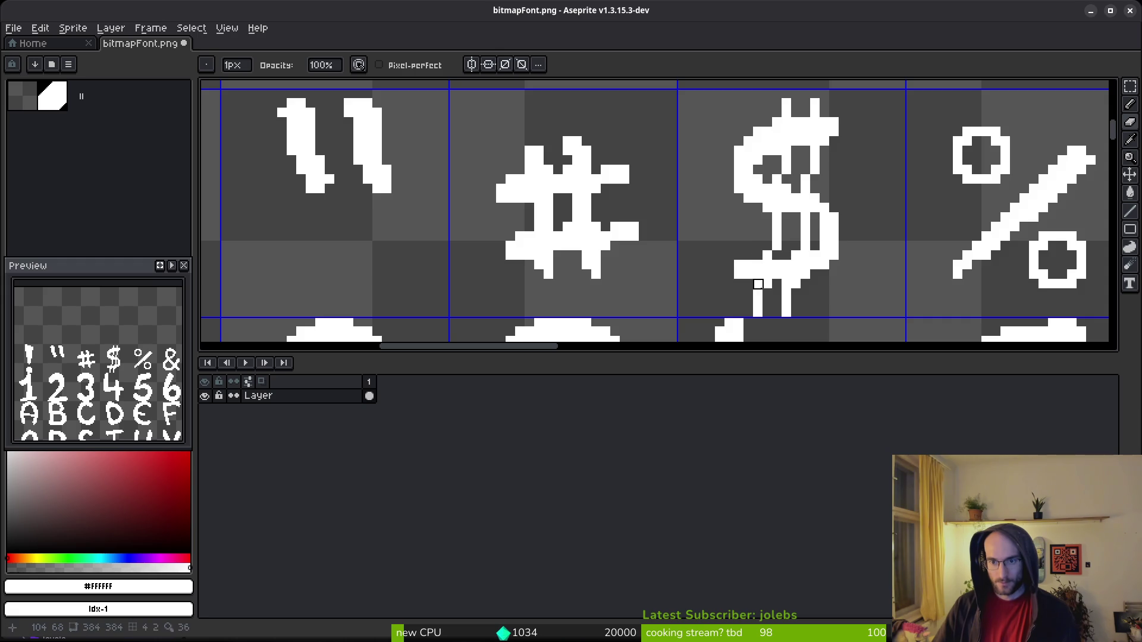
Save bitmapFont.png and adjust one more pixel on the $ glyph.
{"action": "key", "text": "alt"}
{"action": "key", "text": "alt"}
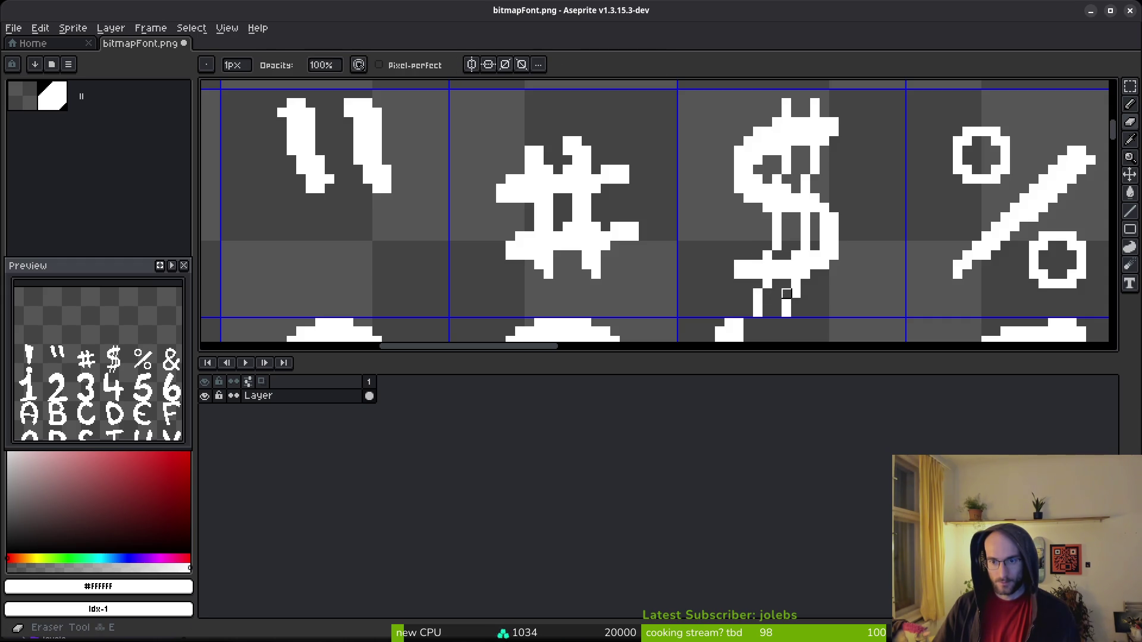
{"action": "scroll", "coordinate": [832, 278], "scroll_direction": "down", "scroll_amount": 2}
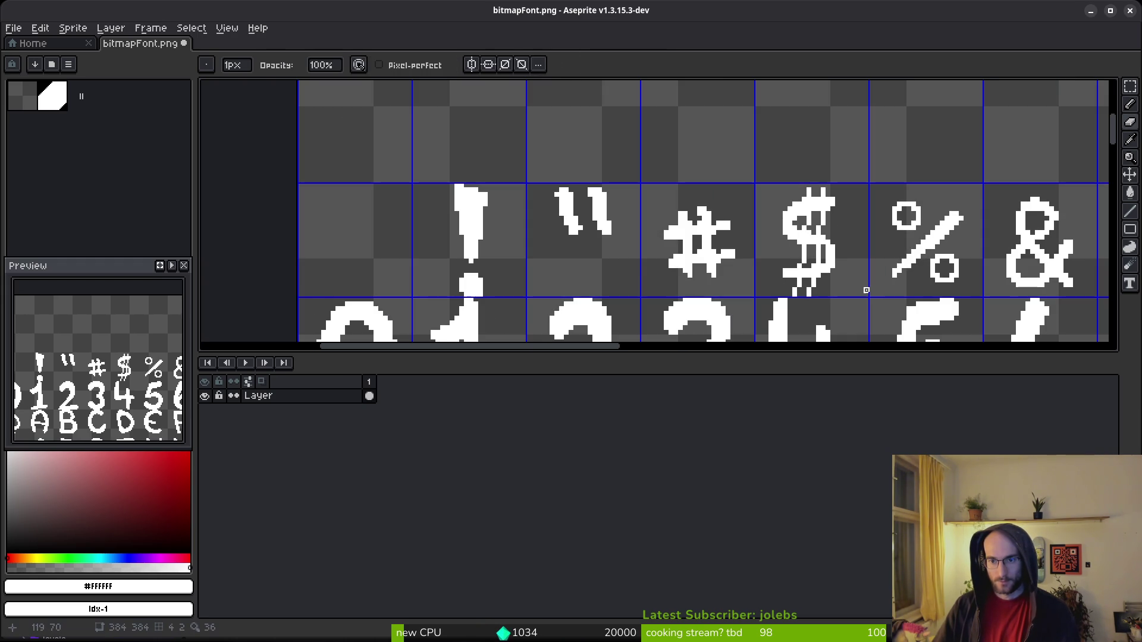
{"action": "scroll", "coordinate": [816, 259], "scroll_direction": "up", "scroll_amount": 2}
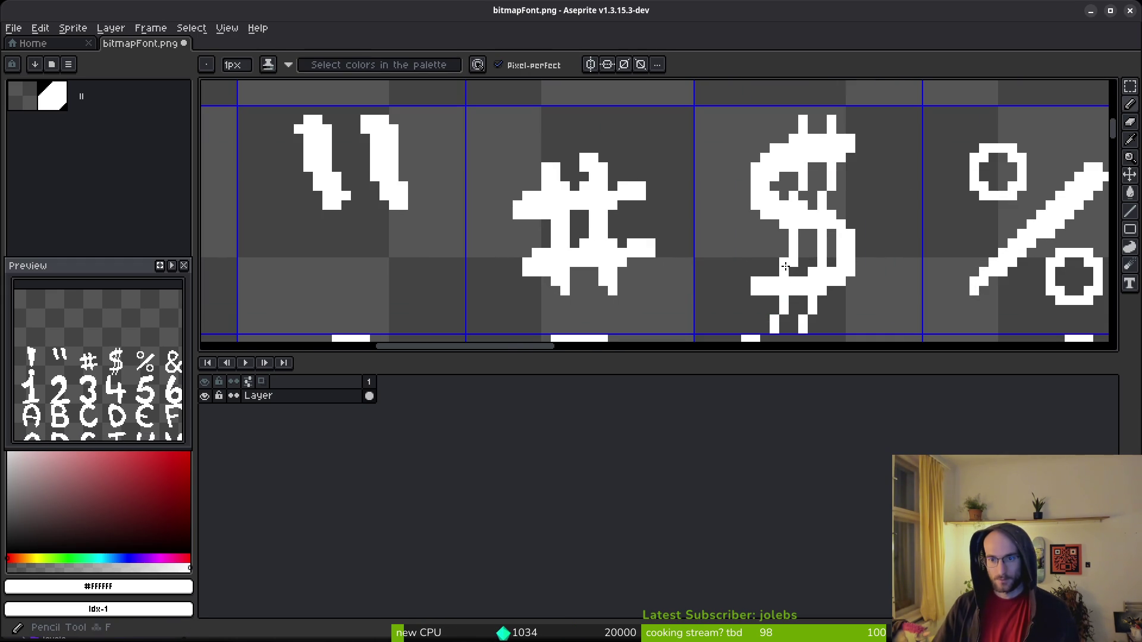
{"action": "key", "text": "f"}
{"action": "scroll", "coordinate": [871, 286], "scroll_direction": "down", "scroll_amount": 4}
{"action": "key", "text": "ctrl+s"}
{"action": "scroll", "coordinate": [774, 256], "scroll_direction": "down", "scroll_amount": 1}
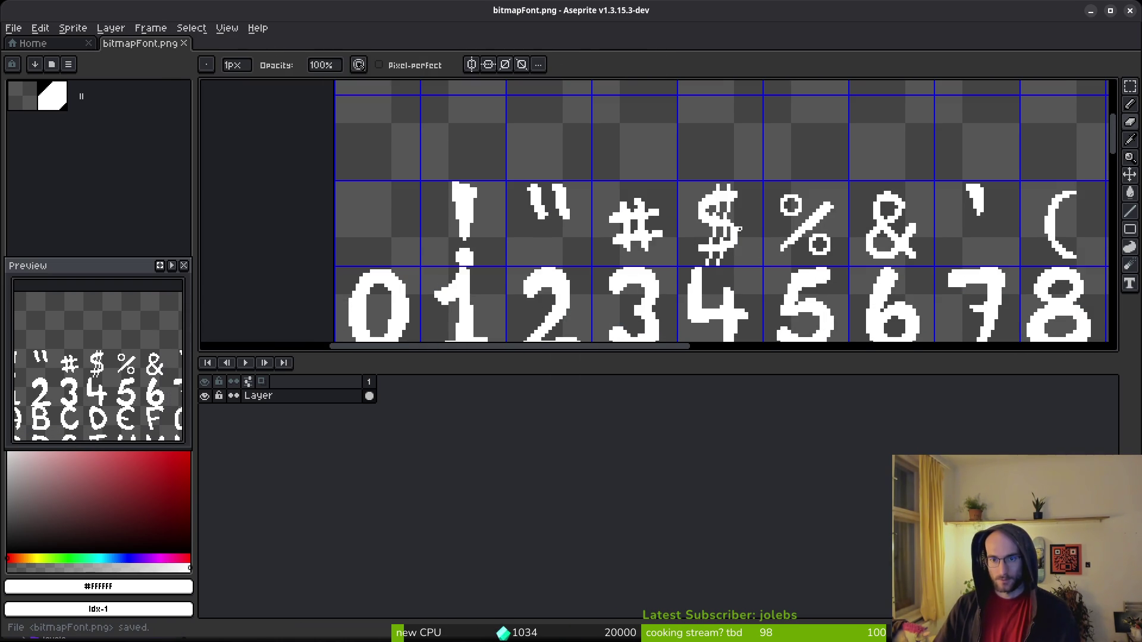
{"action": "scroll", "coordinate": [661, 217], "scroll_direction": "up", "scroll_amount": 3}
{"action": "left_click", "coordinate": [680, 209]}
{"action": "scroll", "coordinate": [708, 179], "scroll_direction": "down", "scroll_amount": 3}
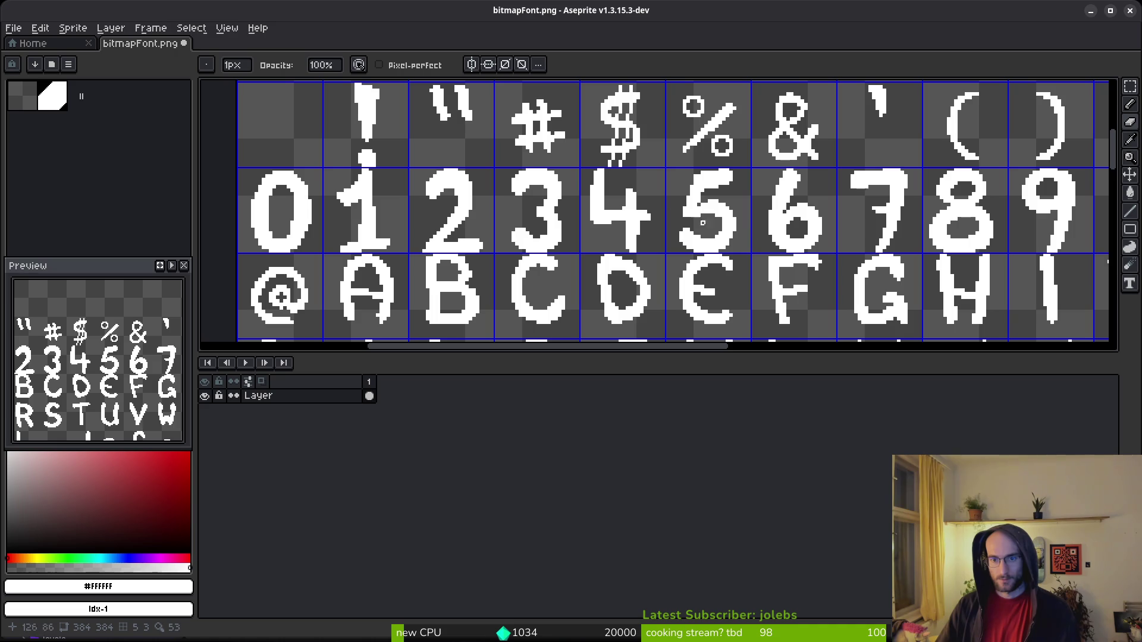
Try erasing pixels along the bottom of the 5, then undo it.
{"action": "scroll", "coordinate": [767, 226], "scroll_direction": "down", "scroll_amount": 3}
{"action": "scroll", "coordinate": [766, 223], "scroll_direction": "up", "scroll_amount": 4}
{"action": "scroll", "coordinate": [845, 260], "scroll_direction": "down", "scroll_amount": 2}
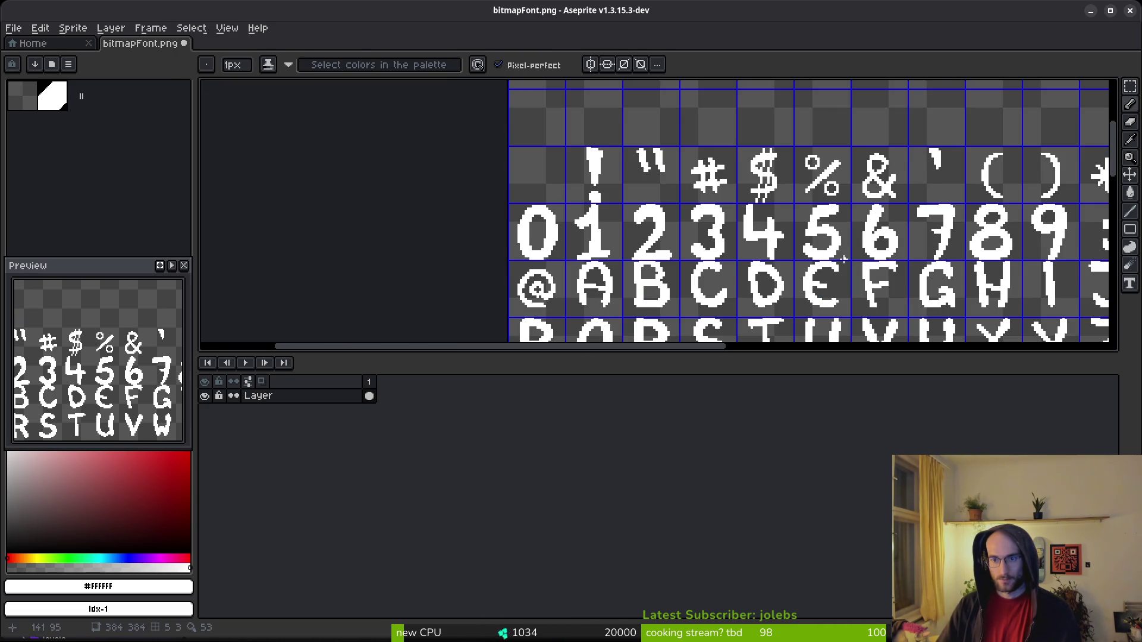
{"action": "scroll", "coordinate": [841, 258], "scroll_direction": "up", "scroll_amount": 5}
{"action": "key", "text": "e"}
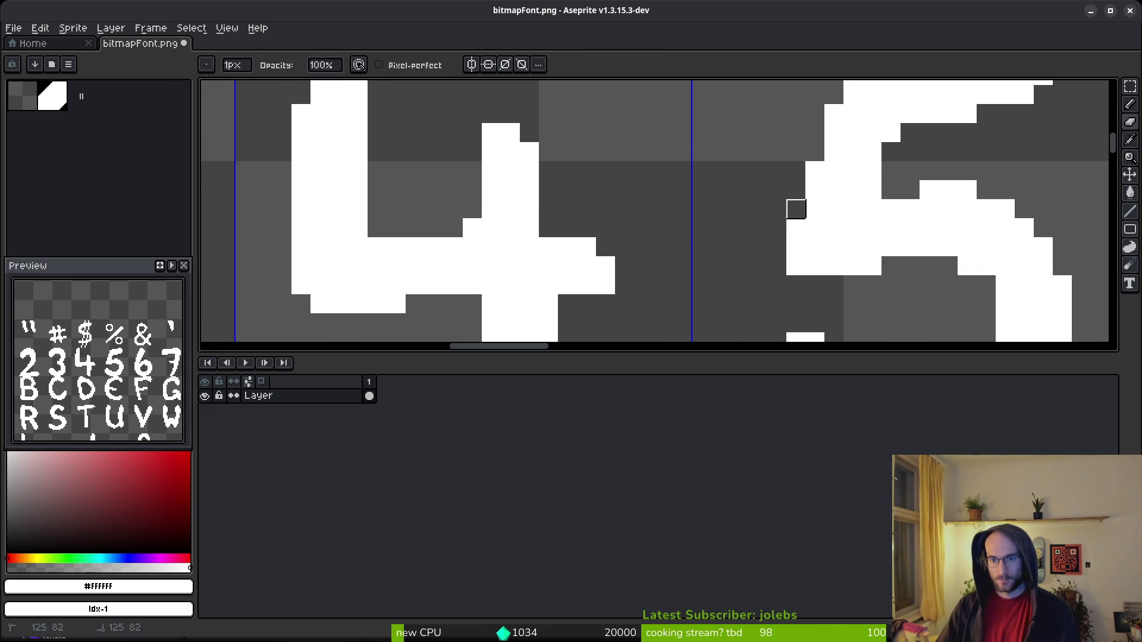
{"action": "left_click_drag", "start_coordinate": [890, 262], "coordinate": [803, 266]}
{"action": "scroll", "coordinate": [875, 263], "scroll_direction": "down", "scroll_amount": 3}
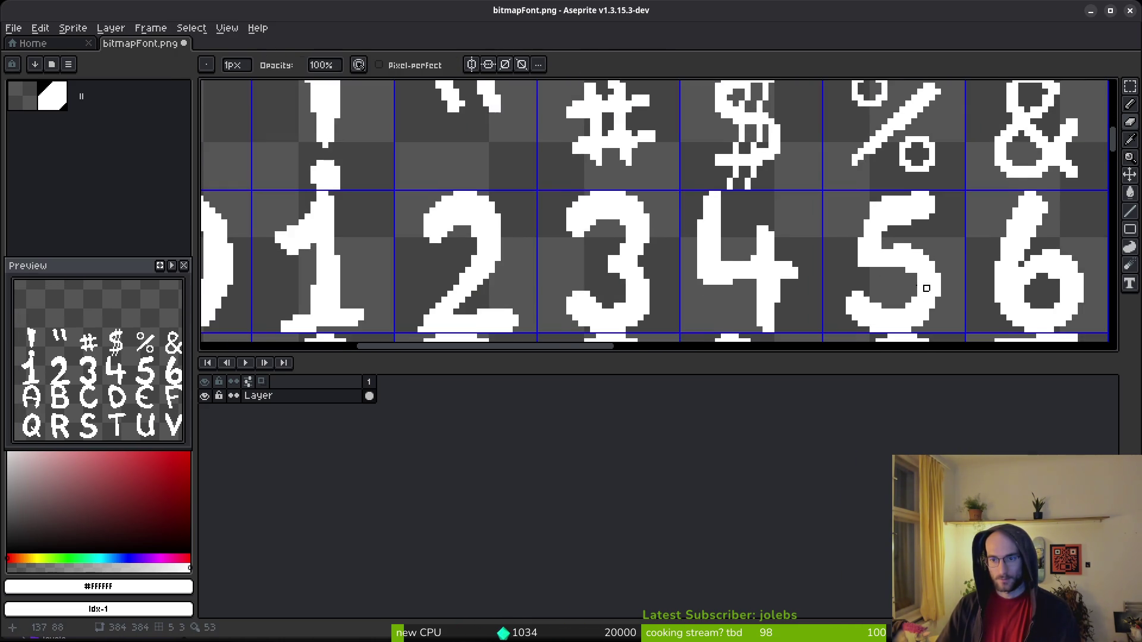
{"action": "scroll", "coordinate": [831, 260], "scroll_direction": "up", "scroll_amount": 2}
{"action": "scroll", "coordinate": [833, 265], "scroll_direction": "down", "scroll_amount": 5}
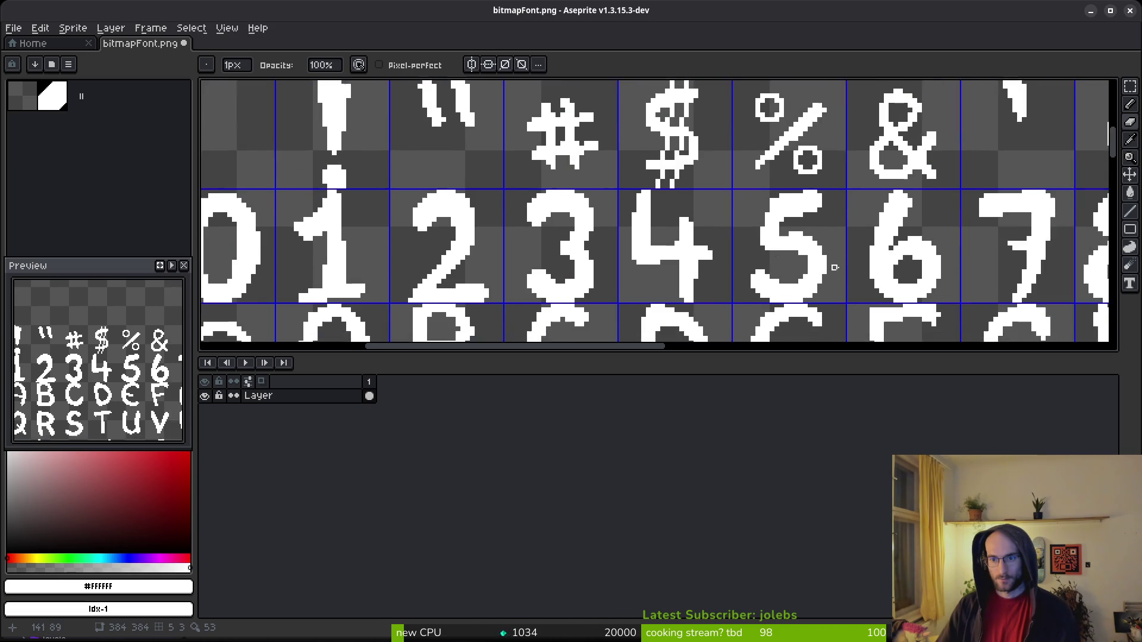
{"action": "left_click_drag", "start_coordinate": [844, 266], "coordinate": [800, 270]}
{"action": "key", "text": "ctrl+z"}
Save the sheet, then erase a stray pixel on the 2 and restore it.
{"action": "scroll", "coordinate": [756, 254], "scroll_direction": "up", "scroll_amount": 3}
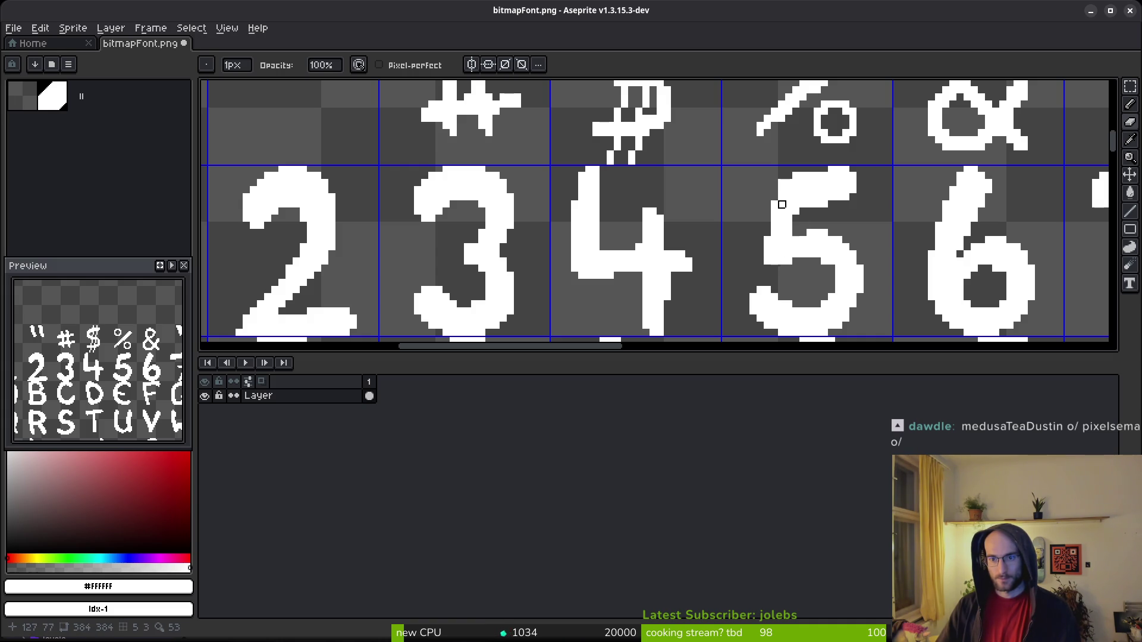
{"action": "scroll", "coordinate": [839, 241], "scroll_direction": "down", "scroll_amount": 1}
{"action": "key", "text": "ctrl+s"}
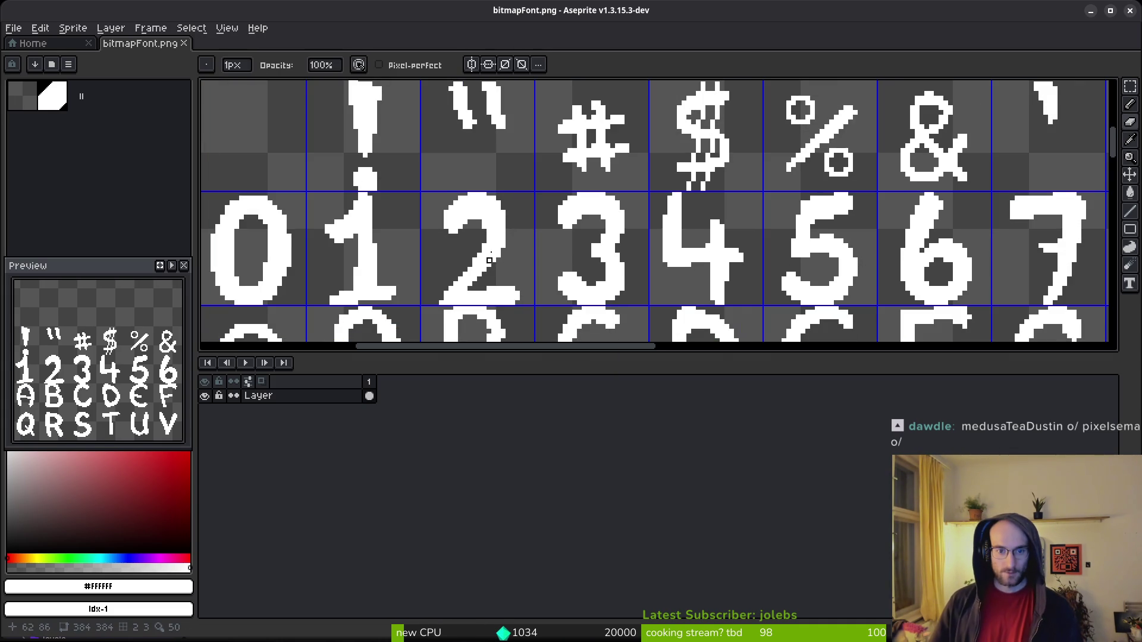
{"action": "scroll", "coordinate": [469, 225], "scroll_direction": "up", "scroll_amount": 1}
{"action": "right_click", "coordinate": [469, 225]}
{"action": "scroll", "coordinate": [545, 244], "scroll_direction": "down", "scroll_amount": 1}
{"action": "scroll", "coordinate": [555, 247], "scroll_direction": "up", "scroll_amount": 3}
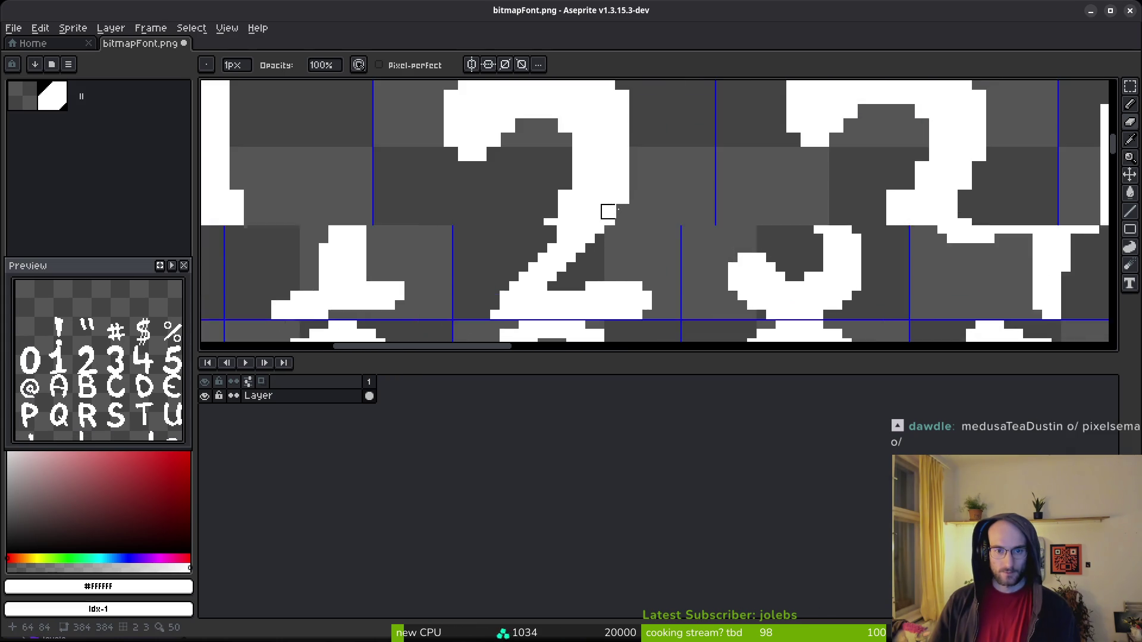
{"action": "scroll", "coordinate": [767, 220], "scroll_direction": "down", "scroll_amount": 4}
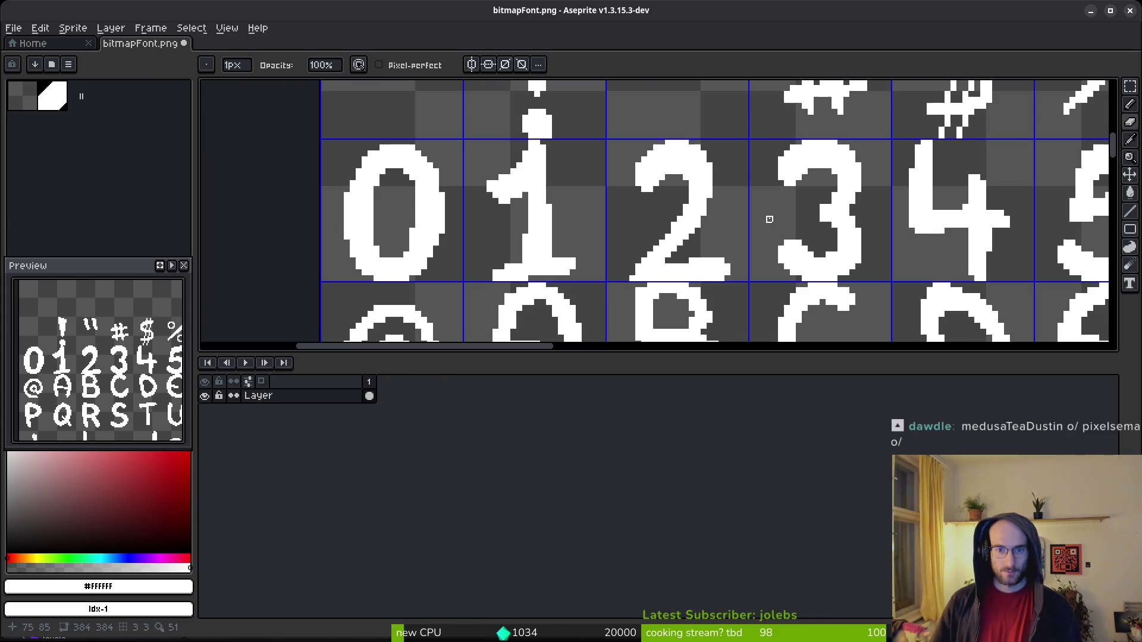
{"action": "key", "text": "ctrl+z"}
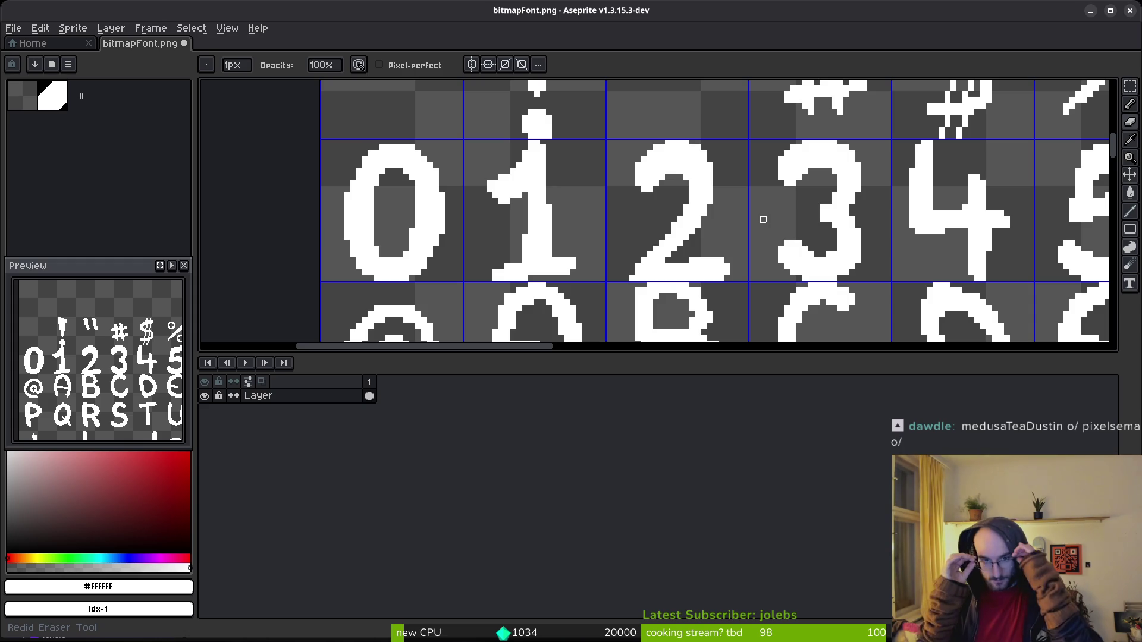
Extend the 1 glyph's base about two pixels right, then select the 0's cell.
{"action": "key", "text": "b"}
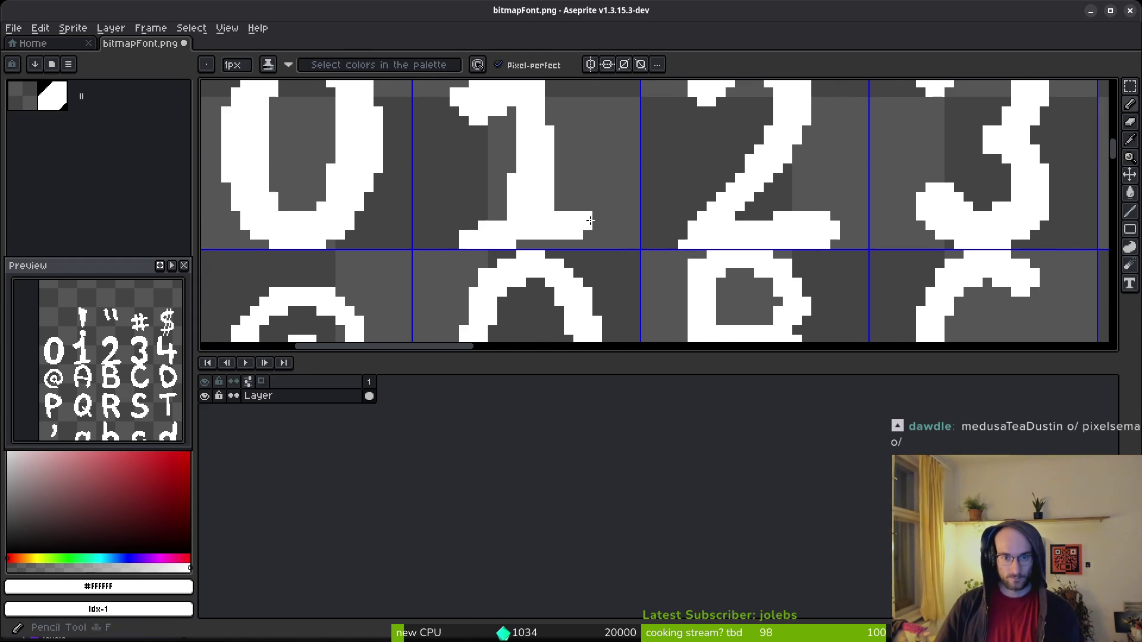
{"action": "left_click_drag", "start_coordinate": [595, 217], "coordinate": [609, 220]}
{"action": "key", "text": "e"}
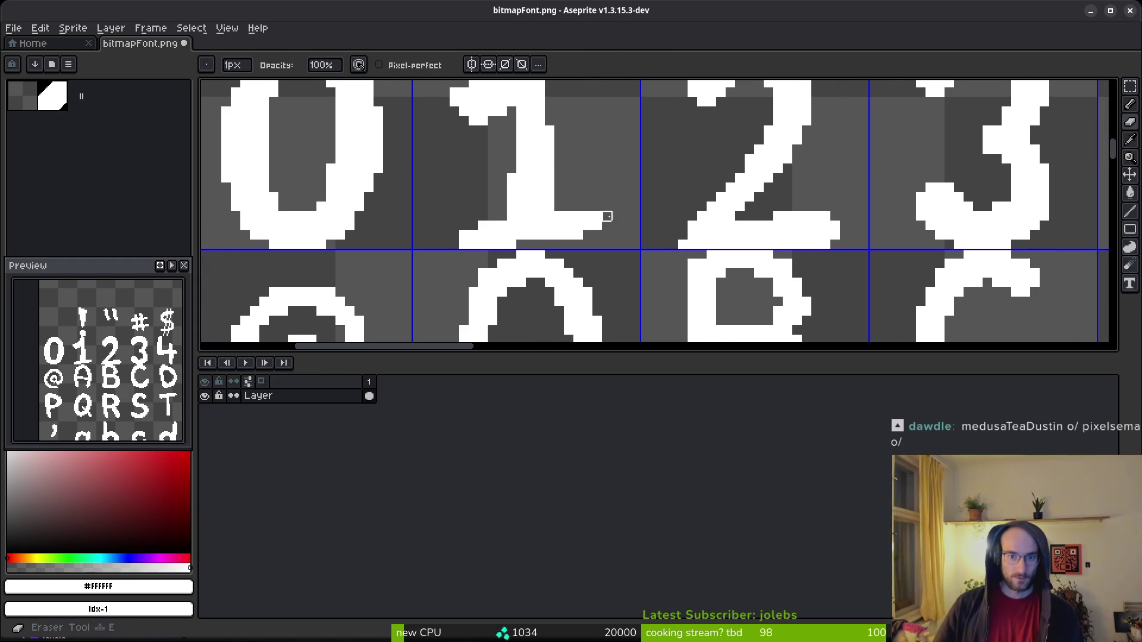
{"action": "scroll", "coordinate": [636, 224], "scroll_direction": "down", "scroll_amount": 1}
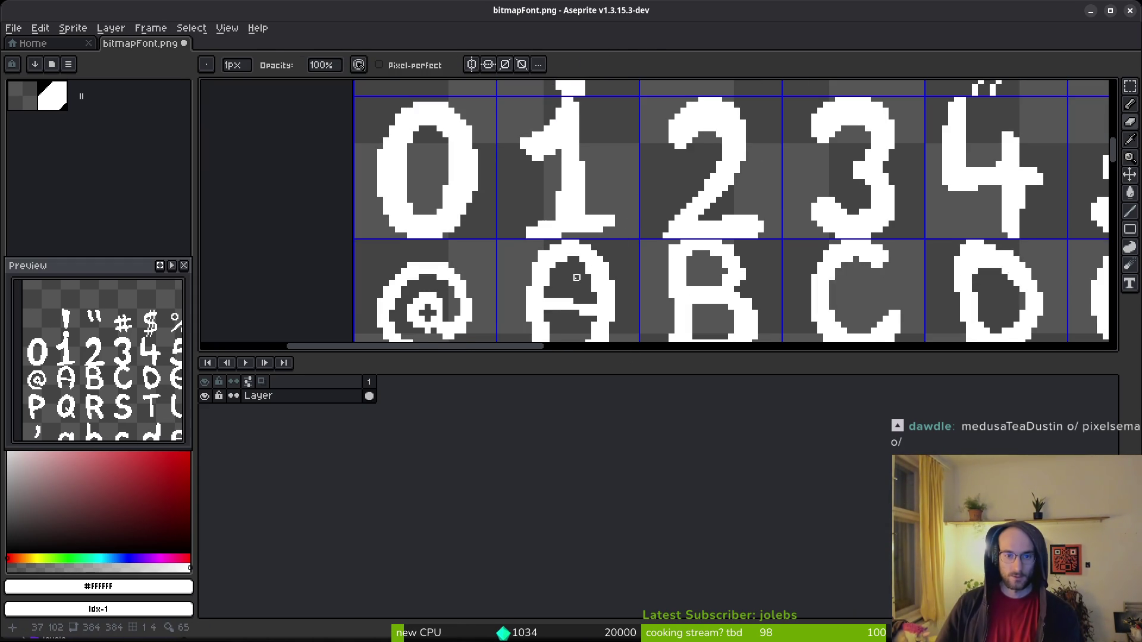
{"action": "key", "text": "b"}
{"action": "scroll", "coordinate": [577, 278], "scroll_direction": "up", "scroll_amount": 1}
{"action": "scroll", "coordinate": [655, 264], "scroll_direction": "down", "scroll_amount": 2}
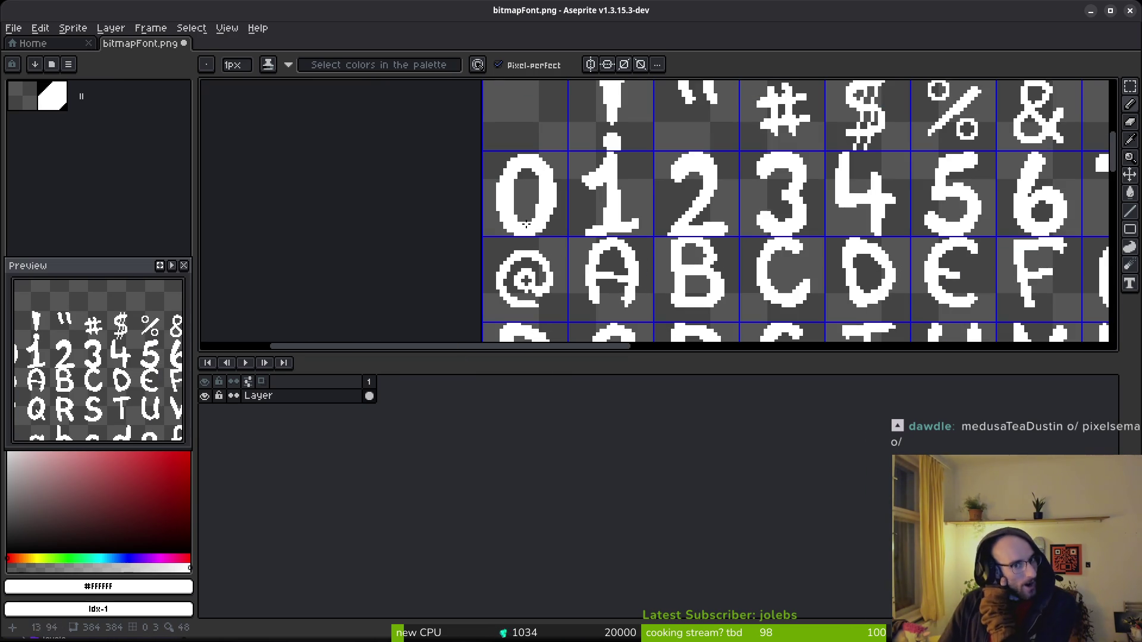
{"action": "scroll", "coordinate": [550, 190], "scroll_direction": "up", "scroll_amount": 1}
{"action": "scroll", "coordinate": [565, 189], "scroll_direction": "up", "scroll_amount": 2}
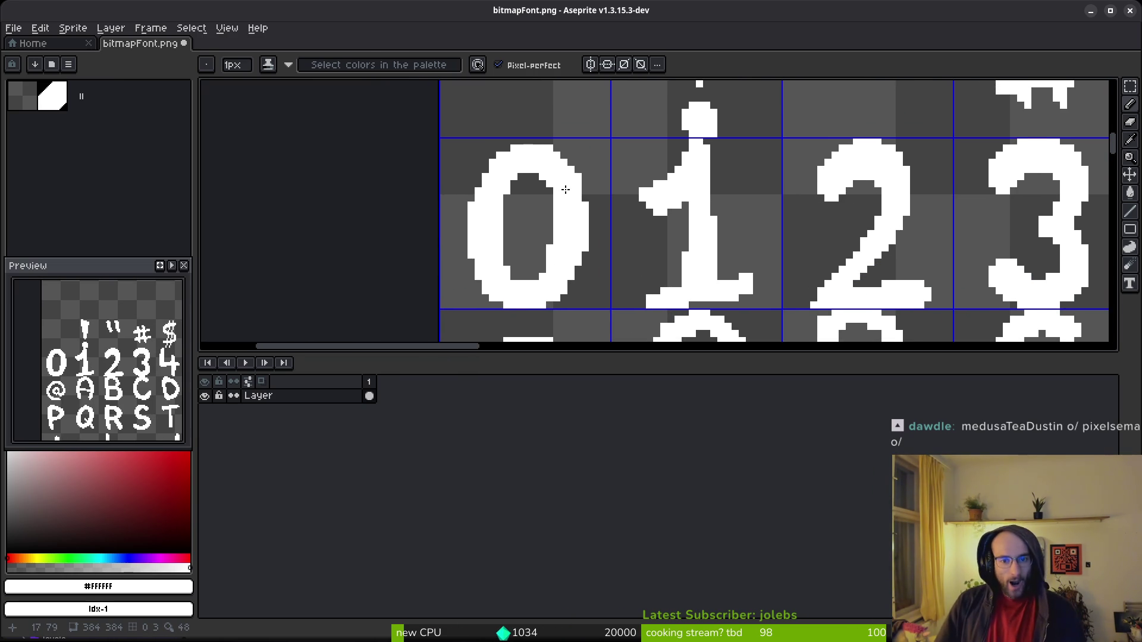
{"action": "key", "text": "m"}
{"action": "left_click_drag", "start_coordinate": [440, 133], "coordinate": [598, 316]}
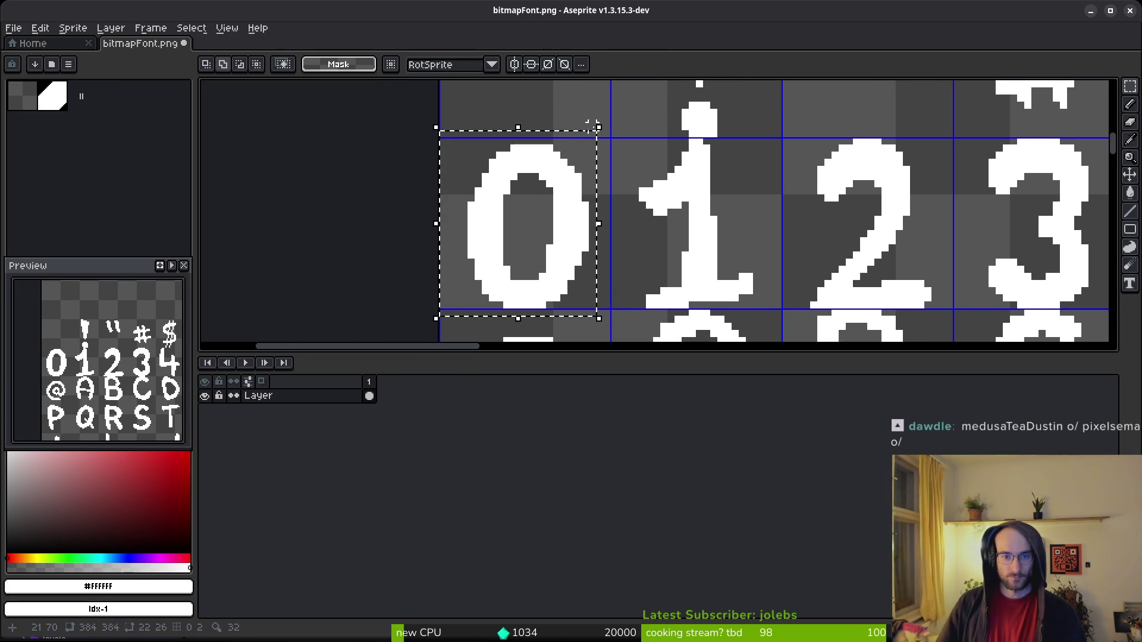
Stretch the 0 glyph up and to the right and commit the transform.
{"action": "left_click_drag", "start_coordinate": [601, 129], "coordinate": [609, 123]}
{"action": "key", "text": "ctrl+d"}
{"action": "scroll", "coordinate": [568, 250], "scroll_direction": "down", "scroll_amount": 1}
{"action": "scroll", "coordinate": [565, 274], "scroll_direction": "up", "scroll_amount": 3}
Pencil white pixels along the 0's inner bottom, inner top-left step and top-right.
{"action": "key", "text": "b"}
{"action": "left_click_drag", "start_coordinate": [562, 301], "coordinate": [517, 317]}
{"action": "left_click", "coordinate": [476, 161]}
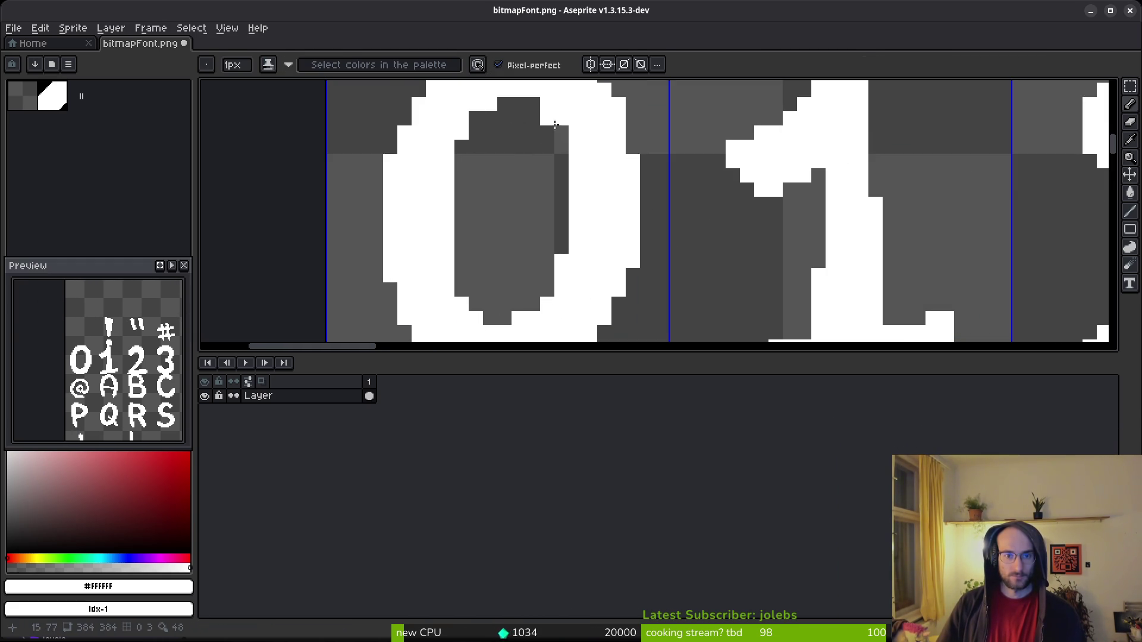
{"action": "left_click", "coordinate": [504, 175]}
{"action": "key", "text": "ctrl+z"}
{"action": "left_click", "coordinate": [480, 115]}
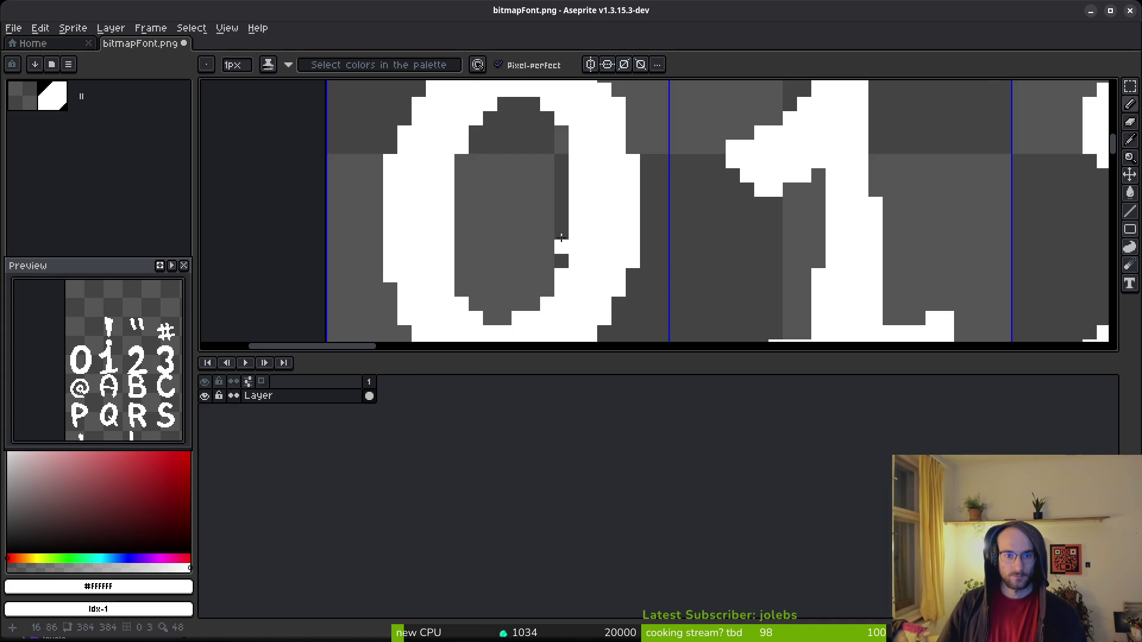
{"action": "scroll", "coordinate": [578, 251], "scroll_direction": "down", "scroll_amount": 5}
{"action": "scroll", "coordinate": [578, 250], "scroll_direction": "up", "scroll_amount": 2}
{"action": "key", "text": "e"}
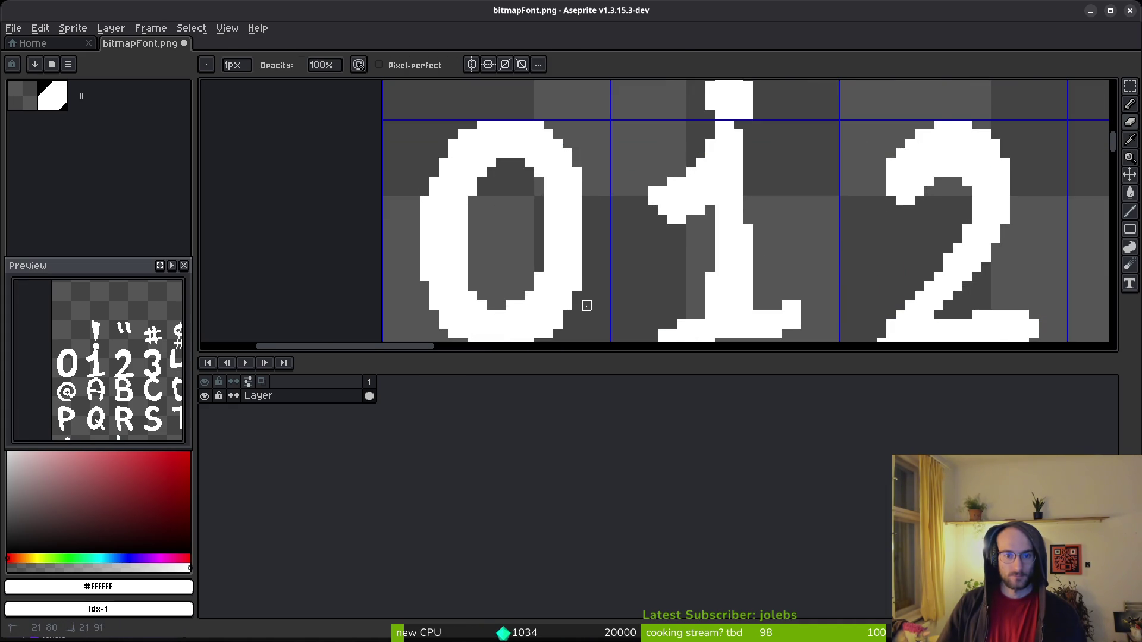
{"action": "scroll", "coordinate": [595, 312], "scroll_direction": "down", "scroll_amount": 1}
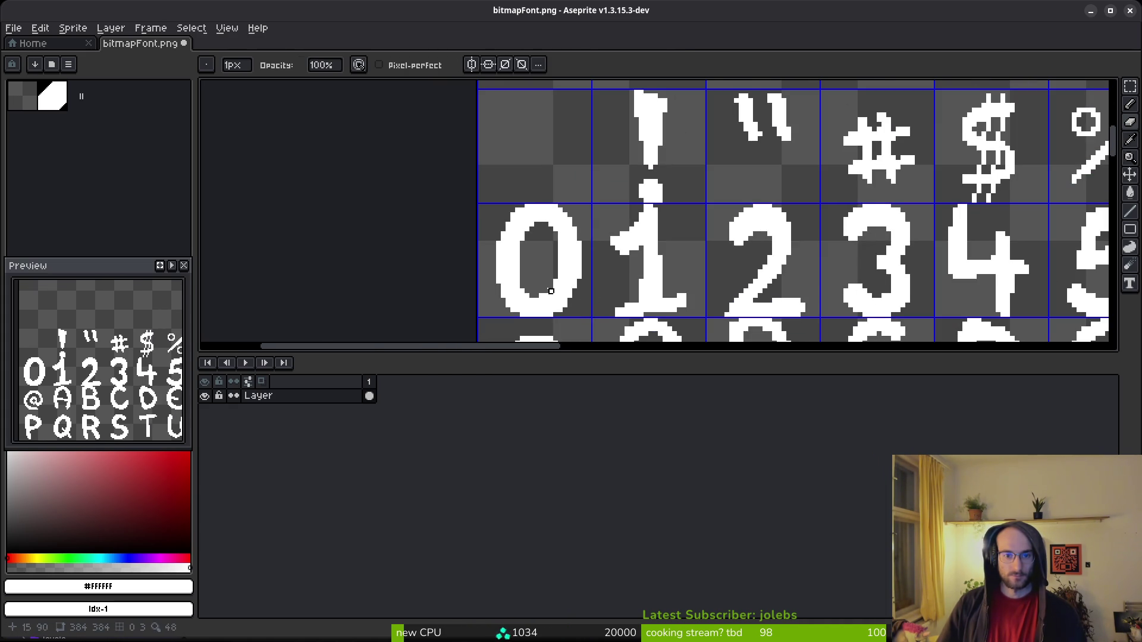
{"action": "scroll", "coordinate": [561, 301], "scroll_direction": "up", "scroll_amount": 3}
{"action": "scroll", "coordinate": [542, 264], "scroll_direction": "down", "scroll_amount": 1}
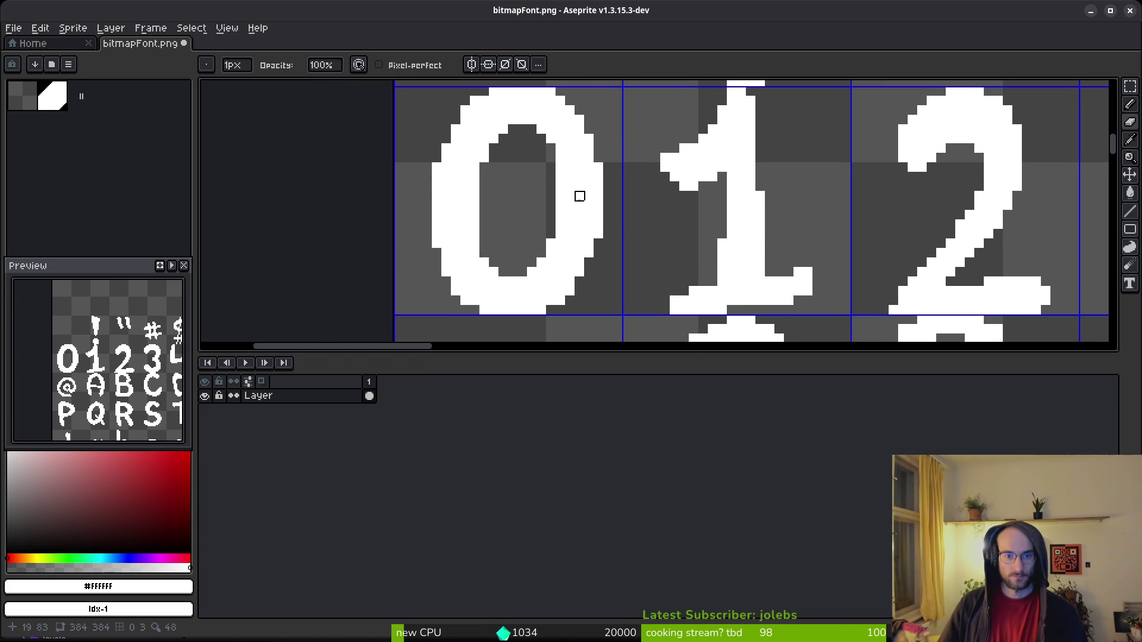
{"action": "scroll", "coordinate": [580, 228], "scroll_direction": "down", "scroll_amount": 1}
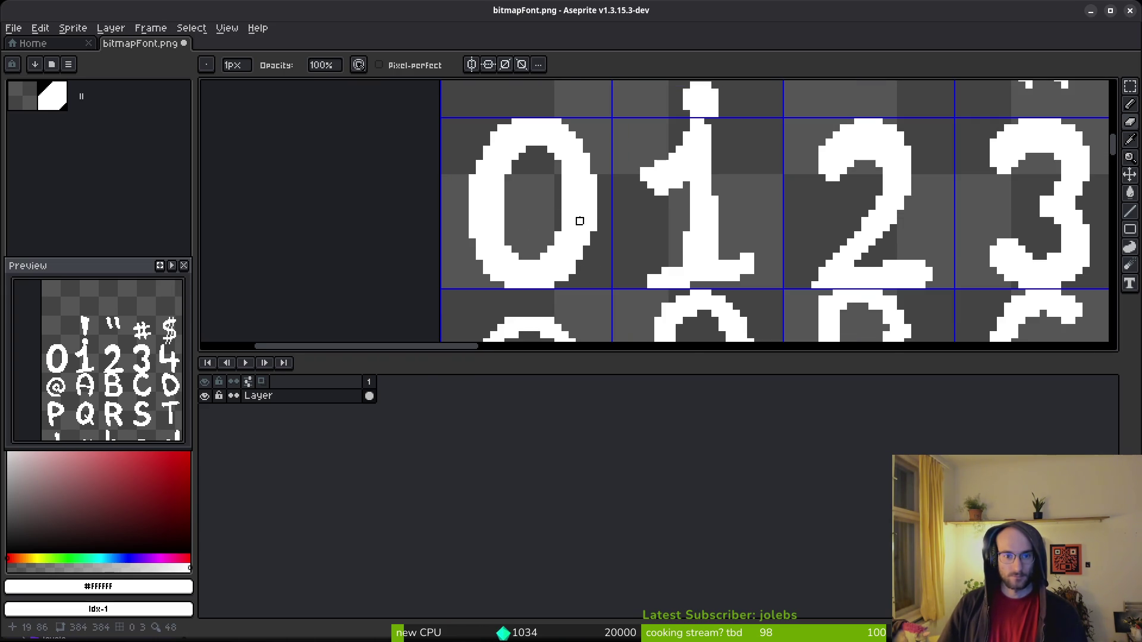
{"action": "key", "text": "b"}
{"action": "left_click", "coordinate": [571, 129]}
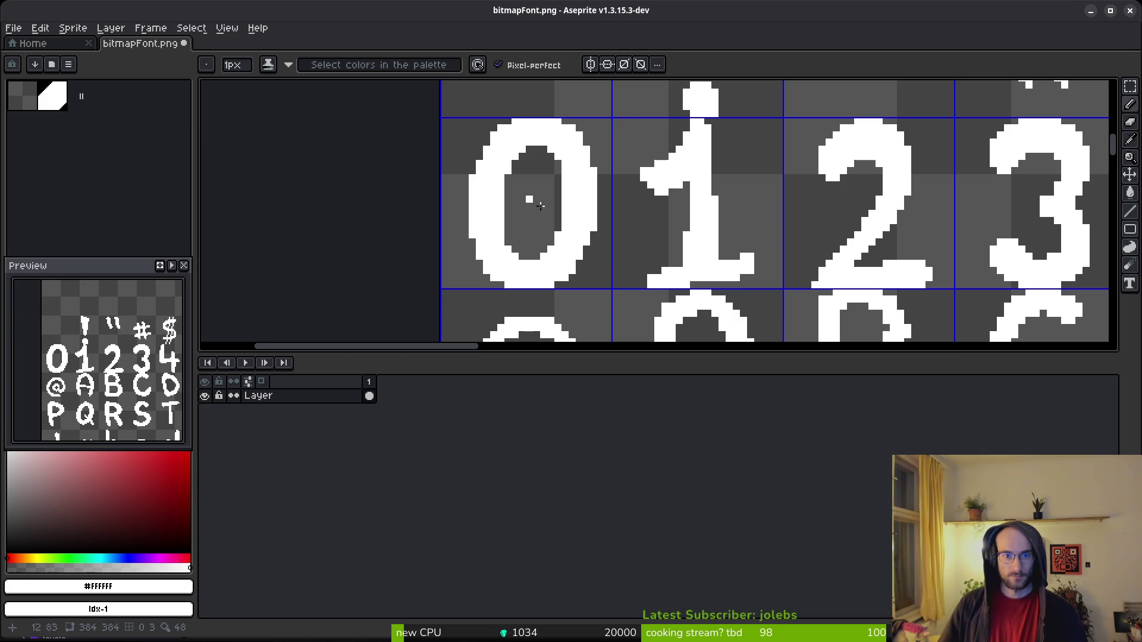
Redo the last pencil stroke, then clear a vertical column inside the 0's left edge.
{"action": "scroll", "coordinate": [558, 234], "scroll_direction": "up", "scroll_amount": 1}
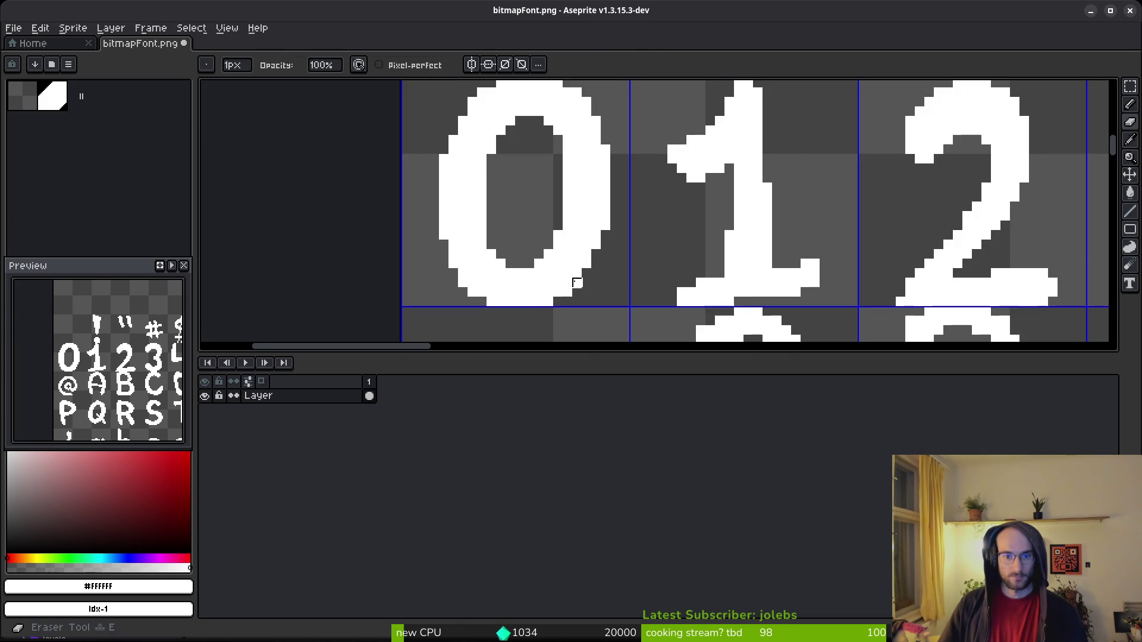
{"action": "scroll", "coordinate": [520, 178], "scroll_direction": "down", "scroll_amount": 1}
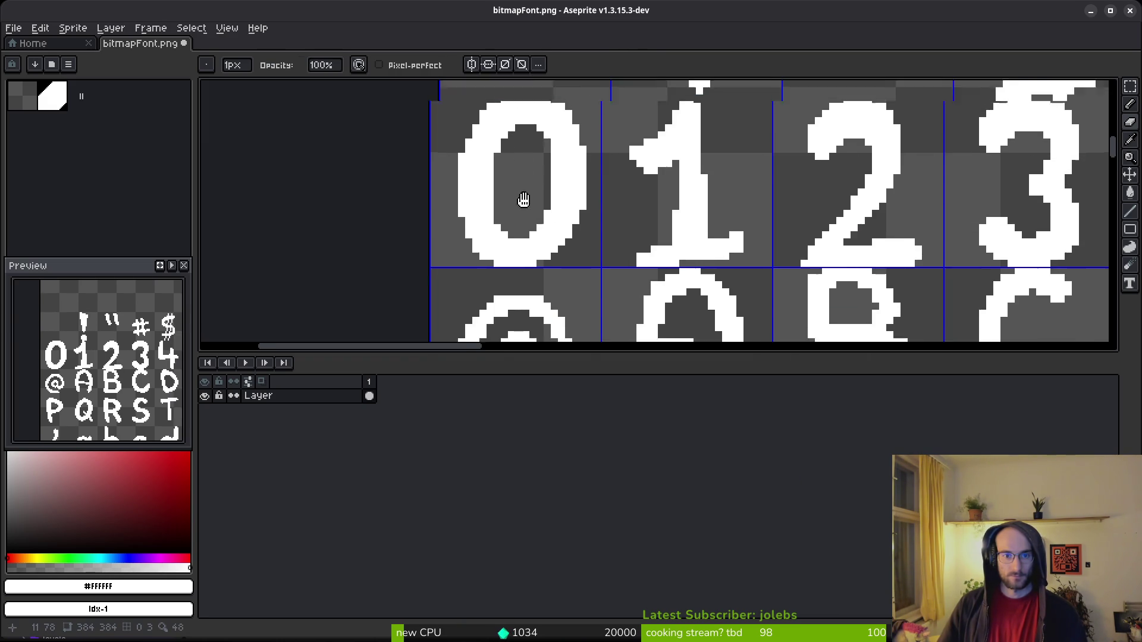
{"action": "scroll", "coordinate": [517, 168], "scroll_direction": "up", "scroll_amount": 2}
{"action": "scroll", "coordinate": [623, 269], "scroll_direction": "down", "scroll_amount": 4}
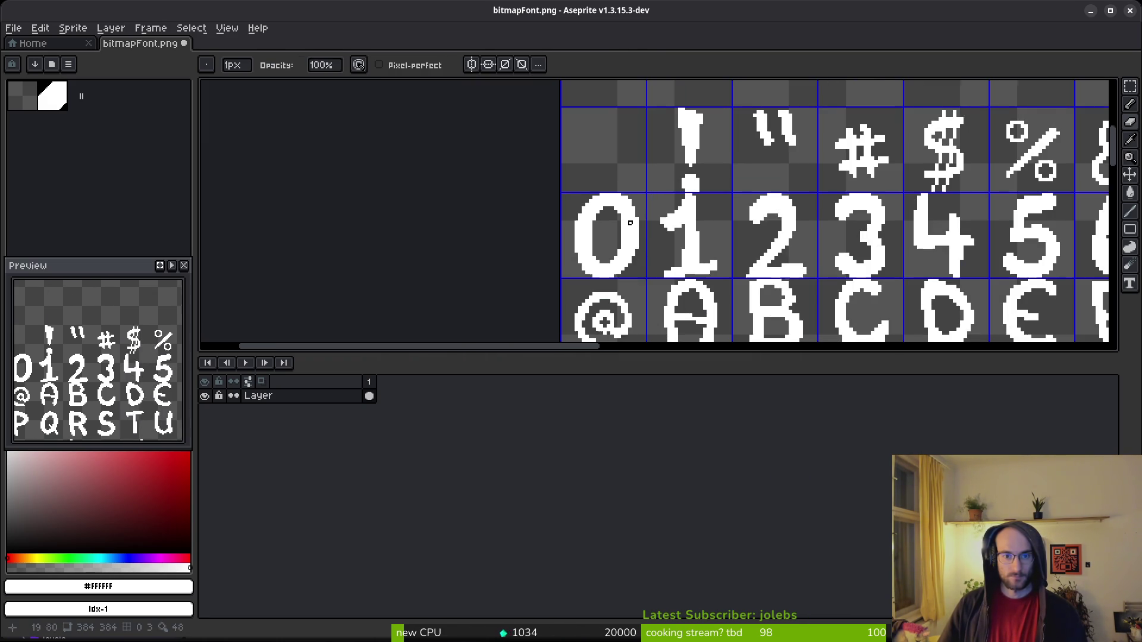
{"action": "scroll", "coordinate": [632, 217], "scroll_direction": "up", "scroll_amount": 1}
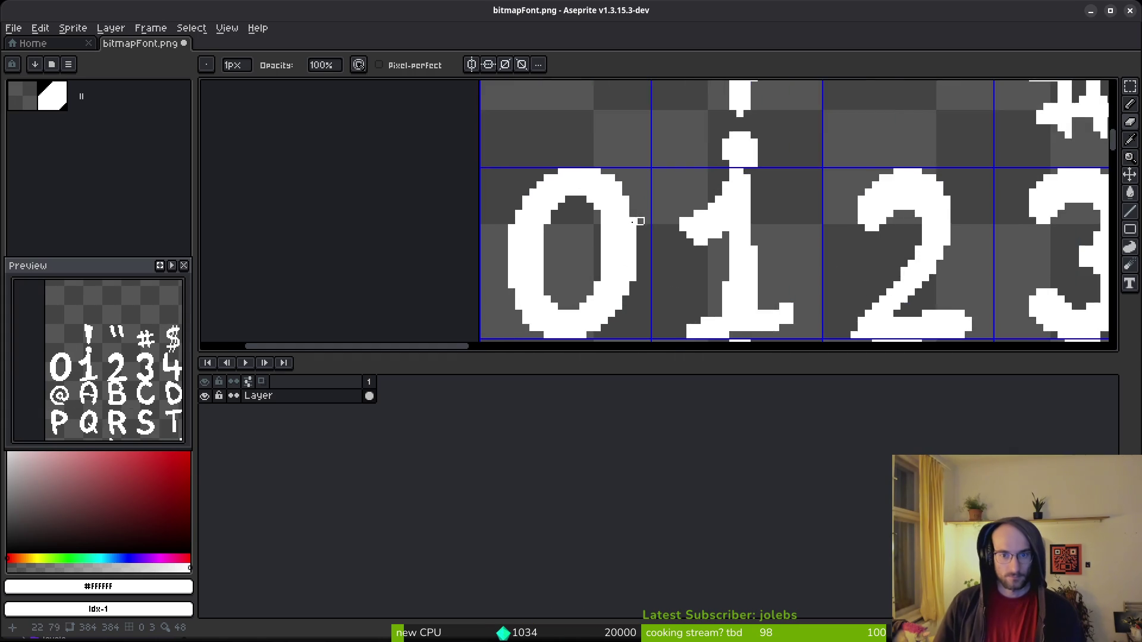
{"action": "scroll", "coordinate": [553, 226], "scroll_direction": "up", "scroll_amount": 1}
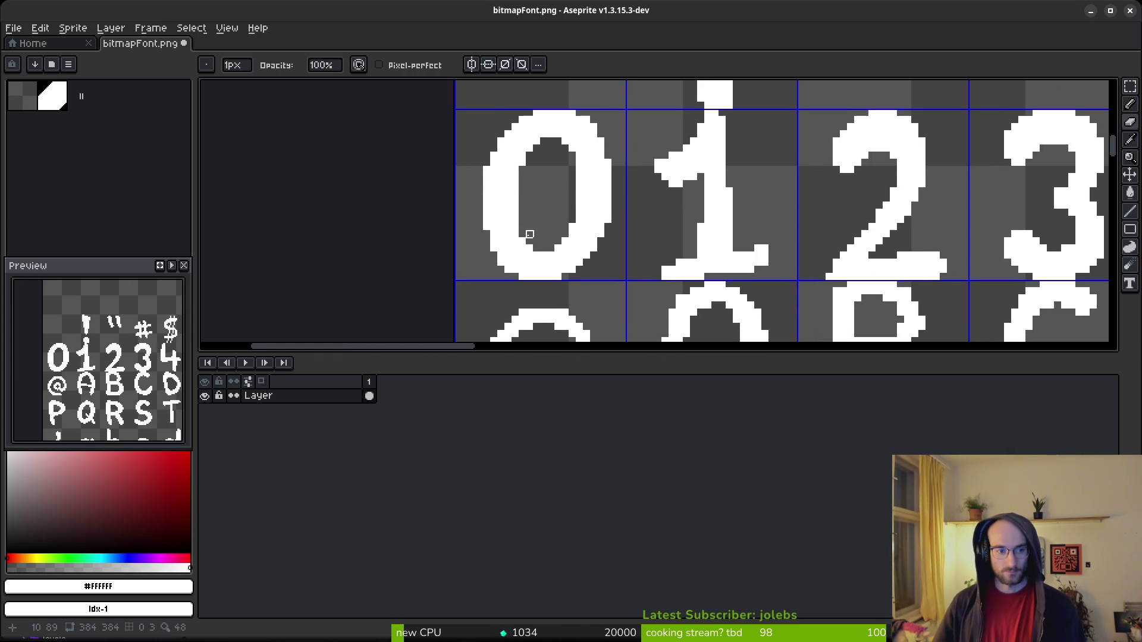
{"action": "scroll", "coordinate": [567, 248], "scroll_direction": "right", "scroll_amount": 1}
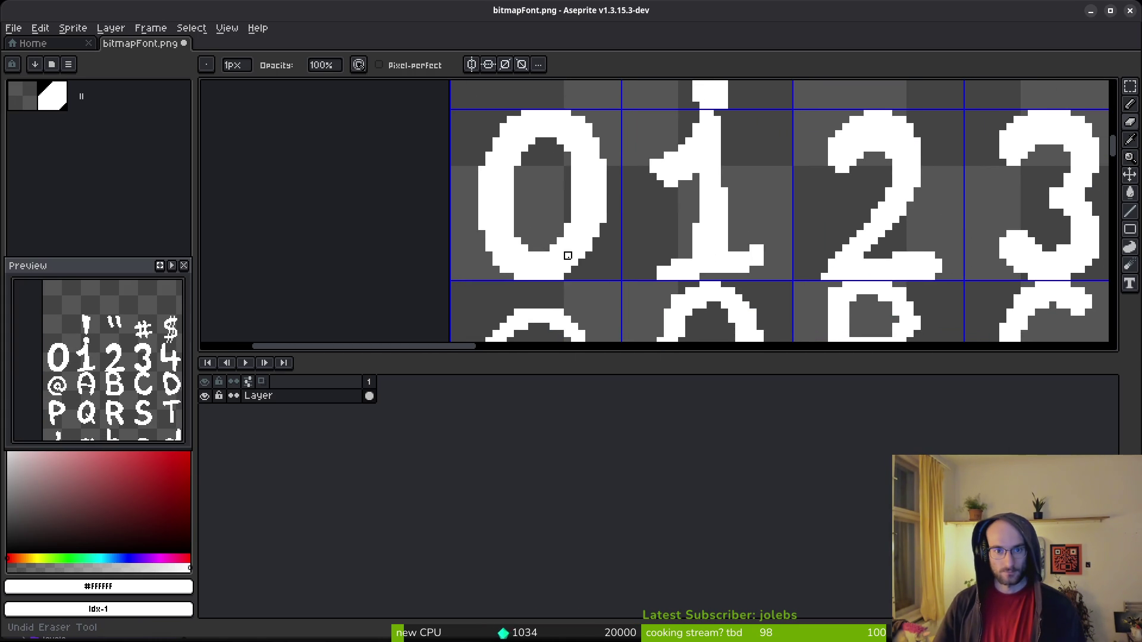
{"action": "key", "text": "ctrl+z"}
{"action": "key", "text": "ctrl+y"}
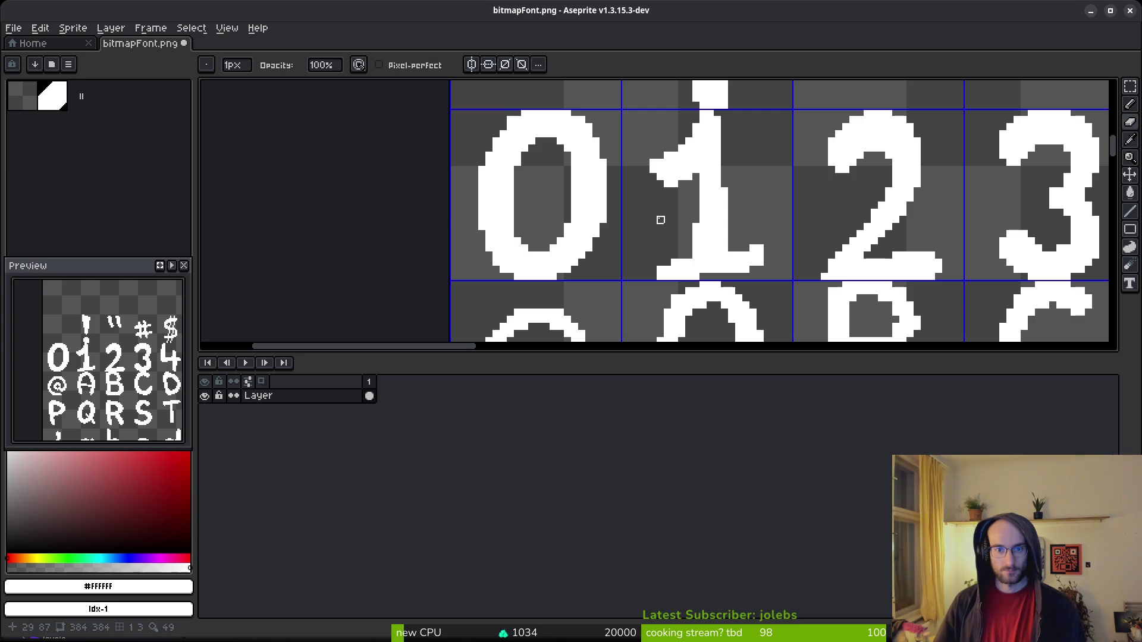
{"action": "scroll", "coordinate": [550, 257], "scroll_direction": "up", "scroll_amount": 1}
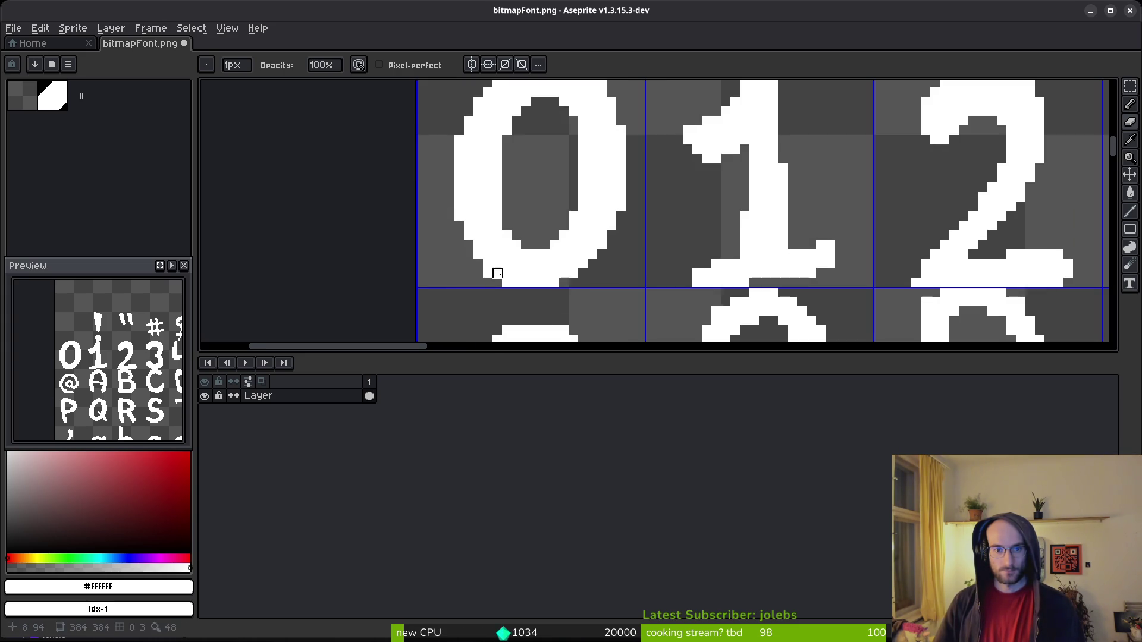
{"action": "scroll", "coordinate": [553, 261], "scroll_direction": "up", "scroll_amount": 1}
{"action": "scroll", "coordinate": [593, 253], "scroll_direction": "down", "scroll_amount": 1}
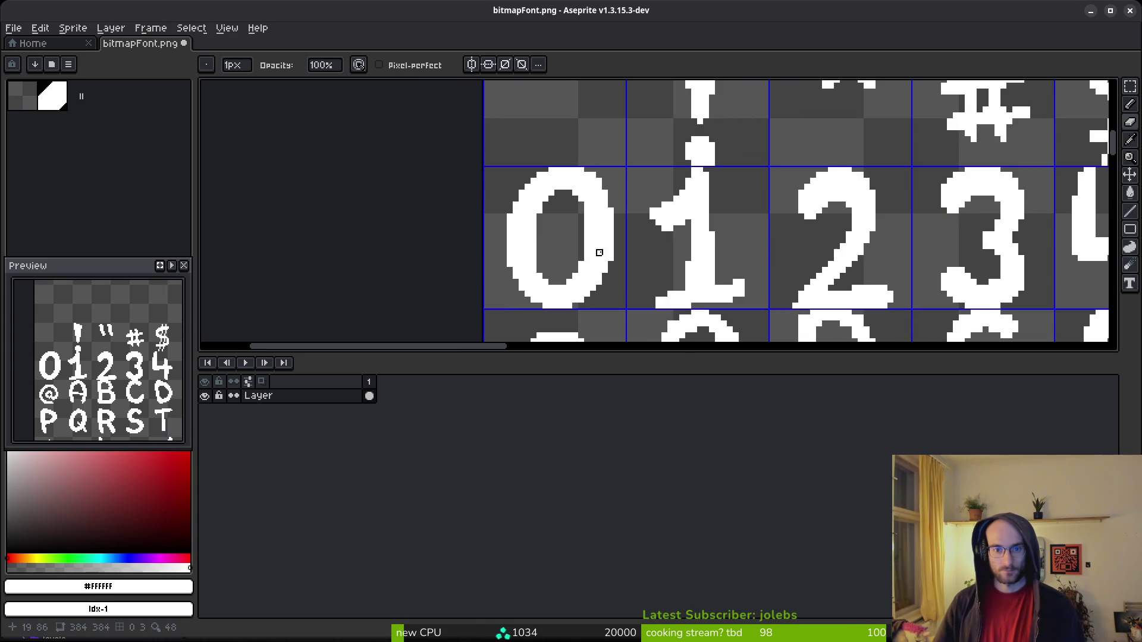
{"action": "scroll", "coordinate": [591, 204], "scroll_direction": "up", "scroll_amount": 3}
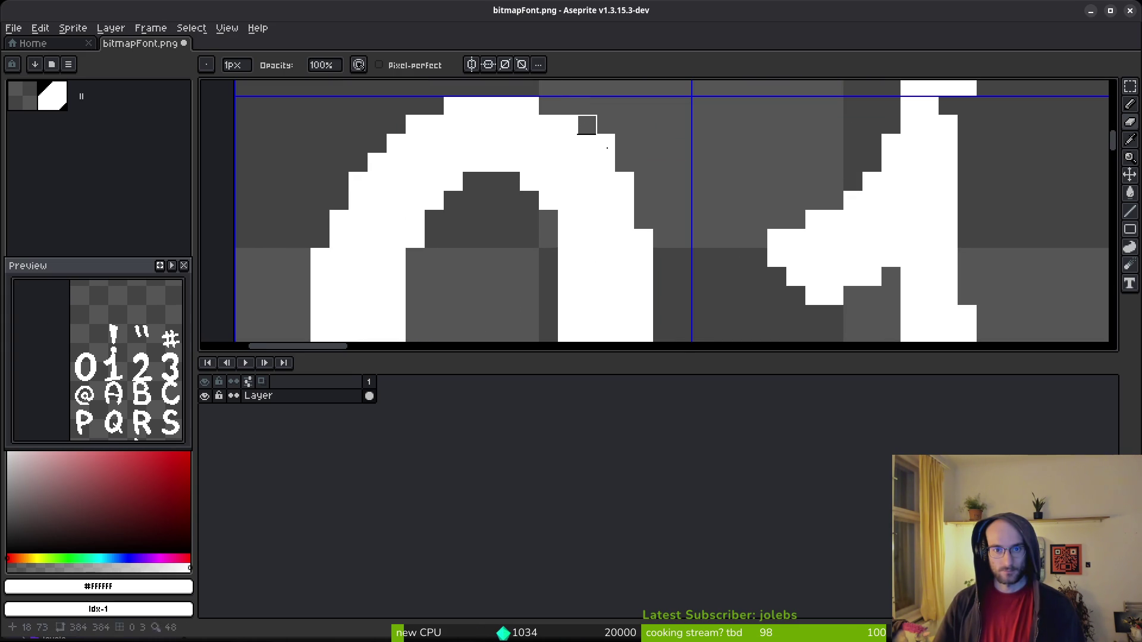
{"action": "scroll", "coordinate": [659, 261], "scroll_direction": "down", "scroll_amount": 5}
{"action": "scroll", "coordinate": [654, 253], "scroll_direction": "down", "scroll_amount": 2}
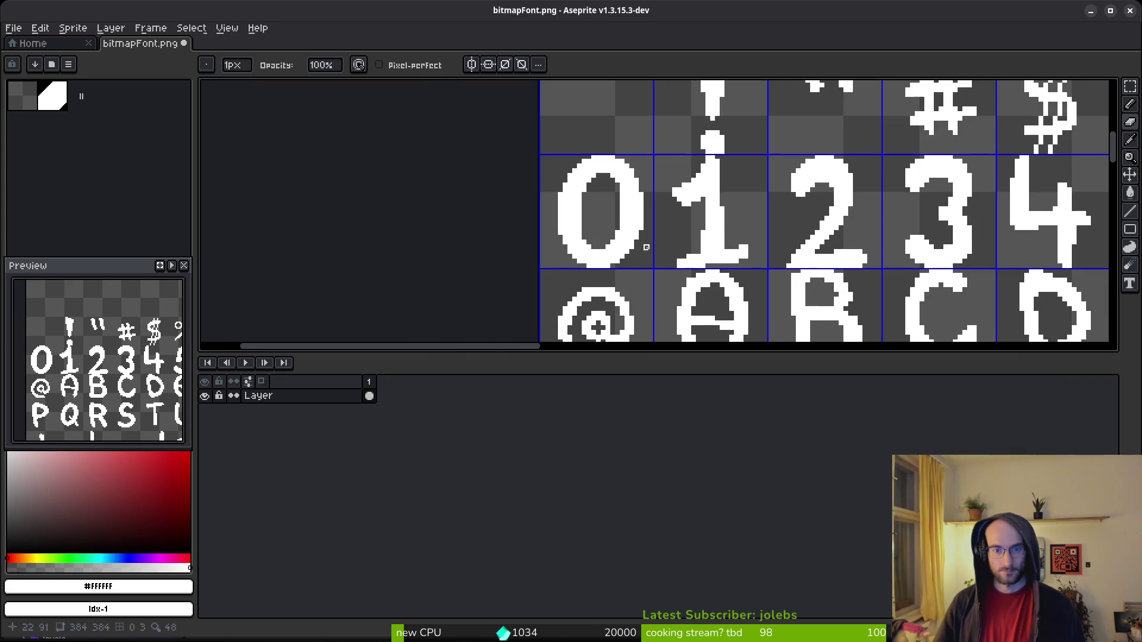
{"action": "scroll", "coordinate": [660, 237], "scroll_direction": "up", "scroll_amount": 2}
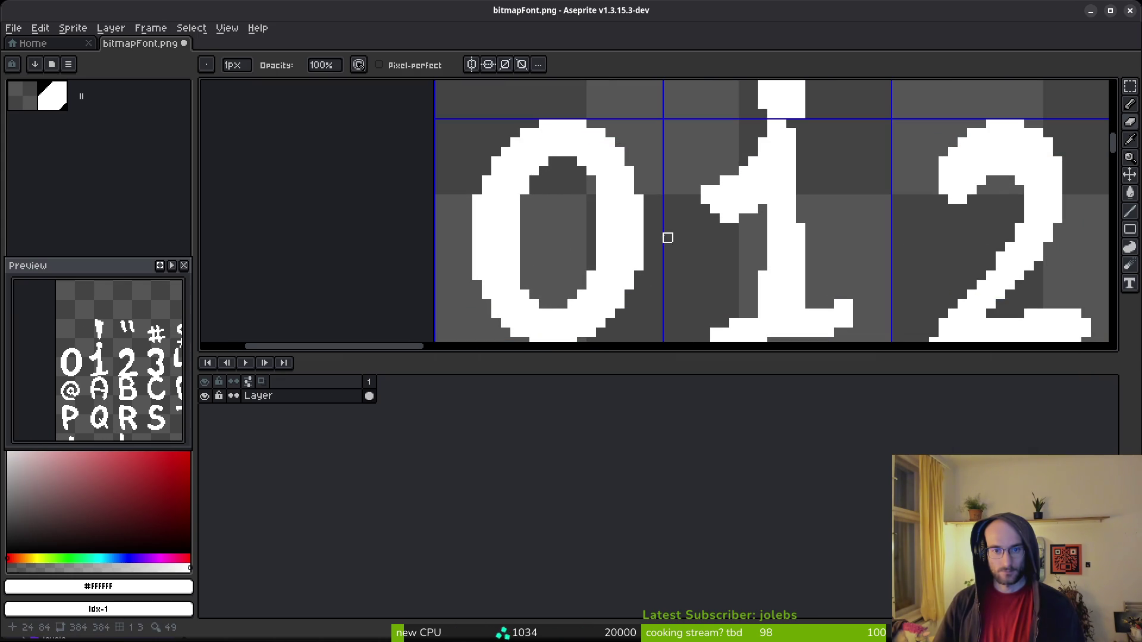
{"action": "scroll", "coordinate": [553, 275], "scroll_direction": "down", "scroll_amount": 3}
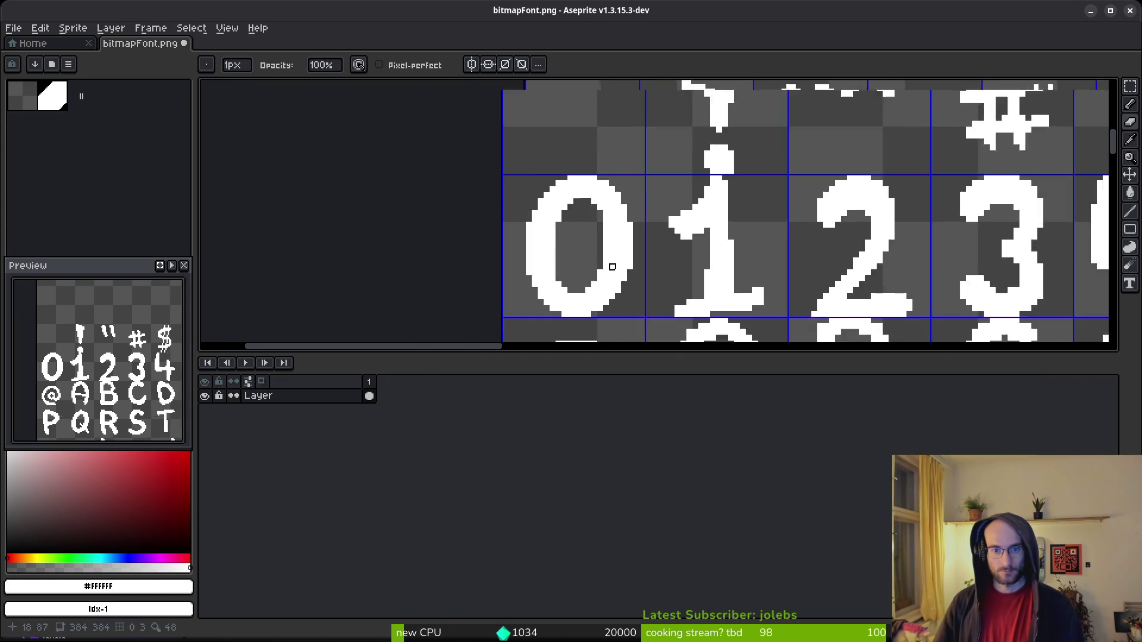
{"action": "scroll", "coordinate": [568, 240], "scroll_direction": "up", "scroll_amount": 3}
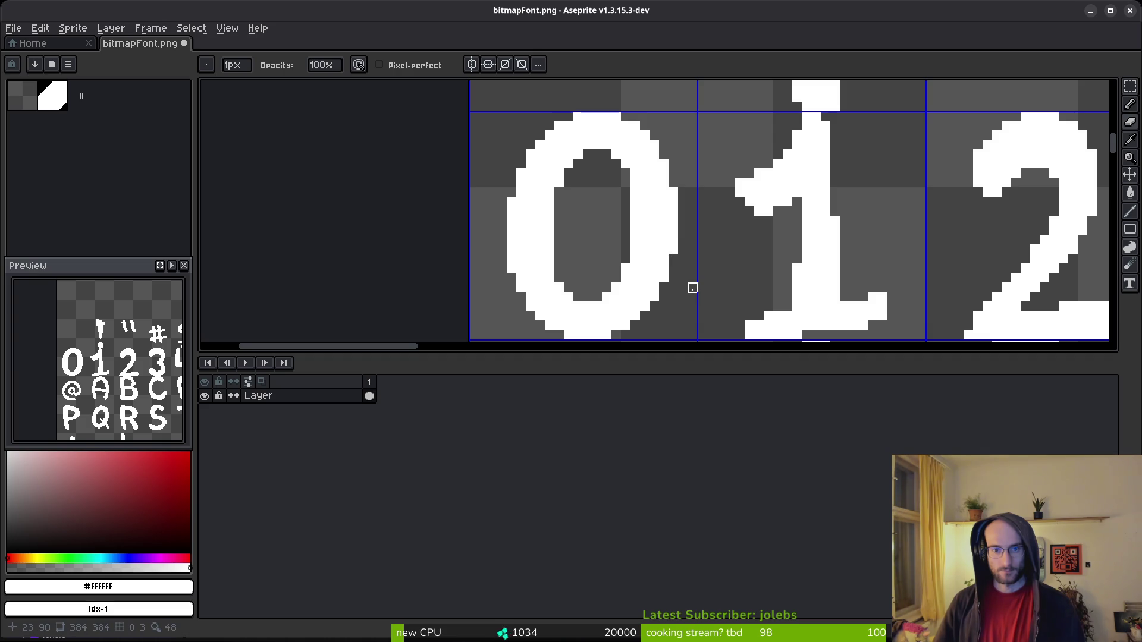
{"action": "scroll", "coordinate": [569, 222], "scroll_direction": "down", "scroll_amount": 2}
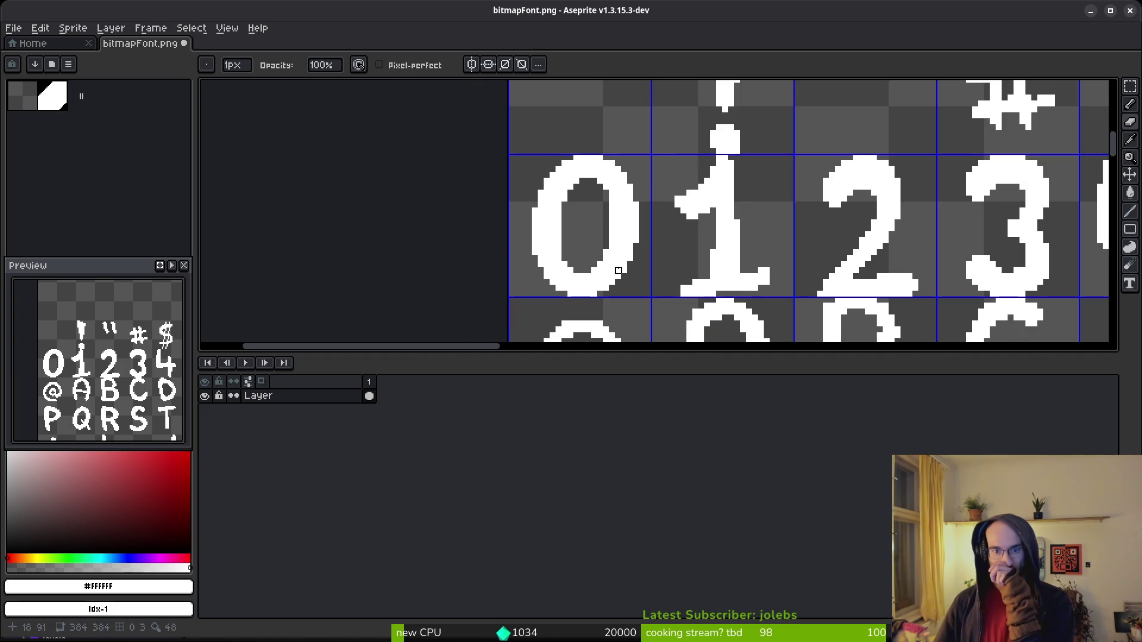
{"action": "scroll", "coordinate": [582, 253], "scroll_direction": "up", "scroll_amount": 4}
{"action": "left_click_drag", "start_coordinate": [529, 195], "coordinate": [530, 254]}
{"action": "scroll", "coordinate": [625, 209], "scroll_direction": "down", "scroll_amount": 3}
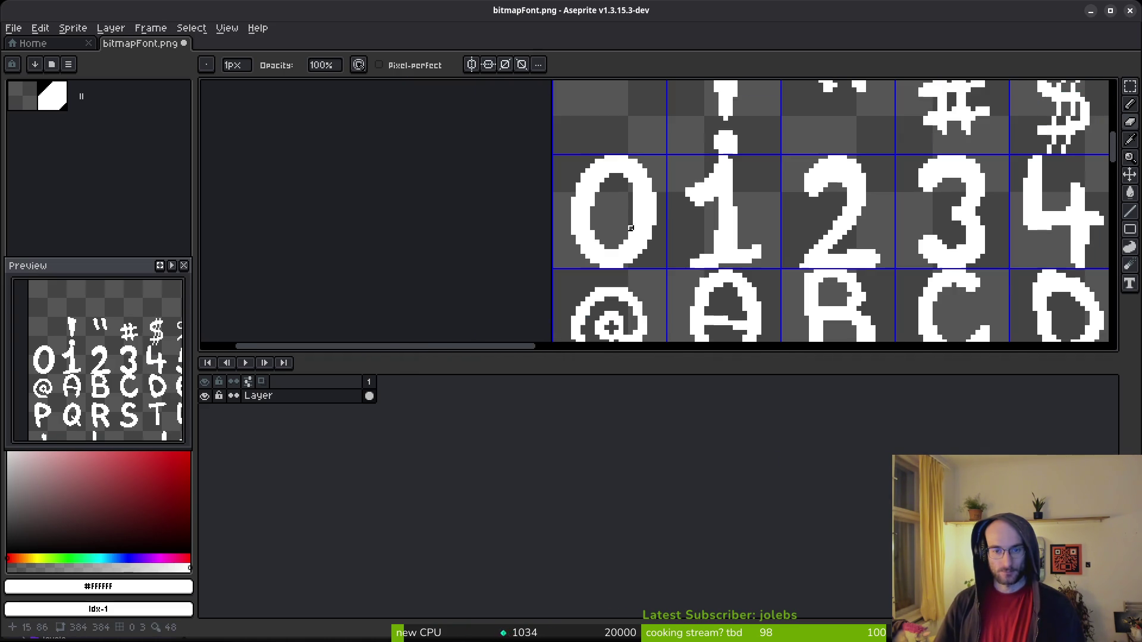
{"action": "scroll", "coordinate": [638, 238], "scroll_direction": "down", "scroll_amount": 3}
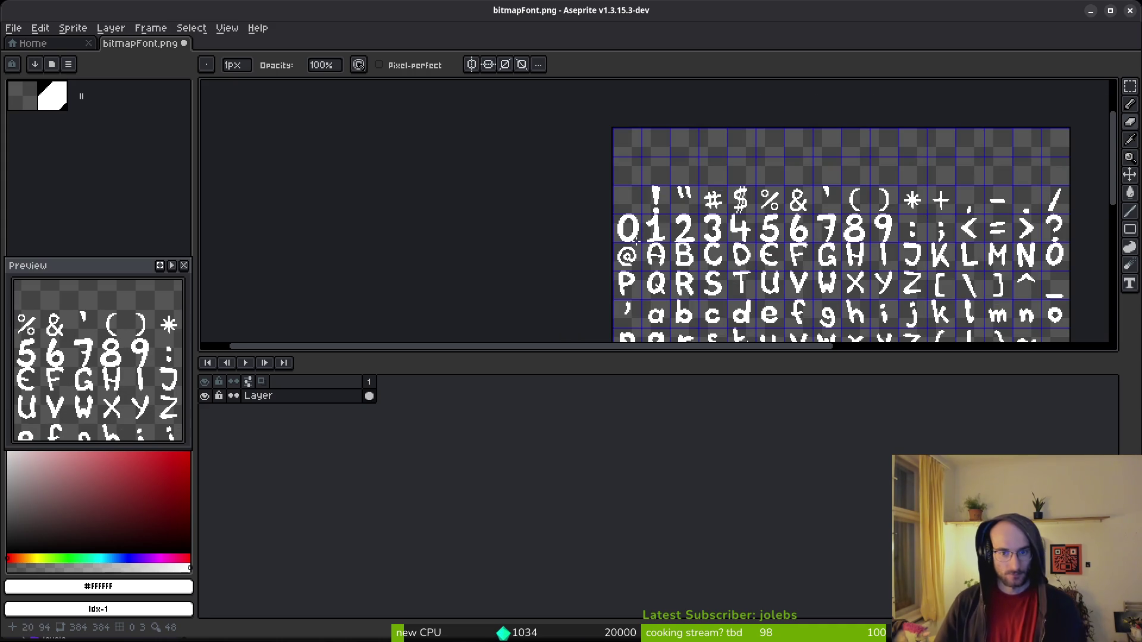
Switch to the Eraser and zoom around the font sheet to inspect the glyph edges.
{"action": "scroll", "coordinate": [634, 233], "scroll_direction": "up", "scroll_amount": 6}
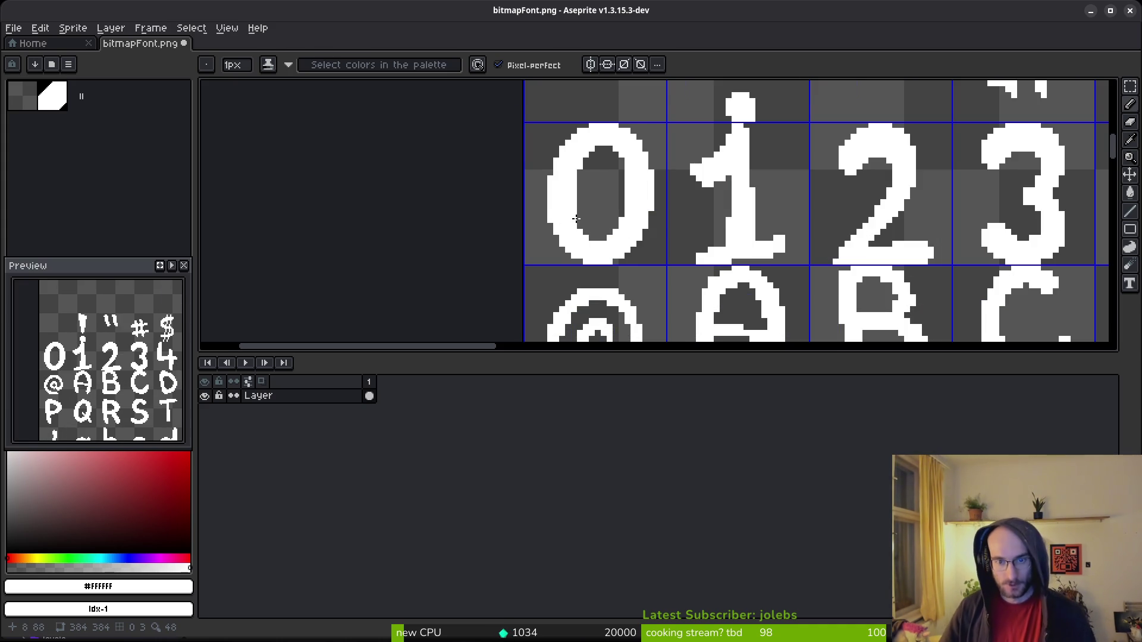
{"action": "scroll", "coordinate": [575, 228], "scroll_direction": "up", "scroll_amount": 2}
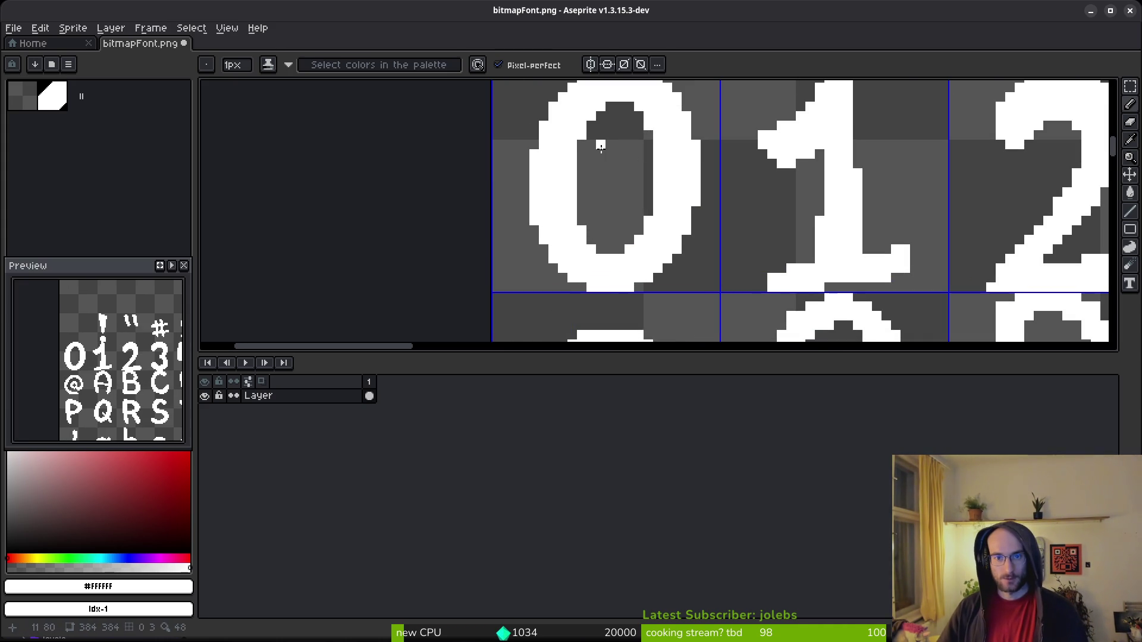
{"action": "scroll", "coordinate": [628, 207], "scroll_direction": "down", "scroll_amount": 2}
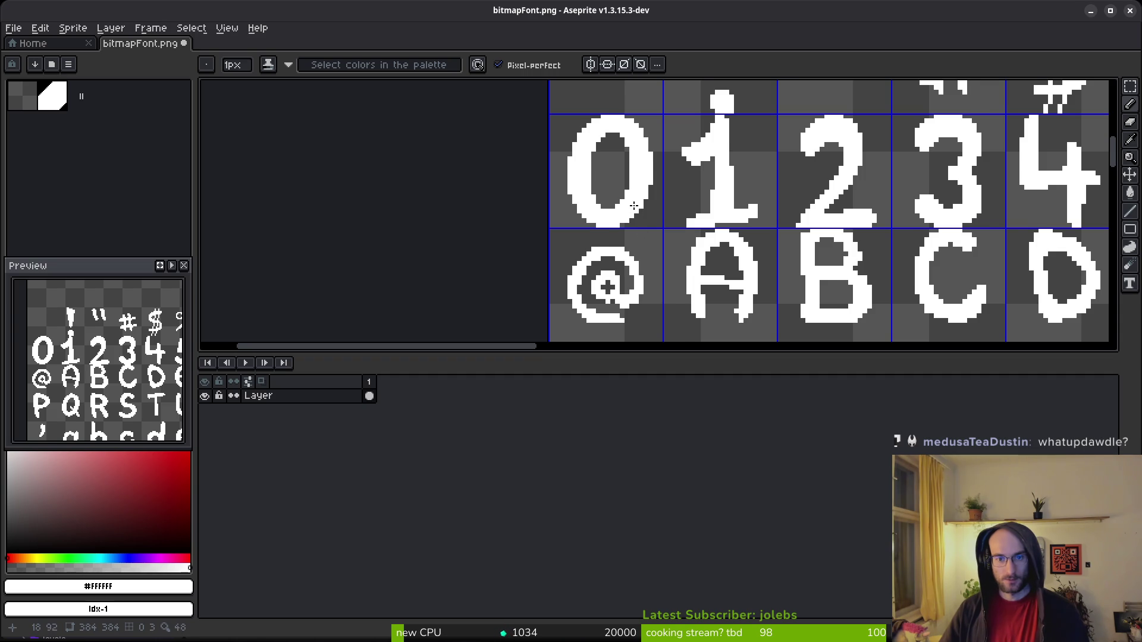
{"action": "scroll", "coordinate": [635, 210], "scroll_direction": "down", "scroll_amount": 1}
{"action": "scroll", "coordinate": [595, 206], "scroll_direction": "down", "scroll_amount": 1}
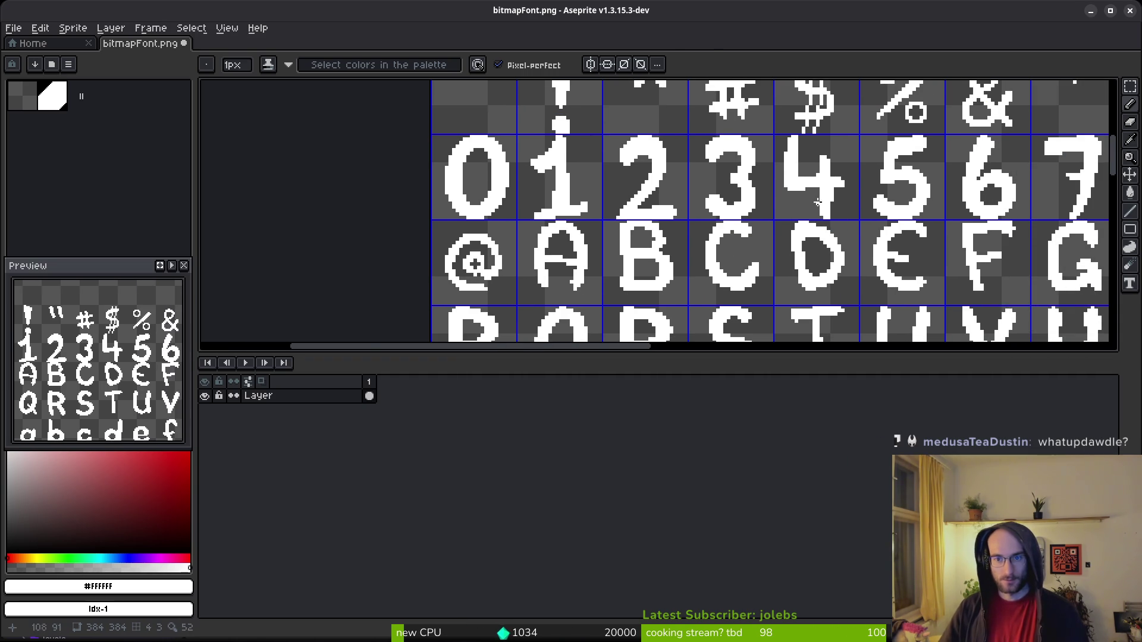
{"action": "scroll", "coordinate": [765, 232], "scroll_direction": "up", "scroll_amount": 4}
{"action": "key", "text": "e"}
{"action": "scroll", "coordinate": [803, 235], "scroll_direction": "down", "scroll_amount": 1}
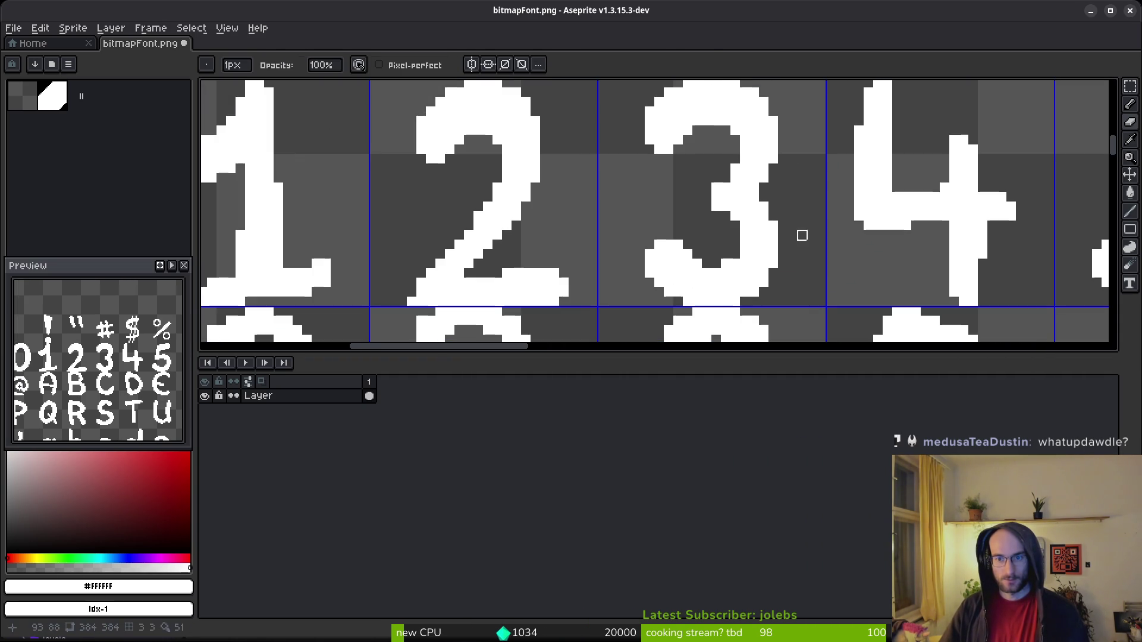
{"action": "scroll", "coordinate": [793, 140], "scroll_direction": "down", "scroll_amount": 1}
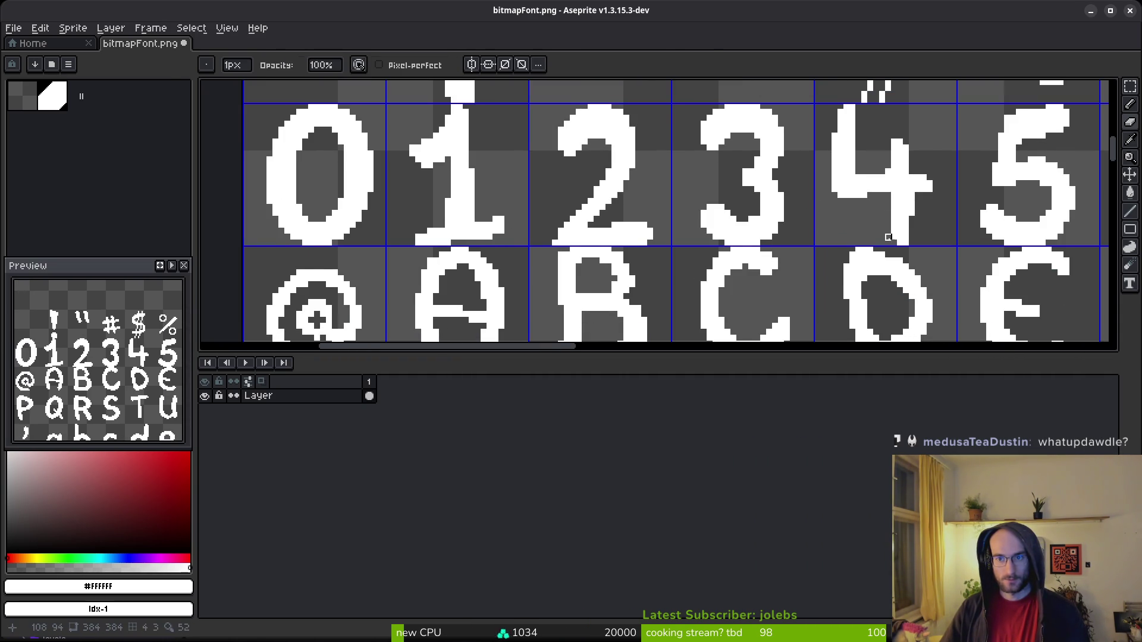
{"action": "scroll", "coordinate": [822, 225], "scroll_direction": "down", "scroll_amount": 2}
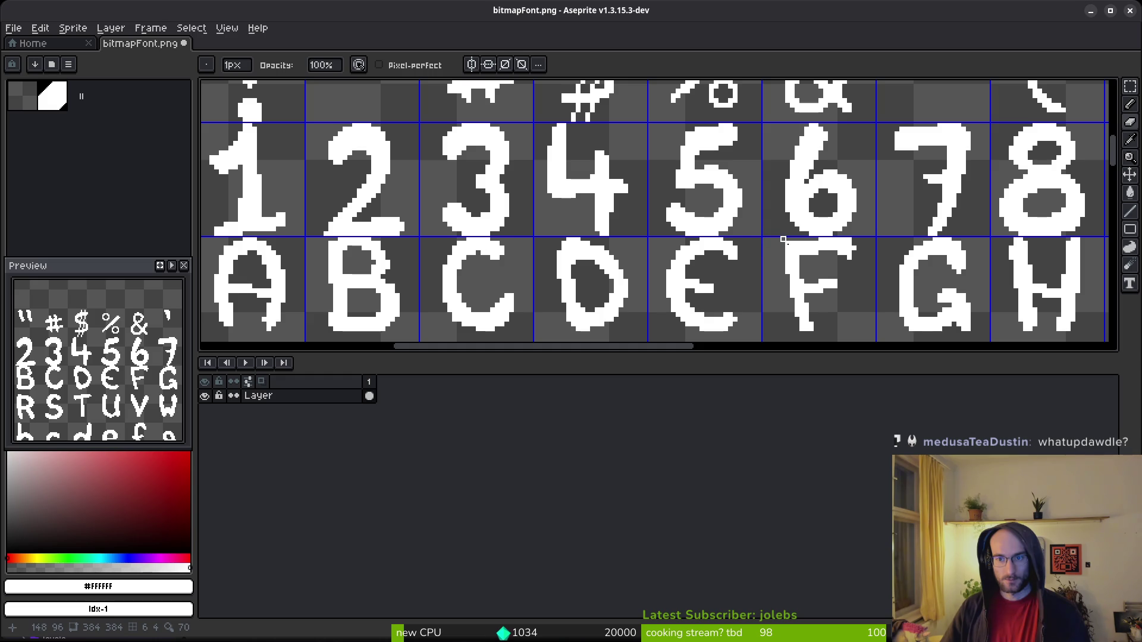
{"action": "scroll", "coordinate": [938, 240], "scroll_direction": "up", "scroll_amount": 3}
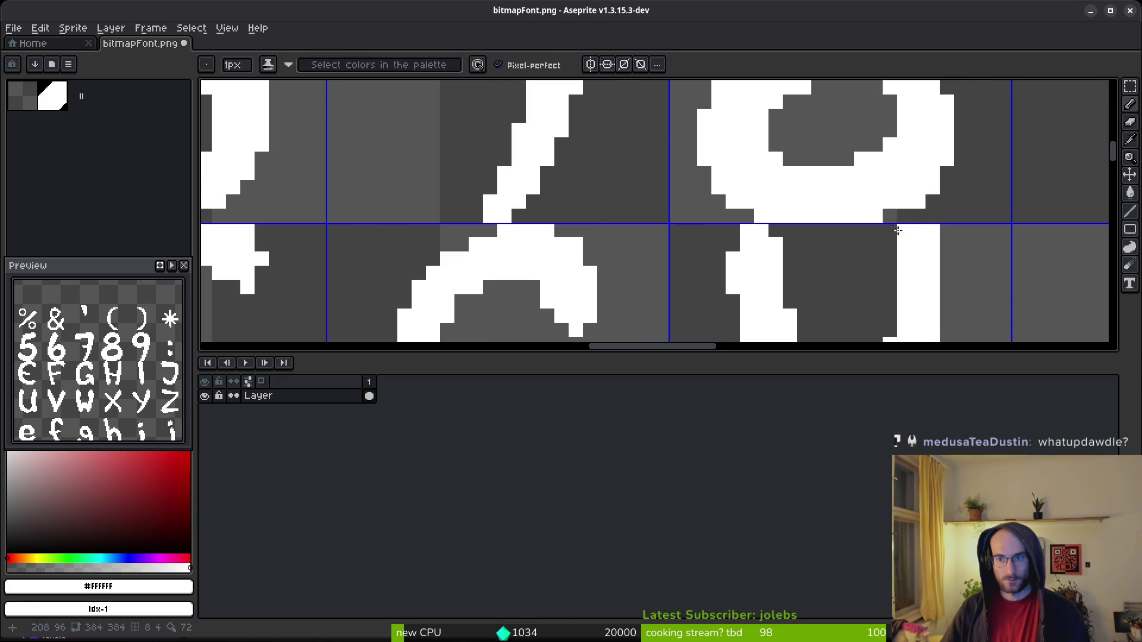
{"action": "scroll", "coordinate": [992, 214], "scroll_direction": "down", "scroll_amount": 2}
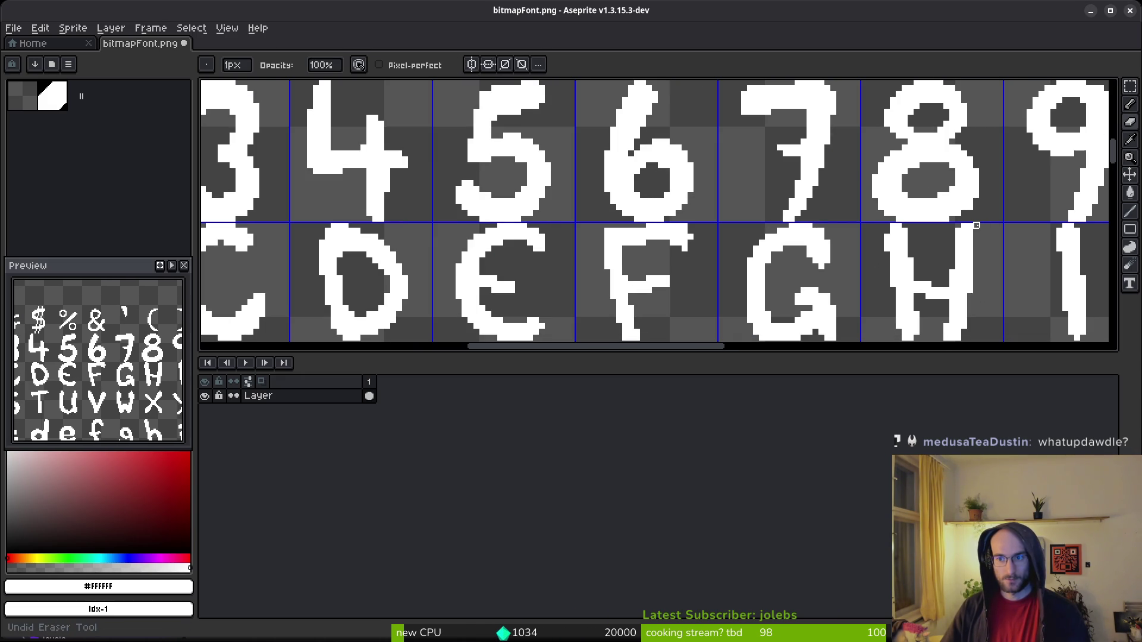
{"action": "scroll", "coordinate": [977, 217], "scroll_direction": "up", "scroll_amount": 2}
{"action": "scroll", "coordinate": [977, 210], "scroll_direction": "down", "scroll_amount": 2}
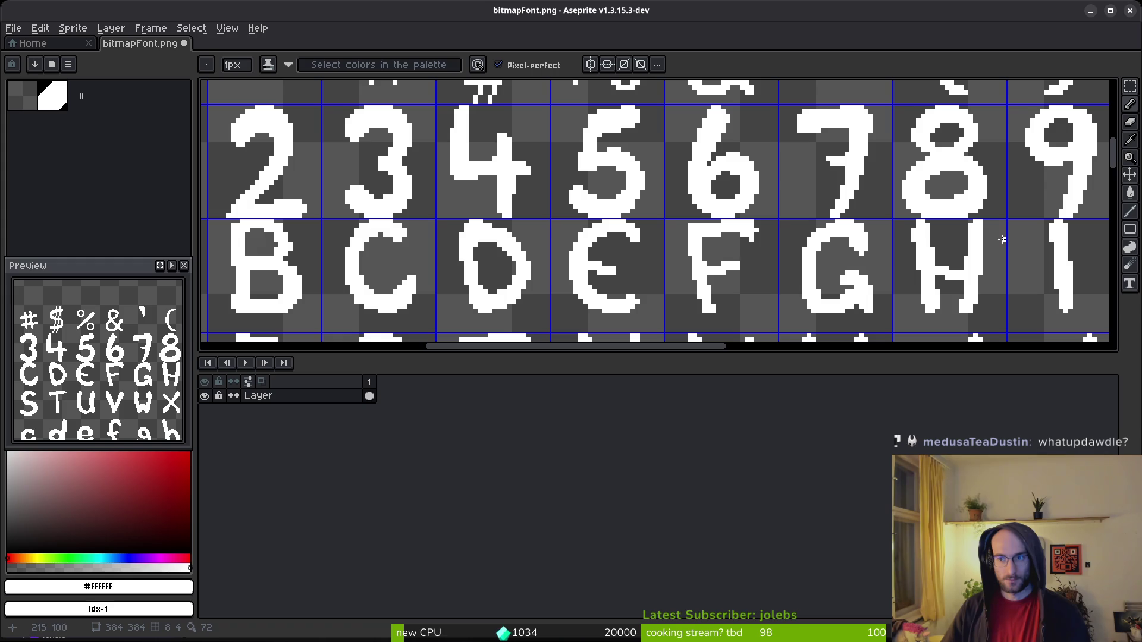
{"action": "scroll", "coordinate": [773, 279], "scroll_direction": "down", "scroll_amount": 3}
Save bitmapFont.png and close Aseprite to return to Godot.
{"action": "key", "text": "ctrl+s"}
{"action": "left_click_drag", "start_coordinate": [785, 286], "coordinate": [824, 206]}
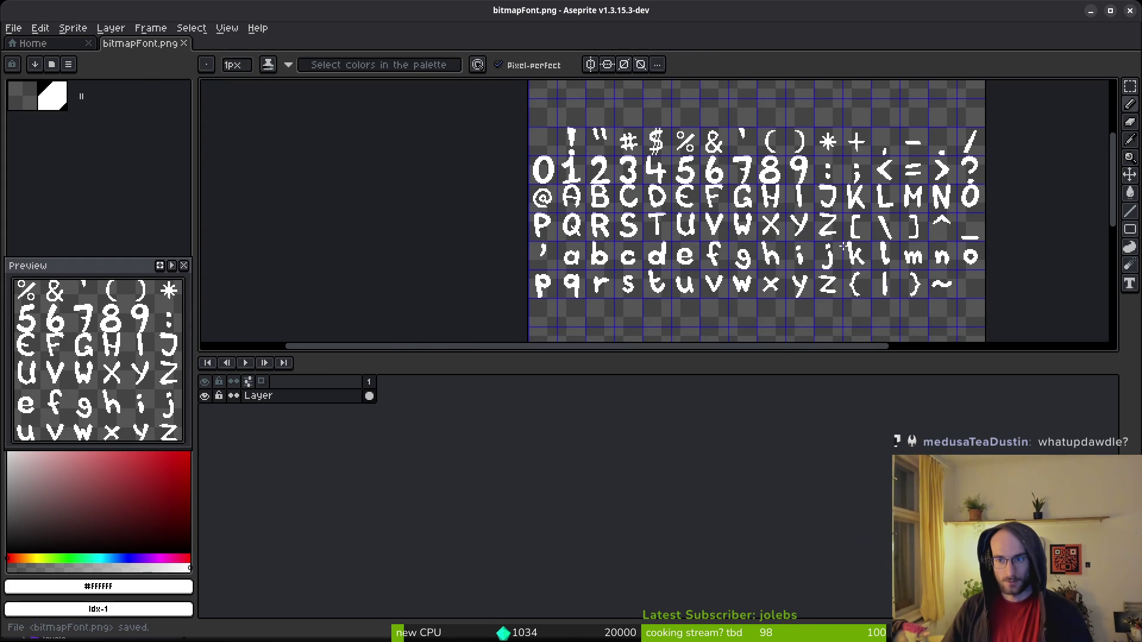
{"action": "key", "text": "ctrl+s"}
{"action": "left_click_drag", "start_coordinate": [689, 219], "coordinate": [616, 230]}
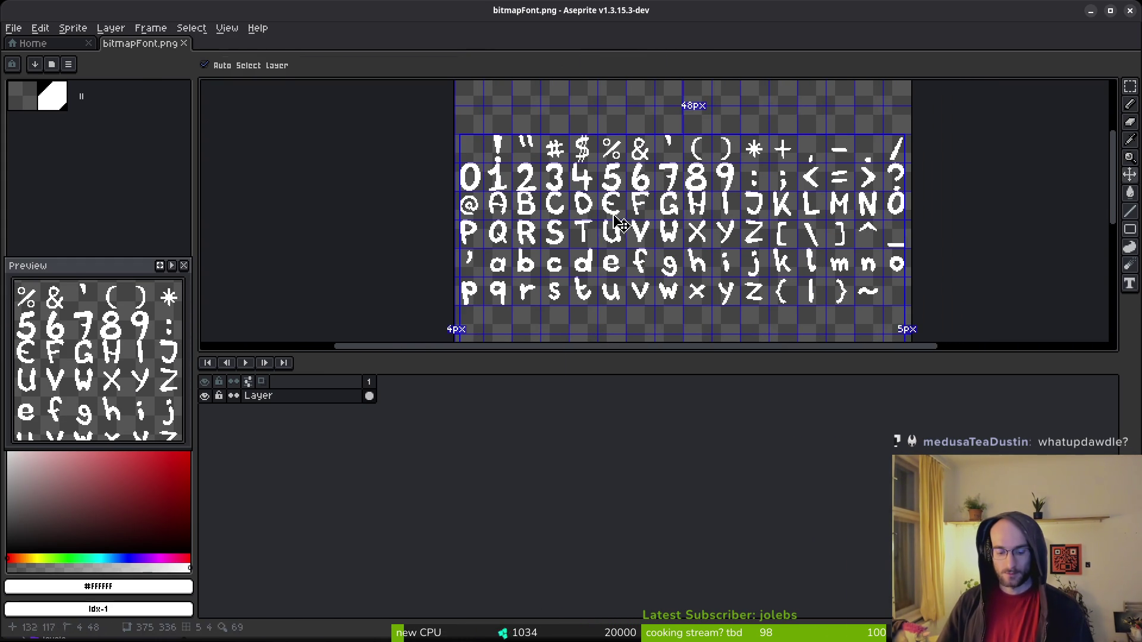
{"action": "left_click", "coordinate": [1129, 10]}
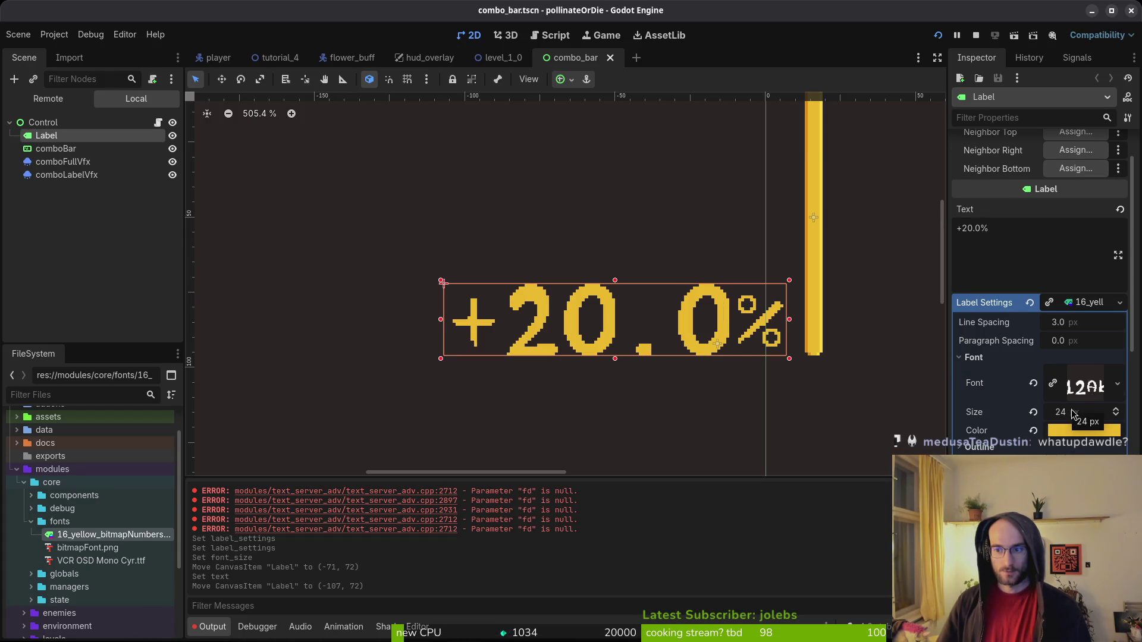
Stop and relaunch the game, continue into the hive level to check the HUD, then quit it.
{"action": "scroll", "coordinate": [673, 204], "scroll_direction": "down", "scroll_amount": 5}
{"action": "scroll", "coordinate": [673, 204], "scroll_direction": "down", "scroll_amount": 3}
{"action": "scroll", "coordinate": [403, 318], "scroll_direction": "left", "scroll_amount": 10}
{"action": "scroll", "coordinate": [642, 312], "scroll_direction": "right", "scroll_amount": 10}
{"action": "scroll", "coordinate": [688, 306], "scroll_direction": "up", "scroll_amount": 7}
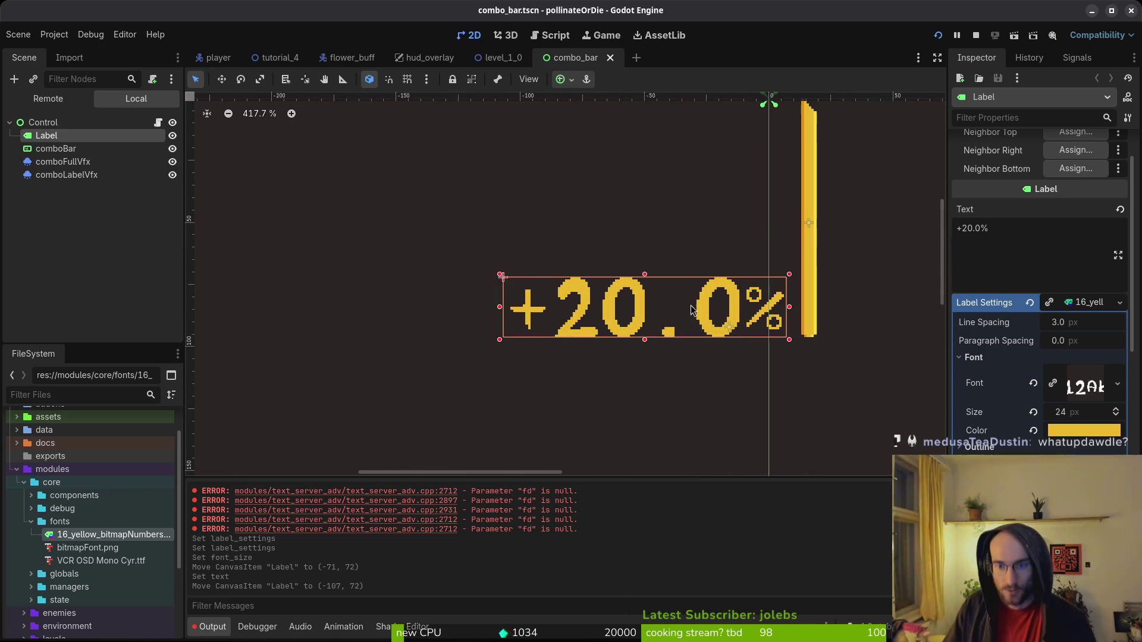
{"action": "left_click", "coordinate": [975, 35]}
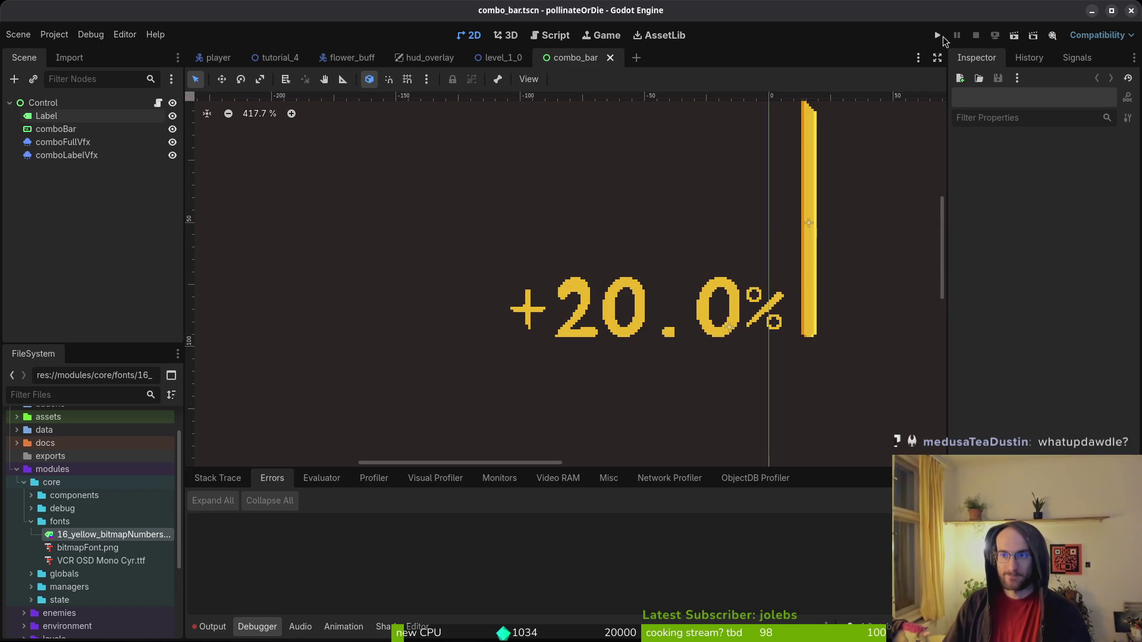
{"action": "left_click", "coordinate": [942, 36]}
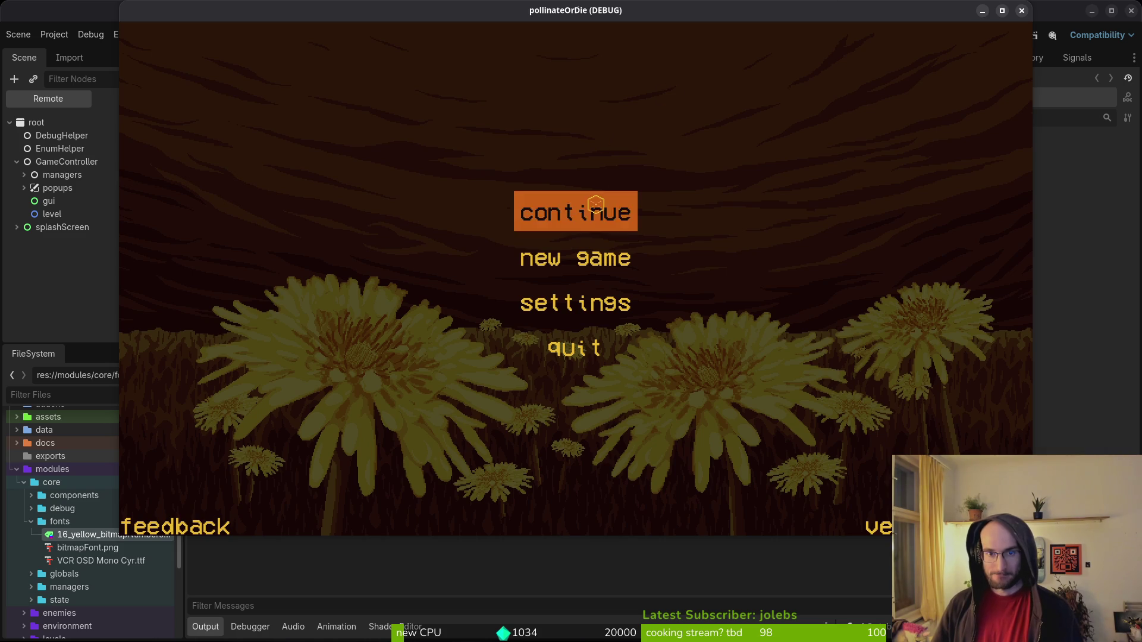
{"action": "left_click", "coordinate": [595, 204]}
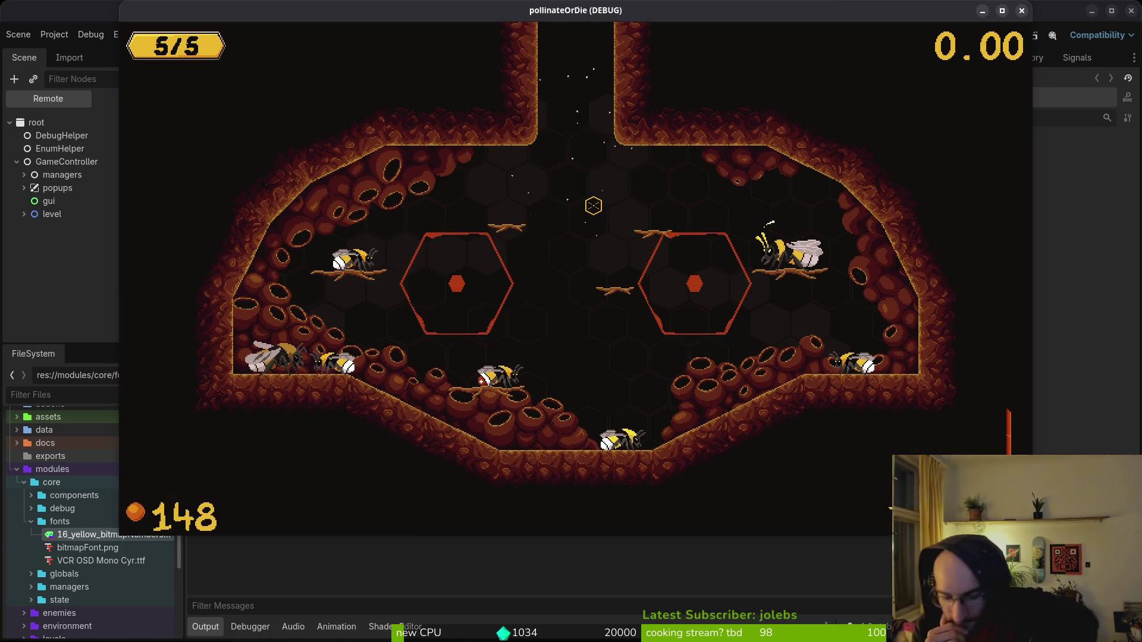
{"action": "key", "text": "F8"}
{"action": "left_click", "coordinate": [119, 103]}
Set bitmapFont.png's character margin to x 1, width 2 and reimport it.
{"action": "left_click", "coordinate": [107, 535]}
{"action": "left_click", "coordinate": [81, 59]}
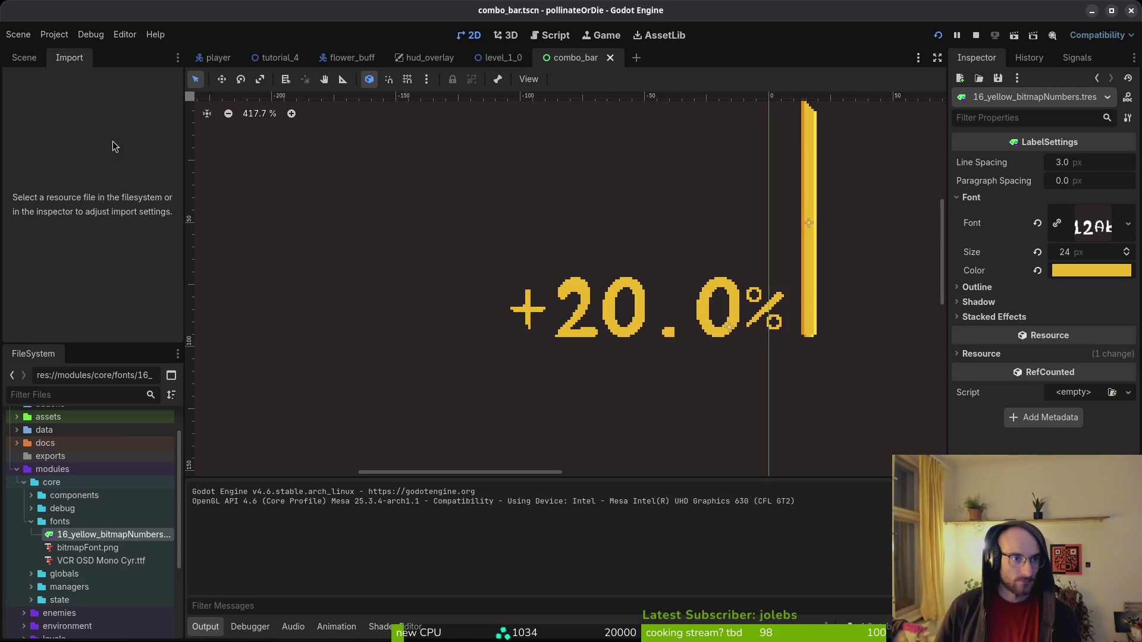
{"action": "left_click", "coordinate": [86, 552]}
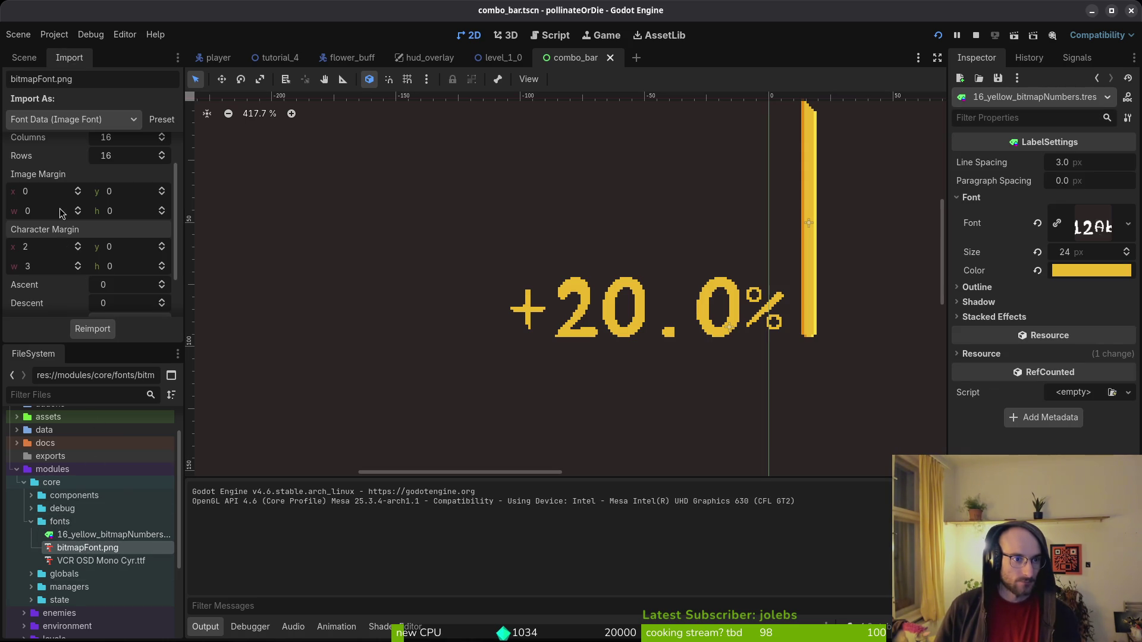
{"action": "type", "text": "2"}
{"action": "key", "text": "Return"}
{"action": "left_click", "coordinate": [25, 251]}
{"action": "type", "text": "1"}
{"action": "key", "text": "ctrl+s"}
{"action": "left_click", "coordinate": [90, 330]}
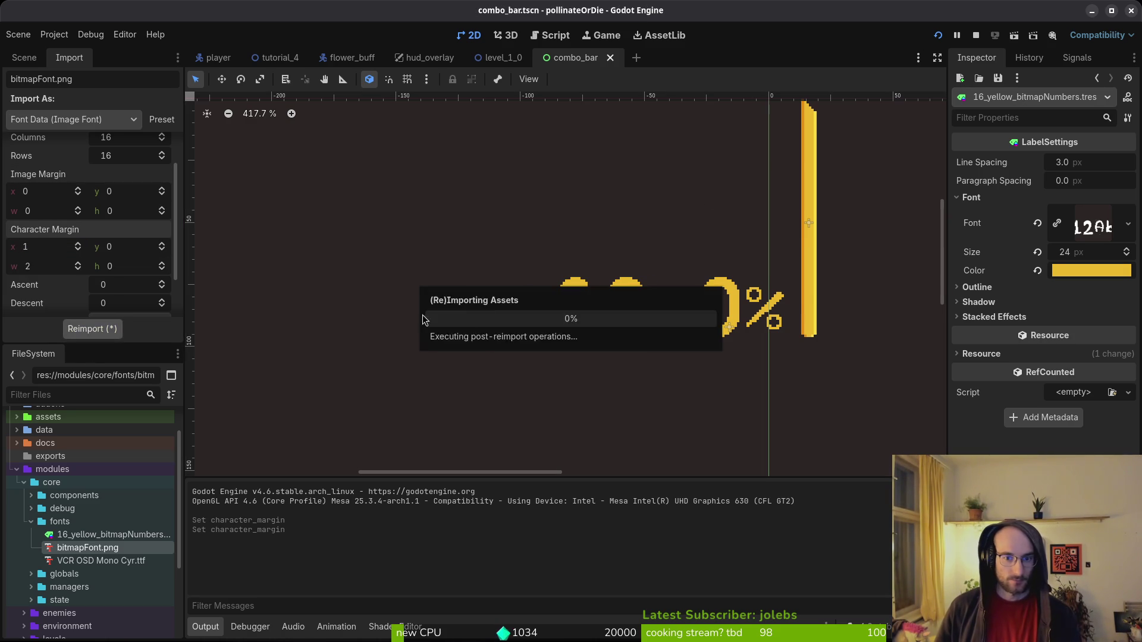
{"action": "left_click", "coordinate": [737, 335]}
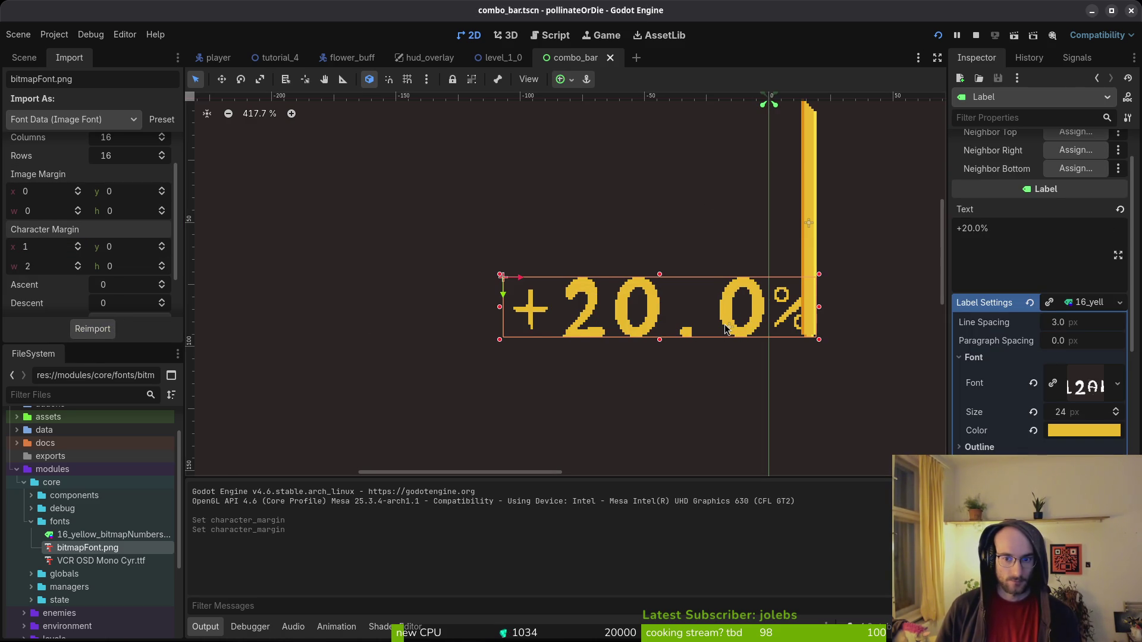
Move the +20.0% label about 46 px left and save the combo bar scene.
{"action": "left_click_drag", "start_coordinate": [733, 328], "coordinate": [706, 328]}
{"action": "left_click", "coordinate": [758, 355]}
{"action": "key", "text": "ctrl+s"}
{"action": "key", "text": "alt+Tab"}
{"action": "key", "text": "alt+Tab"}
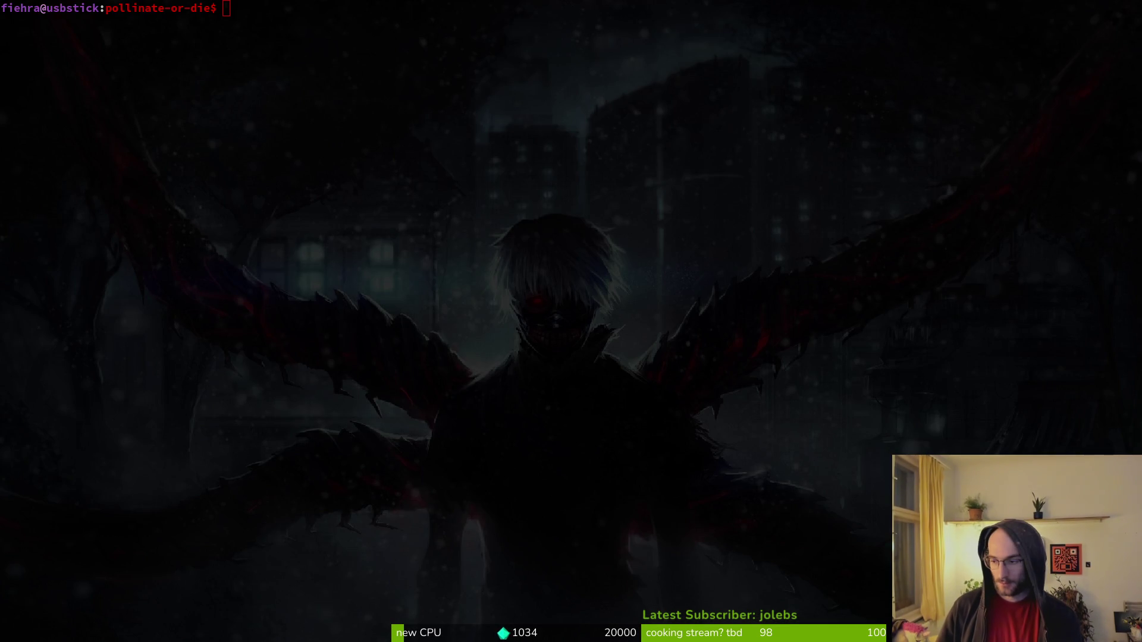
Switch to Aseprite and open the bitmapFont.png font sheet.
{"action": "key", "text": "alt+Tab"}
{"action": "key", "text": "super+o"}
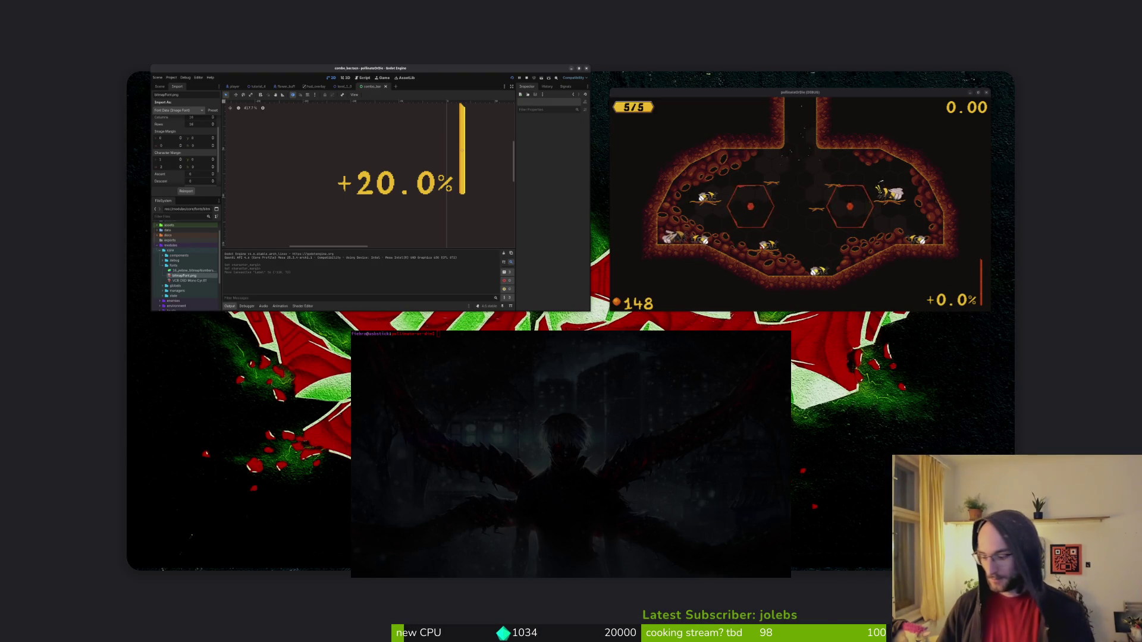
{"action": "key", "text": "super+2"}
{"action": "left_click", "coordinate": [91, 156]}
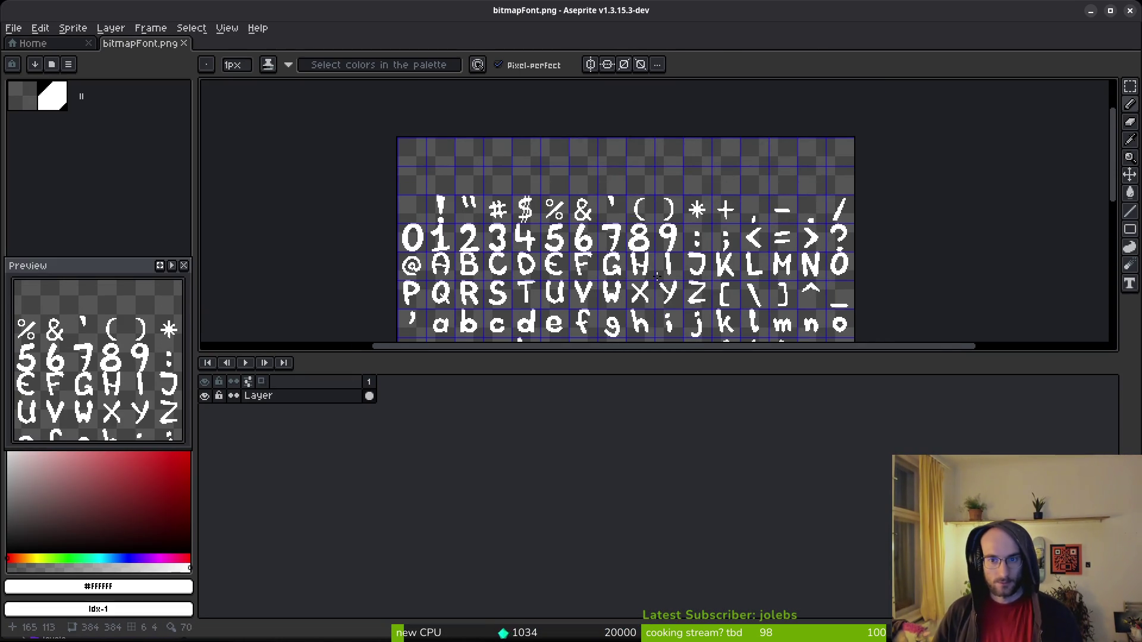
Add a pixel beside the comma glyph and save the sheet.
{"action": "scroll", "coordinate": [761, 205], "scroll_direction": "up", "scroll_amount": 8}
{"action": "left_click", "coordinate": [761, 203]}
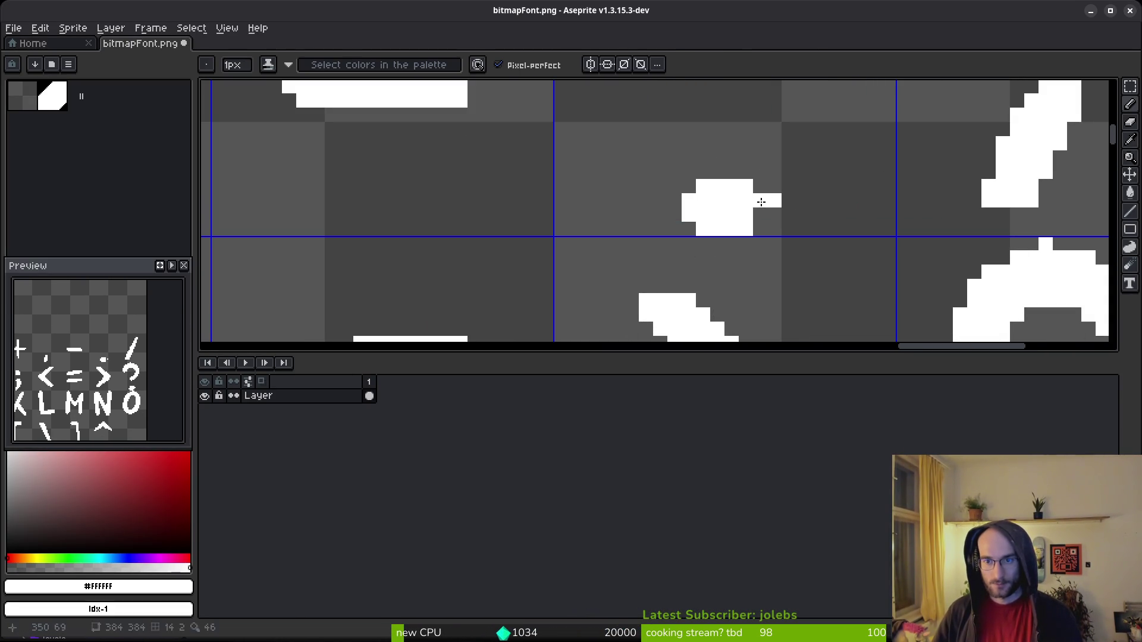
{"action": "key", "text": "ctrl+z"}
{"action": "scroll", "coordinate": [788, 199], "scroll_direction": "down", "scroll_amount": 3}
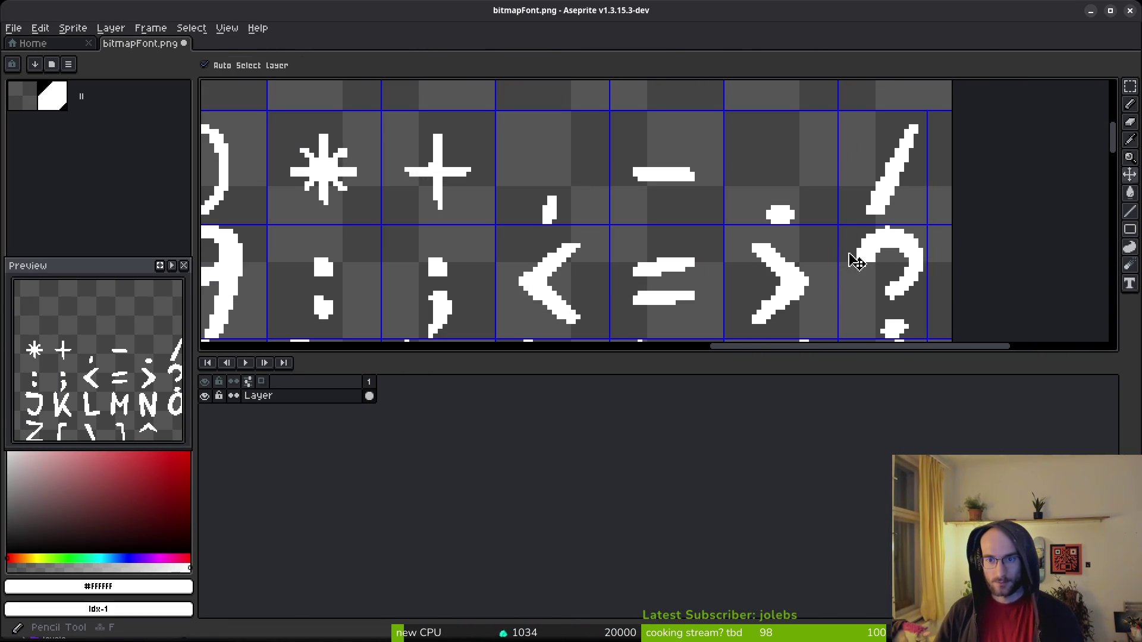
{"action": "key", "text": "ctrl+s"}
{"action": "left_click_drag", "start_coordinate": [618, 214], "coordinate": [648, 190]}
{"action": "scroll", "coordinate": [614, 177], "scroll_direction": "up", "scroll_amount": 3}
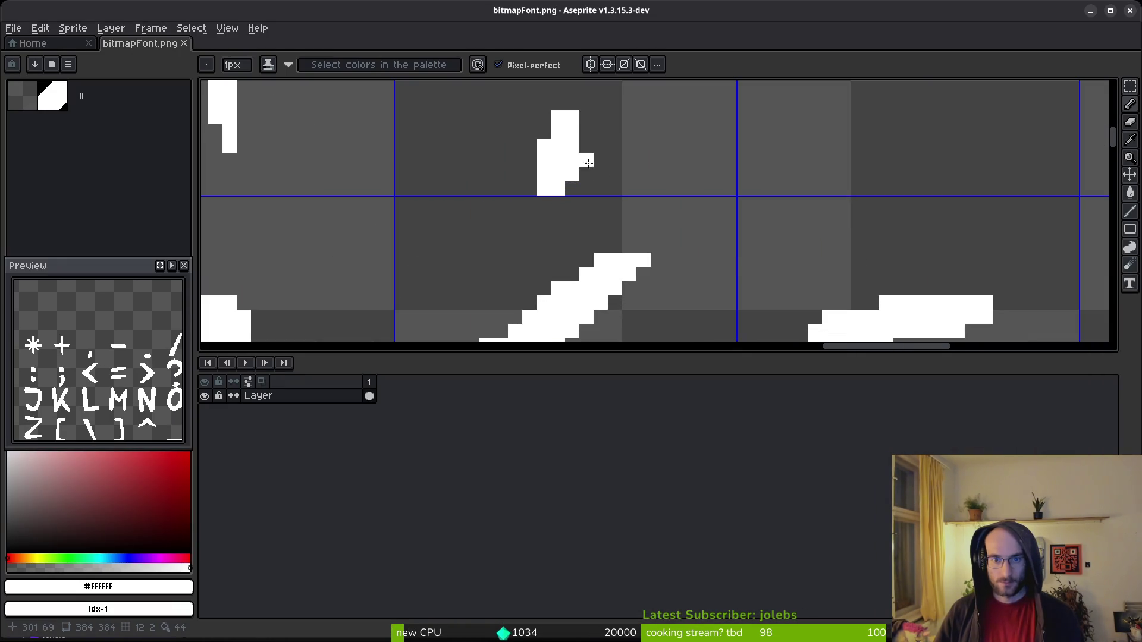
{"action": "left_click", "coordinate": [586, 146]}
{"action": "scroll", "coordinate": [595, 155], "scroll_direction": "down", "scroll_amount": 3}
{"action": "key", "text": "ctrl+s"}
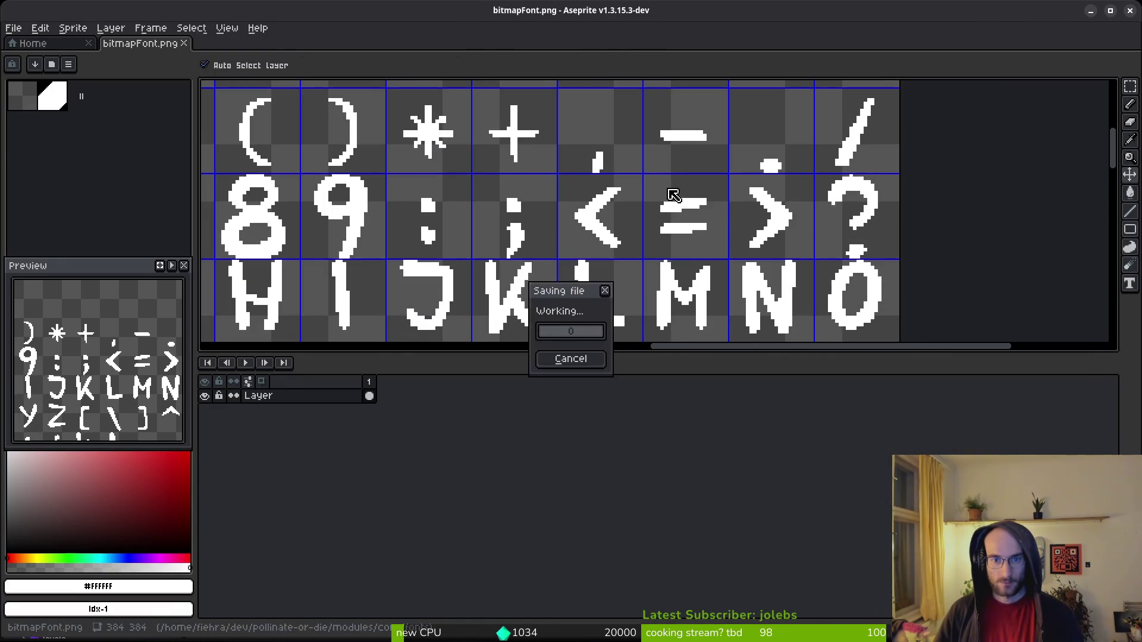
{"action": "key", "text": "alt+Tab"}
Add three pixels to the question mark glyph and save the sheet again.
{"action": "key", "text": "alt+Tab"}
{"action": "scroll", "coordinate": [616, 277], "scroll_direction": "up", "scroll_amount": 5}
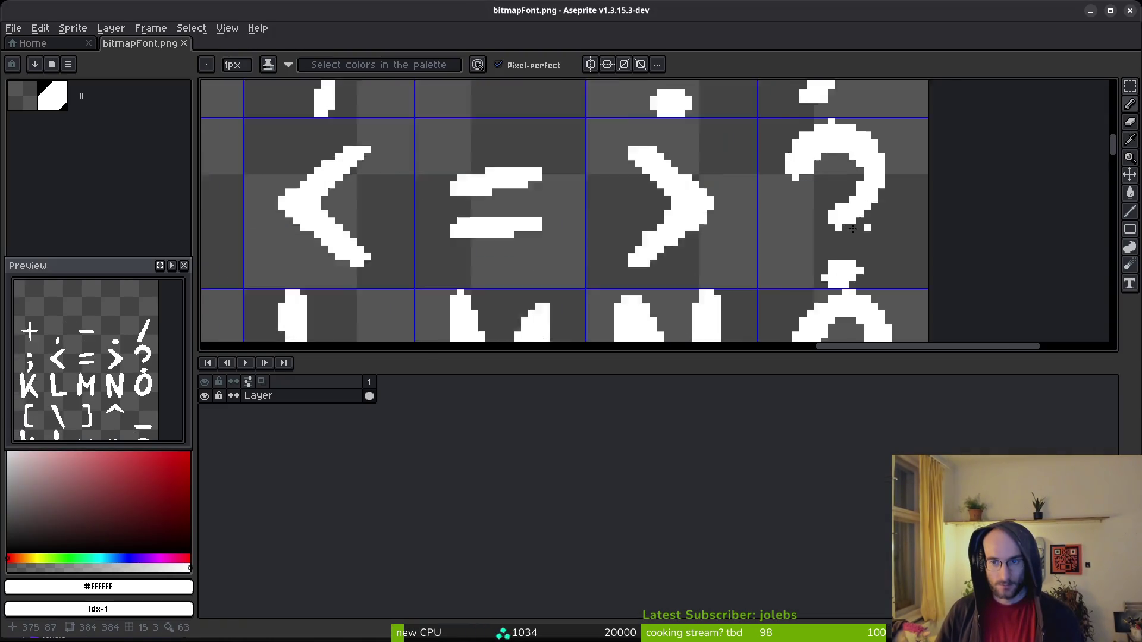
{"action": "scroll", "coordinate": [615, 277], "scroll_direction": "down", "scroll_amount": 2}
{"action": "left_click", "coordinate": [569, 245]}
{"action": "left_click_drag", "start_coordinate": [623, 240], "coordinate": [648, 263]}
{"action": "scroll", "coordinate": [724, 280], "scroll_direction": "down", "scroll_amount": 2}
{"action": "key", "text": "ctrl+s"}
{"action": "key", "text": "alt+Tab"}
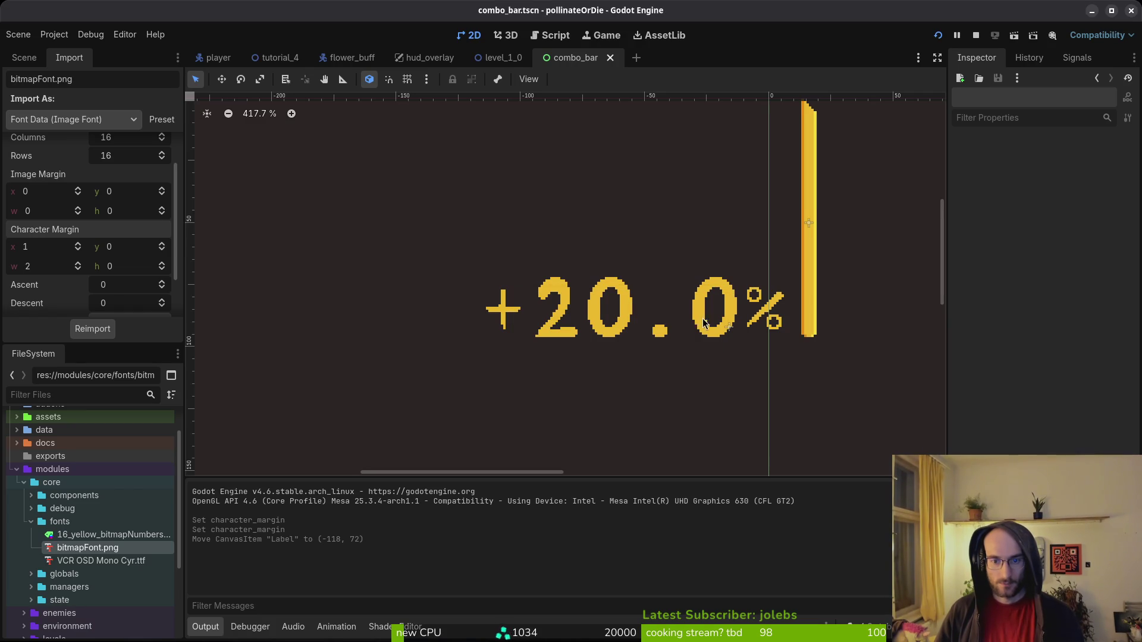
Run the game, continue into the hive level to check the +20.0% font, then quit.
{"action": "left_click", "coordinate": [622, 314]}
{"action": "left_click", "coordinate": [714, 252]}
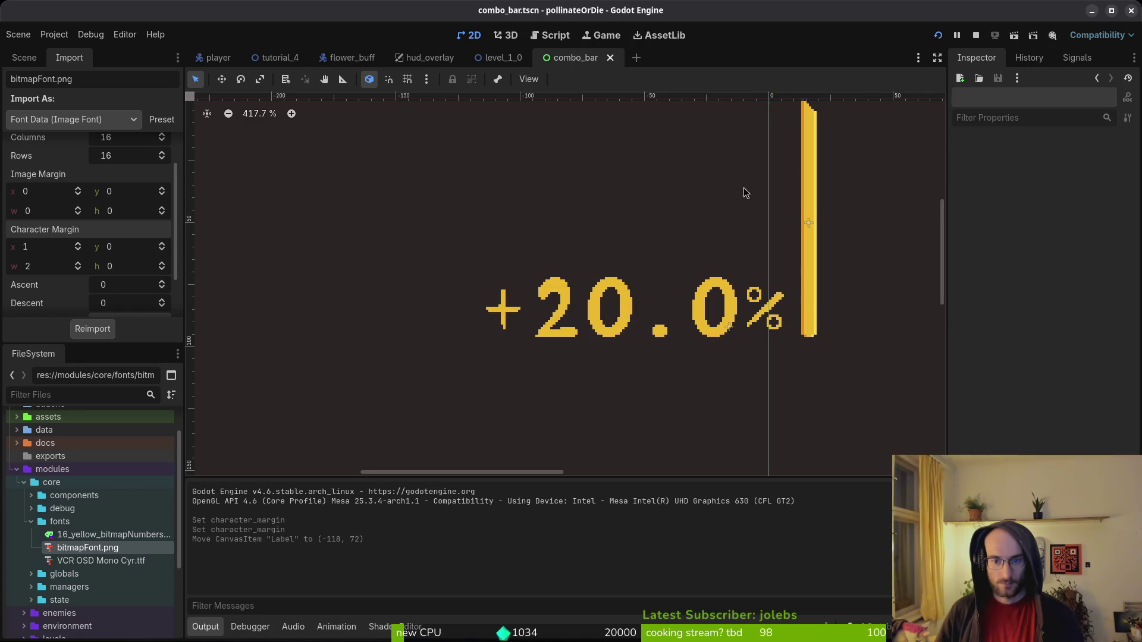
{"action": "left_click", "coordinate": [938, 34]}
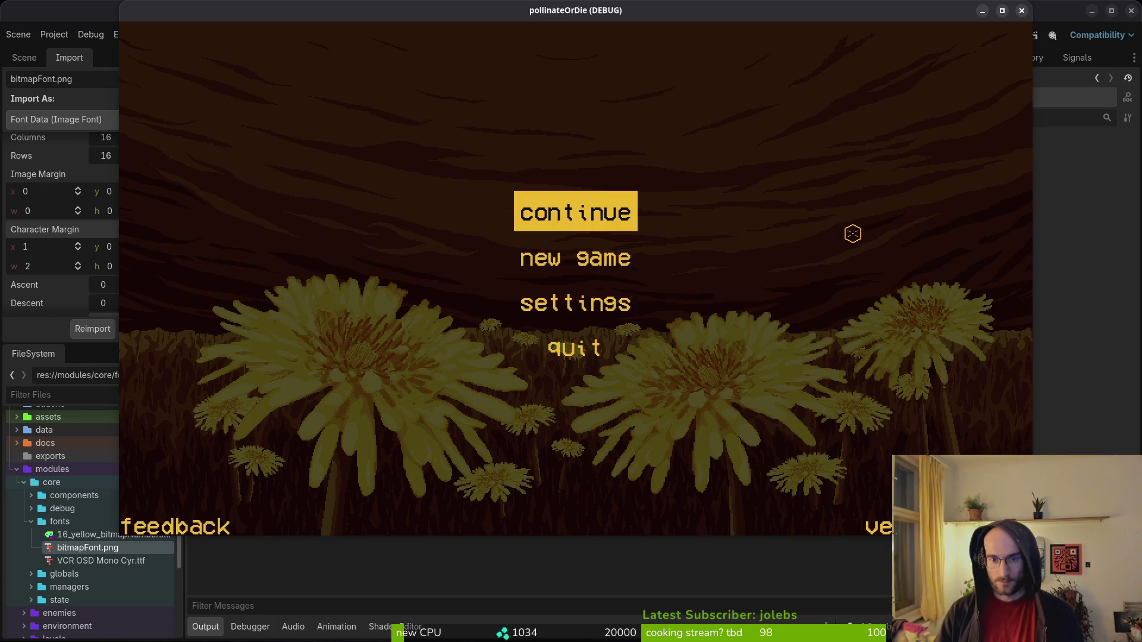
{"action": "key", "text": "Return"}
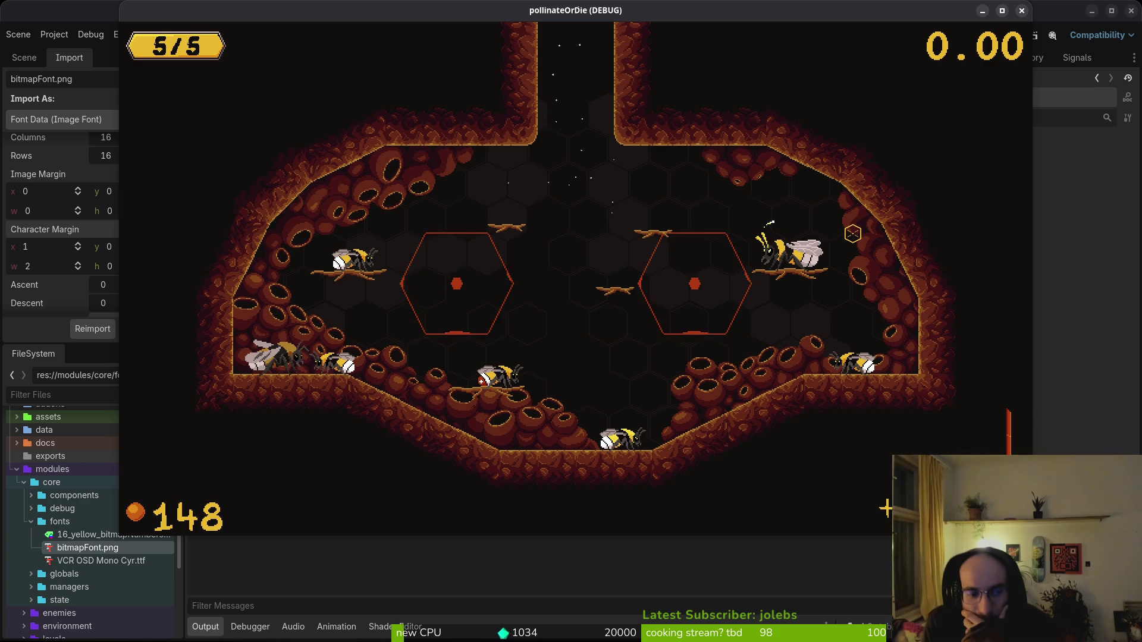
{"action": "key", "text": "F8"}
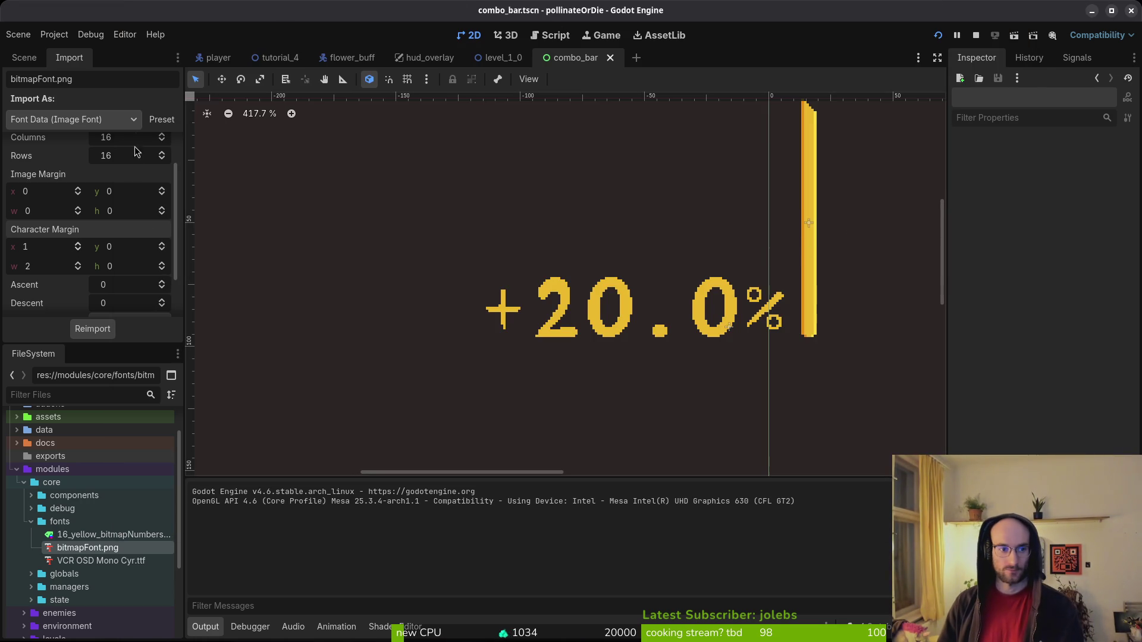
Select the yellow bitmap numbers font and bitmapFont.png, run the game again, then switch to Aseprite.
{"action": "left_click", "coordinate": [23, 58]}
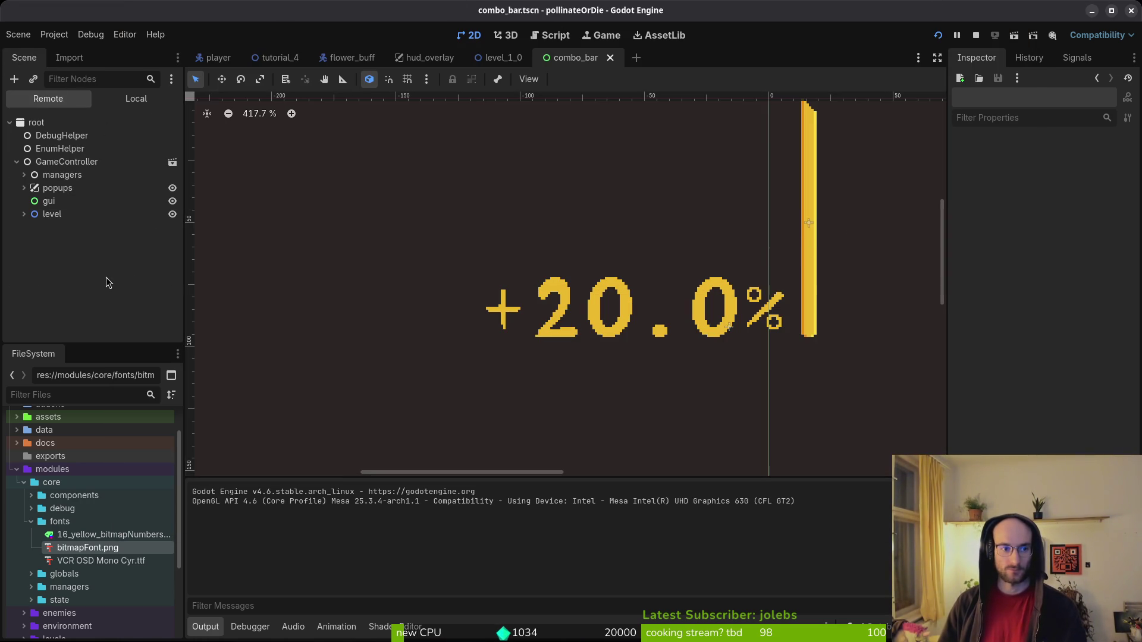
{"action": "scroll", "coordinate": [699, 309], "scroll_direction": "down", "scroll_amount": 3}
{"action": "left_click", "coordinate": [74, 538]}
{"action": "left_click", "coordinate": [74, 550]}
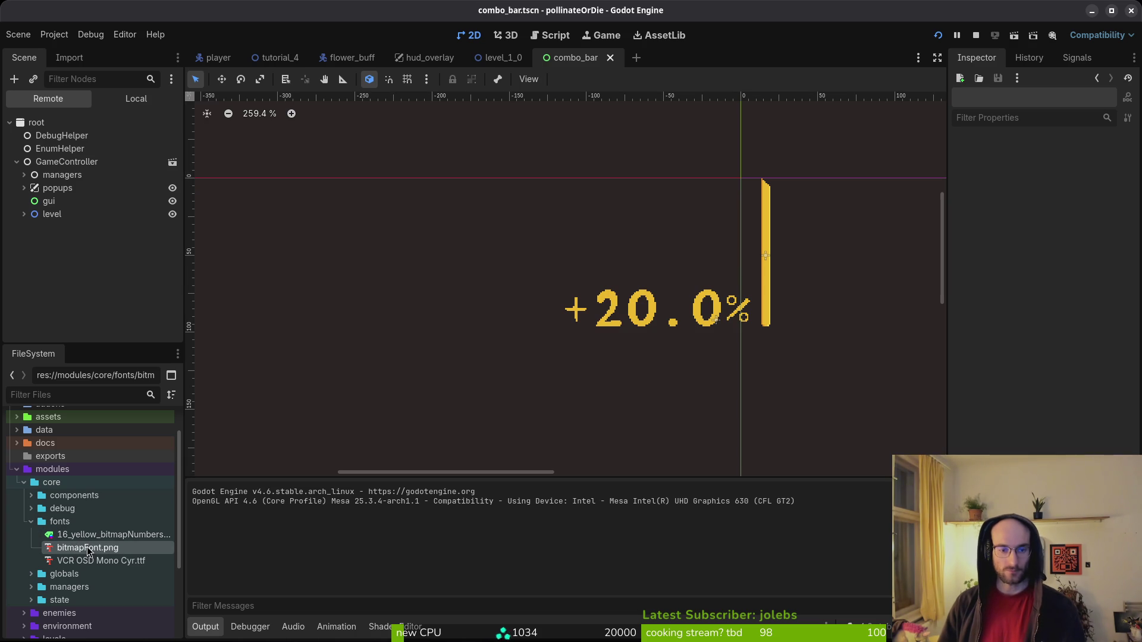
{"action": "key", "text": "F5"}
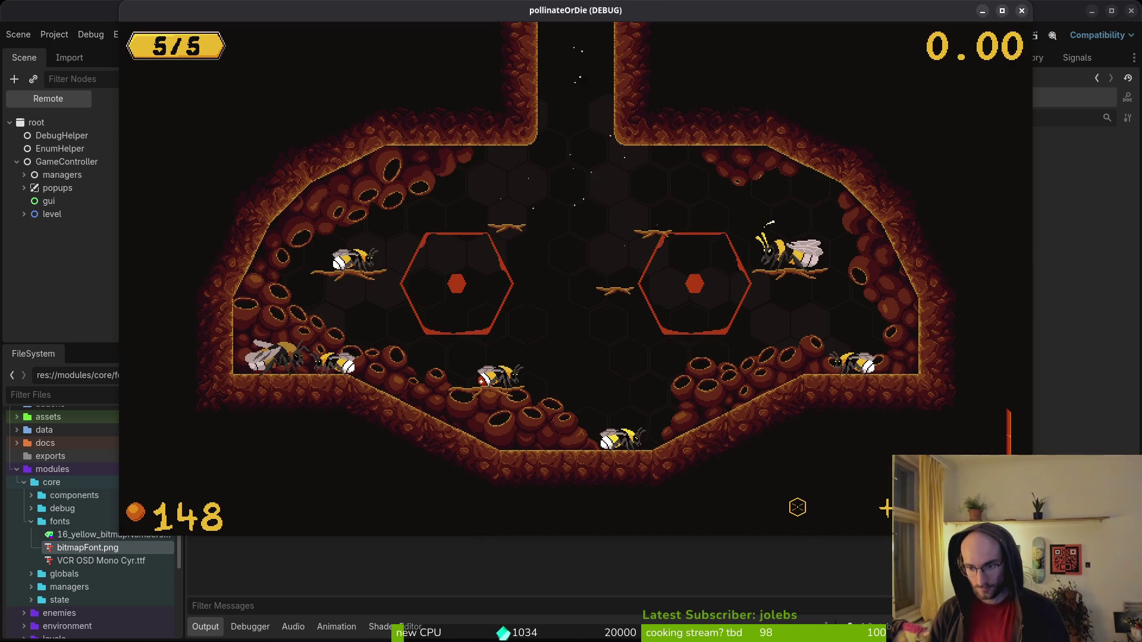
{"action": "key", "text": "super"}
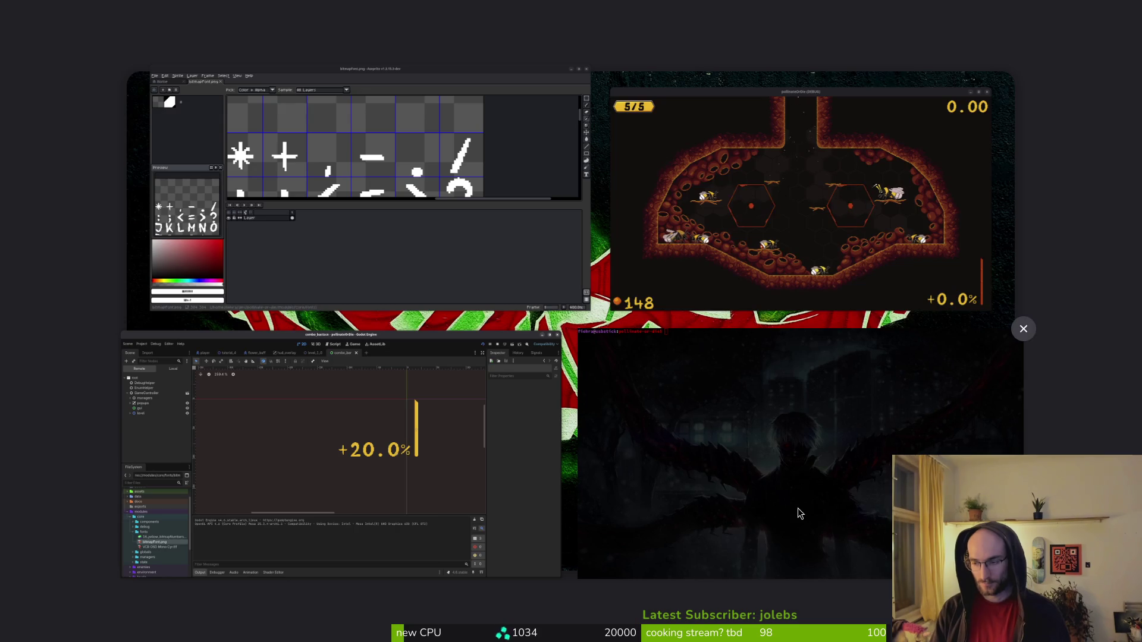
{"action": "key", "text": "Return"}
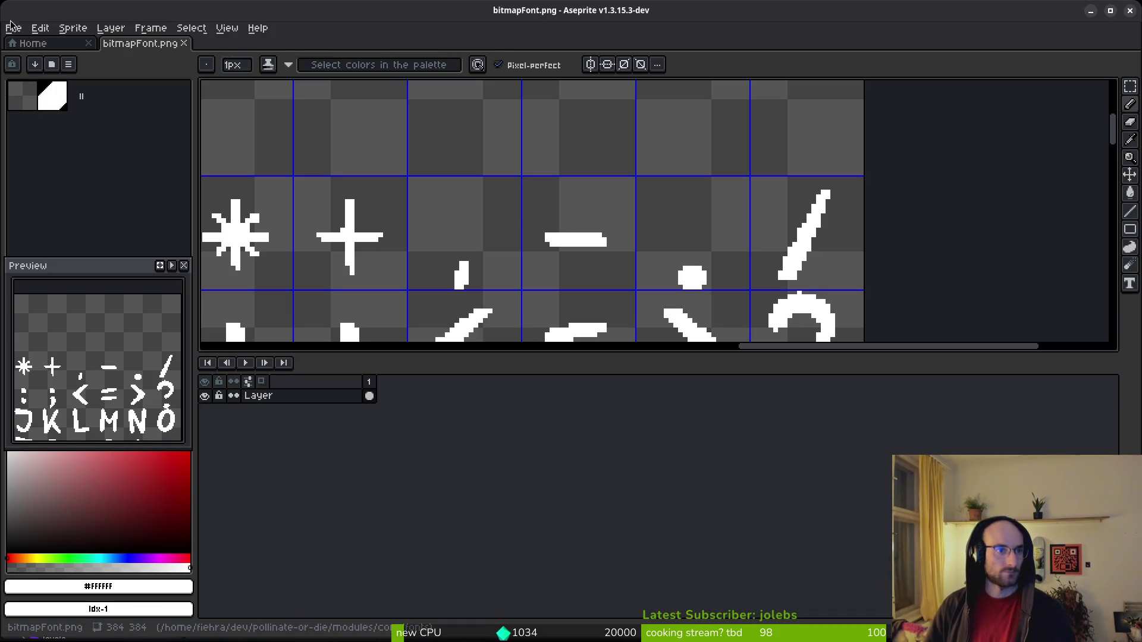
Open combobar.aseprite from the project's assets/aseprite folder.
{"action": "left_click", "coordinate": [13, 28]}
{"action": "left_click", "coordinate": [24, 56]}
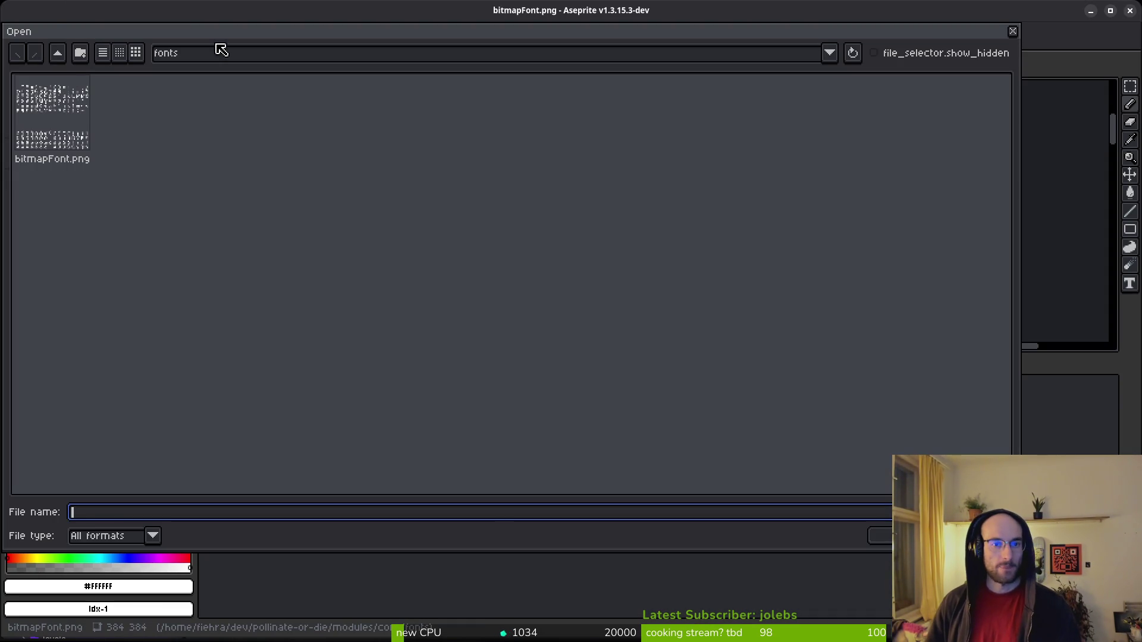
{"action": "left_click", "coordinate": [59, 54]}
{"action": "left_click", "coordinate": [60, 55]}
{"action": "left_click", "coordinate": [58, 53]}
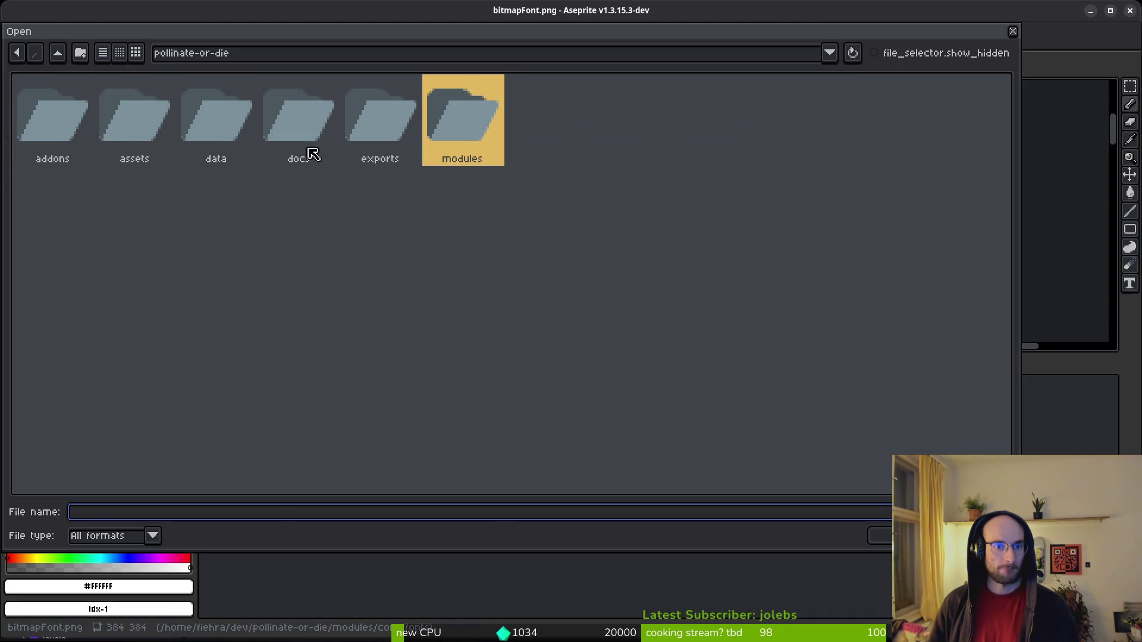
{"action": "double_click", "coordinate": [153, 119]}
{"action": "double_click", "coordinate": [153, 116]}
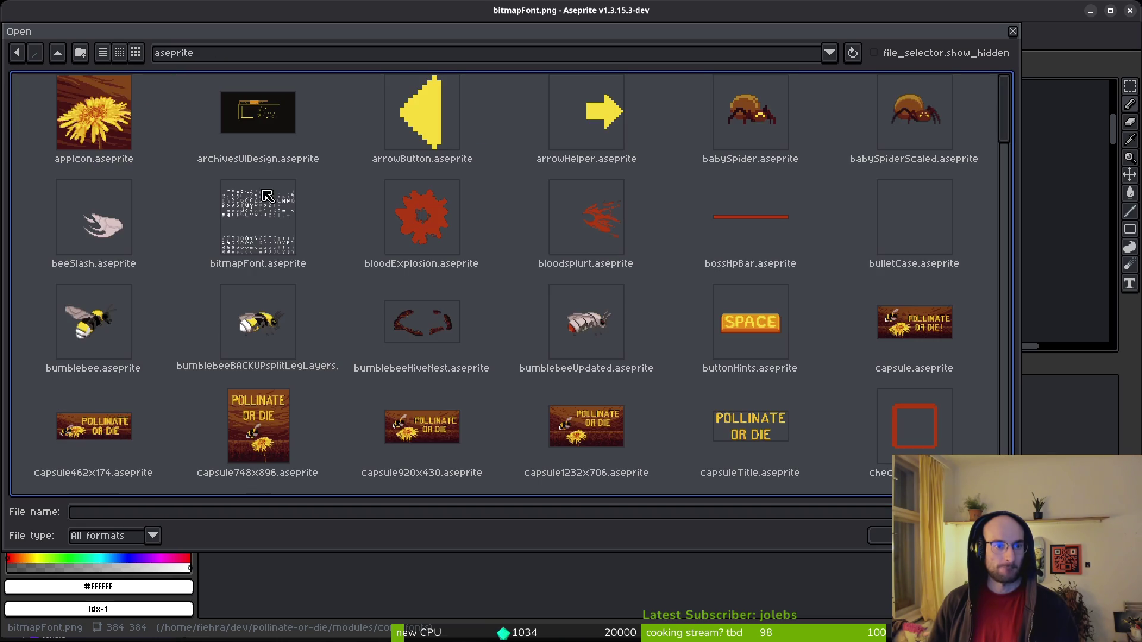
{"action": "scroll", "coordinate": [699, 267], "scroll_direction": "down", "scroll_amount": 3}
{"action": "left_click", "coordinate": [310, 344]}
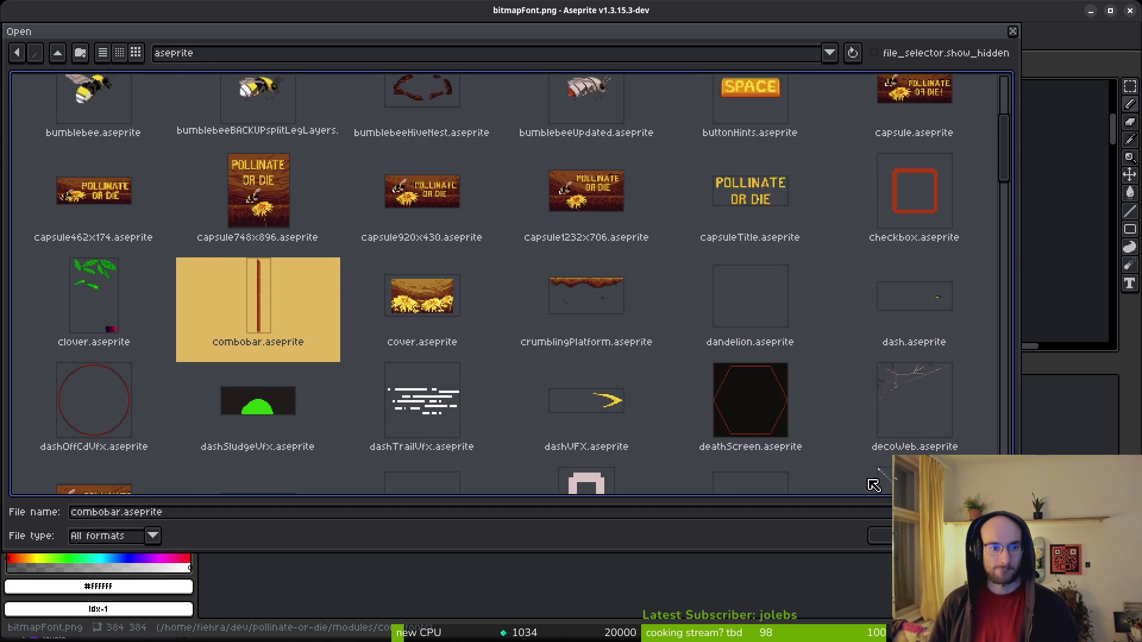
{"action": "key", "text": "Return"}
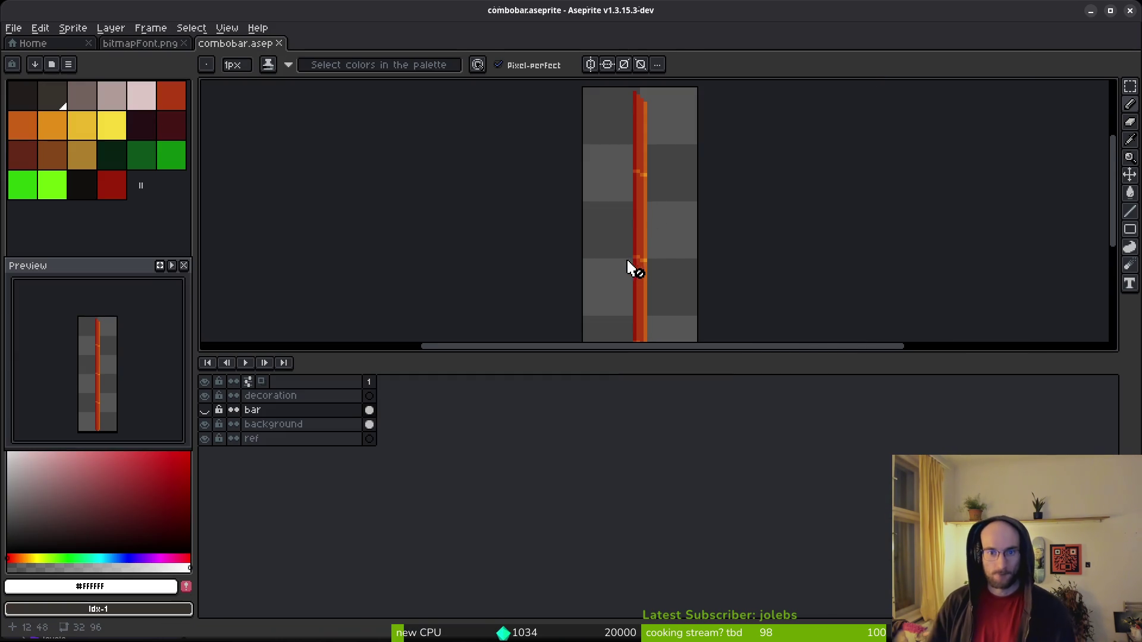
{"action": "scroll", "coordinate": [664, 262], "scroll_direction": "down", "scroll_amount": 3}
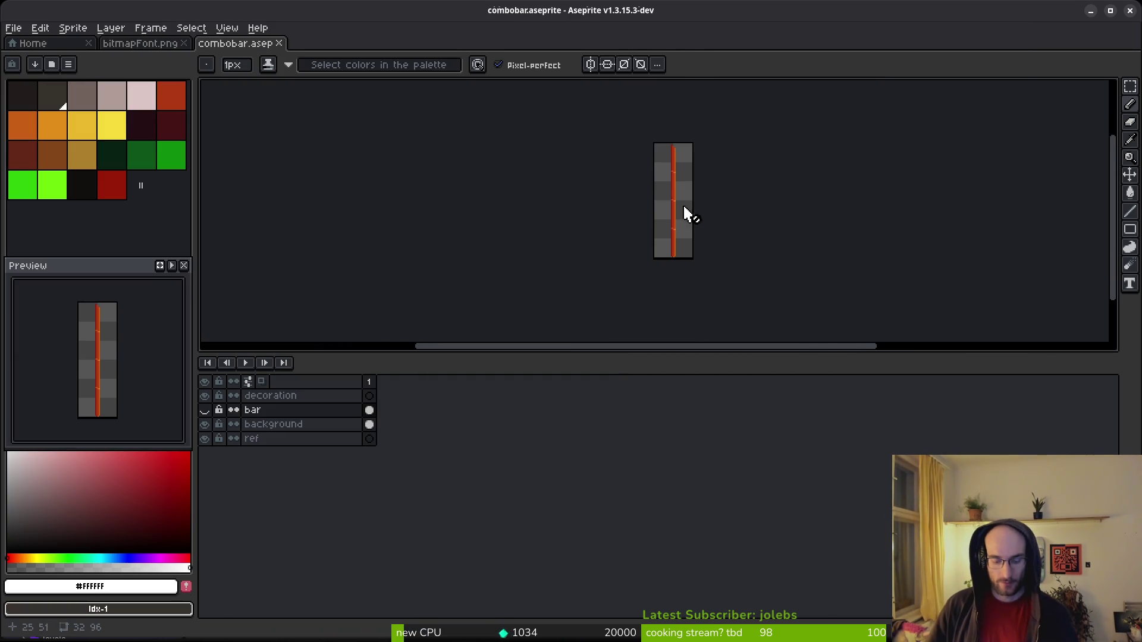
Resize the sprite to 32×128 px, then undo it back to 32×96.
{"action": "left_click", "coordinate": [70, 31]}
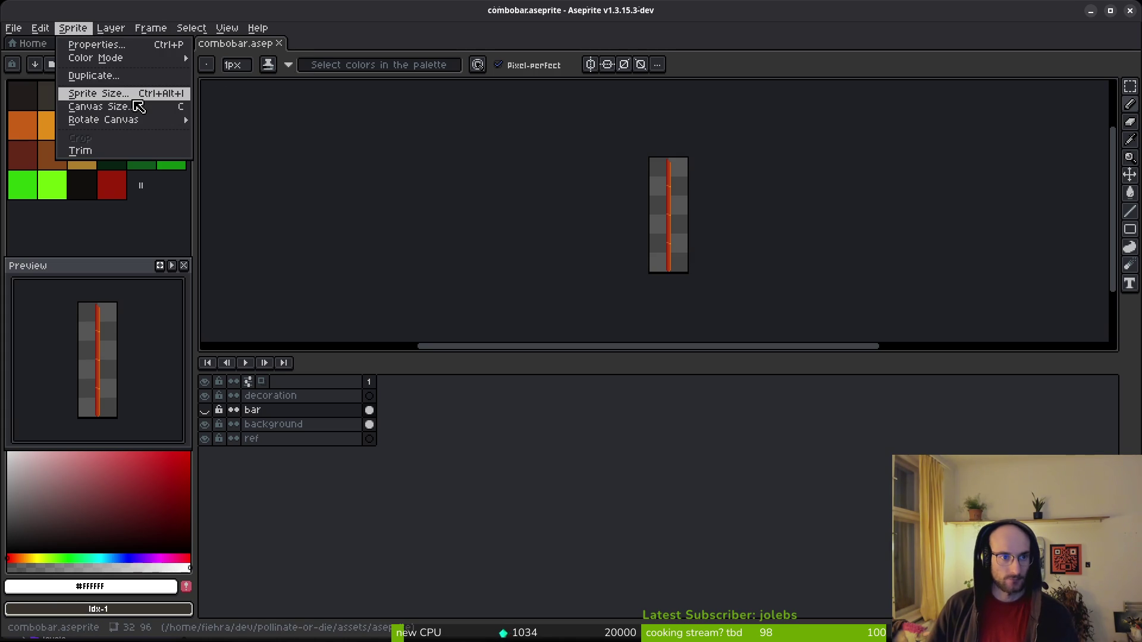
{"action": "left_click", "coordinate": [140, 90]}
{"action": "left_click", "coordinate": [385, 283]}
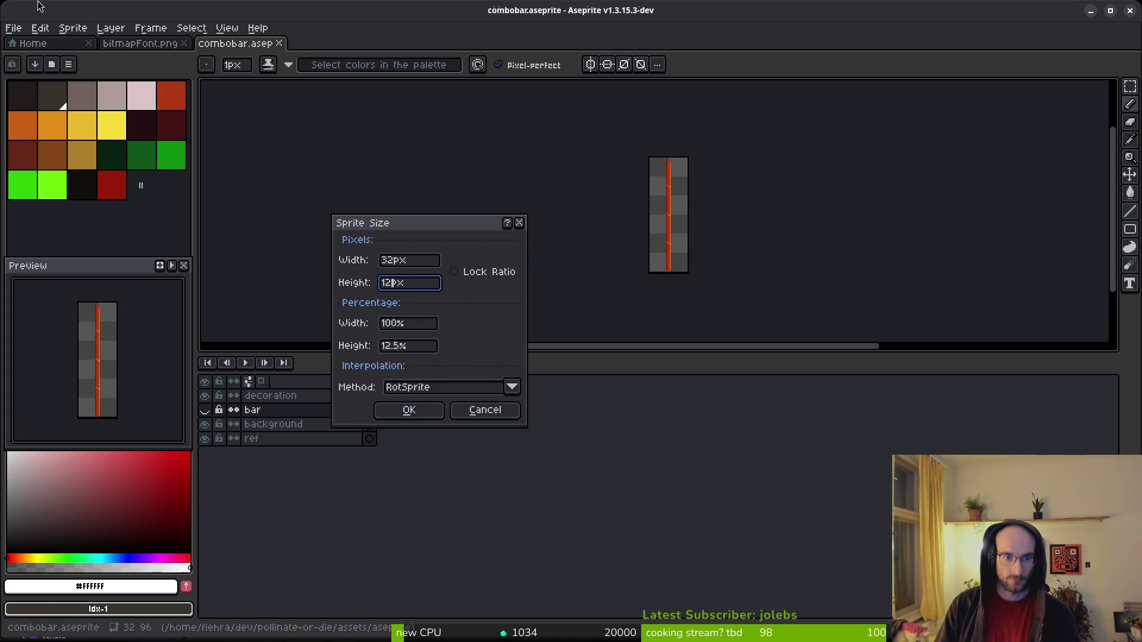
{"action": "key", "text": "Return"}
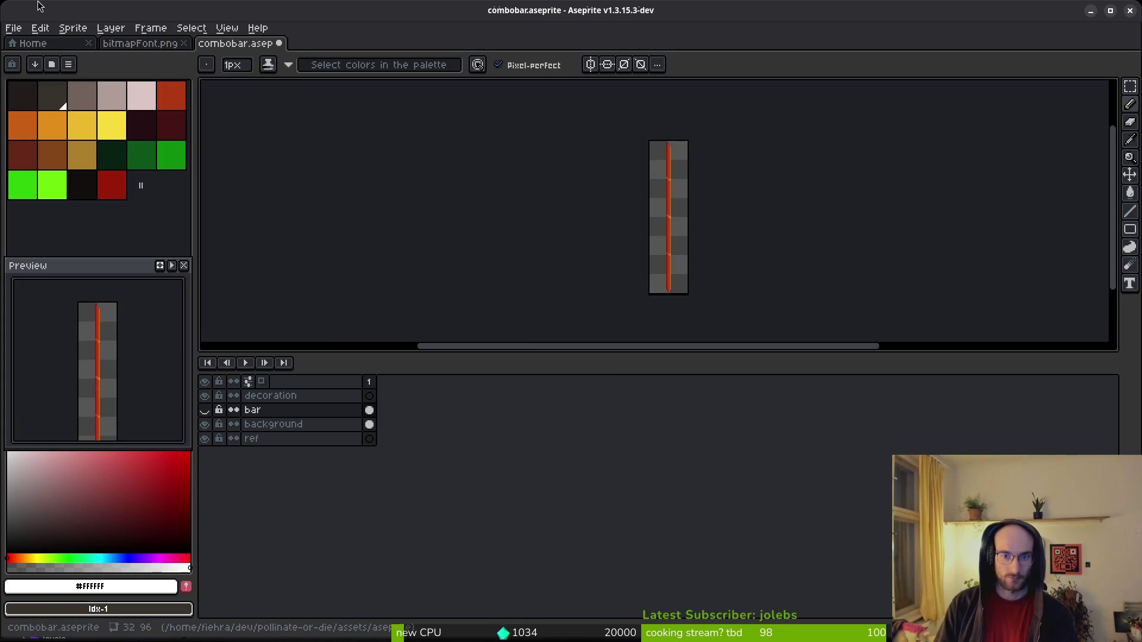
{"action": "scroll", "coordinate": [685, 253], "scroll_direction": "up", "scroll_amount": 1}
{"action": "scroll", "coordinate": [686, 253], "scroll_direction": "up", "scroll_amount": 5}
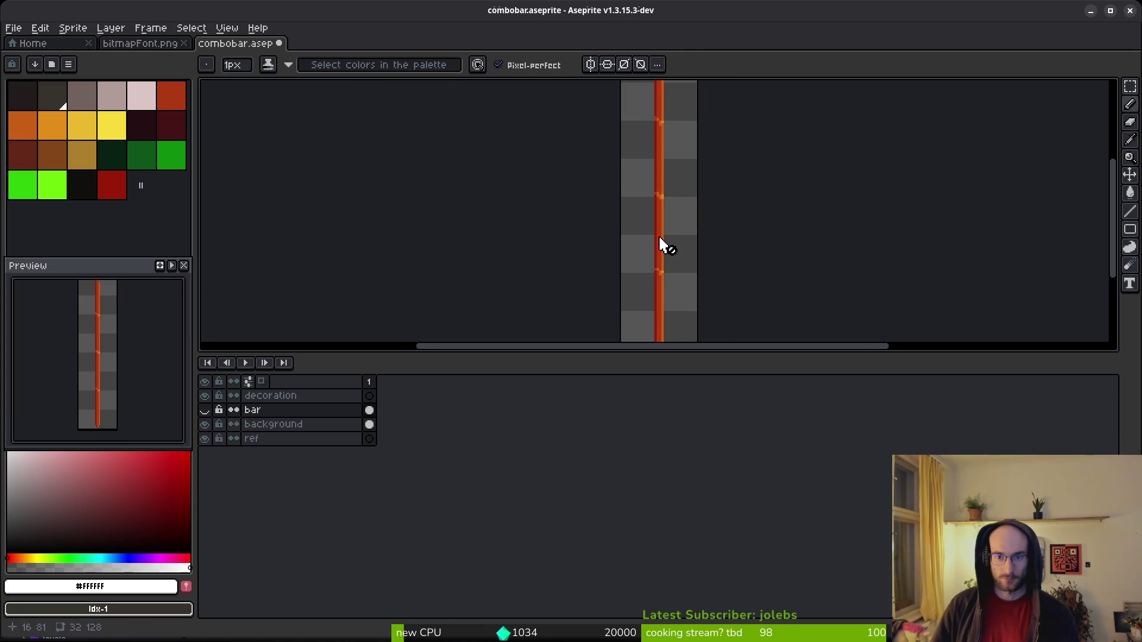
{"action": "key", "text": "ctrl+z"}
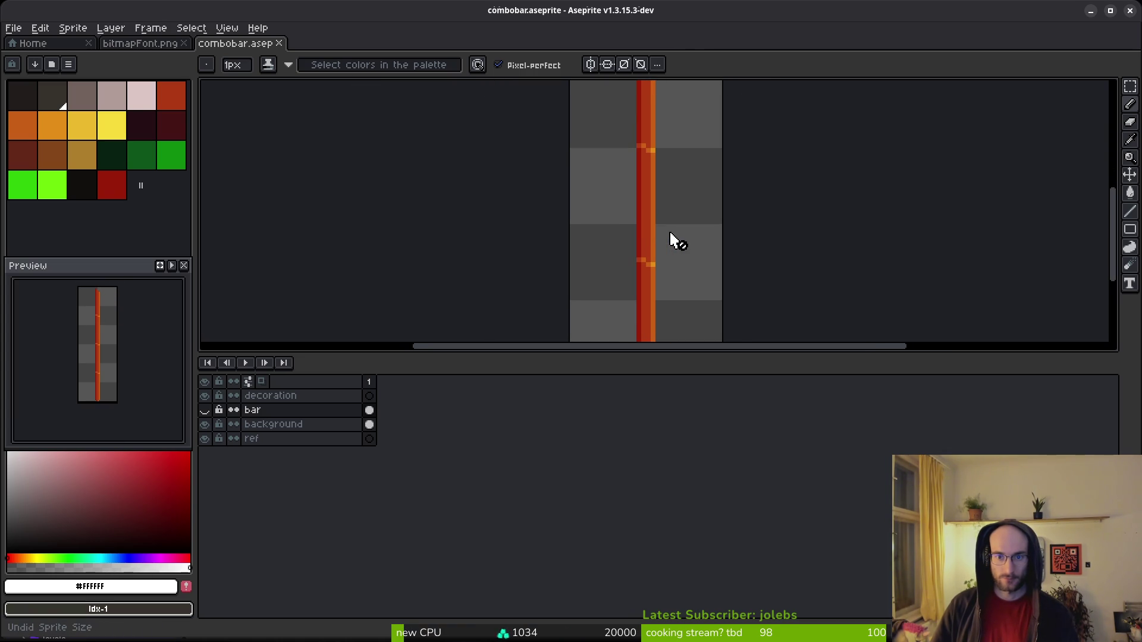
{"action": "scroll", "coordinate": [672, 238], "scroll_direction": "down", "scroll_amount": 3}
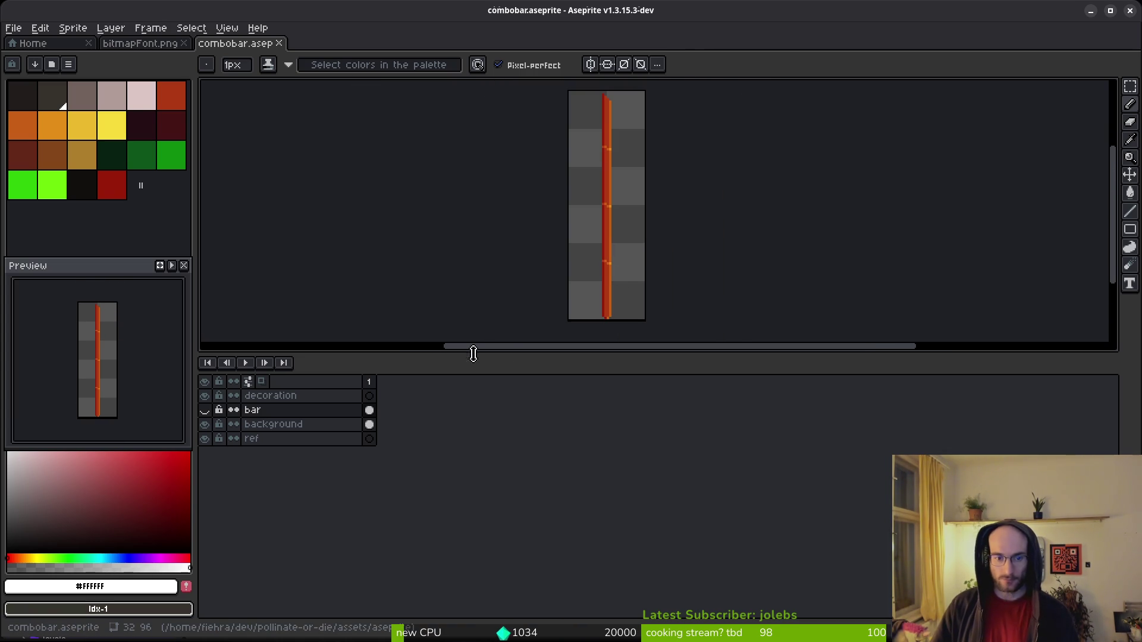